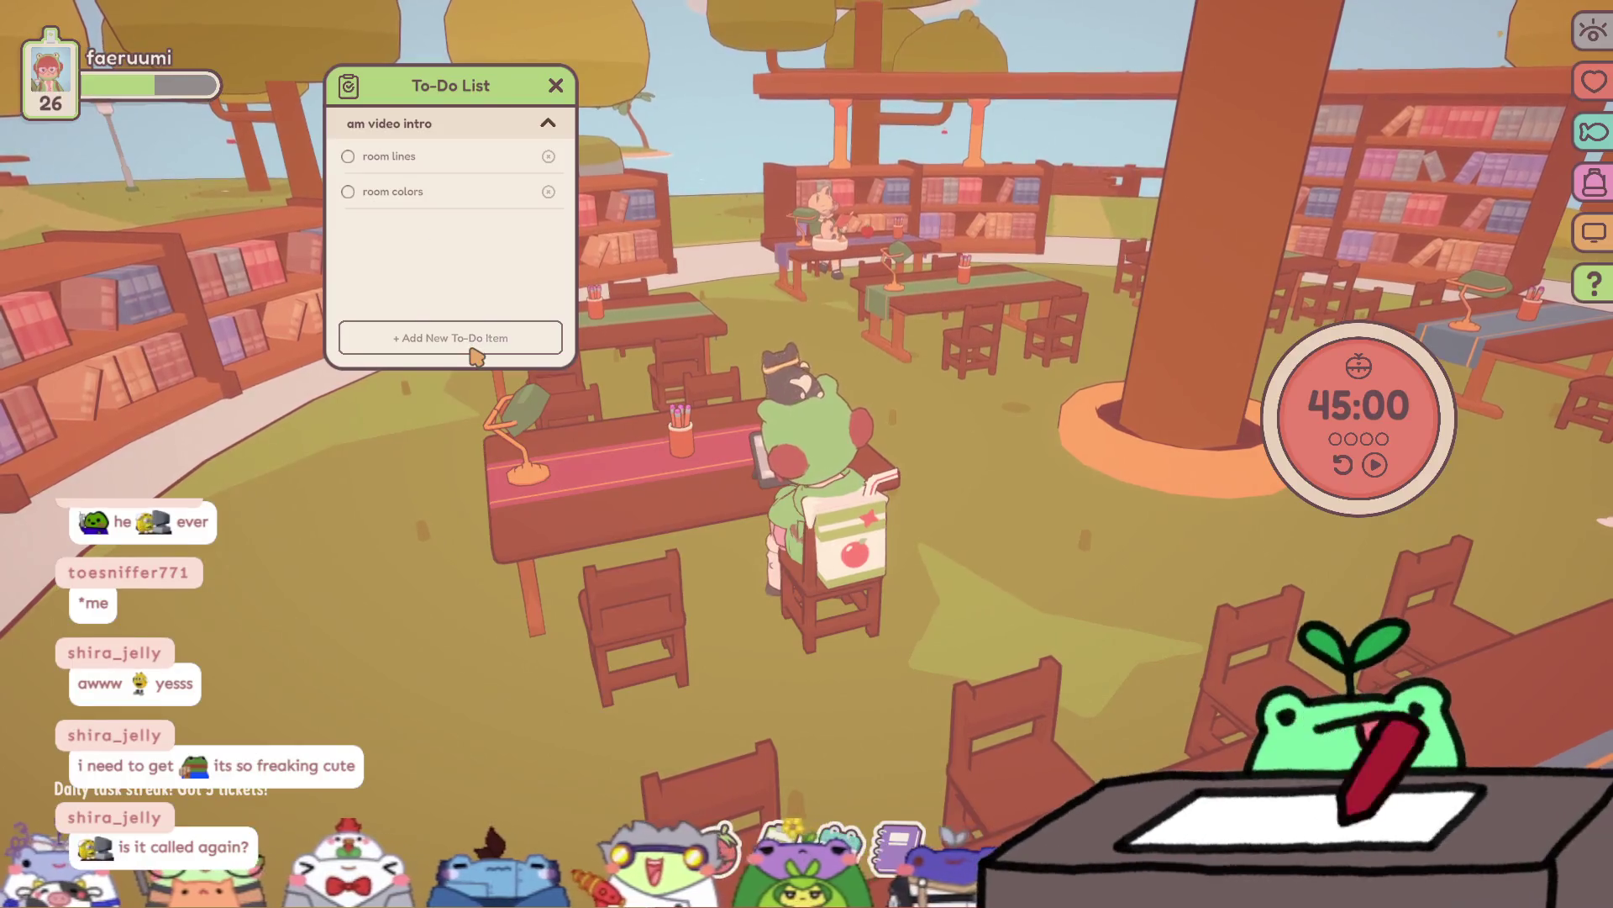
- Add a 'video edit' task to the On-Together to-do list, then switch the game to its compact overlay
text(vide)
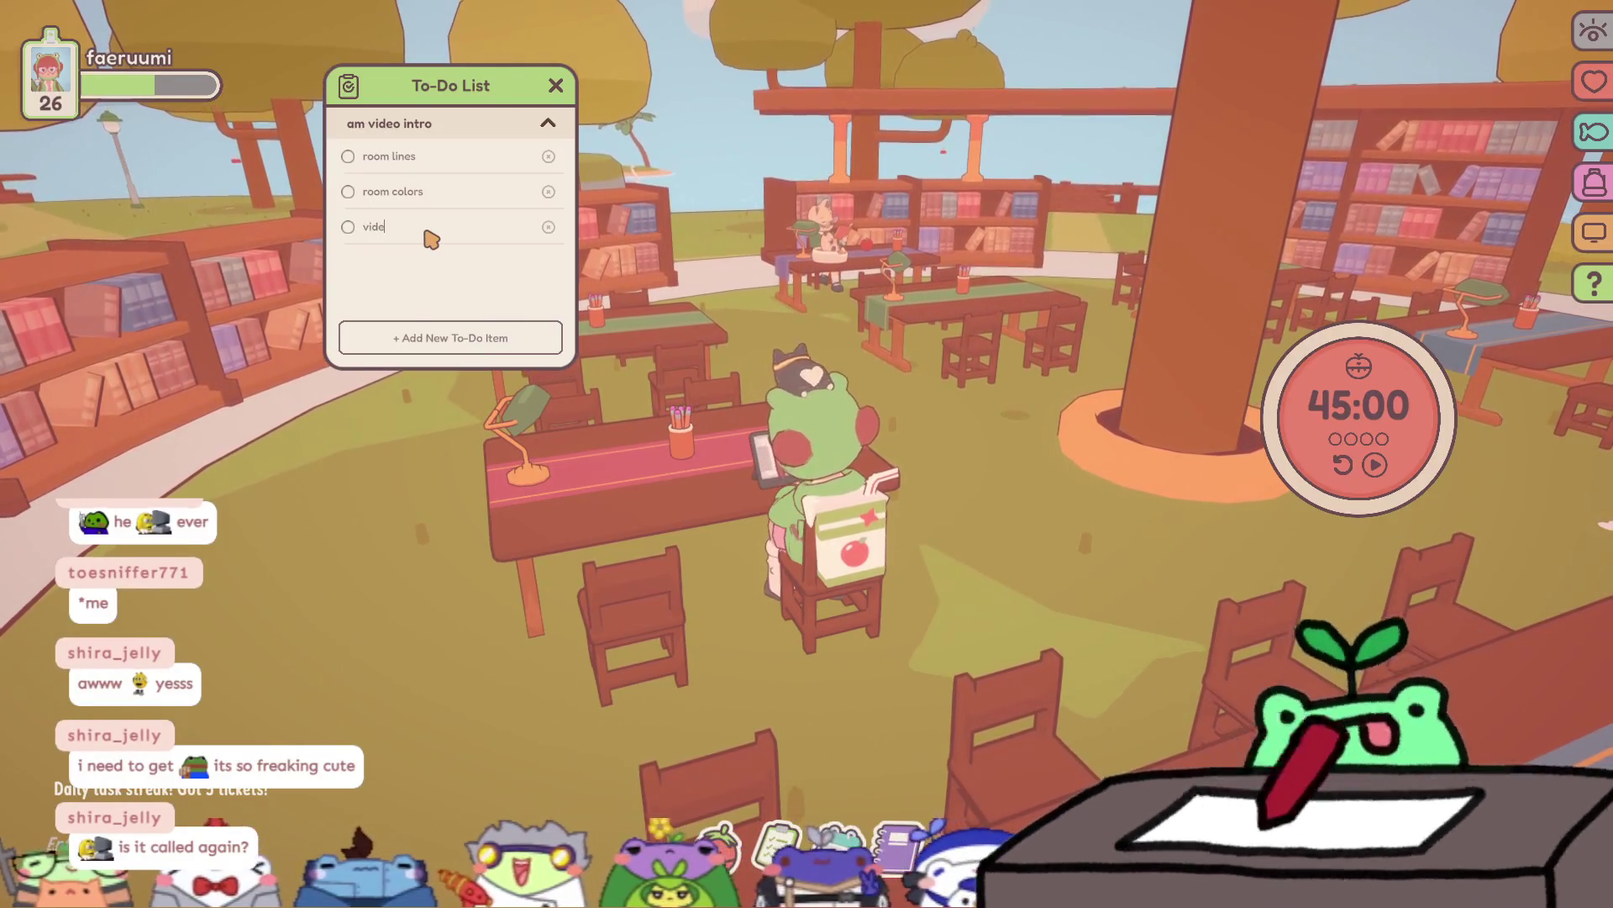
text(o edit)
key(Return)
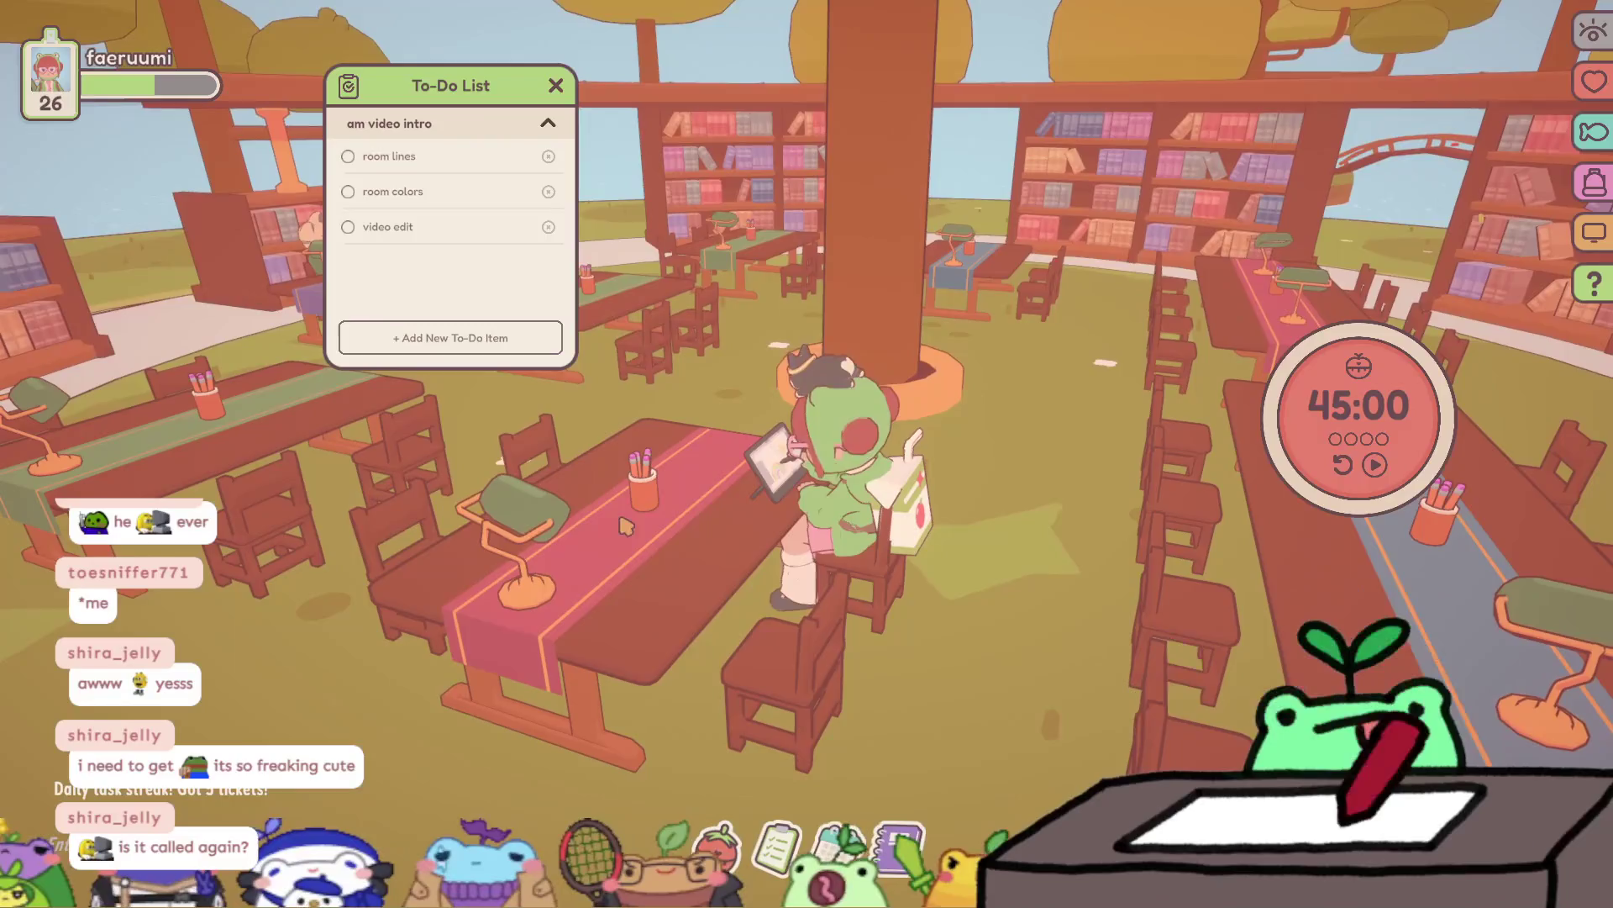
key(Escape)
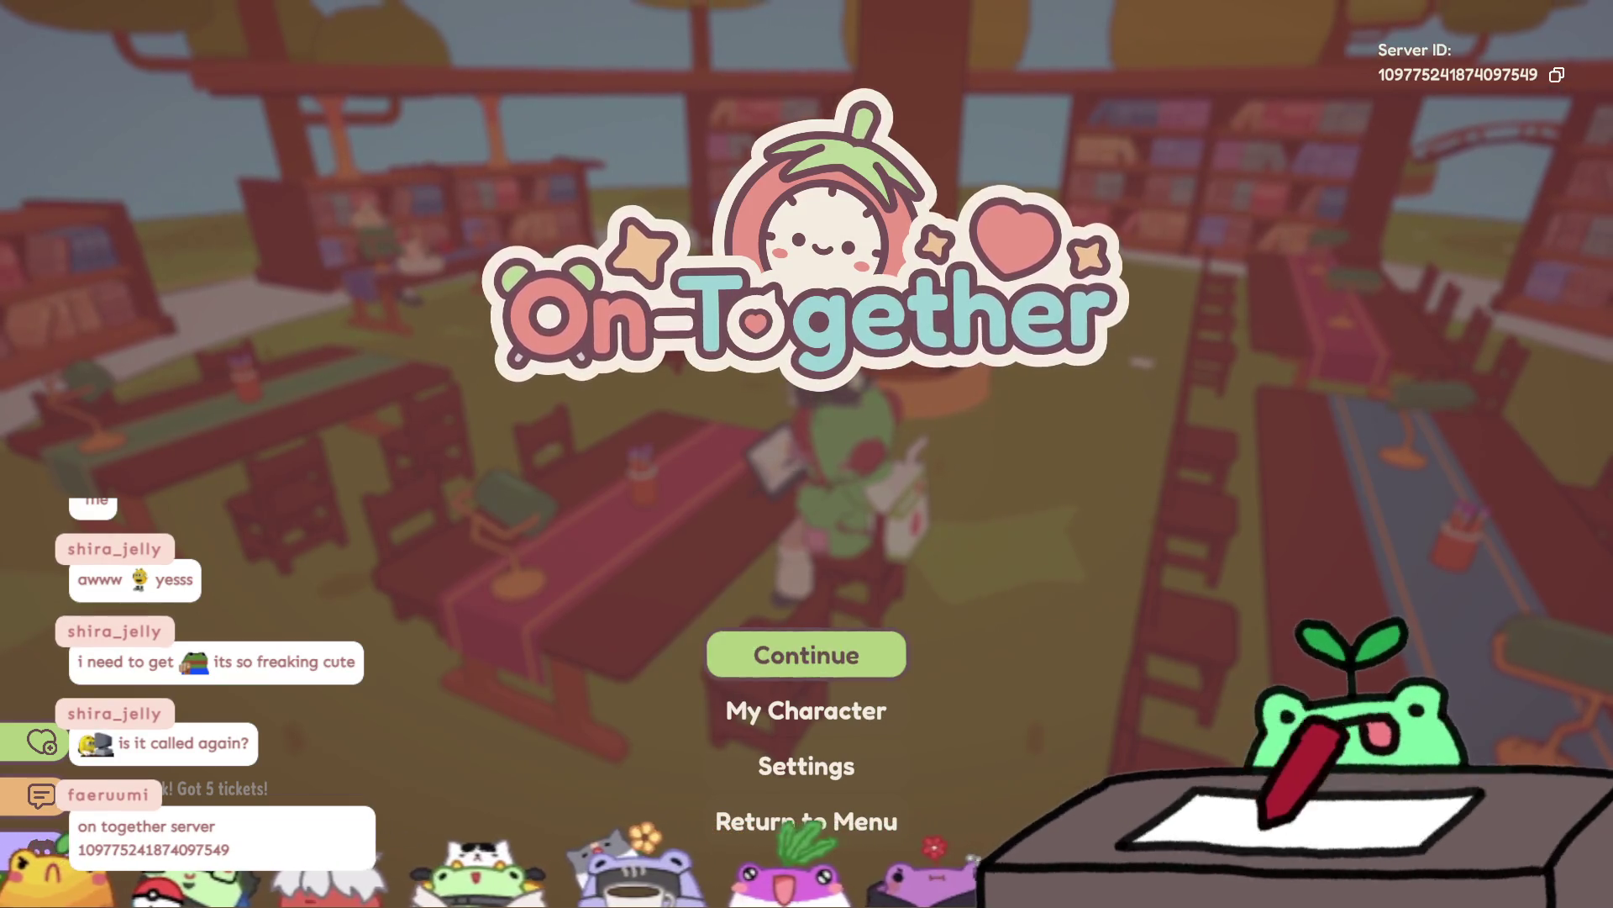
key(Escape)
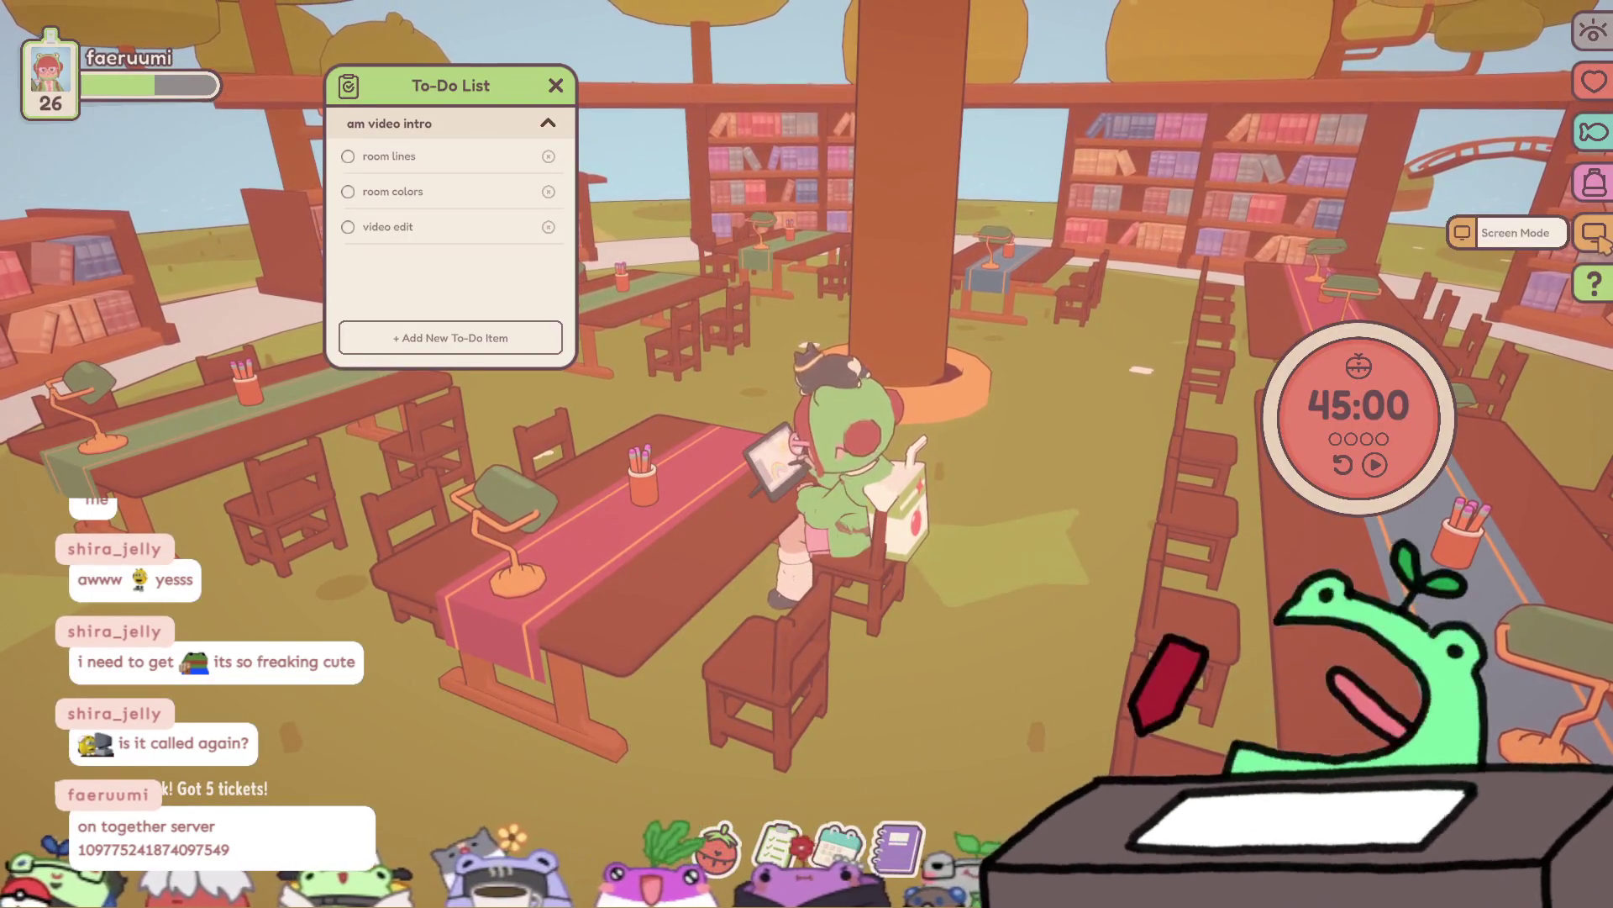
click(1599, 240)
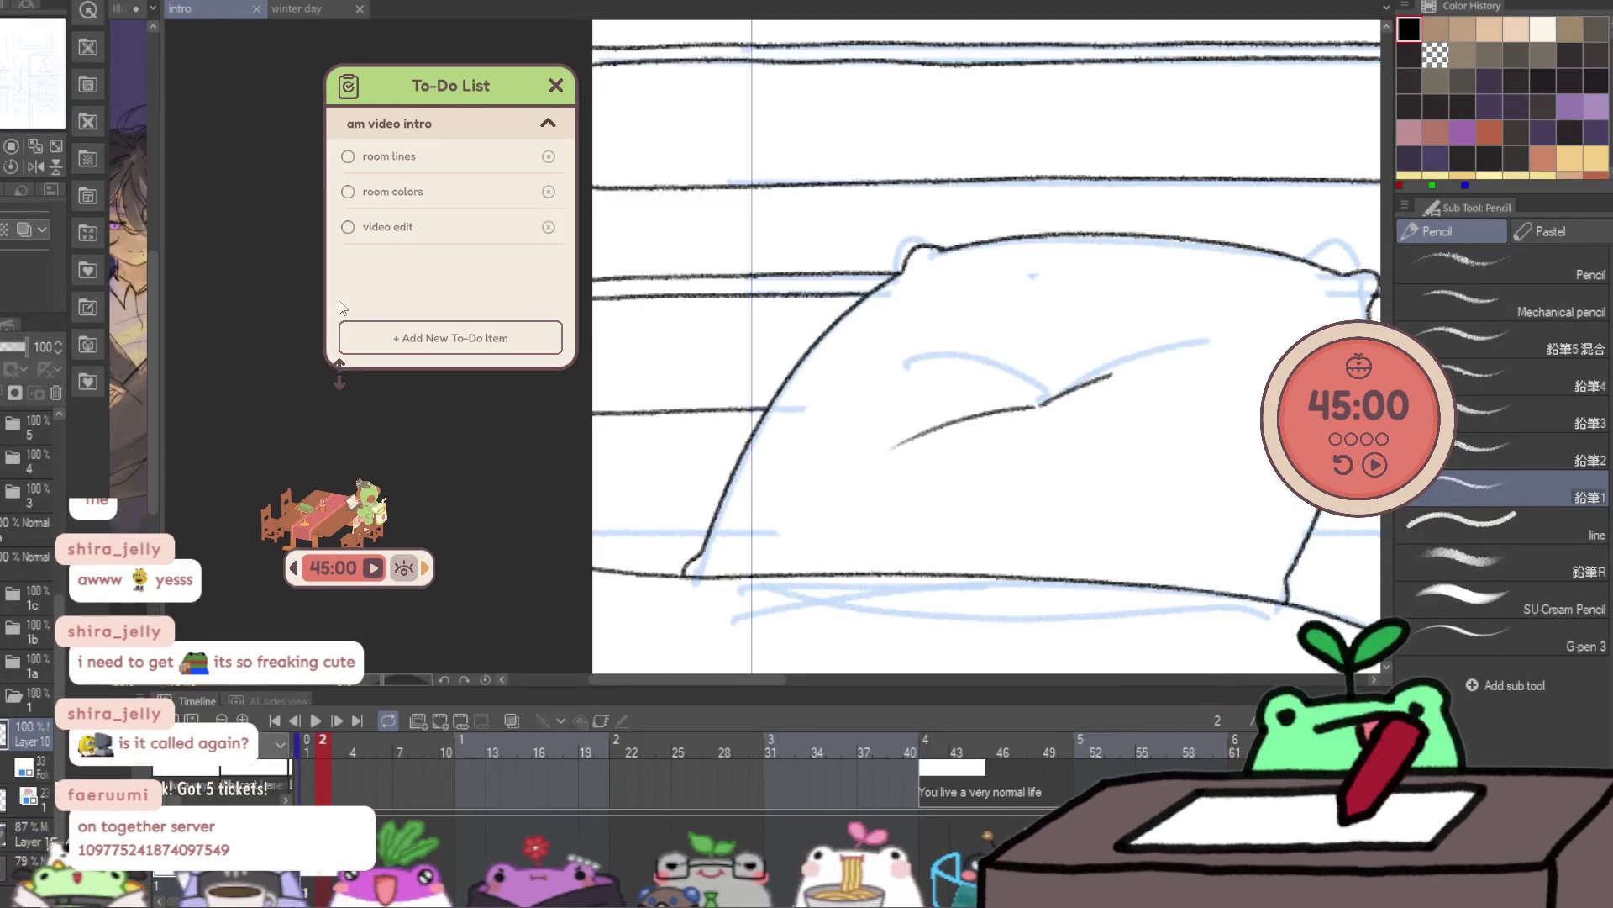
- Switch On-Together to full-screen and back to overlay, then move the desk scene to the top-right corner
key(Escape)
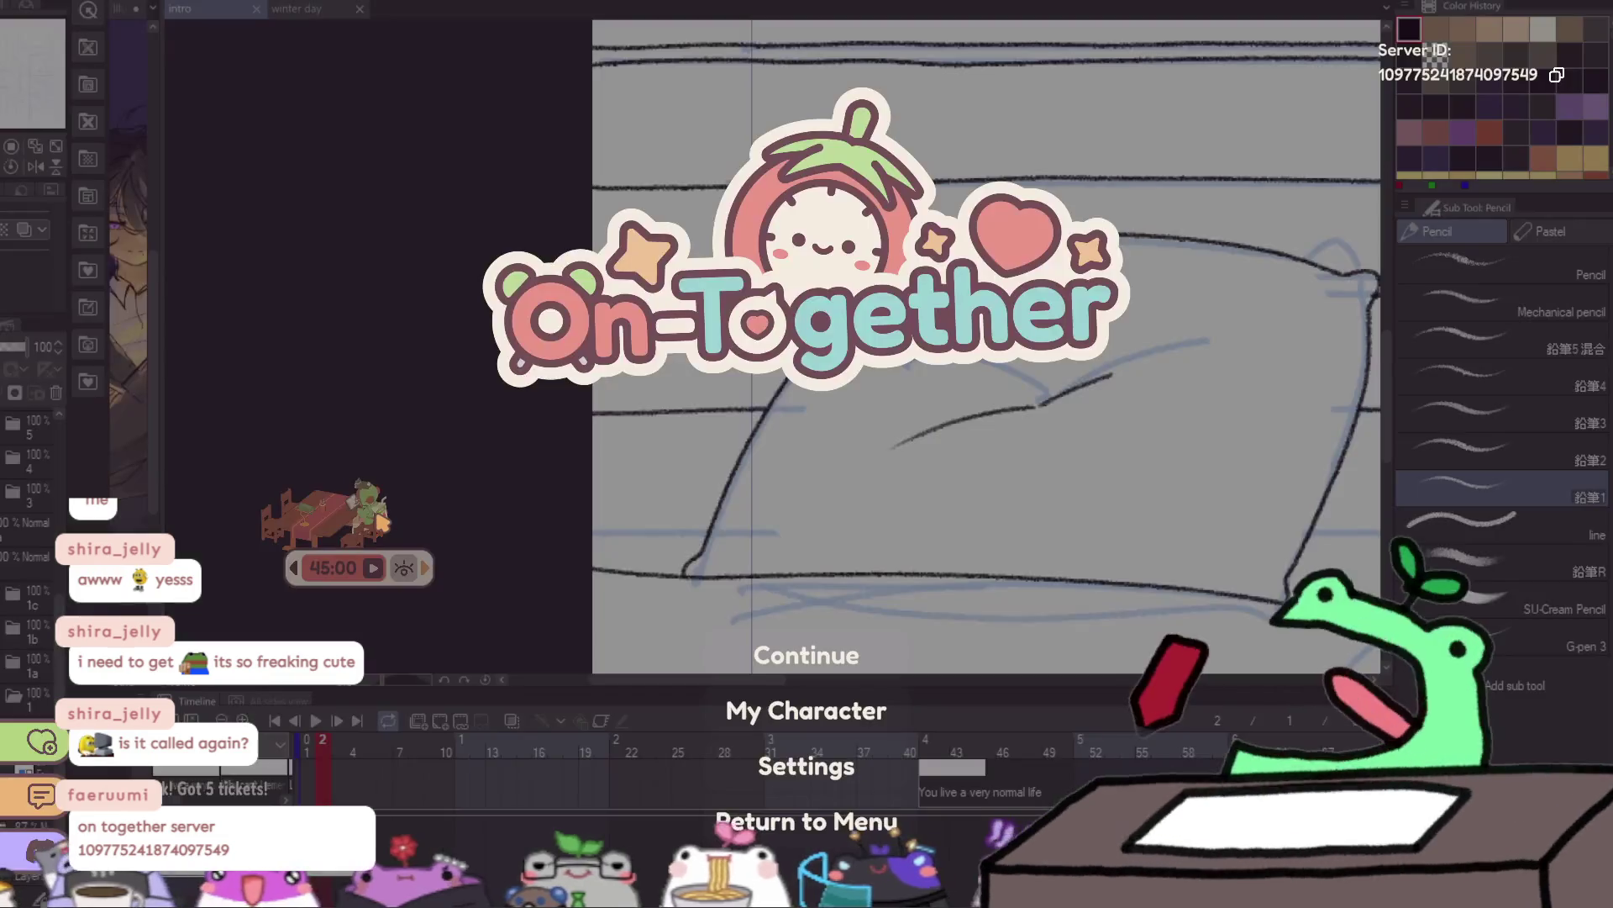
key(Escape)
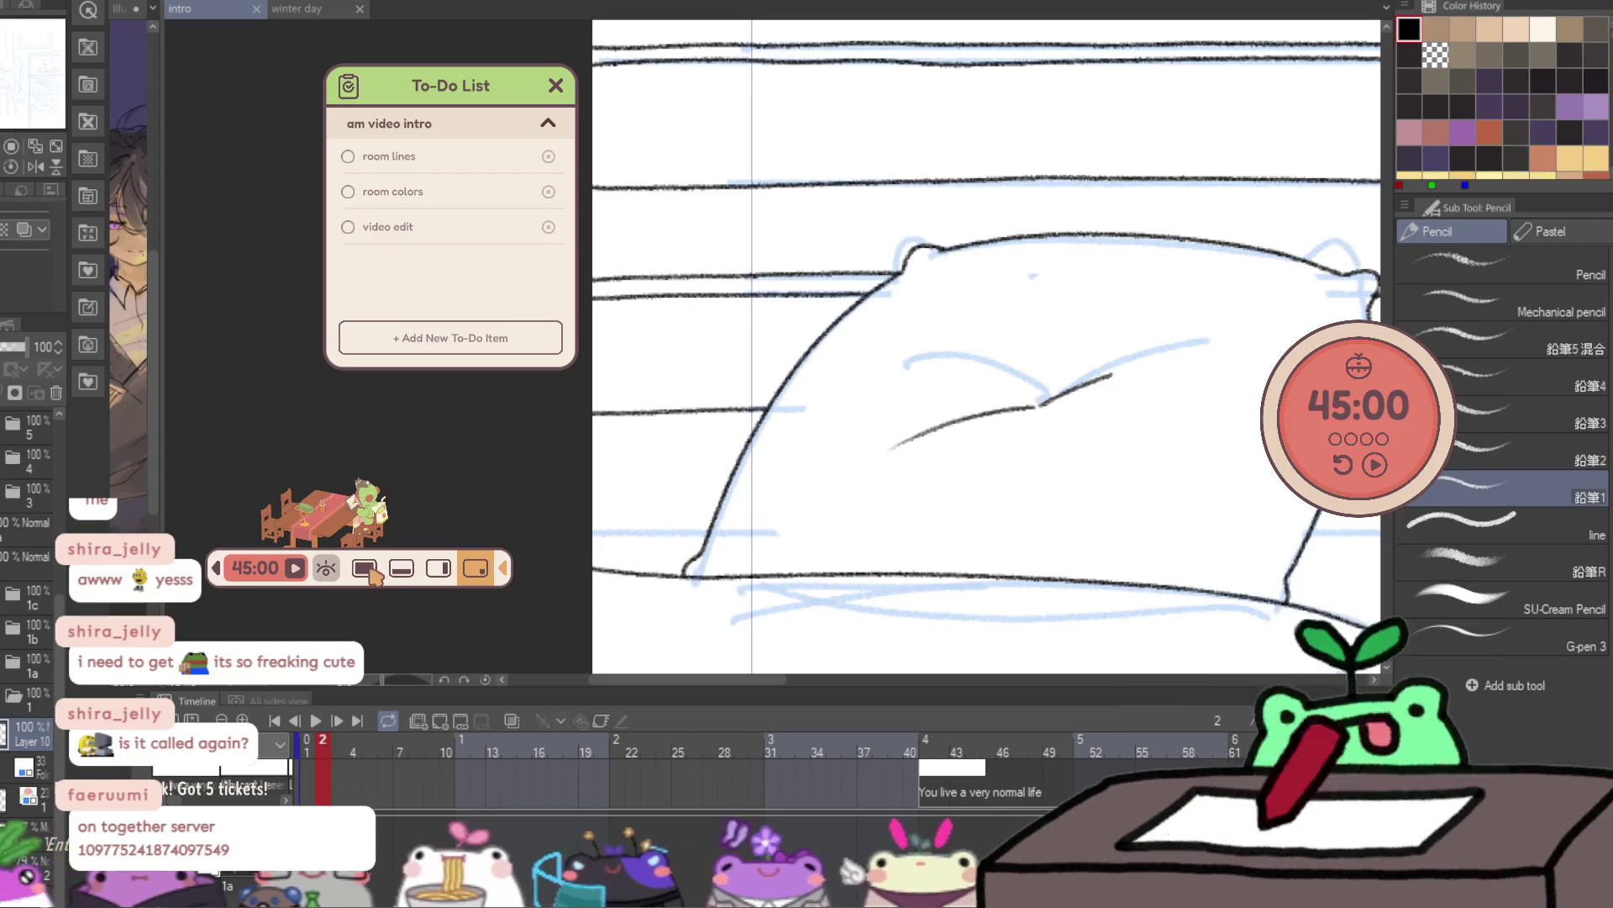
click(471, 567)
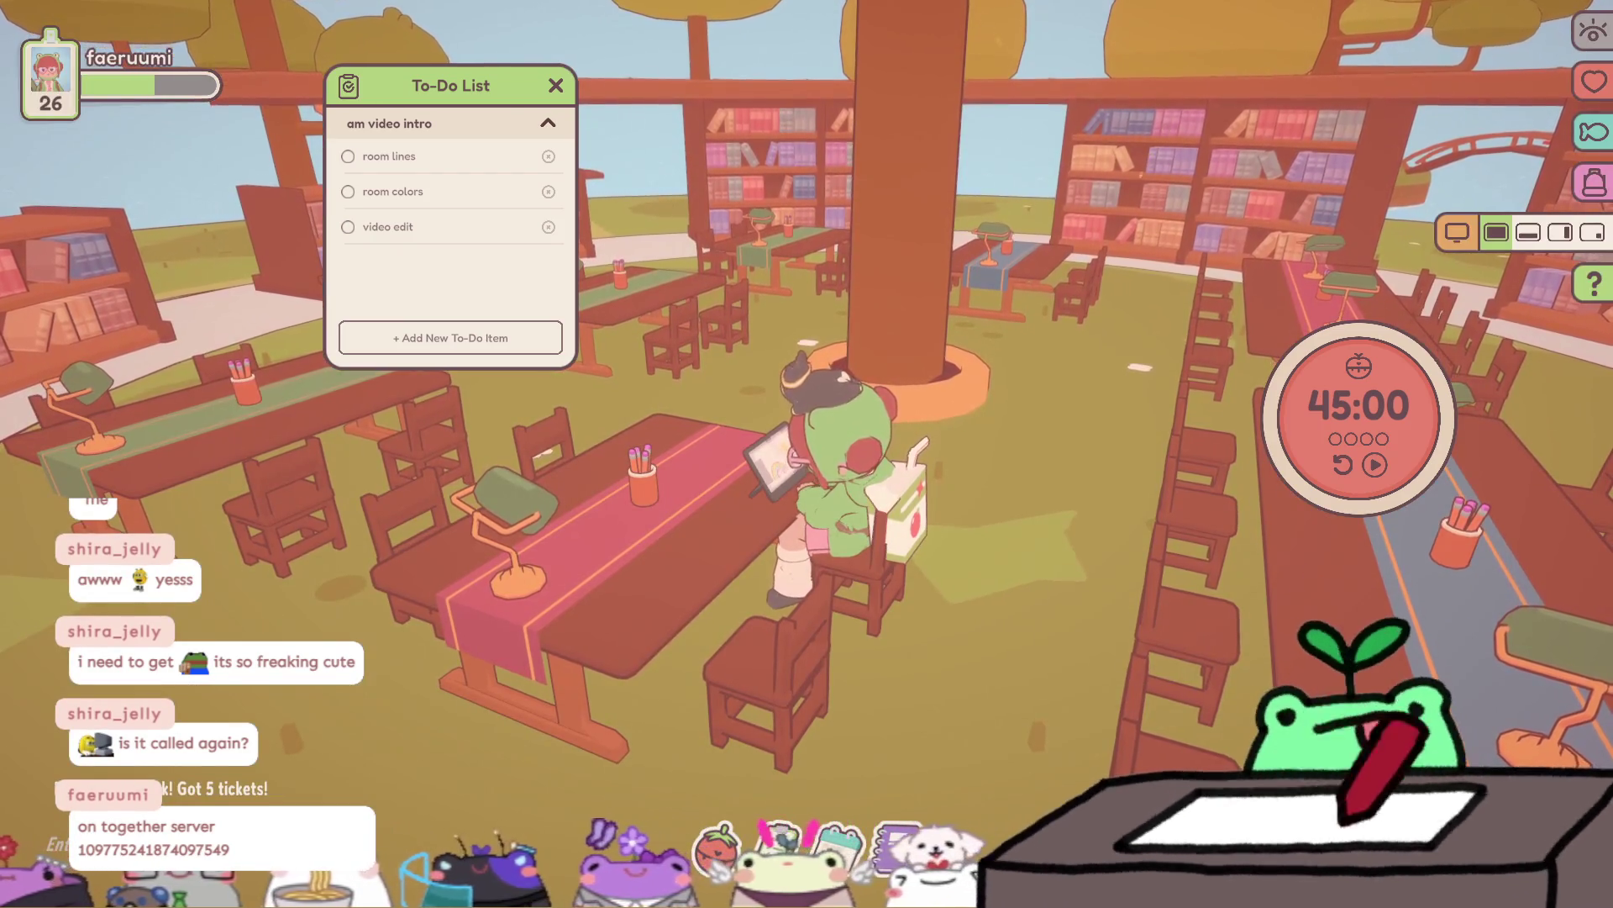
click(1591, 233)
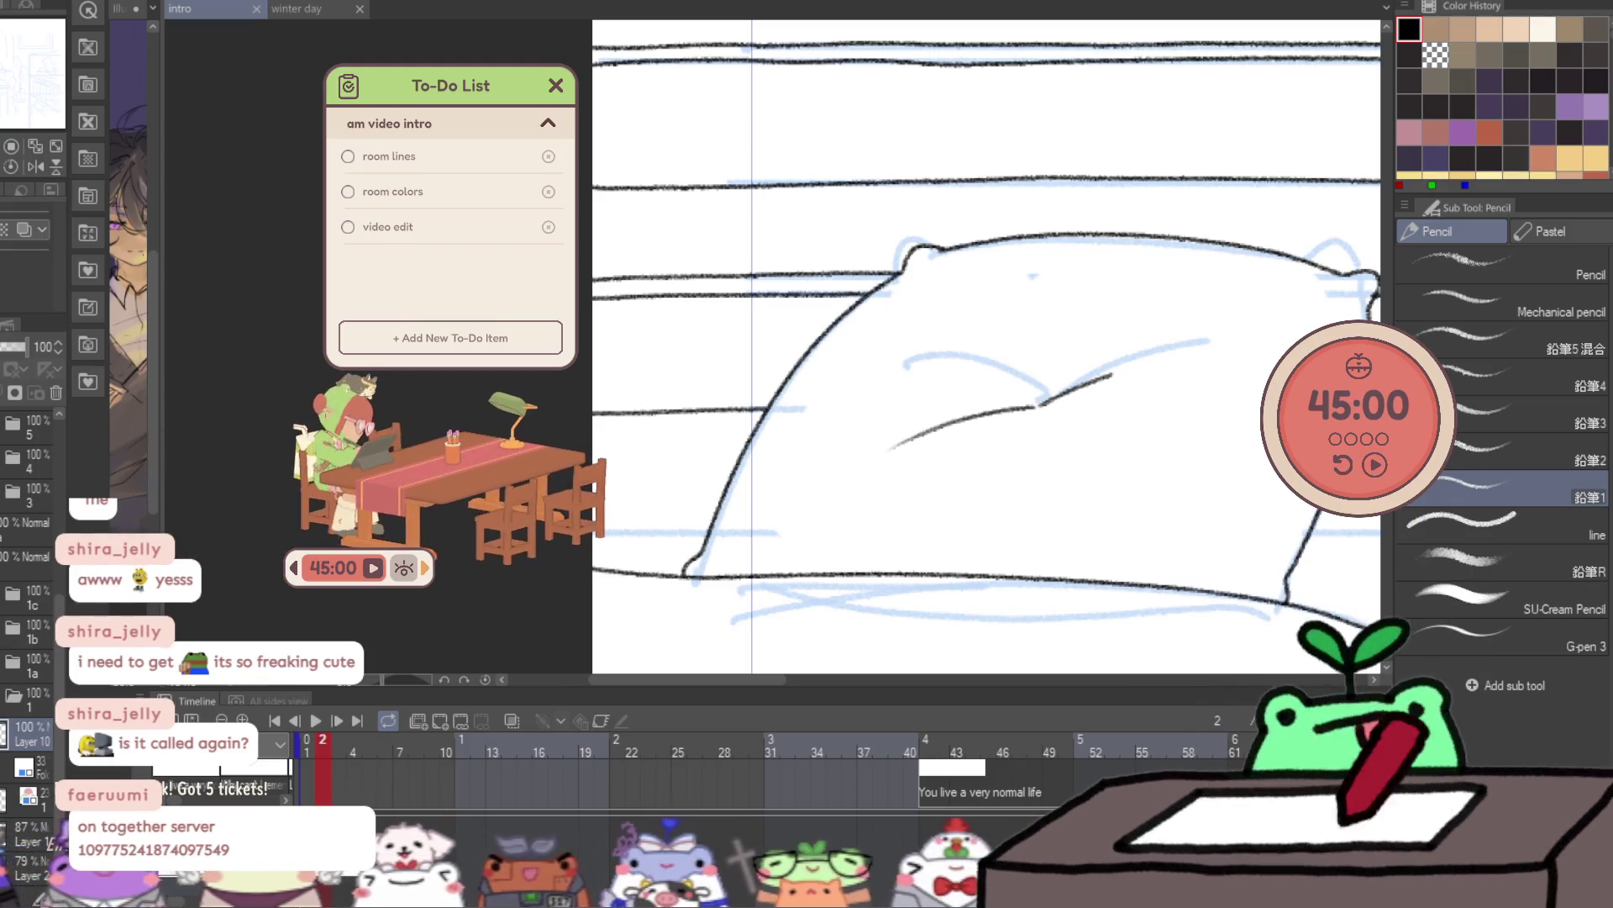
drag(437, 504, 1353, 172)
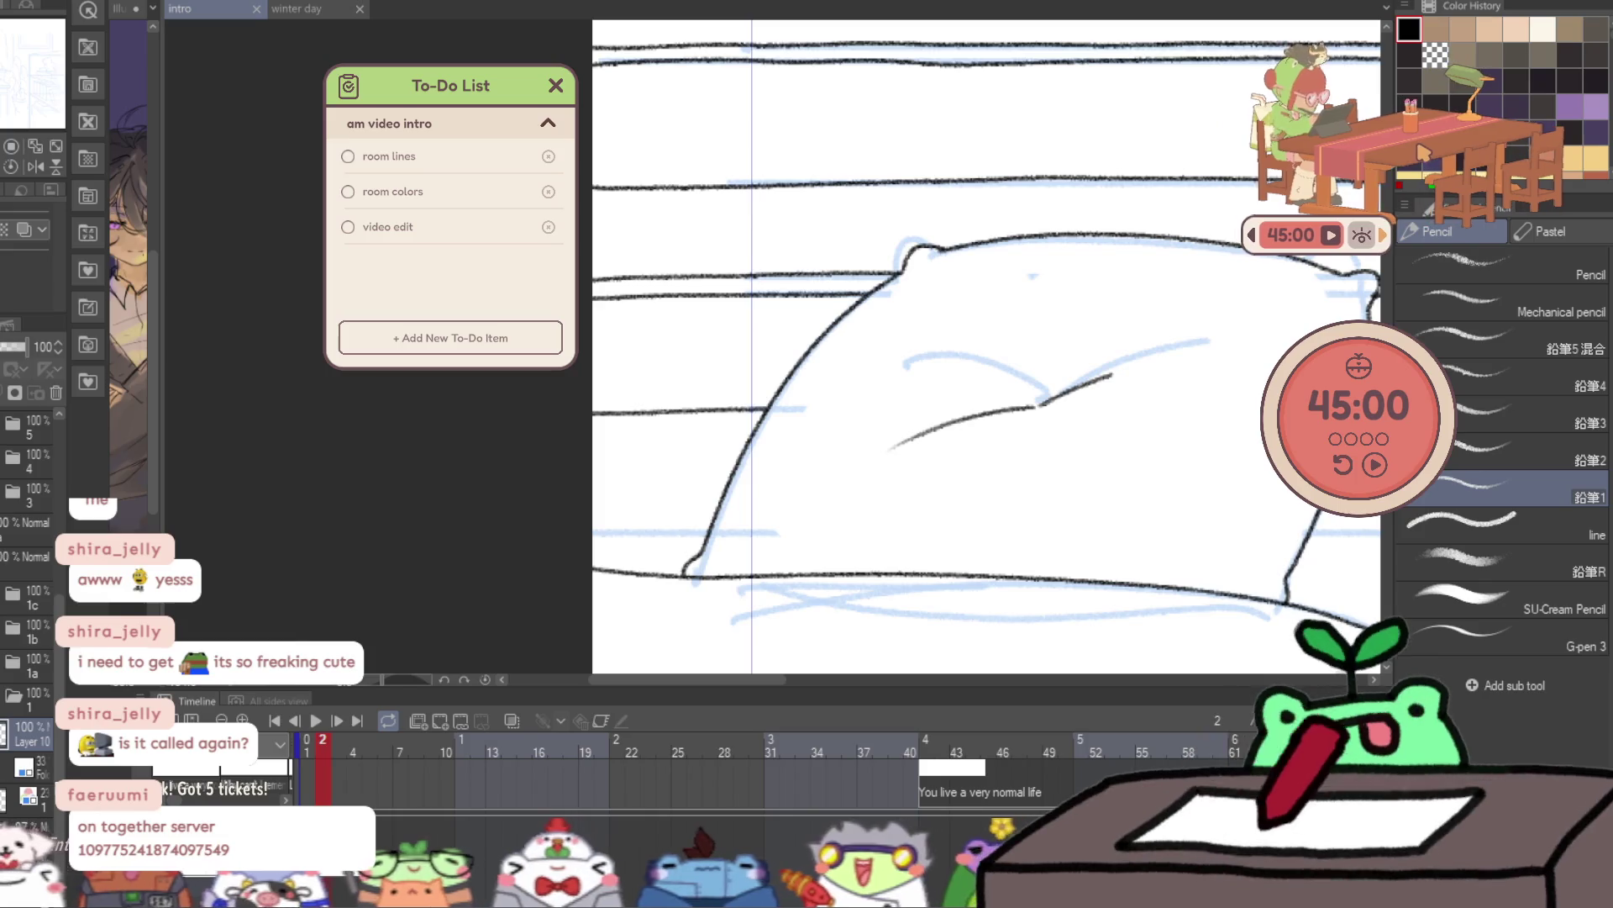
mouse_move(1382, 333)
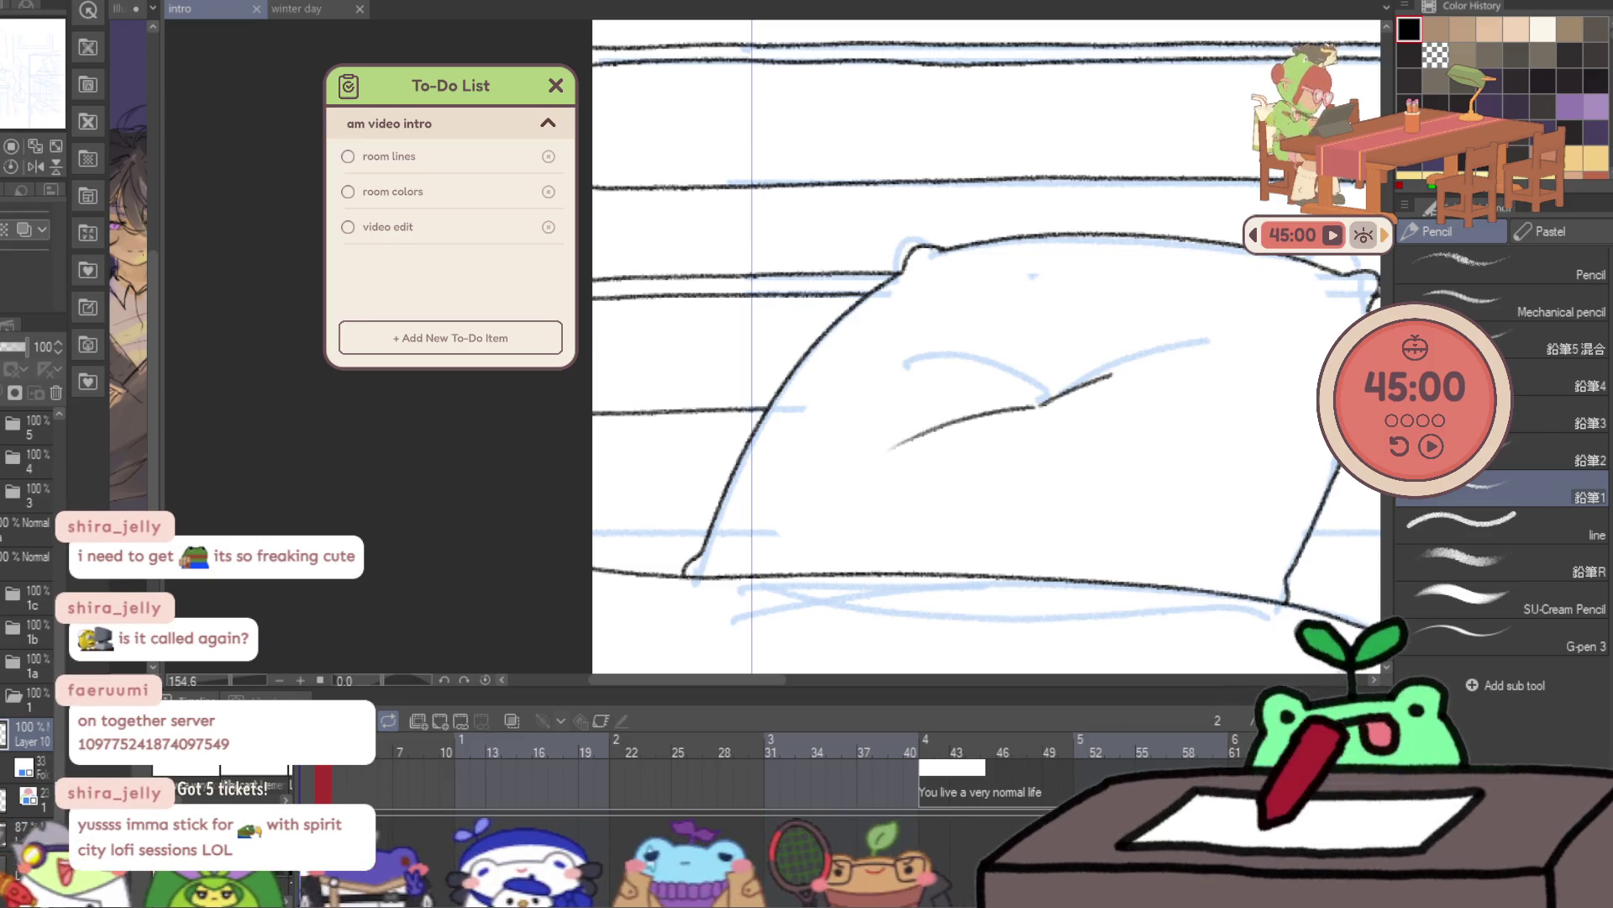
- Start the 45-minute focus timer, move the to-do list to the top-left, and hide then show the overlays
click(1431, 447)
drag(1415, 256, 1426, 353)
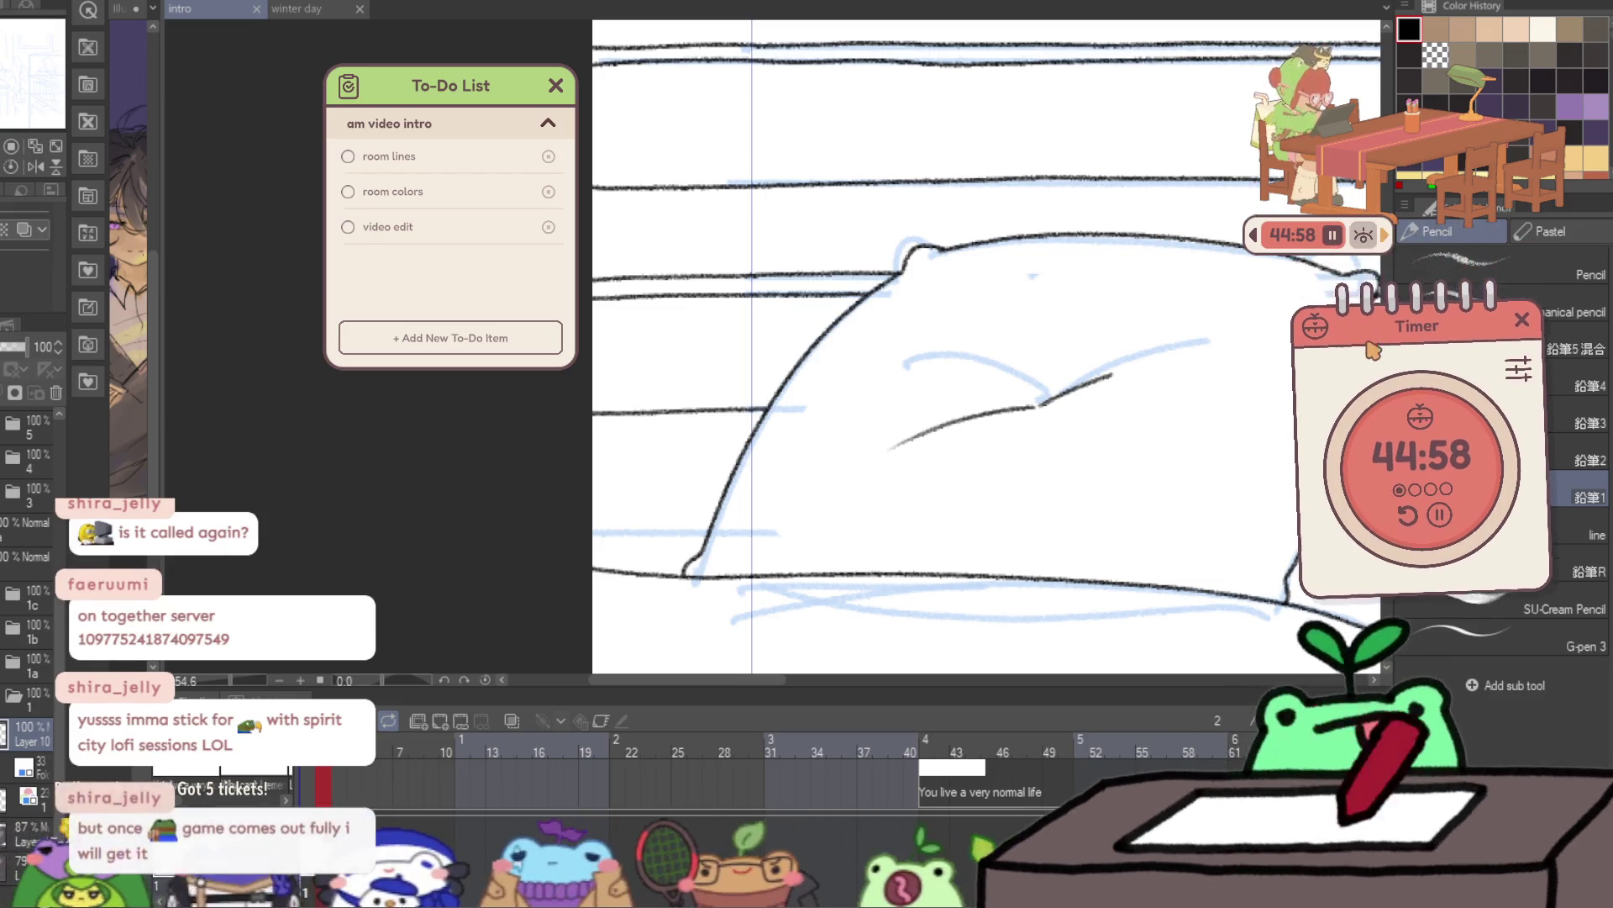
drag(474, 85, 171, 46)
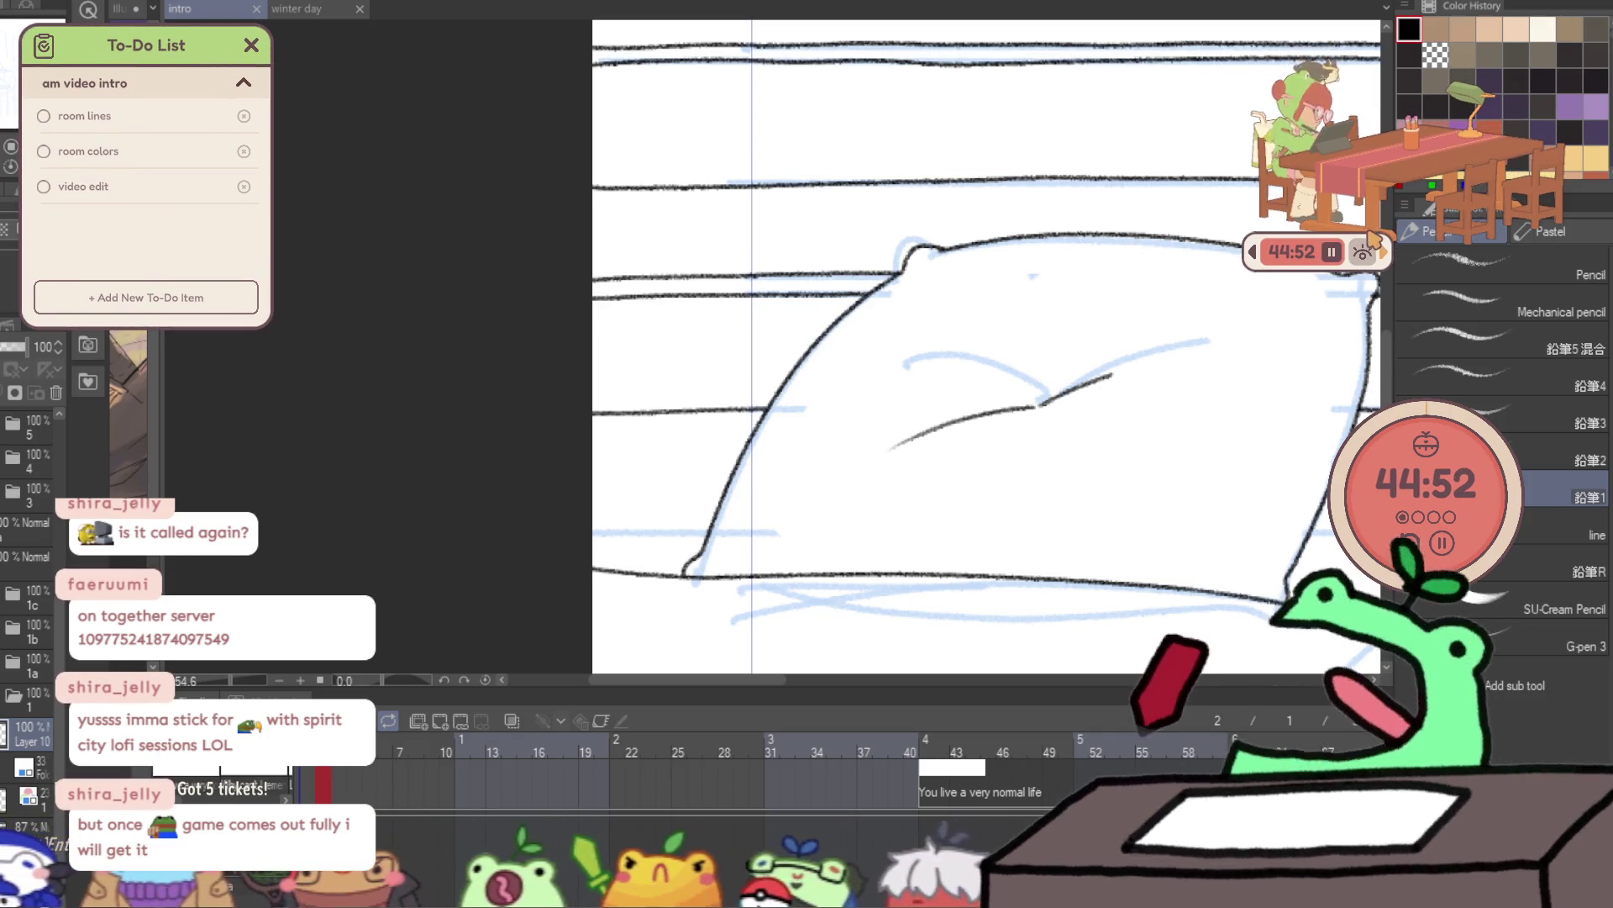
click(1438, 423)
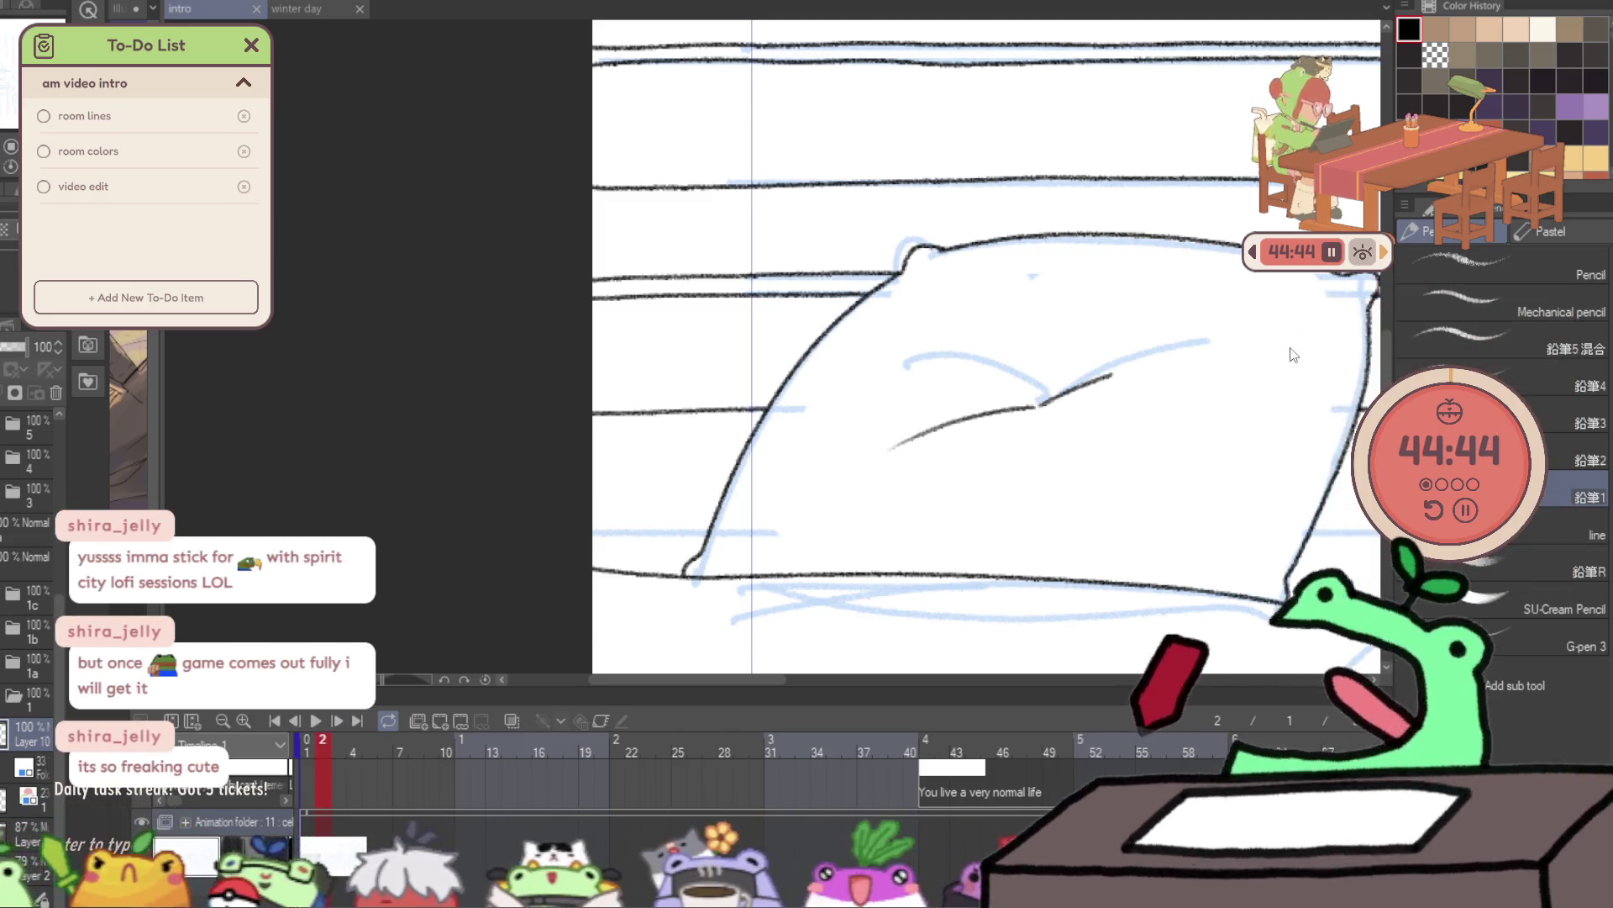
click(1372, 252)
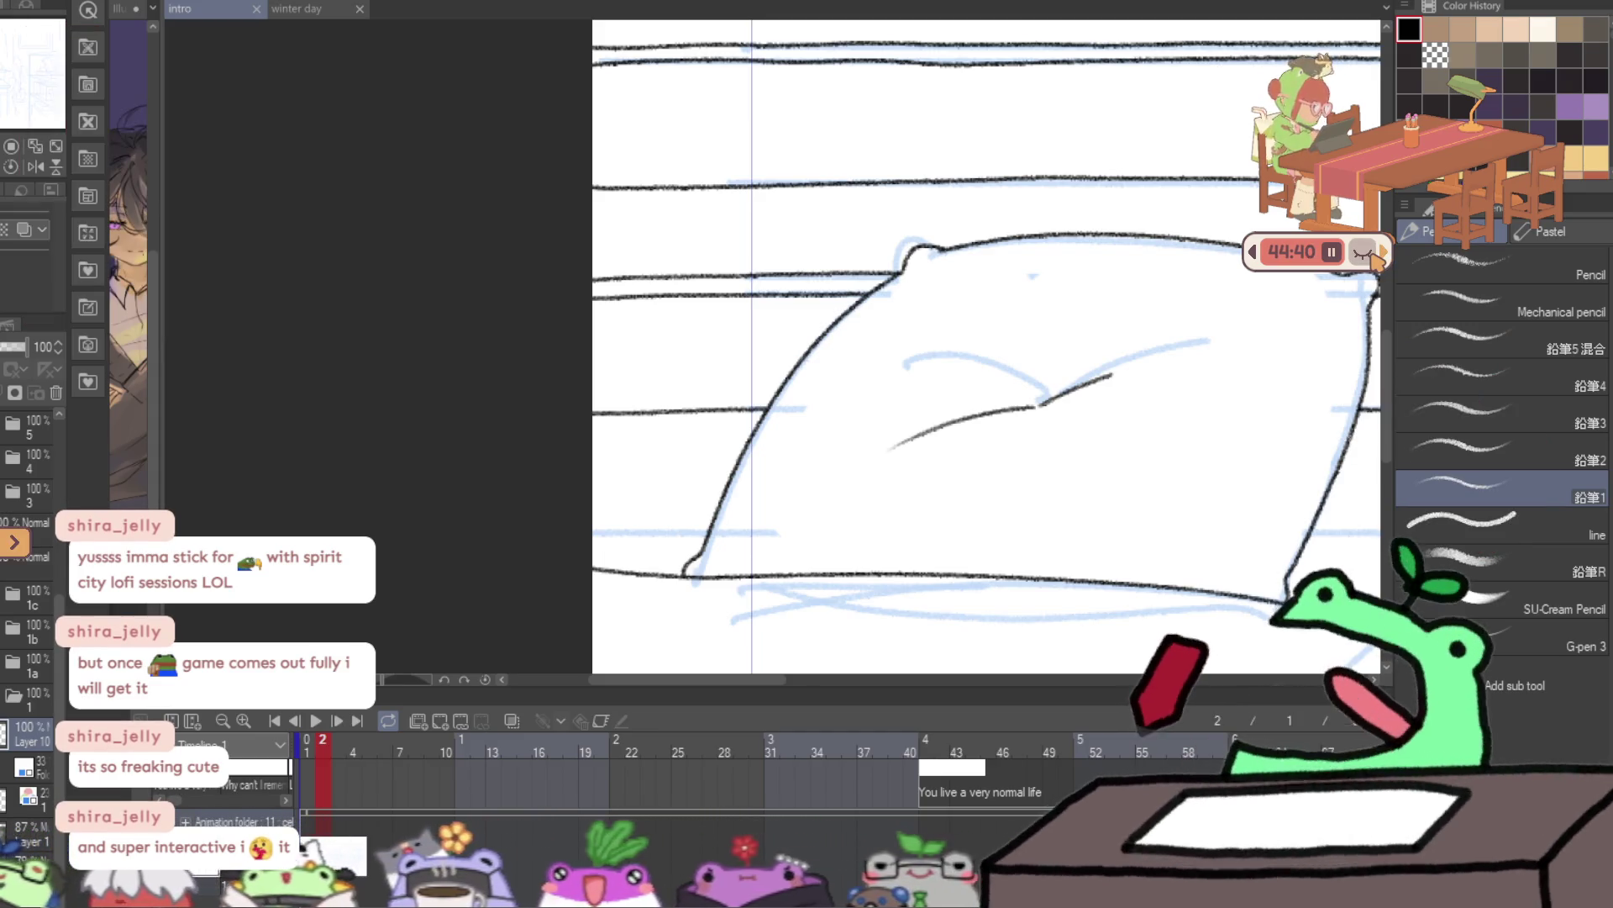
click(1372, 252)
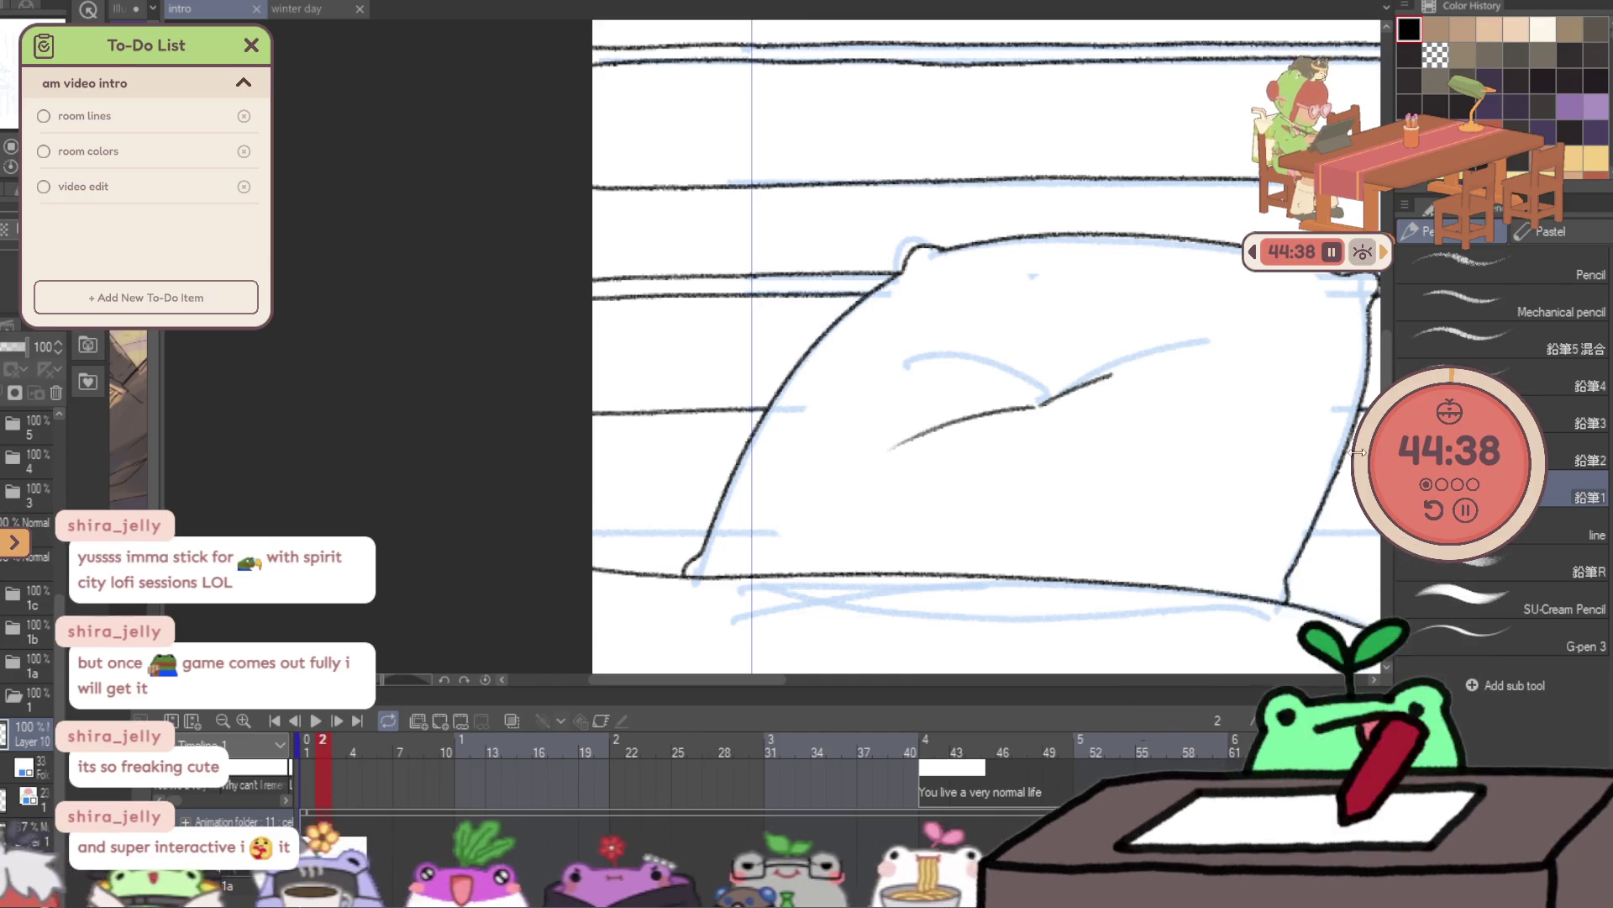
- Try a horizontal pencil stroke along the blue guide, then undo it
scroll(419, 400, down, 3)
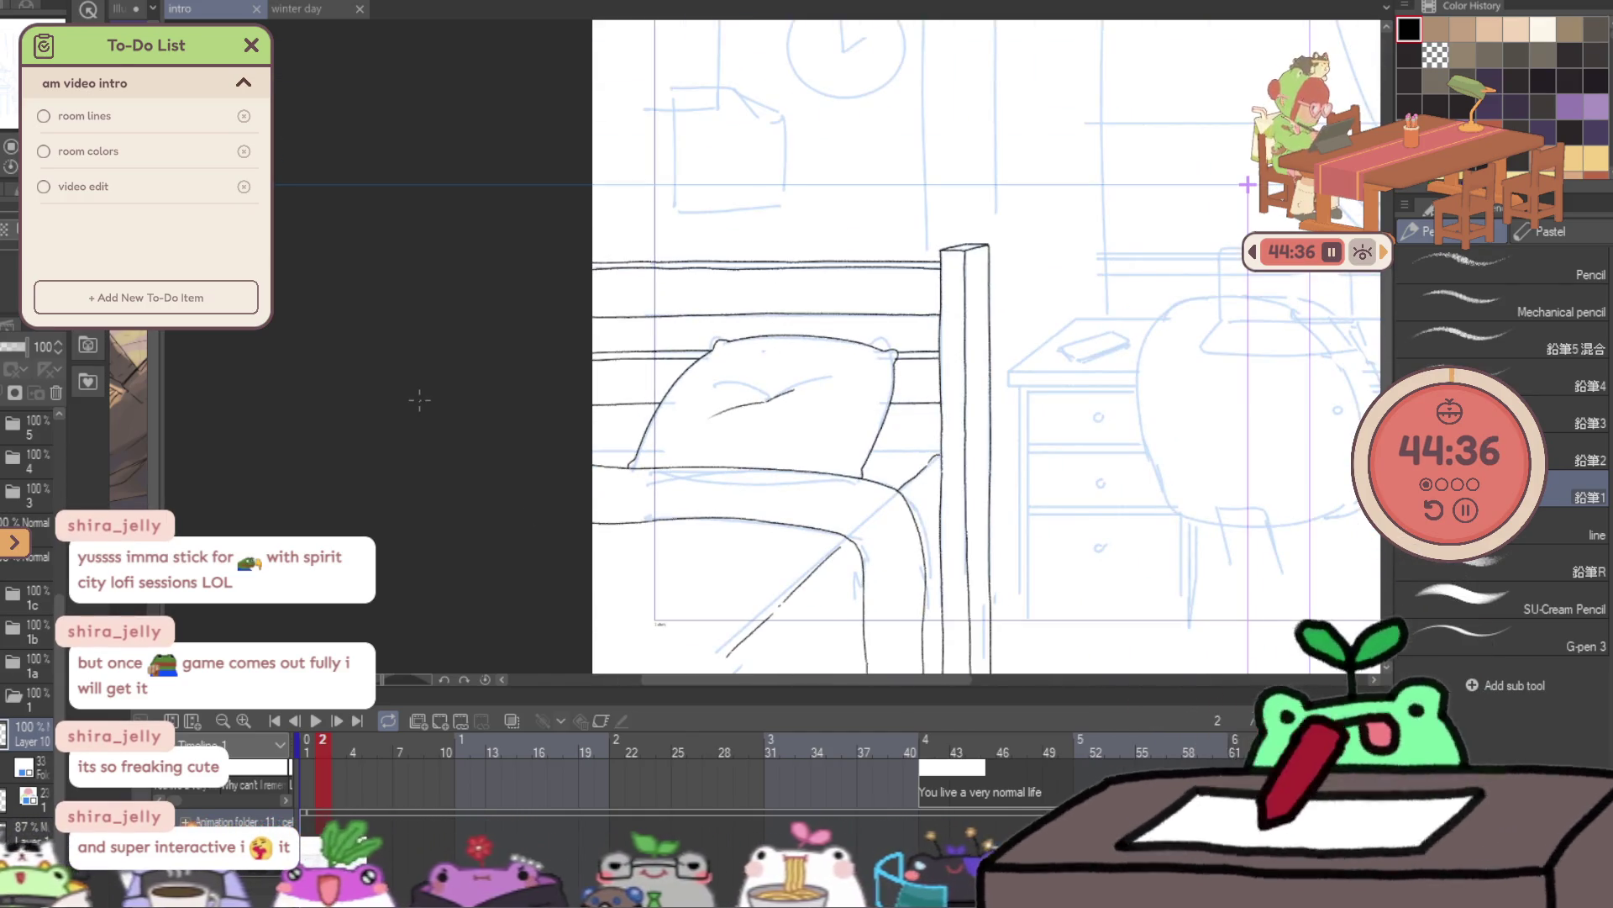
scroll(1047, 327, up, 5)
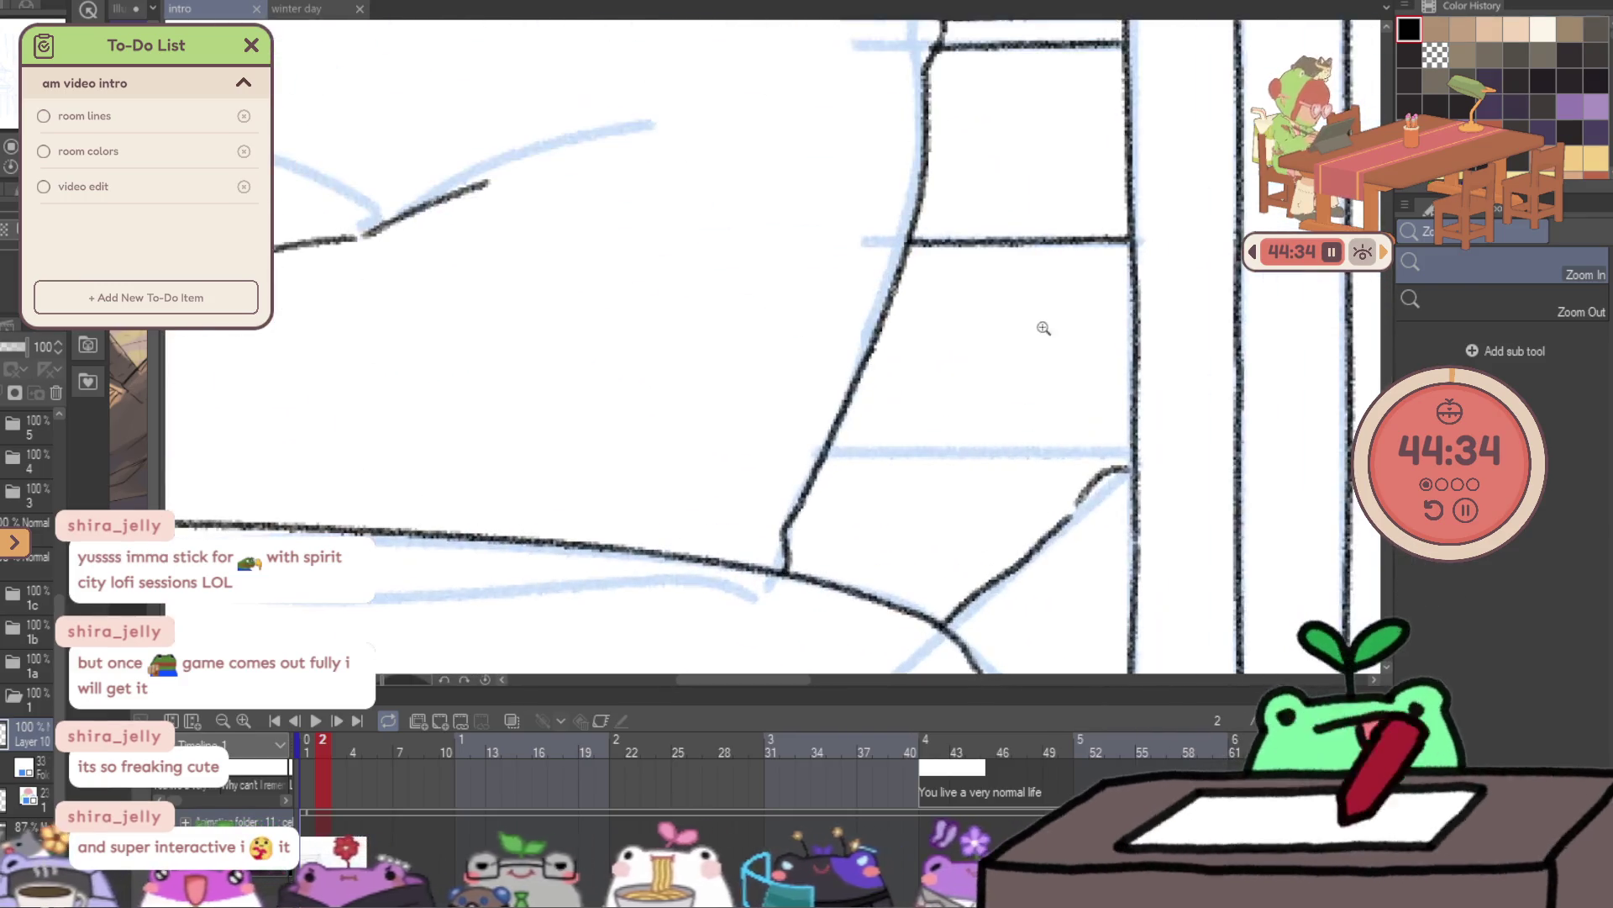
drag(828, 457, 1086, 465)
key(ctrl+z)
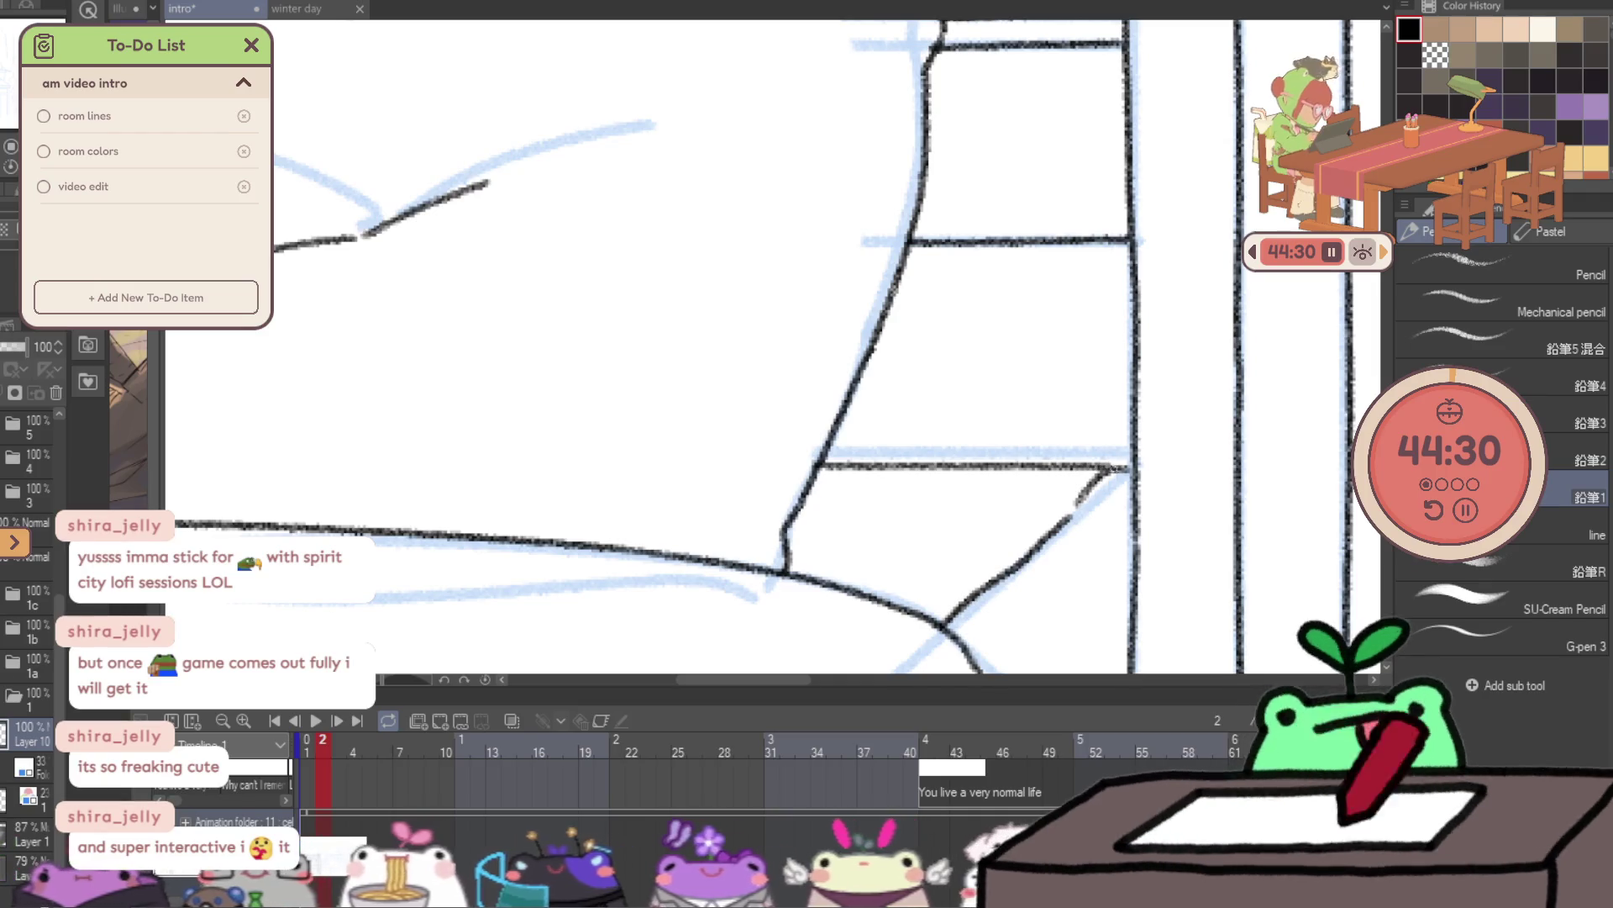
key(ctrl+z)
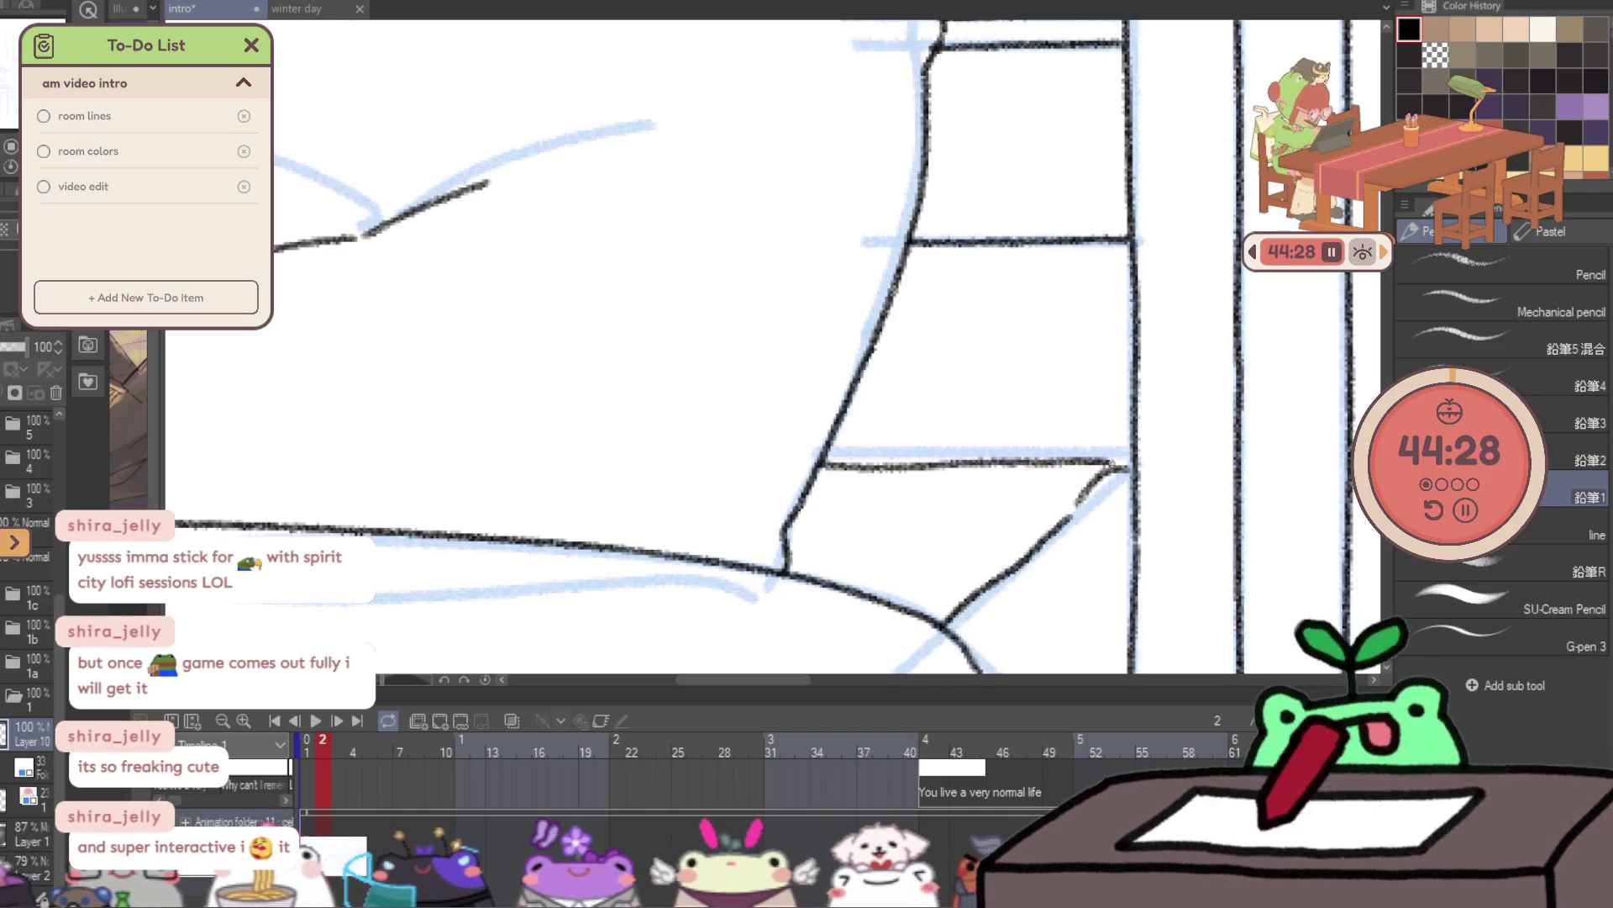
- Extend the vertical window-frame line further down the sketch
scroll(1138, 476, down, 5)
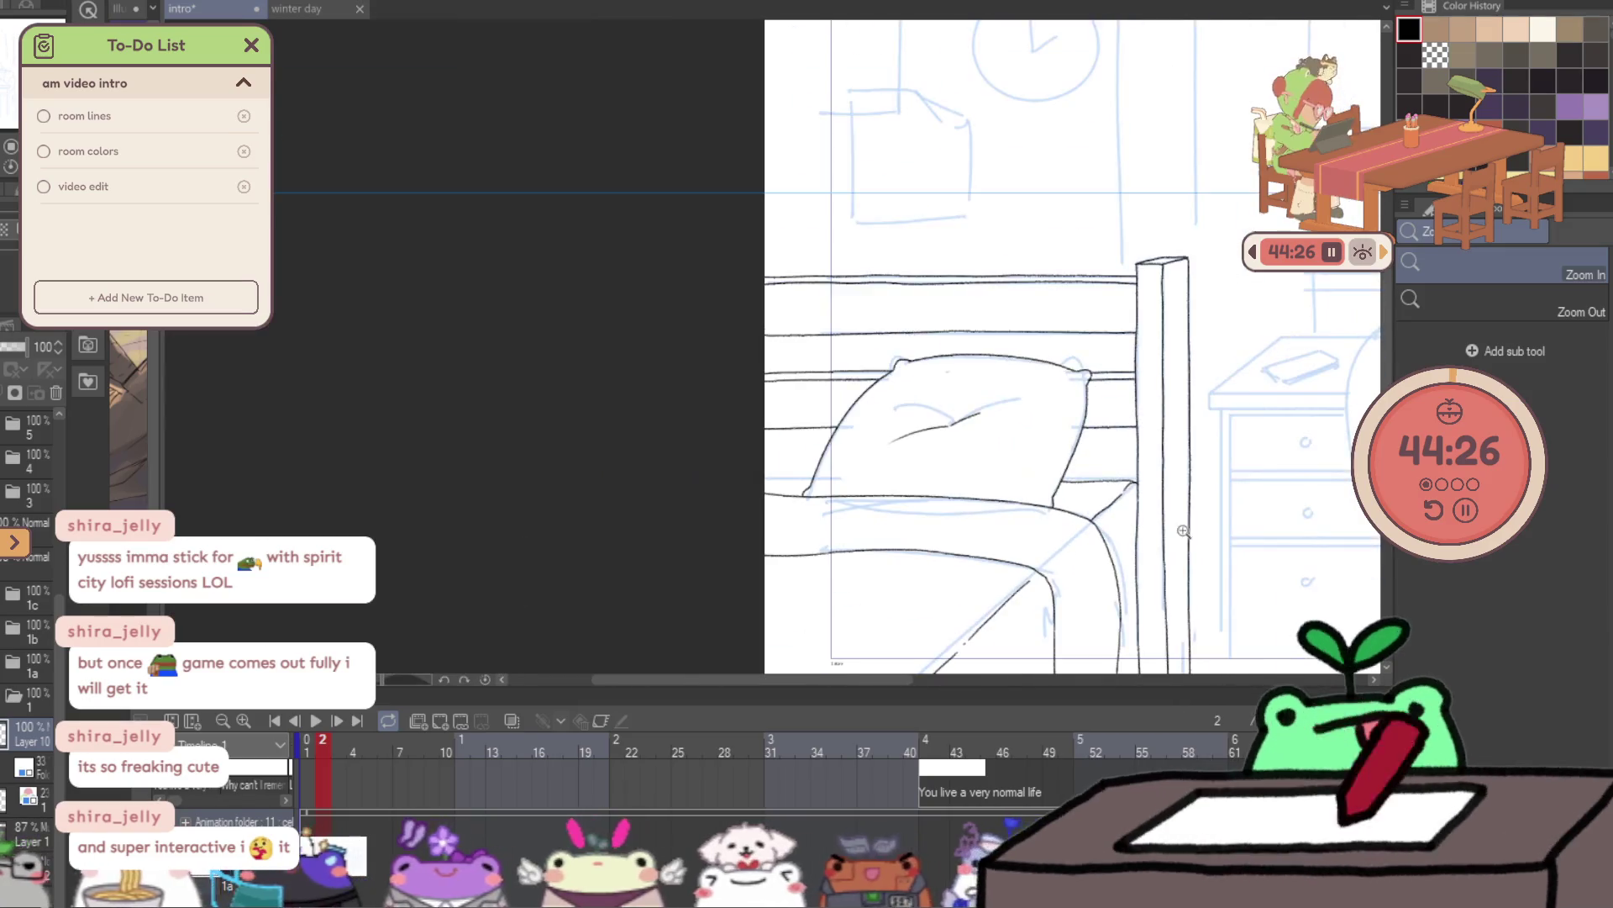
scroll(1160, 609, up, 1)
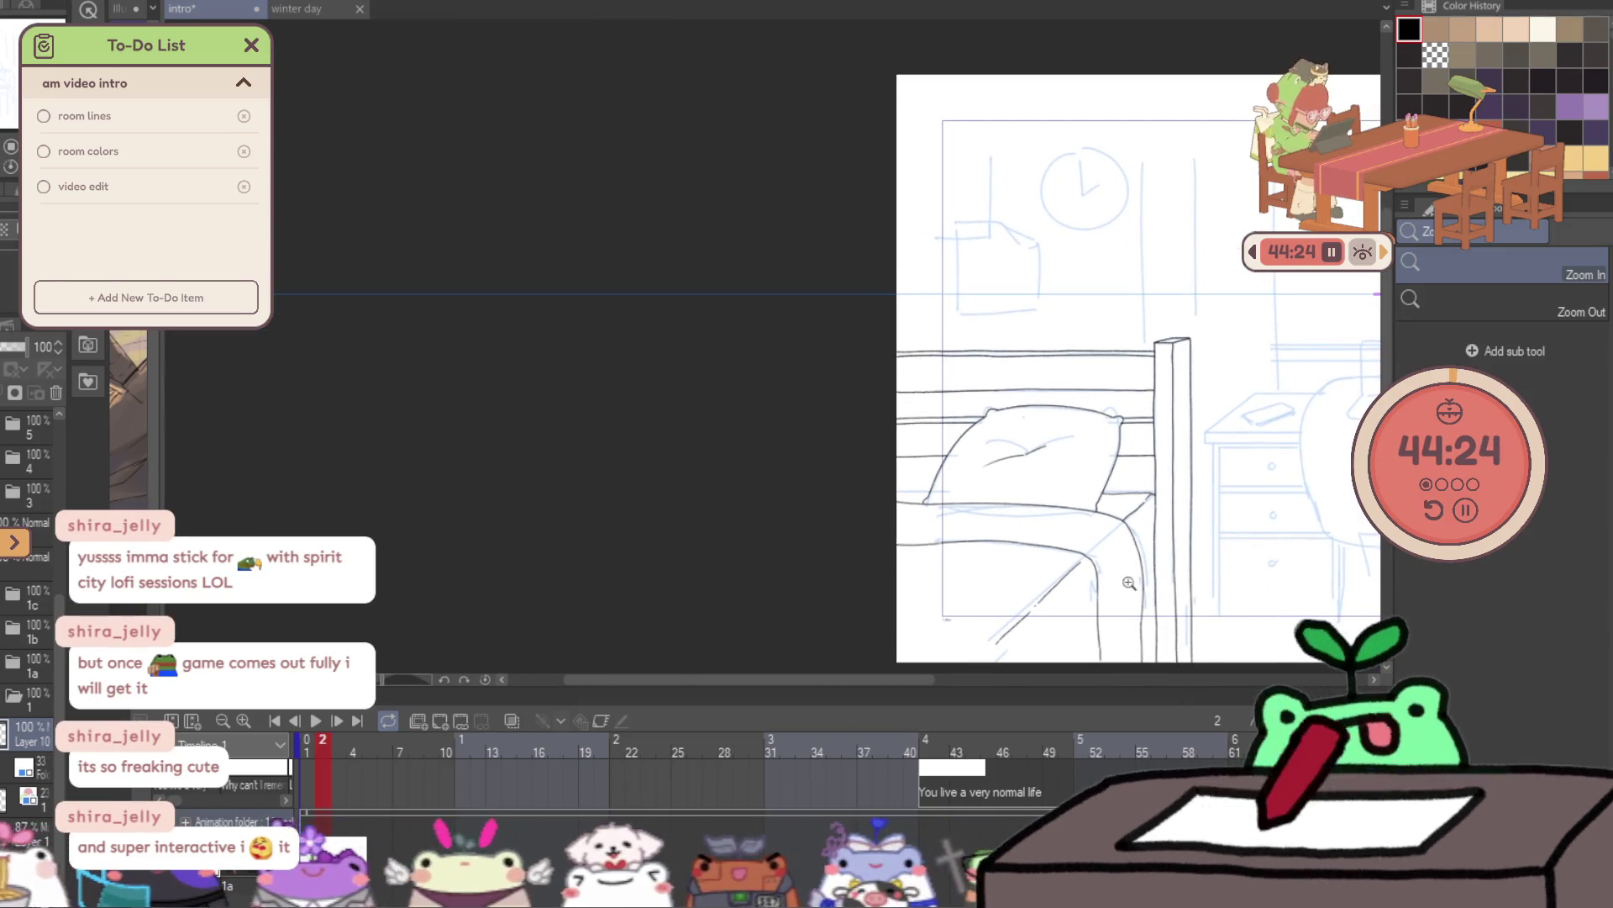
scroll(973, 508, up, 1)
scroll(971, 510, up, 1)
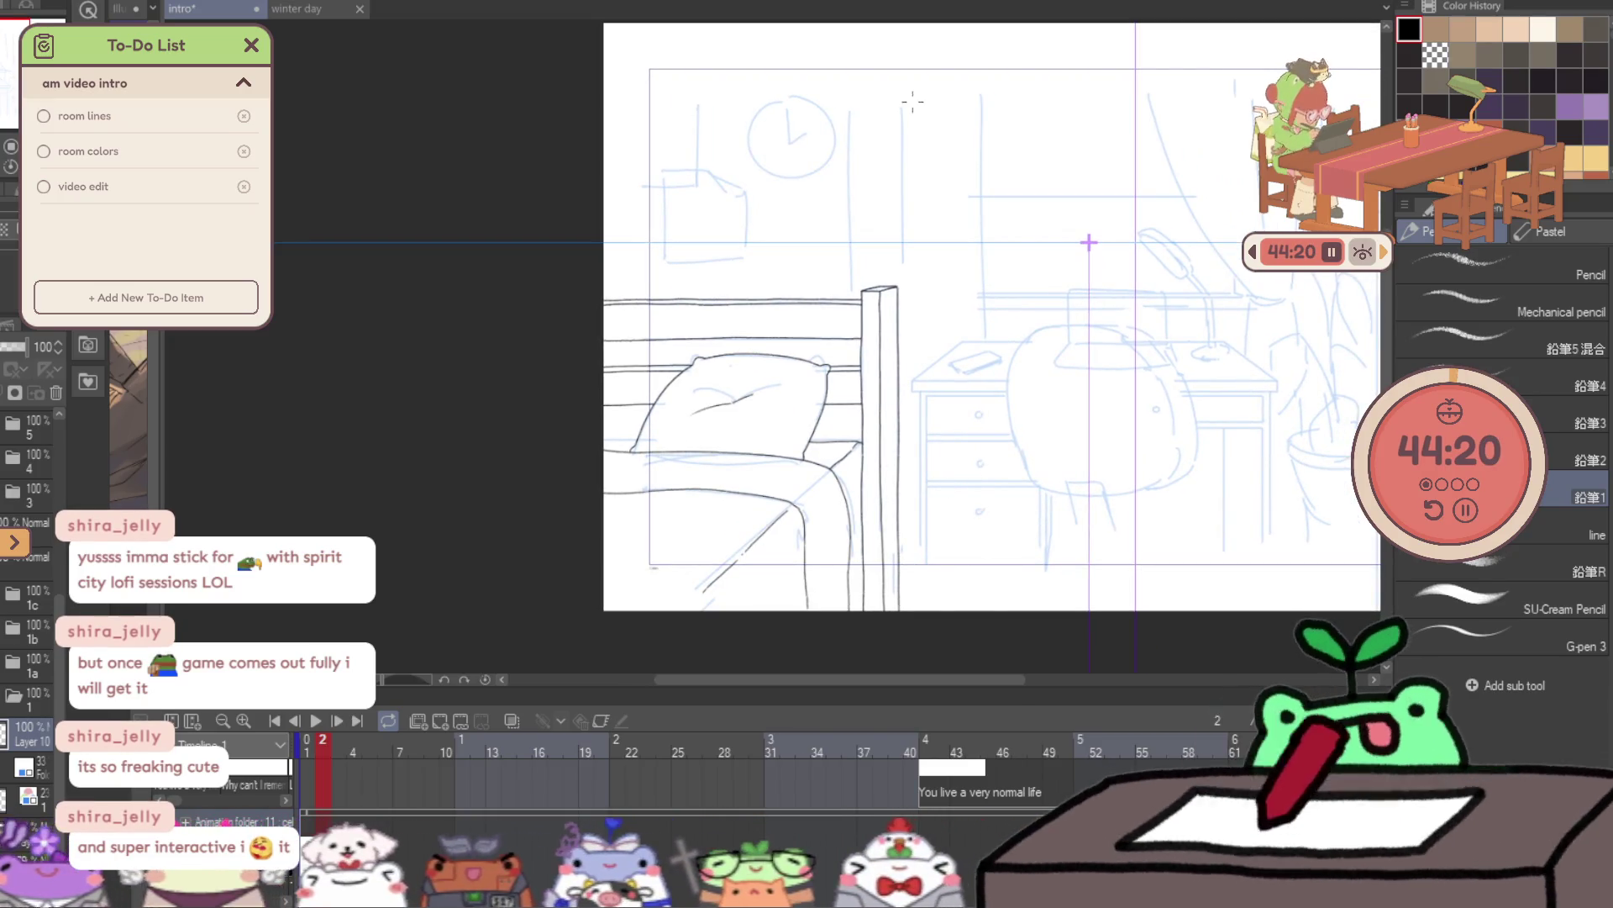
scroll(858, 116, up, 1)
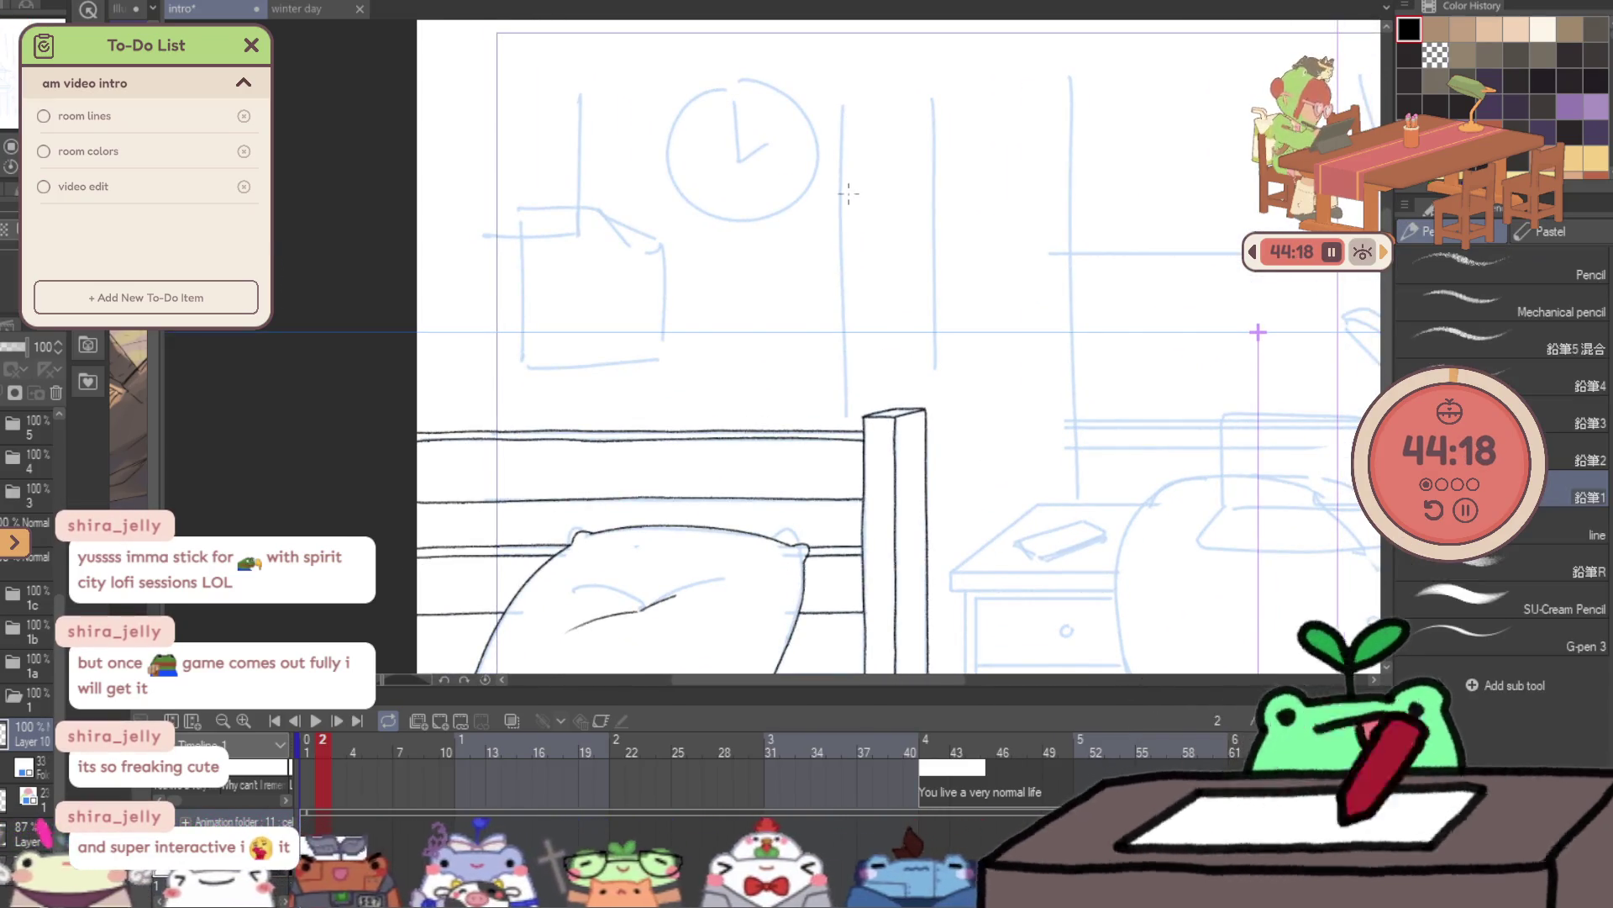
drag(840, 56, 832, 113)
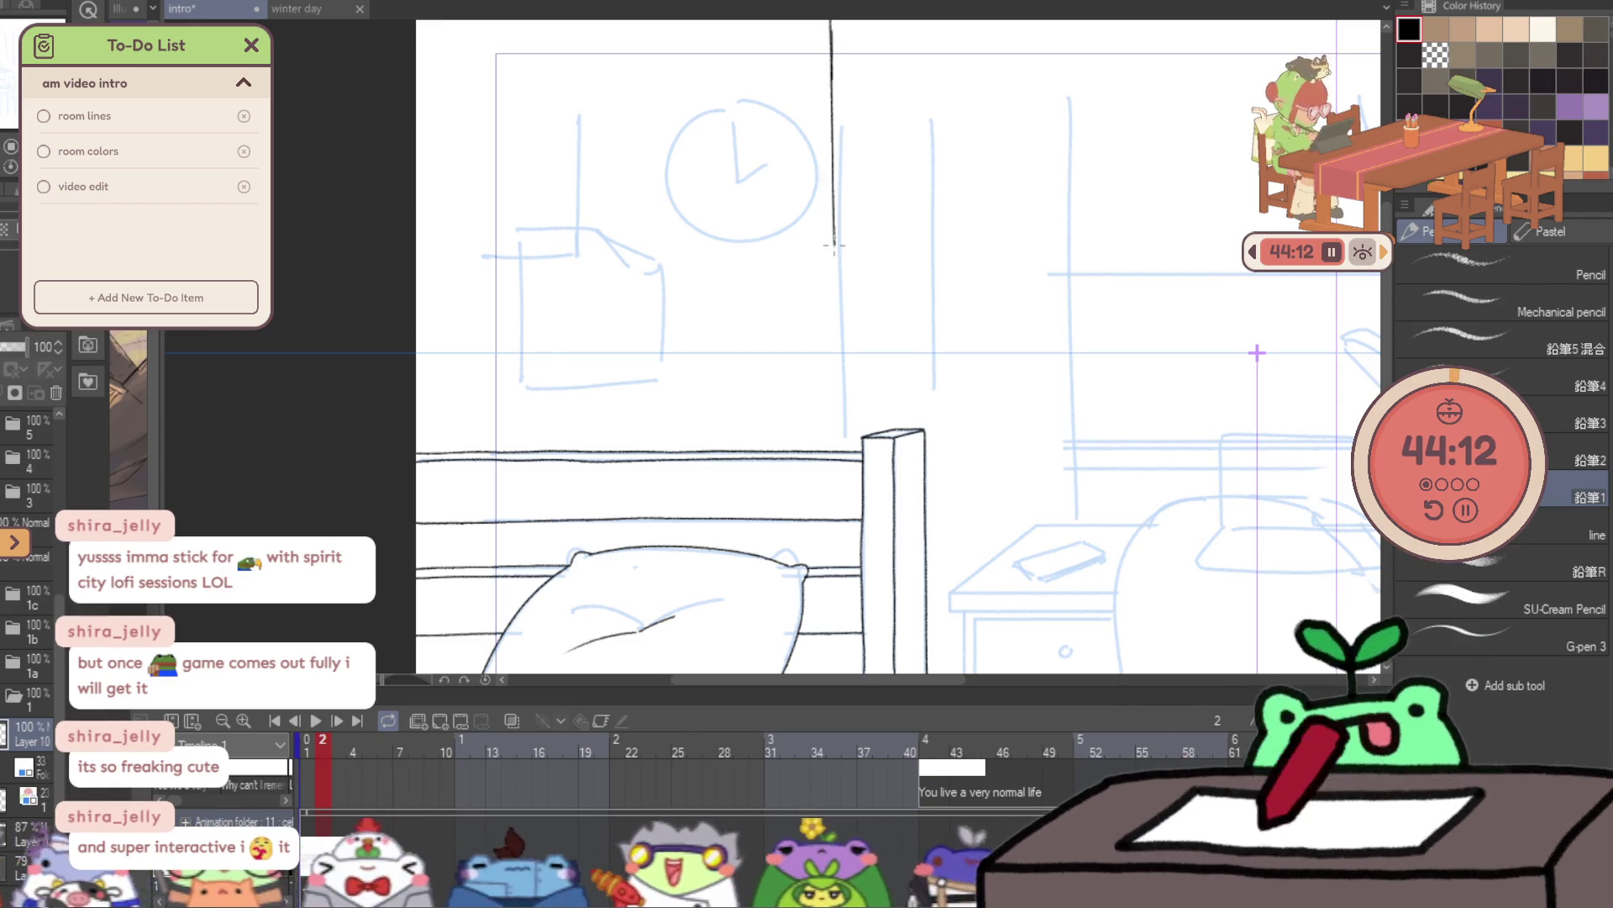
drag(834, 242, 840, 348)
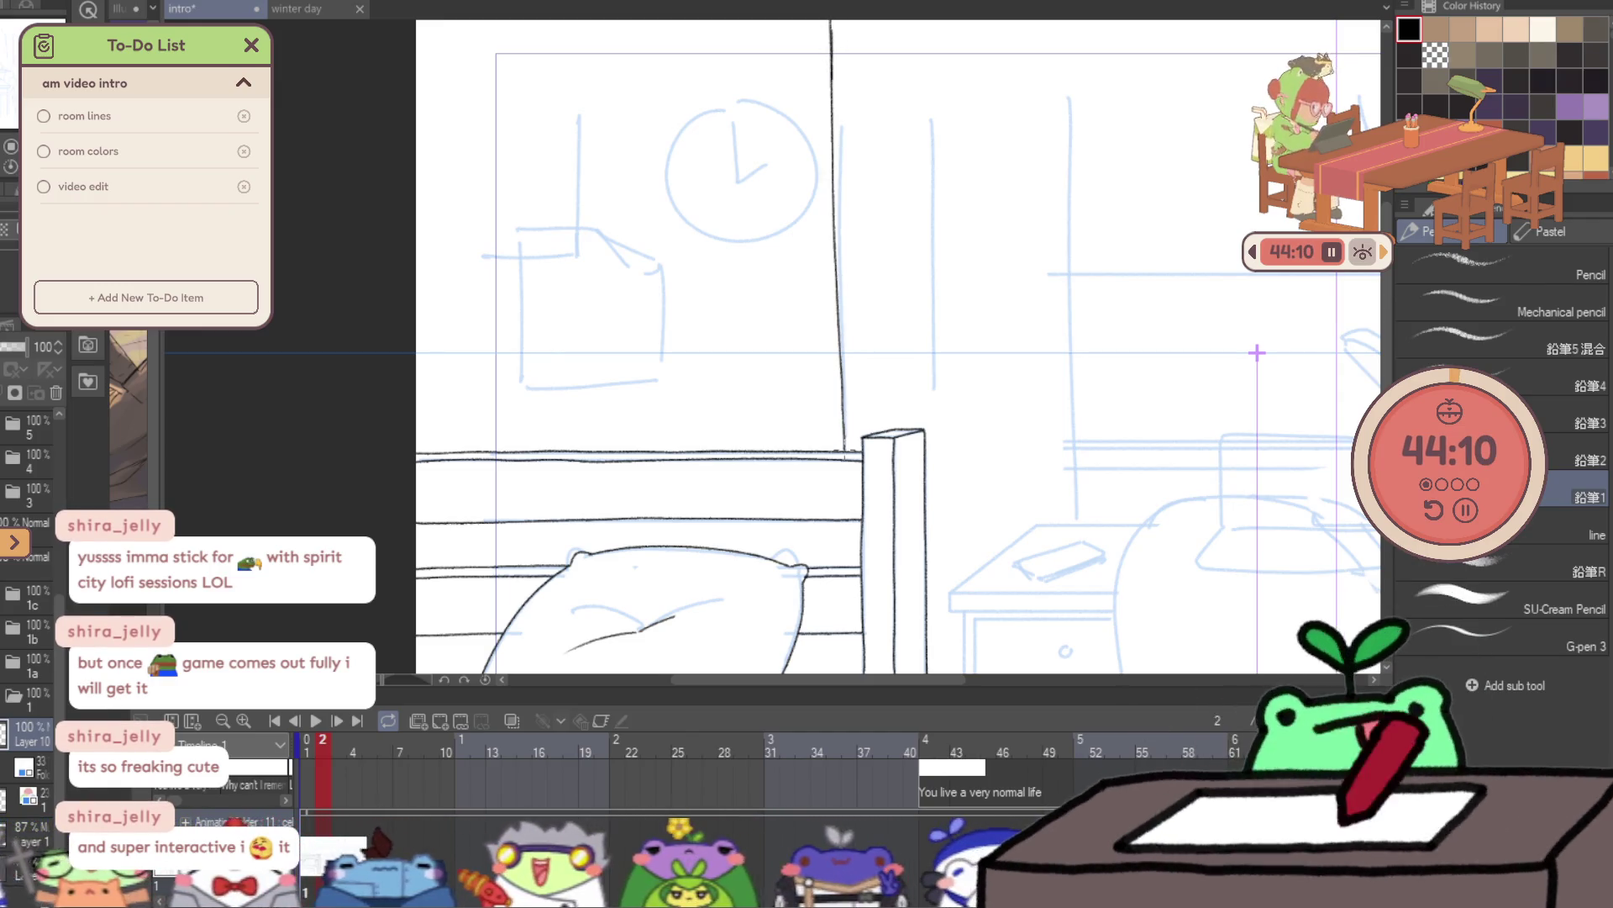
- Redraw the vertical window-frame line with the Pencil, running it down to the bed
scroll(840, 361, up, 3)
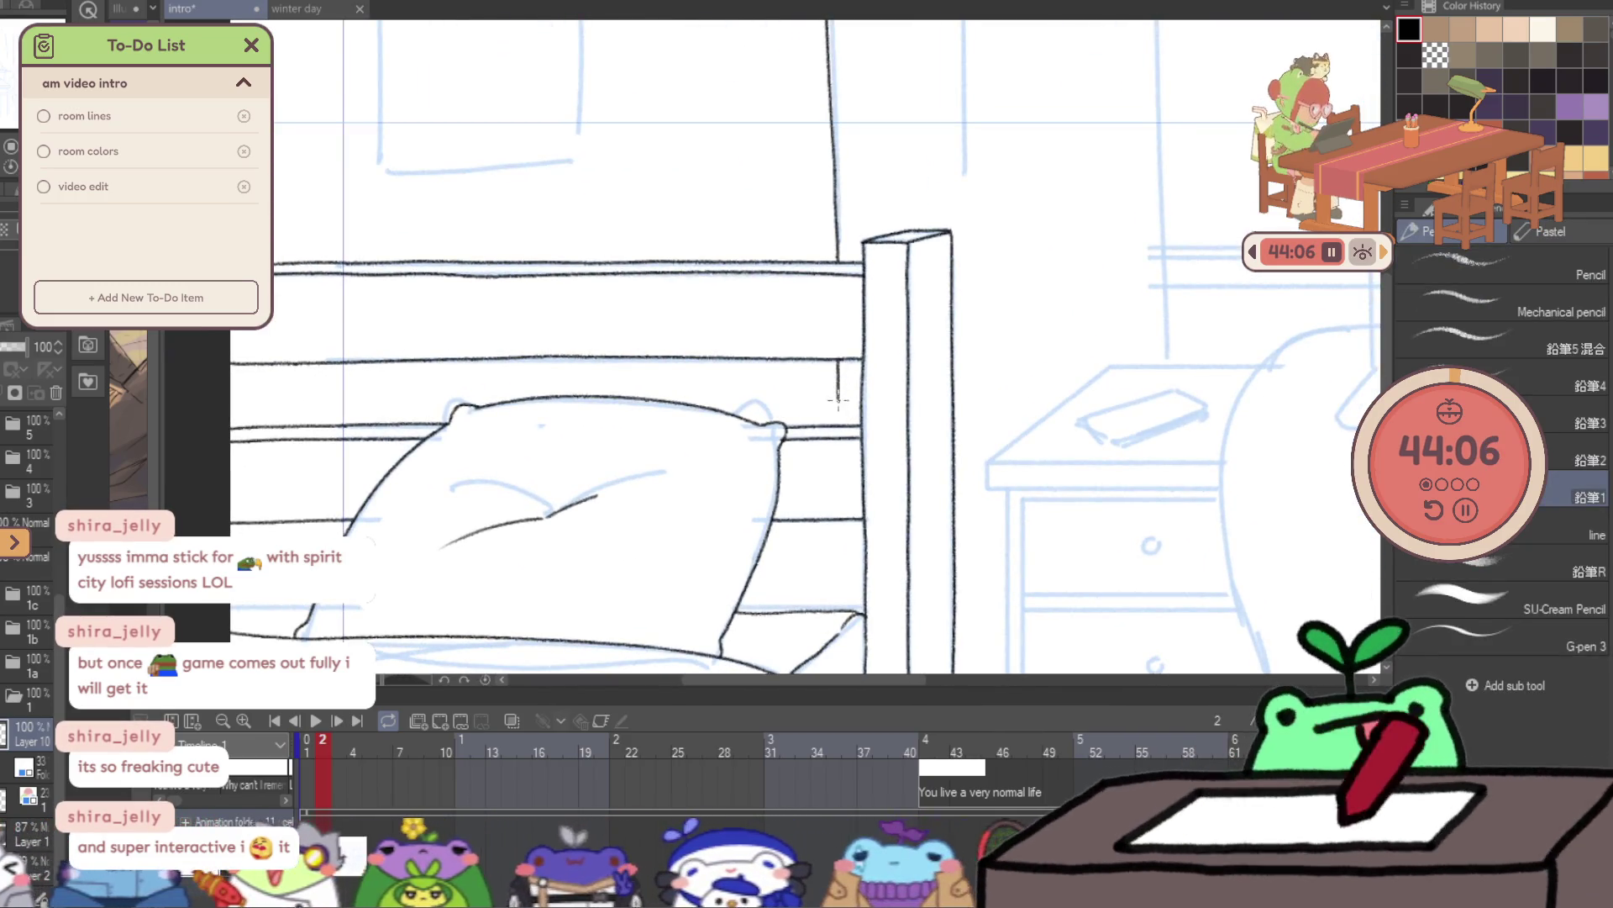
scroll(838, 433, down, 2)
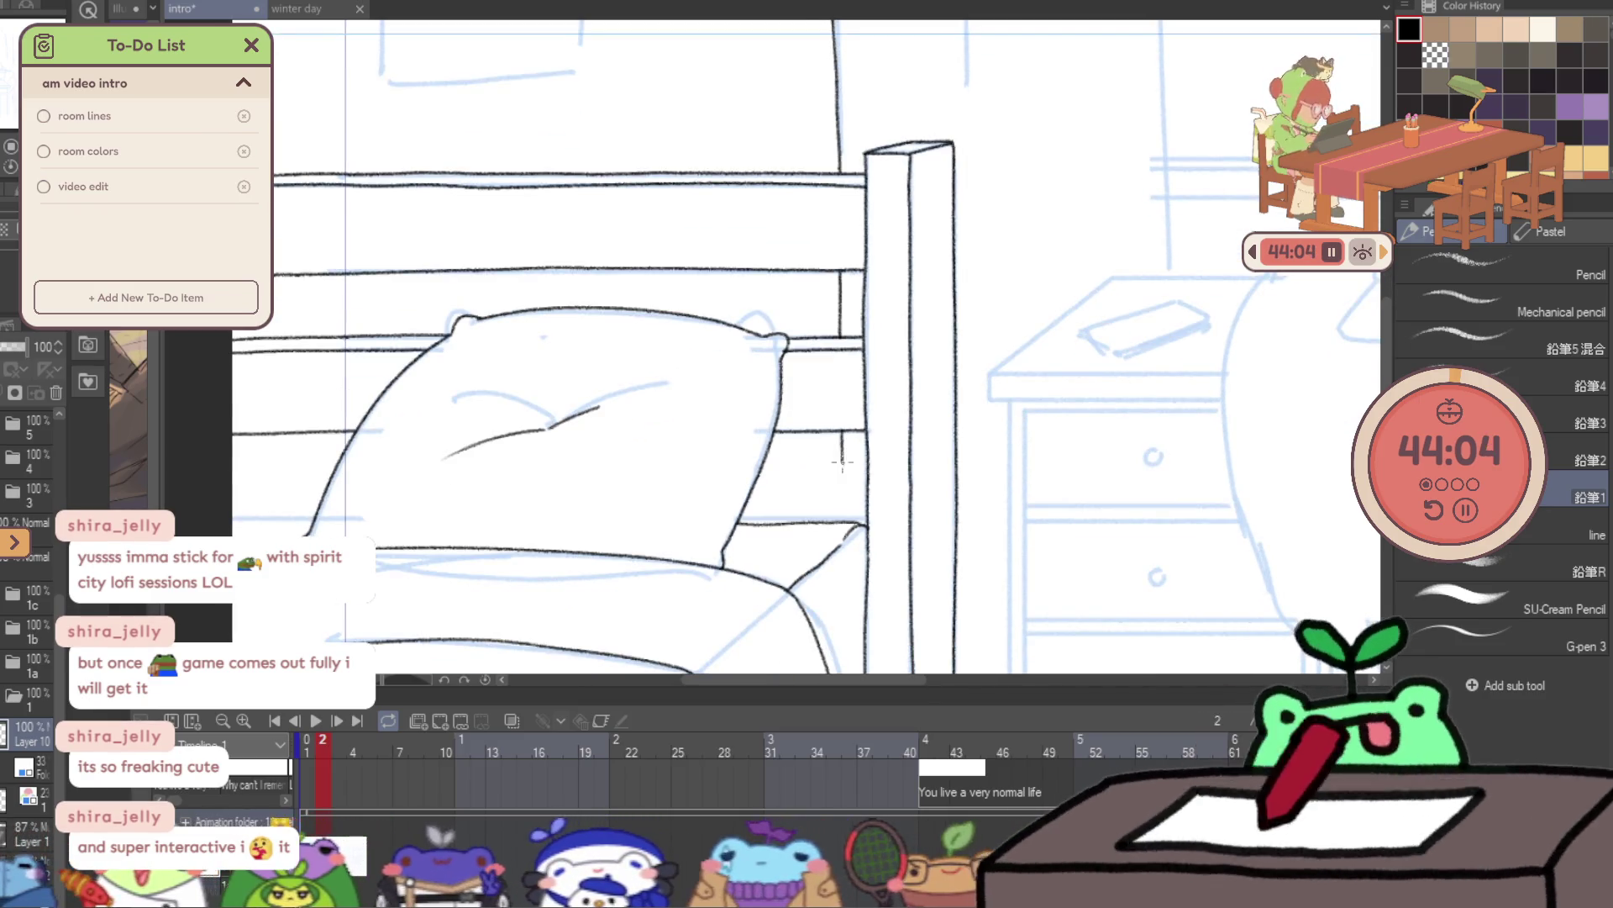
scroll(1069, 290, down, 1)
scroll(1092, 353, down, 1)
scroll(1066, 236, down, 1)
scroll(989, 245, down, 1)
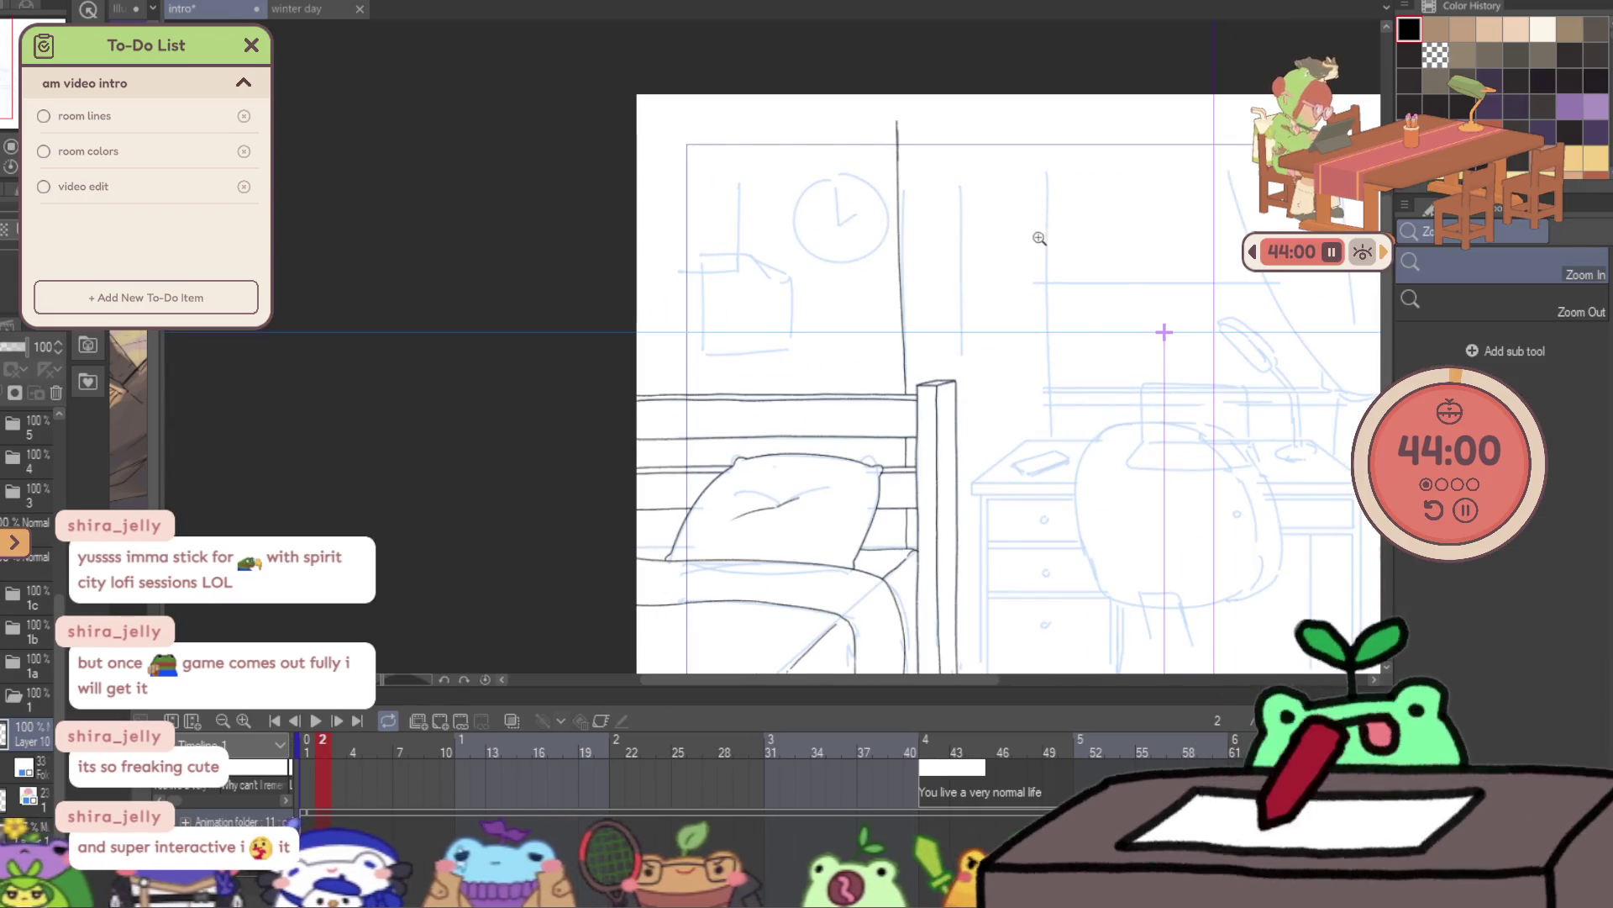
scroll(1051, 263, up, 1)
scroll(1060, 256, up, 1)
key(p)
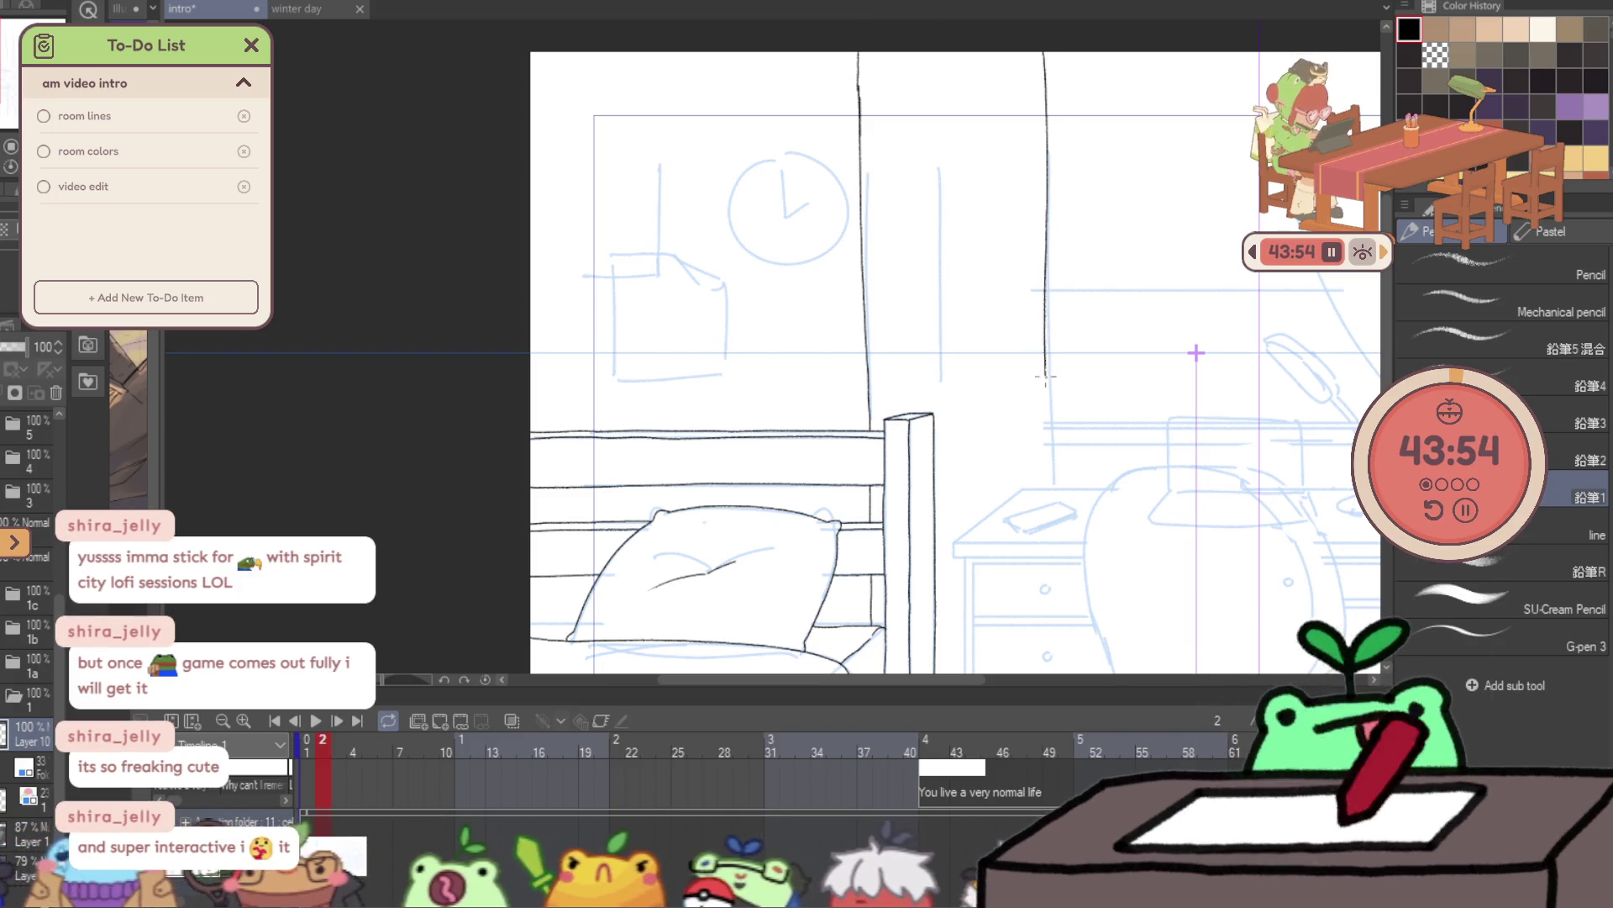
key(ctrl+z)
drag(1050, 326, 1056, 485)
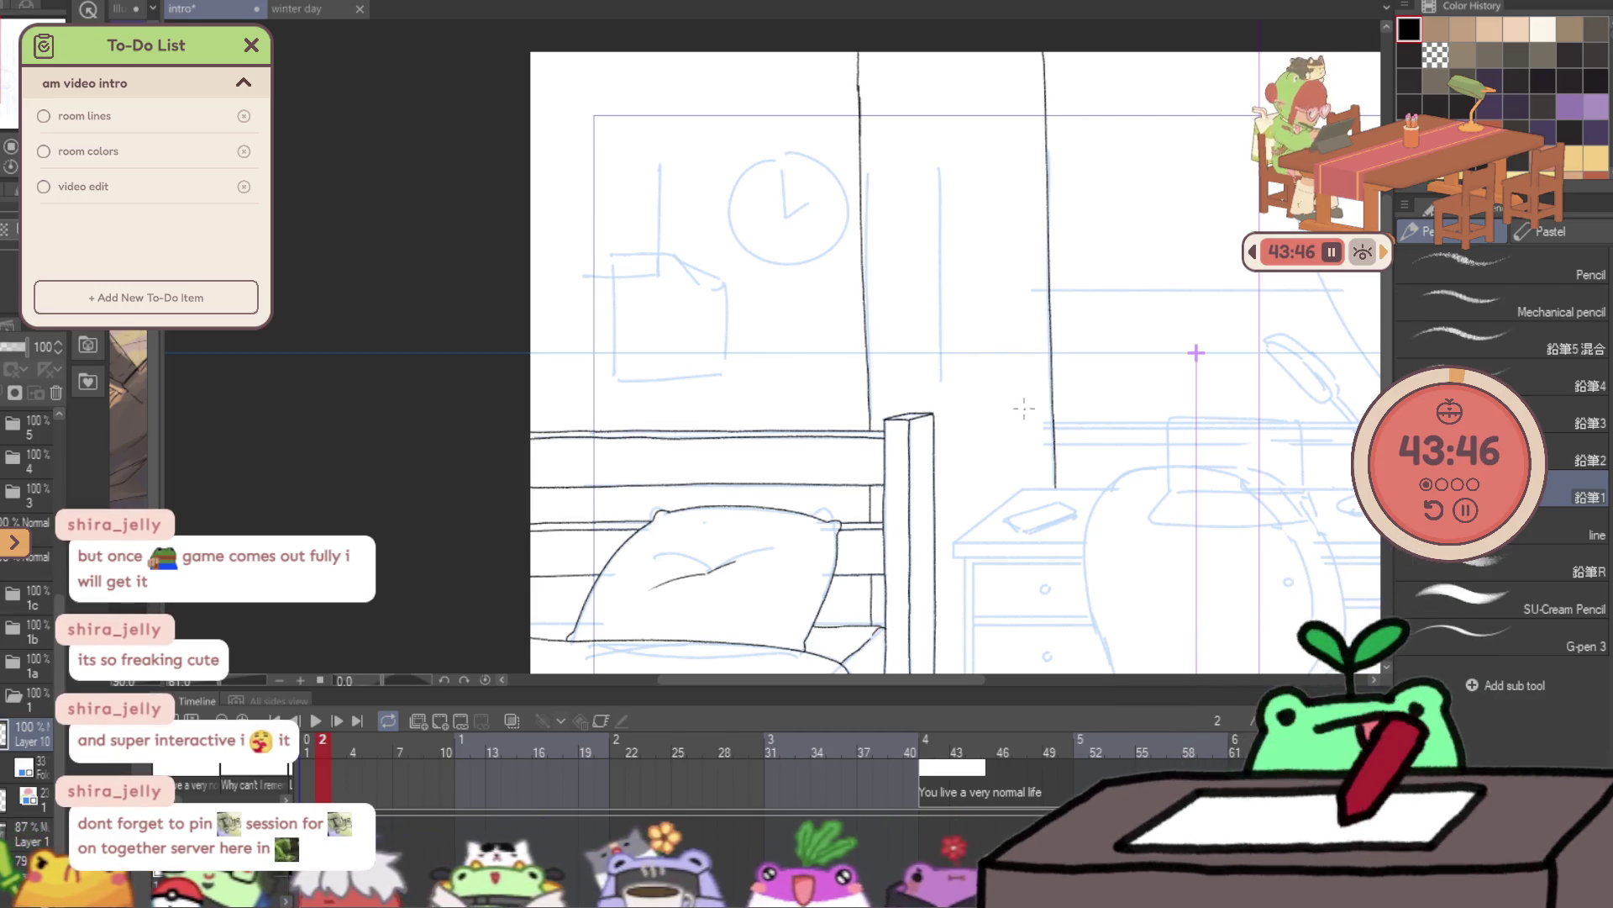
- Zoom in on the sketched chair and desk
key(ctrl+space)
click(1161, 604)
scroll(1213, 565, up, 3)
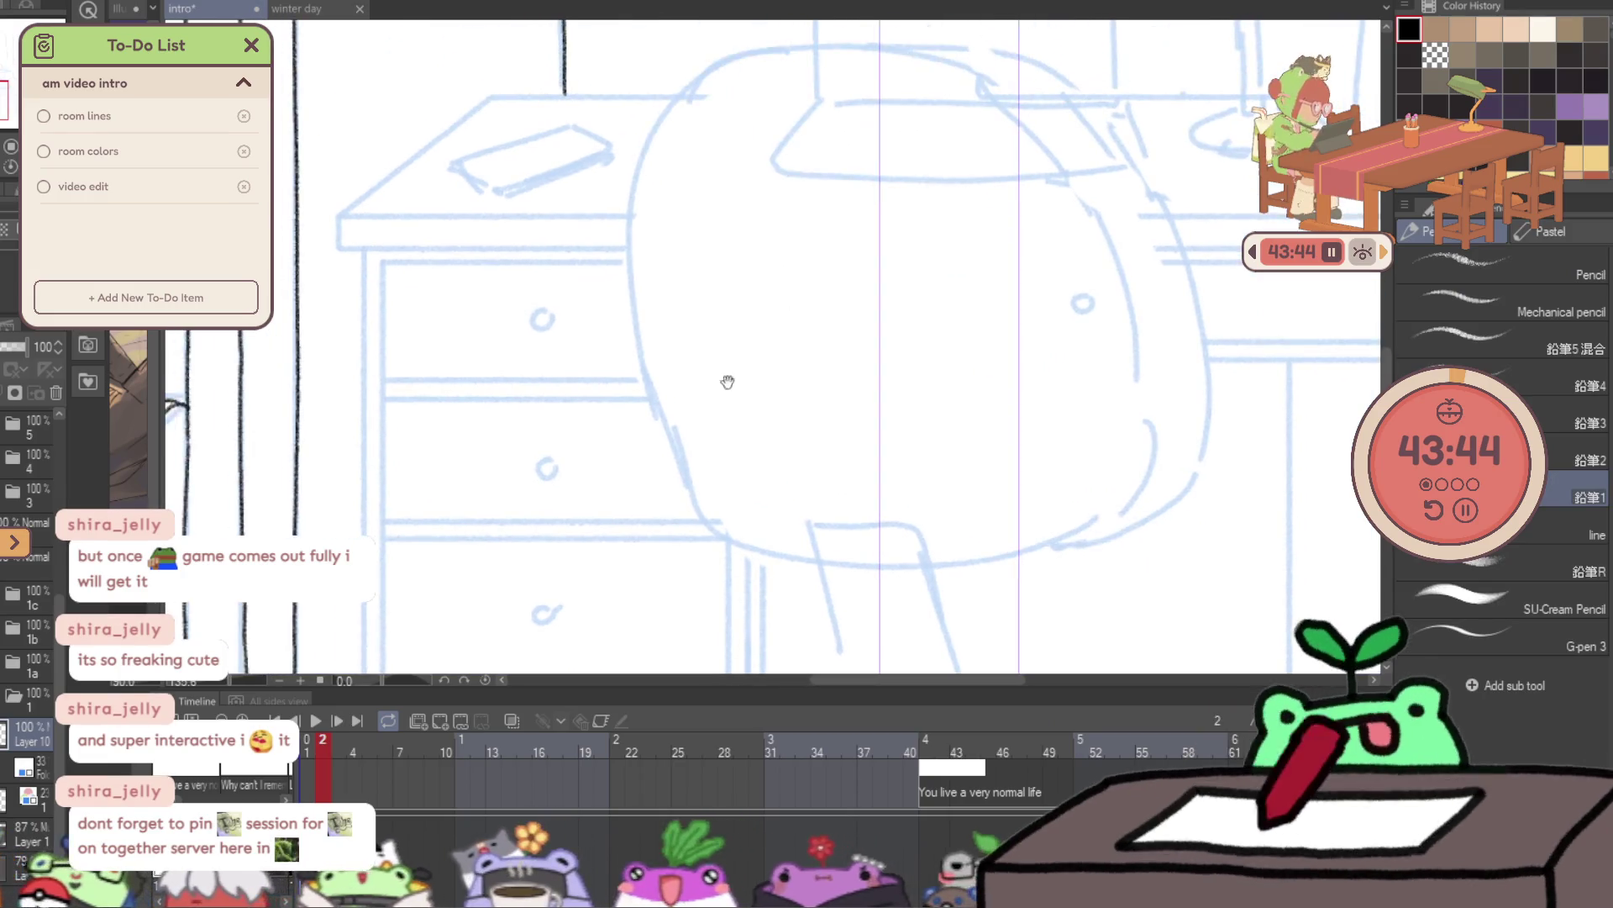
- Ink the chair's tapered support post: left and right sides, top edge and closed bottom
drag(797, 478, 816, 402)
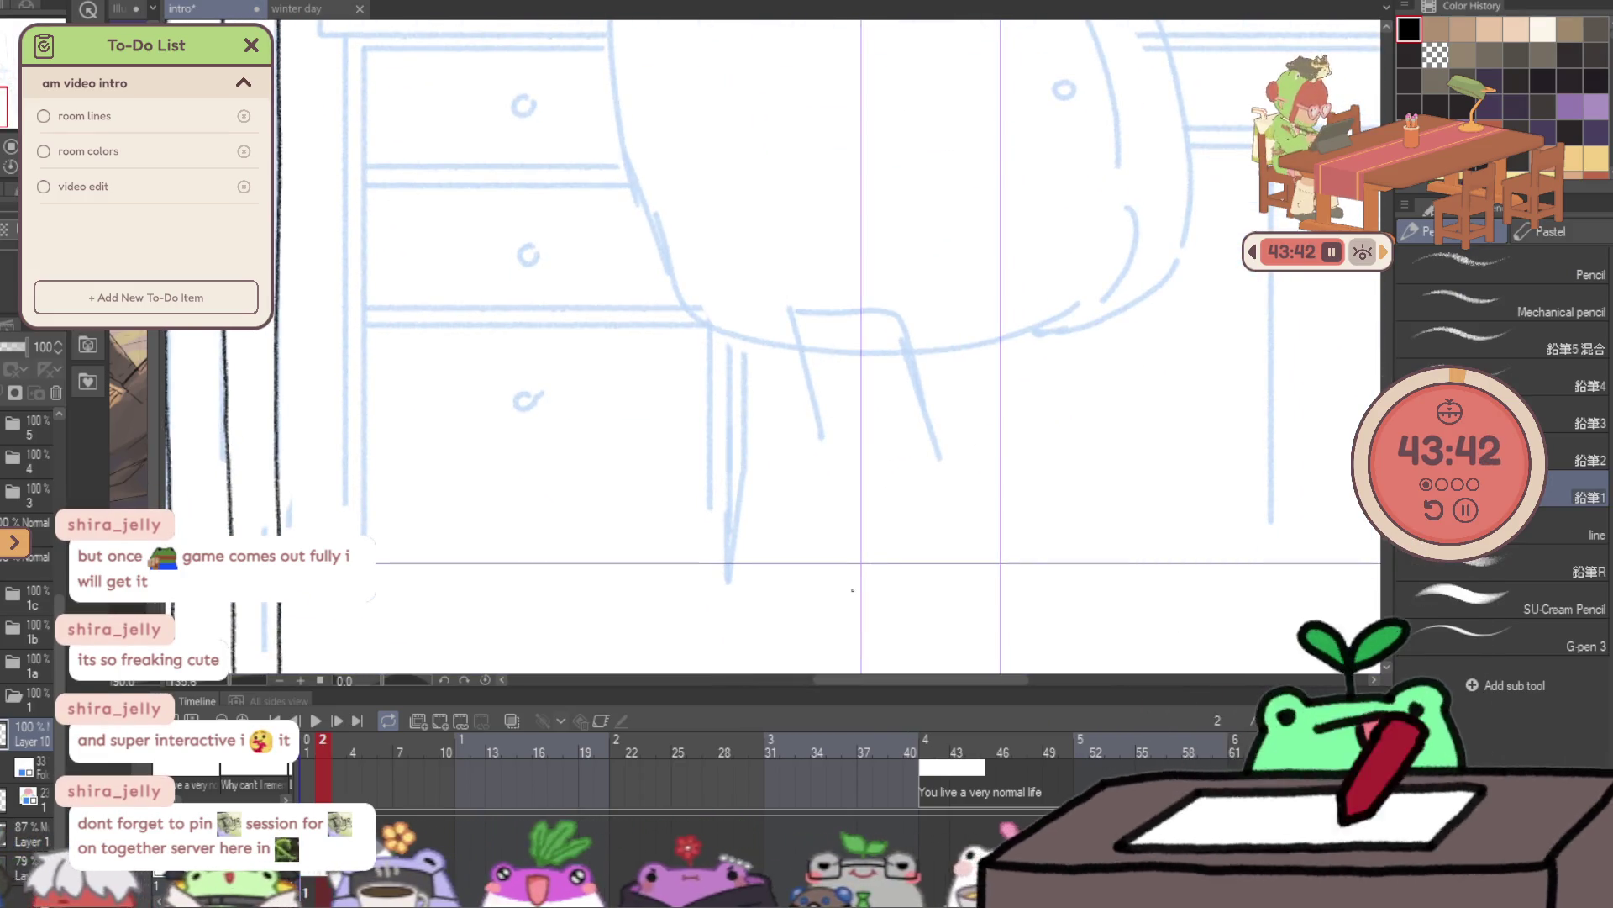
drag(852, 587, 838, 516)
drag(814, 420, 795, 346)
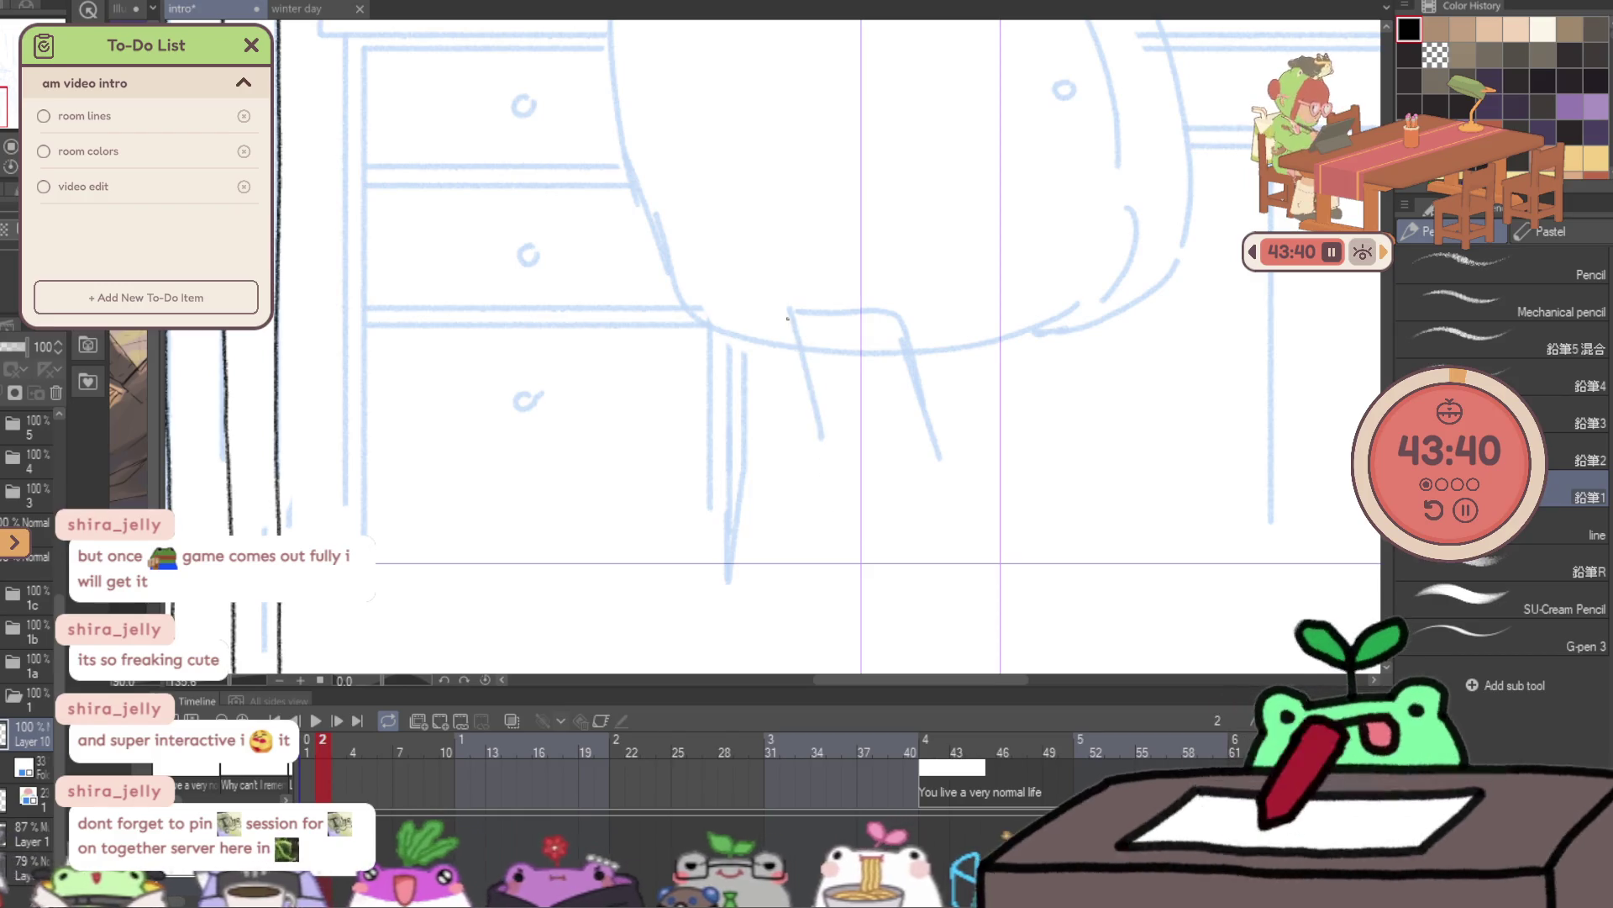
drag(836, 580, 814, 422)
mouse_move(797, 345)
mouse_down()
mouse_move(794, 313)
mouse_move(891, 316)
mouse_move(939, 458)
mouse_up()
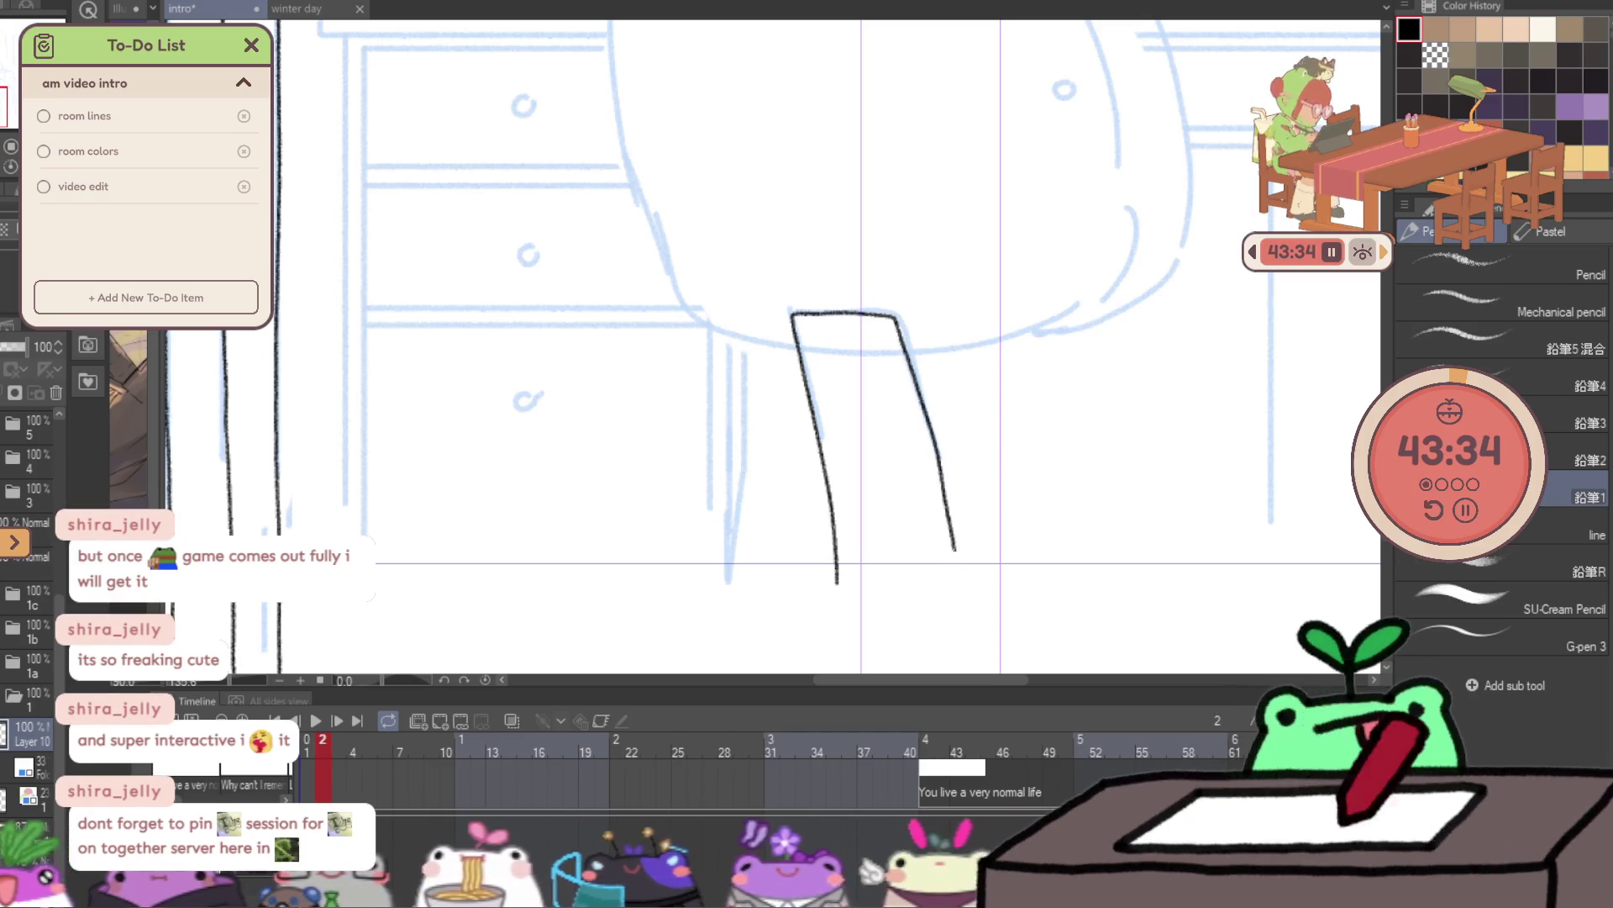
scroll(875, 319, up, 3)
mouse_move(738, 298)
mouse_down()
mouse_move(923, 301)
mouse_move(901, 201)
mouse_up()
mouse_move(941, 425)
mouse_down()
mouse_move(963, 545)
mouse_move(929, 343)
mouse_up()
mouse_move(720, 420)
mouse_down()
mouse_move(825, 444)
mouse_move(962, 437)
mouse_up()
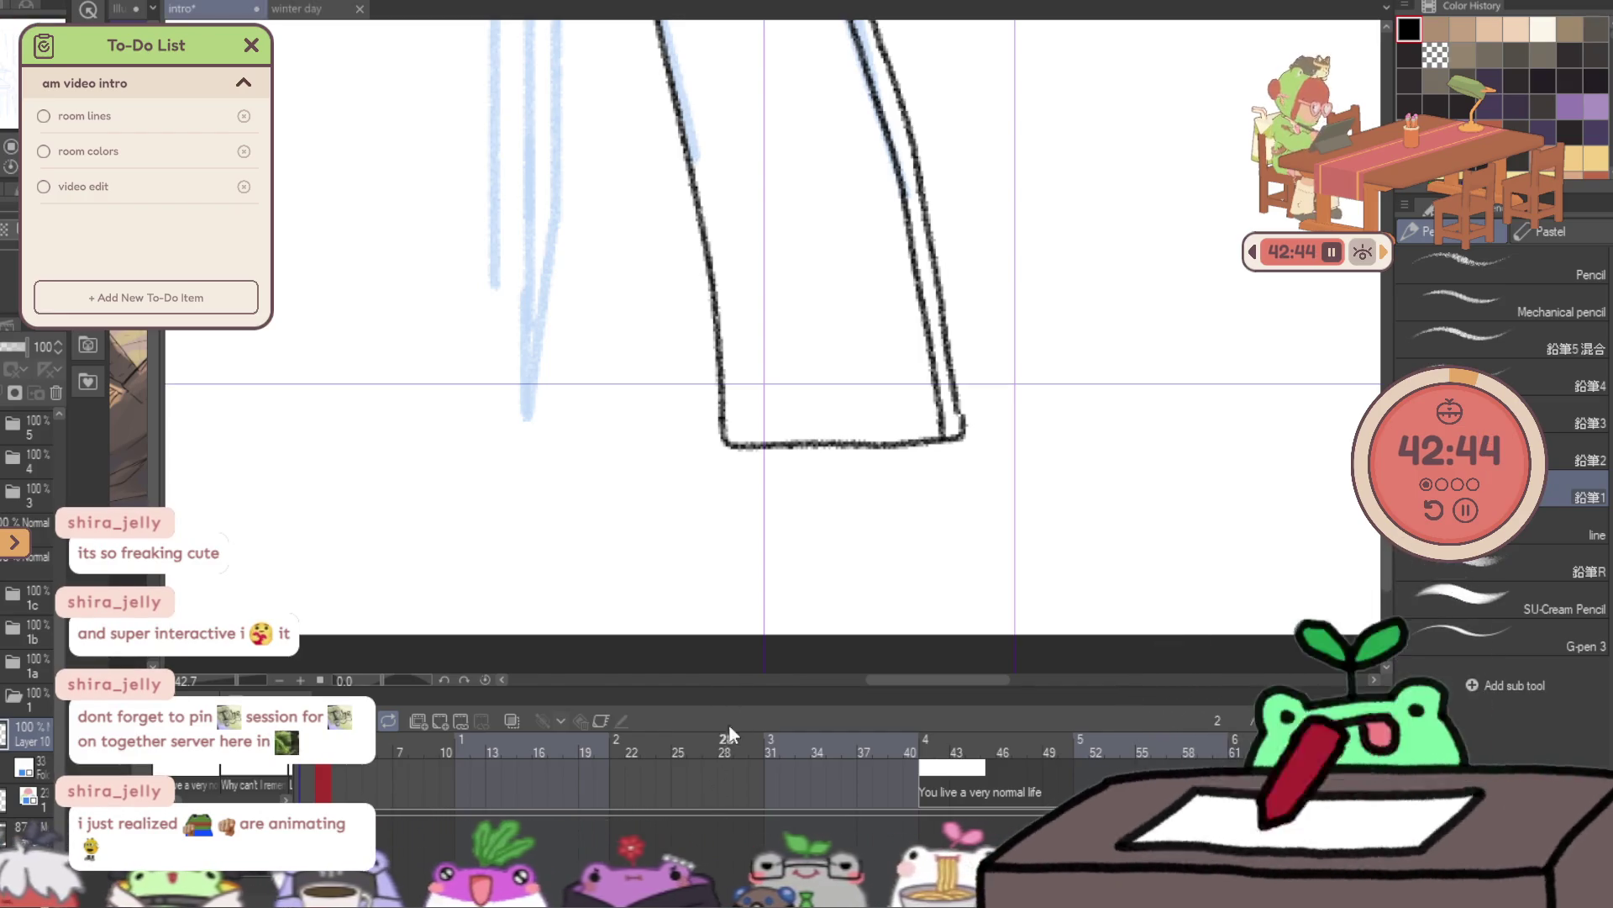
- Zoom in on the chair back and ink its left outline and the curve over the top
drag(748, 682, 748, 849)
scroll(785, 260, down, 3)
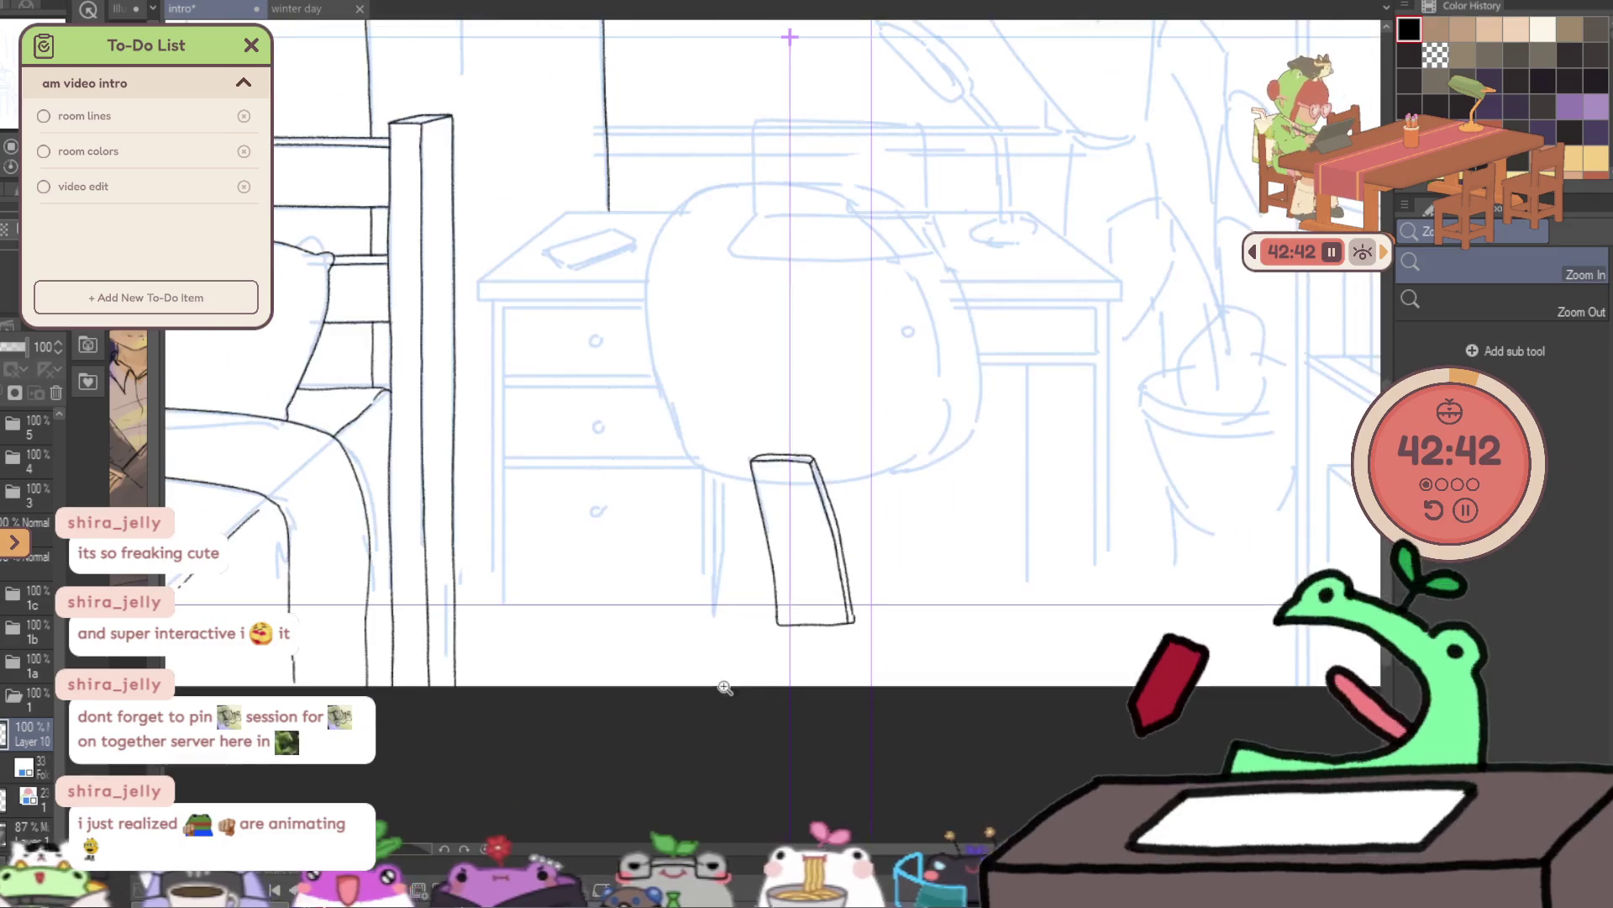
click(786, 259)
key(p)
mouse_move(468, 229)
mouse_down()
mouse_move(456, 273)
mouse_move(492, 584)
mouse_move(697, 771)
mouse_up()
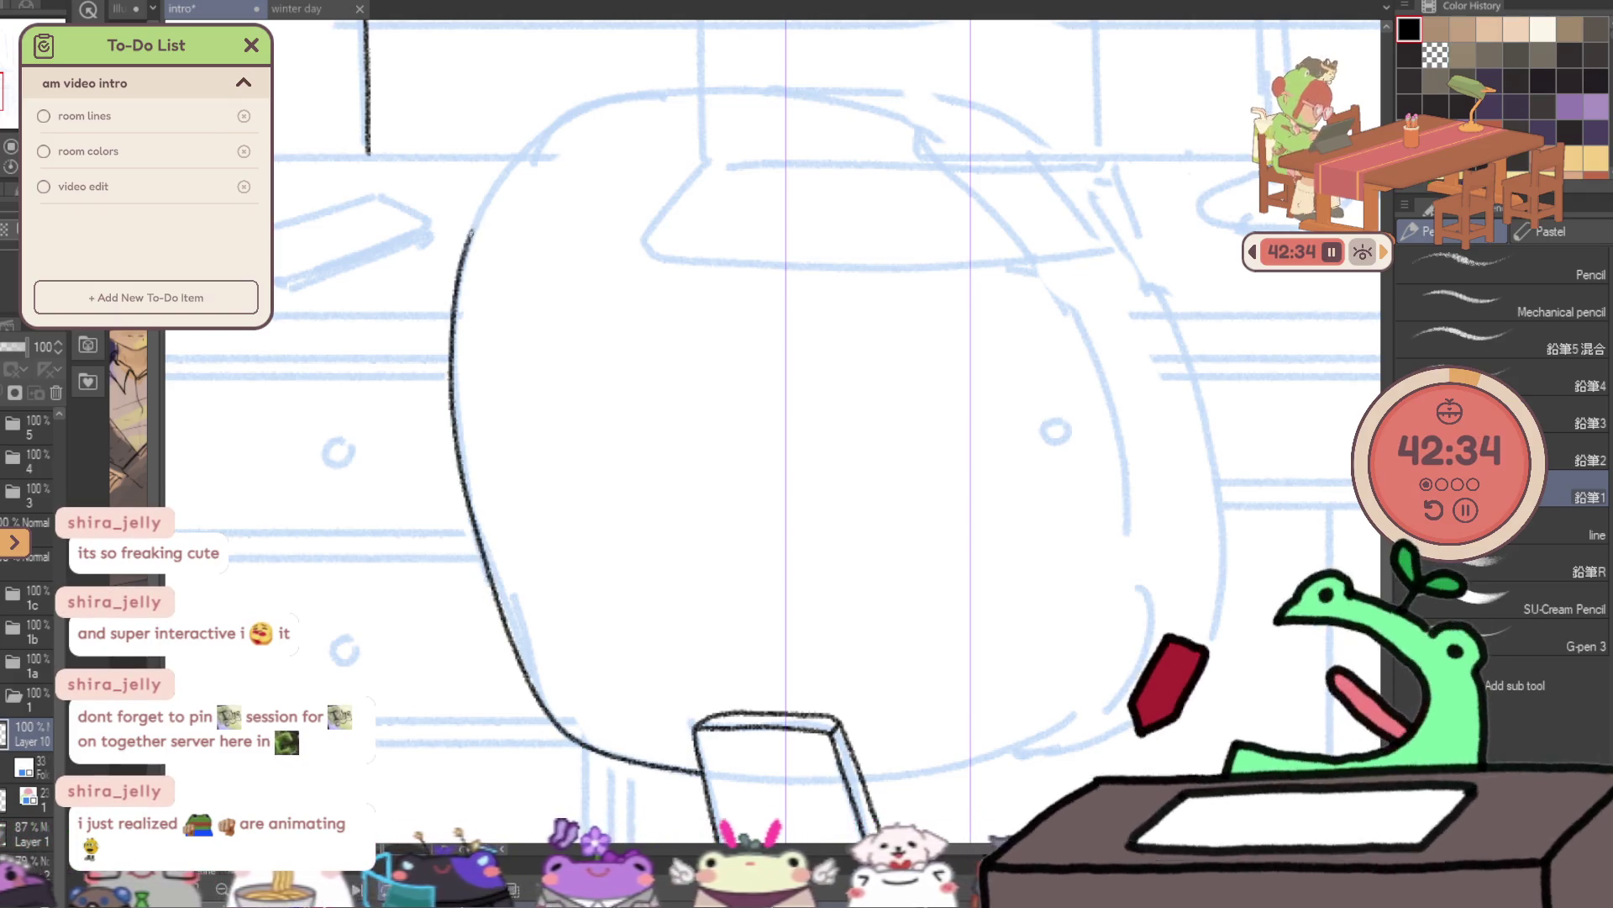
drag(513, 166, 469, 231)
drag(512, 166, 715, 84)
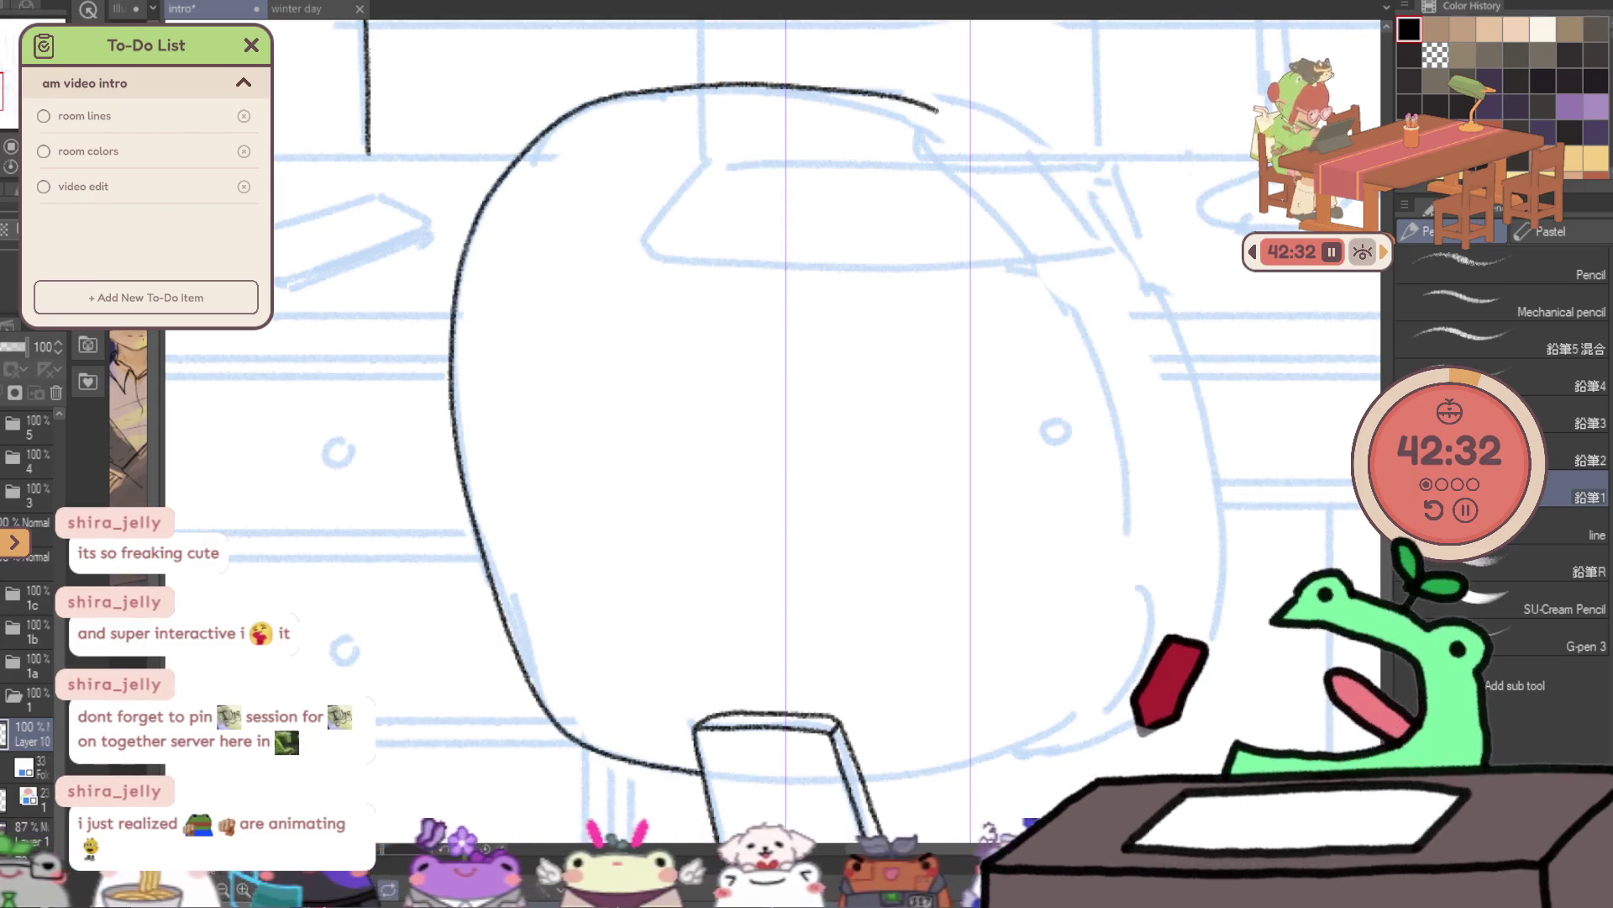
key(ctrl+z)
drag(472, 227, 811, 98)
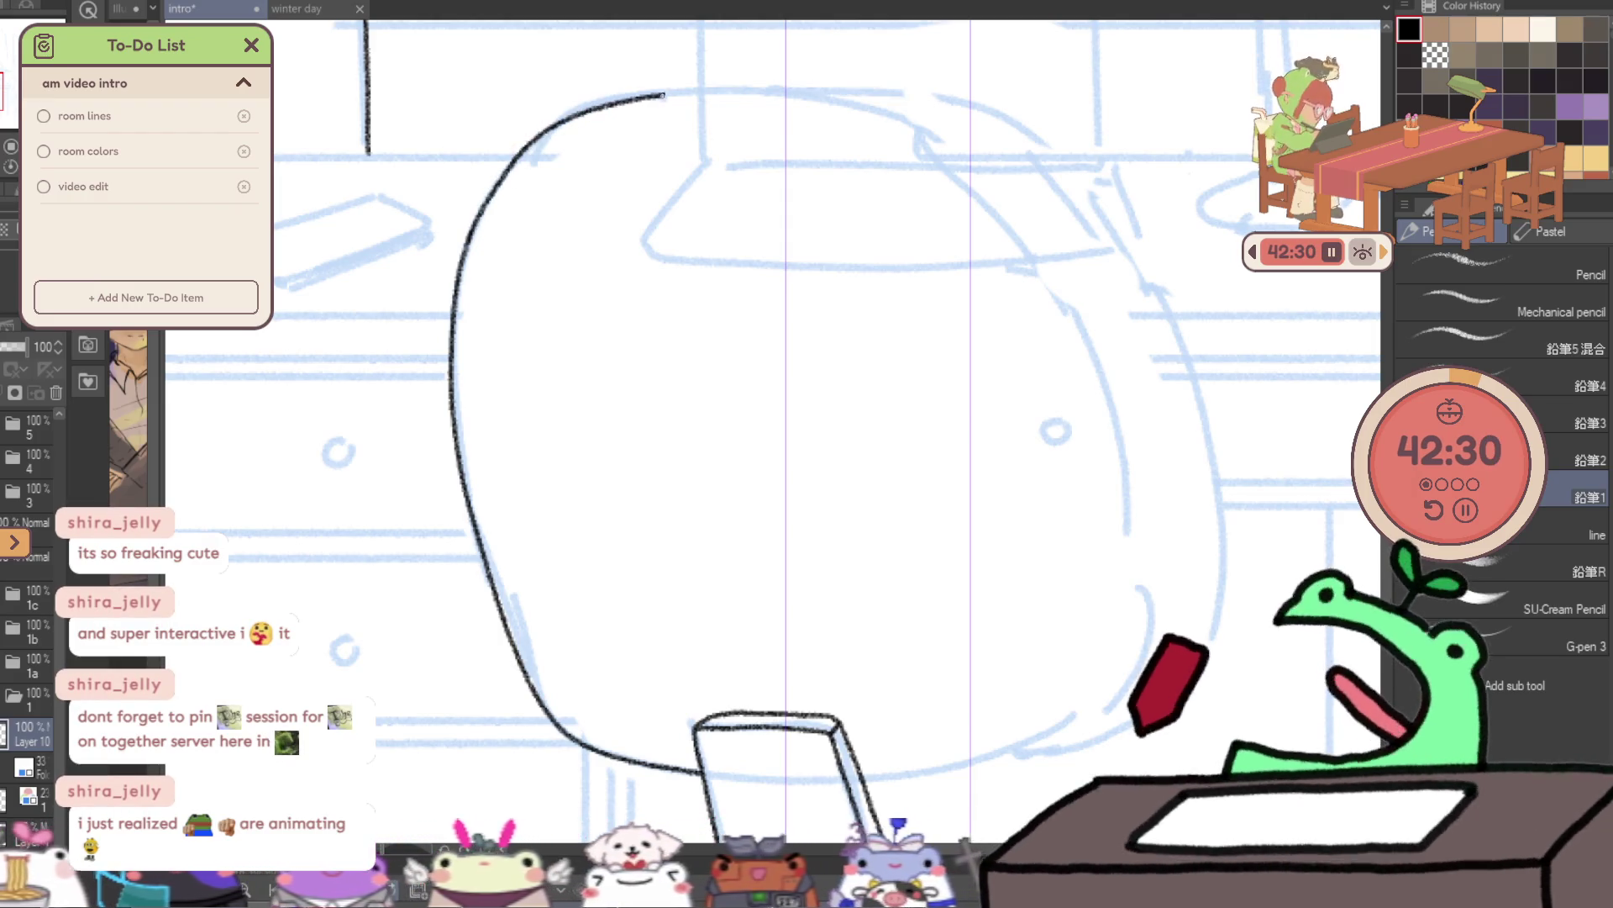
- Flip the canvas and redraw the chair back's left side, right side and top arc, closing the gap
key(h)
key(ctrl+z)
drag(483, 305, 426, 672)
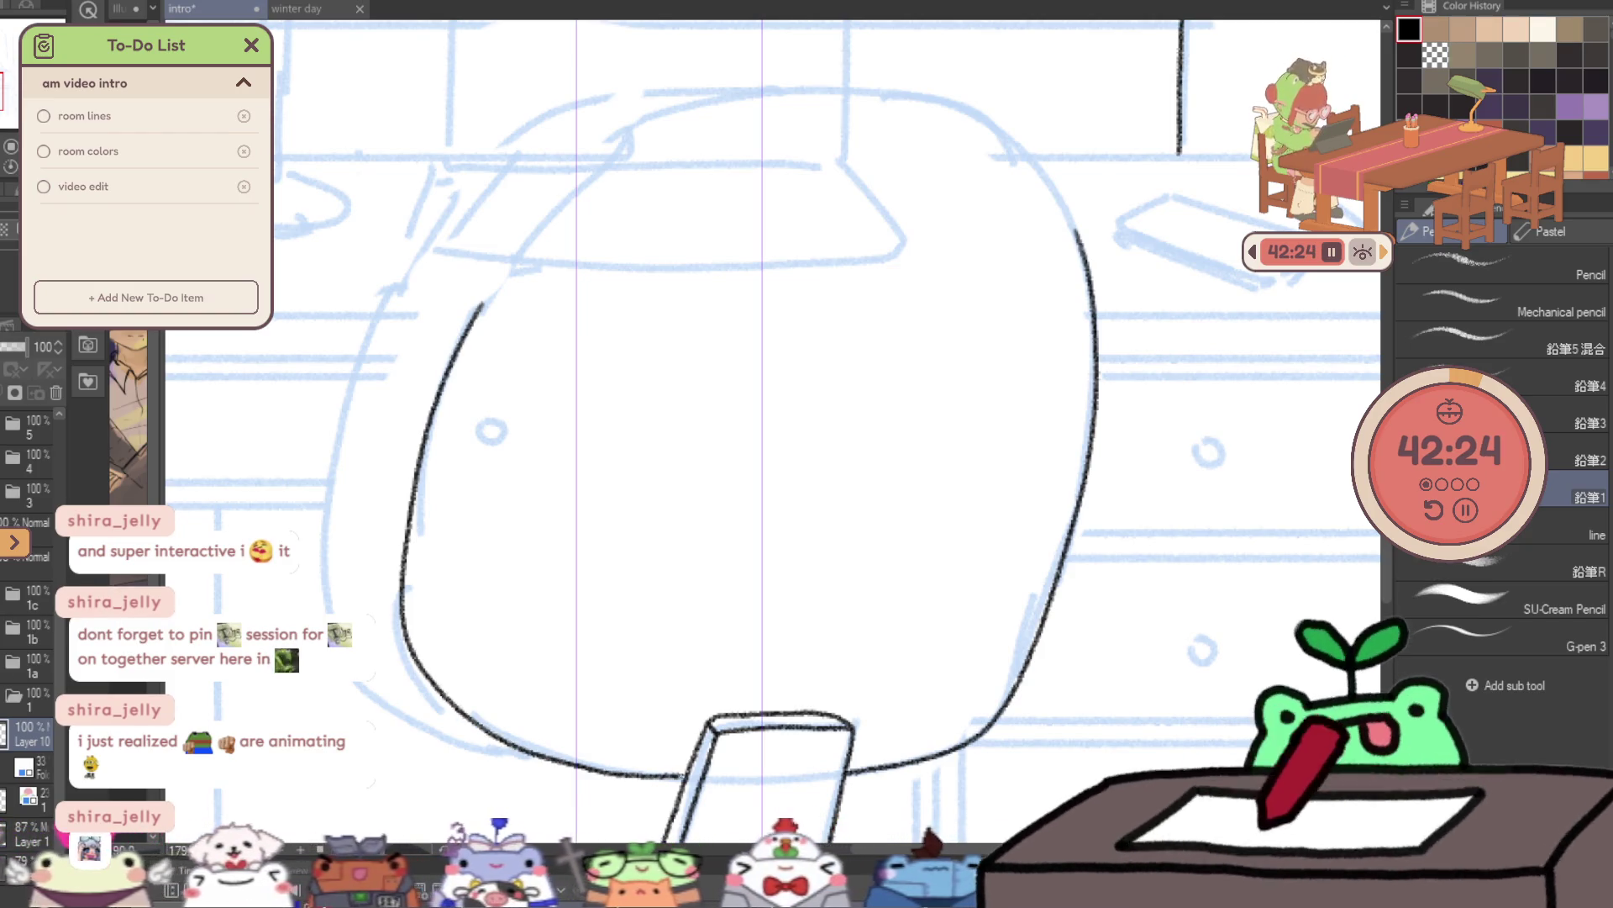
mouse_move(481, 307)
mouse_down()
mouse_move(710, 106)
mouse_move(784, 93)
mouse_up()
key(ctrl+z)
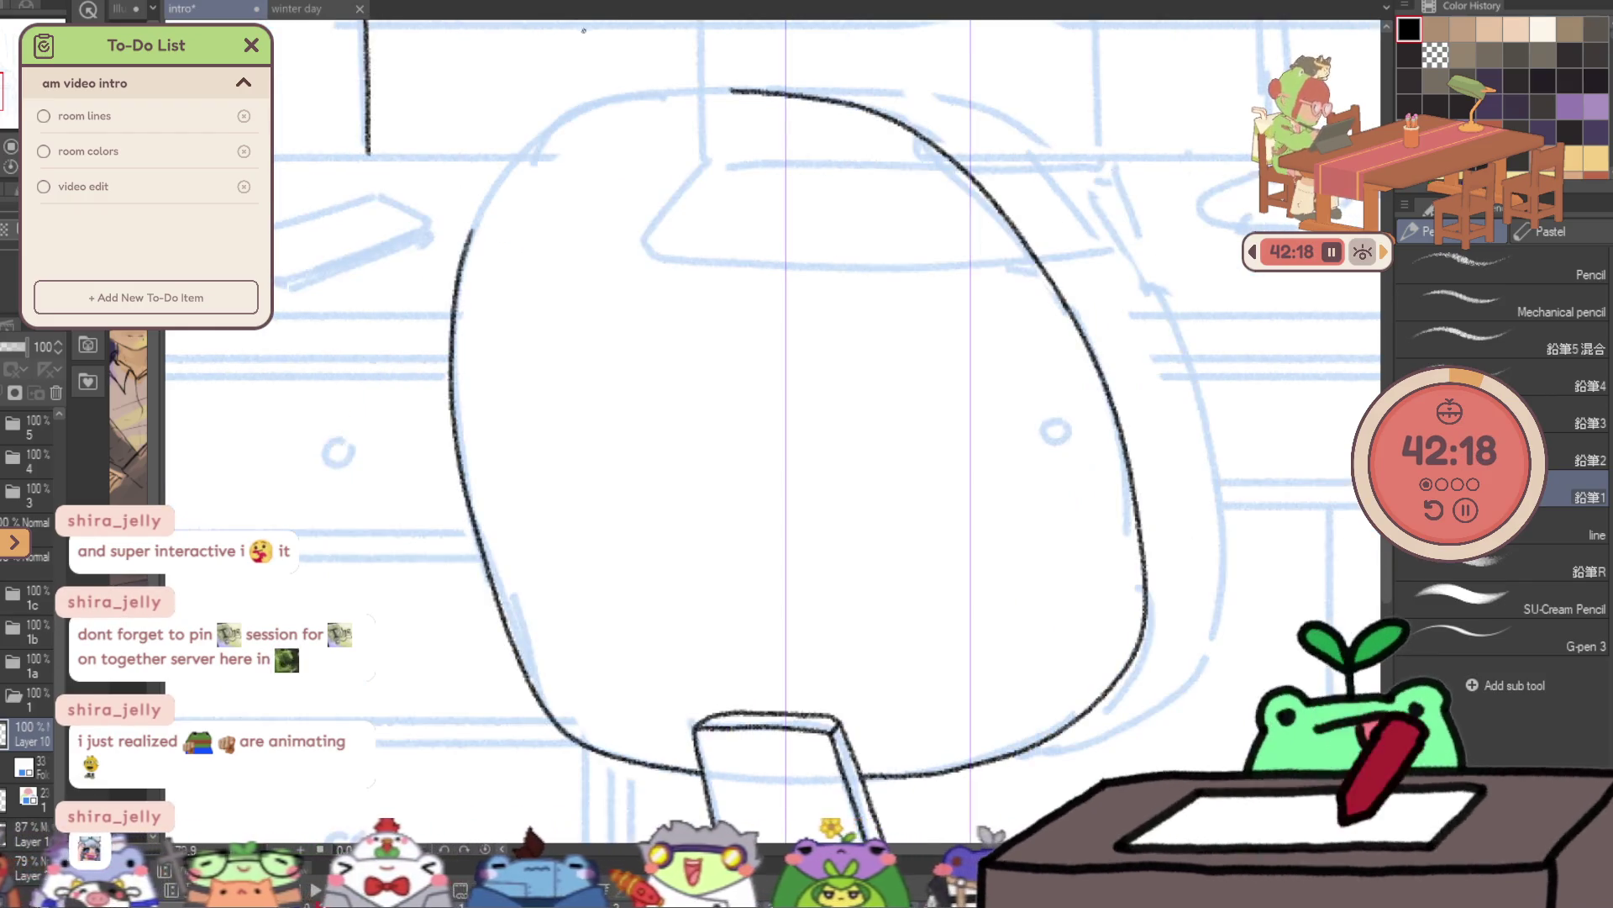
drag(1084, 156, 1378, 589)
drag(449, 278, 597, 132)
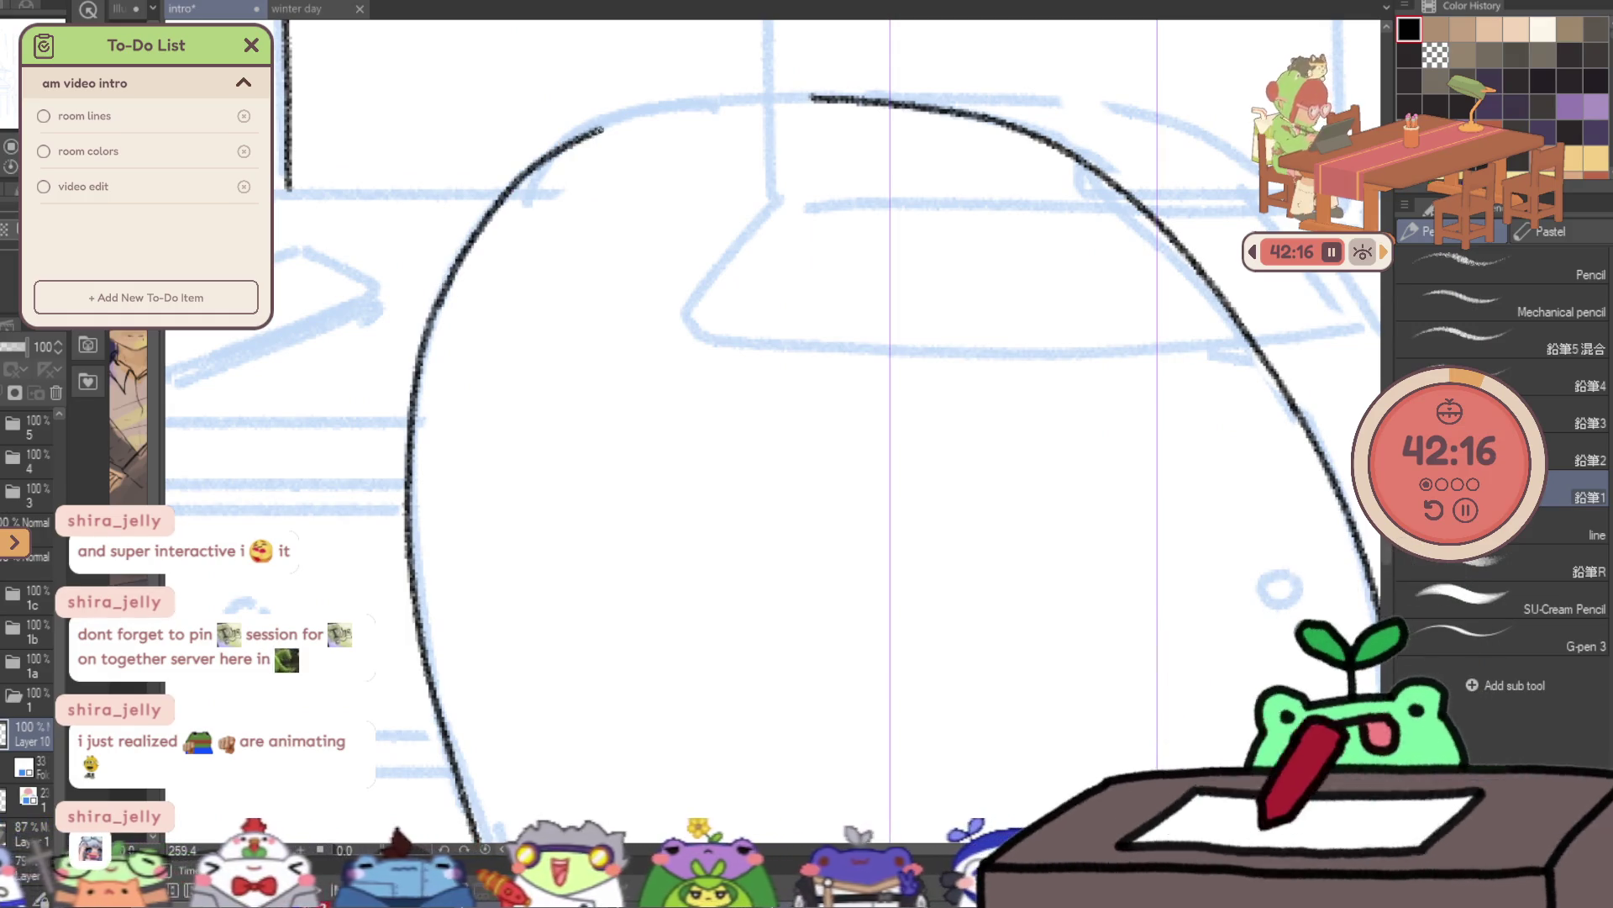
drag(762, 99, 856, 99)
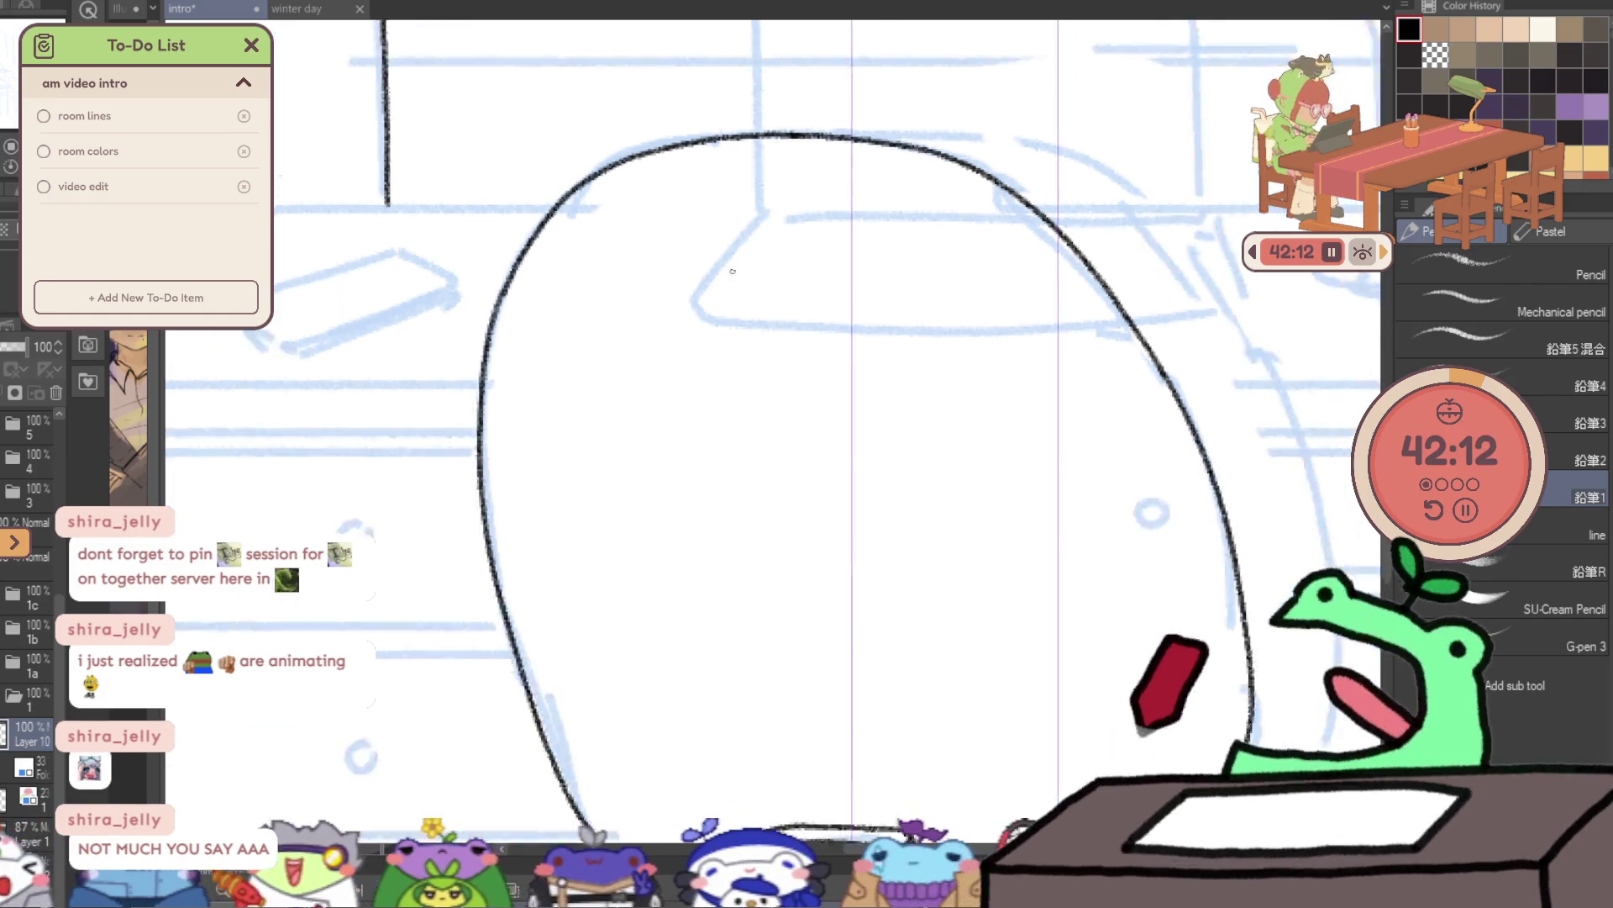
- Review the chair back outline and undo a stray stroke on its left edge
scroll(735, 278, down, 5)
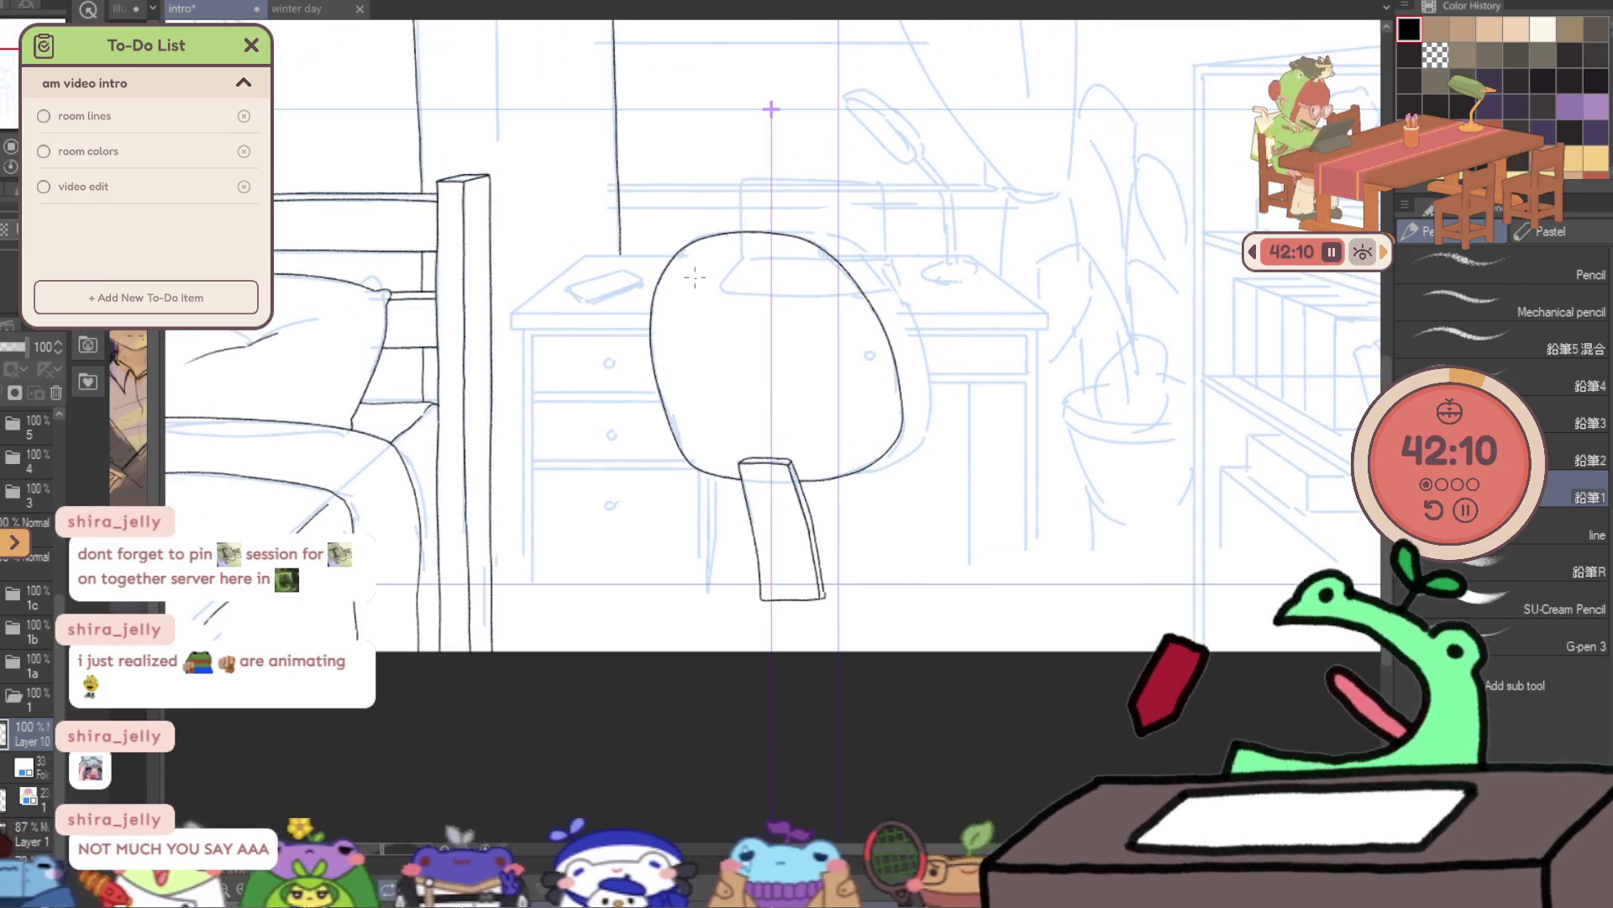
scroll(662, 300, up, 2)
scroll(661, 300, up, 1)
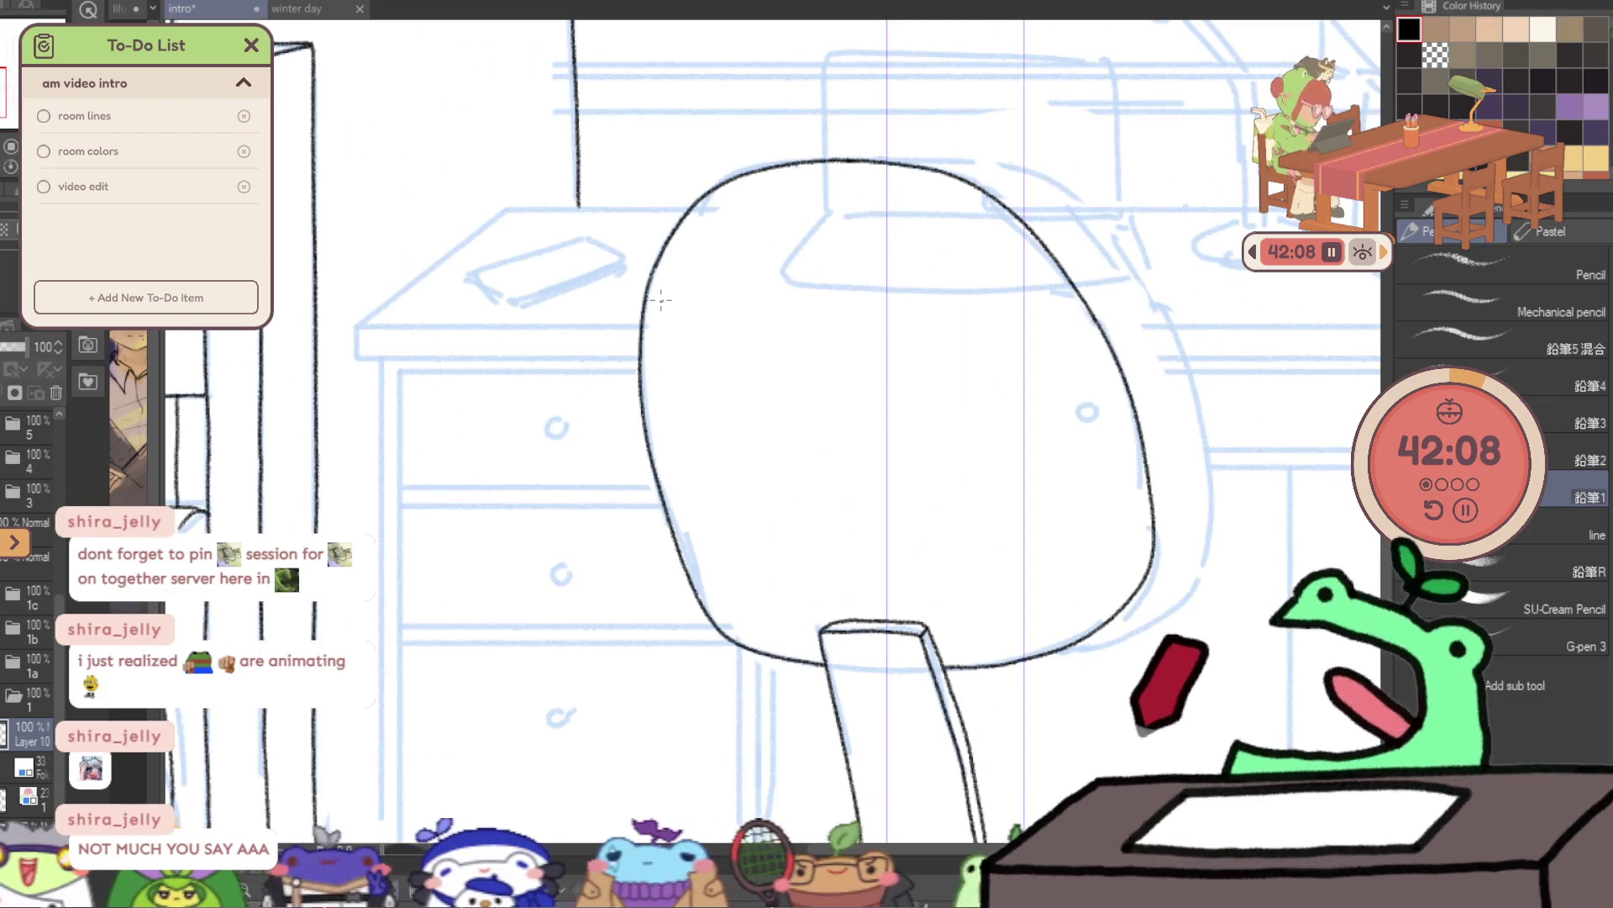
scroll(341, 438, right, 3)
scroll(341, 439, up, 1)
key(ctrl+z)
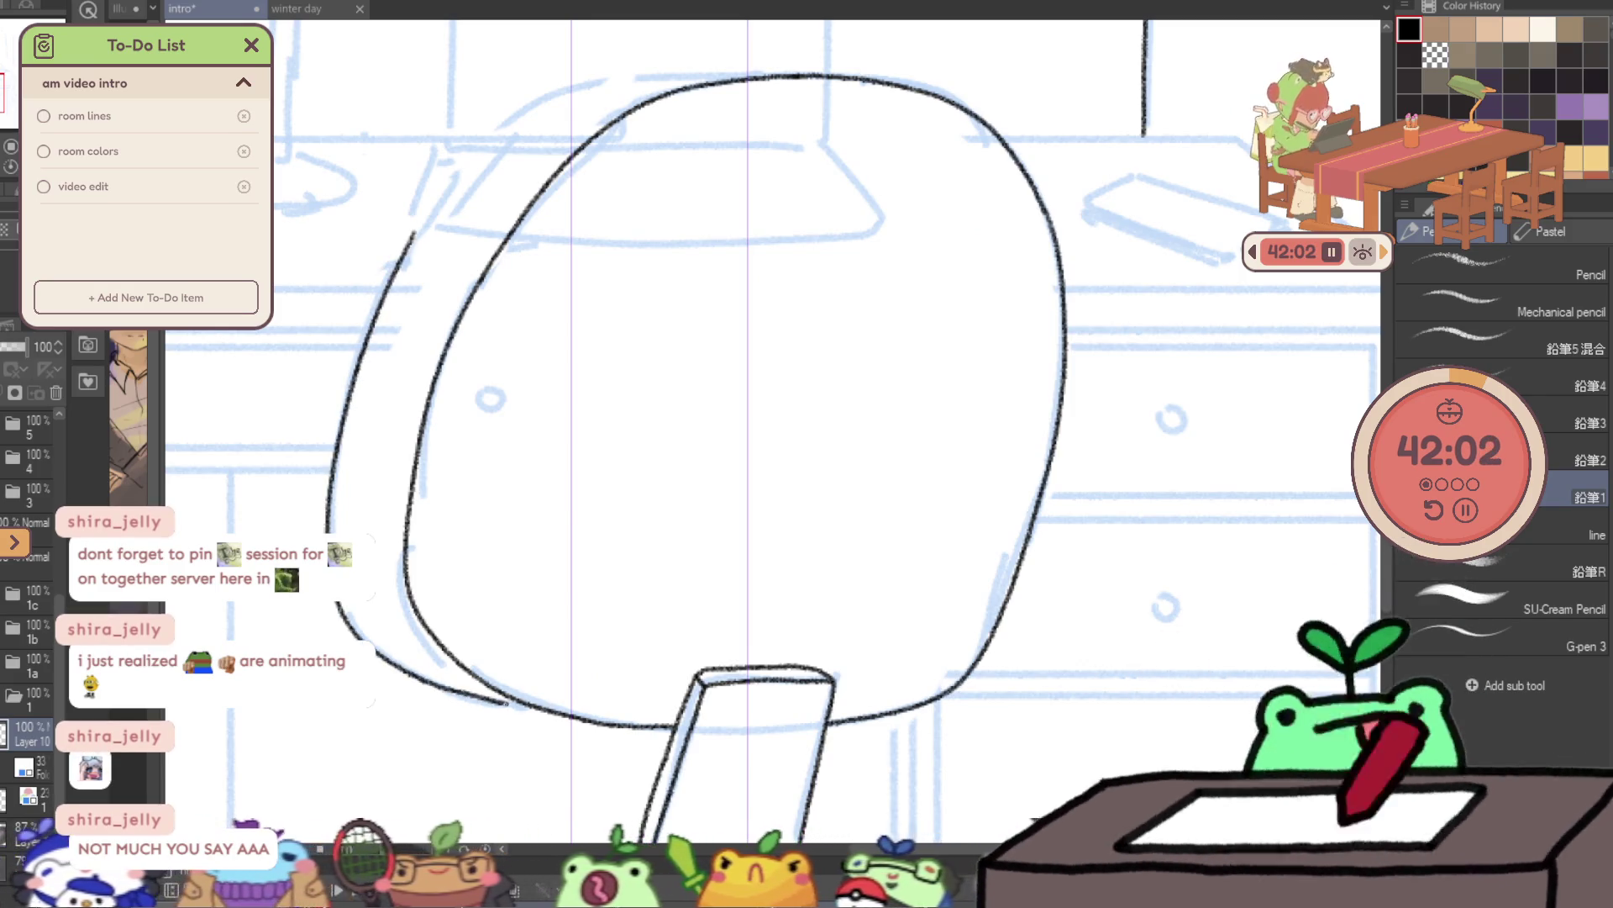
scroll(280, 404, up, 3)
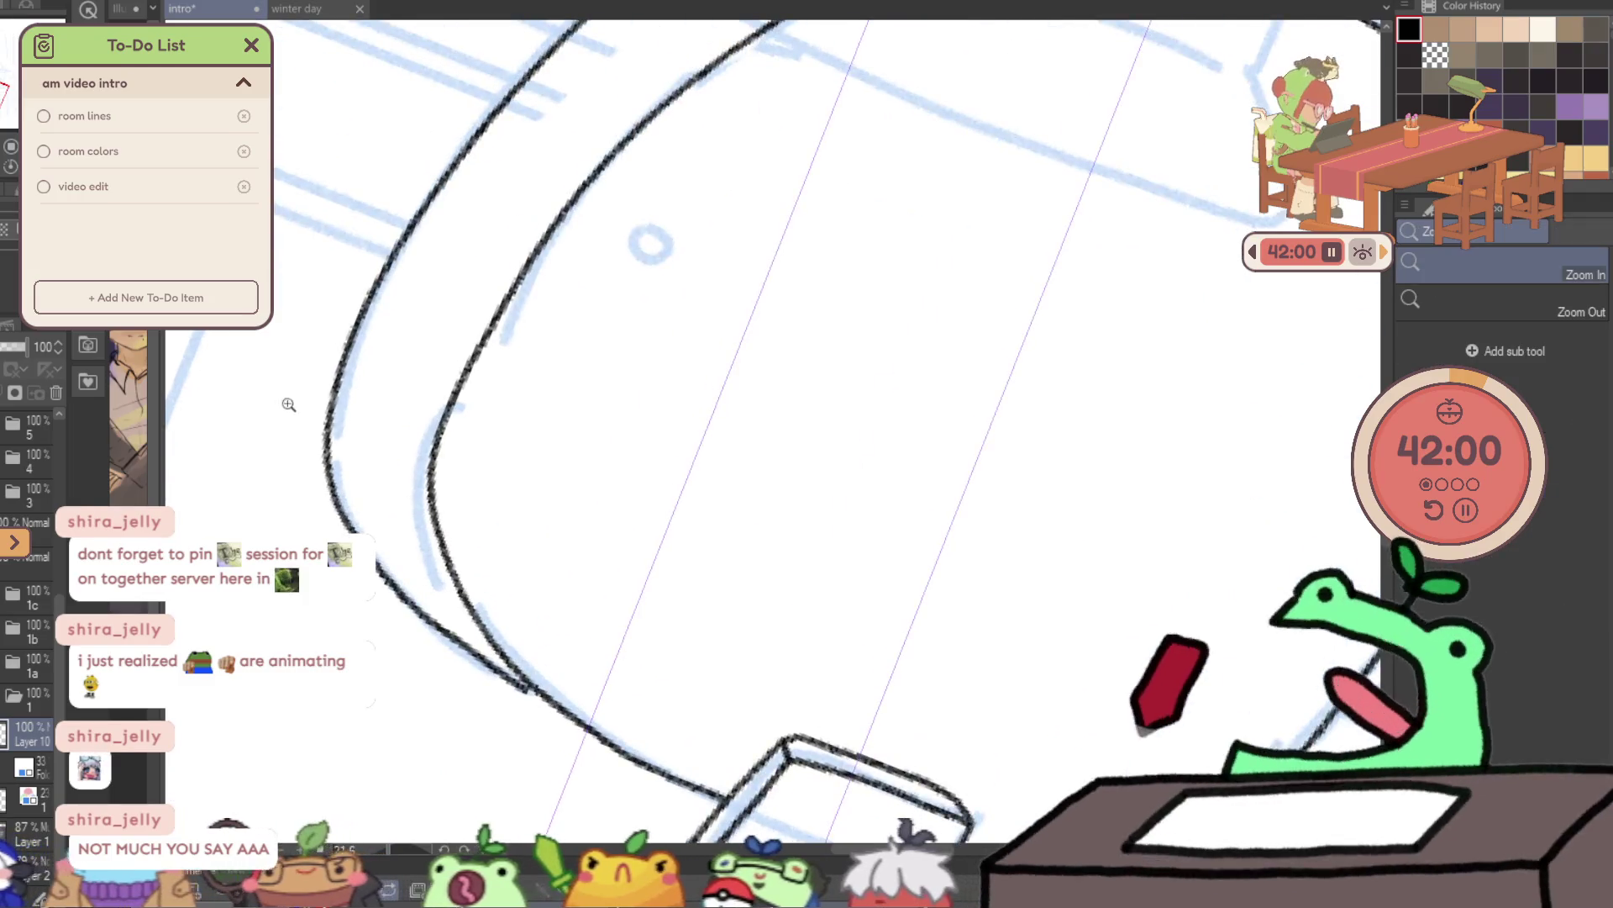
- Draw a second line along the chair back's left edge, rotating the view to follow its curve
key(p)
key(ctrl+z)
drag(517, 685, 420, 609)
key(ctrl+z)
drag(576, 723, 351, 494)
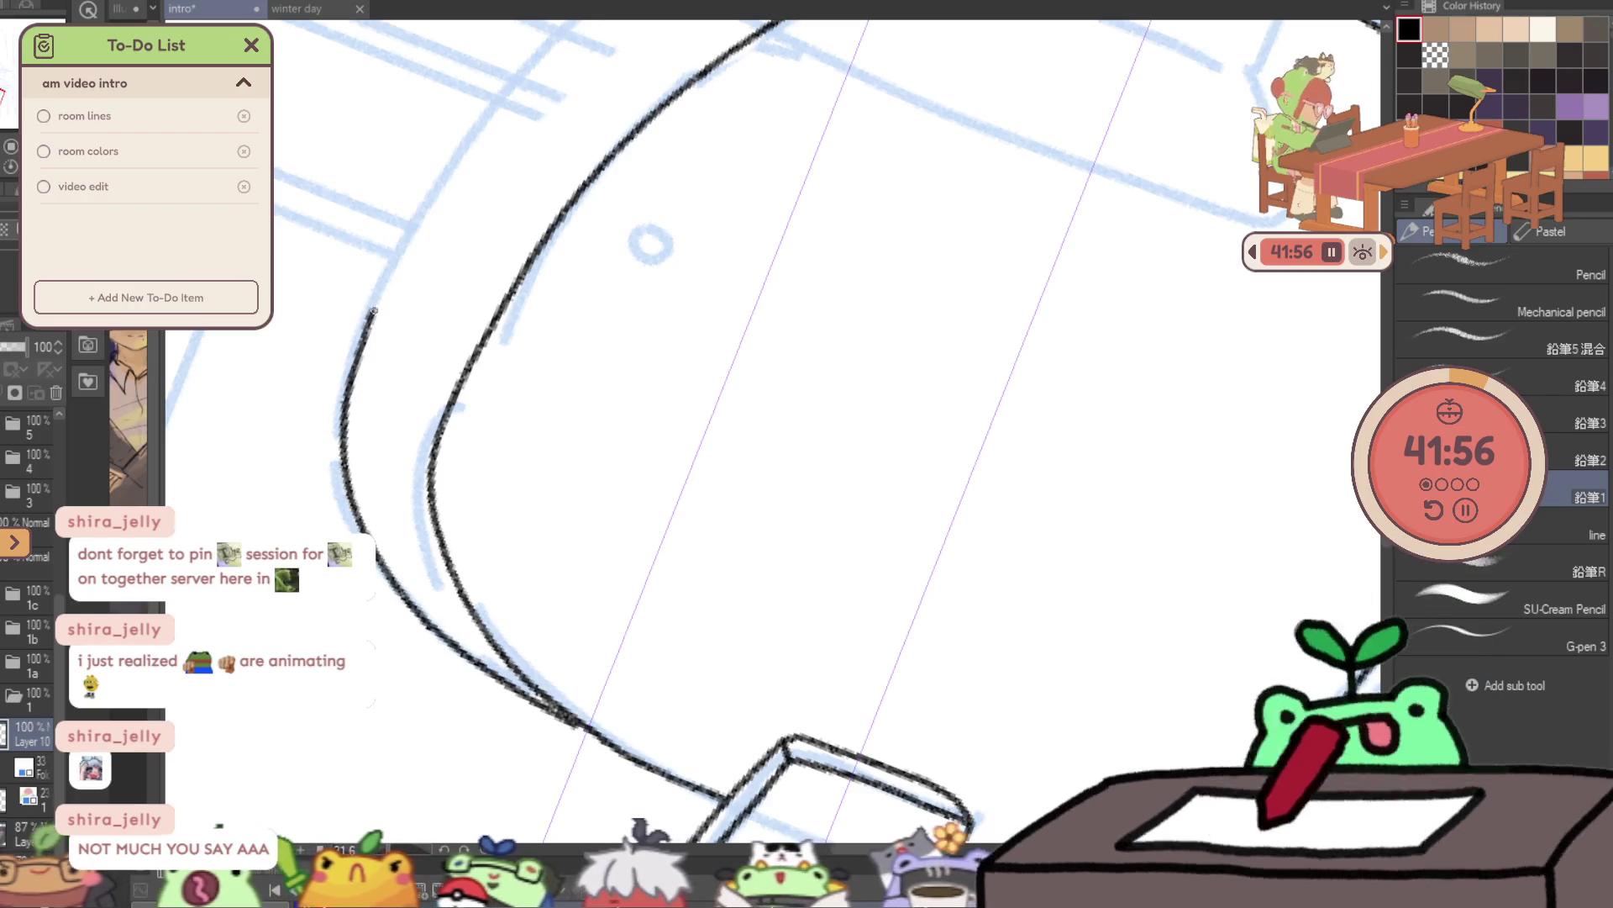
mouse_move(496, 137)
mouse_down()
mouse_move(346, 464)
mouse_move(555, 220)
mouse_up()
key(ctrl+z)
- Extend the inner edge line up to meet the top arc, trimming its overshoot
mouse_move(312, 500)
mouse_down()
mouse_move(555, 221)
mouse_move(509, 425)
mouse_move(580, 298)
mouse_up()
key(ctrl+z)
mouse_move(486, 460)
mouse_down()
mouse_move(592, 283)
mouse_move(825, 97)
mouse_up()
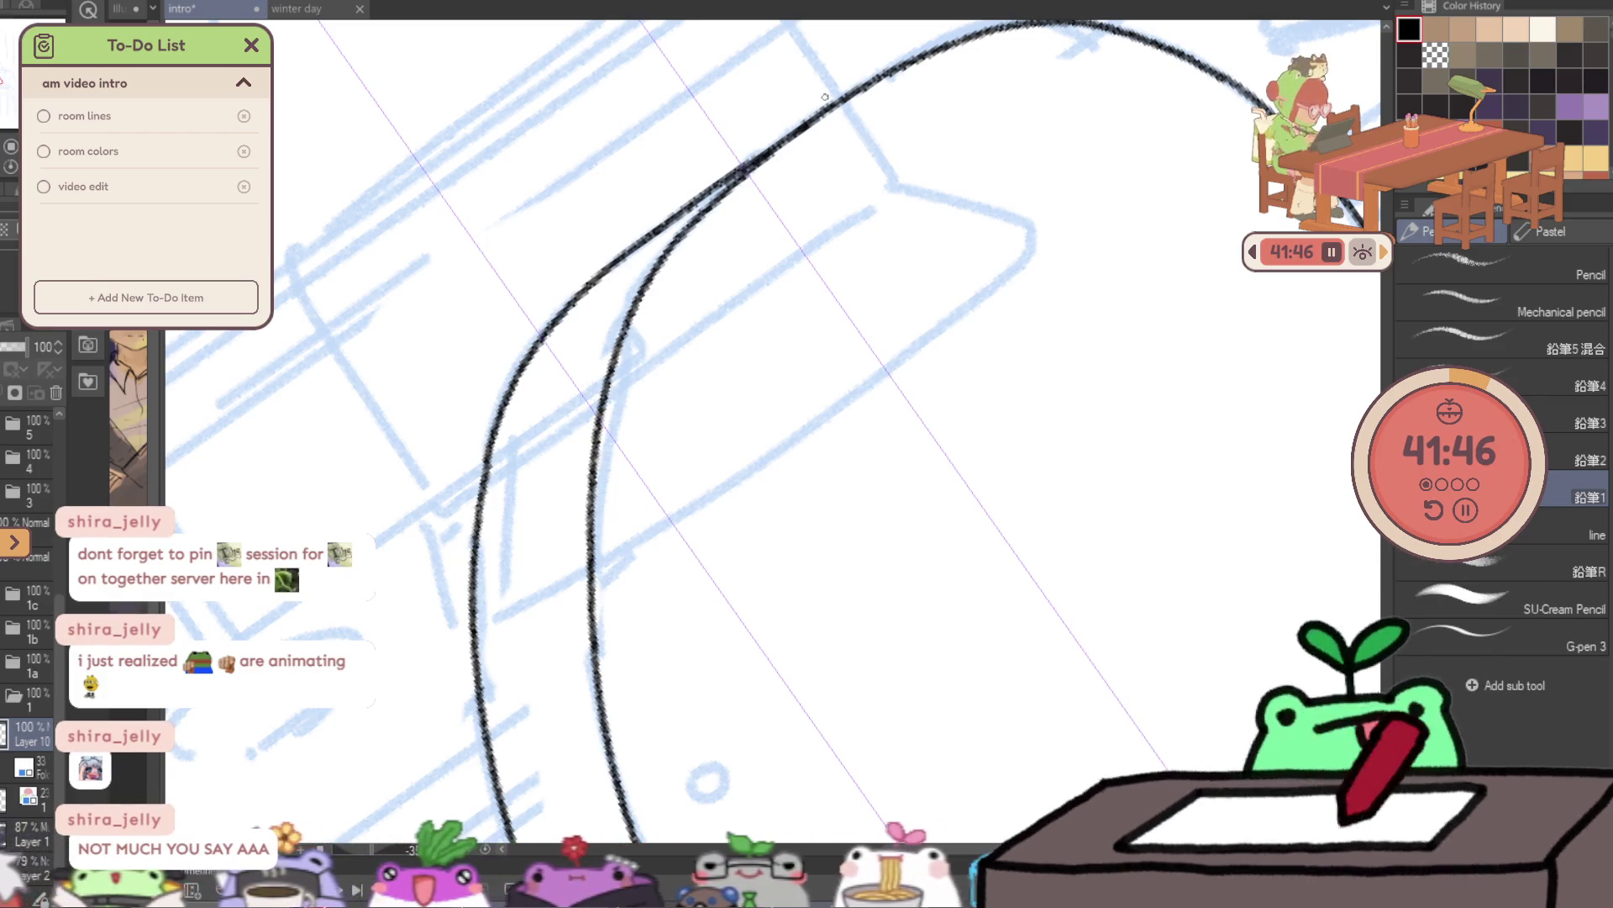
key(ctrl+z)
mouse_move(487, 450)
mouse_down()
mouse_move(481, 465)
mouse_move(838, 82)
mouse_up()
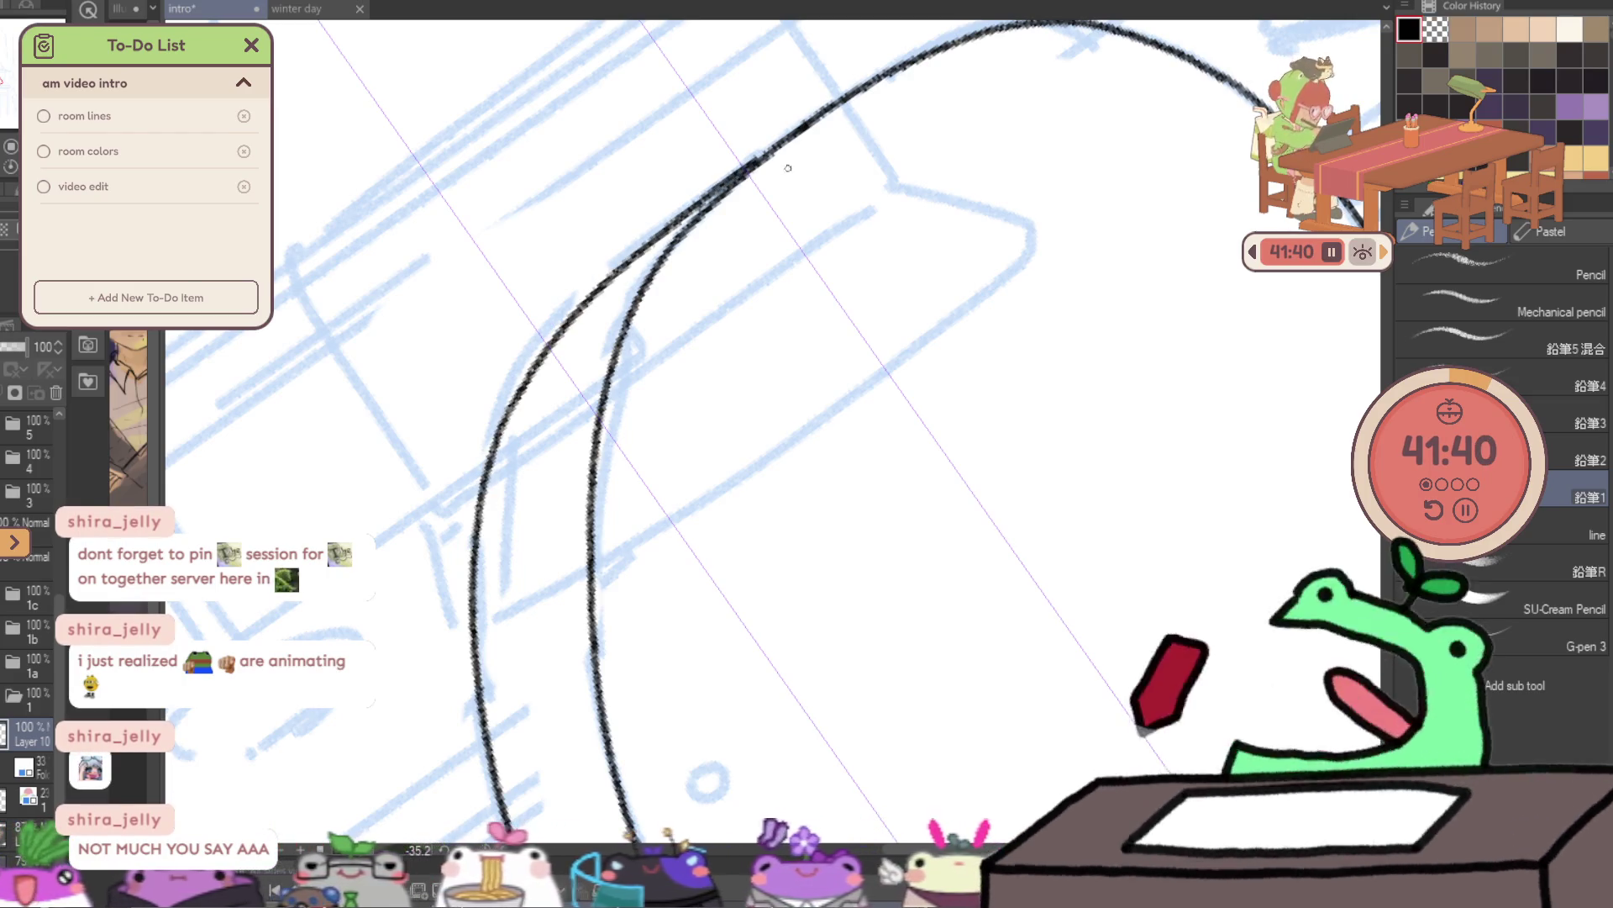
key(ctrl+space)
scroll(790, 148, down, 5)
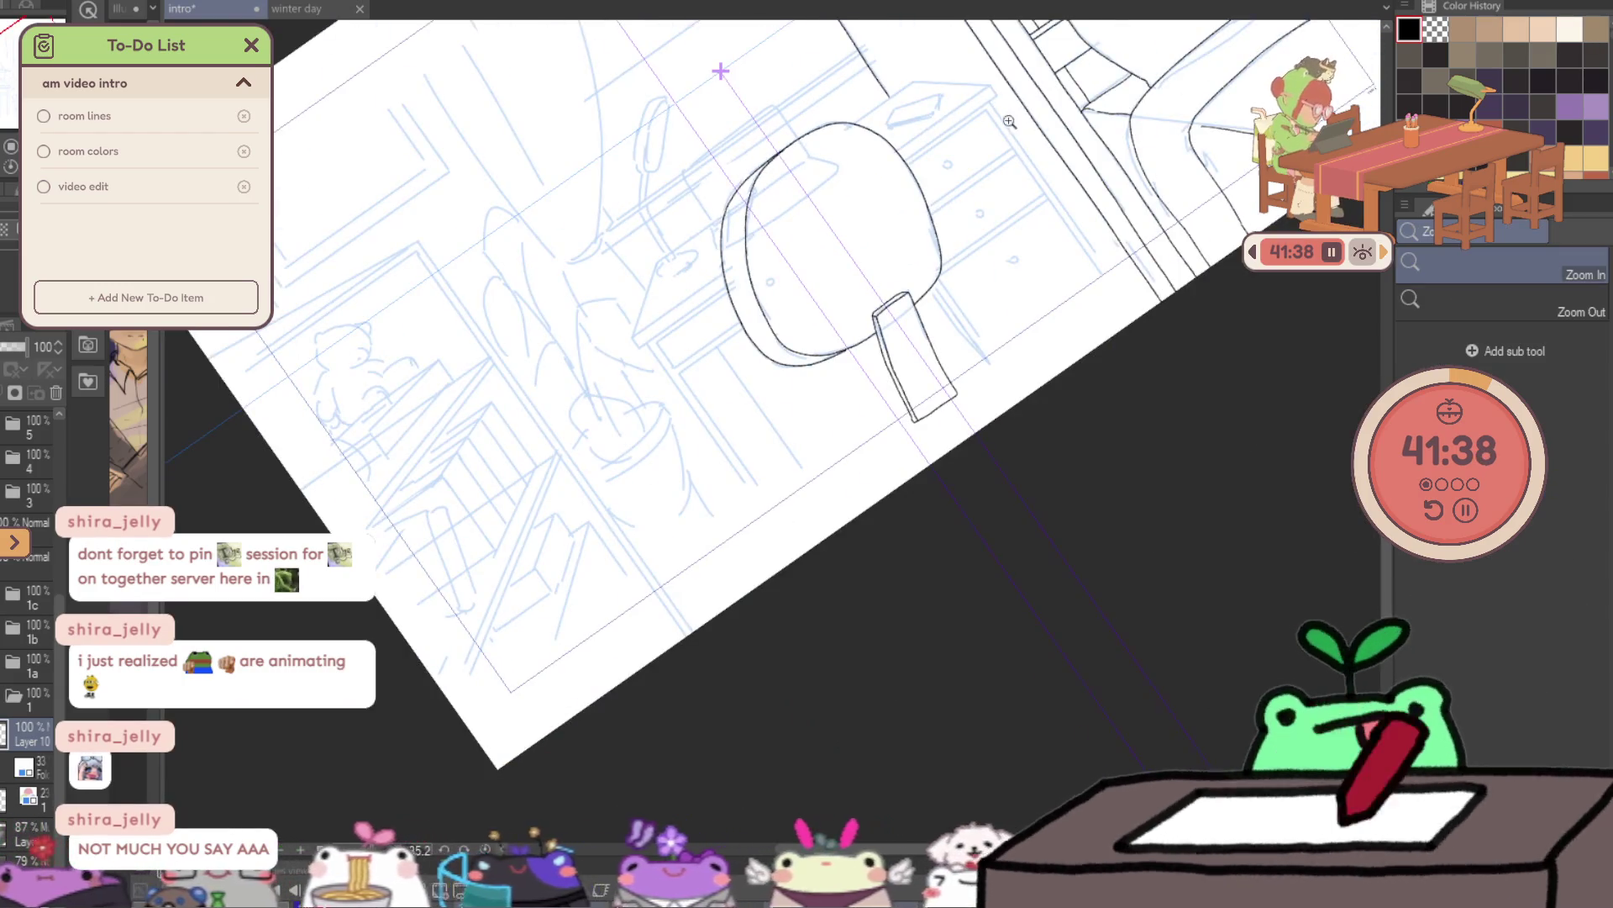
- Erase the overlapping strokes where the chair back meets the post and rejoin the lines
scroll(832, 355, up, 5)
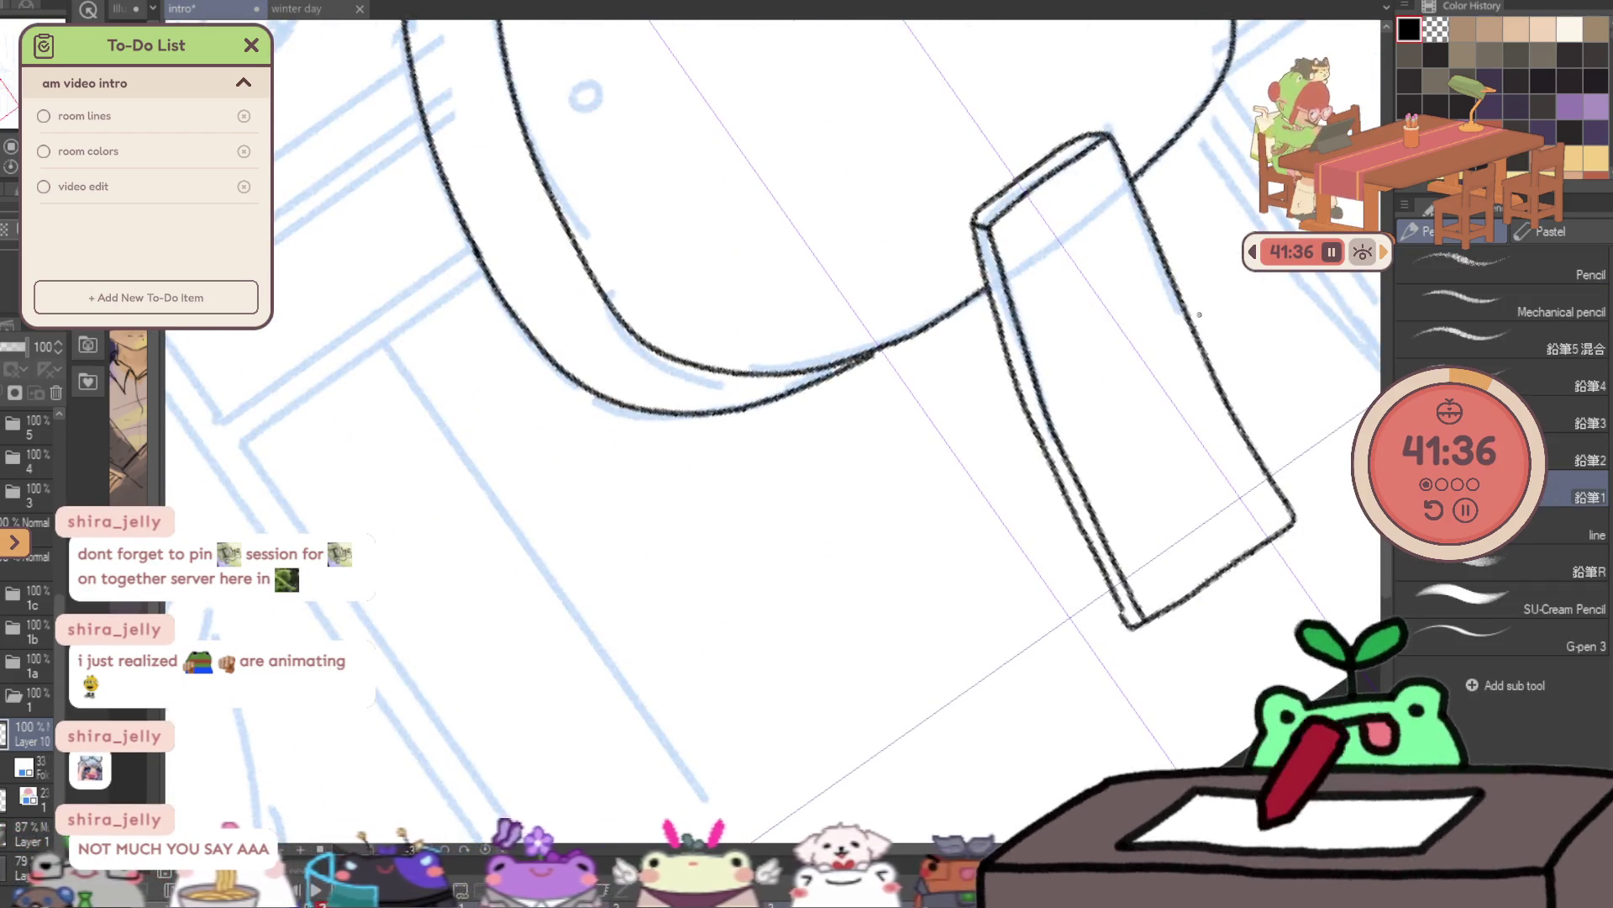
key(e)
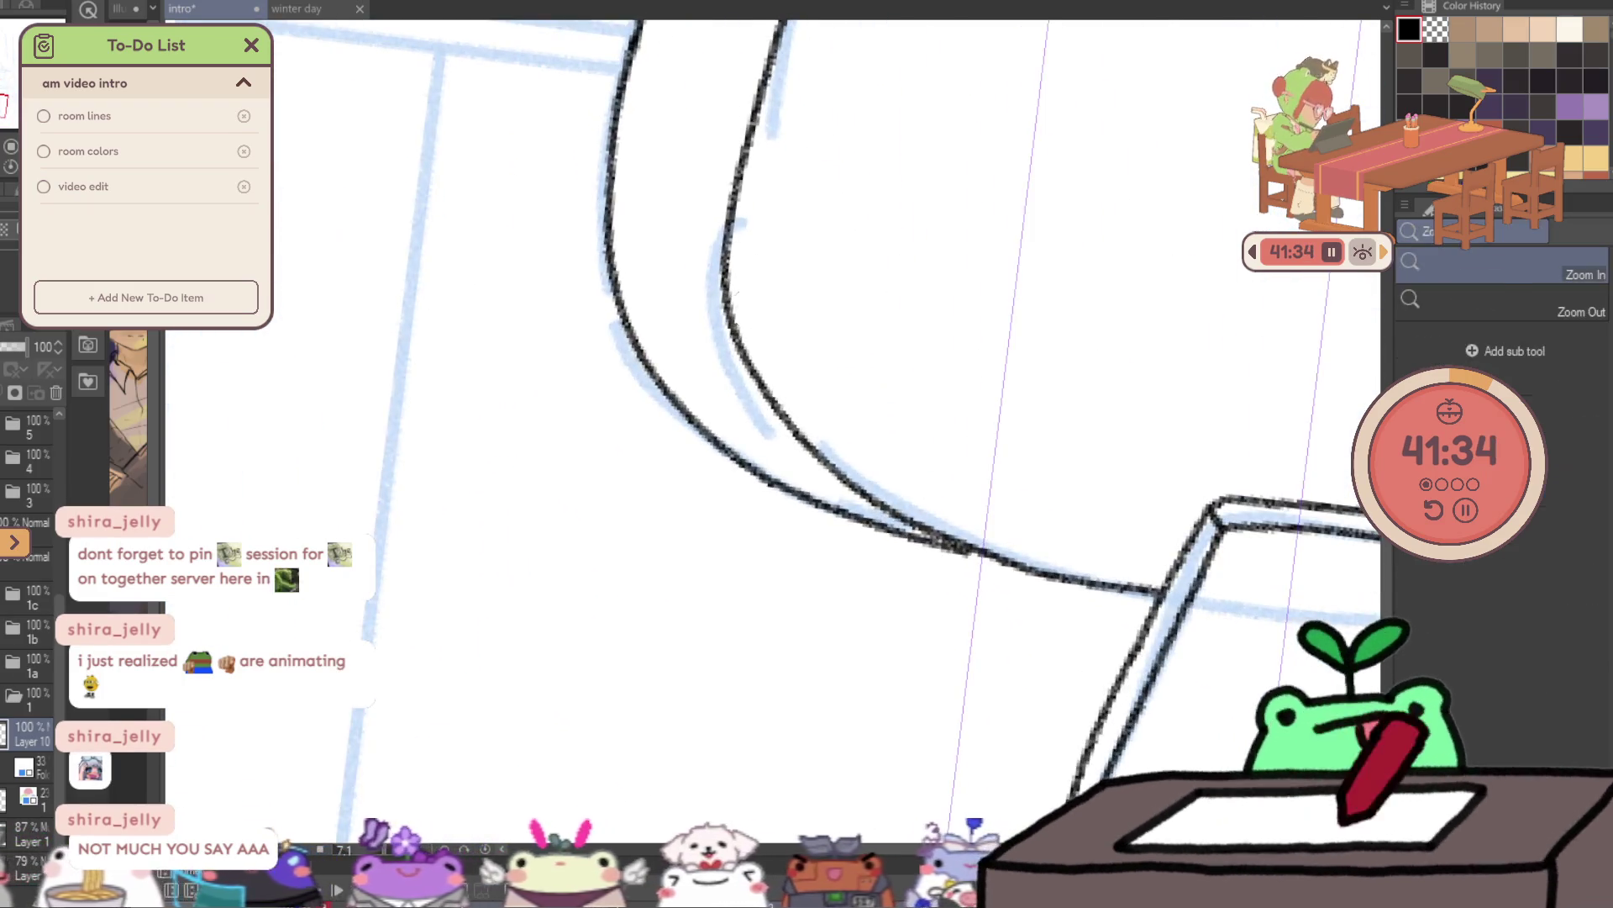
drag(752, 369, 747, 254)
drag(757, 395, 933, 534)
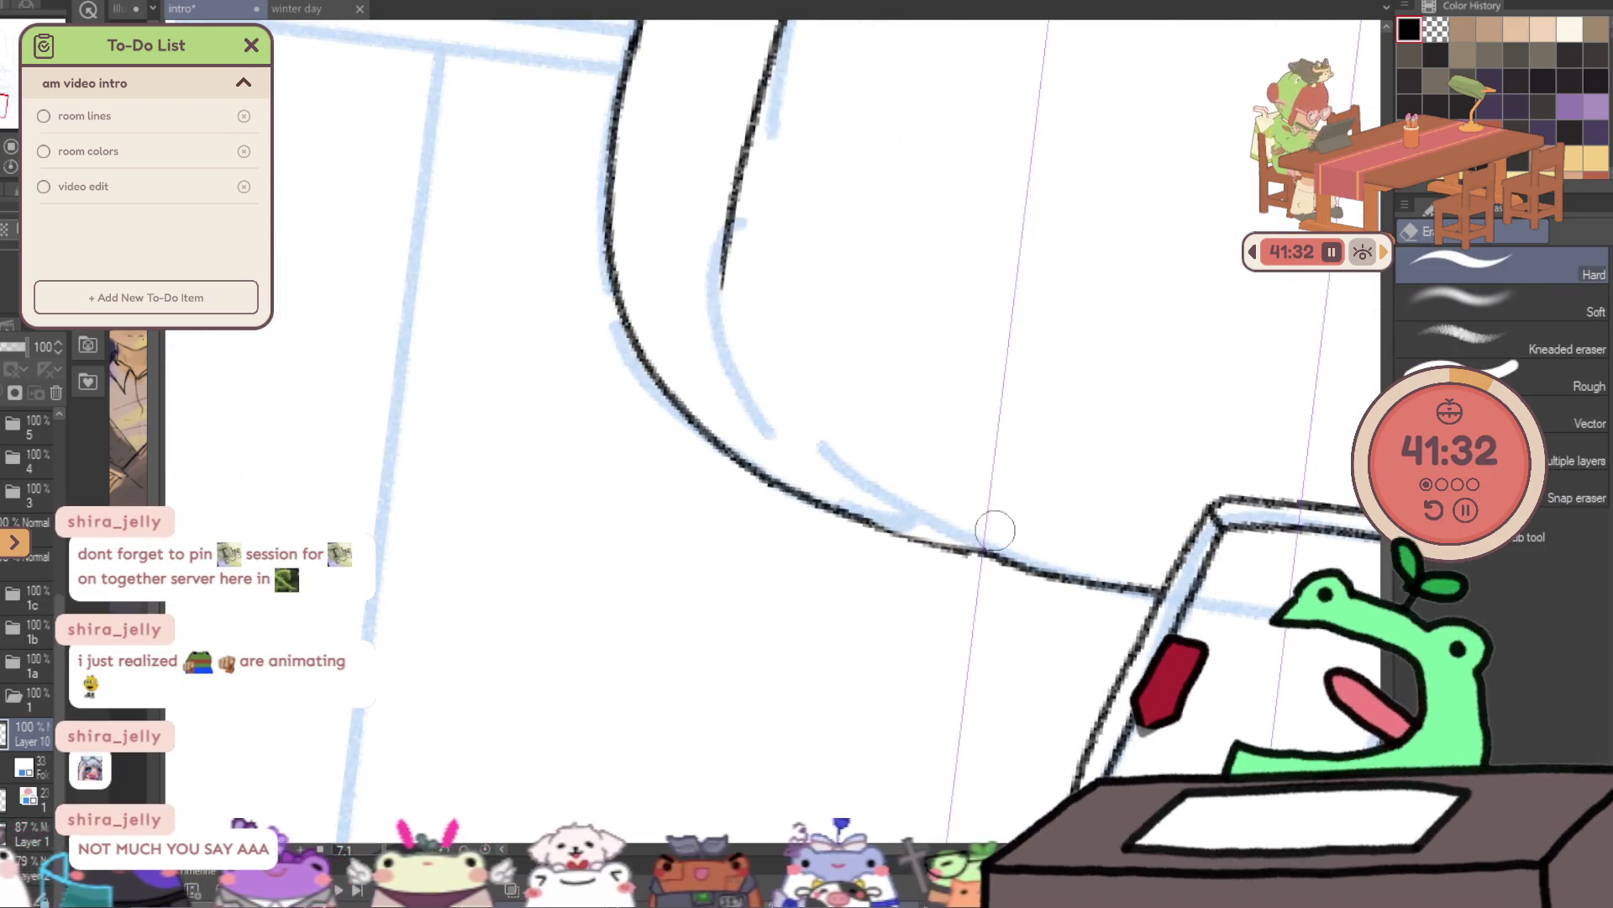
key(p)
drag(721, 256, 744, 401)
drag(924, 535, 1000, 559)
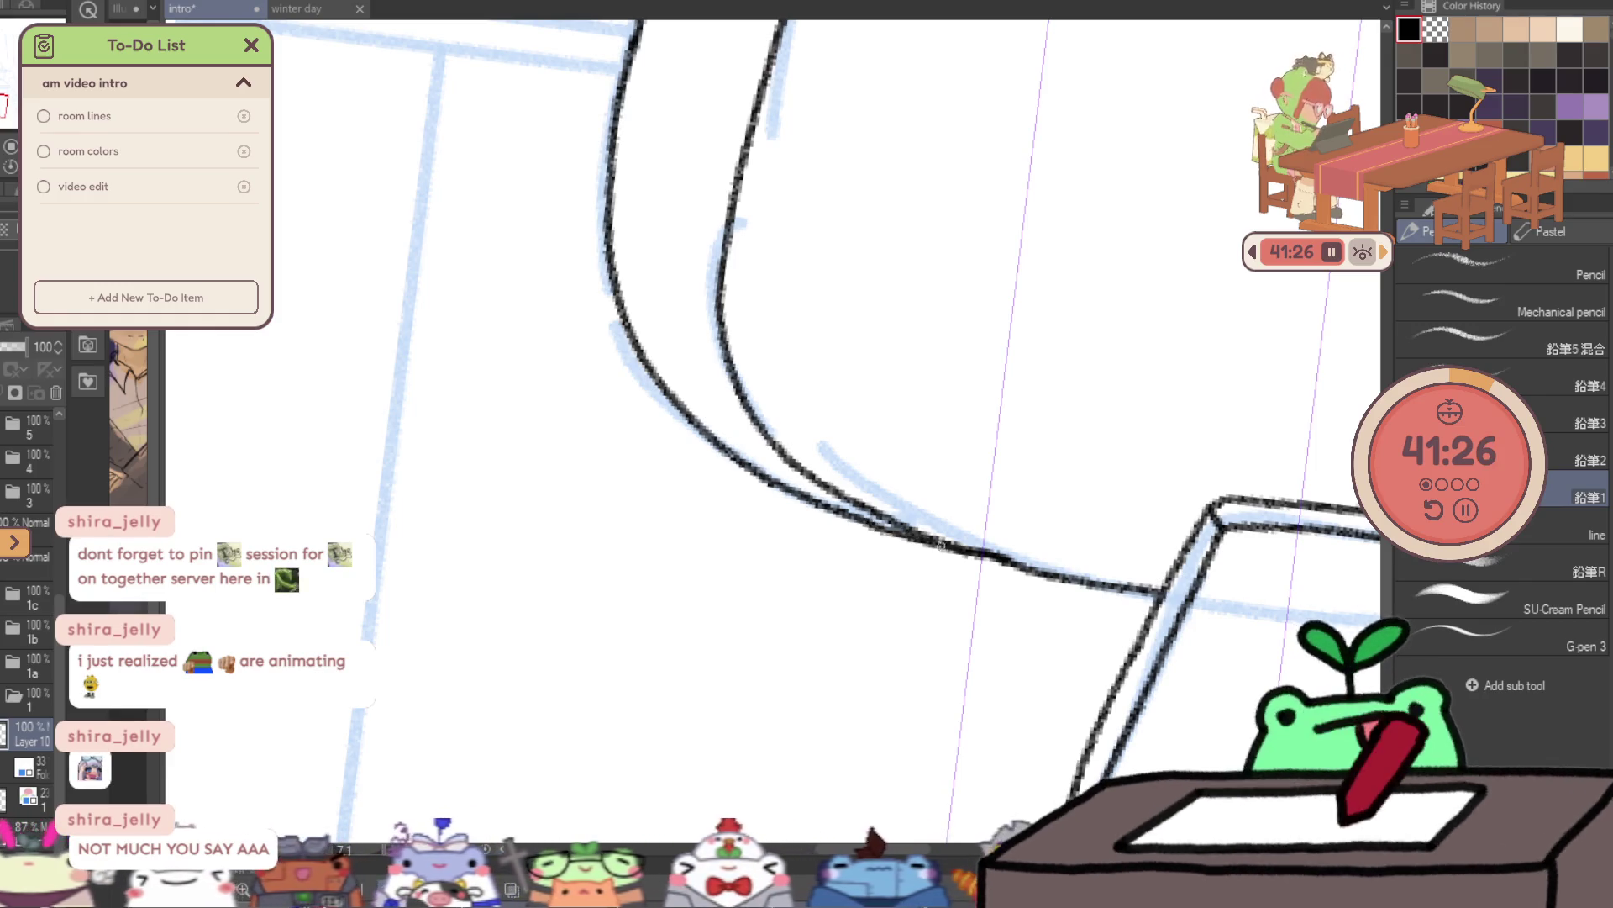
- Zoom out and unflip the canvas to view the finished chair outline
scroll(922, 364, down, 5)
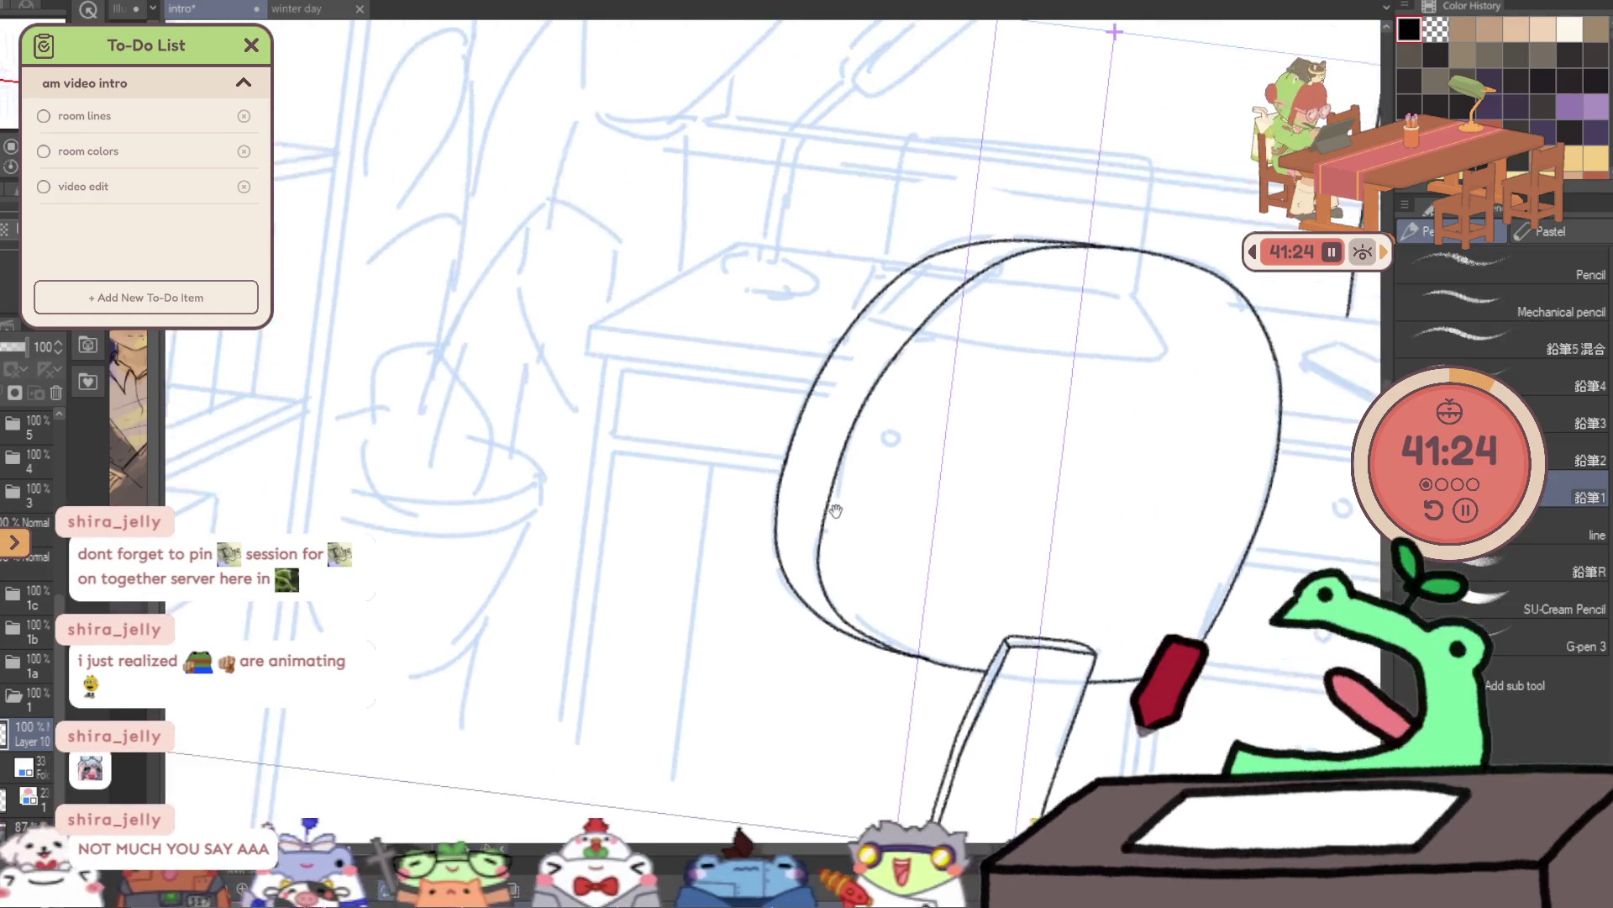
scroll(1019, 179, down, 3)
scroll(979, 188, down, 2)
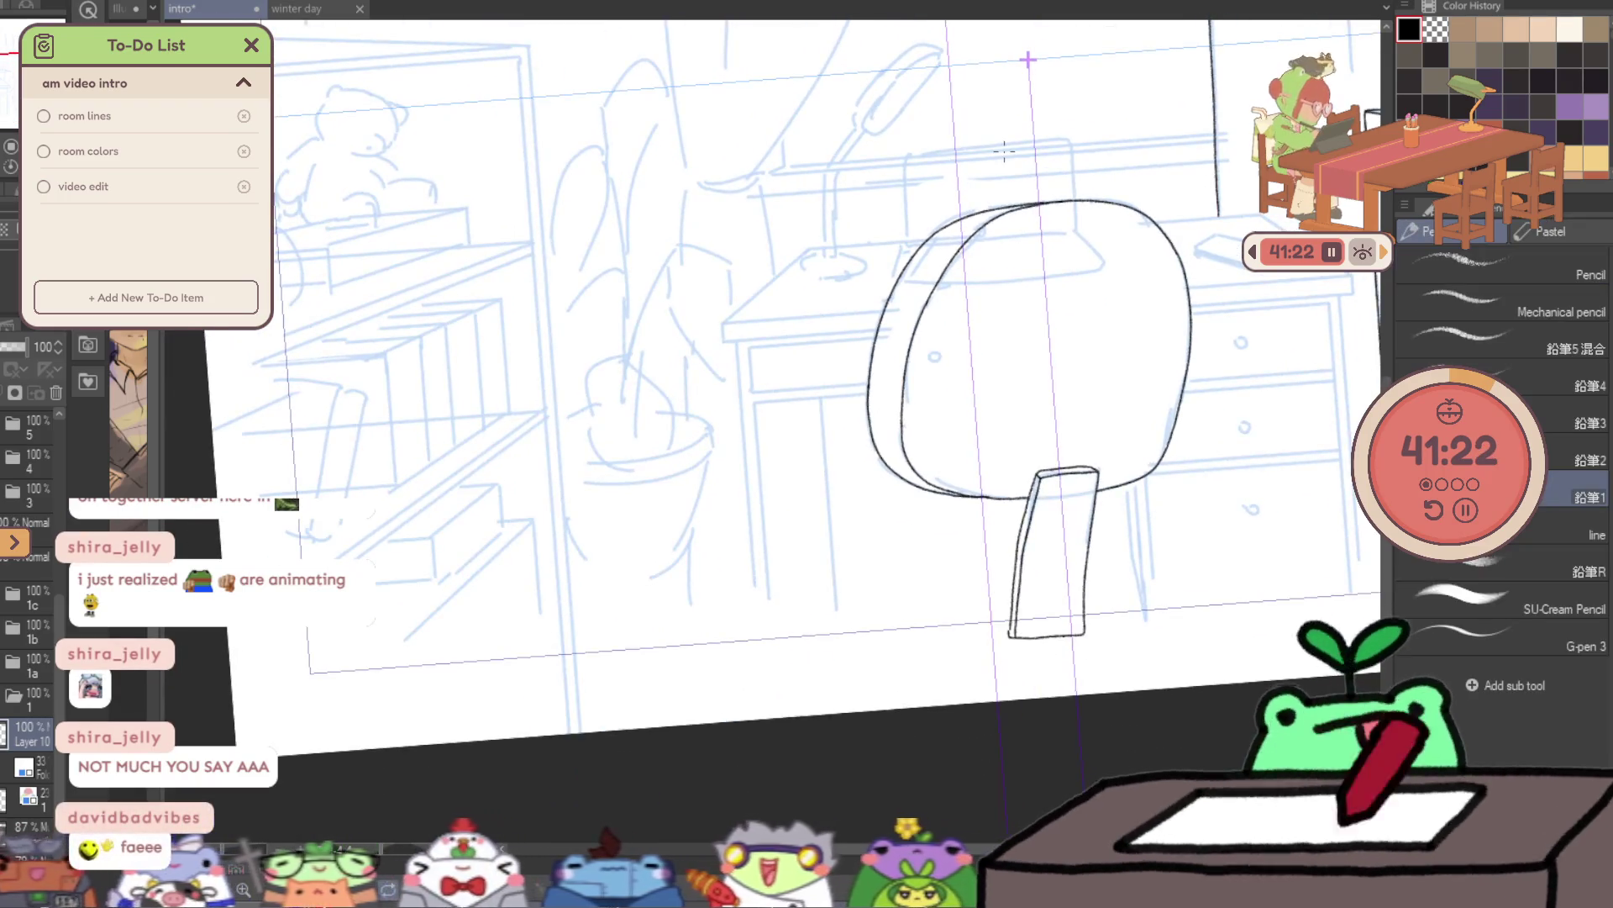
key(h)
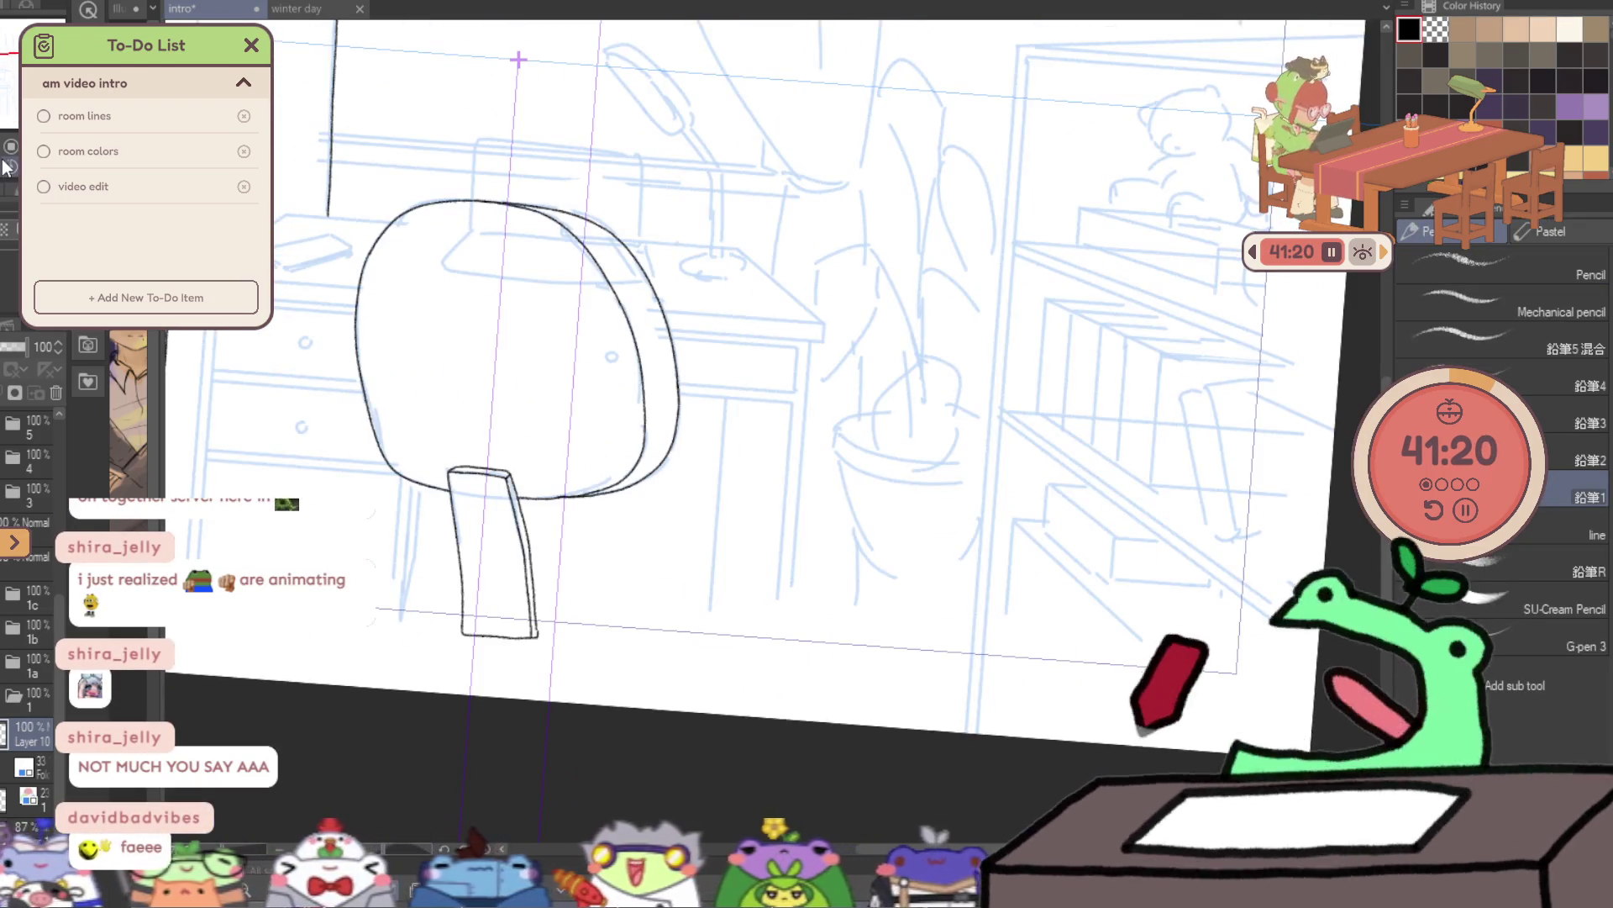
scroll(626, 395, up, 2)
scroll(1158, 430, up, 2)
scroll(569, 363, up, 1)
scroll(575, 320, up, 1)
scroll(580, 261, up, 1)
- Ink the desk top's left corner and its back edge across to the right
mouse_move(571, 253)
mouse_down()
mouse_move(572, 301)
mouse_move(776, 300)
mouse_up()
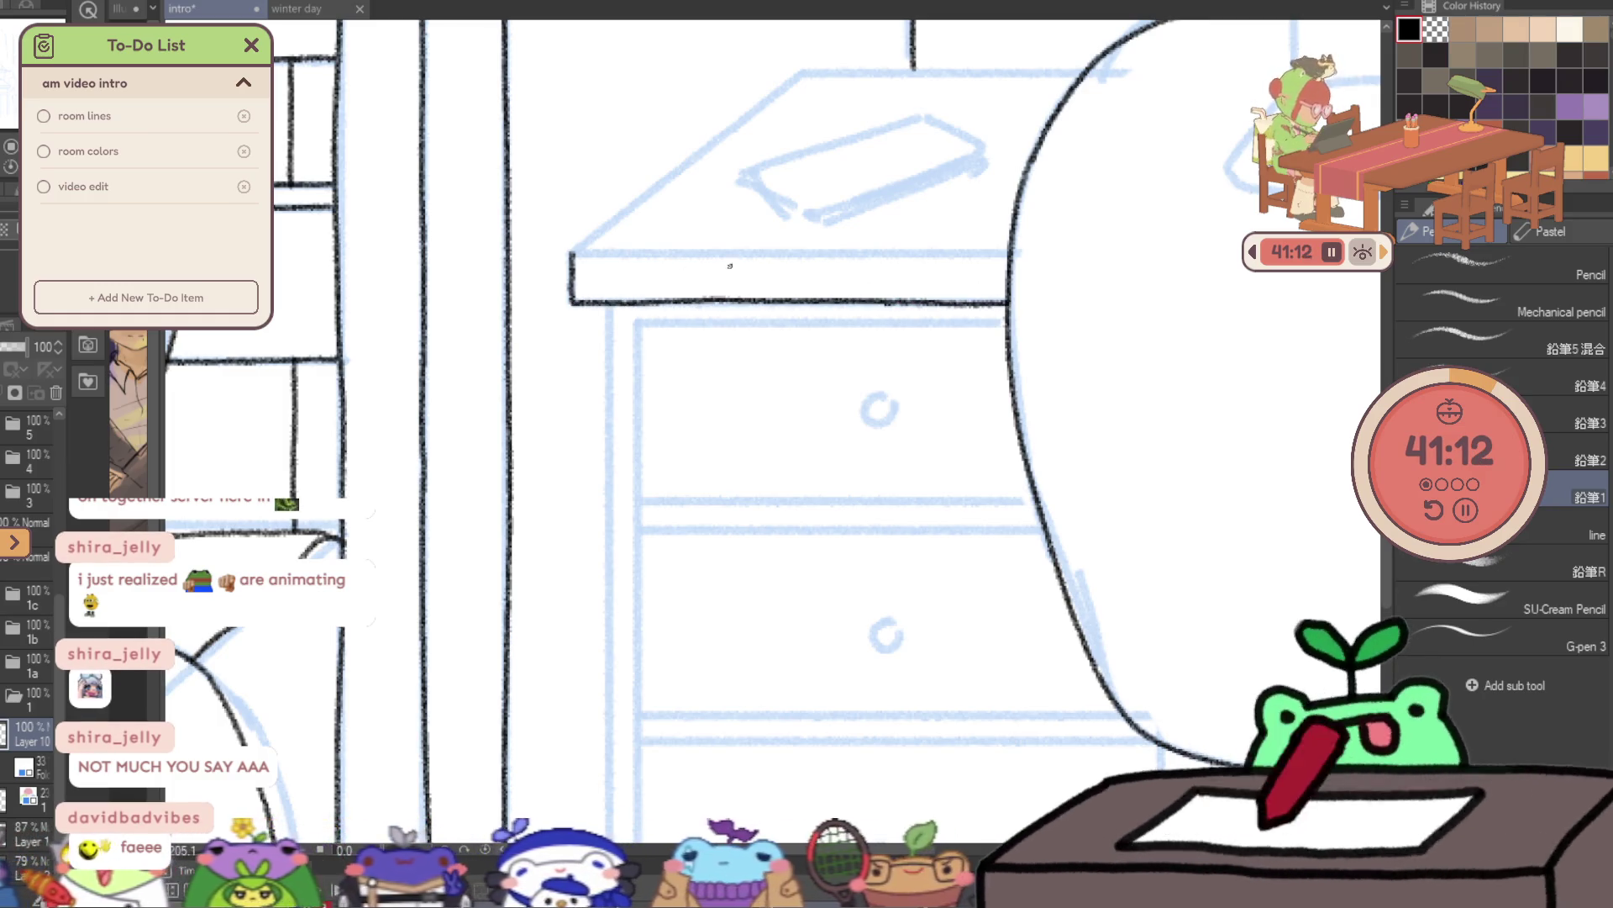
drag(651, 253, 818, 253)
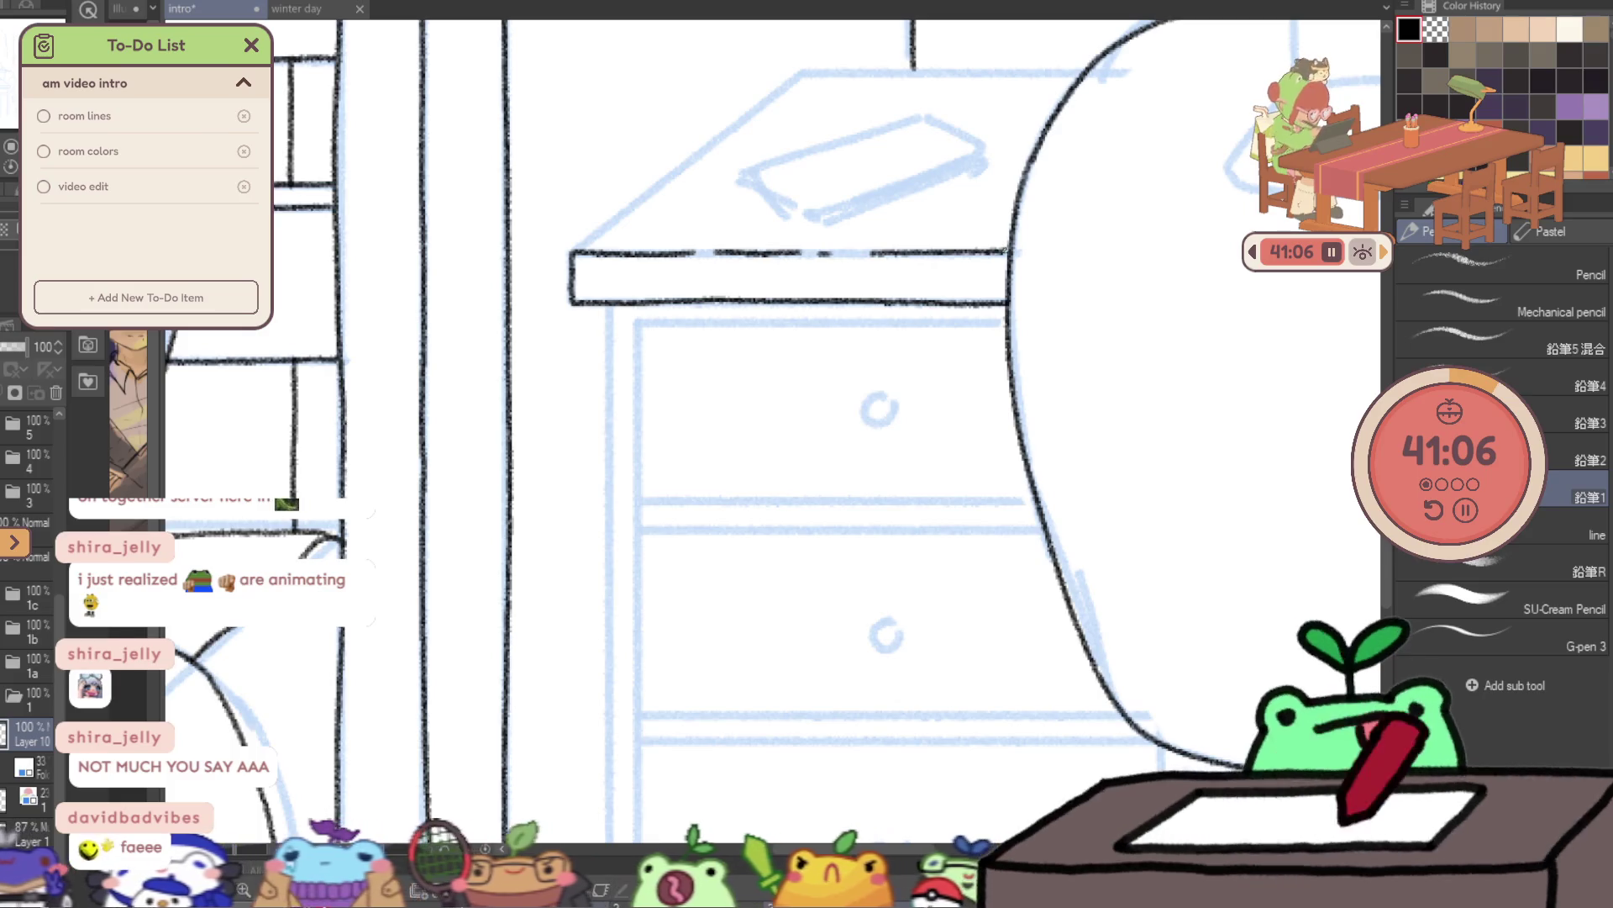
drag(900, 286, 757, 450)
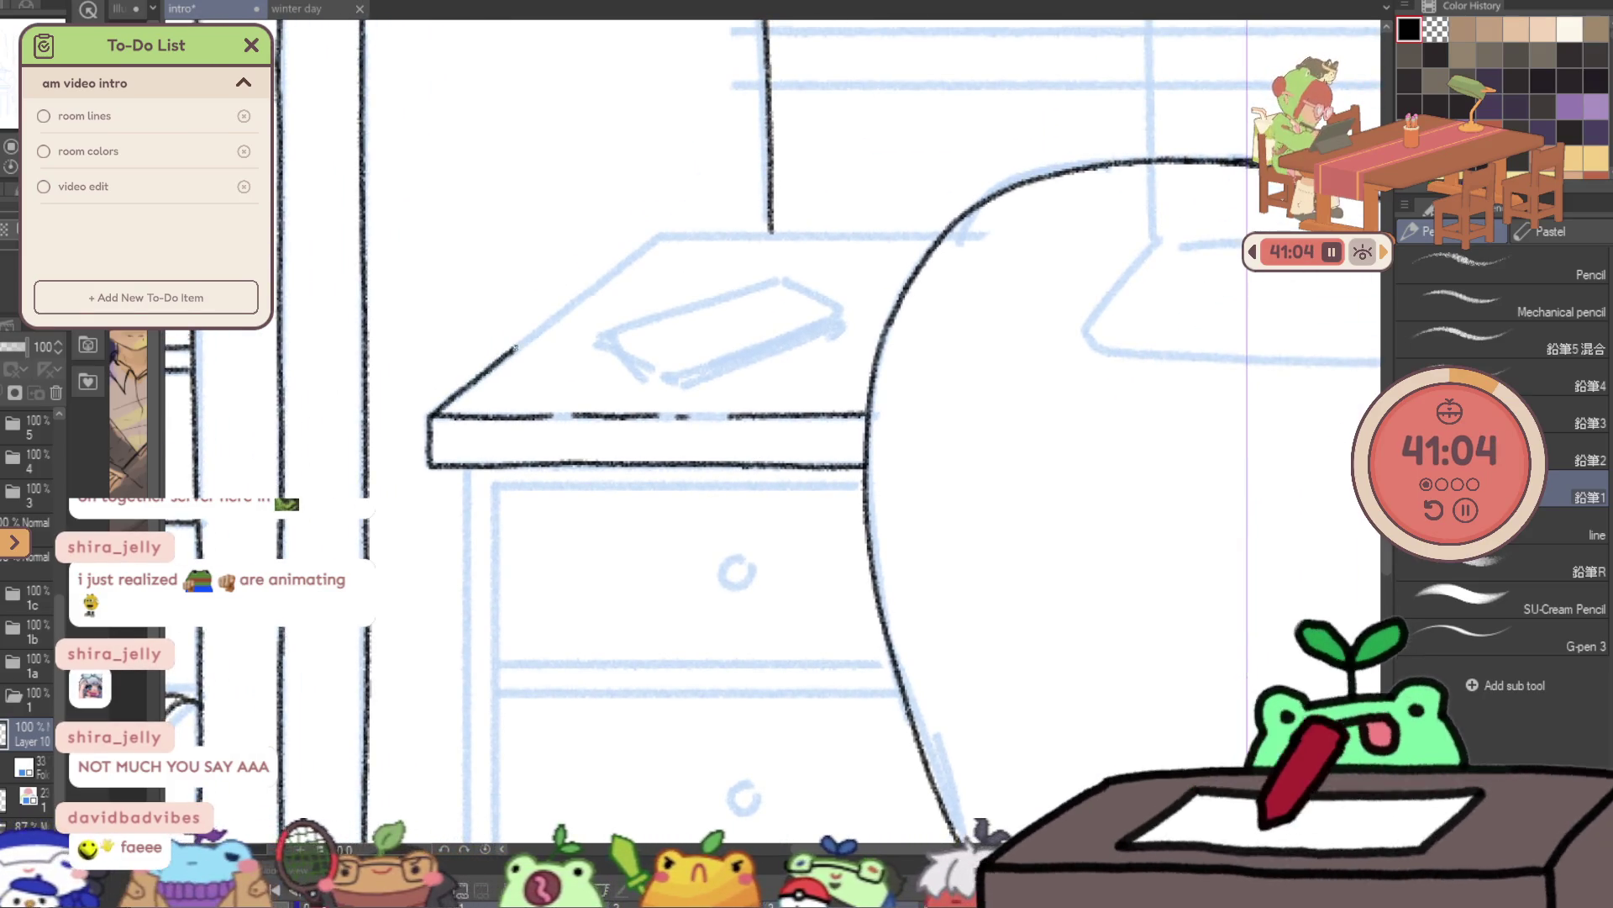
mouse_move(611, 271)
mouse_down()
mouse_move(656, 240)
mouse_move(933, 234)
mouse_up()
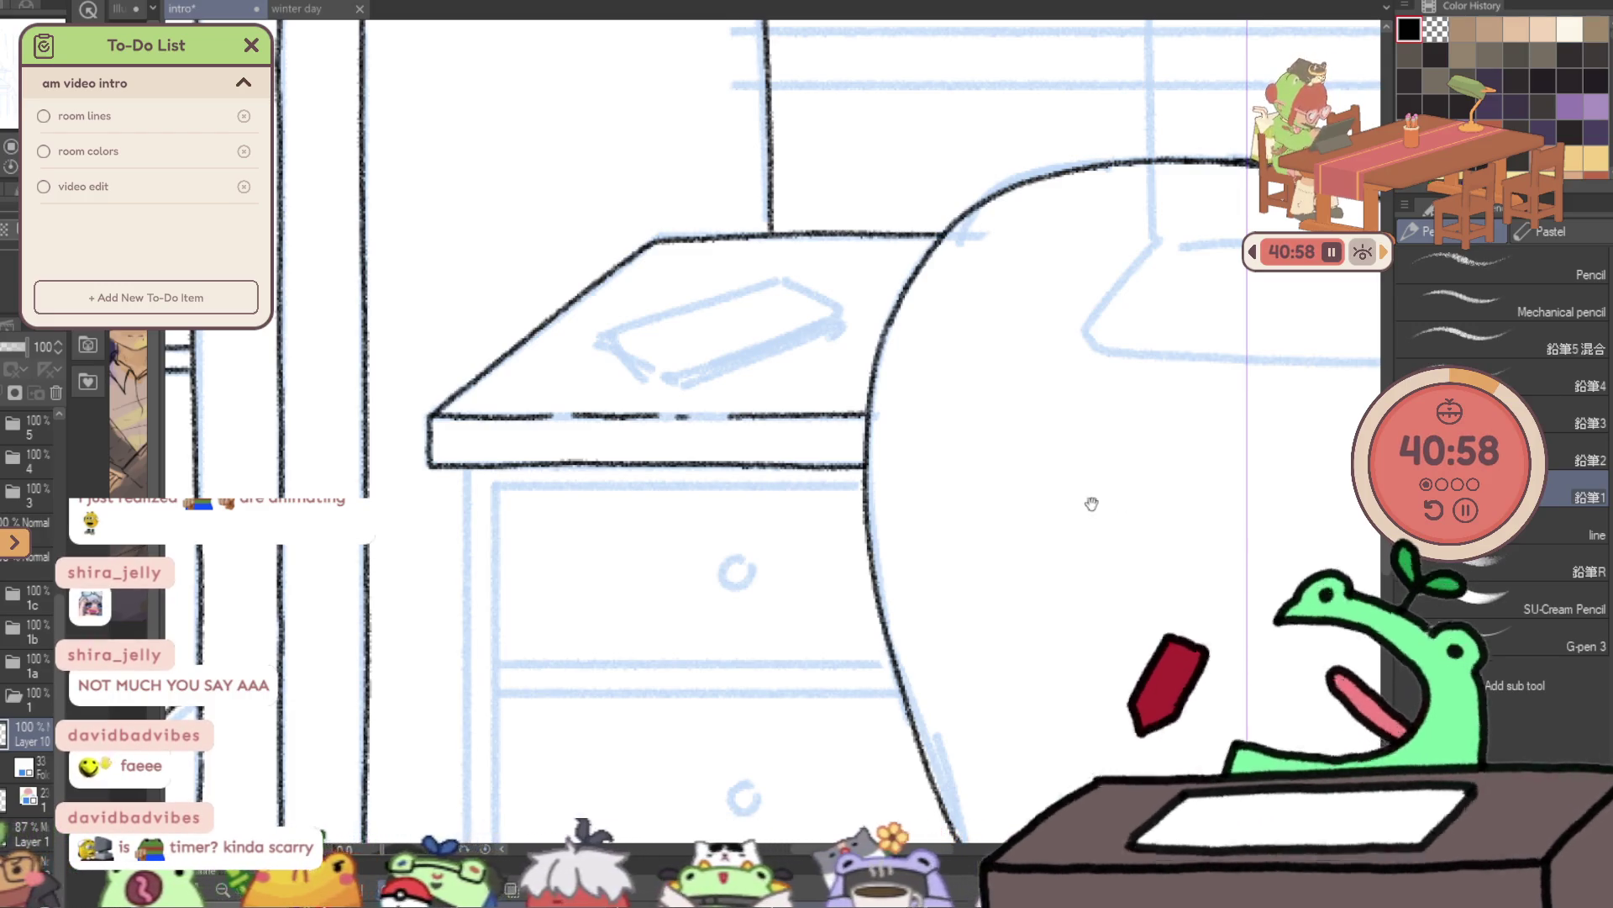
drag(1101, 503, 778, 461)
mouse_move(1020, 425)
mouse_down()
mouse_move(931, 424)
mouse_move(1208, 422)
mouse_up()
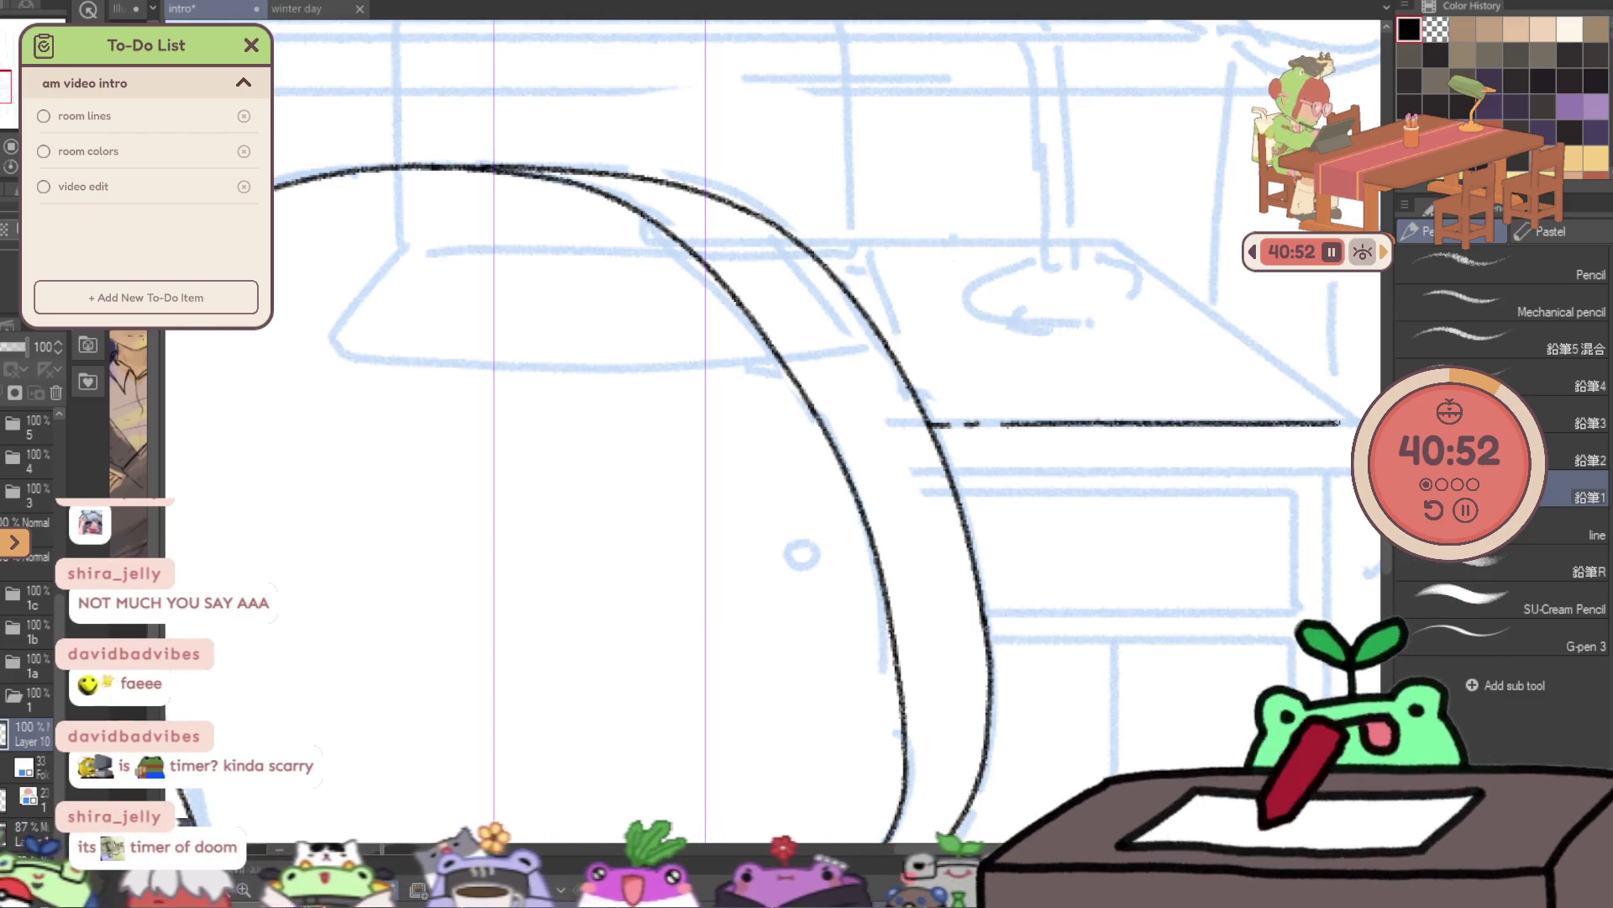
drag(1334, 423, 1357, 422)
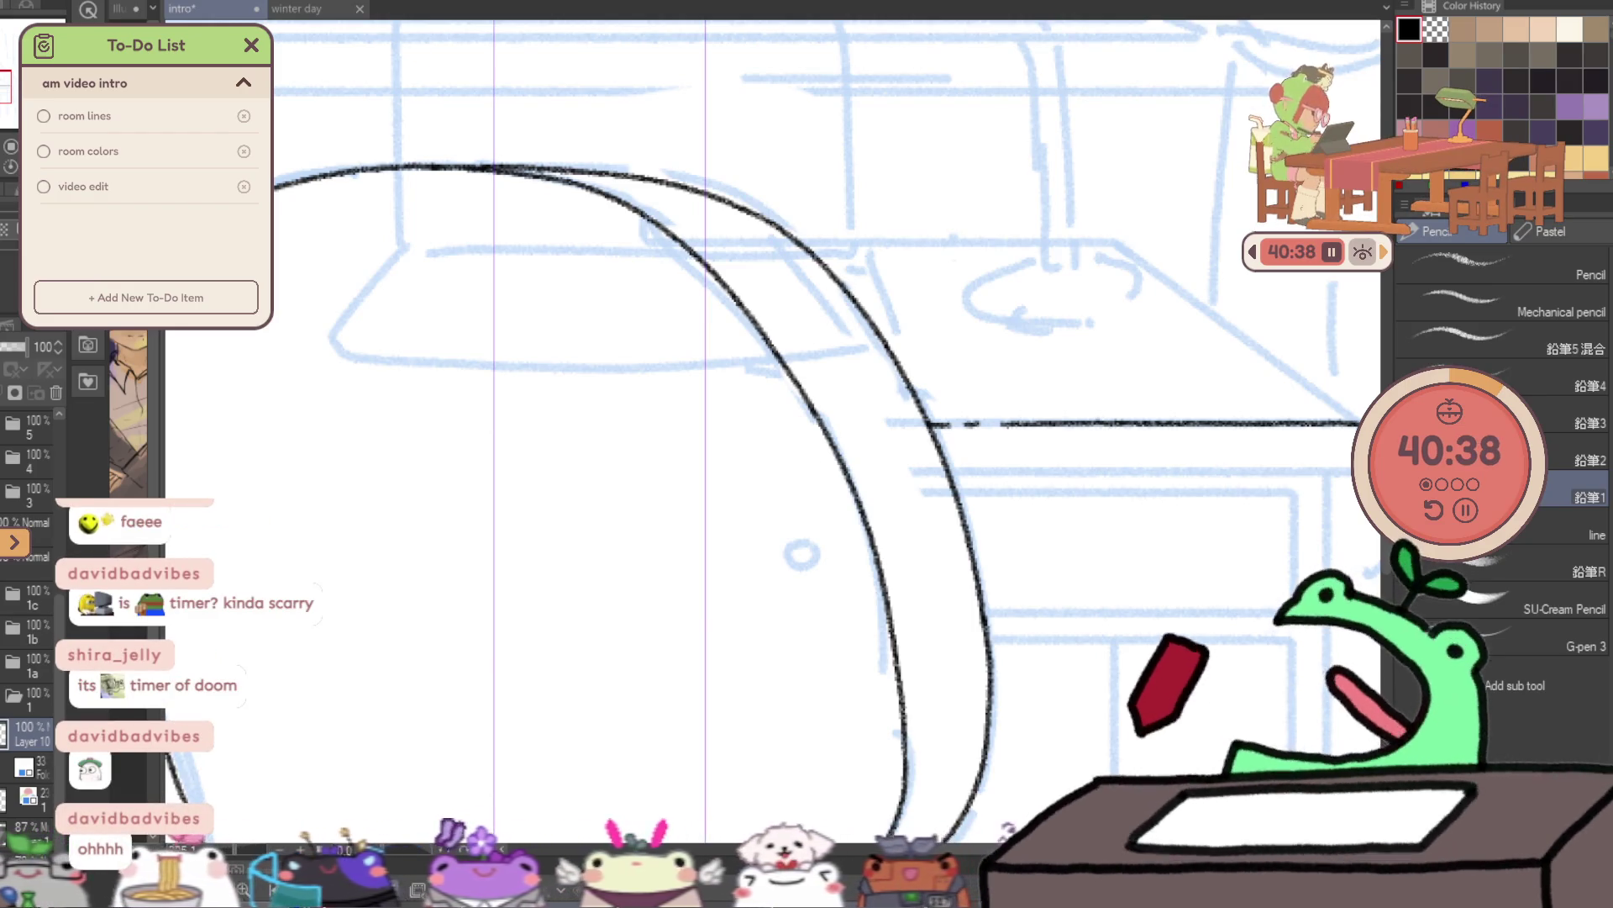
- Ink the desk top's front edge, then zoom out and back in on the desk drawers
scroll(1244, 438, up, 4)
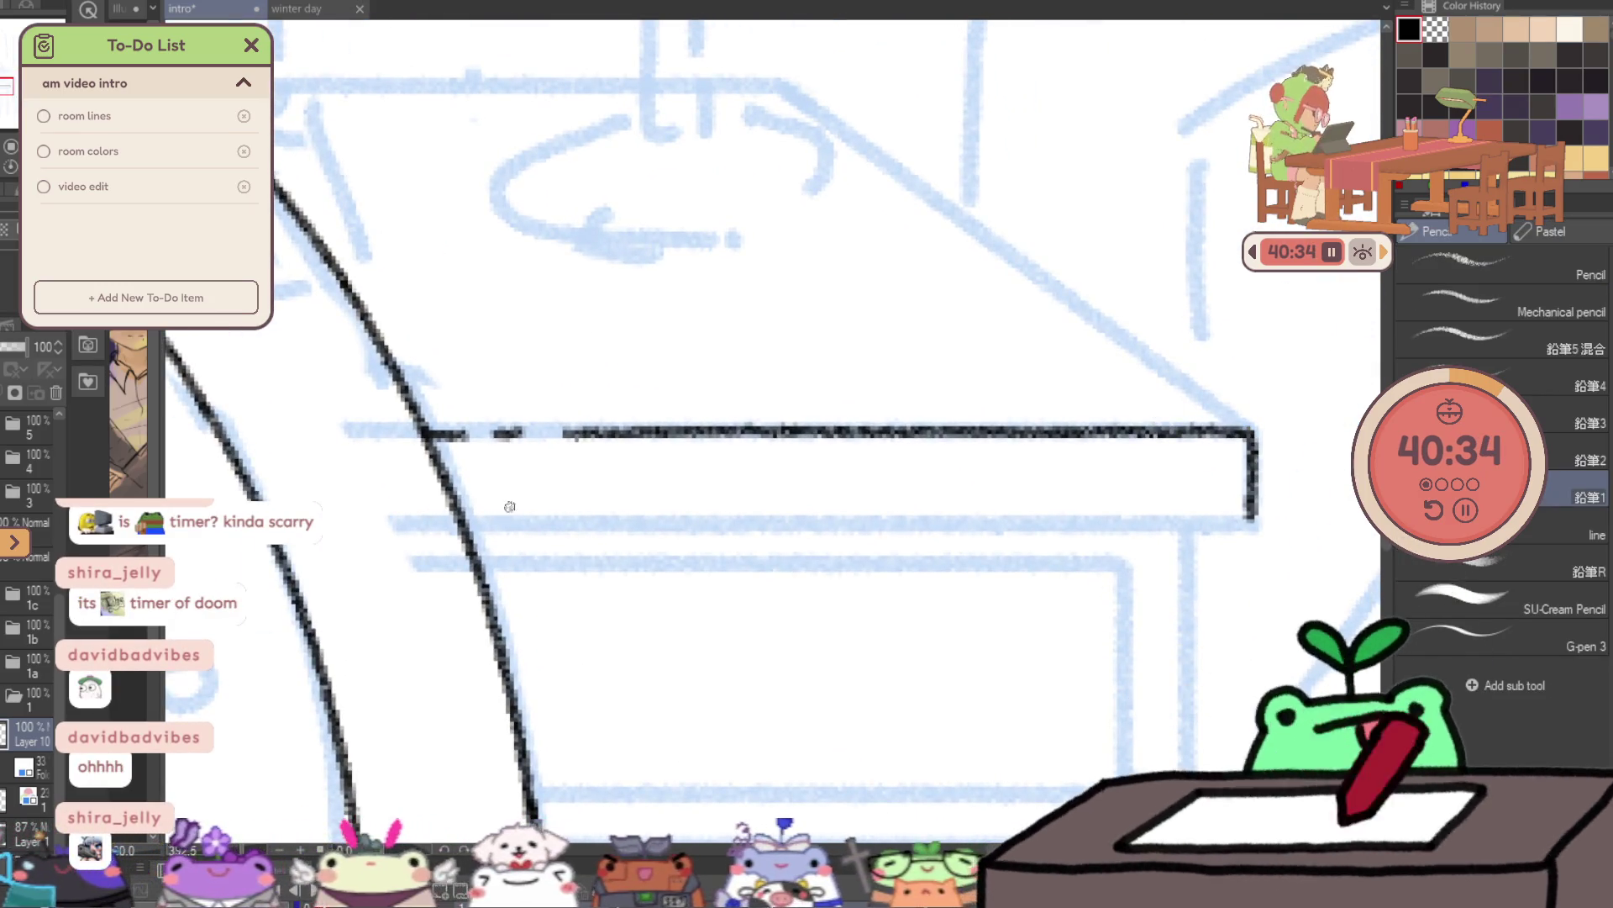
drag(458, 522, 908, 528)
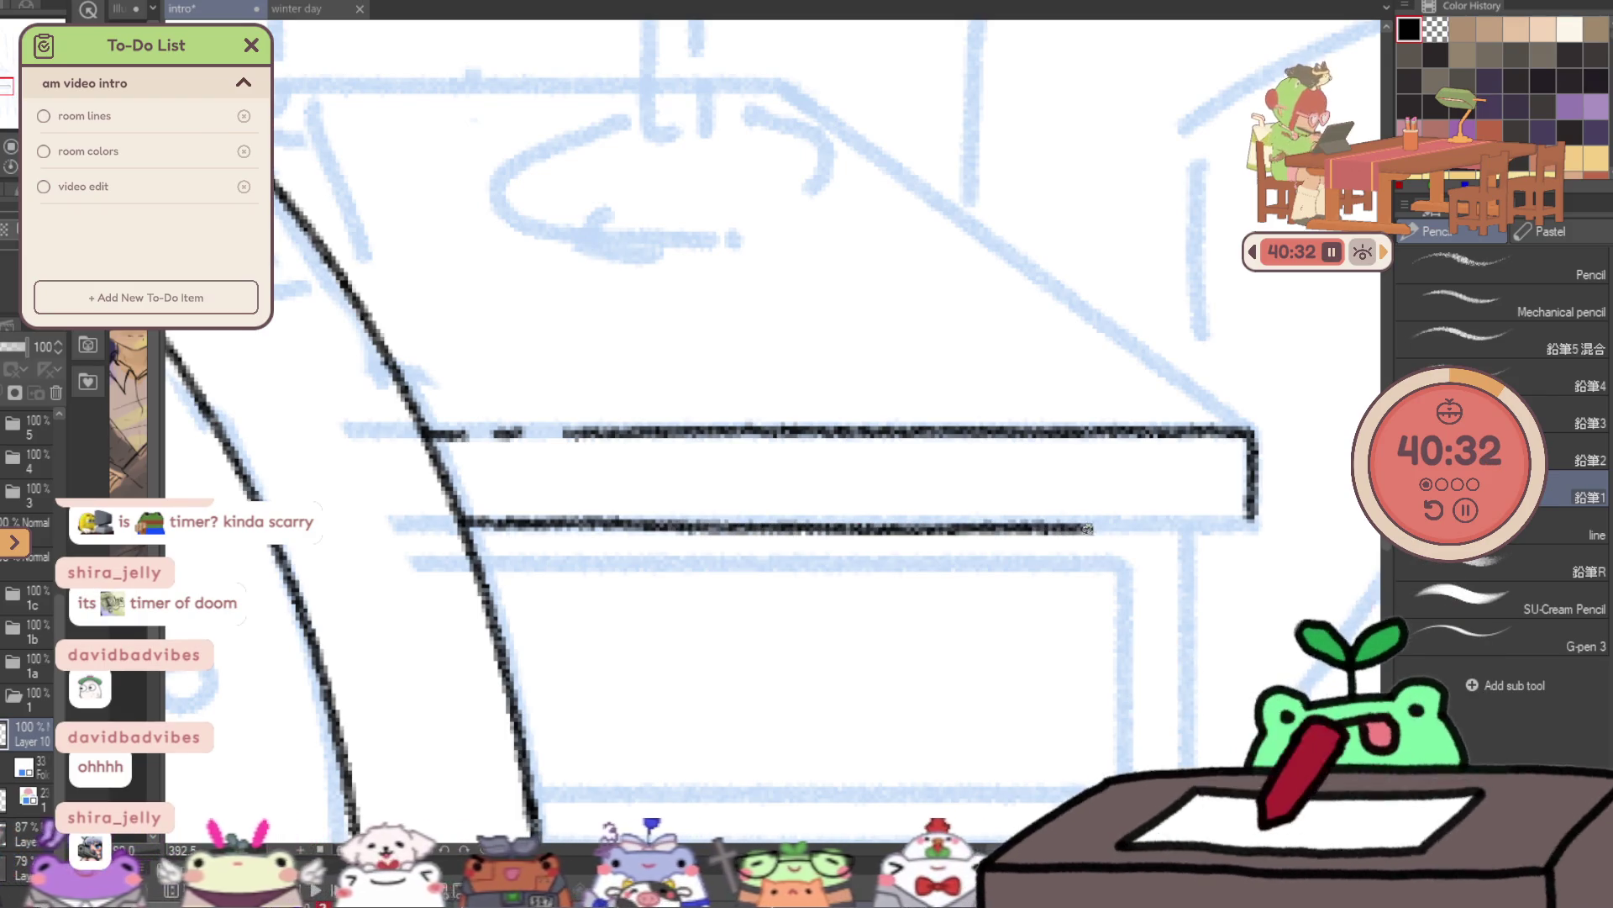
drag(1087, 527, 1248, 526)
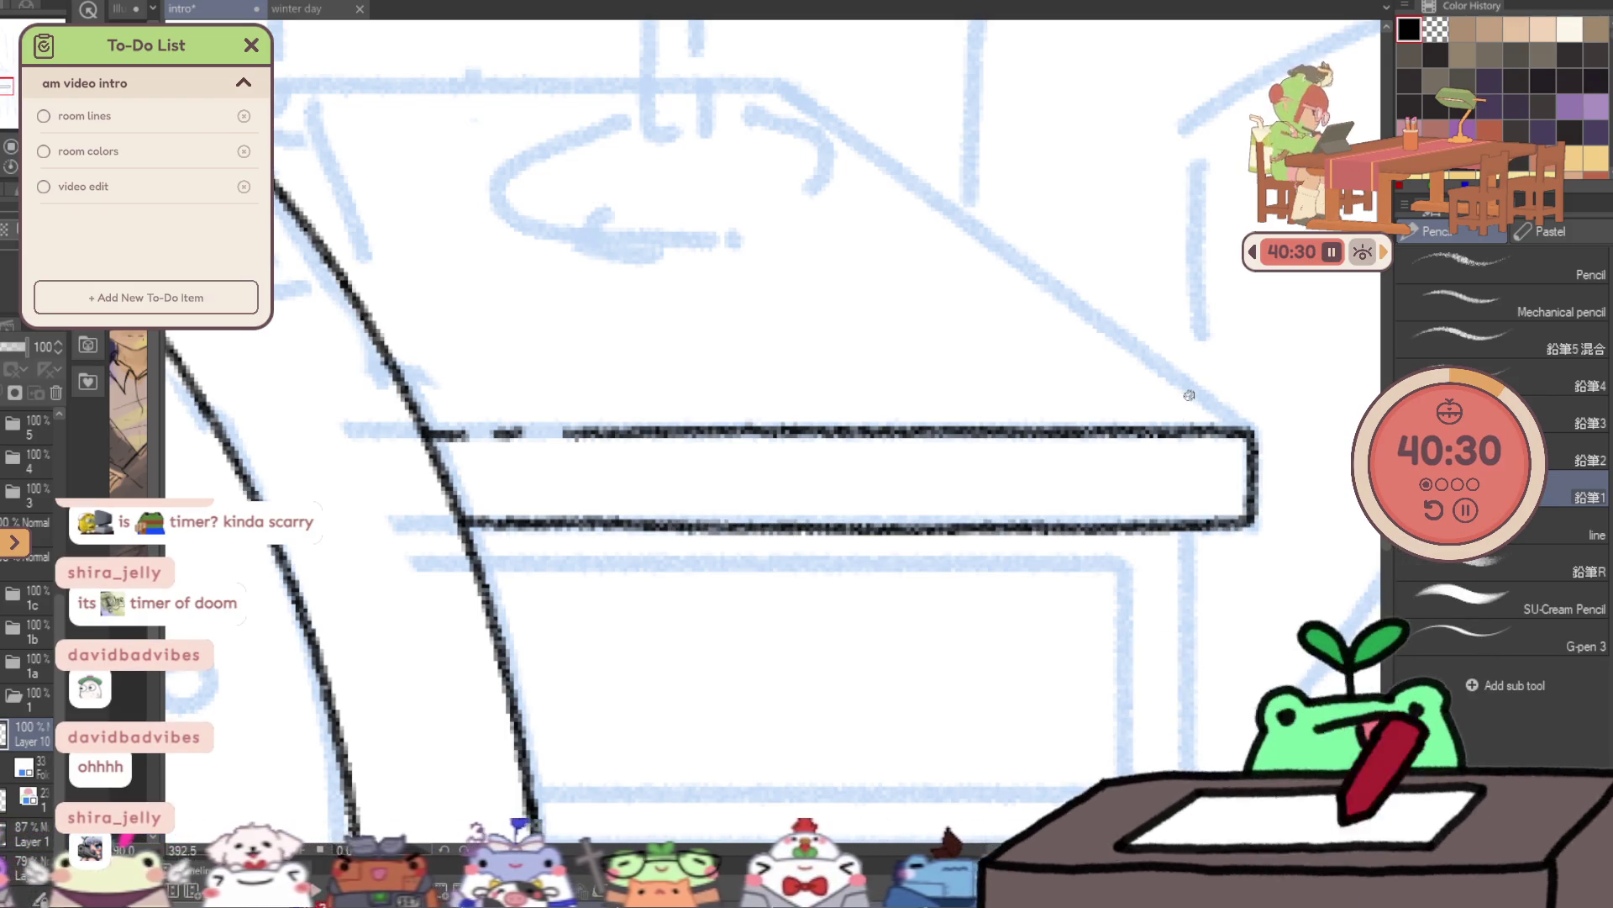
key(/)
key(ctrl+0)
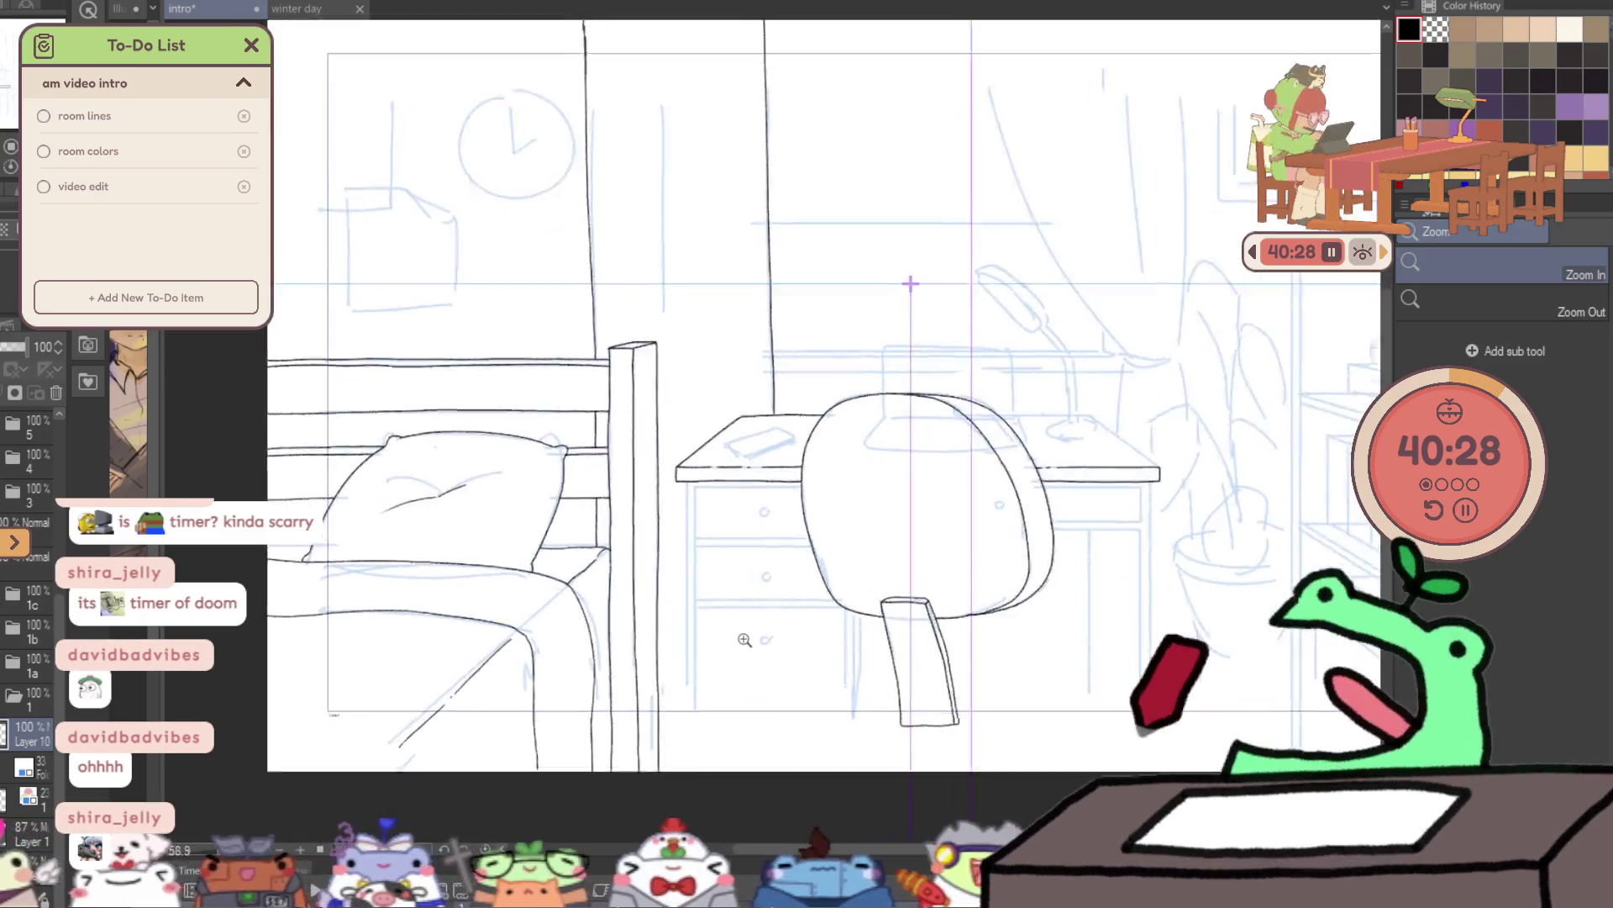
drag(745, 640, 726, 77)
key(p)
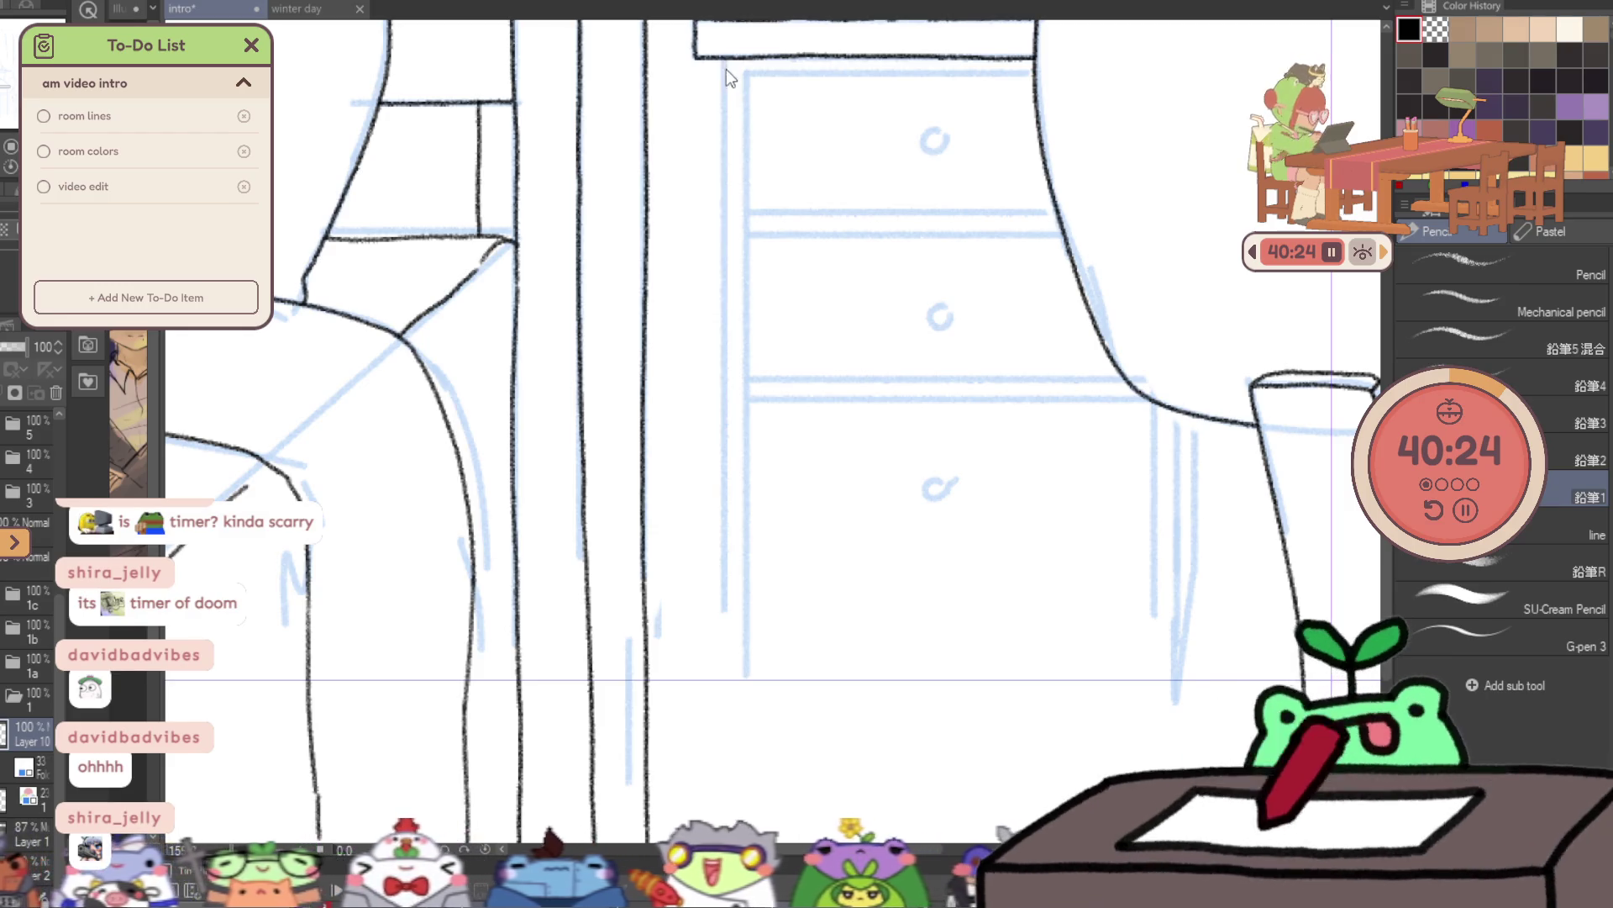
- Extend the desk side line, then ink the upper drawer's top and bottom edges and round knob
mouse_move(726, 474)
mouse_down()
mouse_move(726, 819)
mouse_move(719, 736)
mouse_up()
scroll(721, 286, up, 3)
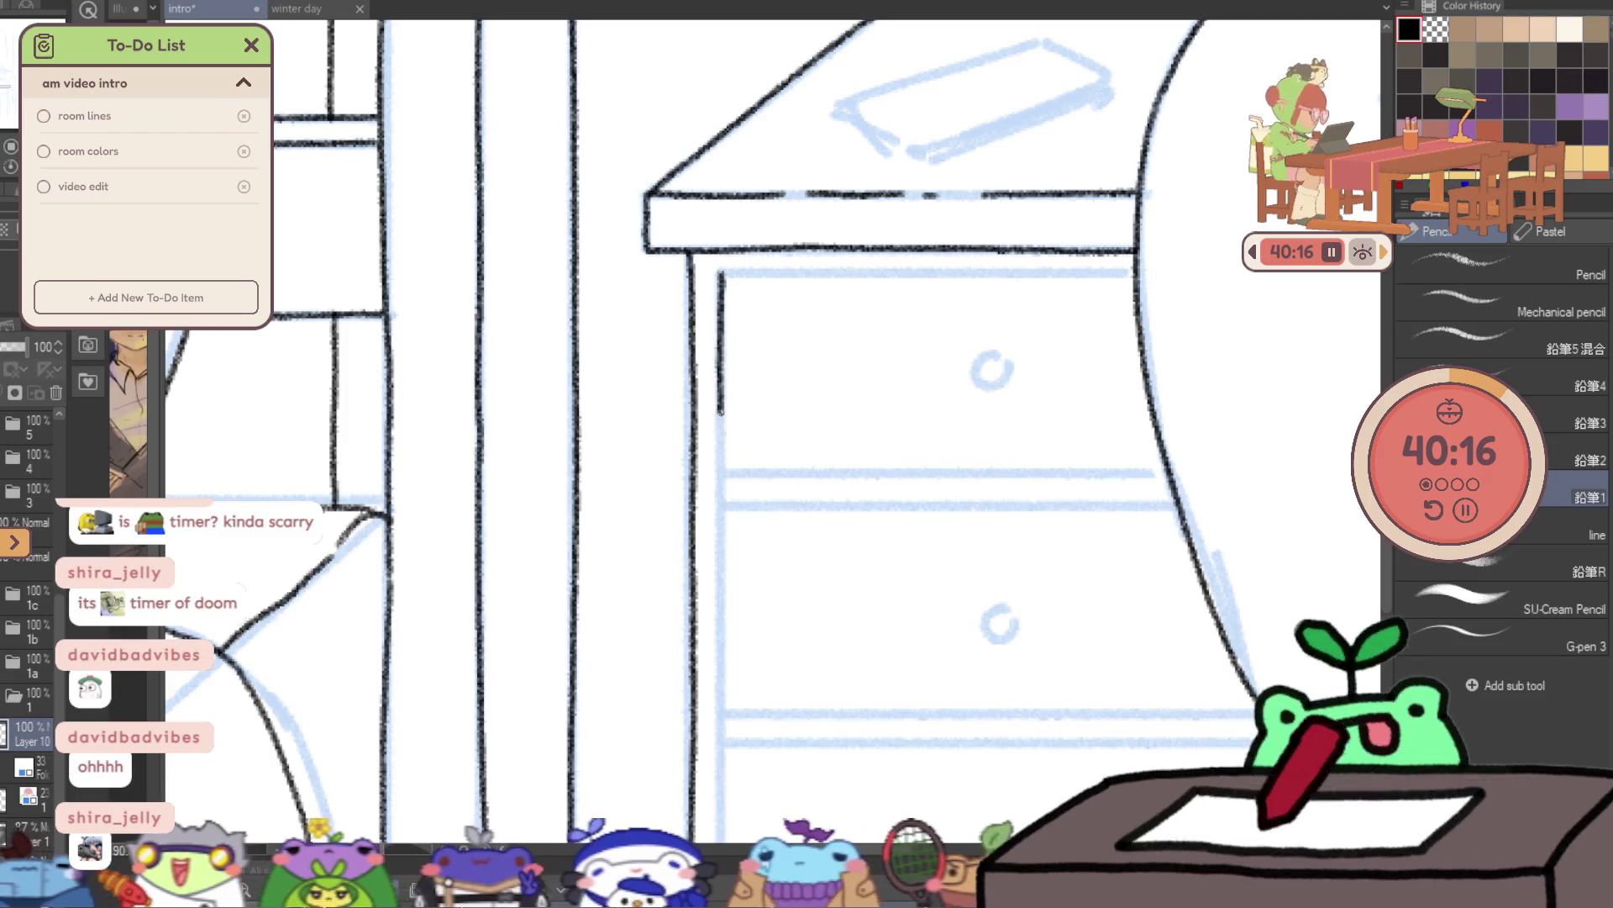
scroll(871, 438, up, 1)
drag(688, 476, 781, 481)
key(ctrl+z)
drag(945, 477, 1223, 477)
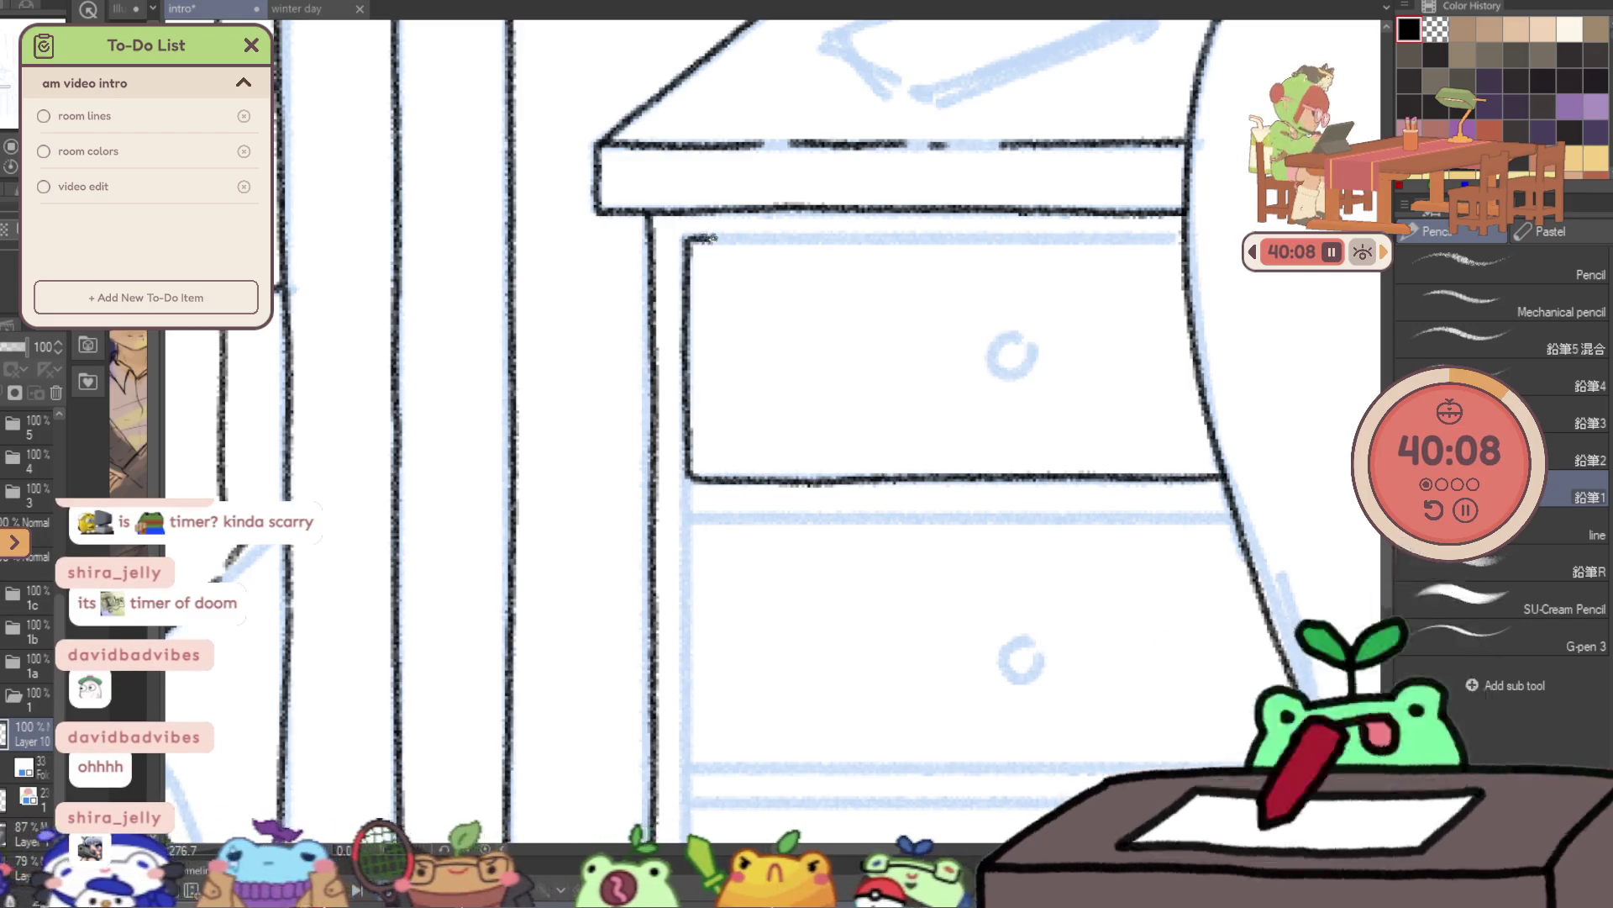
drag(1012, 240, 1181, 240)
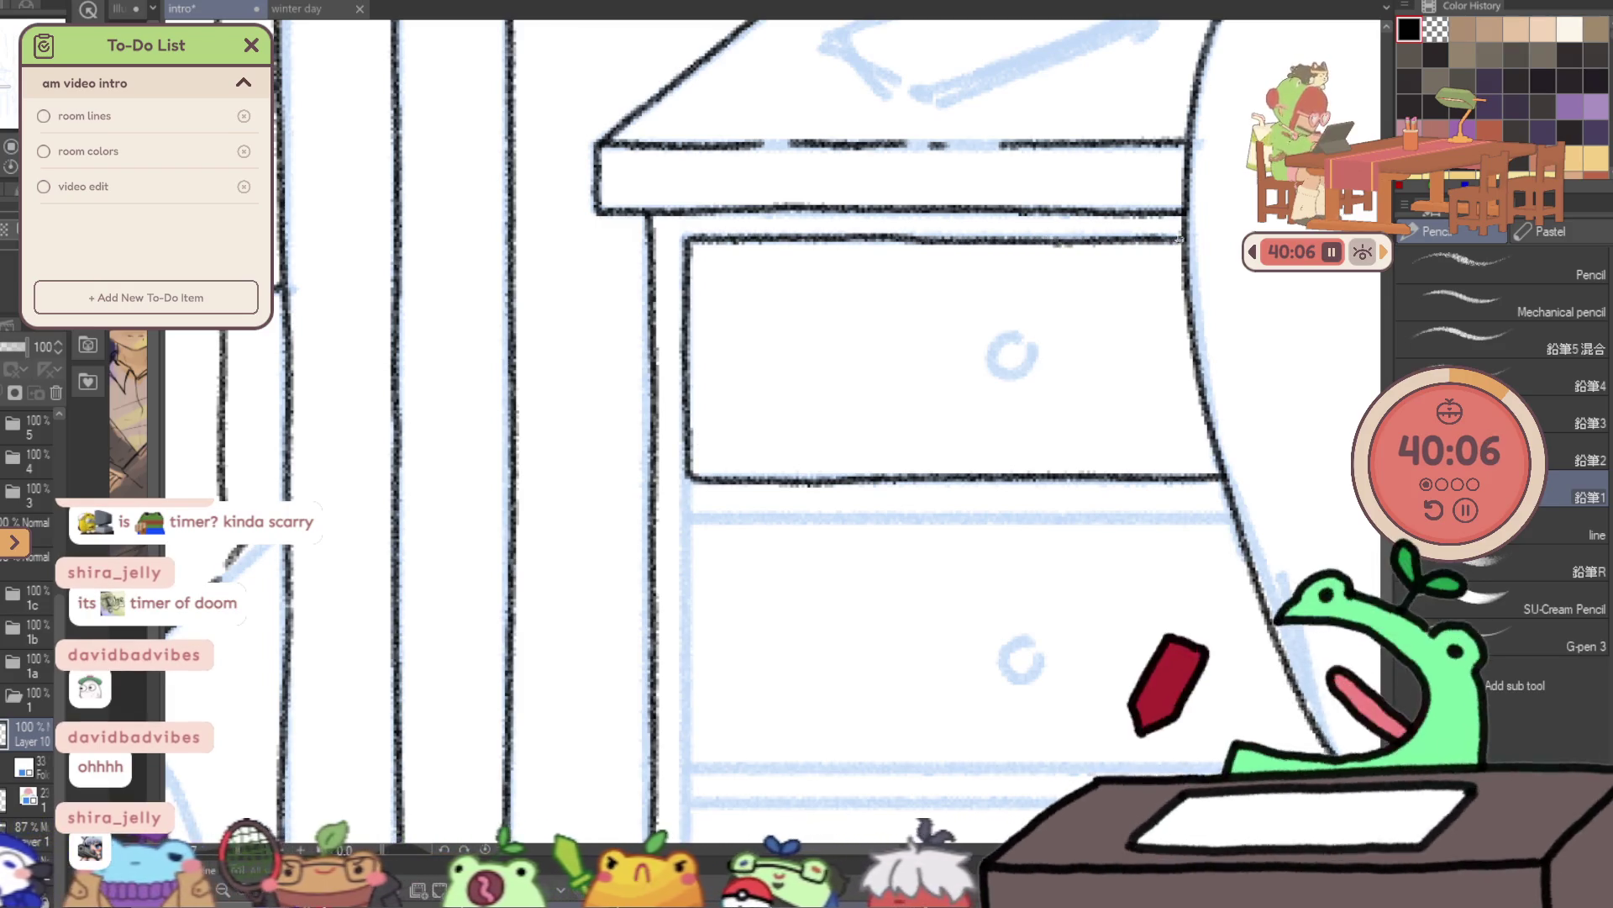
drag(1017, 339, 1082, 206)
- Ink the lower drawer's left edge, top edge and round knob
drag(662, 393, 661, 626)
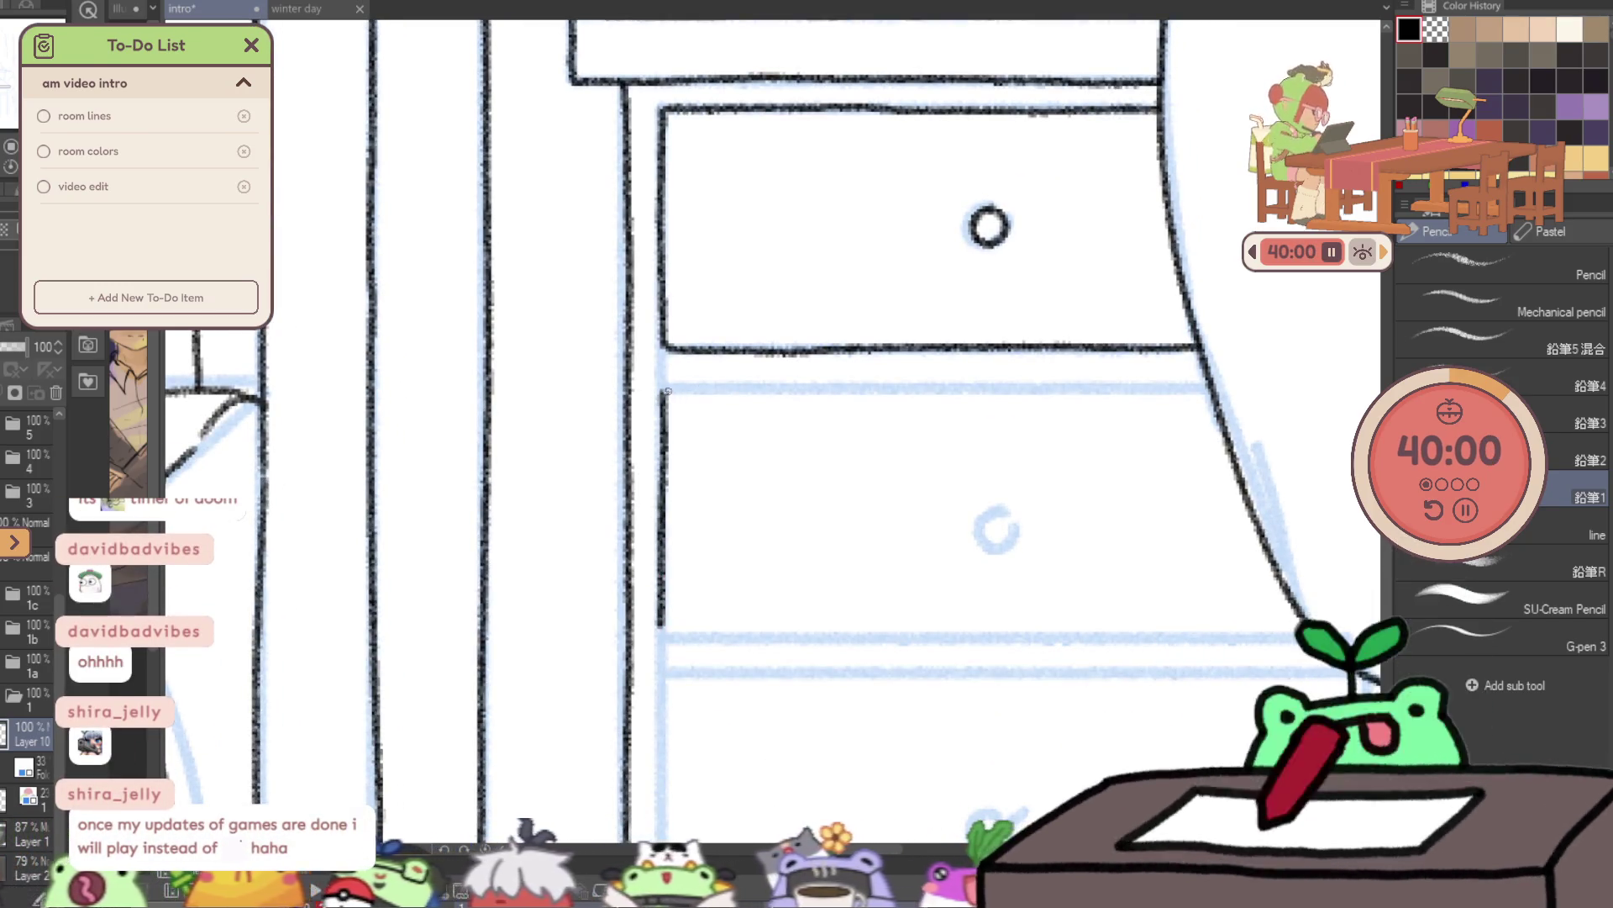
drag(1074, 387, 1193, 387)
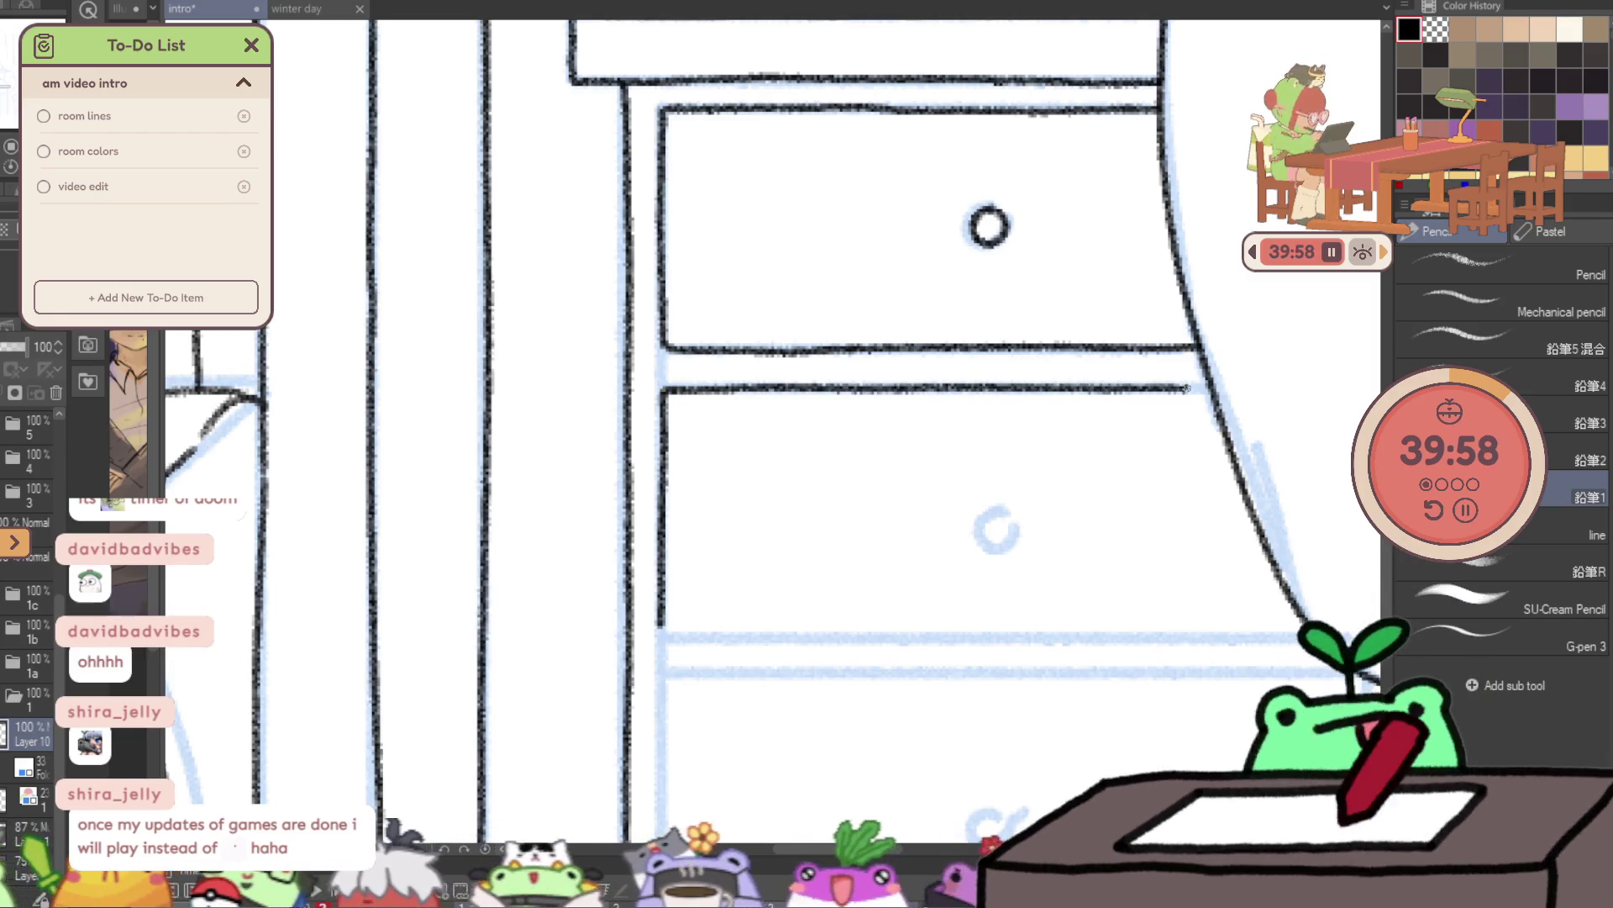
drag(736, 574, 612, 393)
drag(534, 443, 1183, 456)
drag(870, 333, 885, 112)
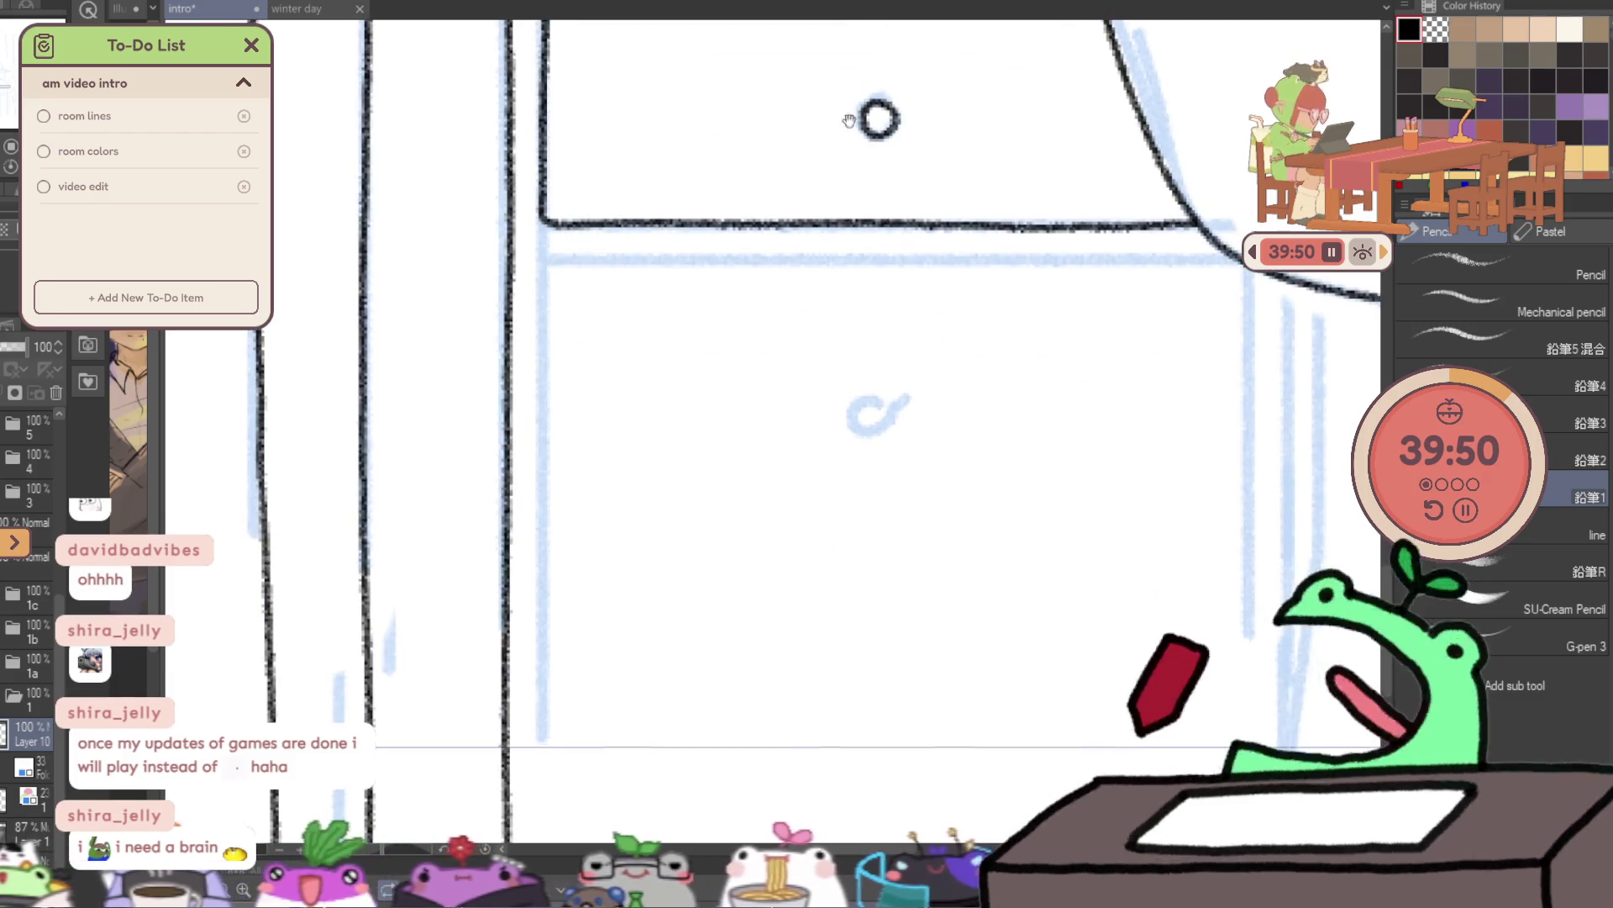
- Close the drawer front with top, left, bottom and right edges, completing the knob circle
drag(542, 523, 538, 765)
drag(546, 259, 767, 256)
key(ctrl+z)
mouse_move(546, 259)
mouse_down()
mouse_move(1193, 260)
mouse_move(1053, 147)
mouse_move(1063, 428)
mouse_up()
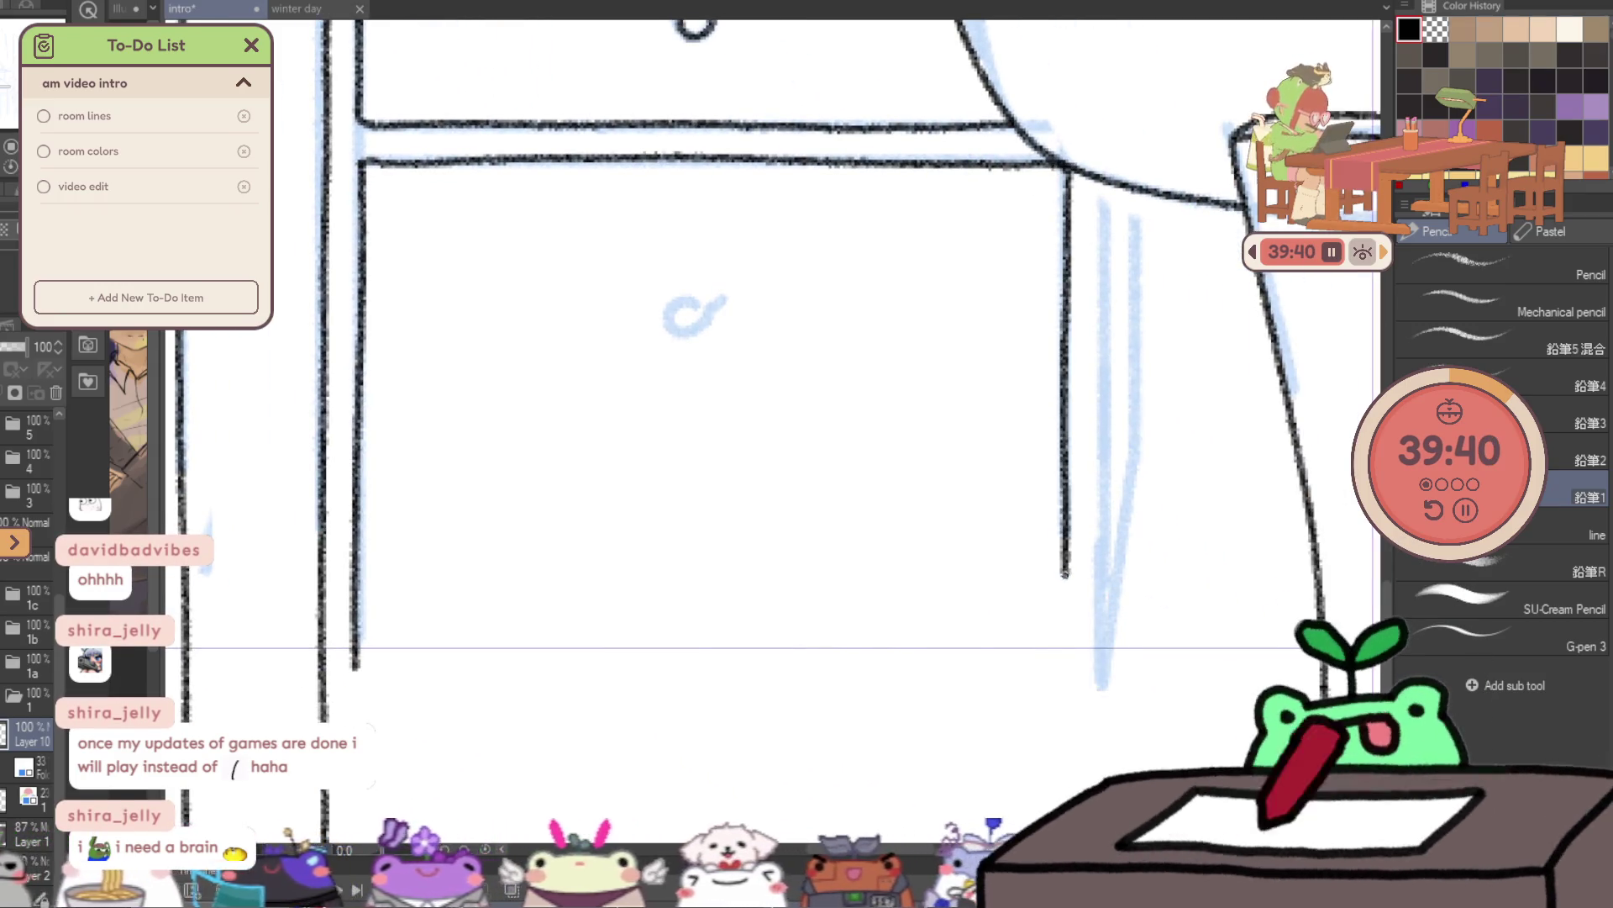
drag(355, 666, 1067, 698)
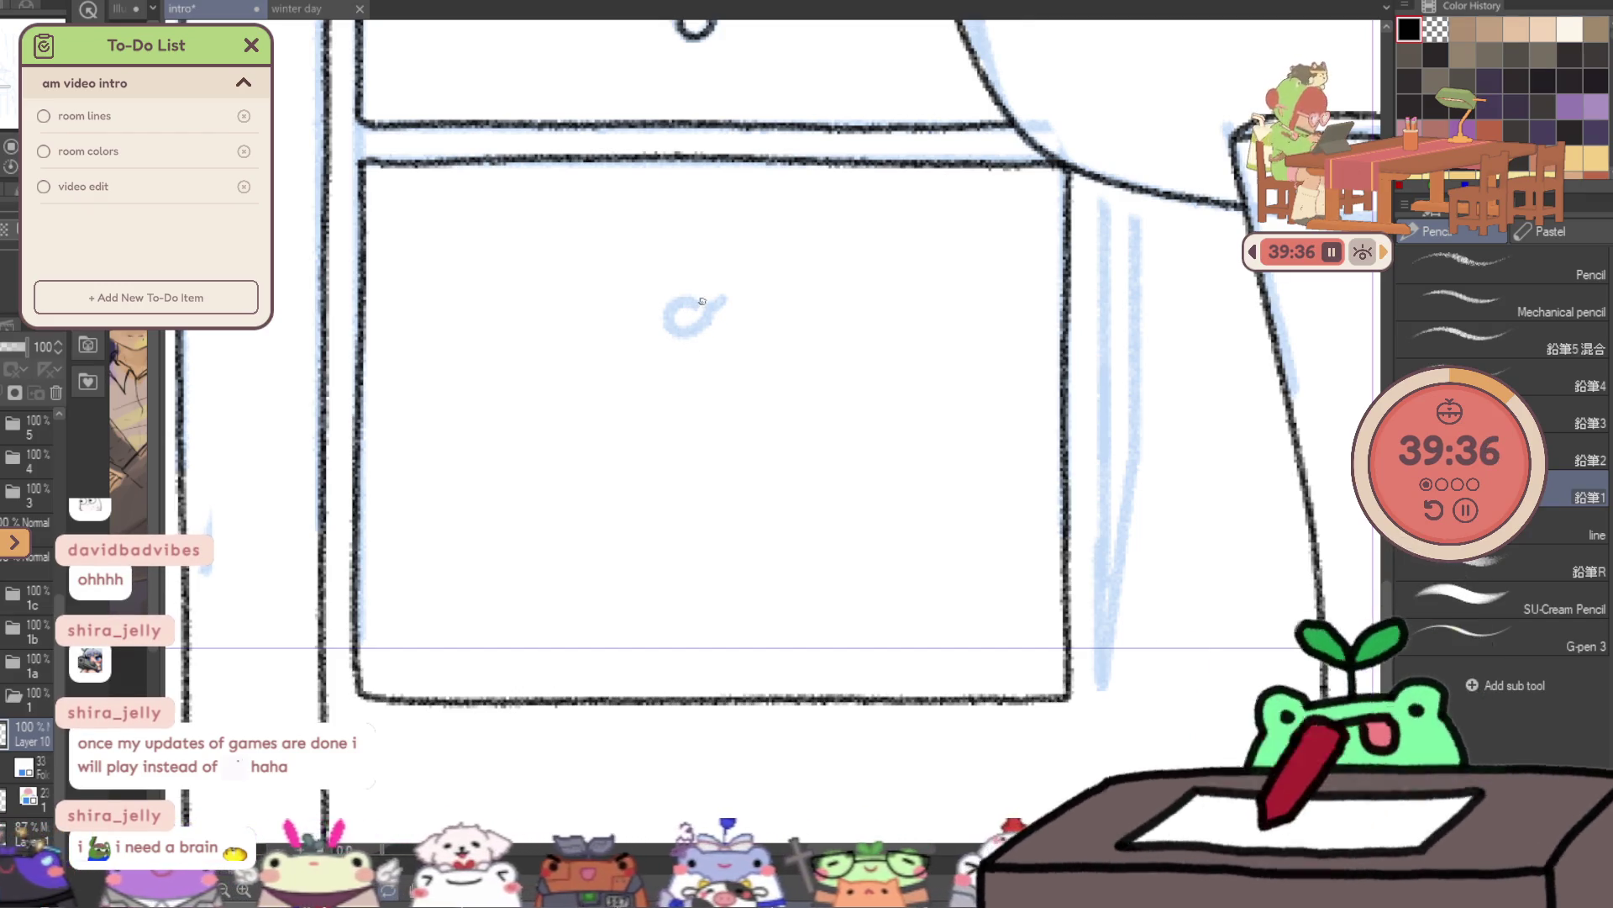
drag(715, 314, 711, 299)
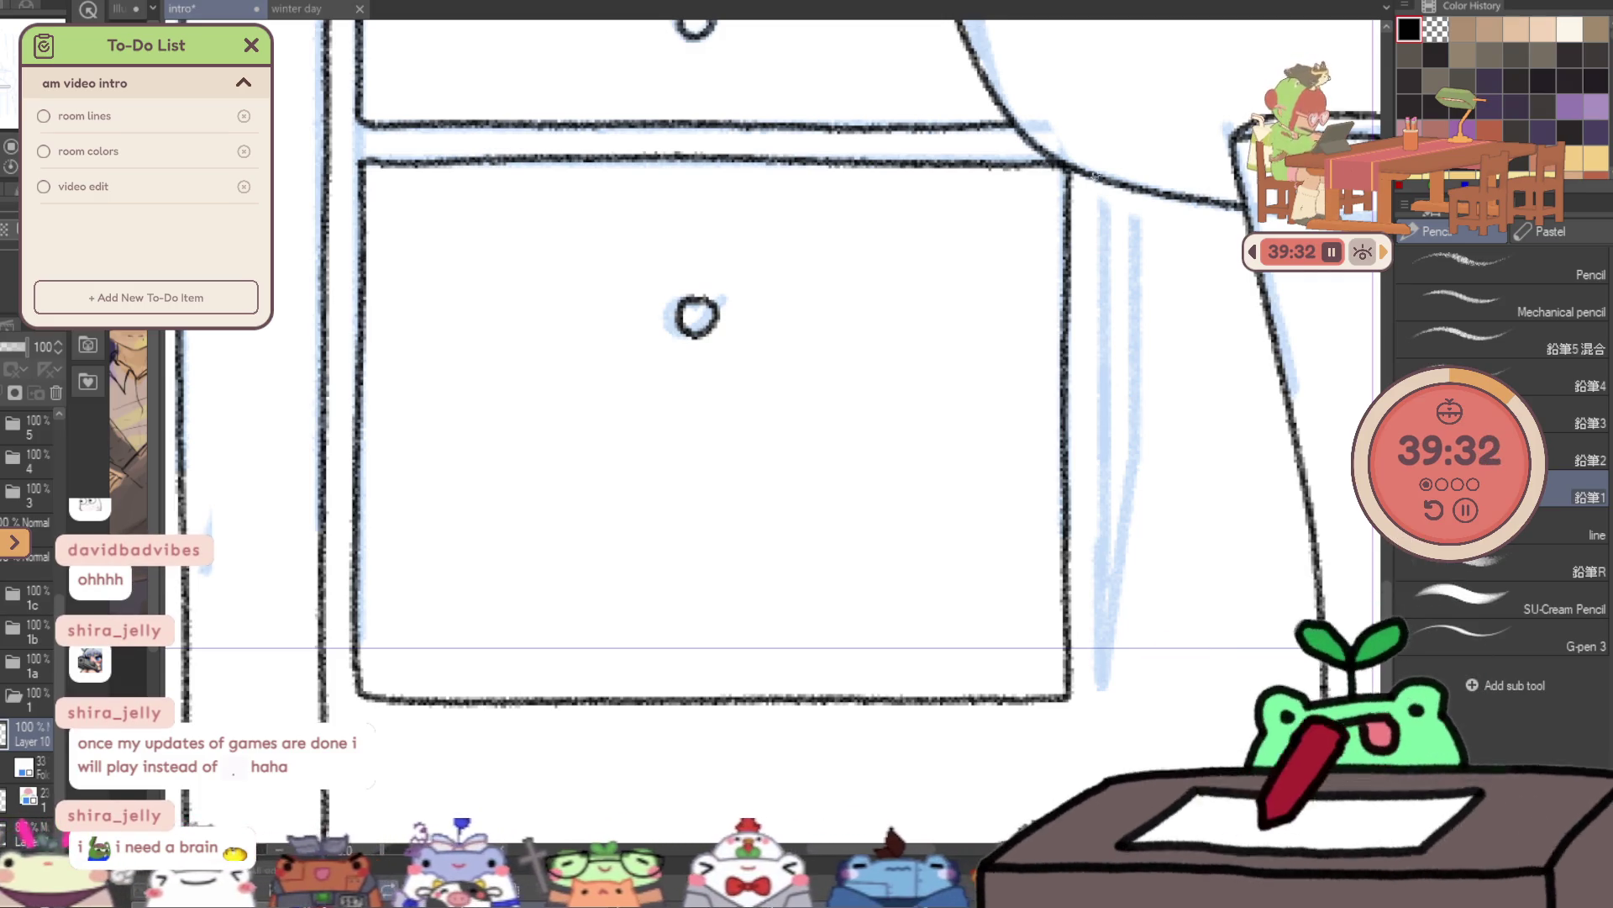
drag(1099, 195, 1102, 332)
drag(1104, 485, 1105, 626)
drag(756, 504, 719, 220)
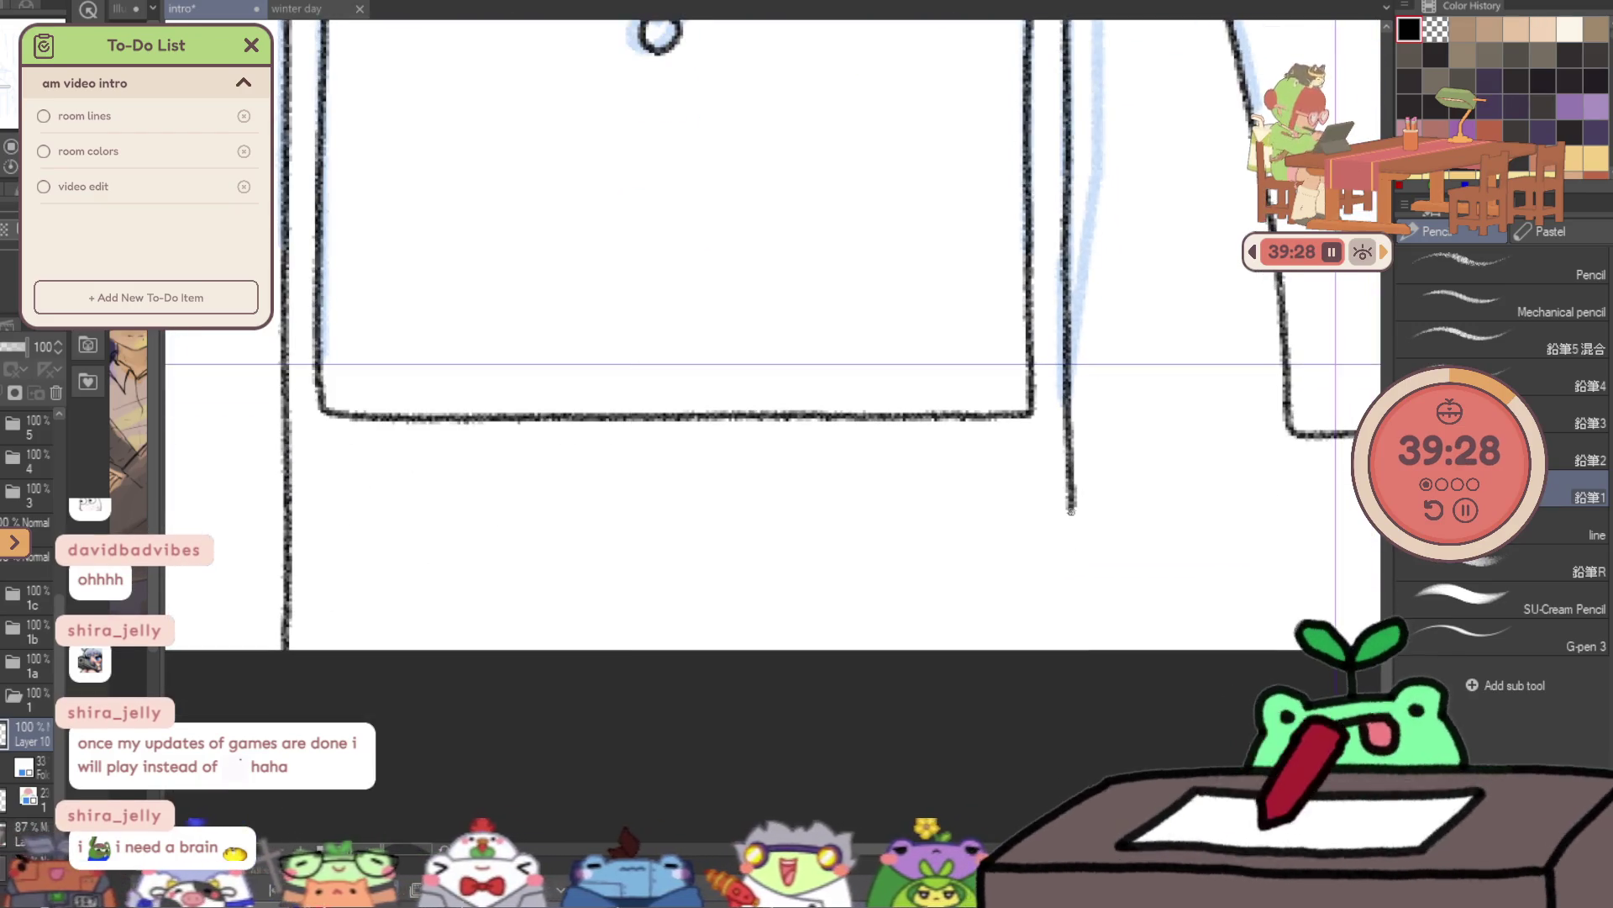
- Extend the desk side line to the bottom and ink the small table's leg beside the curtain
drag(1087, 77, 1065, 236)
mouse_move(1075, 124)
mouse_down()
mouse_move(1099, 780)
mouse_move(827, 528)
mouse_up()
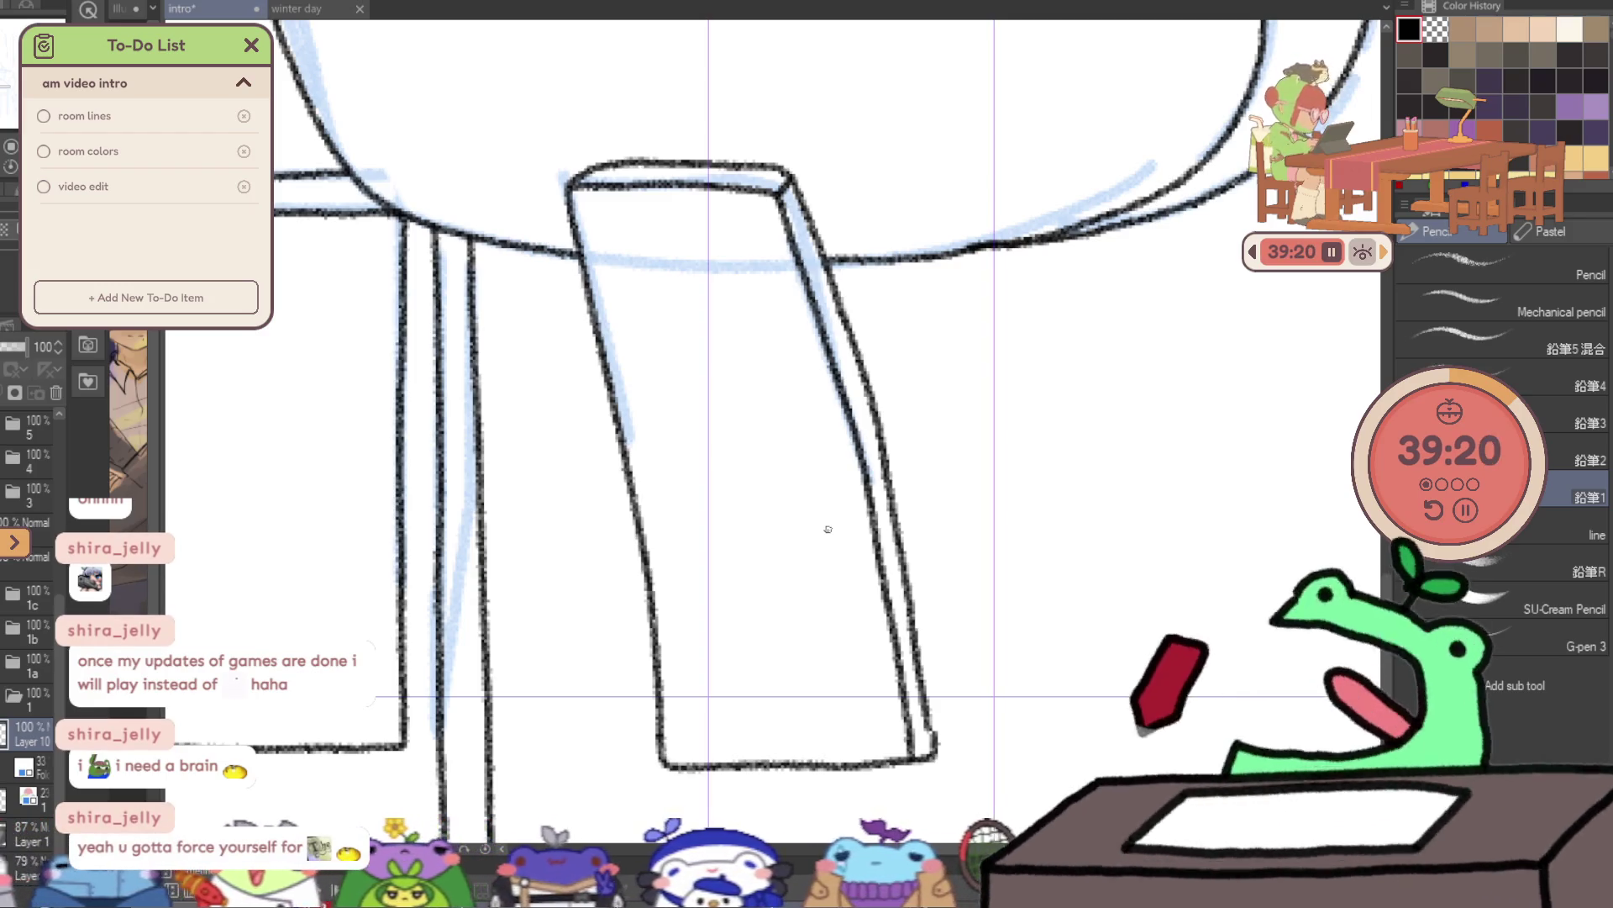
drag(828, 529, 554, 903)
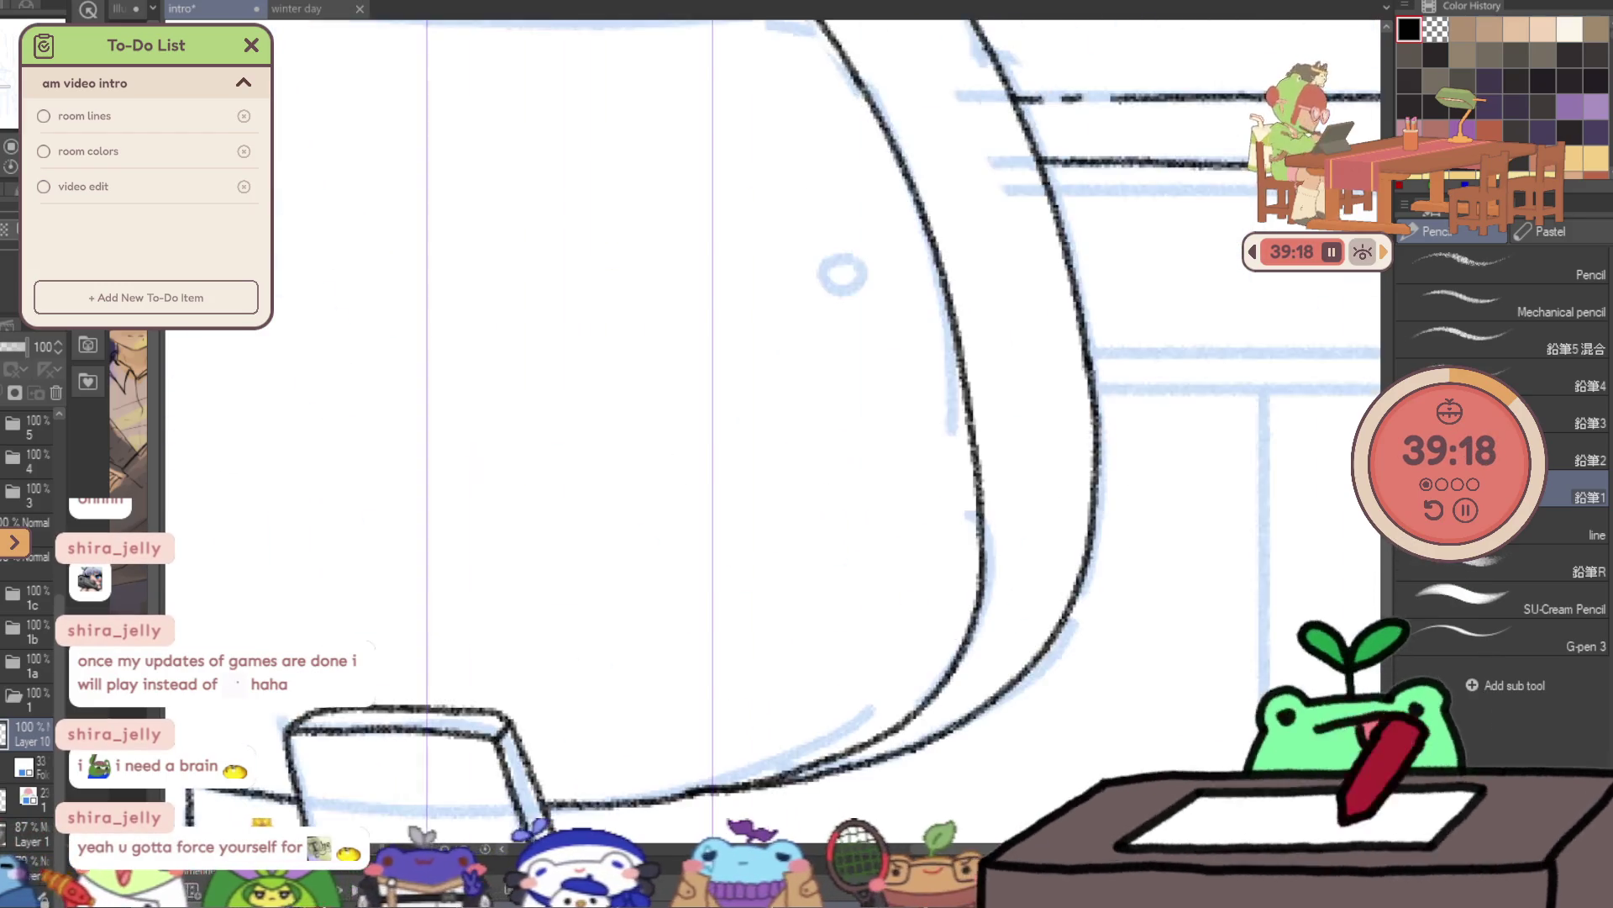
drag(1268, 467, 900, 583)
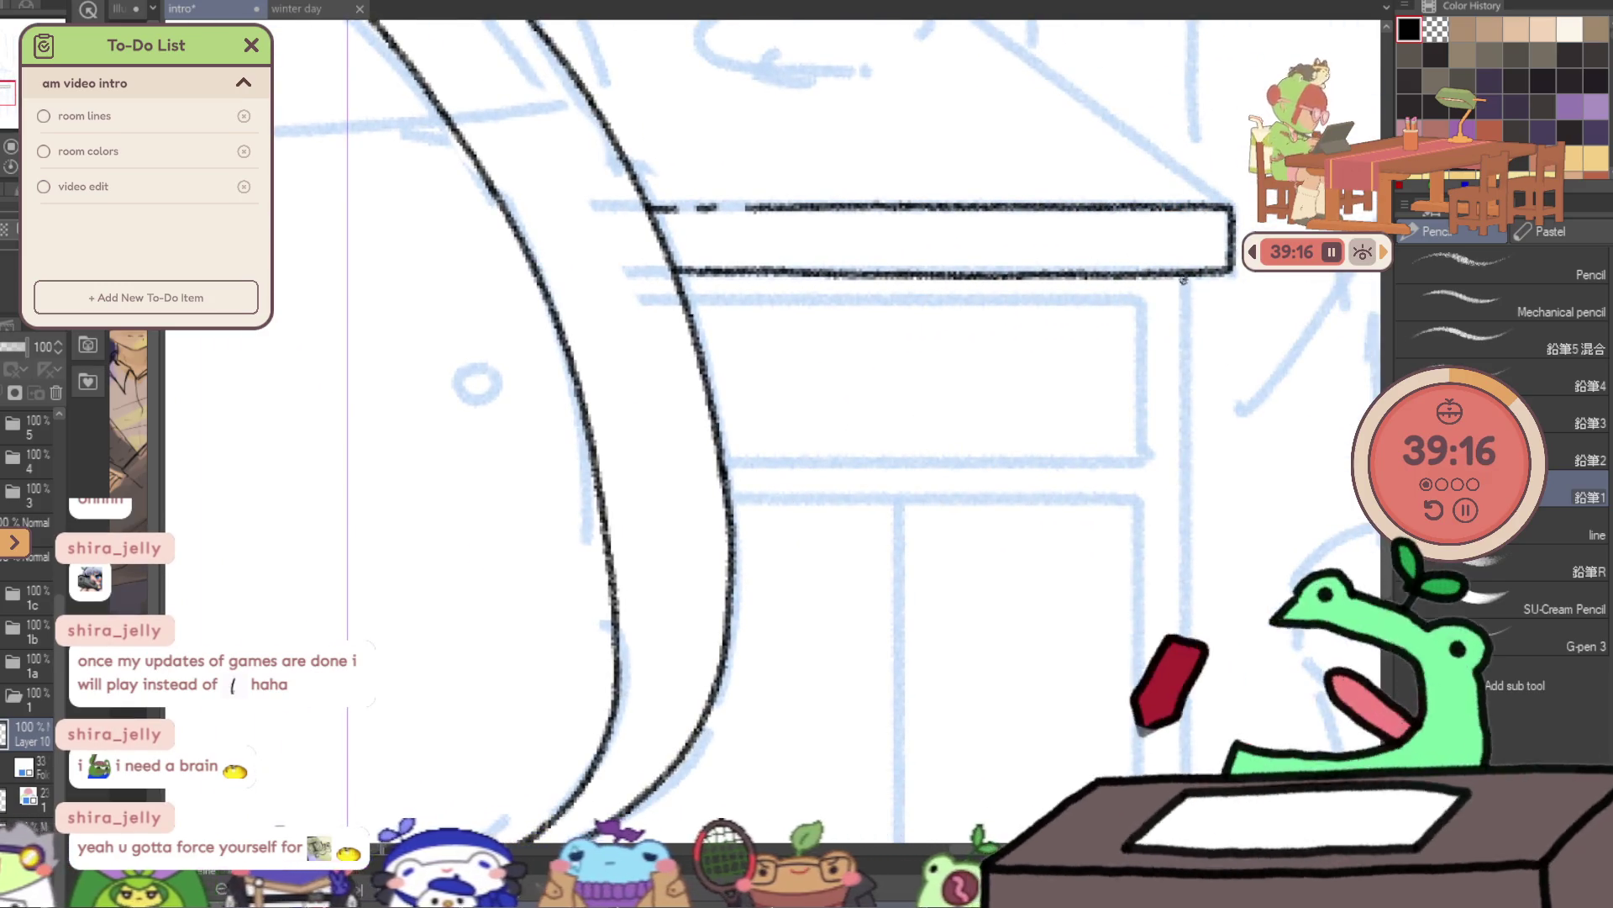
scroll(840, 420, down, 2)
drag(840, 420, 804, 485)
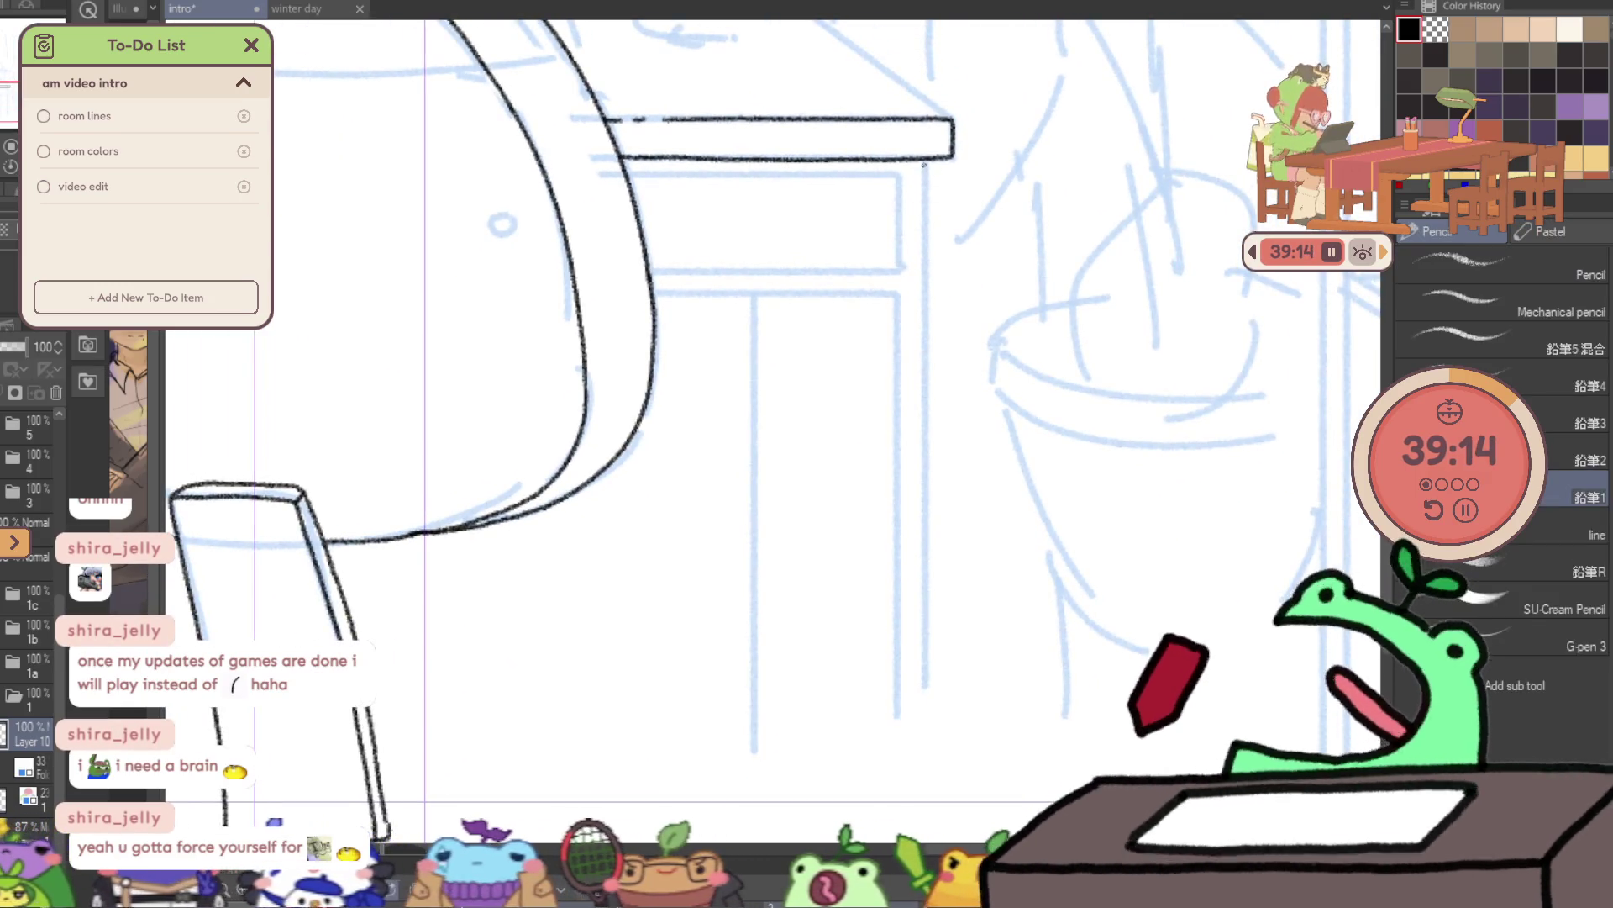
drag(925, 165, 928, 874)
drag(924, 588, 903, 391)
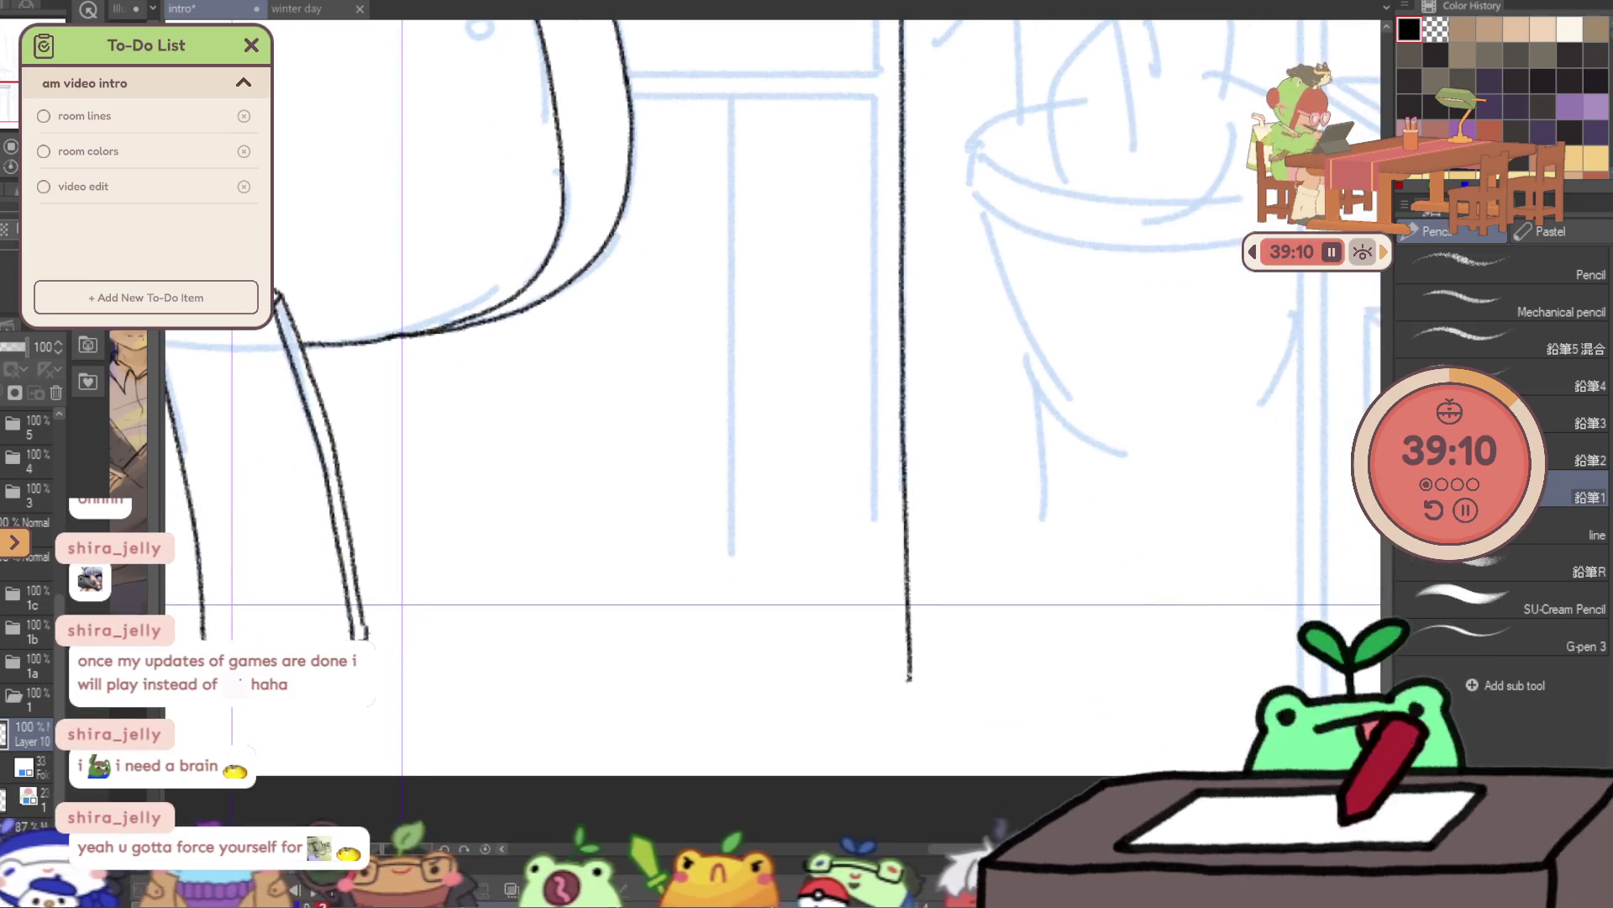
drag(925, 602, 1008, 843)
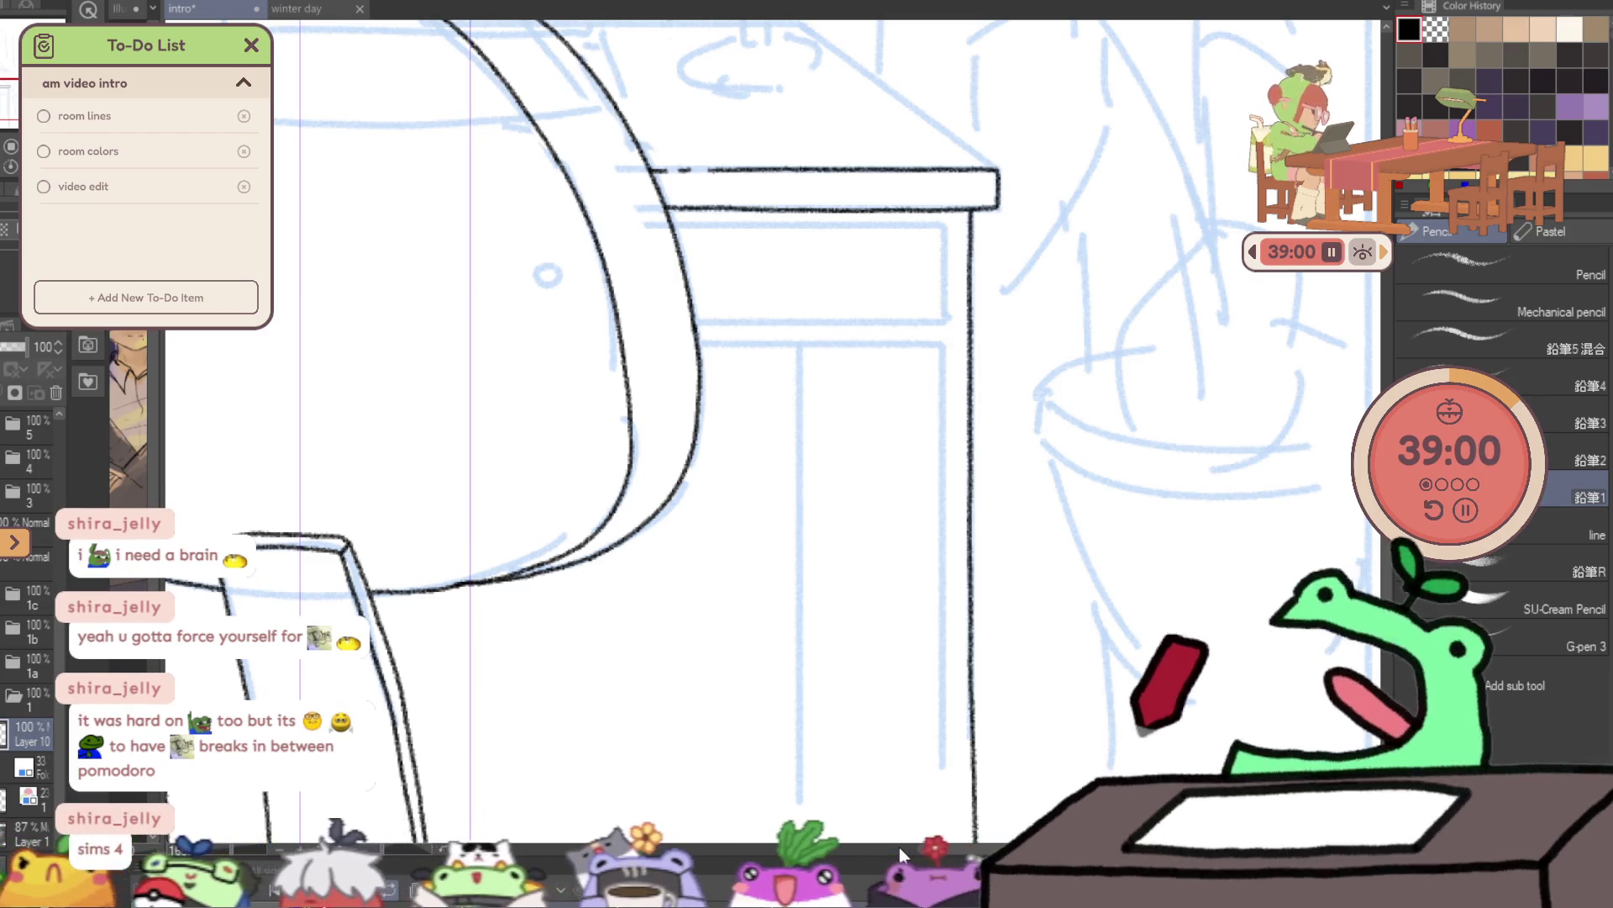
- Ink a rail under the small table top and a lower horizontal edge line below it
scroll(585, 220, up, 2)
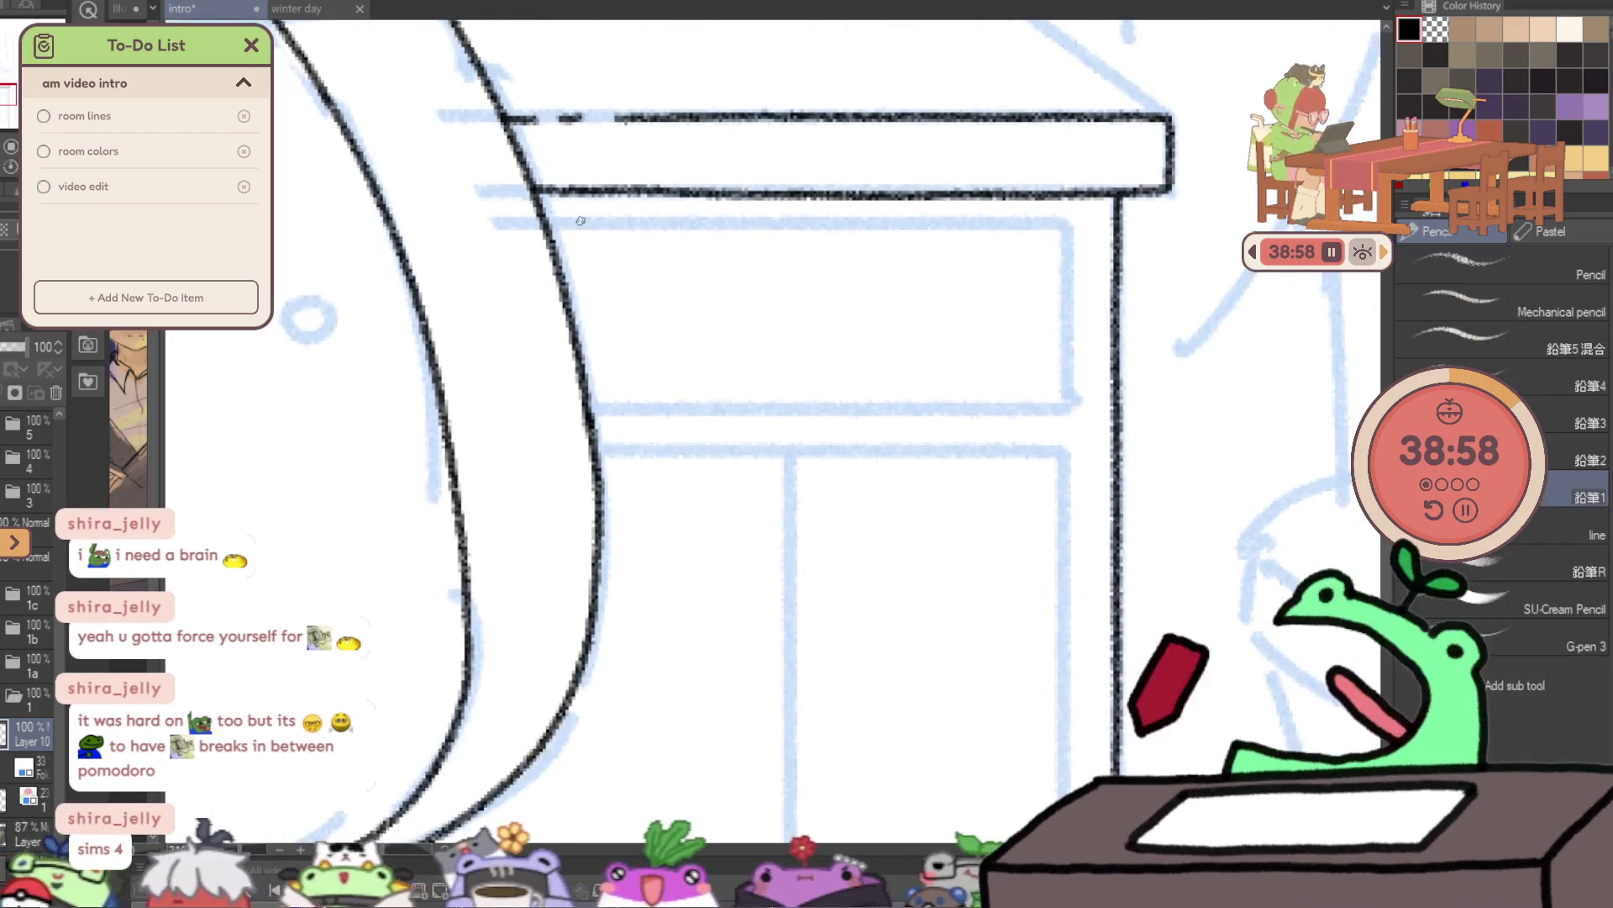
mouse_move(548, 224)
mouse_down()
mouse_move(1069, 242)
mouse_move(1072, 402)
mouse_up()
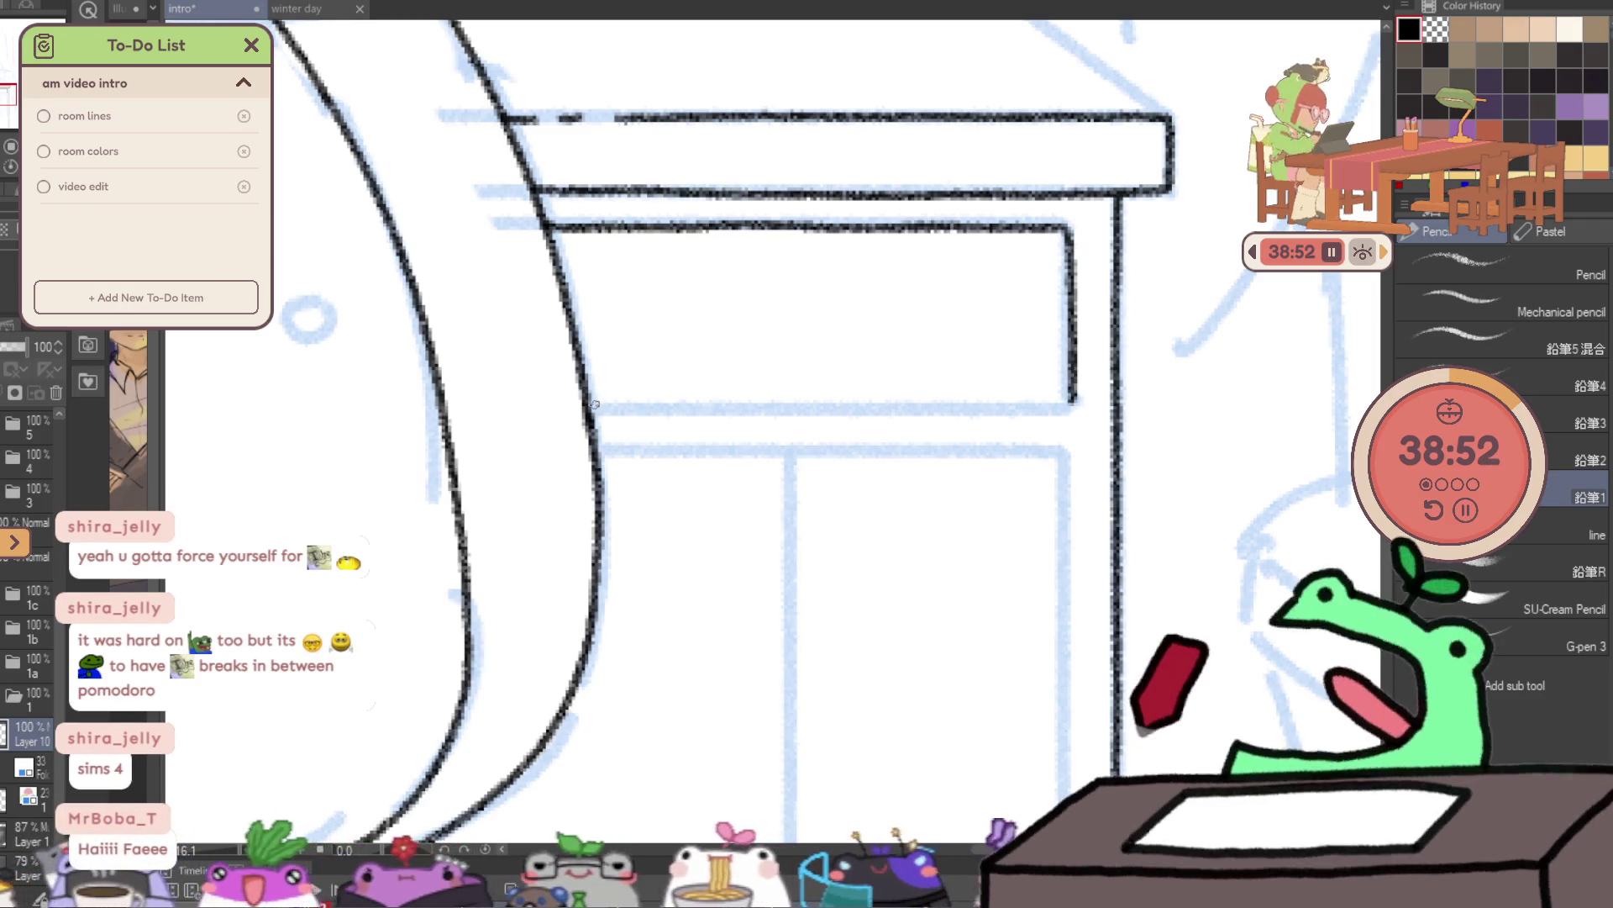
drag(594, 404, 1038, 404)
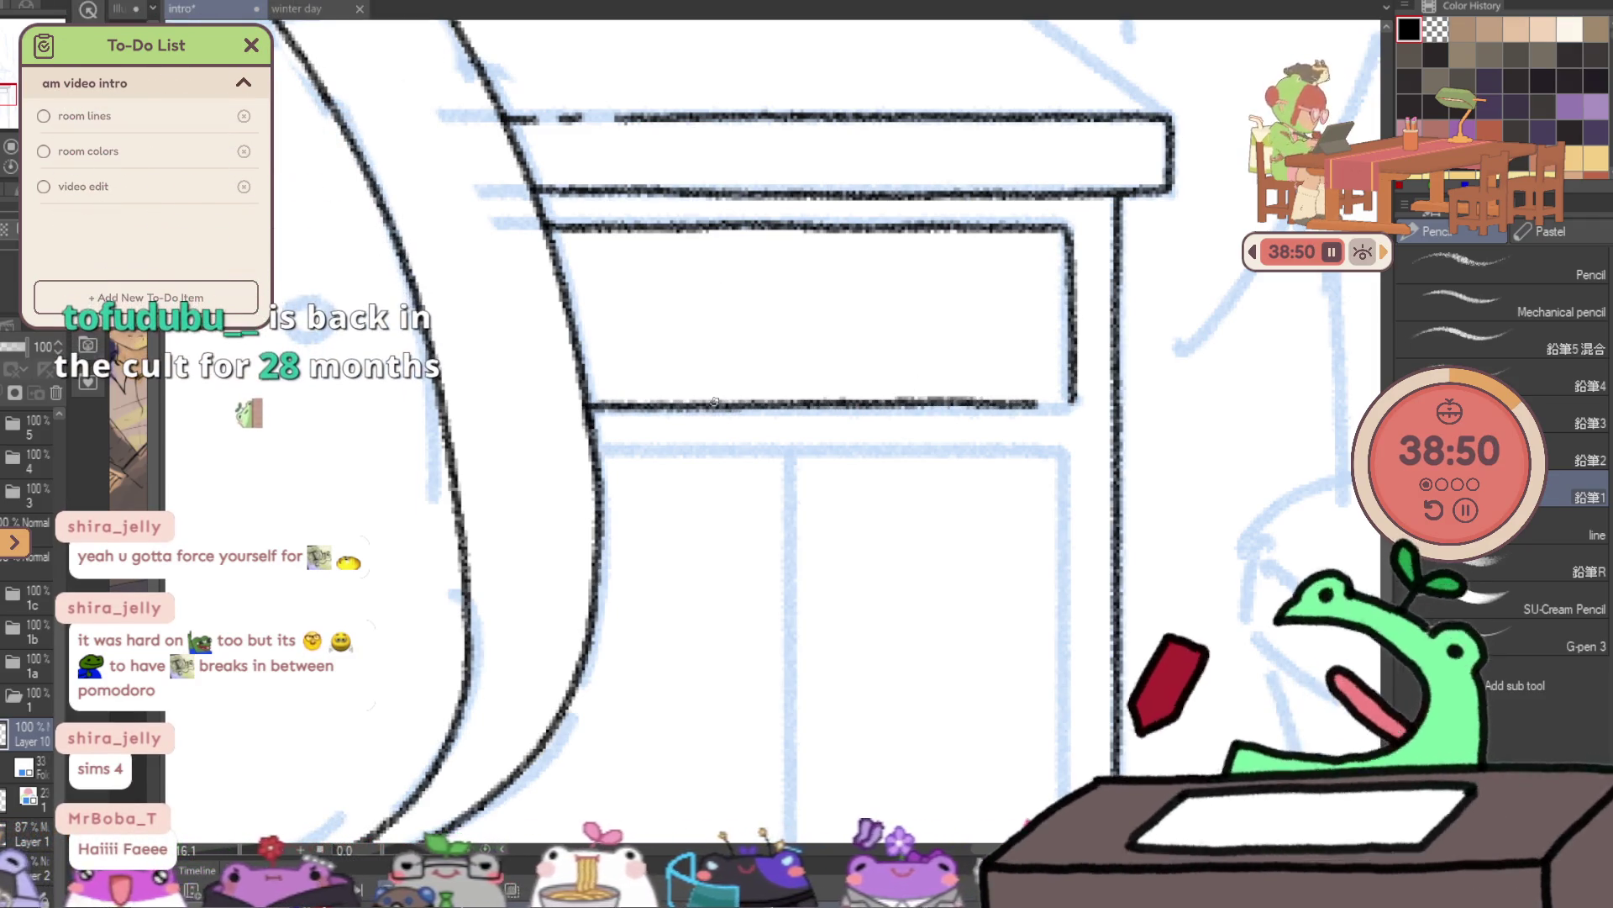
key(ctrl+z)
drag(588, 409, 1074, 403)
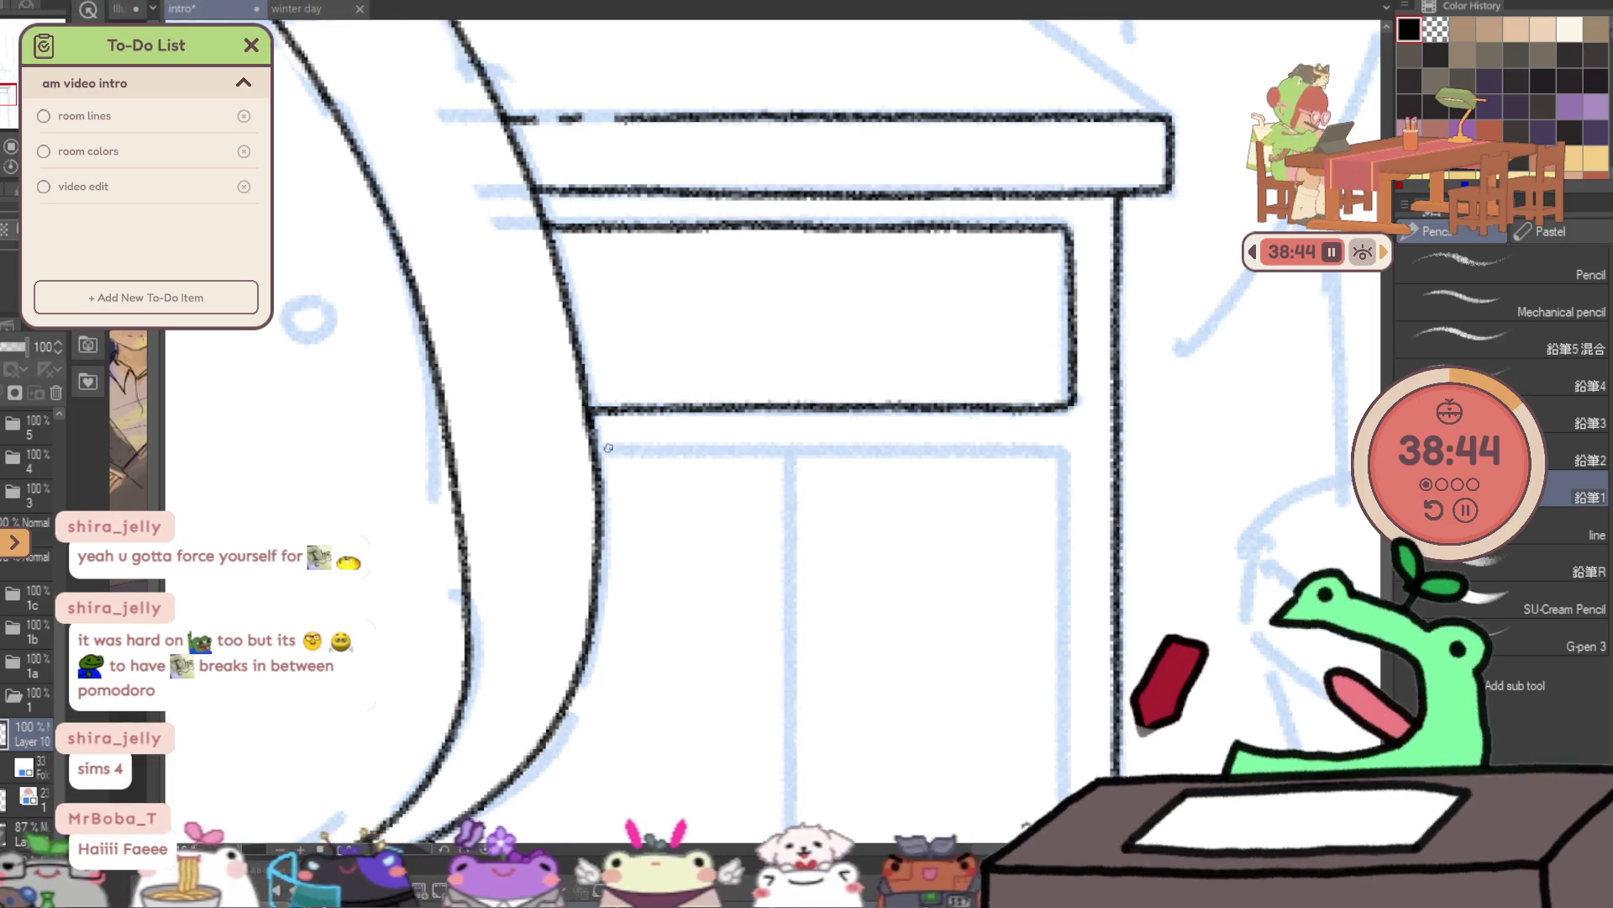
drag(744, 451, 940, 451)
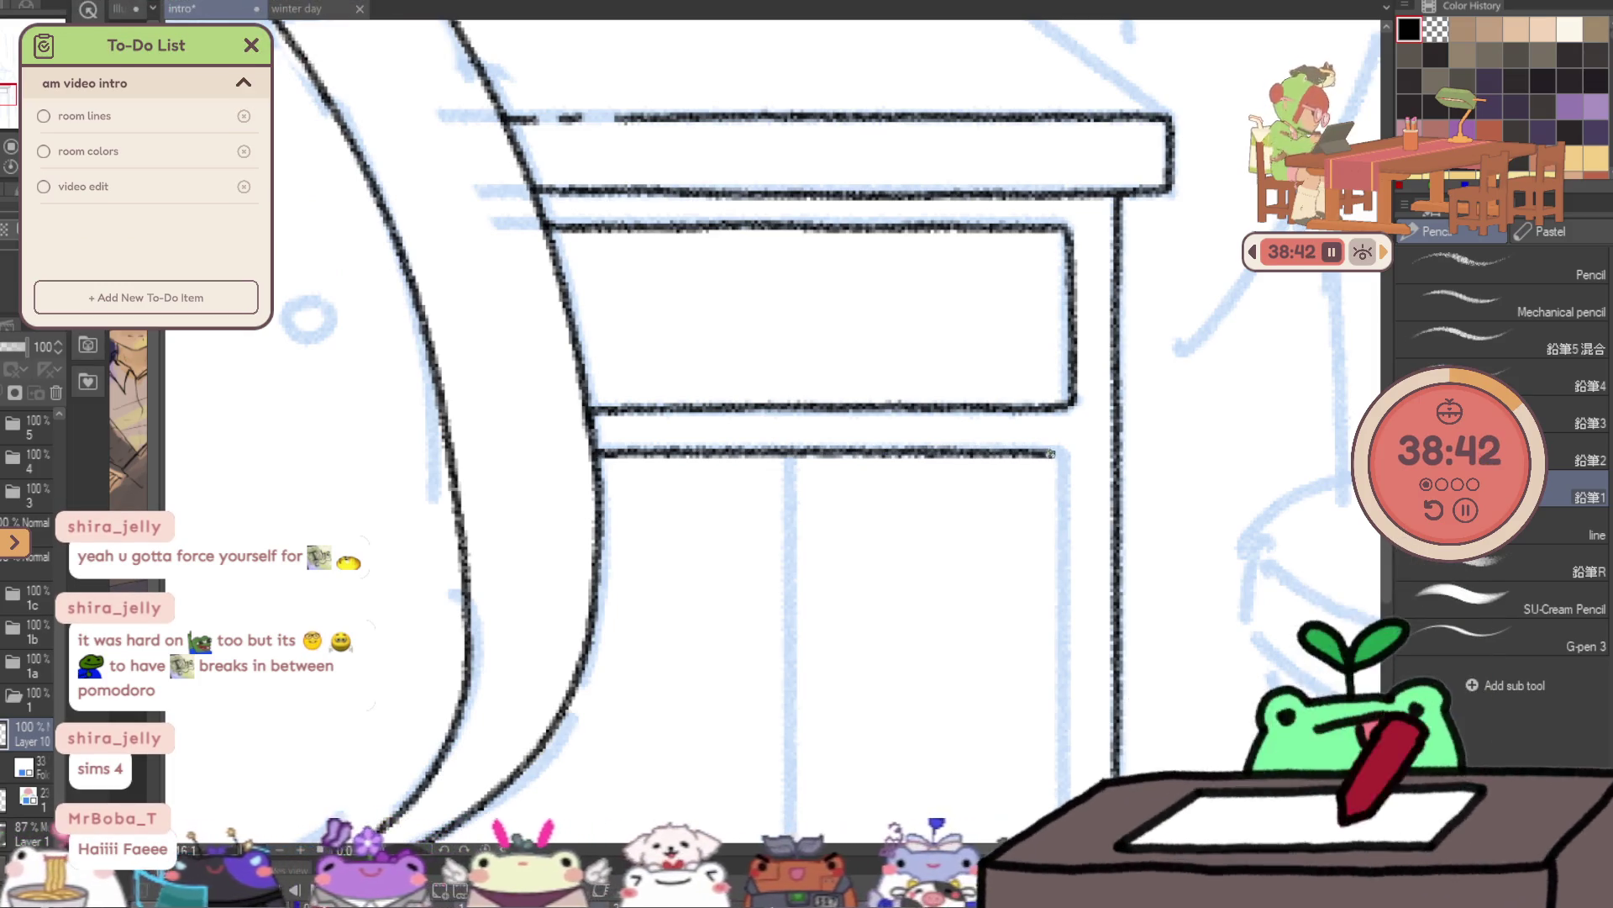
scroll(975, 168, up, 3)
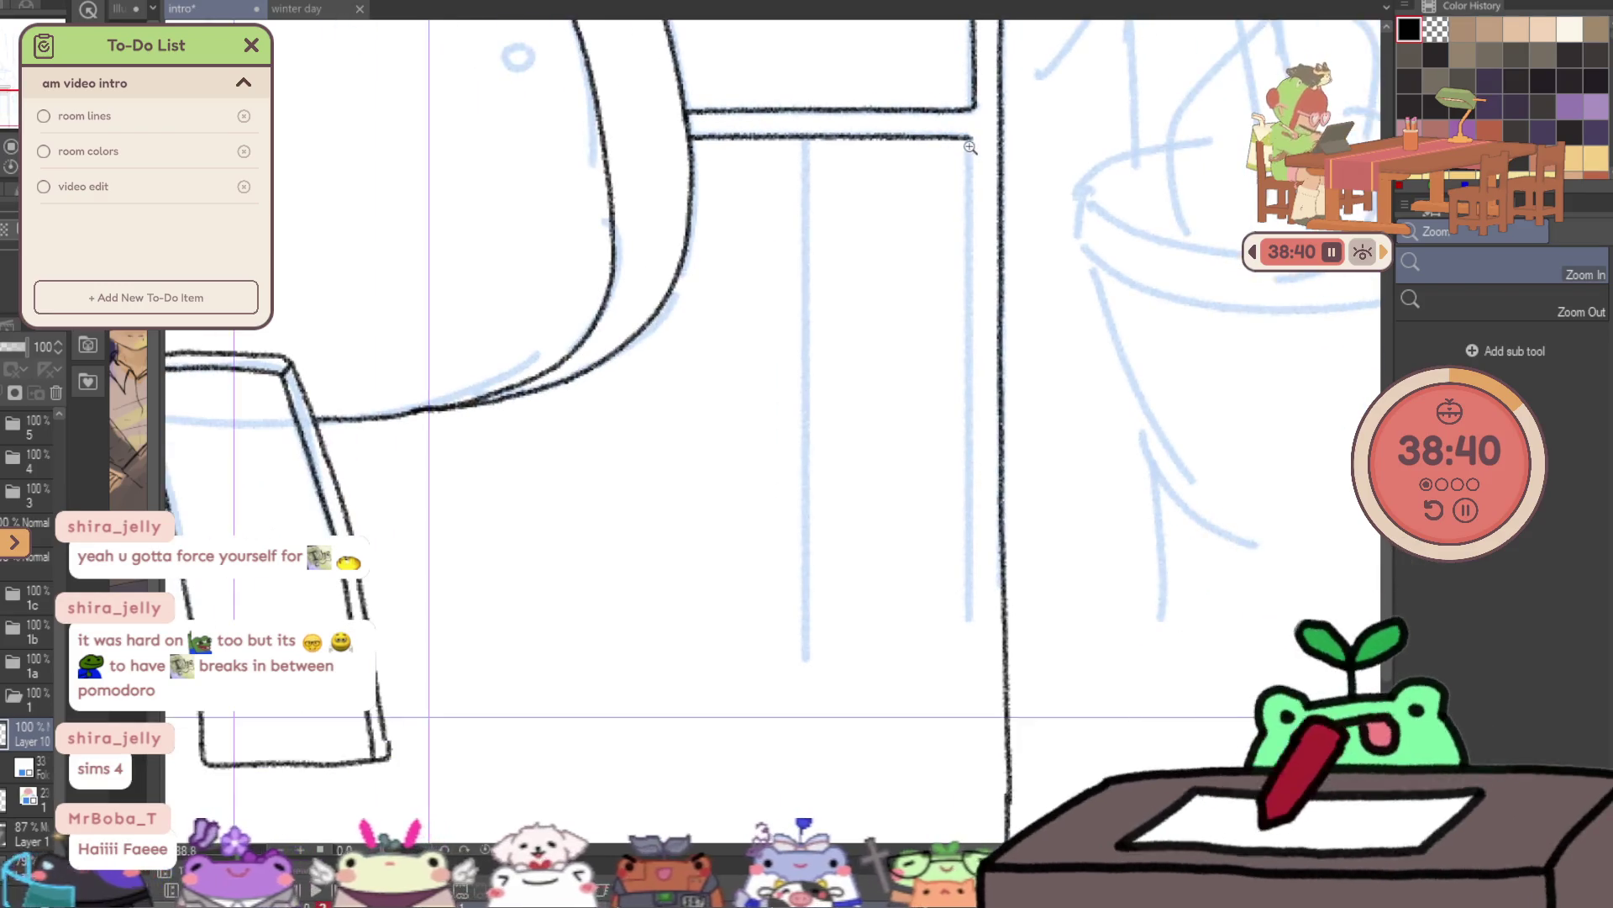
- Redo the lower part of the vertical line, drawing it down to the bottom
key(p)
key(ctrl+z)
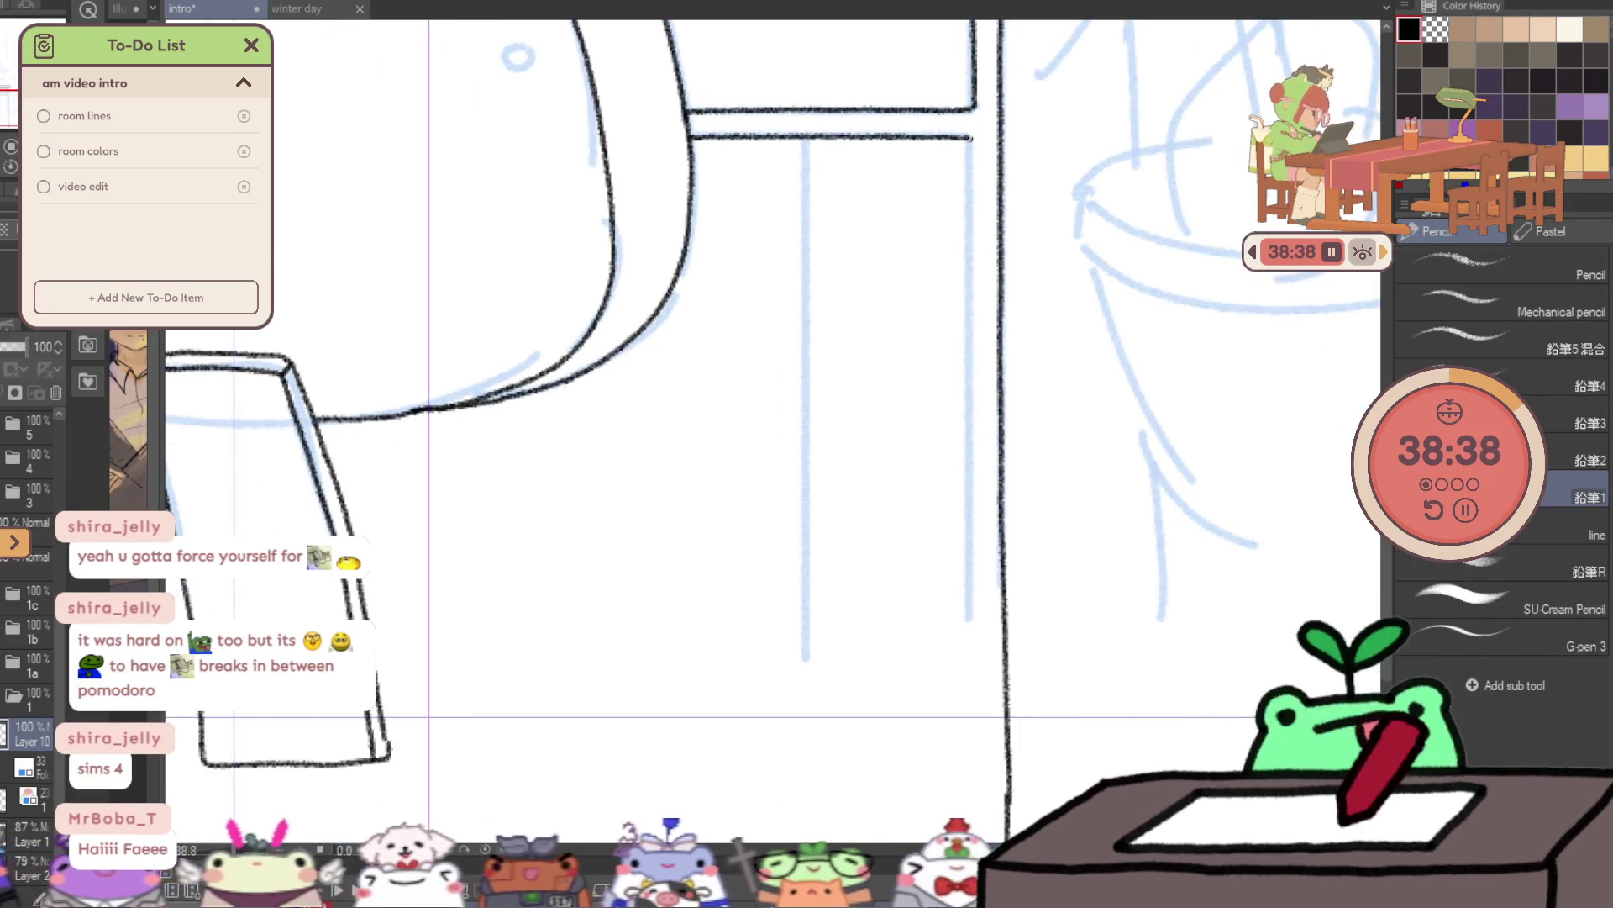
drag(973, 252, 973, 353)
mouse_move(972, 450)
mouse_down()
mouse_move(973, 819)
mouse_move(939, 699)
mouse_move(956, 709)
mouse_up()
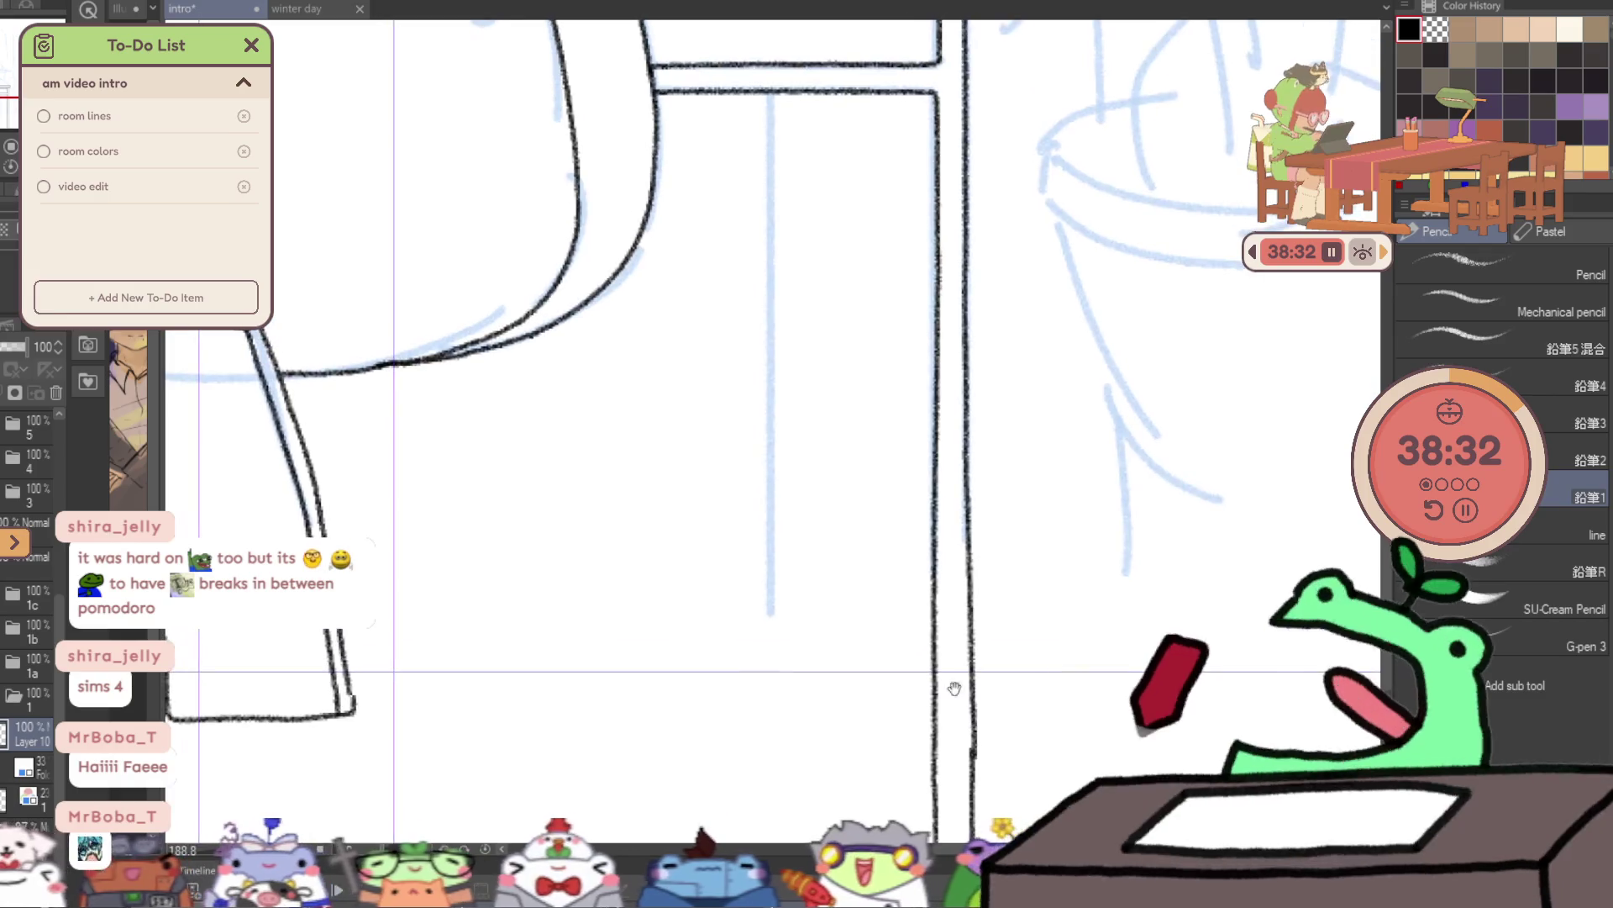
- Ink a long vertical window-frame line down the sketch in three strokes
drag(769, 94, 770, 156)
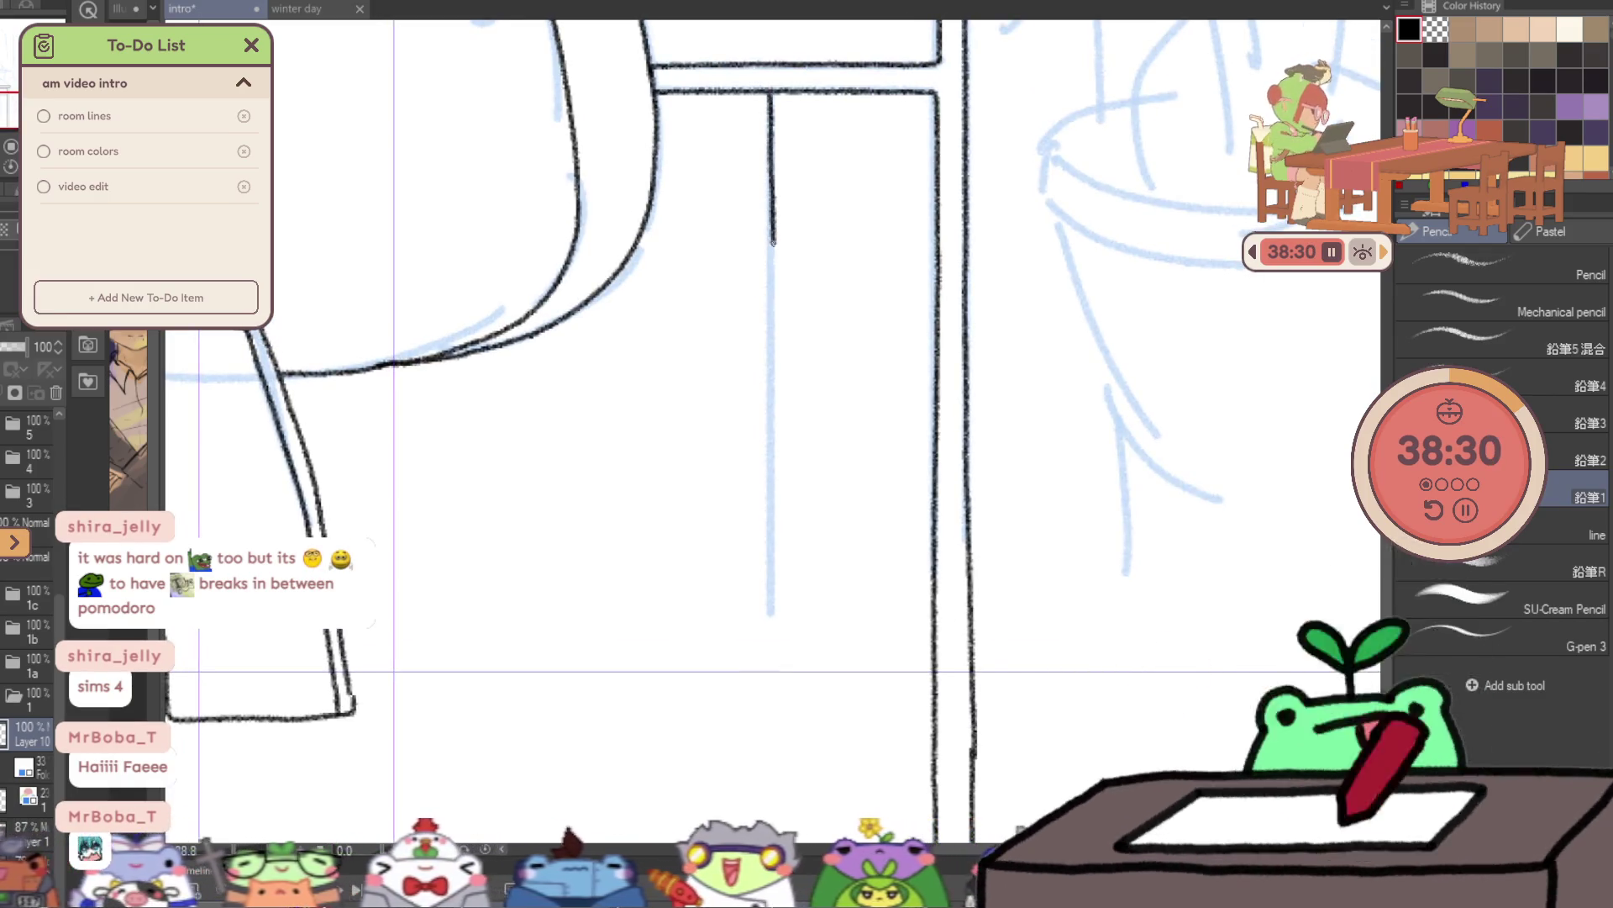
drag(773, 242, 771, 353)
drag(772, 561, 771, 713)
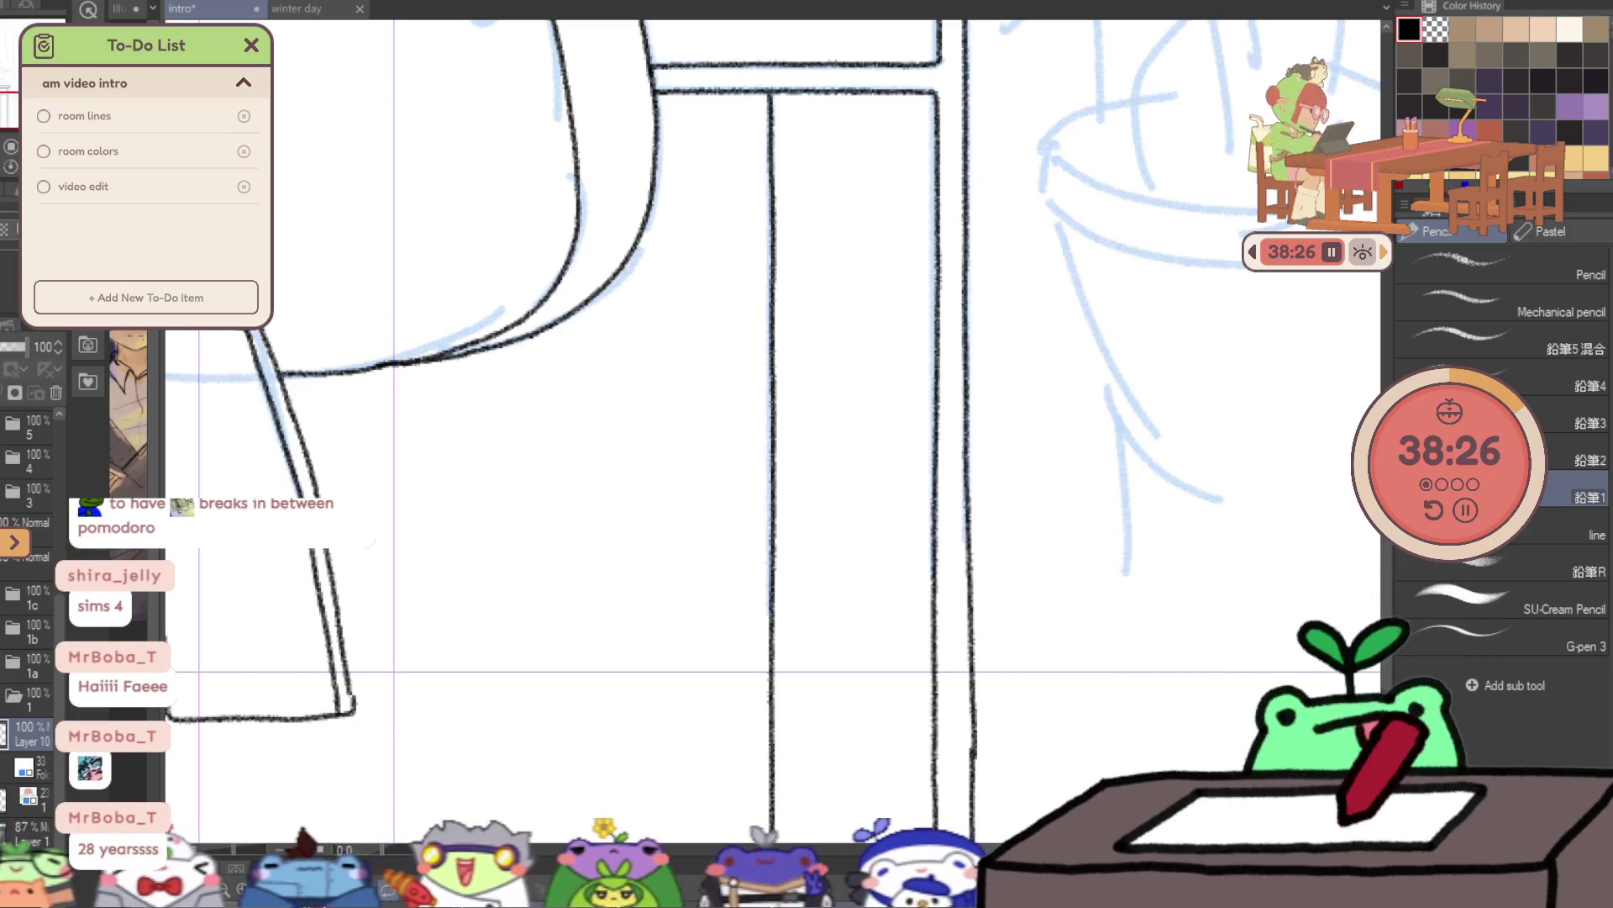
alt+click(891, 675)
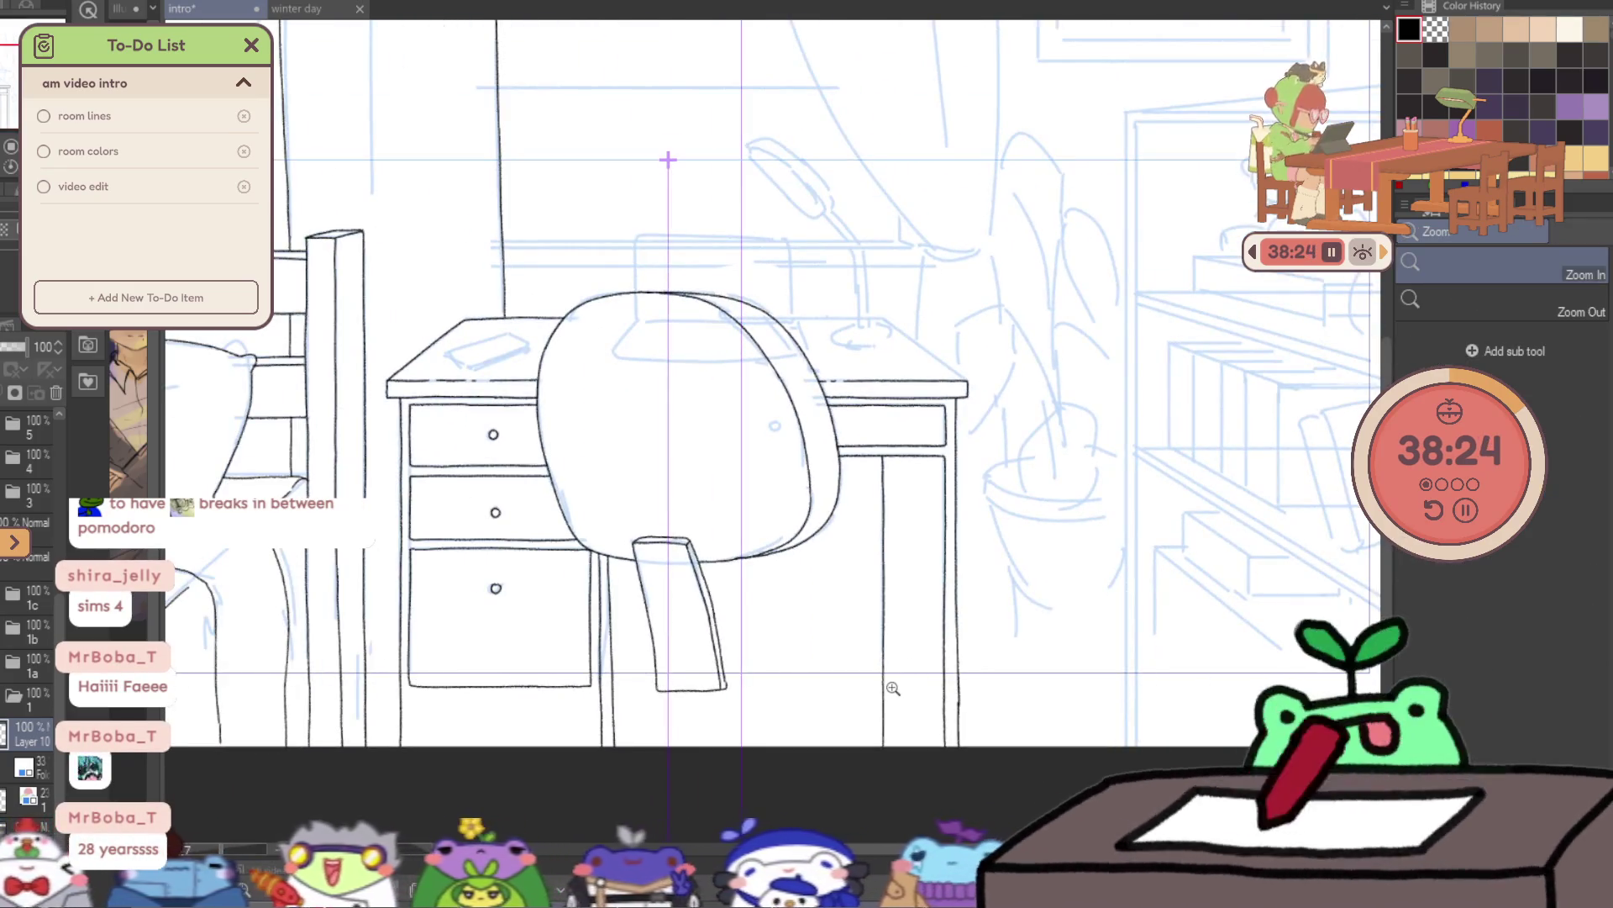
- With the canvas mirrored, ink the desk top's slanted side edge and redrawn back edge
scroll(853, 306, up, 3)
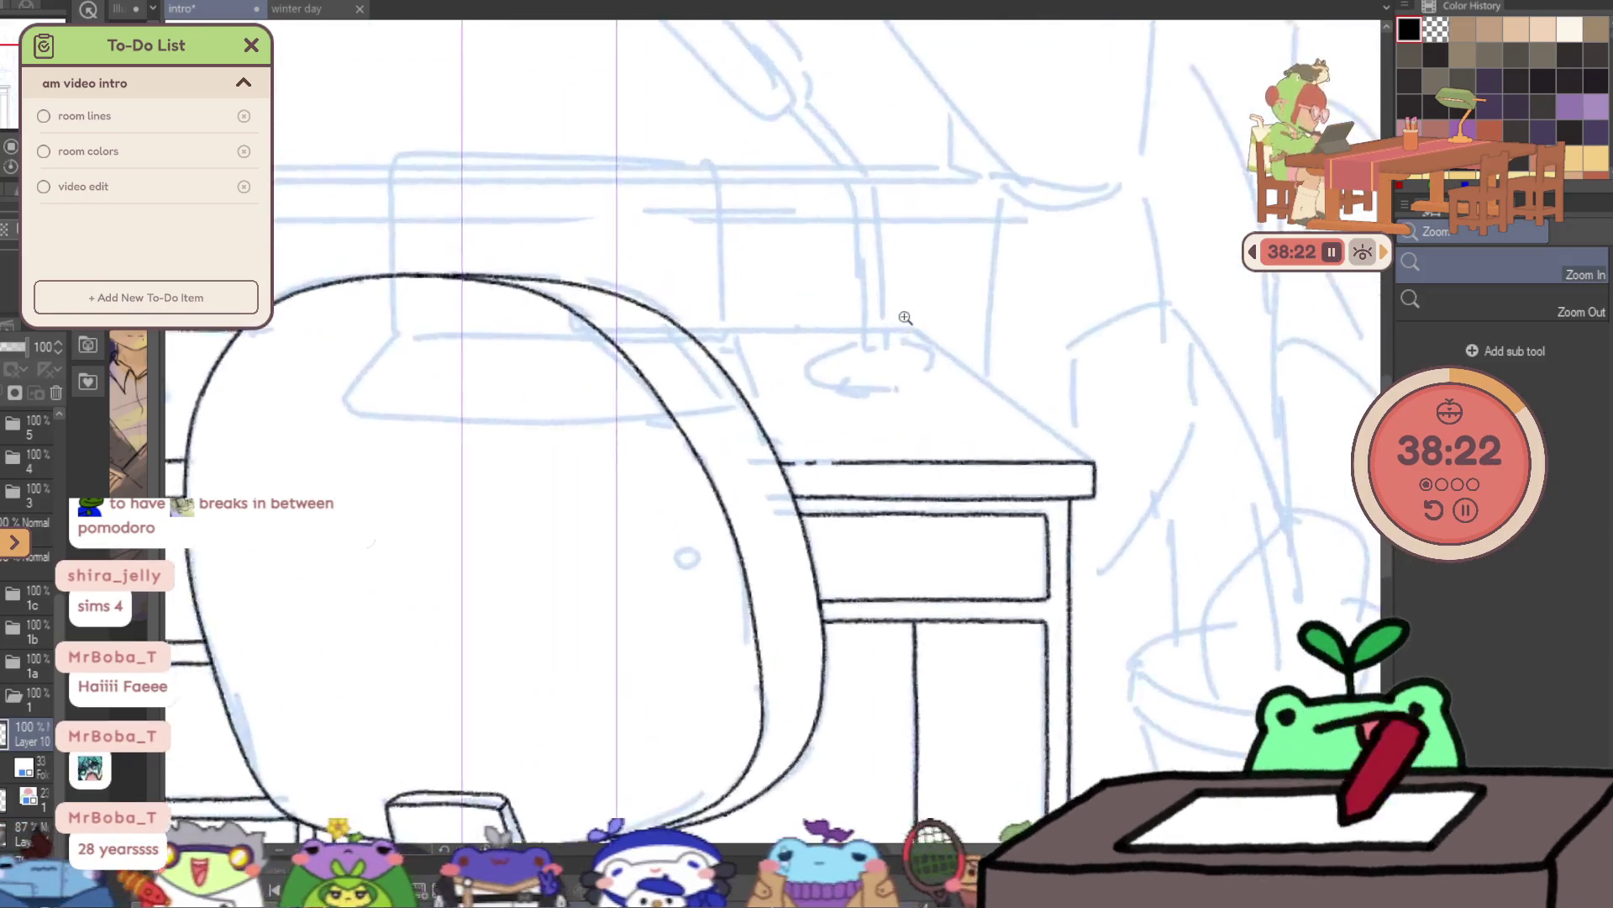
scroll(900, 325, up, 3)
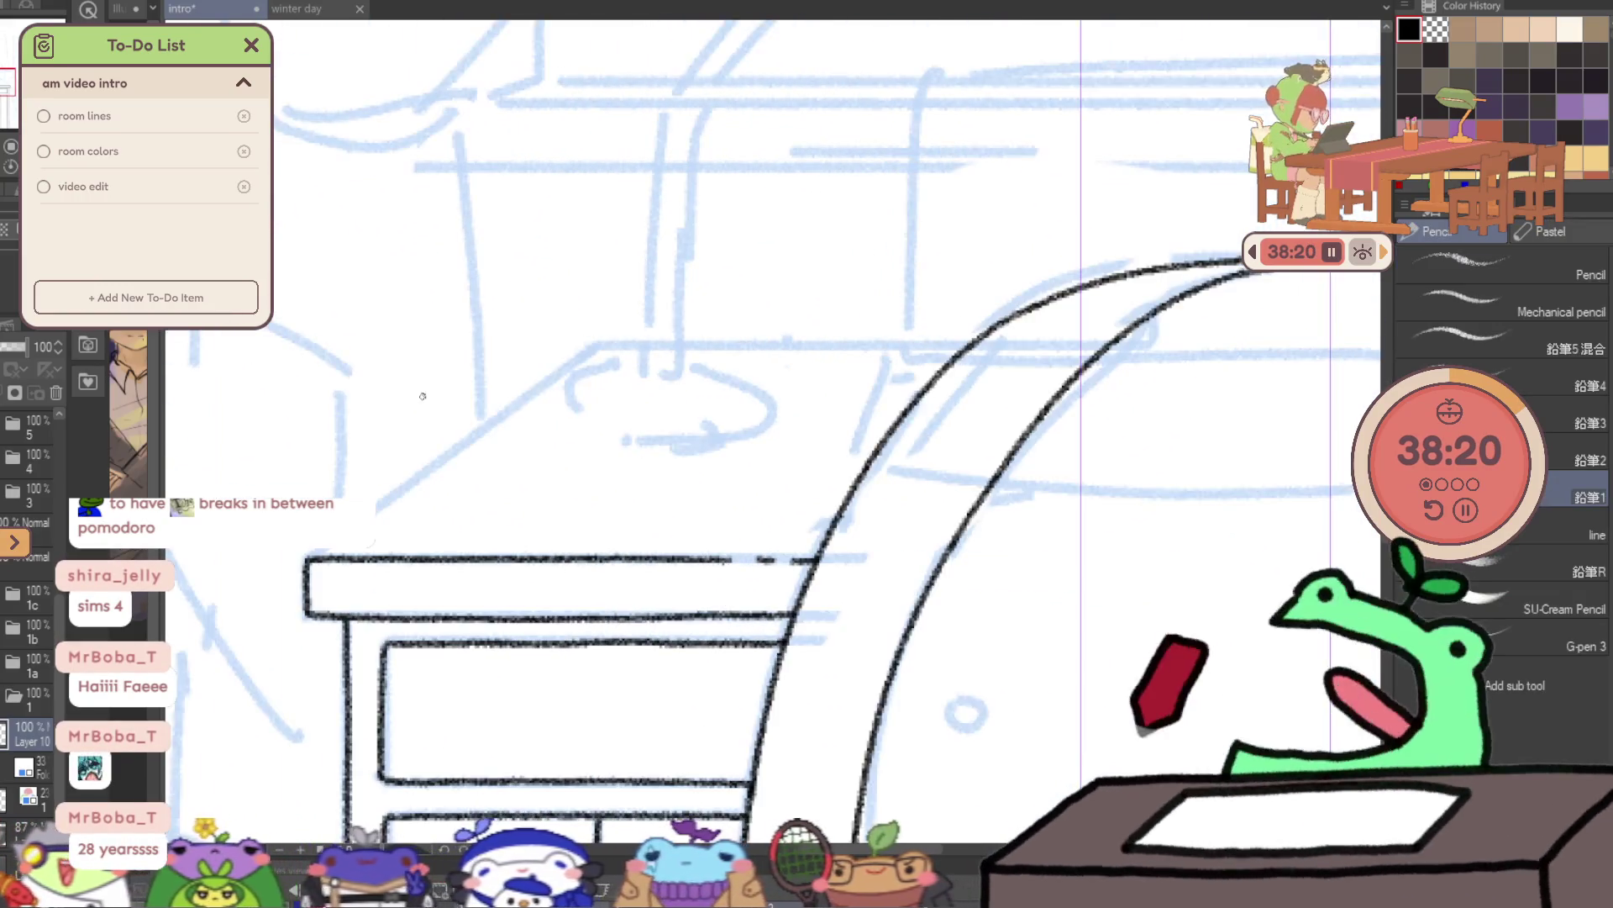
key(h)
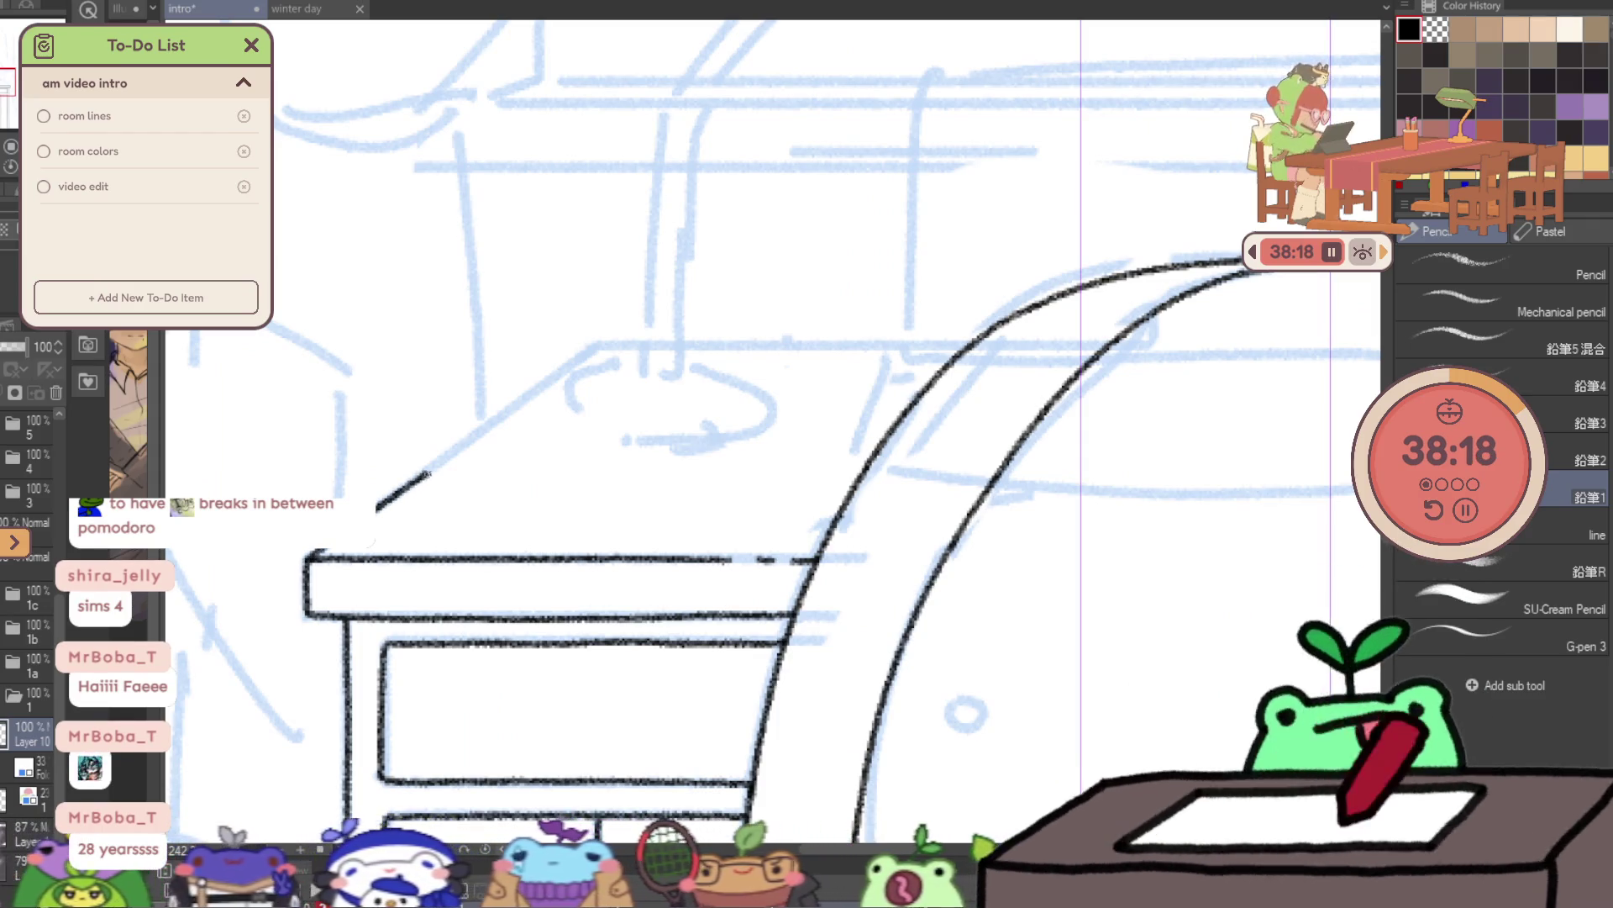
drag(311, 555, 429, 469)
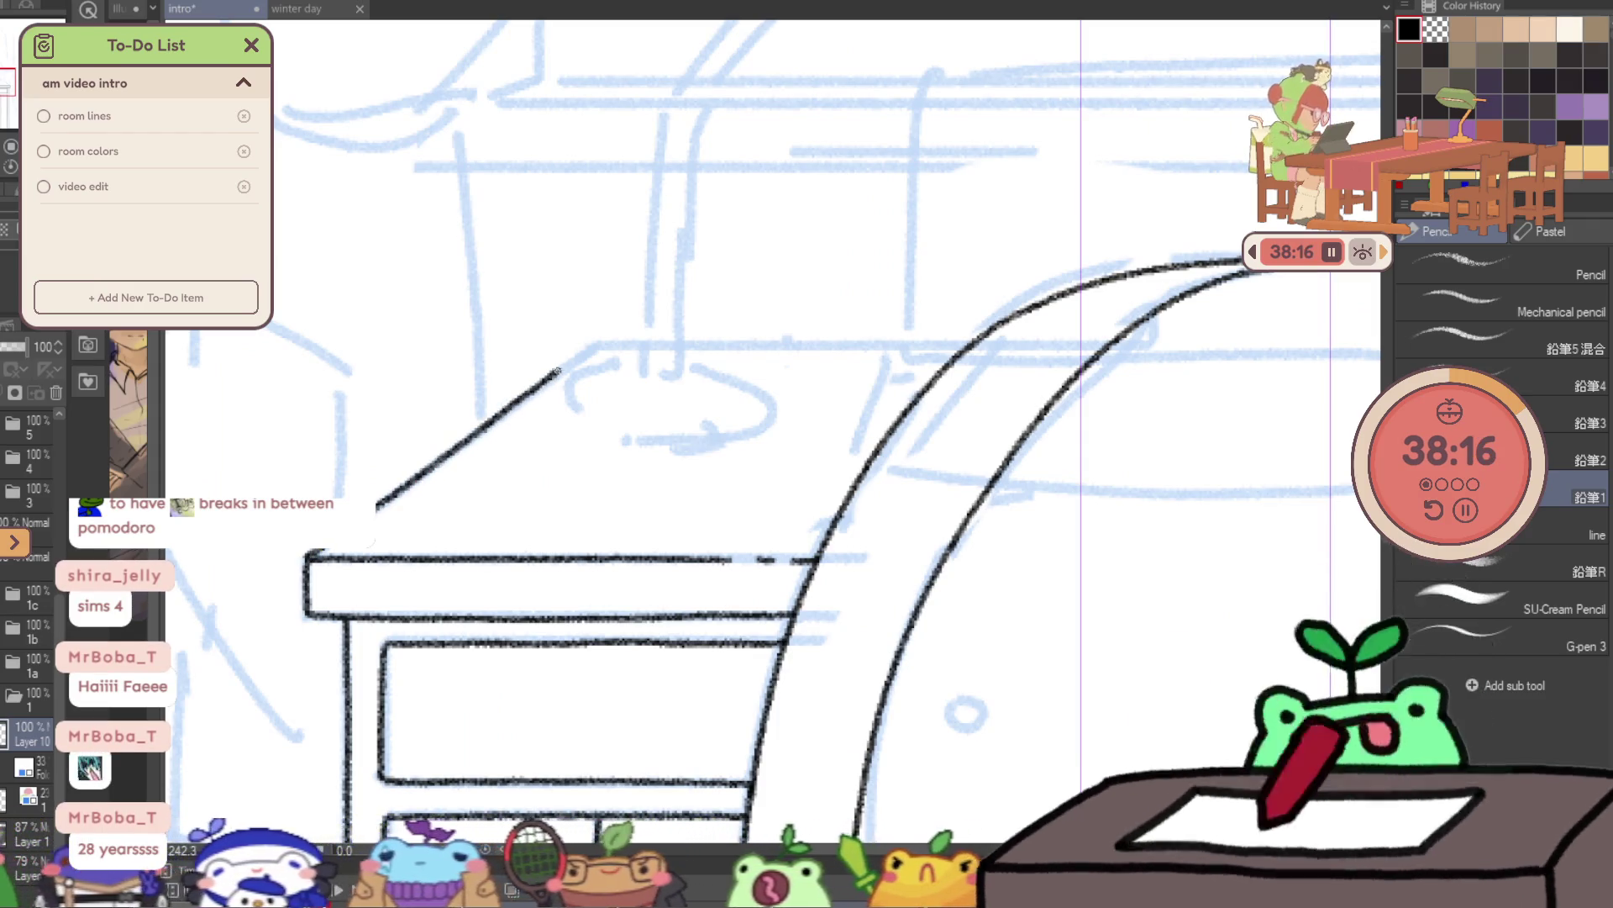
drag(595, 345, 630, 345)
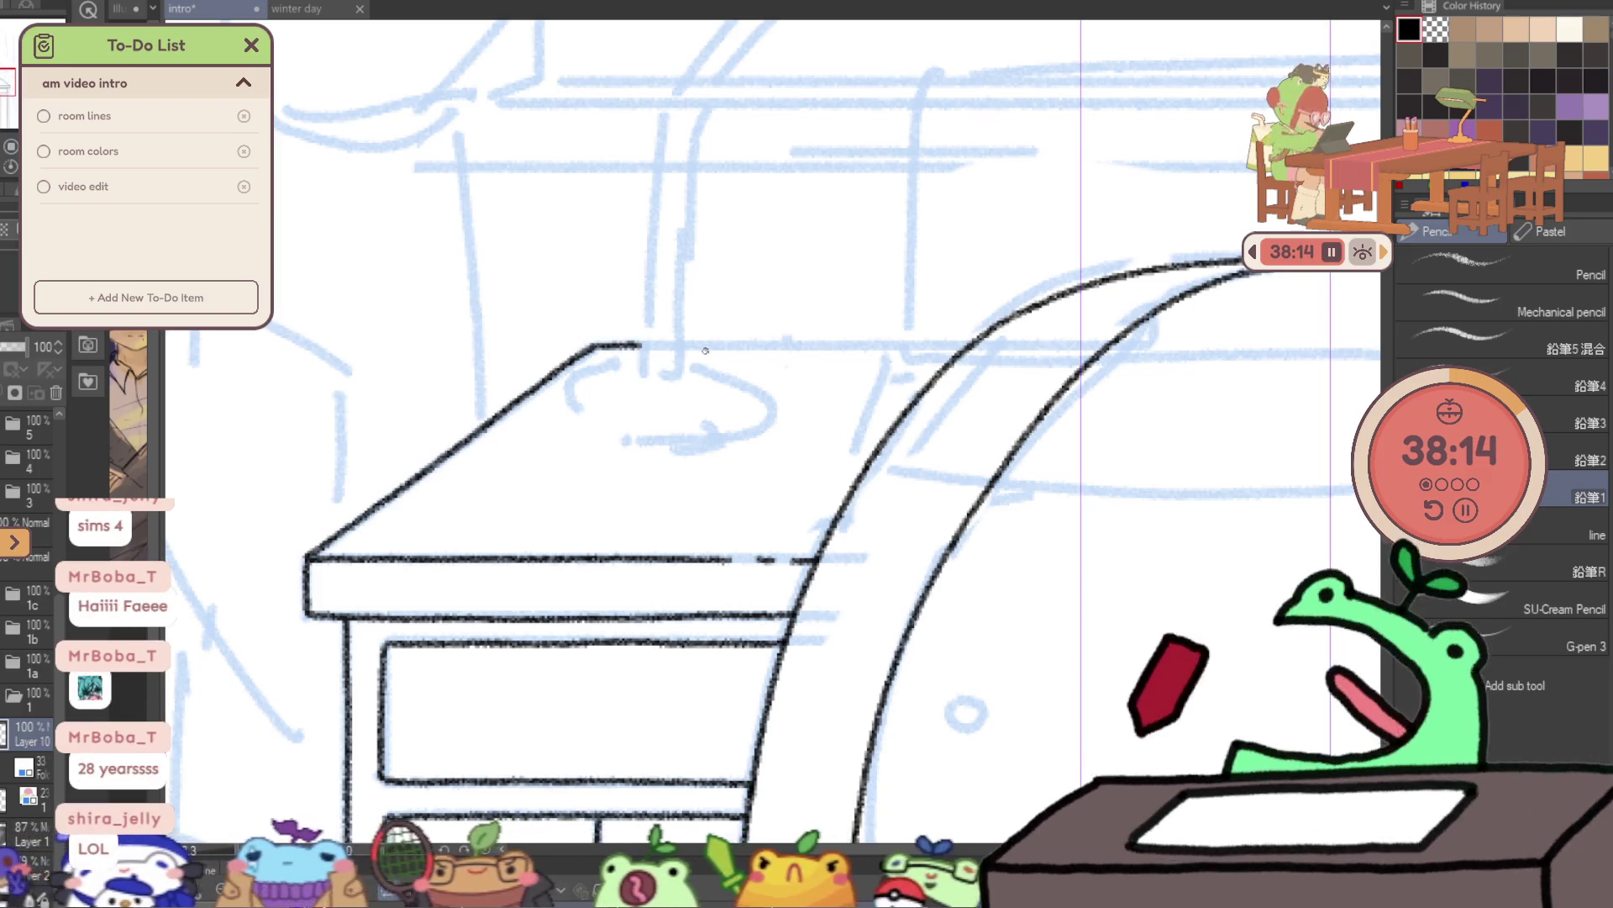
key(ctrl+z)
drag(748, 345, 855, 343)
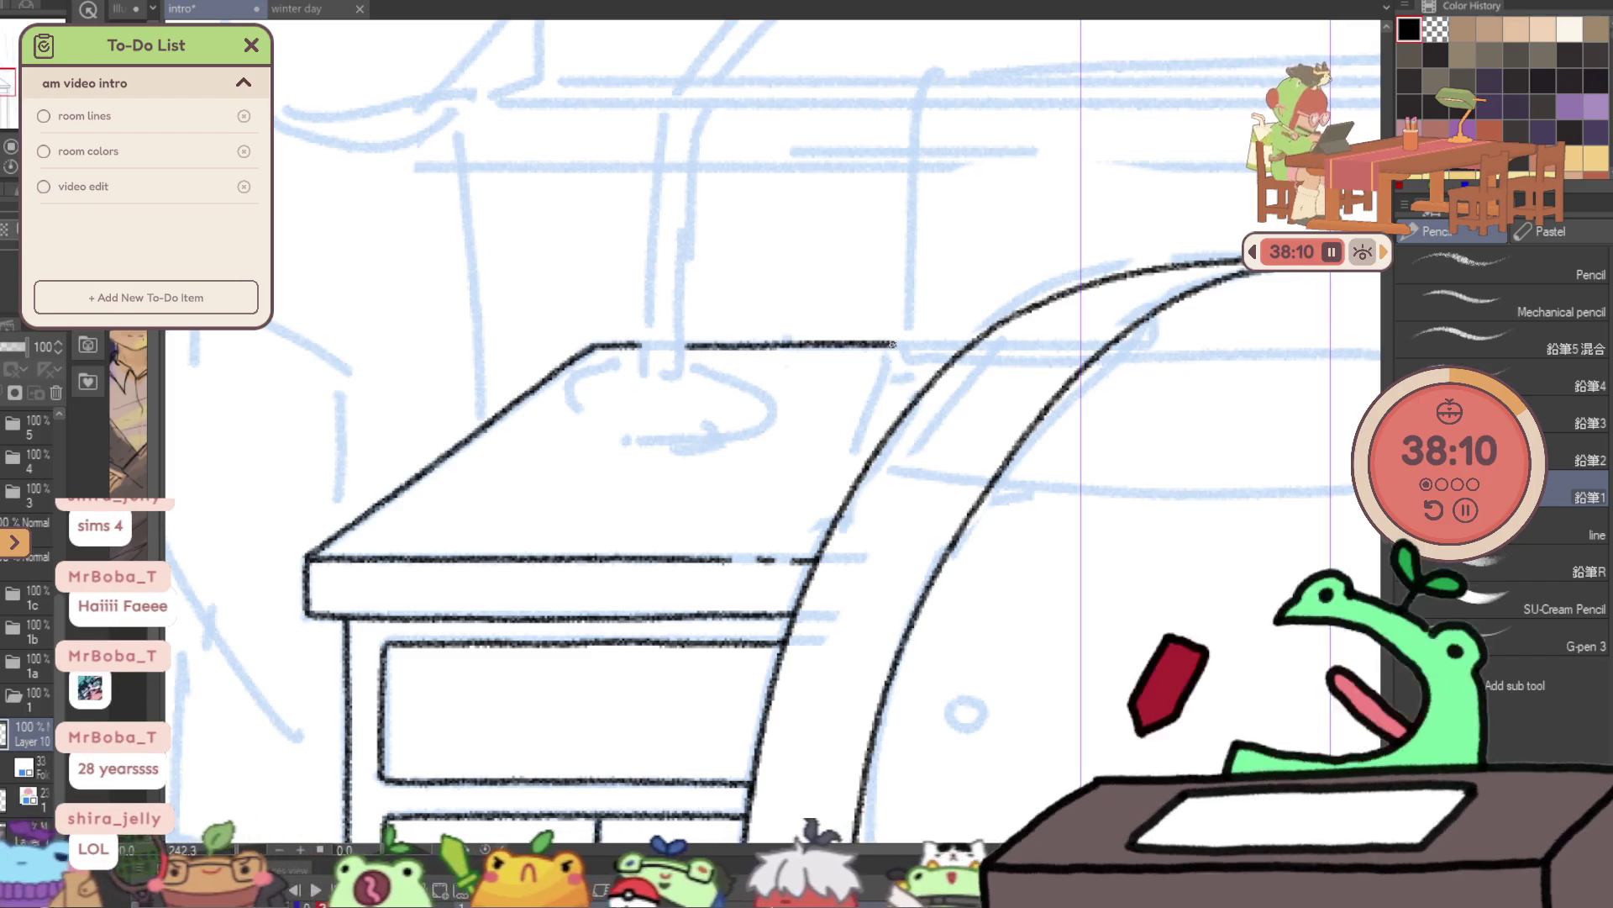
key(h)
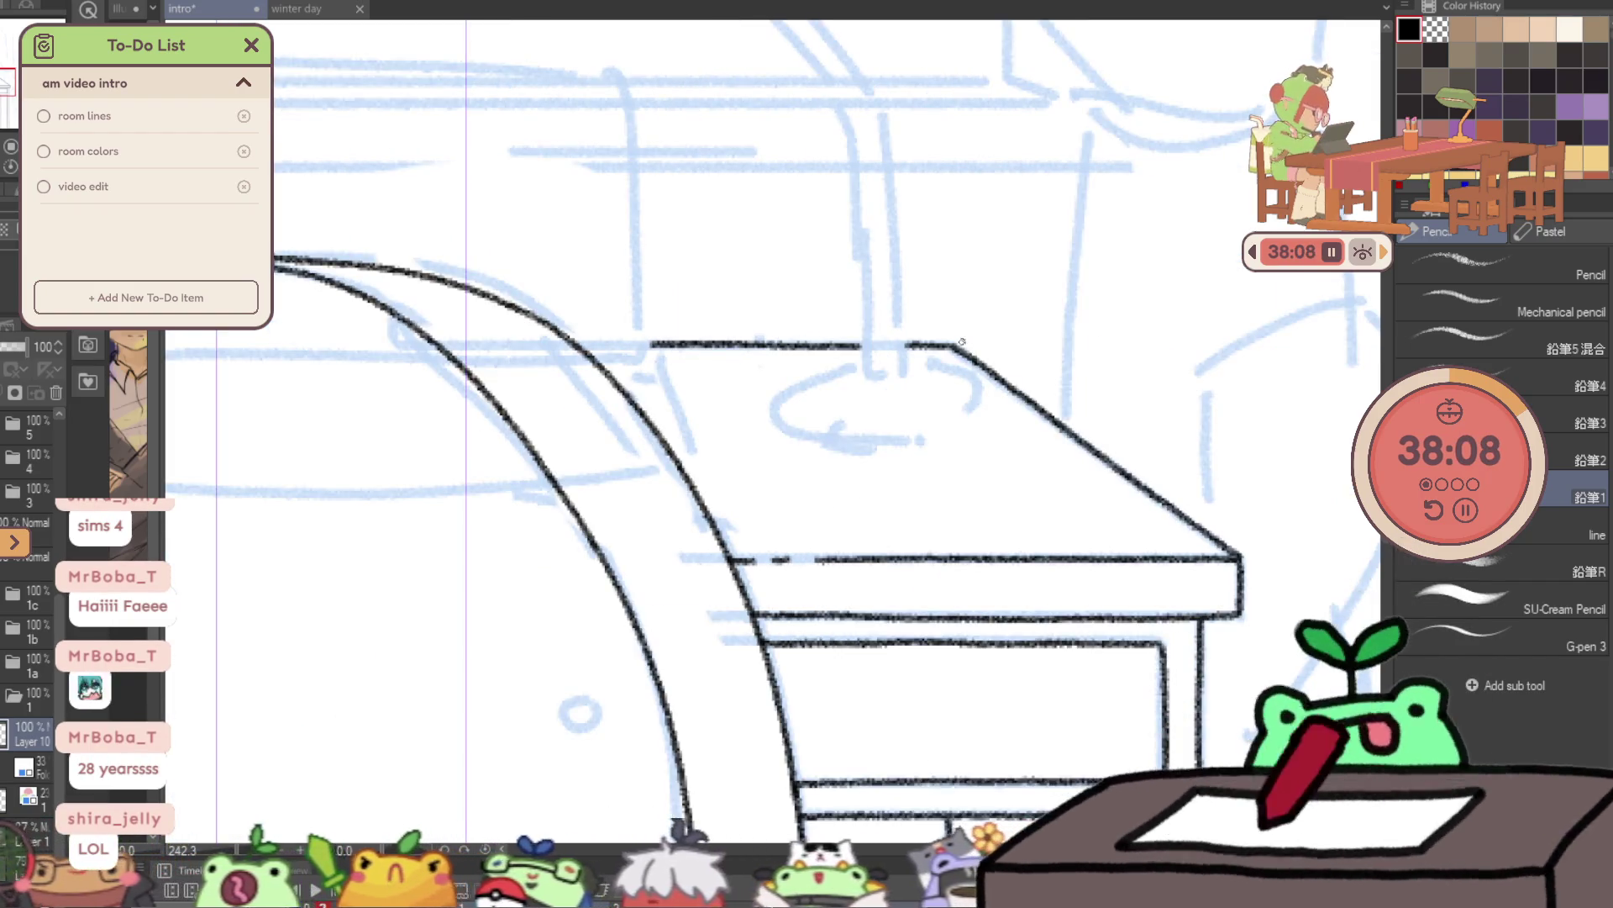
scroll(874, 333, down, 2)
scroll(874, 334, down, 3)
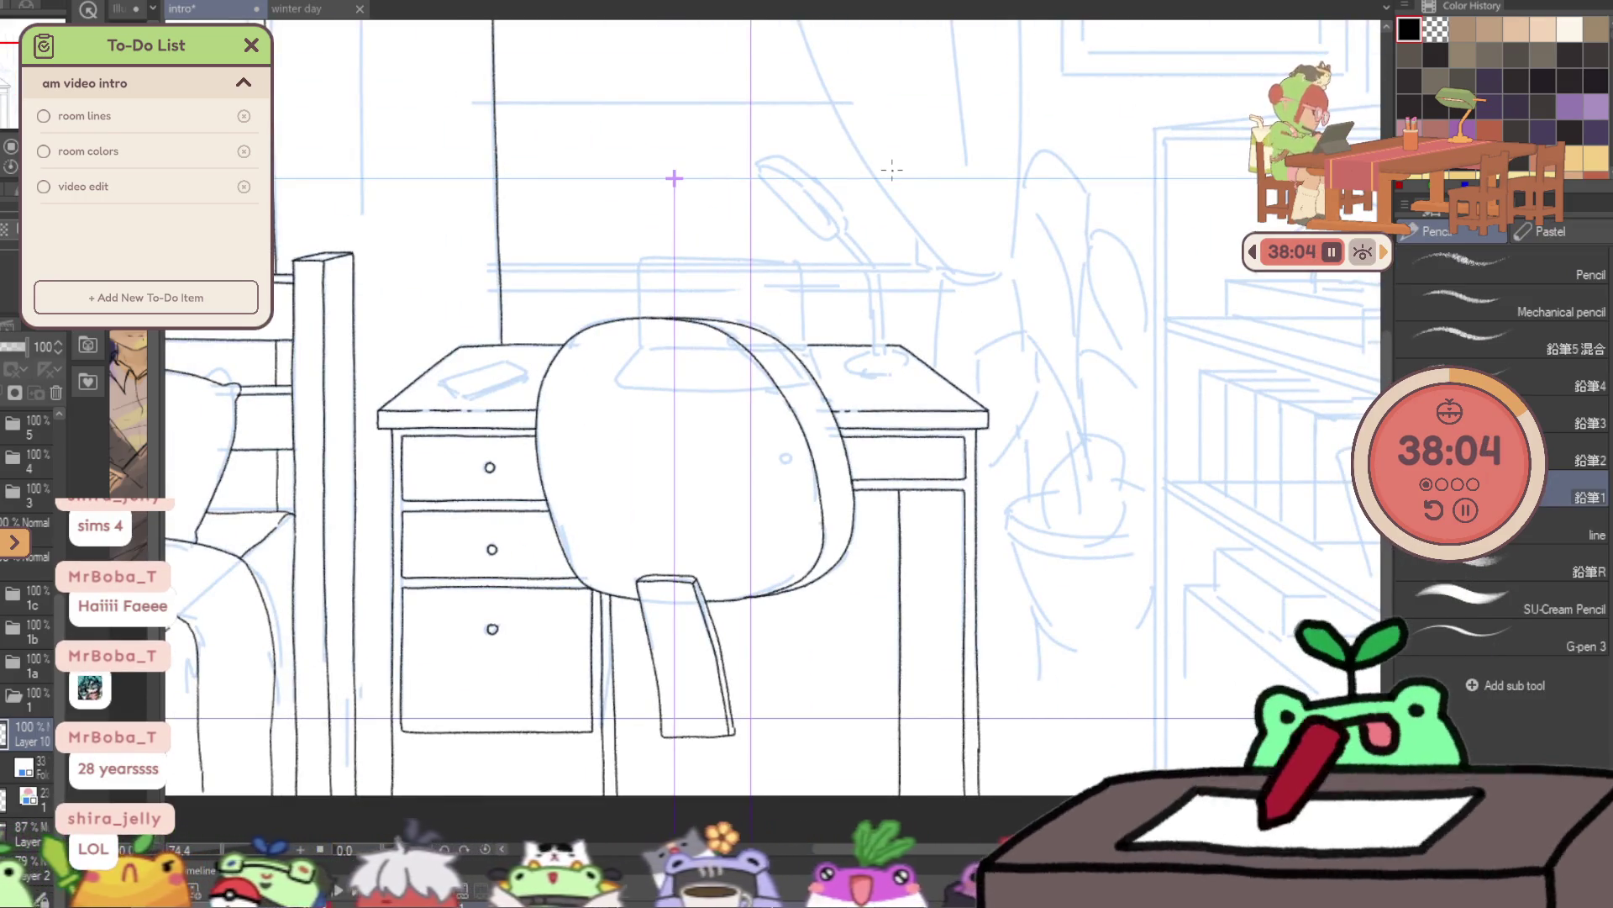
drag(1168, 262, 1068, 389)
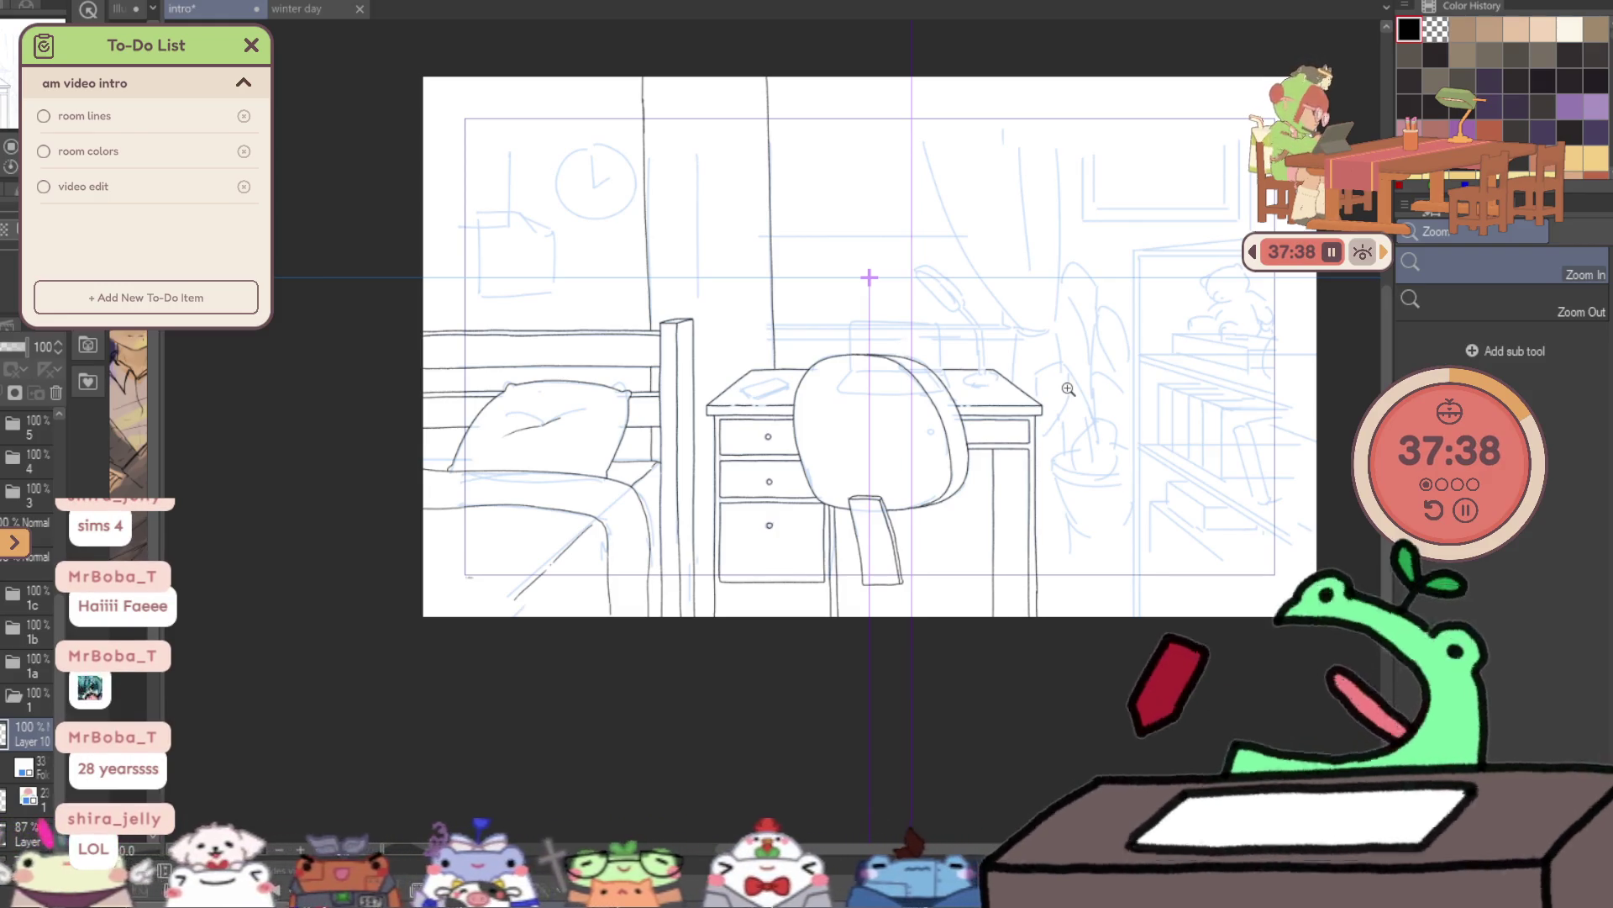
drag(735, 376, 803, 378)
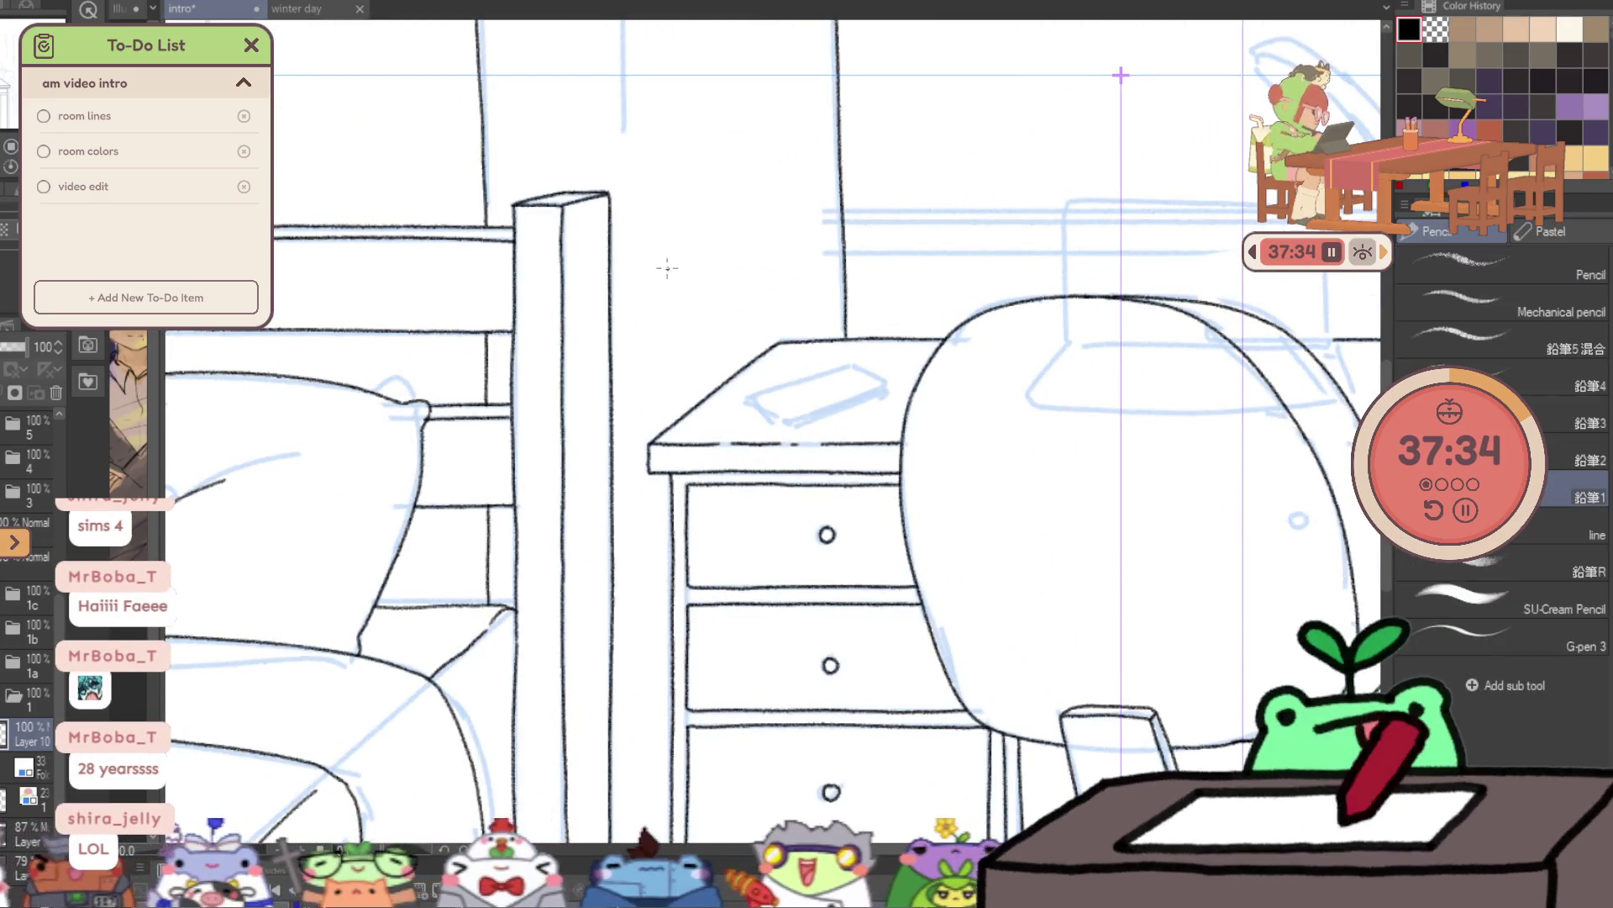
- Ink the outline of the phone lying on the desk top
click(805, 394)
click(806, 394)
key(p)
drag(682, 395, 901, 318)
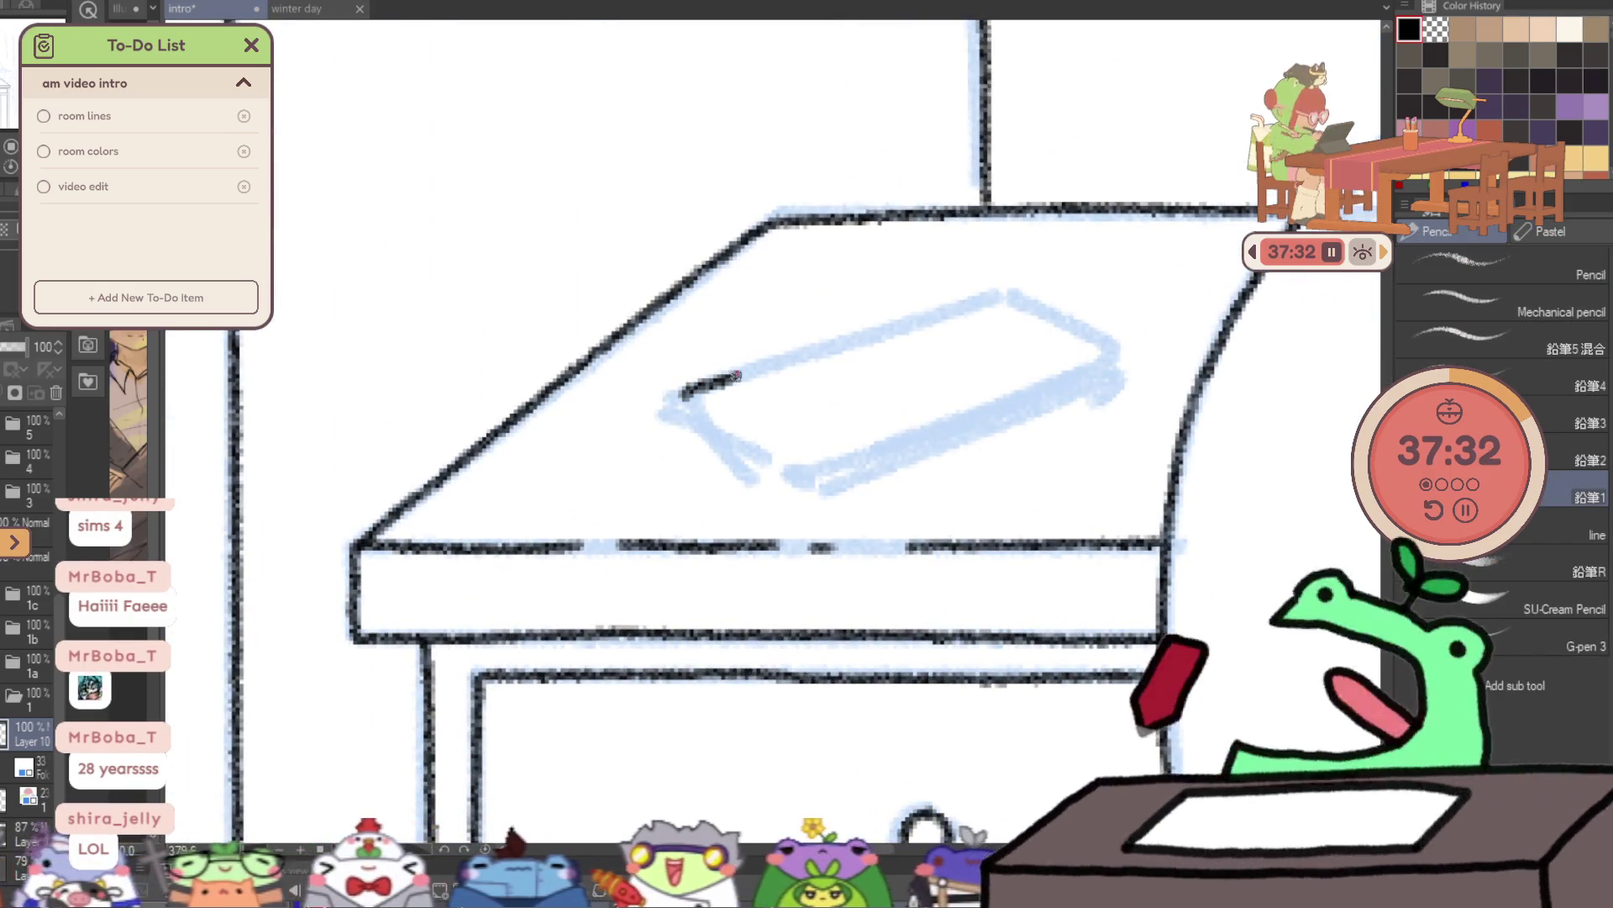
drag(682, 393, 913, 443)
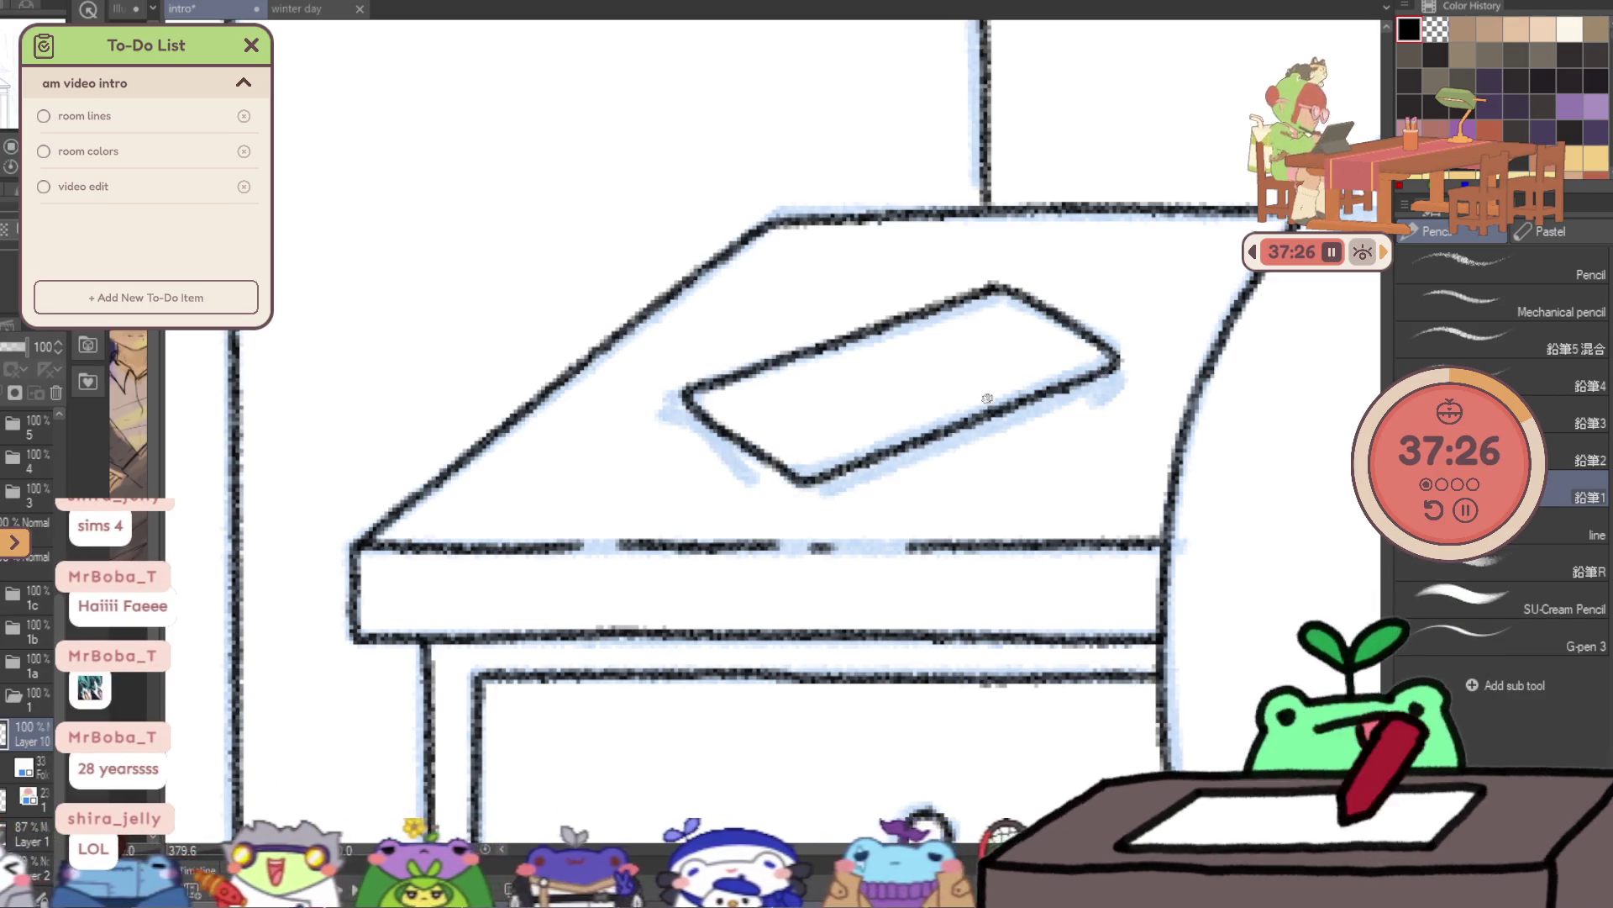
mouse_move(686, 429)
mouse_down()
mouse_move(746, 477)
mouse_move(1117, 387)
mouse_up()
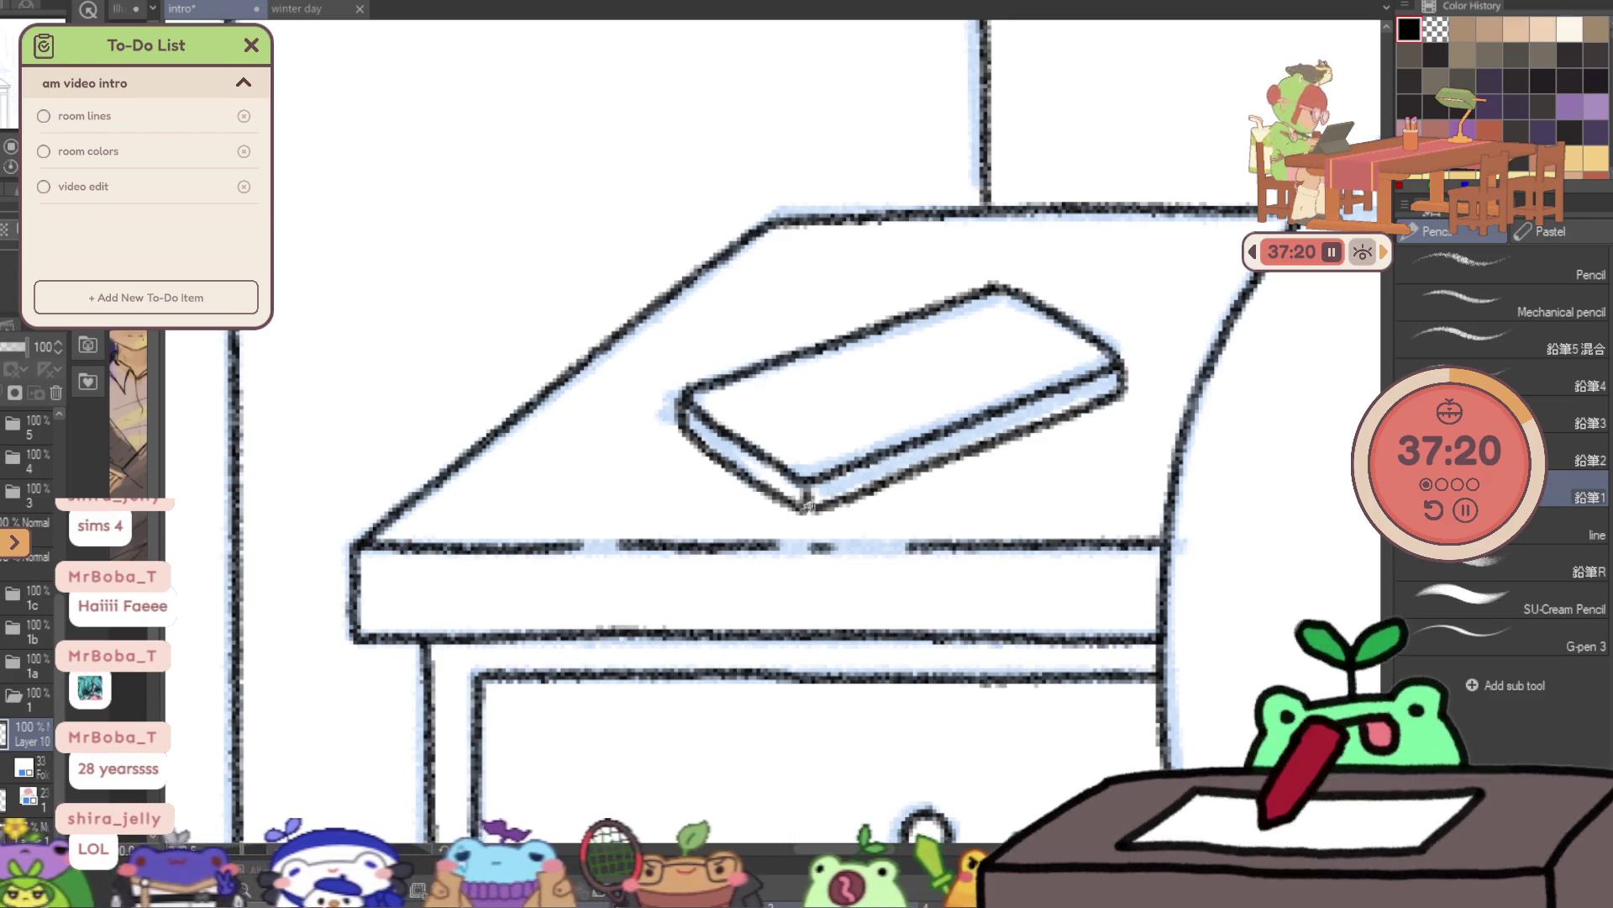
key(ctrl+0)
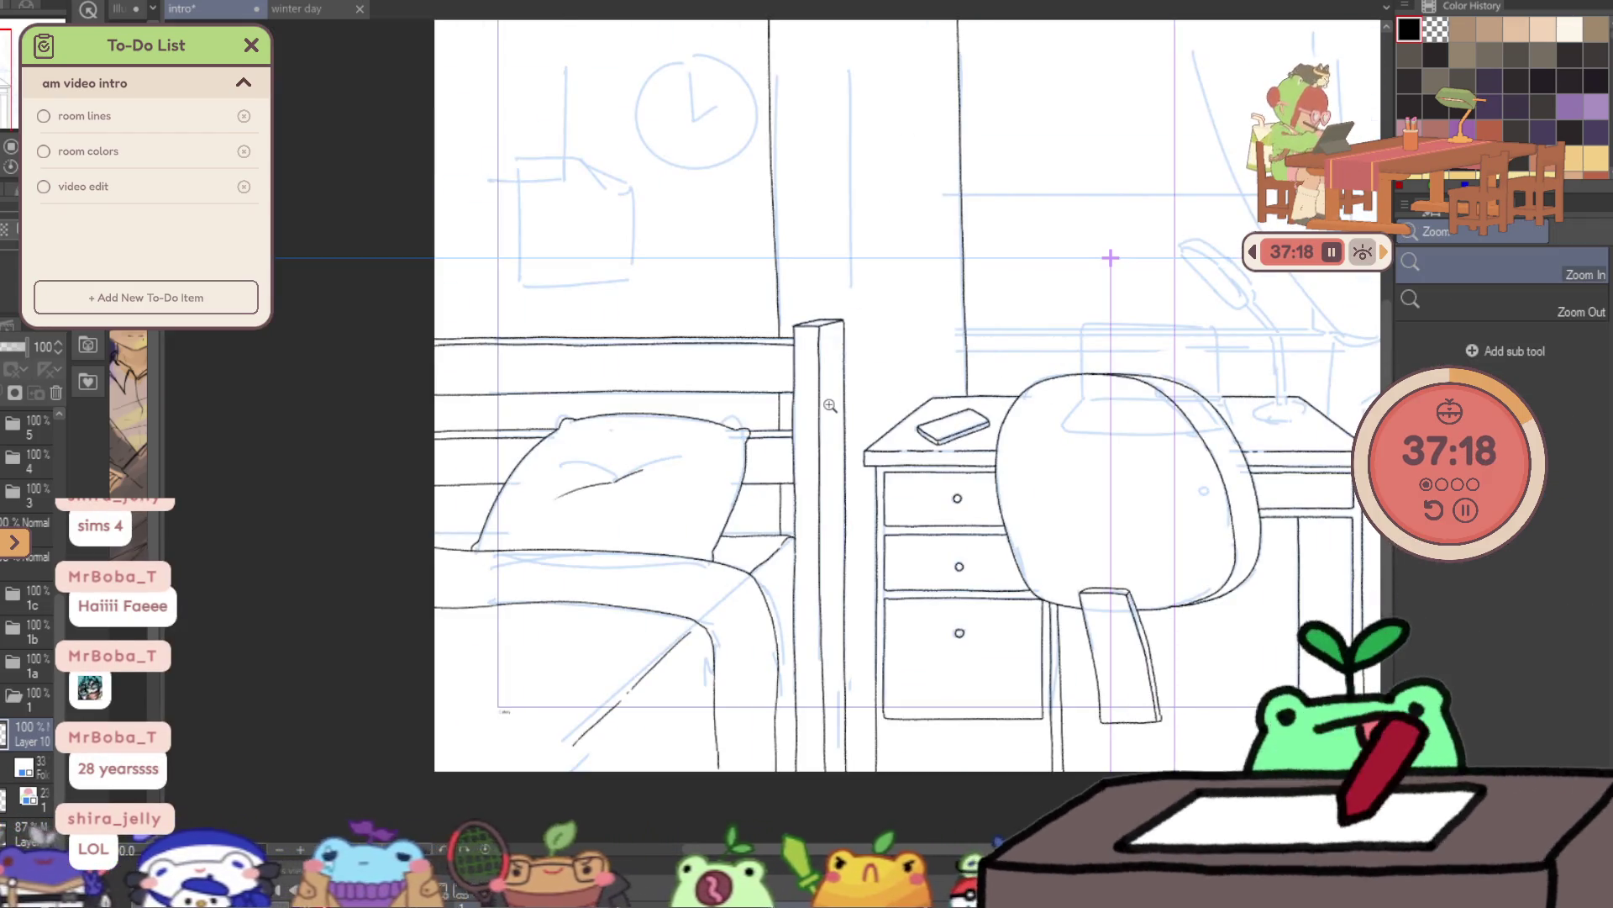
- Add the phone's thickness edge along its side
drag(945, 435, 1020, 351)
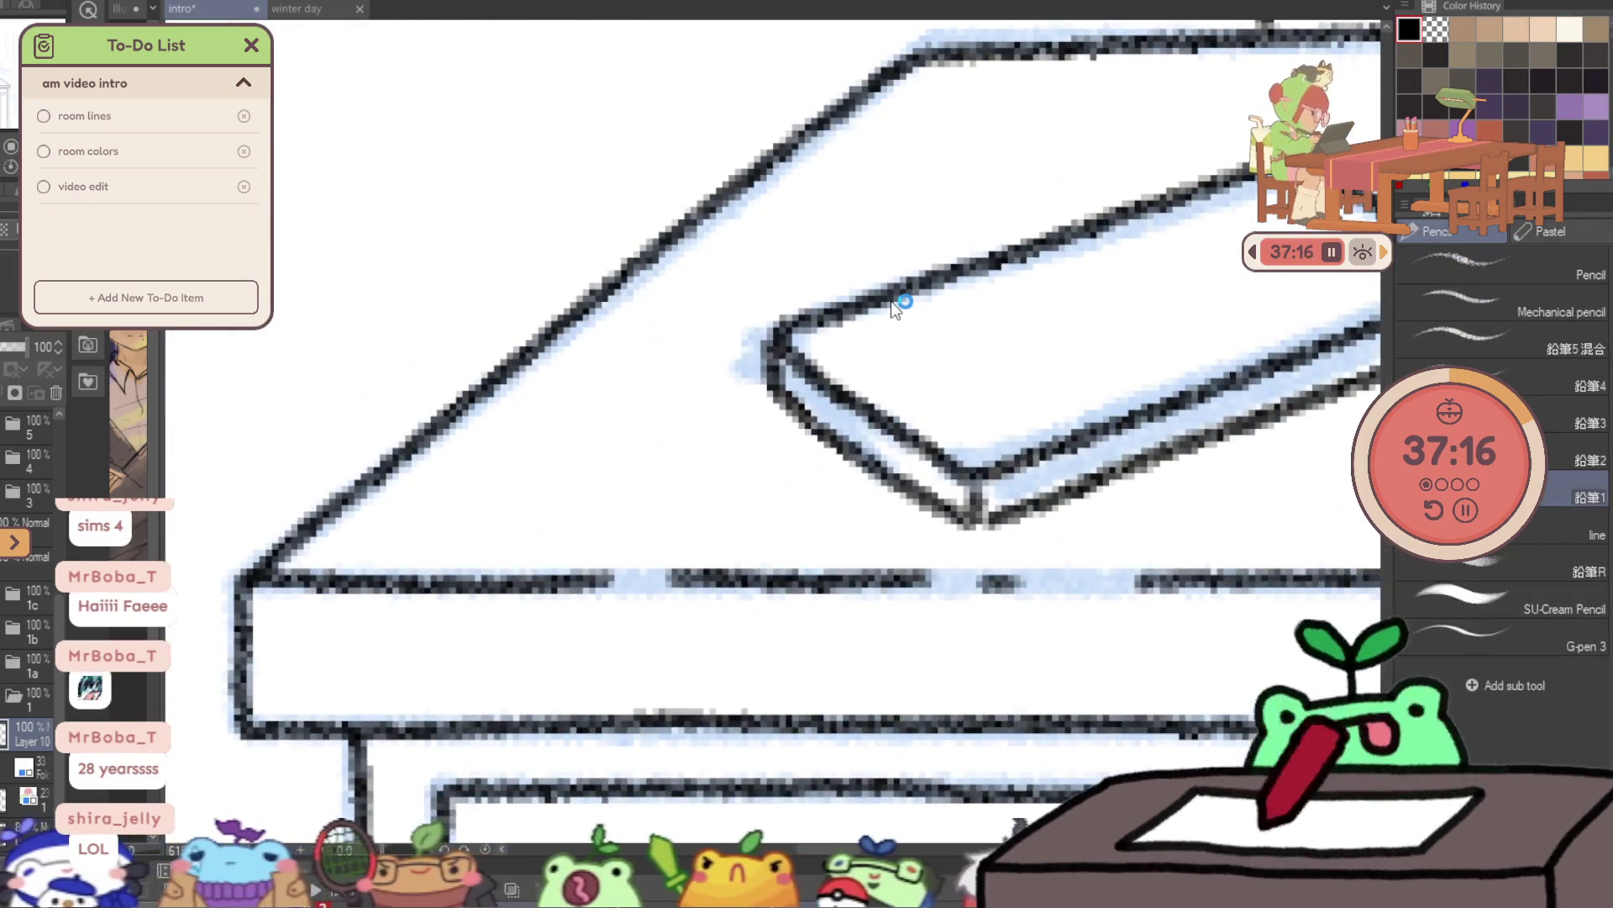
mouse_move(782, 351)
mouse_down()
mouse_move(922, 477)
mouse_move(796, 525)
mouse_move(1075, 432)
mouse_up()
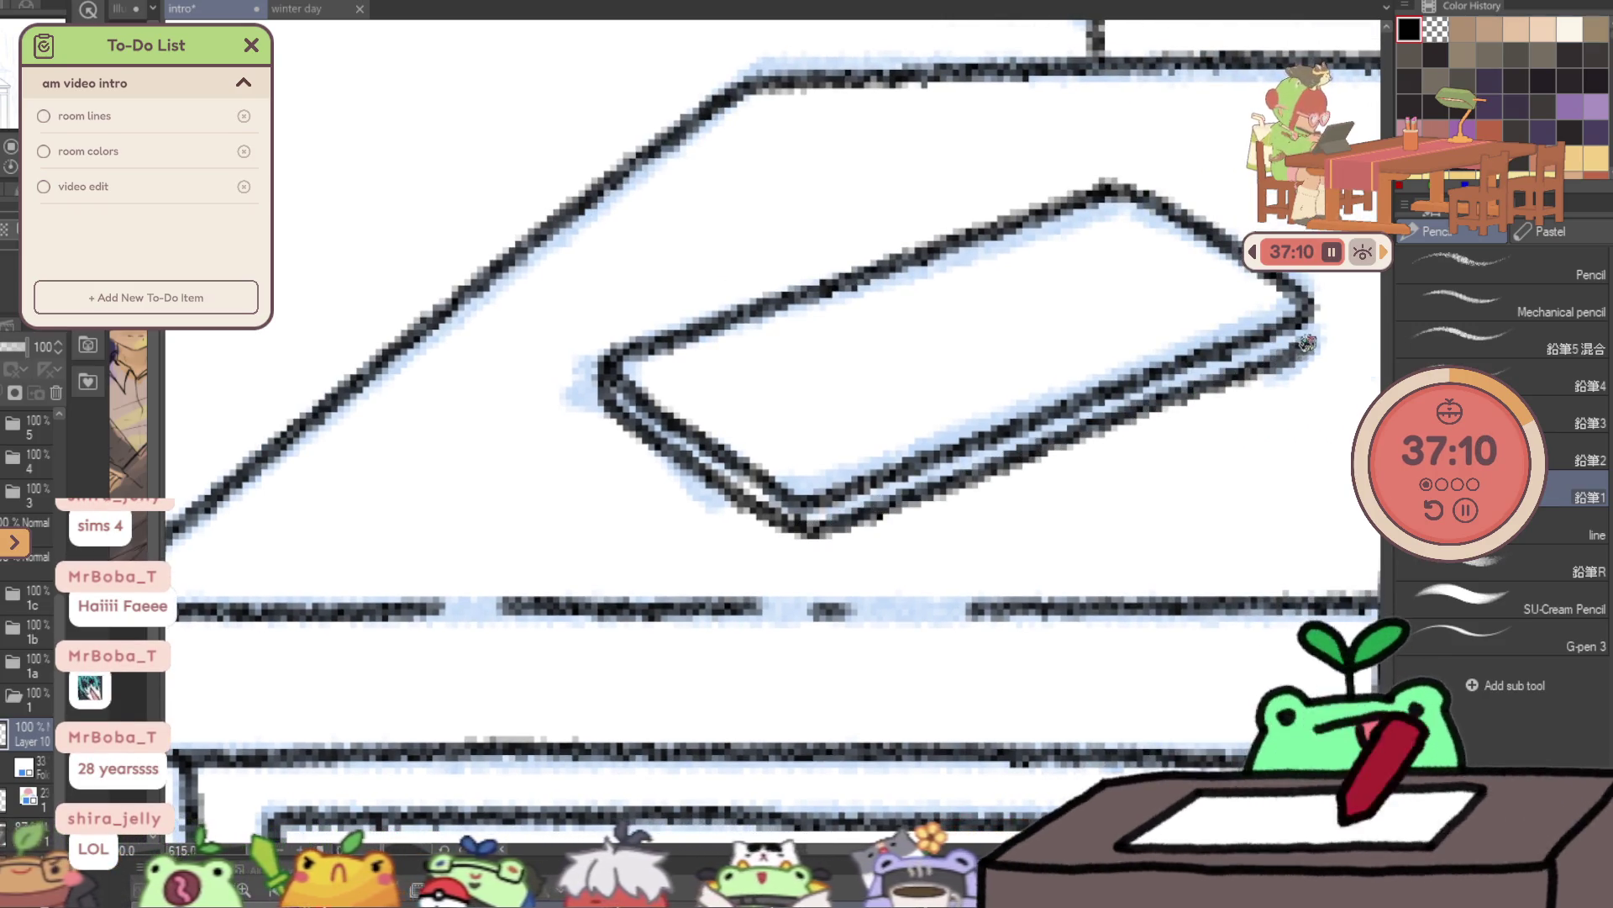
mouse_move(1311, 324)
mouse_down()
mouse_move(1121, 438)
mouse_move(668, 449)
mouse_up()
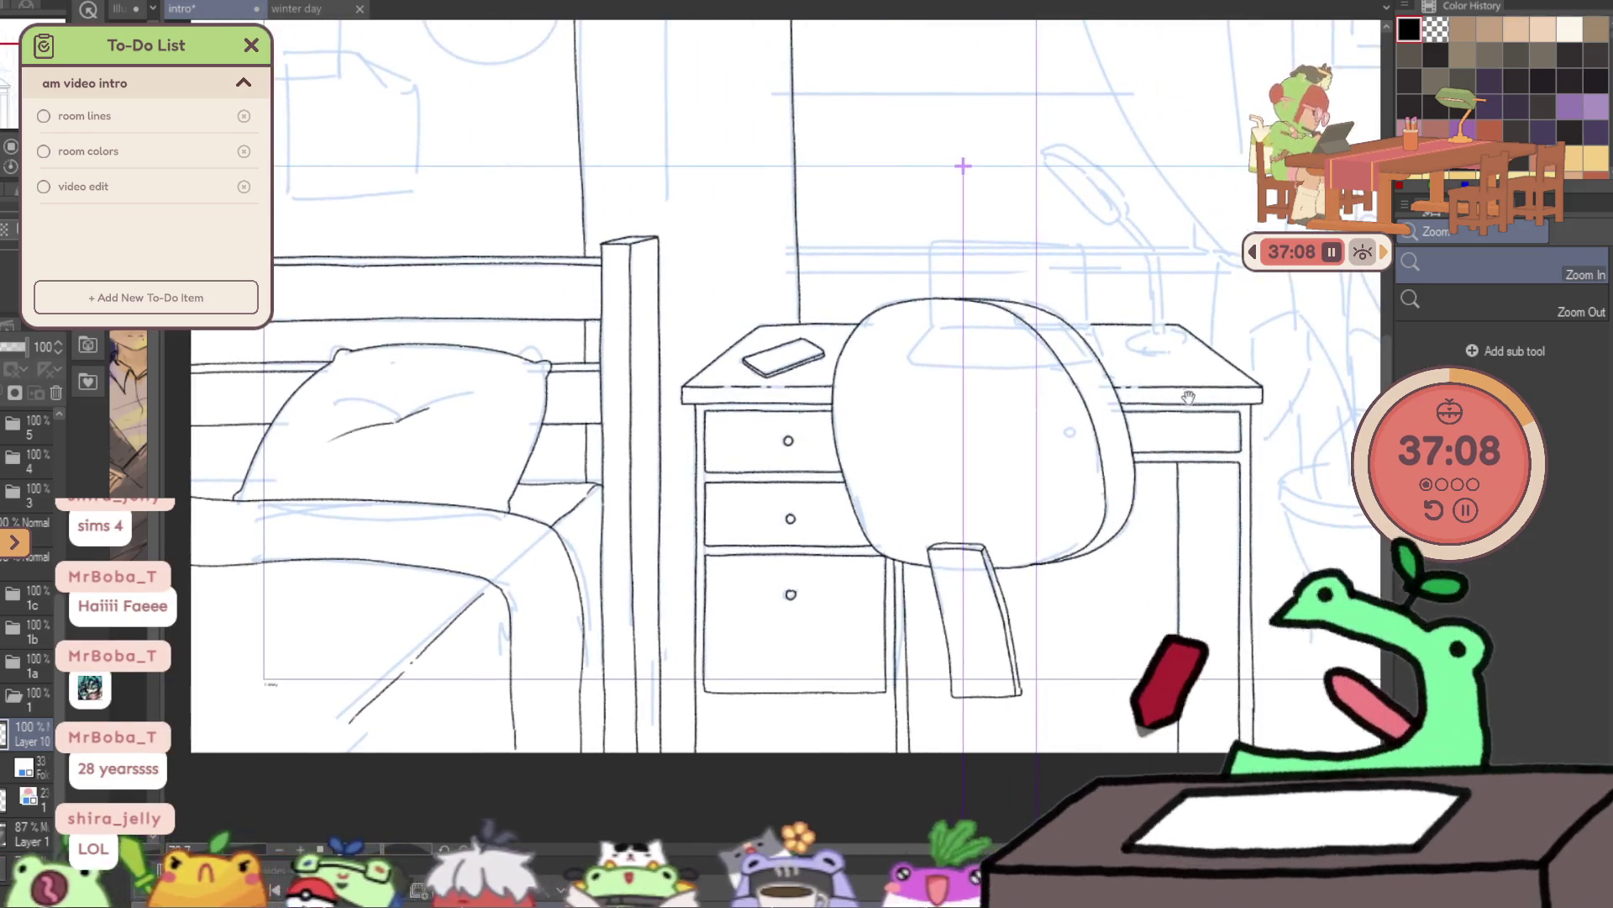
- Zoom in on the desk edge behind the chair and show the desk-lamp reference photo beside the canvas
drag(1244, 431, 1084, 387)
drag(967, 442, 1024, 443)
scroll(1025, 443, down, 5)
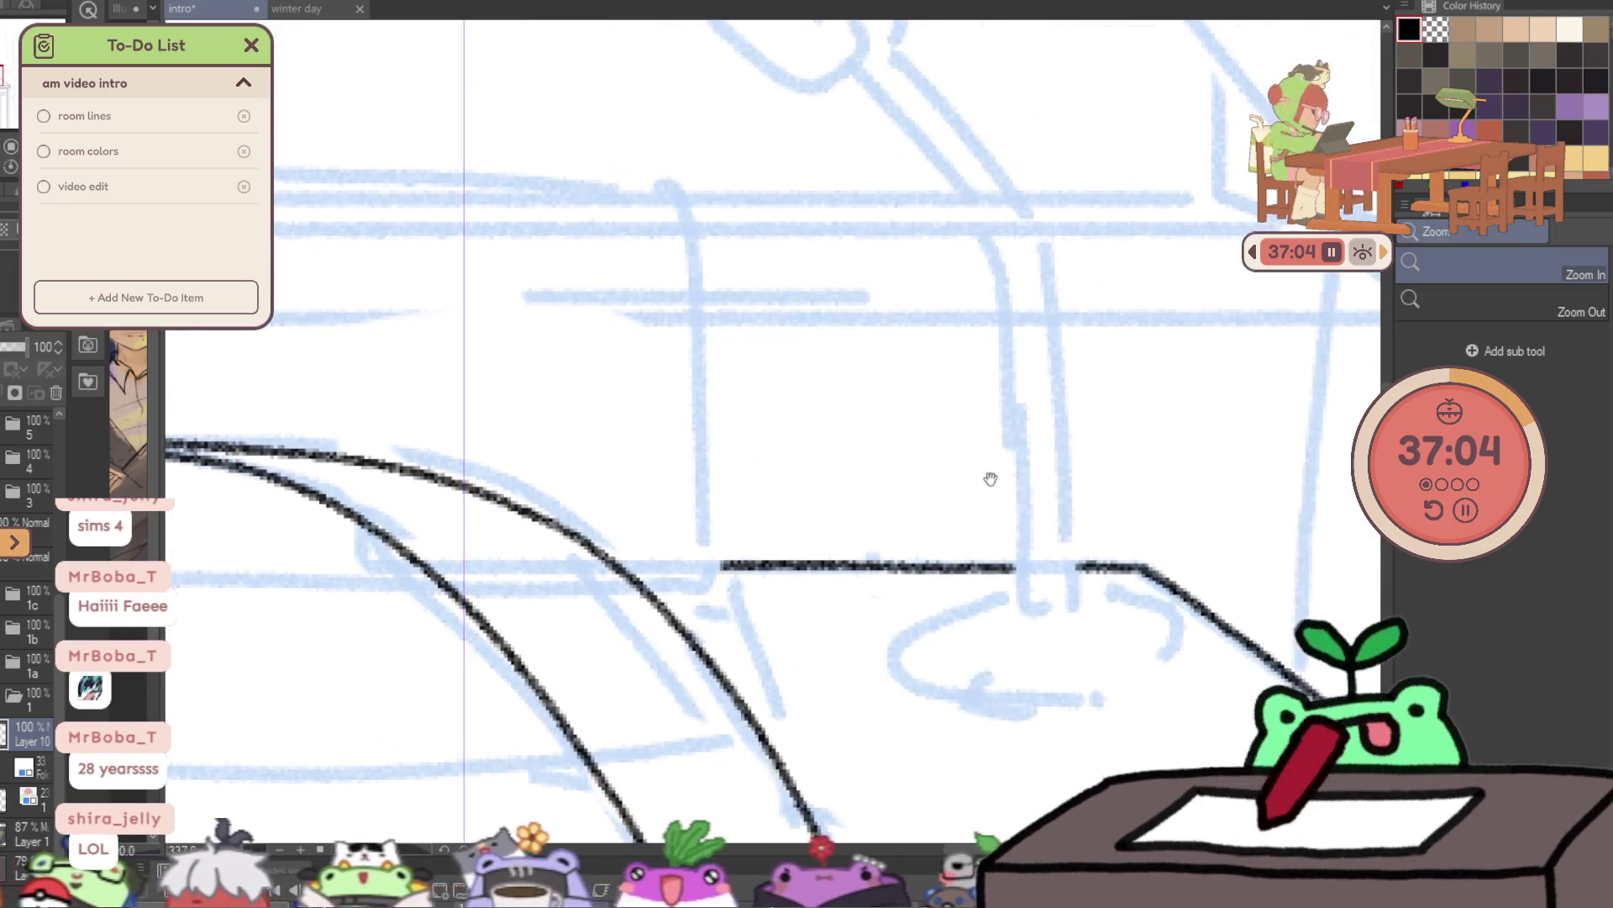
scroll(994, 479, down, 3)
scroll(1120, 512, up, 2)
scroll(1138, 476, up, 2)
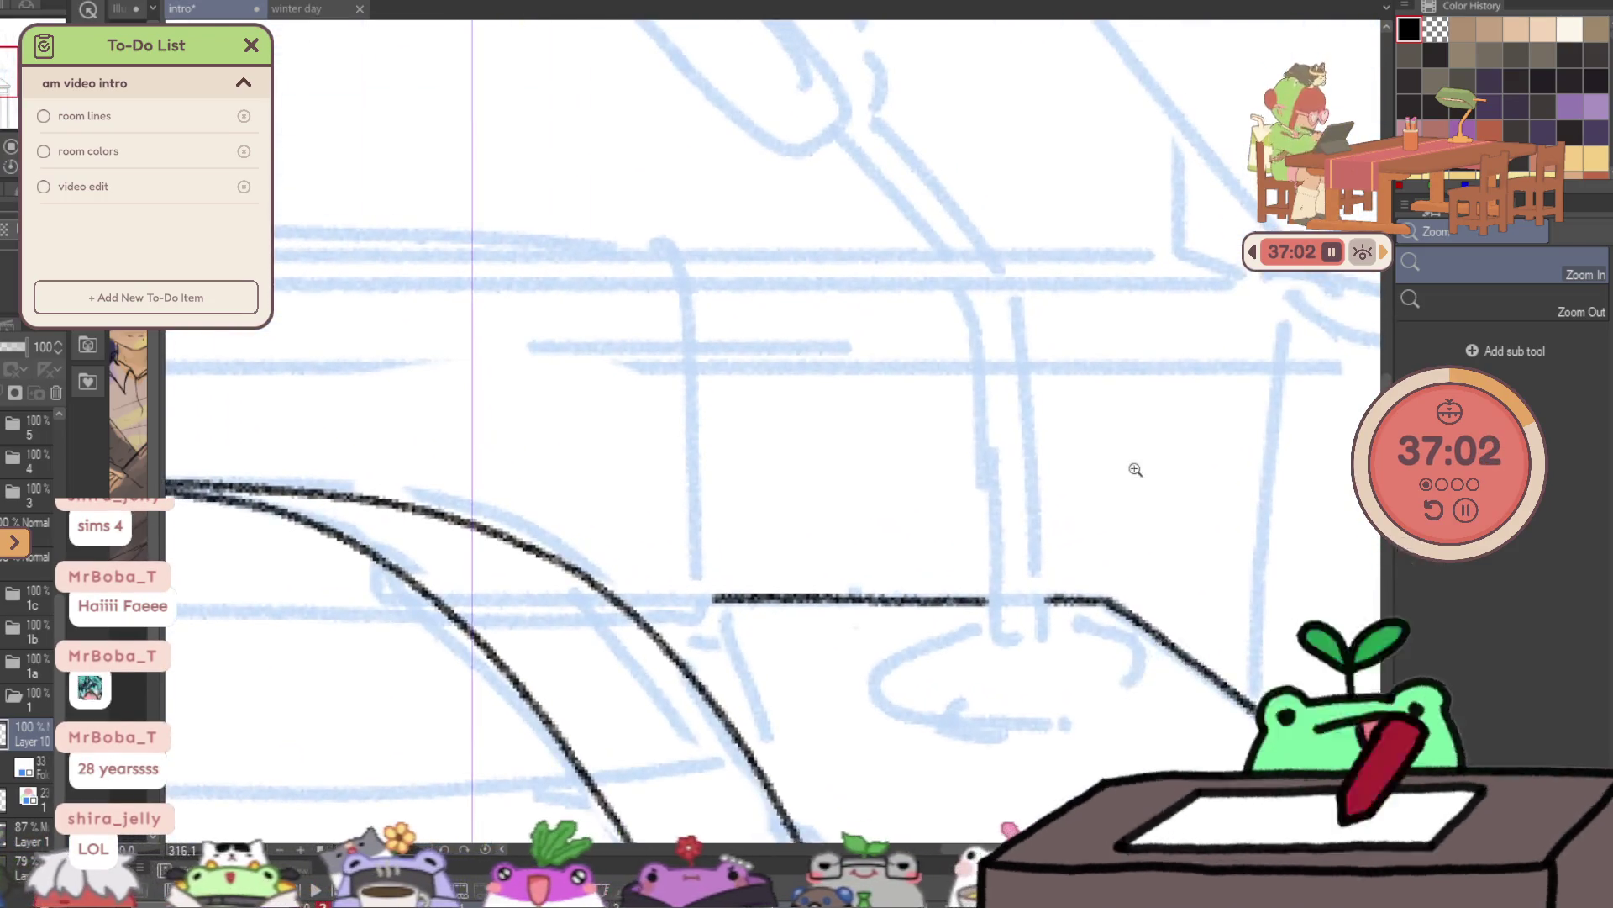
scroll(1073, 526, up, 2)
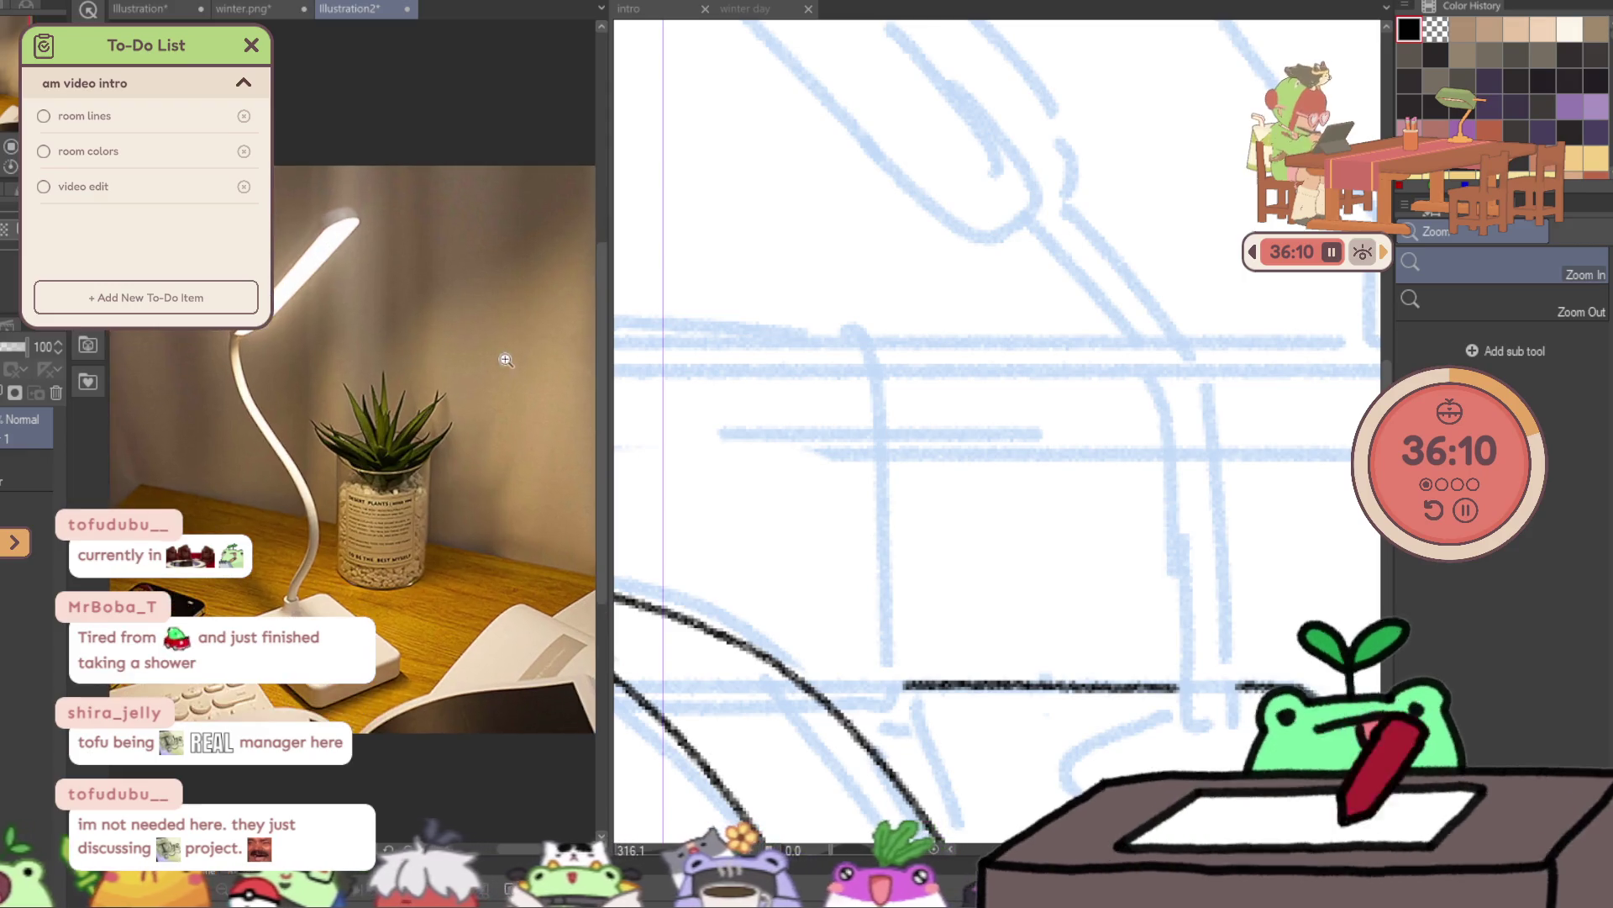
drag(605, 361, 428, 435)
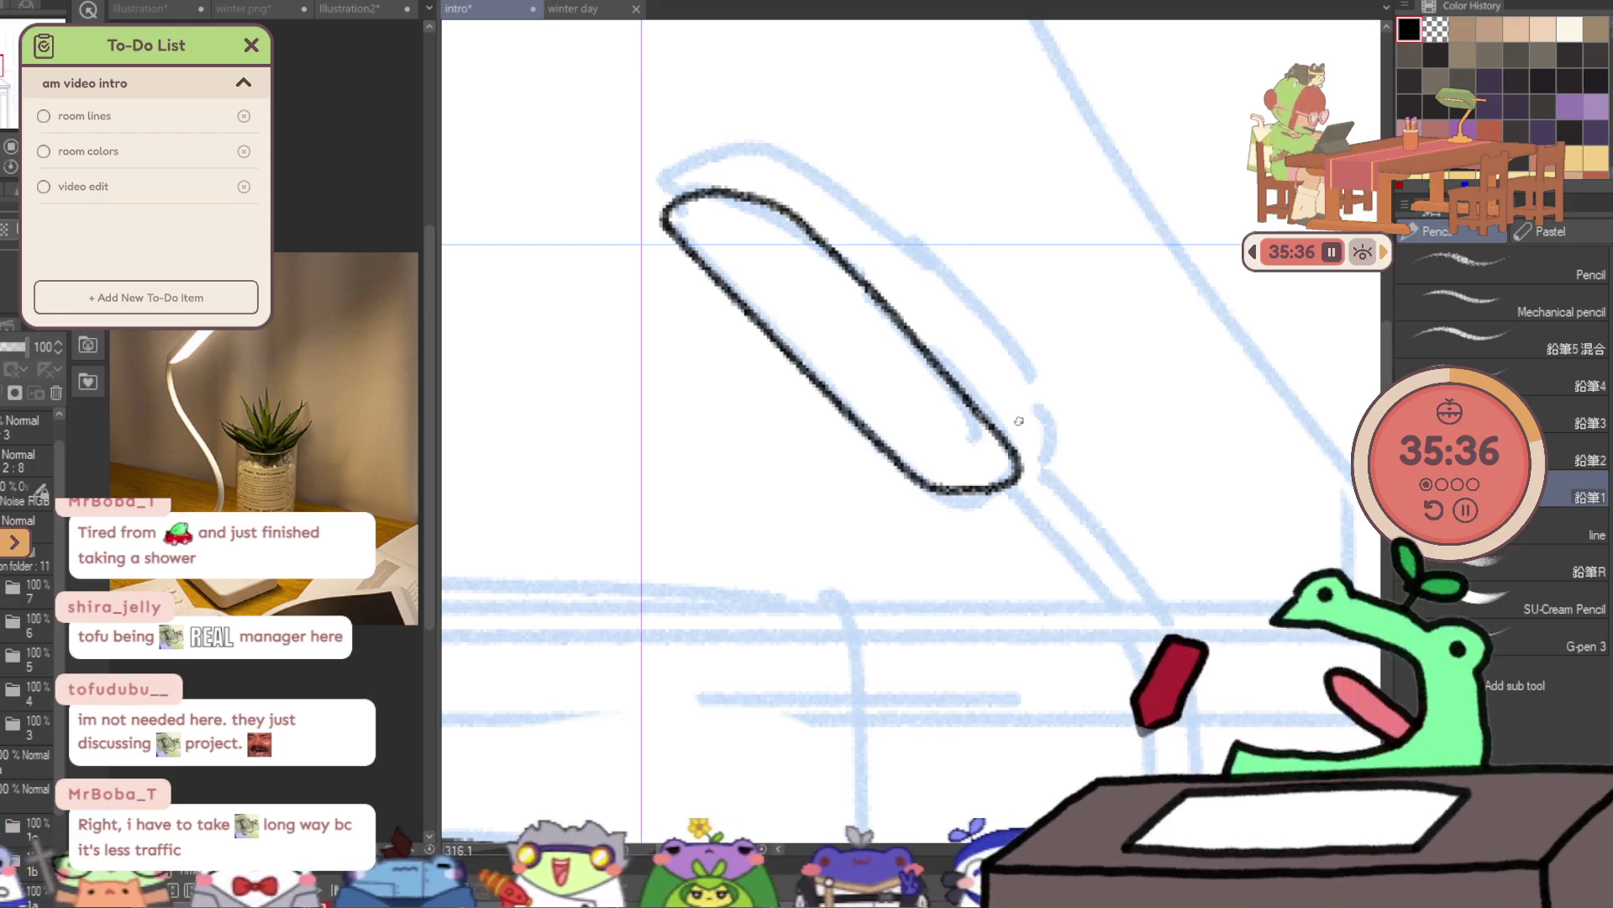
- Try outer-edge strokes around the lamp head's loop on the mirrored canvas, undoing the bad ones
key(ctrl+z)
mouse_move(663, 229)
mouse_down()
mouse_move(668, 176)
mouse_move(716, 156)
mouse_up()
key(ctrl+z)
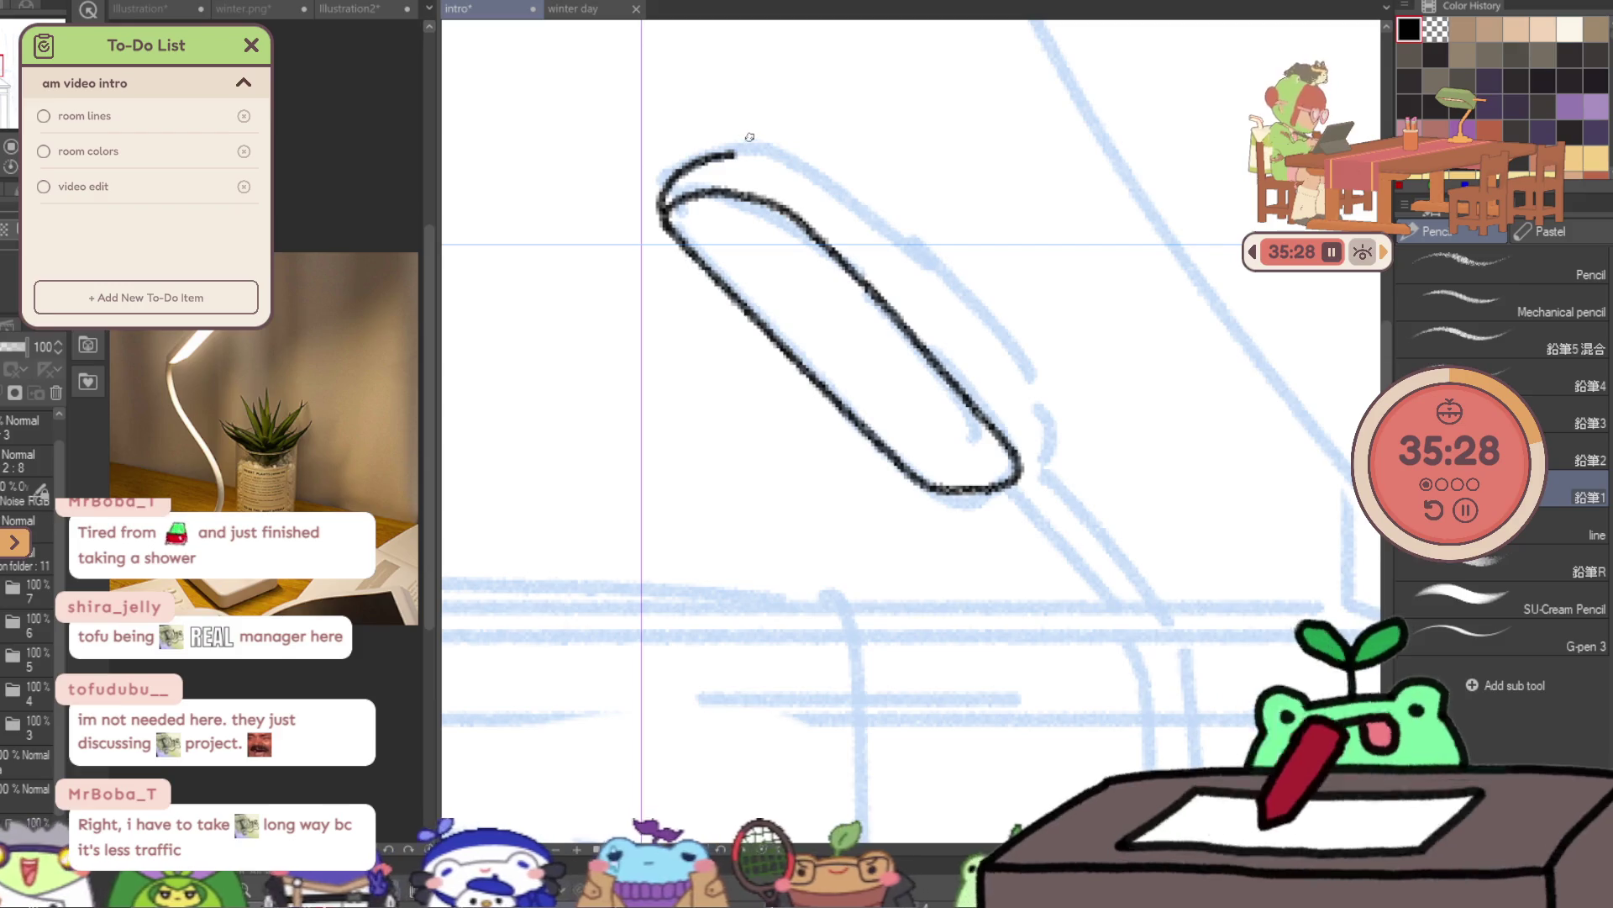
key(h)
mouse_move(814, 490)
mouse_down()
mouse_move(905, 245)
mouse_move(1090, 152)
mouse_up()
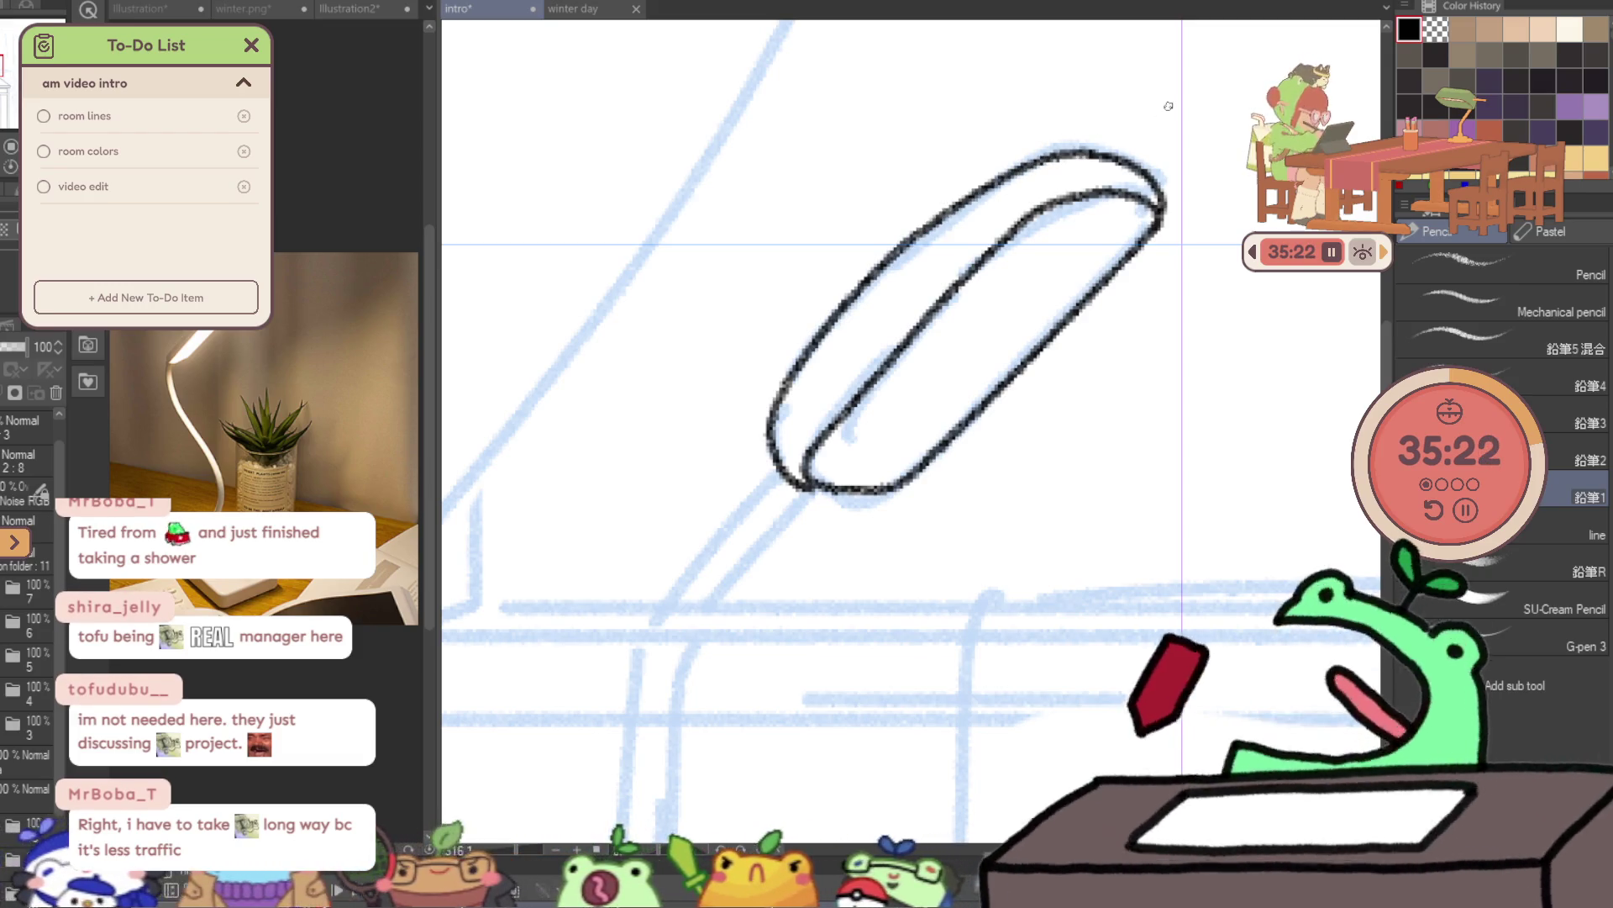
key(ctrl+z)
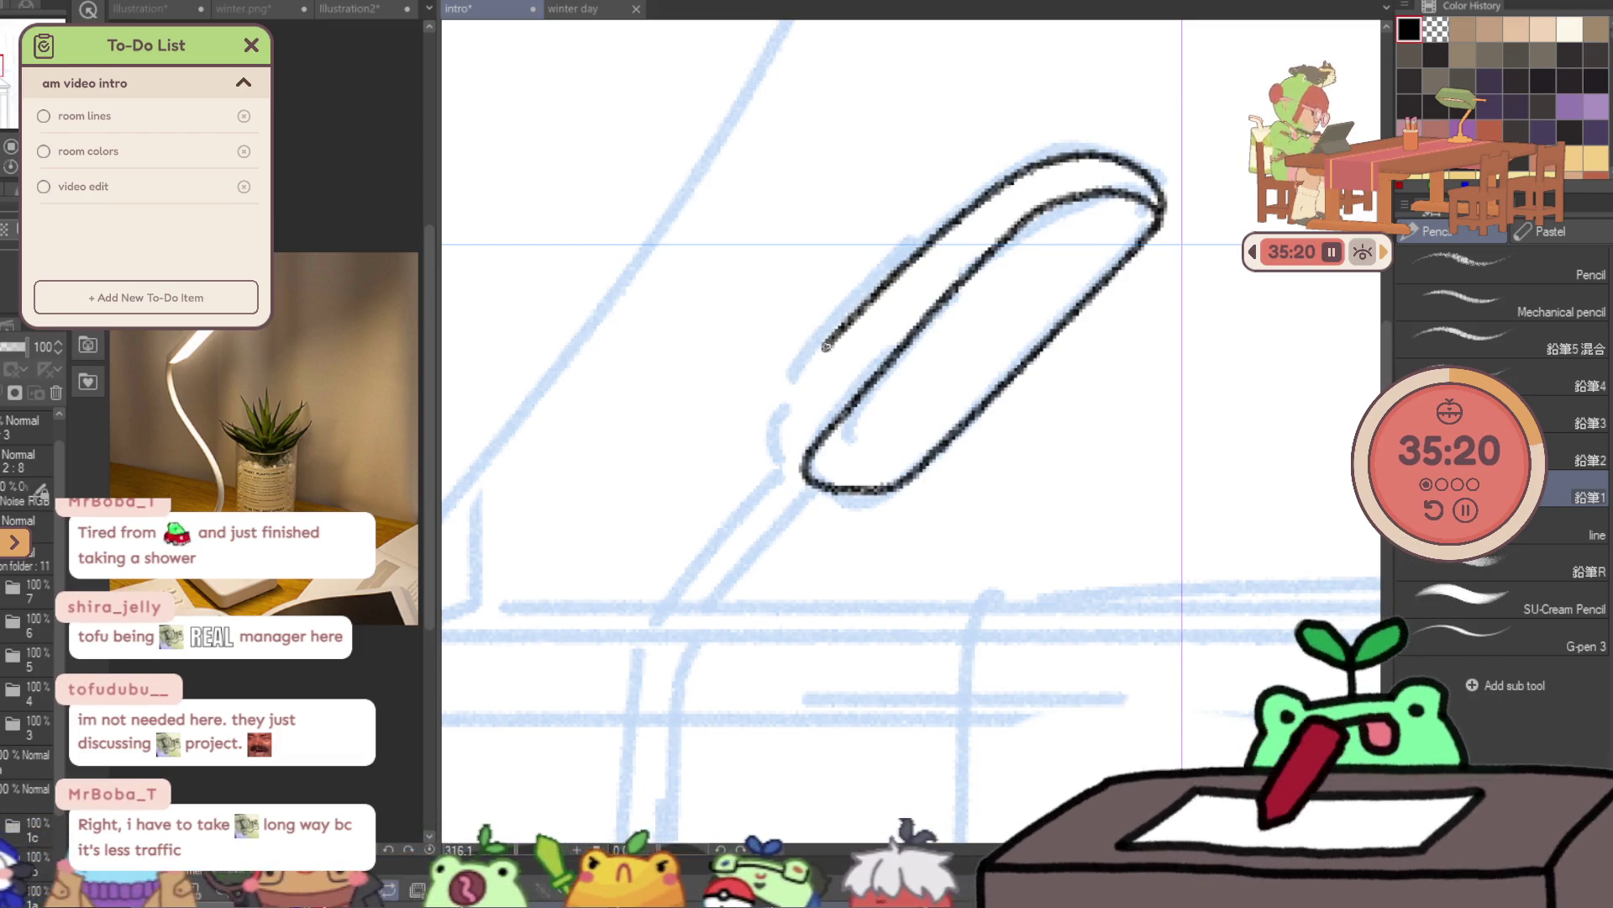
drag(828, 344, 805, 480)
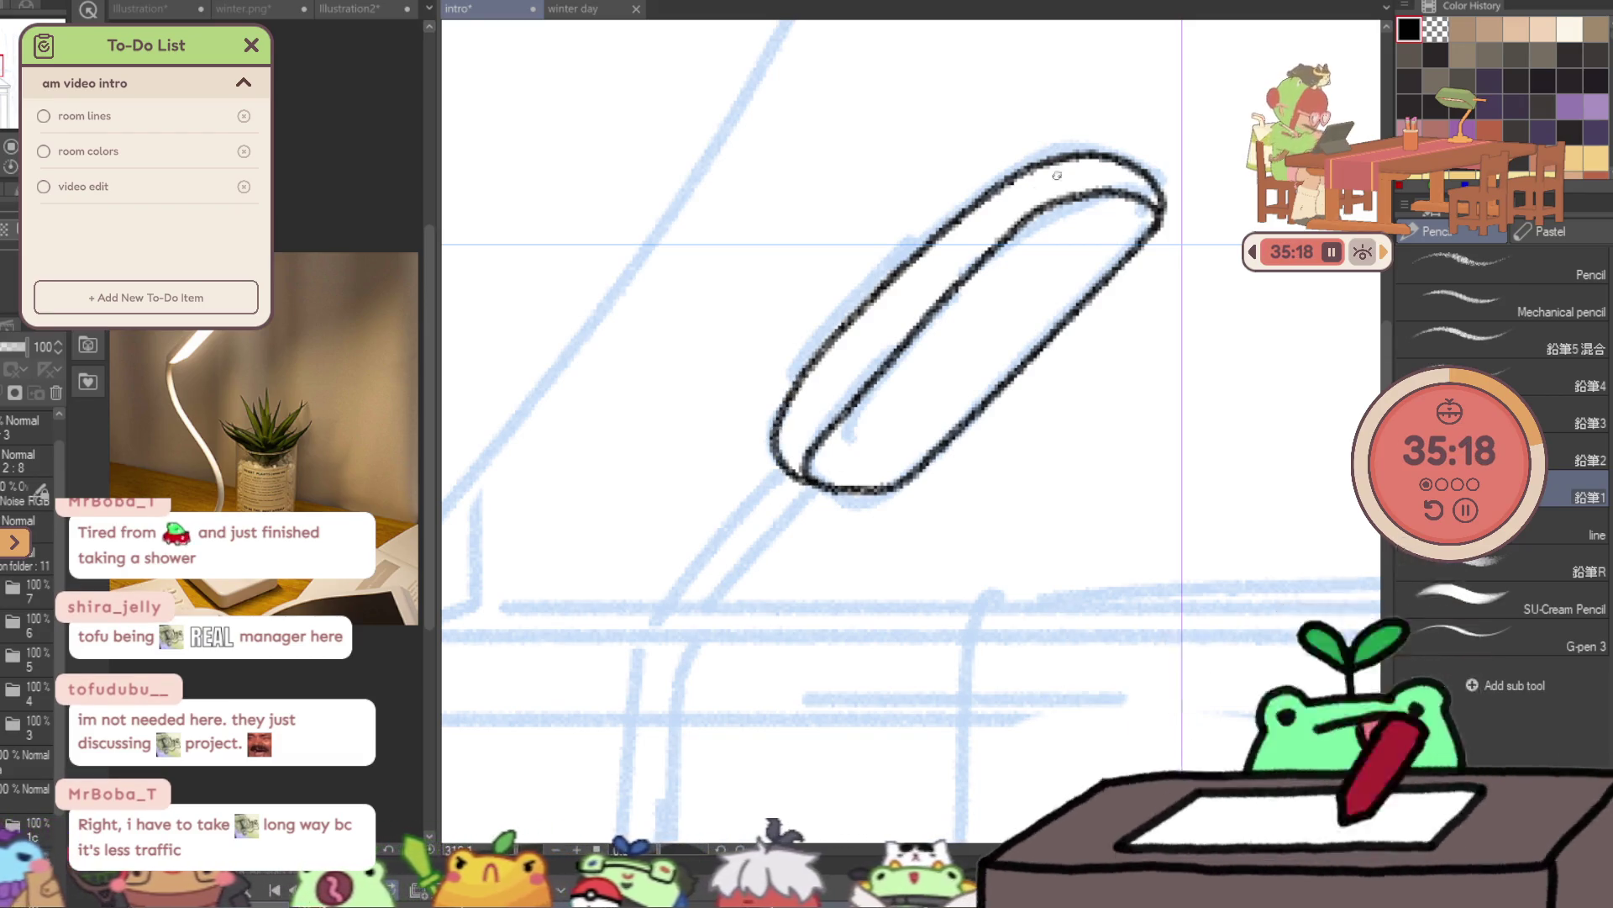
key(ctrl+z)
- Extend the top curve of the lamp head, then flip the canvas back
drag(1088, 153, 865, 293)
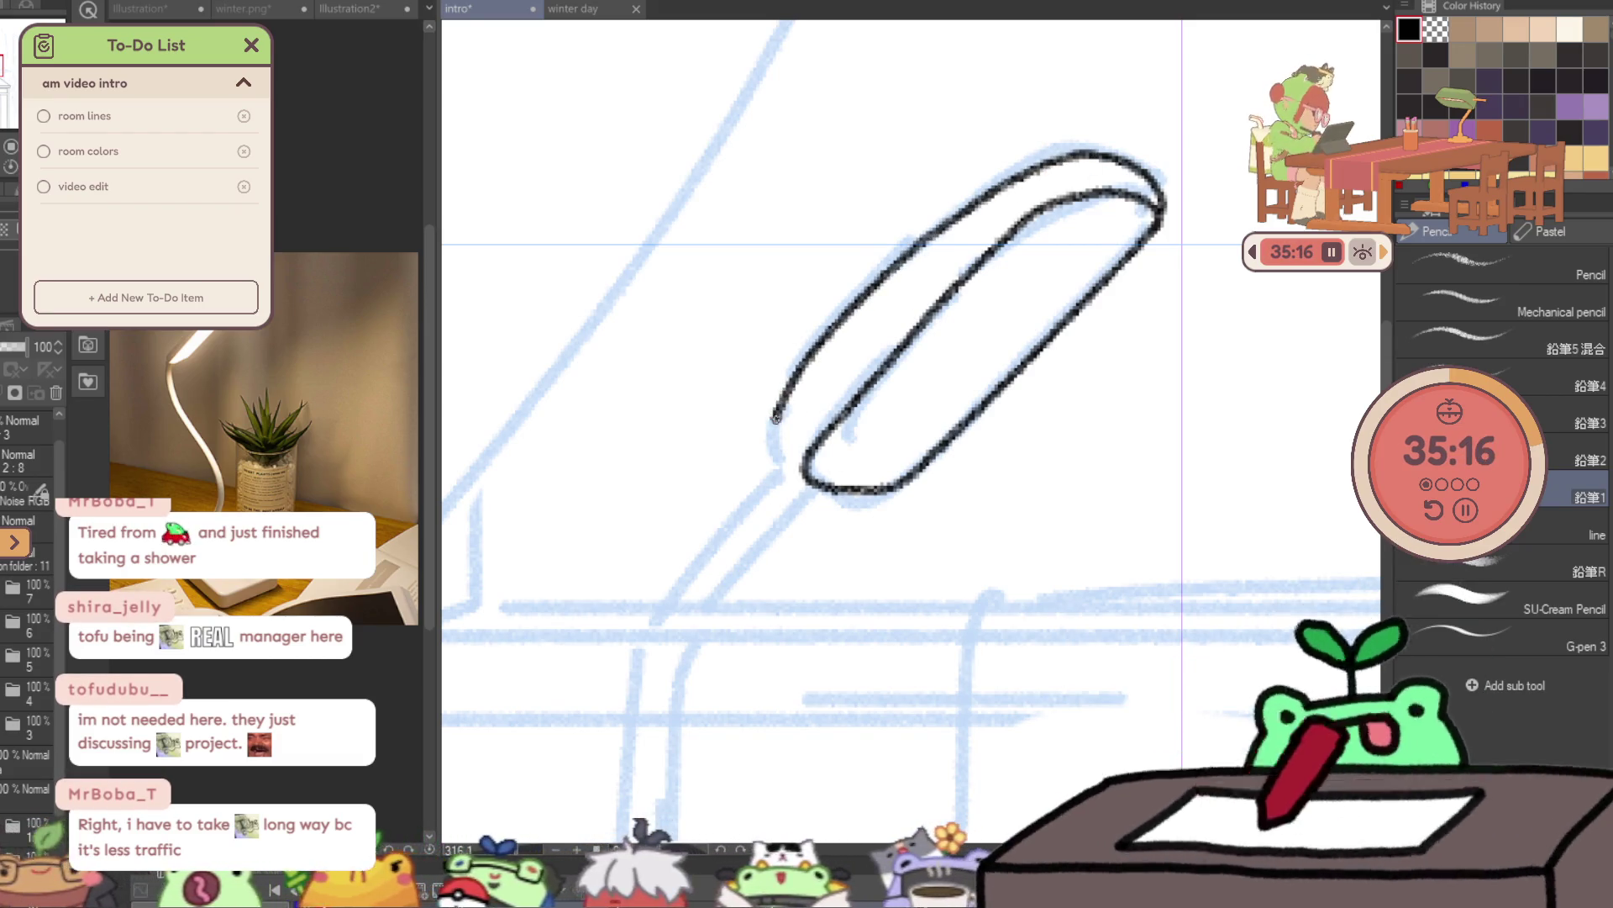
key(ctrl+z)
mouse_move(786, 473)
mouse_down()
mouse_move(777, 441)
mouse_move(819, 361)
mouse_move(995, 184)
mouse_up()
key(ctrl+z)
key(ctrl+z)
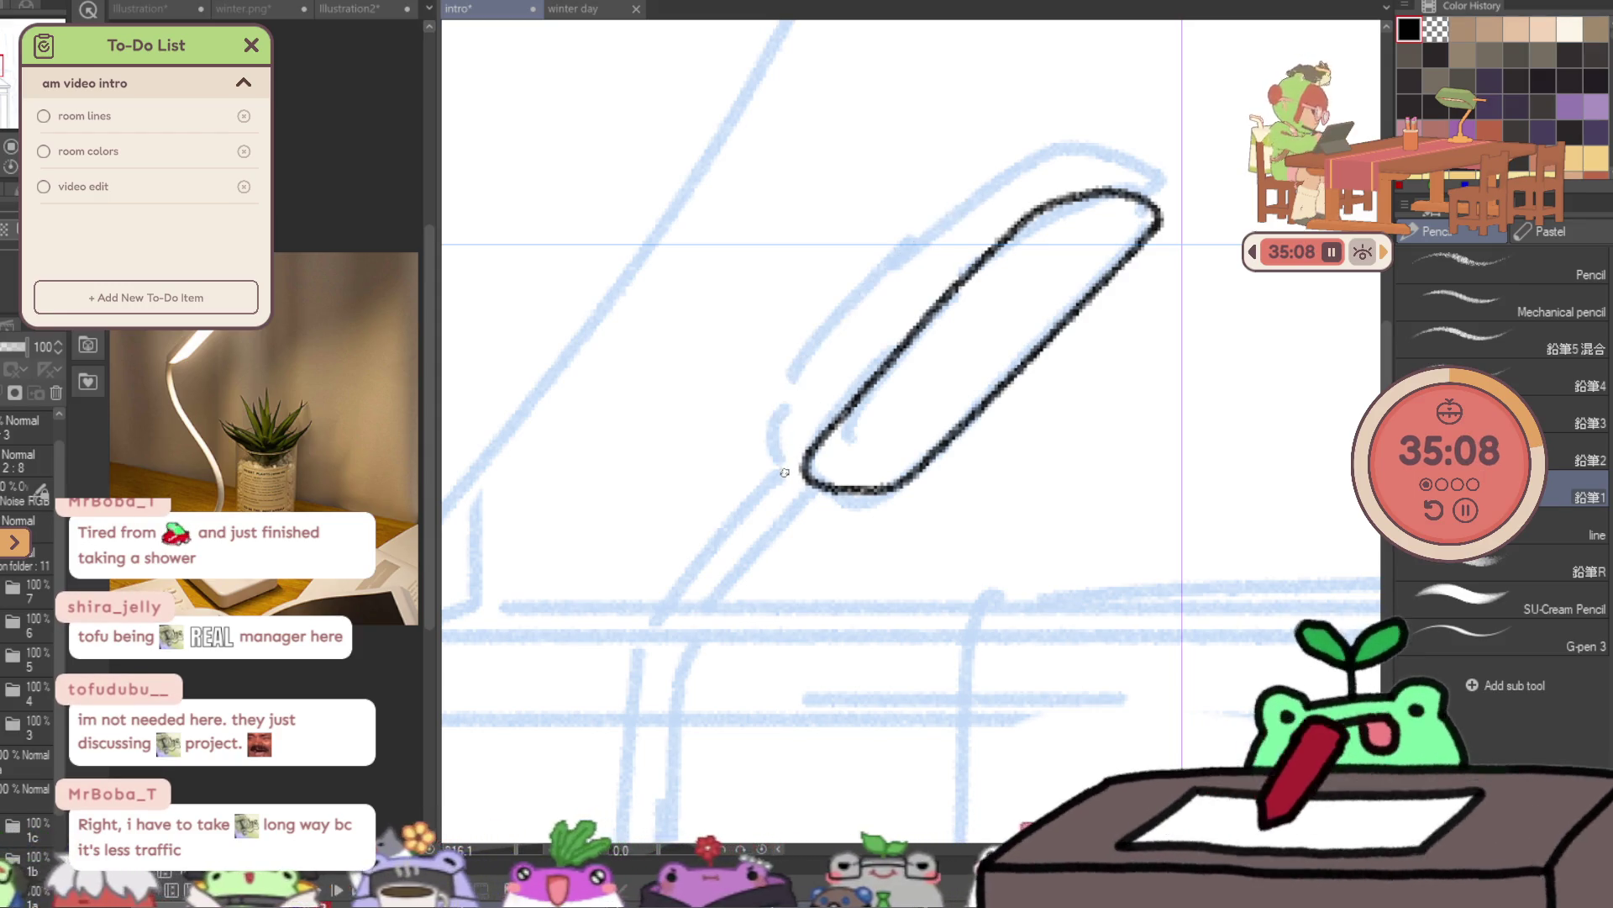
mouse_move(832, 340)
mouse_down()
mouse_move(904, 260)
mouse_move(792, 392)
mouse_up()
key(ctrl+z)
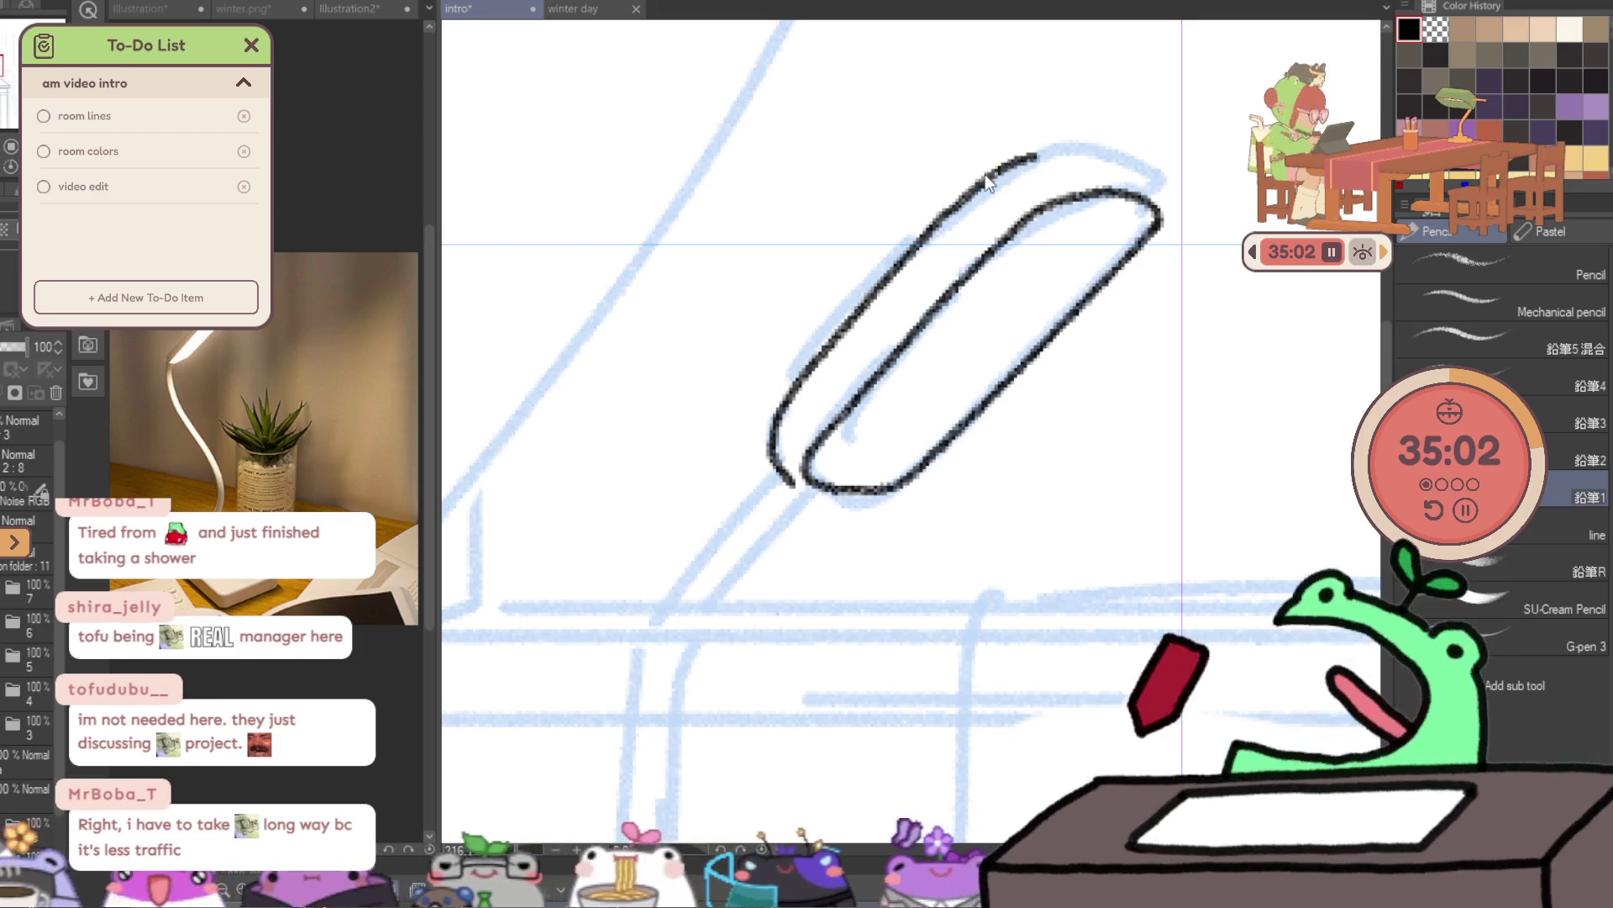
mouse_move(1023, 157)
mouse_down()
mouse_move(1109, 158)
mouse_move(1164, 202)
mouse_up()
key(h)
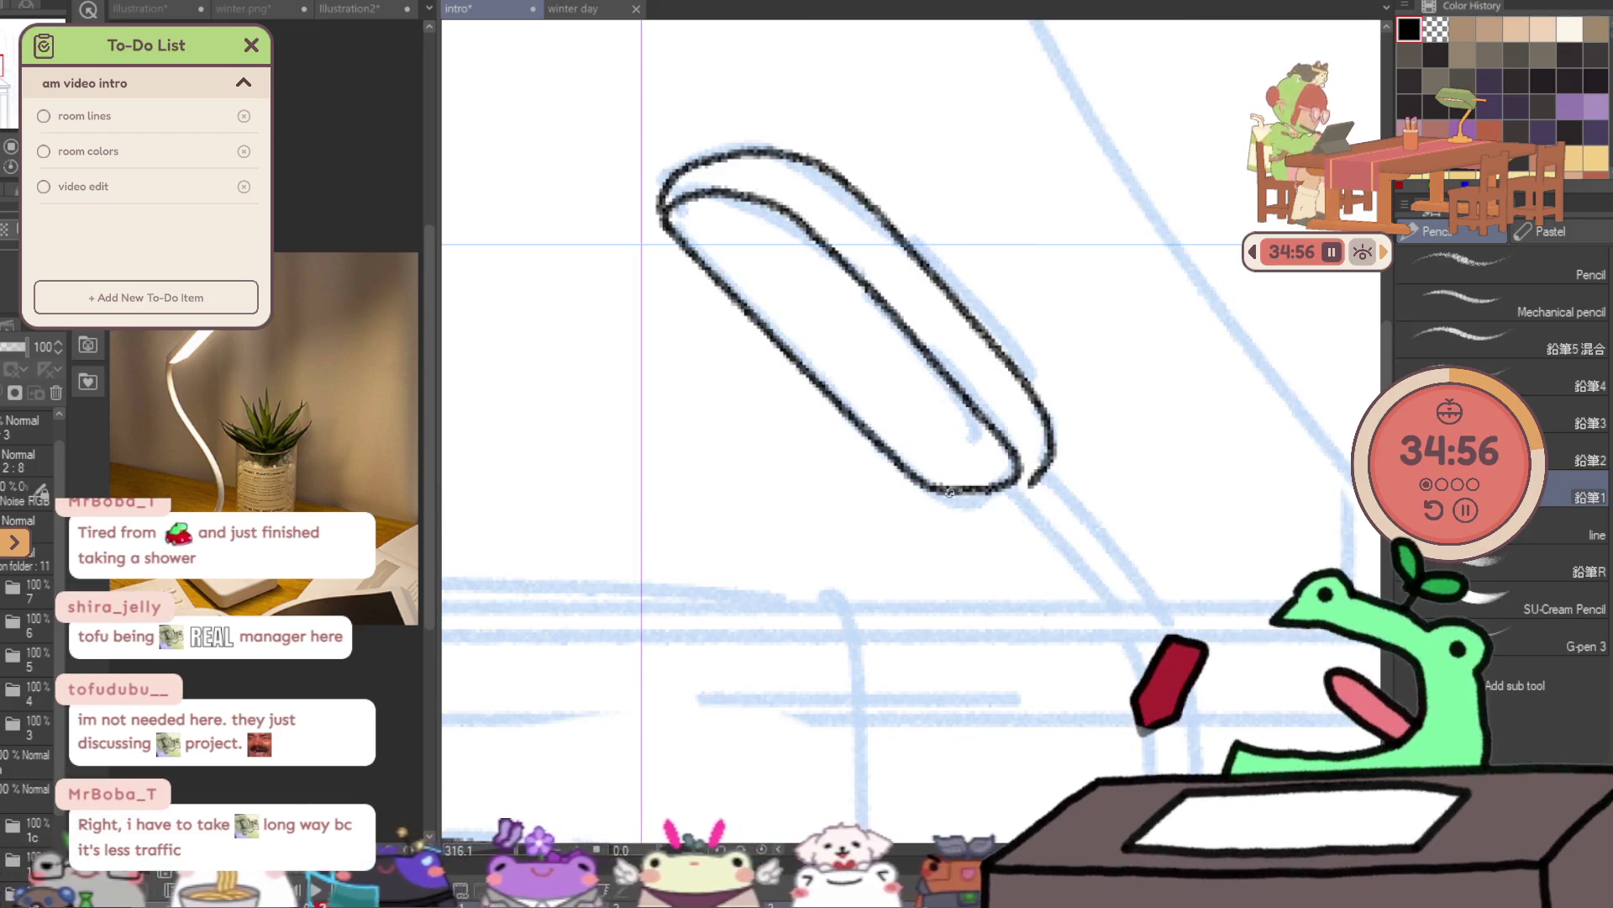
- Close the lamp head's bottom and ink the curved arm's two lines joined at the base
mouse_move(991, 495)
mouse_down()
mouse_move(971, 491)
mouse_move(1139, 647)
mouse_up()
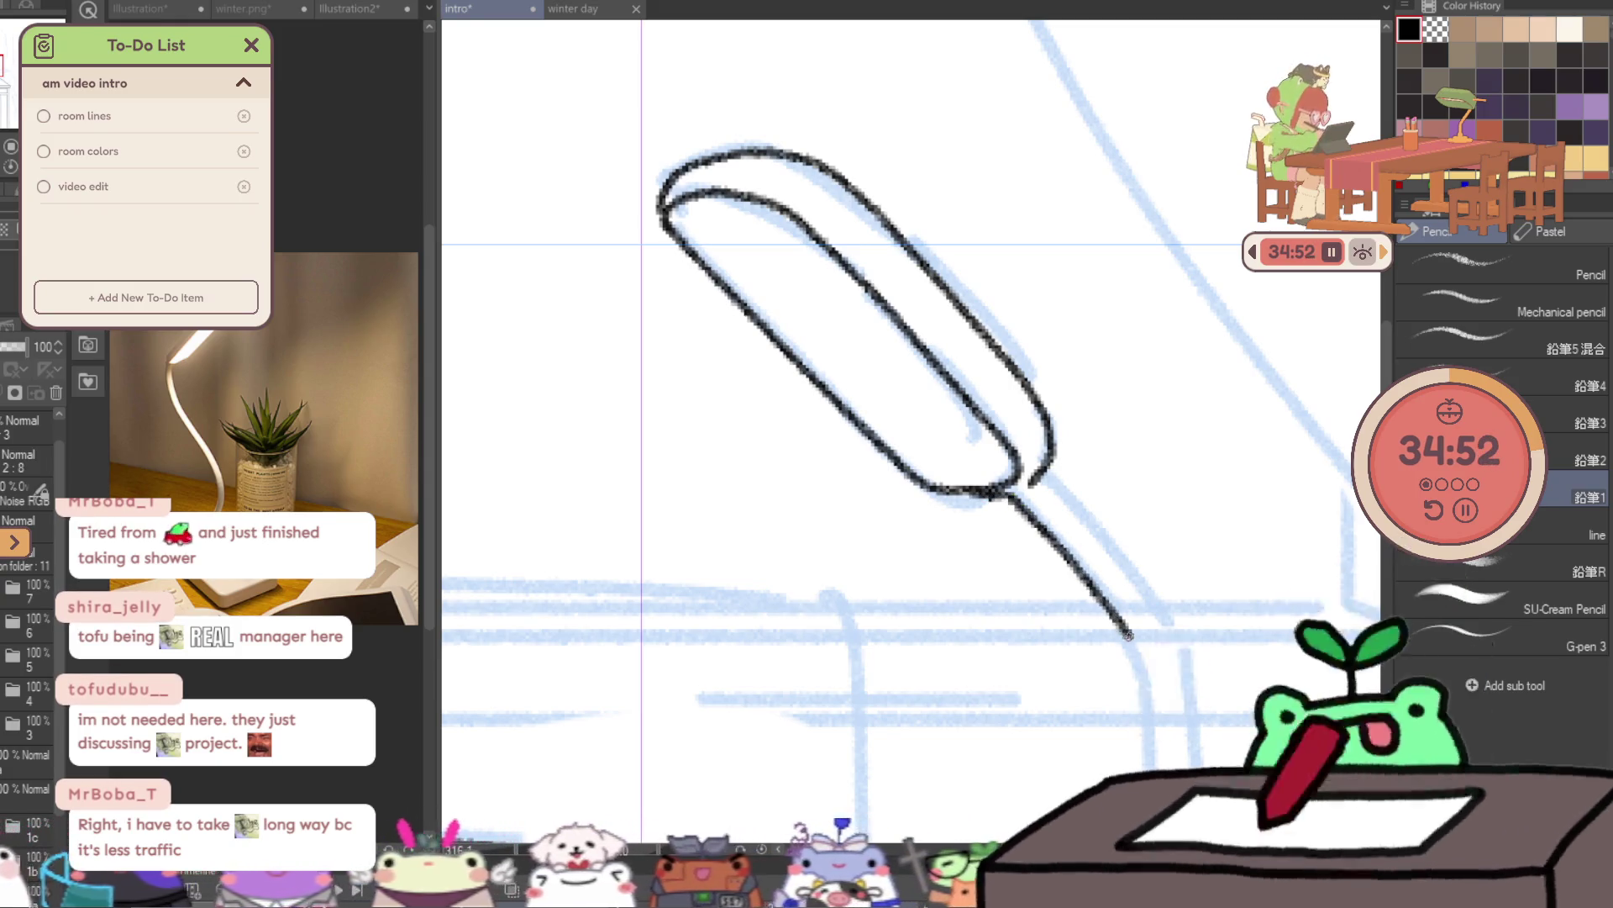
drag(1031, 484, 1097, 532)
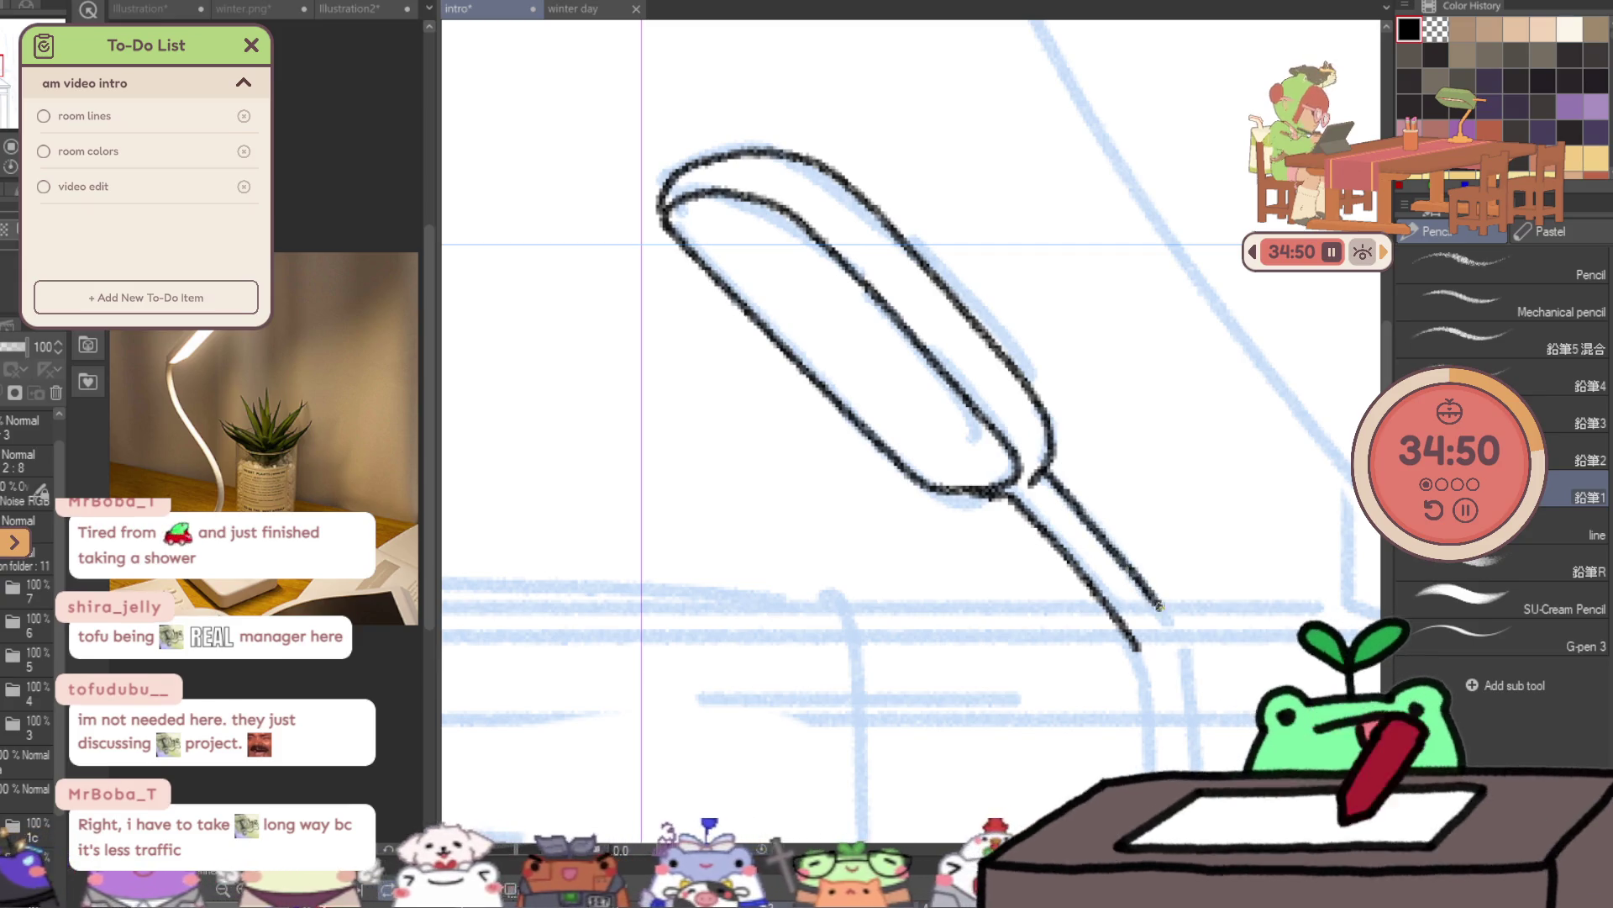
drag(1157, 603, 1006, 292)
drag(985, 332, 1001, 587)
key(c)
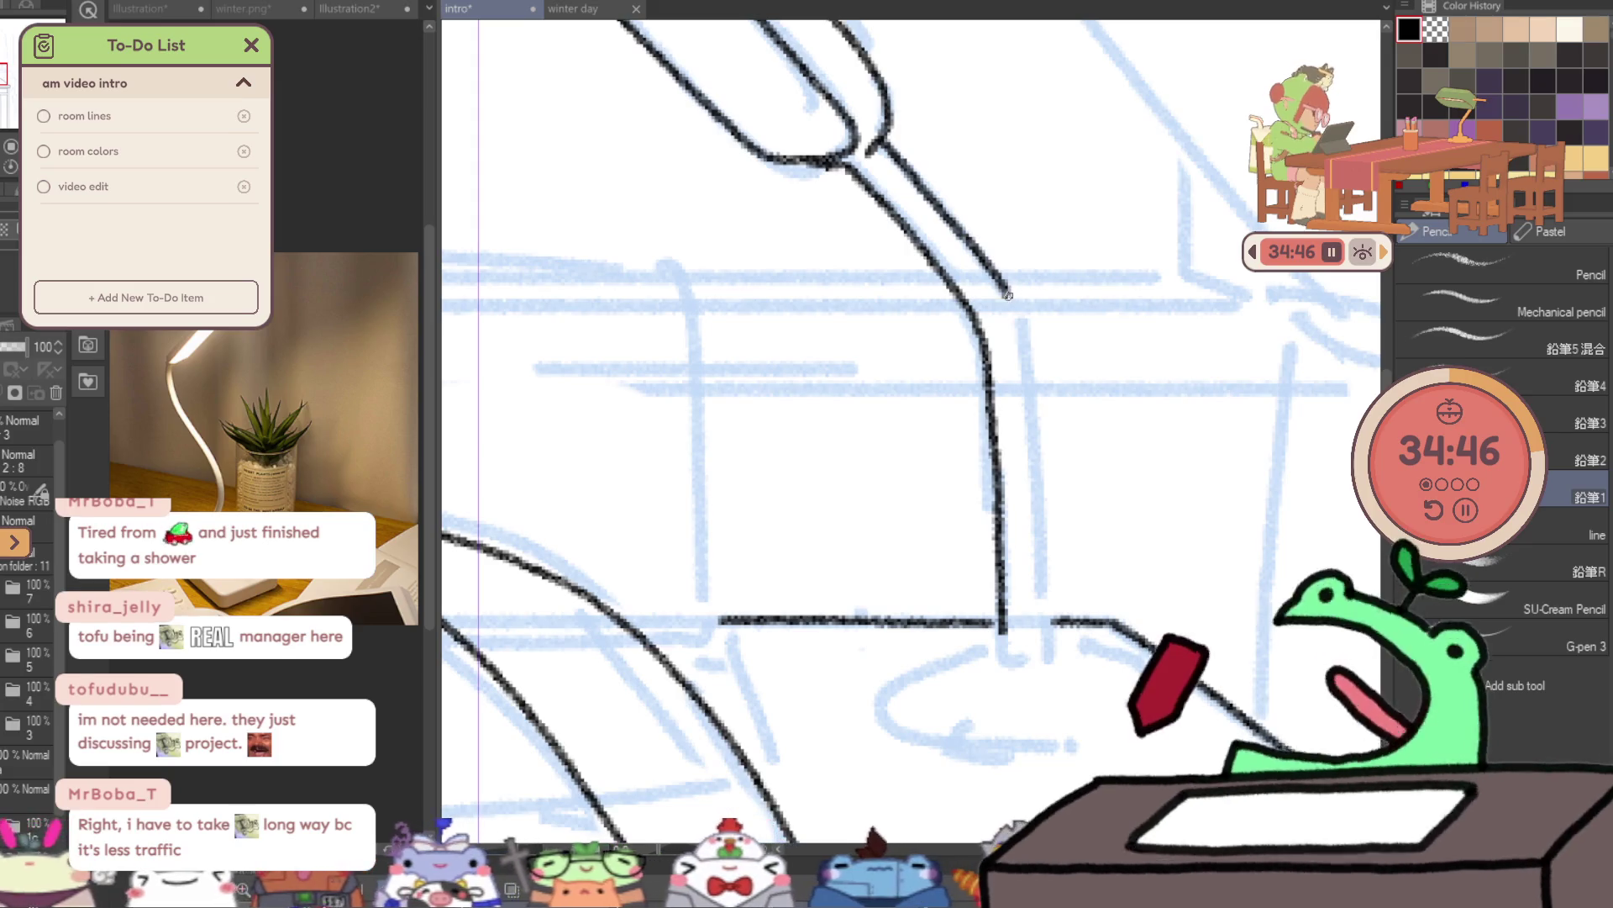
drag(1006, 291, 1045, 629)
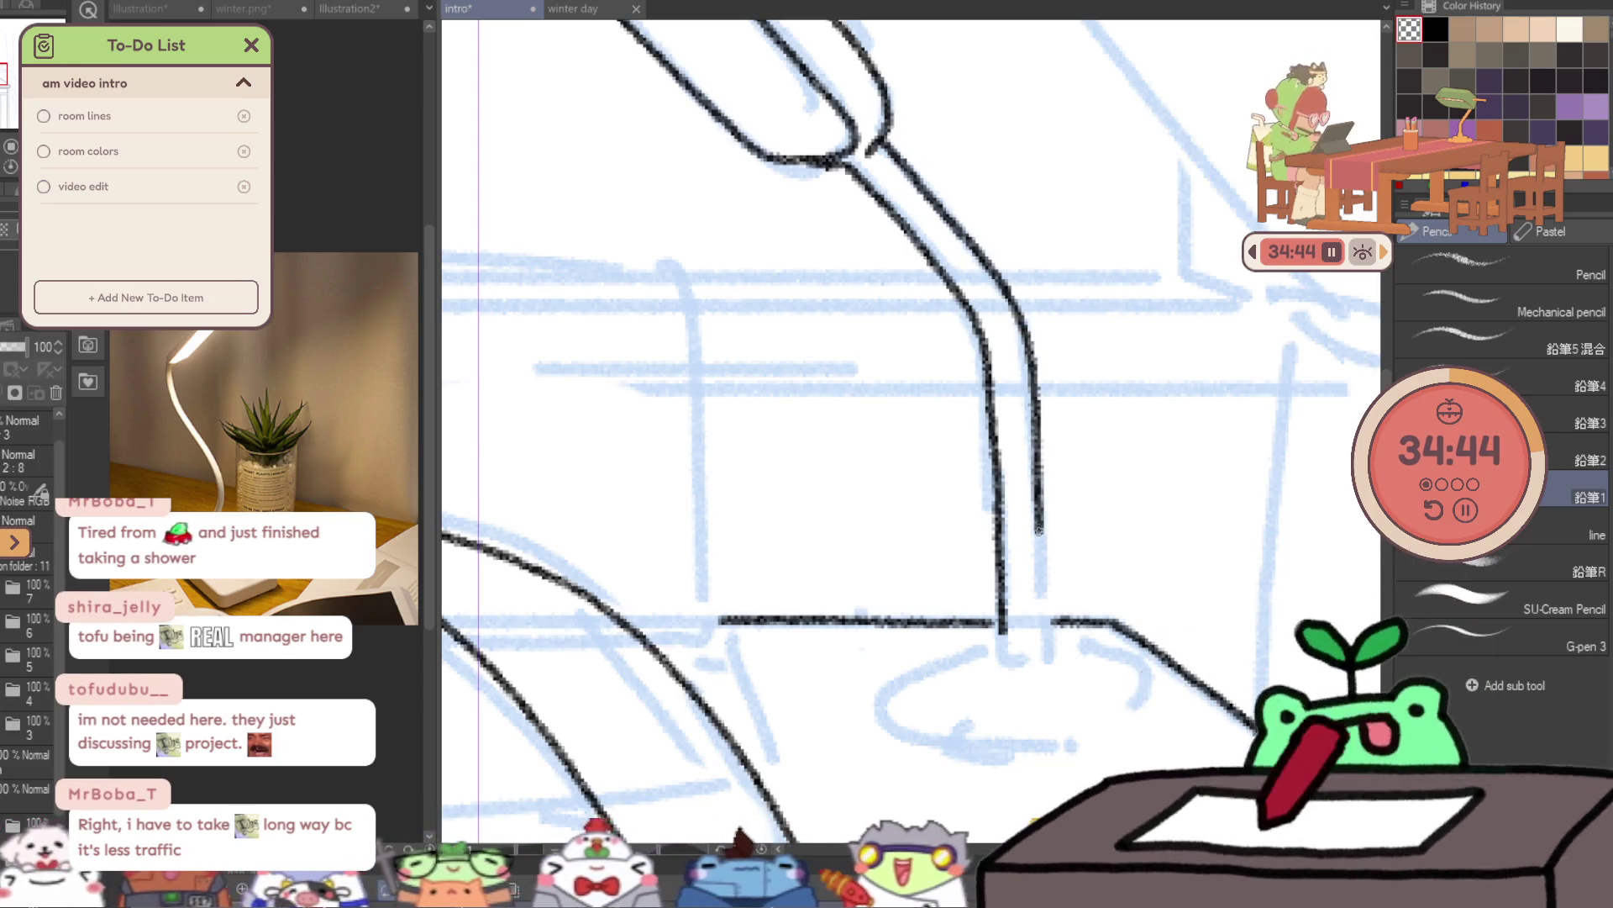
drag(1001, 632, 1032, 638)
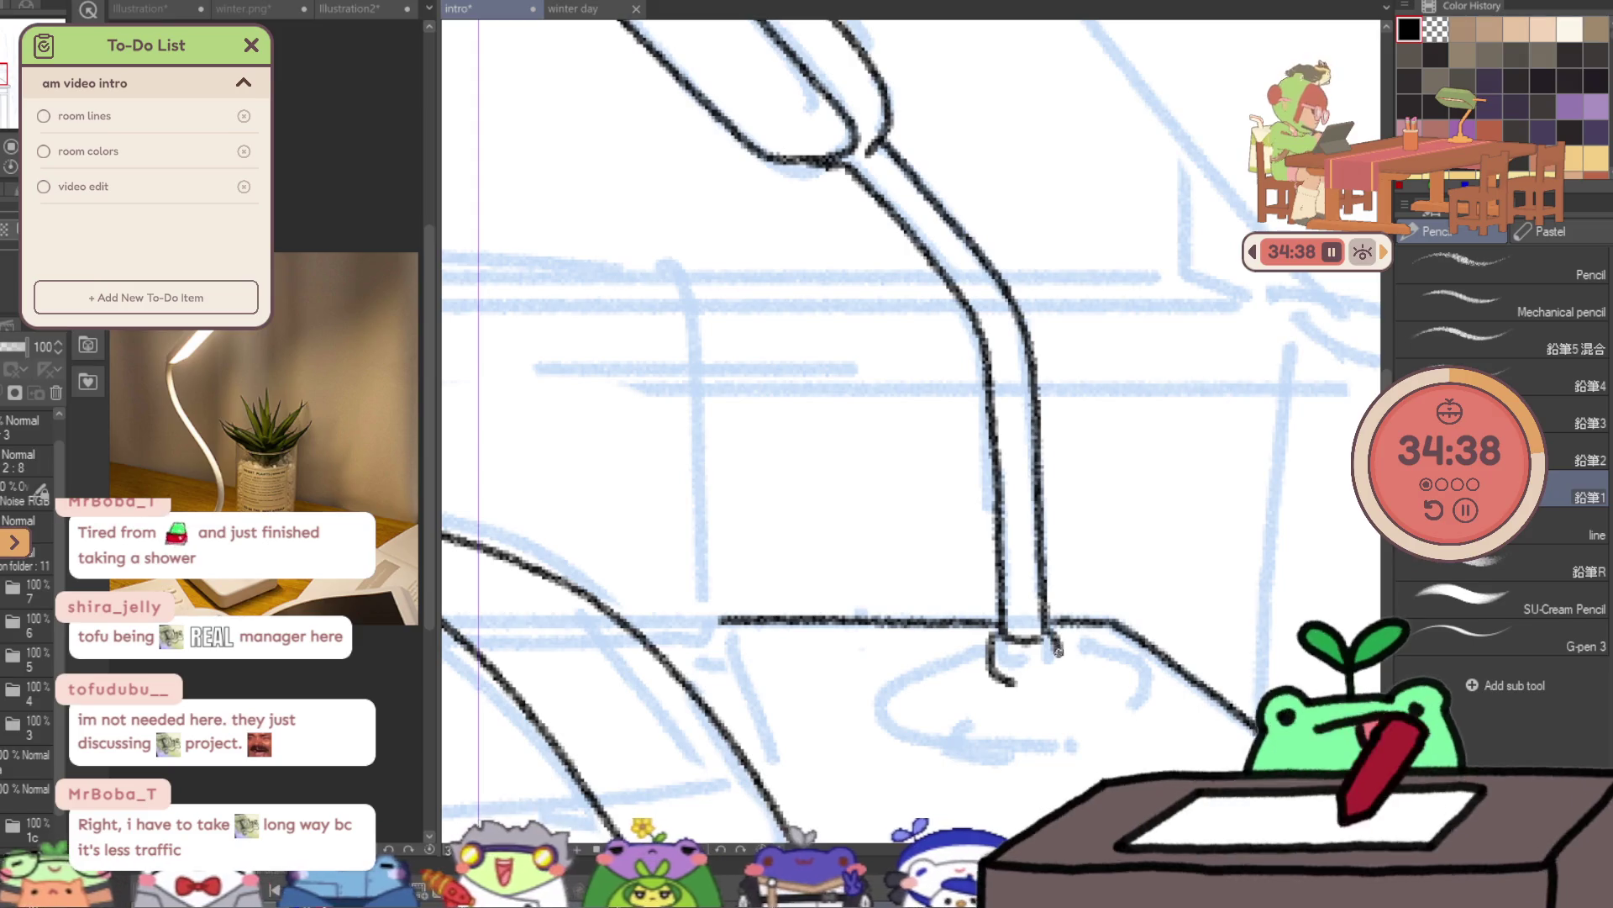
- Ink the lamp's thick oval base with its top ellipse and redrawn lower edge
drag(1116, 601, 1081, 435)
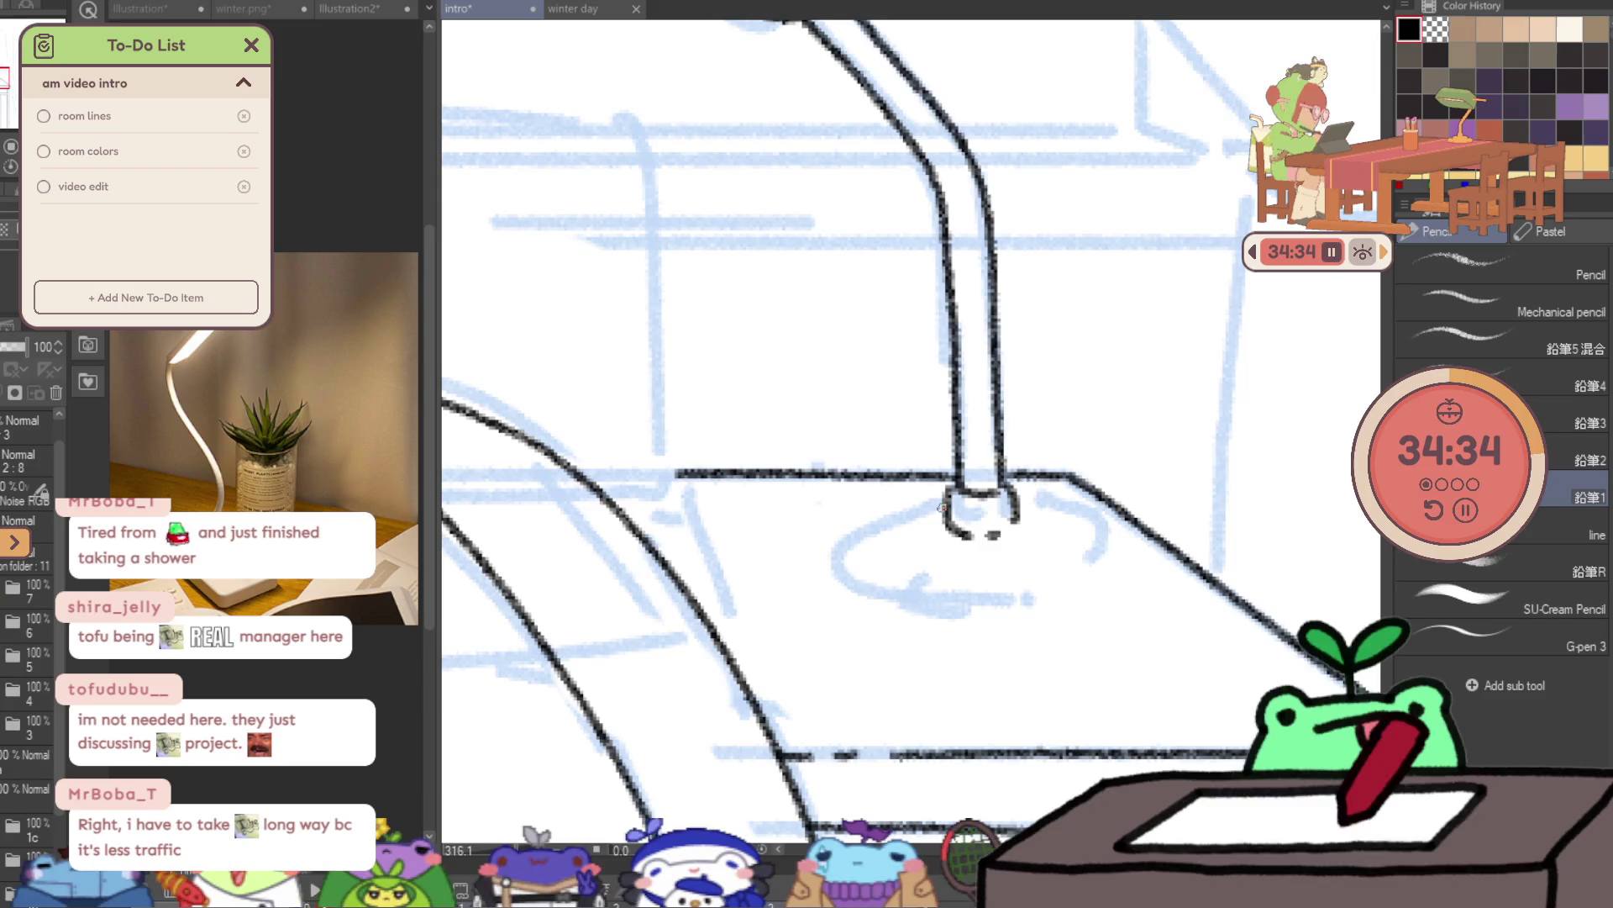
drag(941, 507, 881, 526)
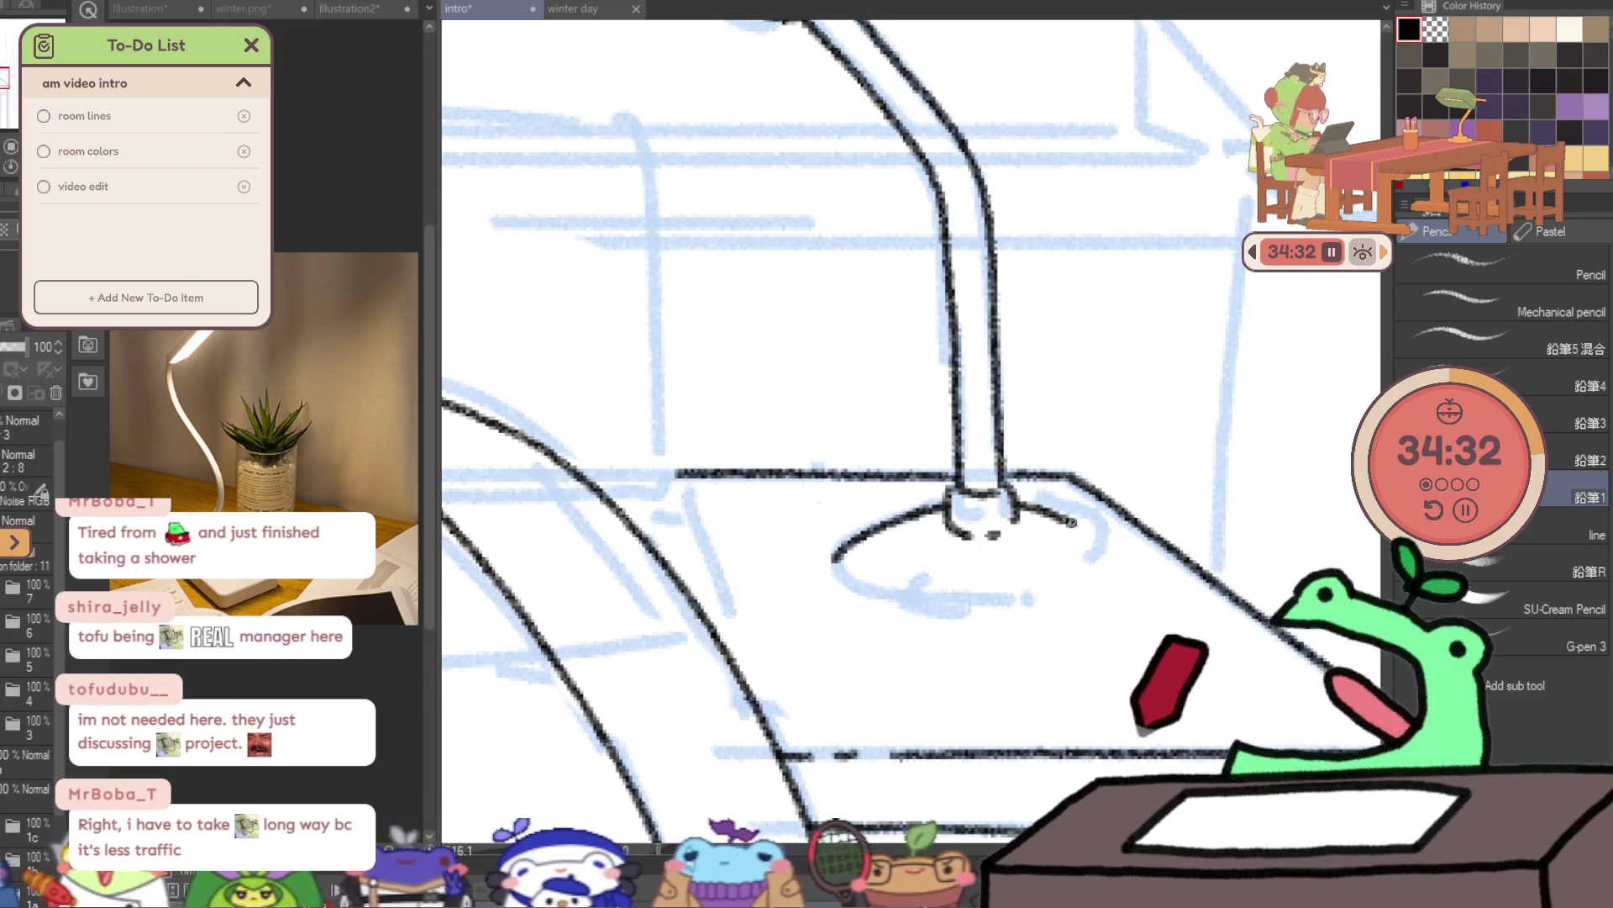
drag(932, 510, 831, 554)
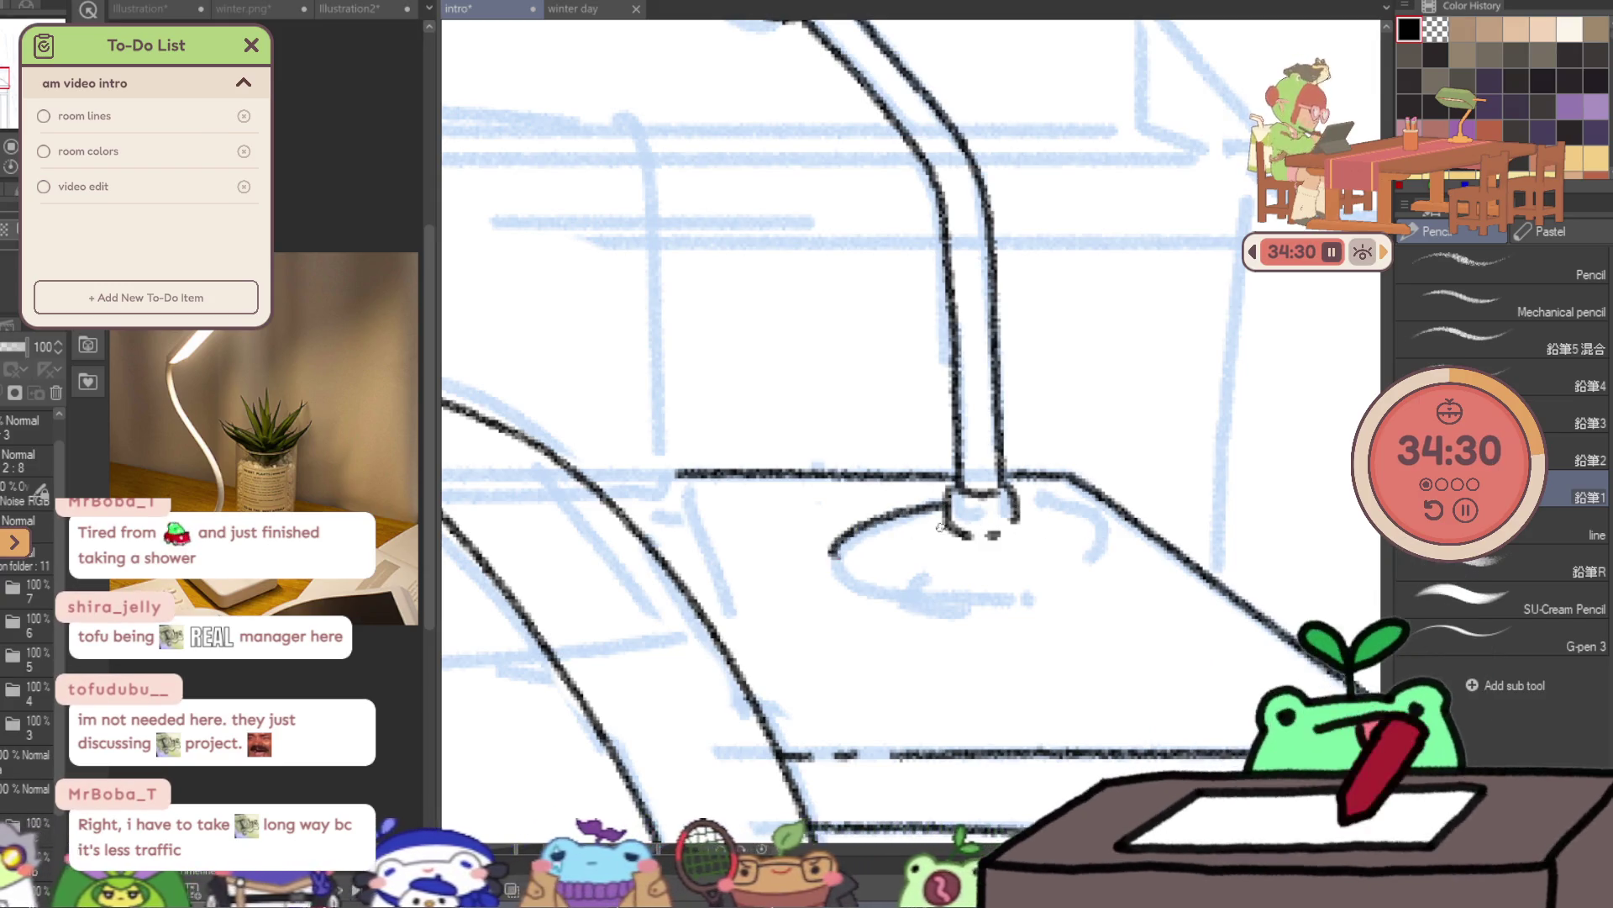
drag(1017, 503, 1126, 550)
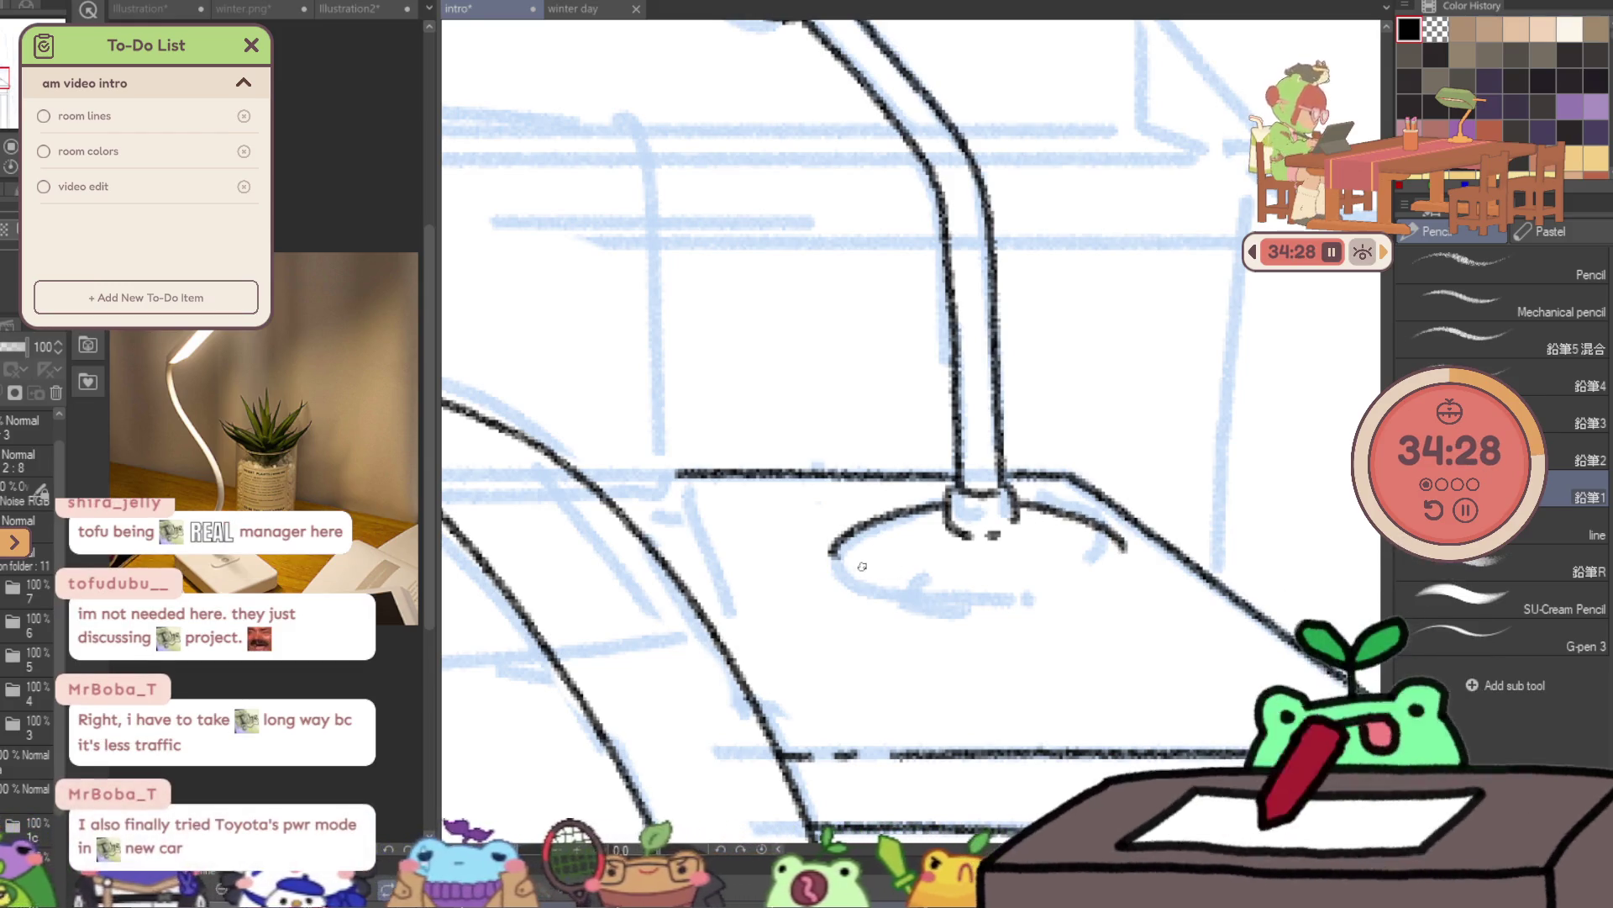
drag(849, 570, 882, 589)
drag(982, 600, 1017, 601)
drag(1109, 565, 1097, 577)
mouse_move(832, 554)
mouse_down()
mouse_move(870, 617)
mouse_move(980, 642)
mouse_up()
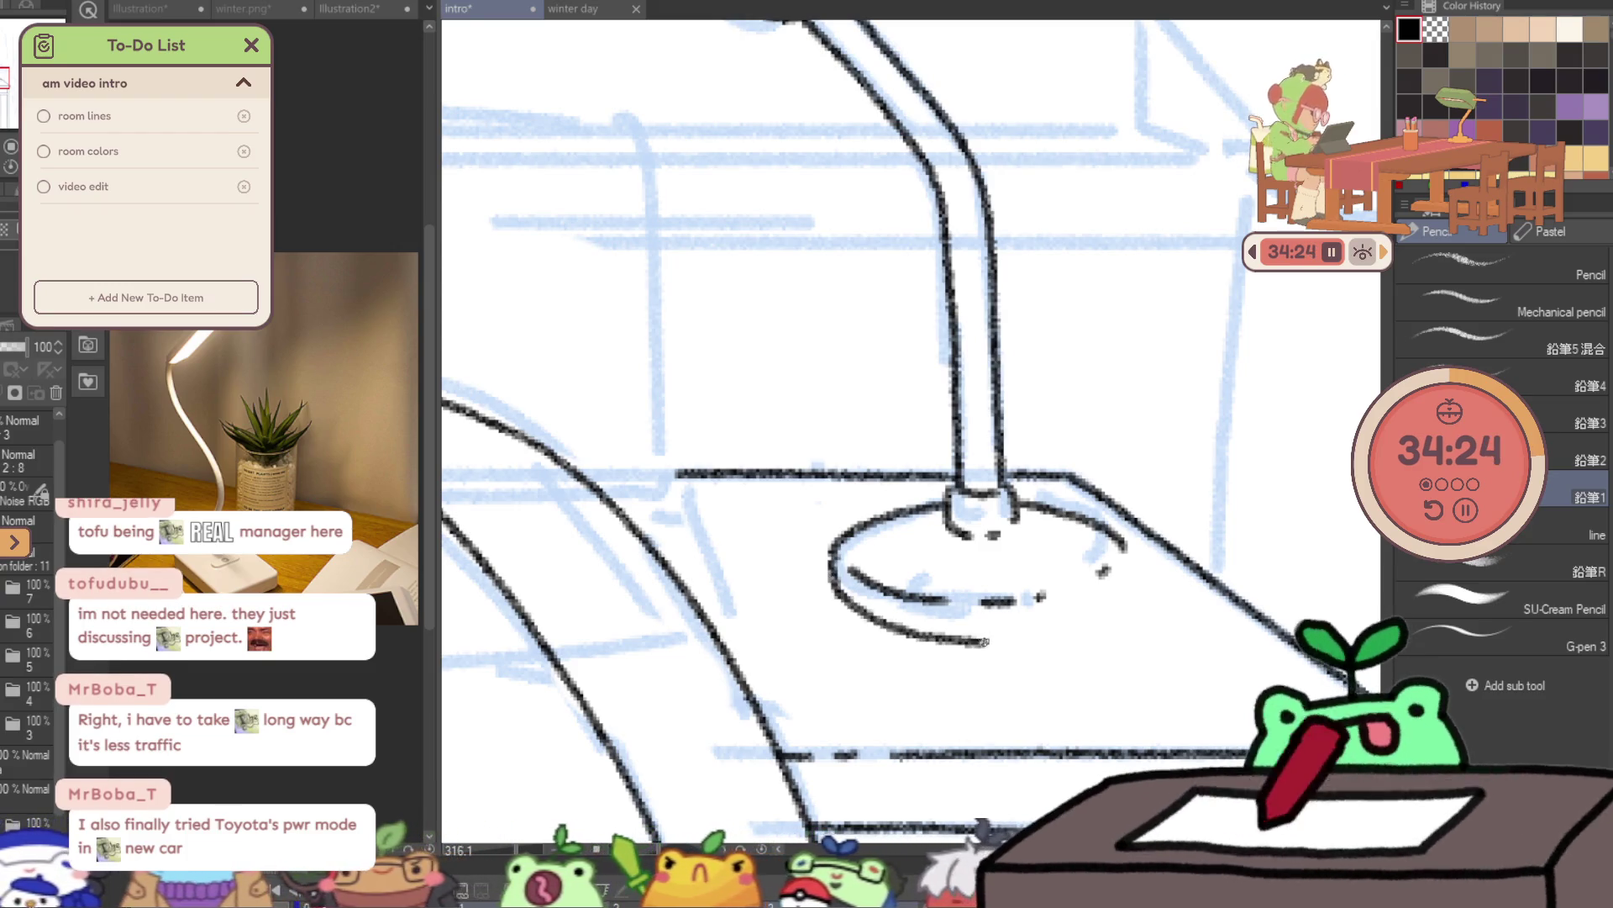
key(ctrl+z)
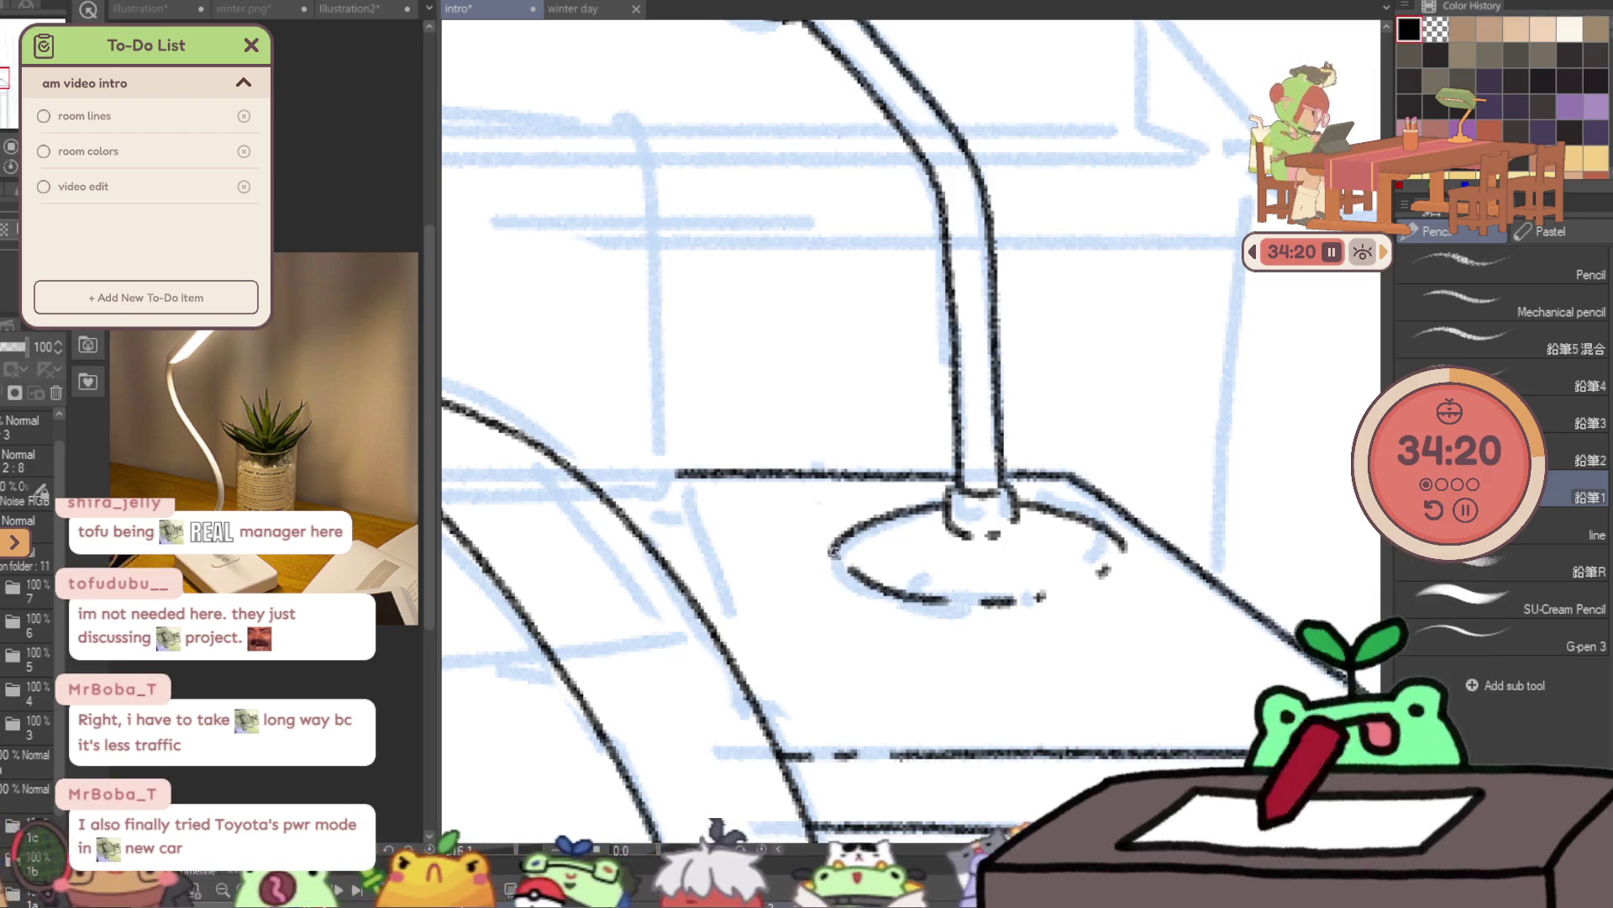
mouse_move(843, 594)
mouse_down()
mouse_move(891, 617)
mouse_move(995, 625)
mouse_move(1124, 542)
mouse_up()
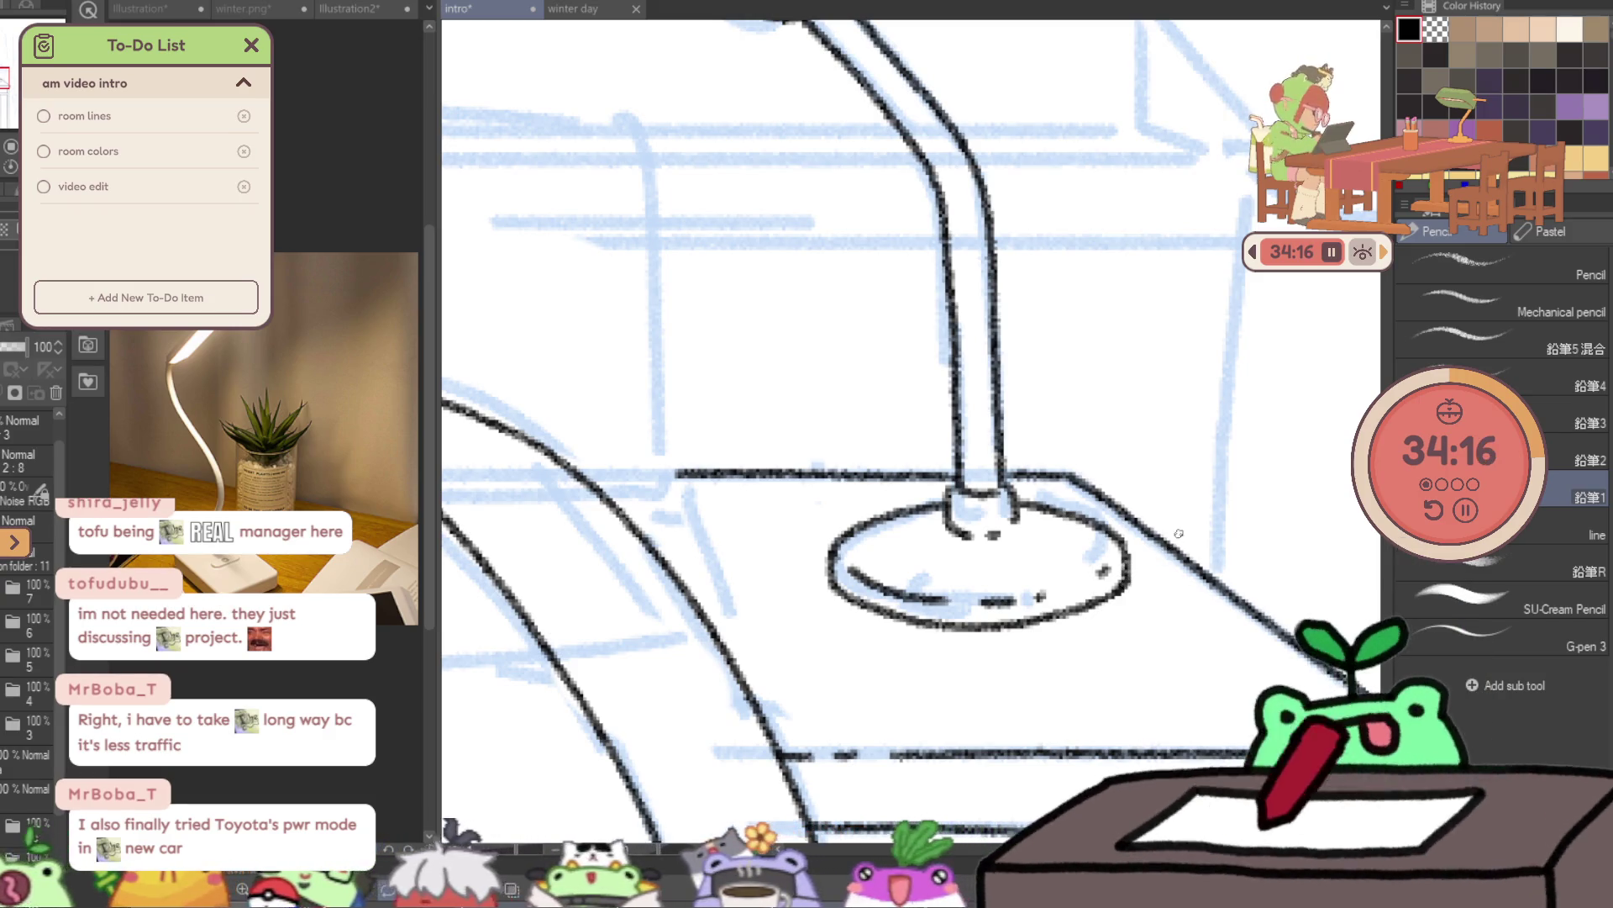
drag(1165, 518, 1099, 523)
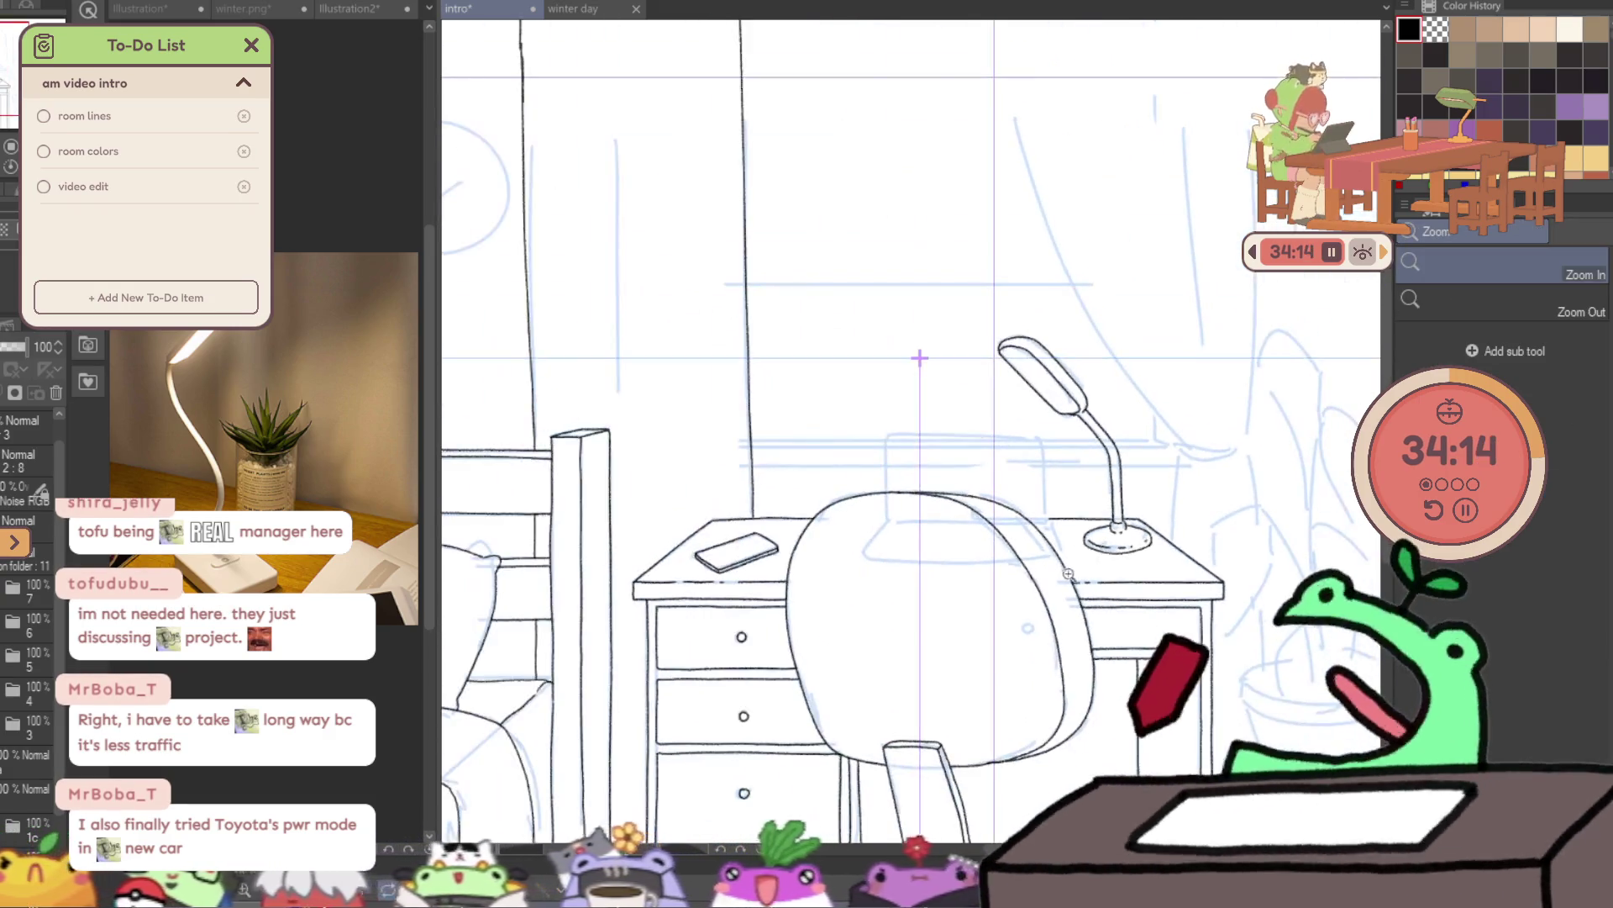
- Ink the laptop screen's top edge and right side down to its bottom-right corner
key(p)
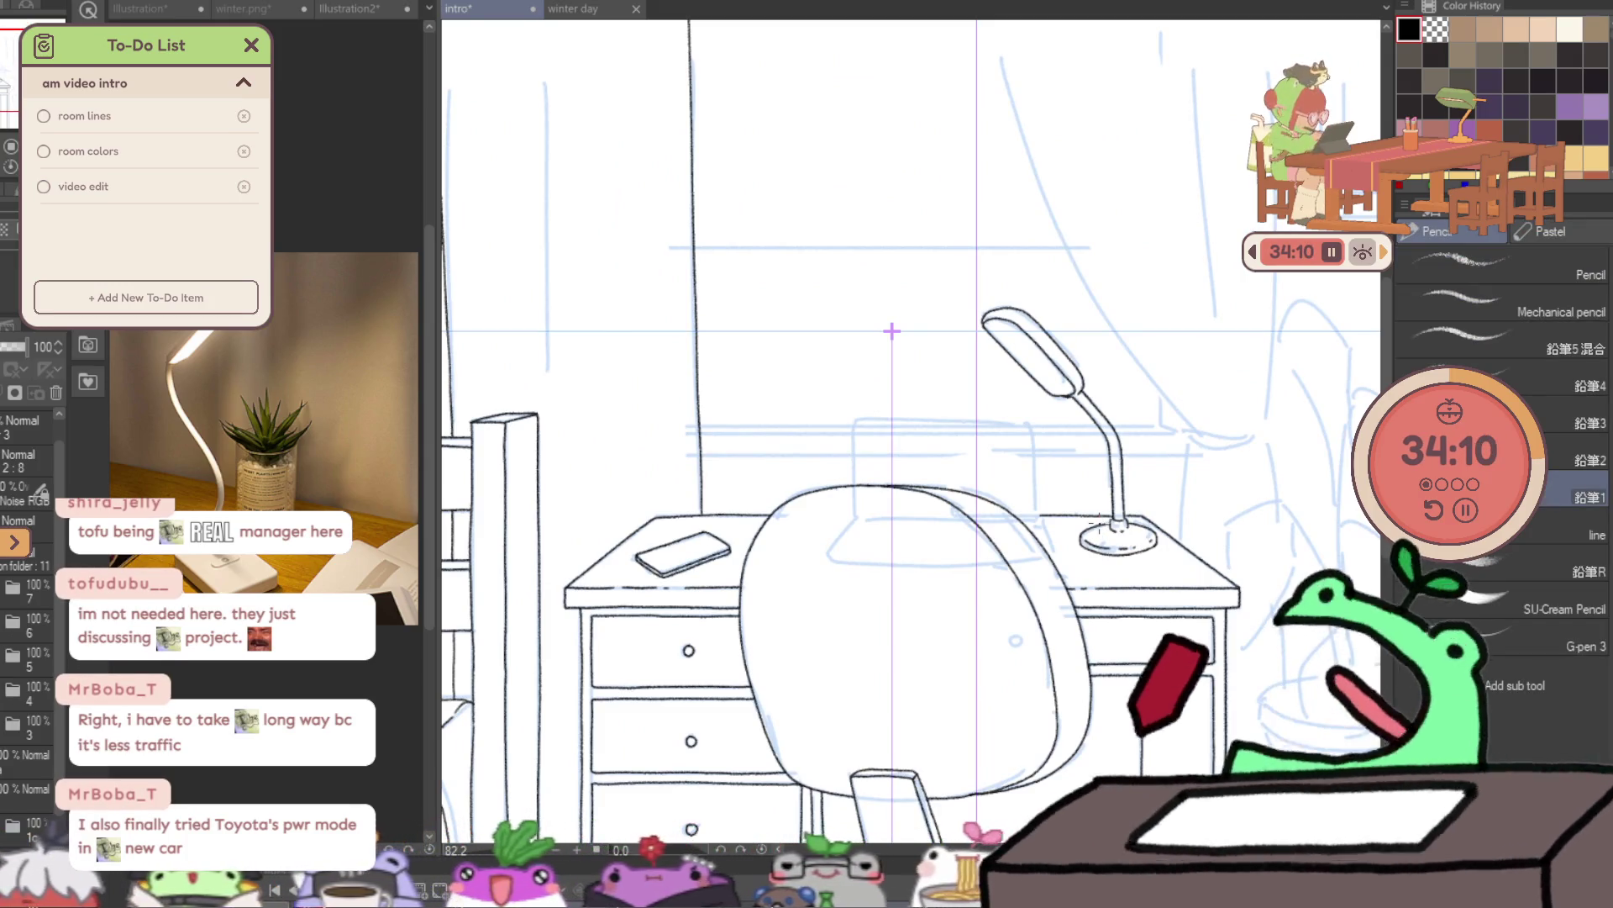
key(slash)
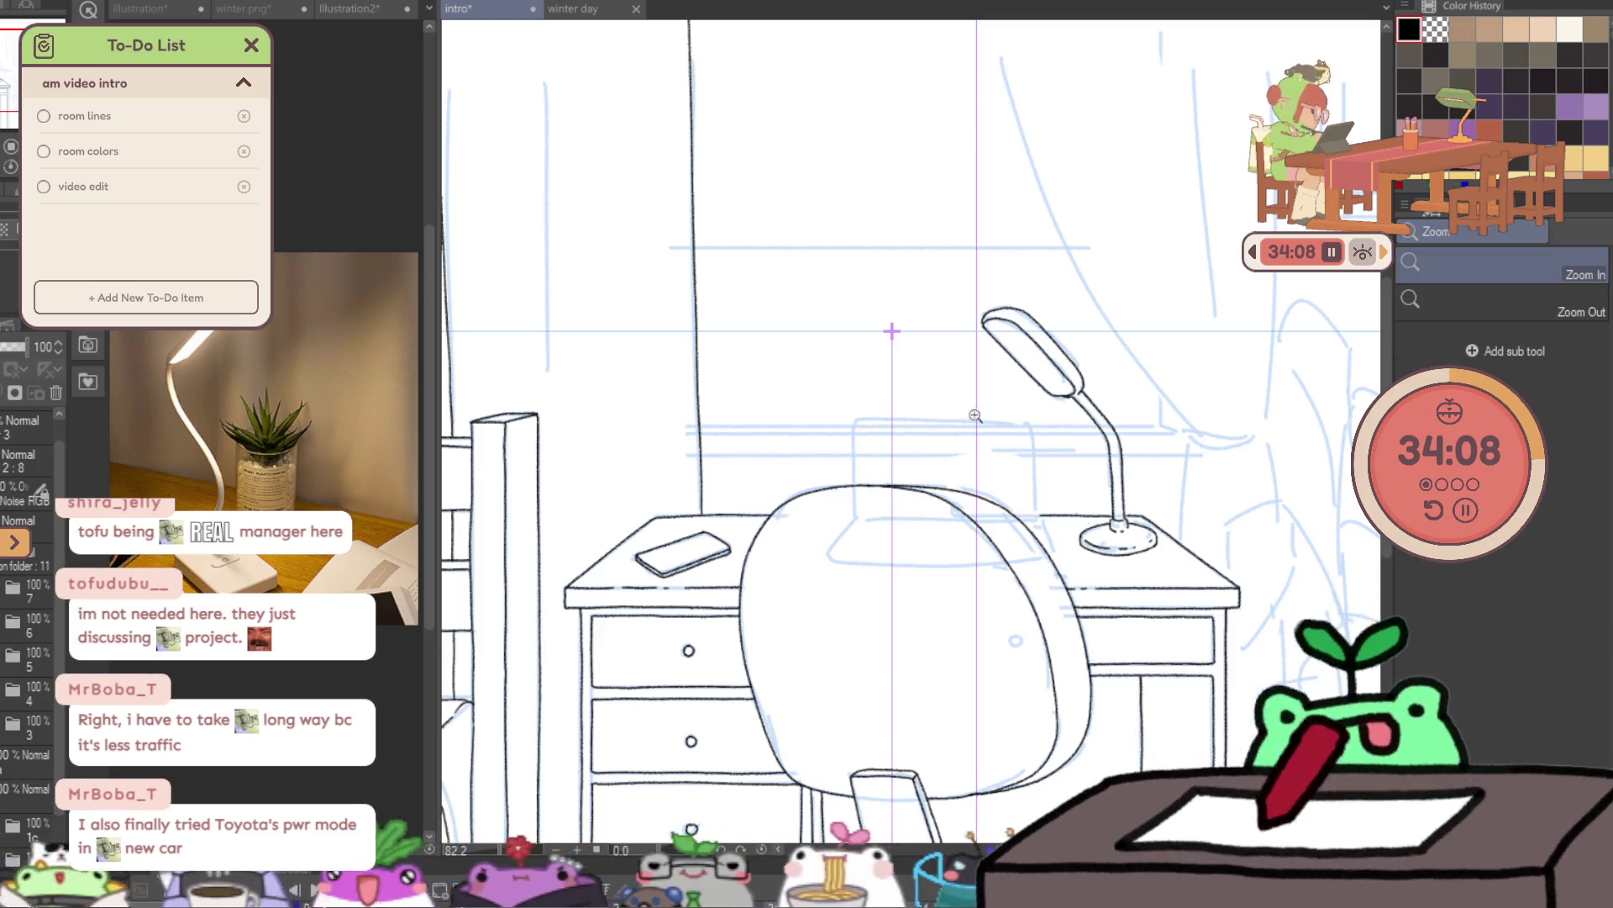
click(1017, 470)
click(1063, 523)
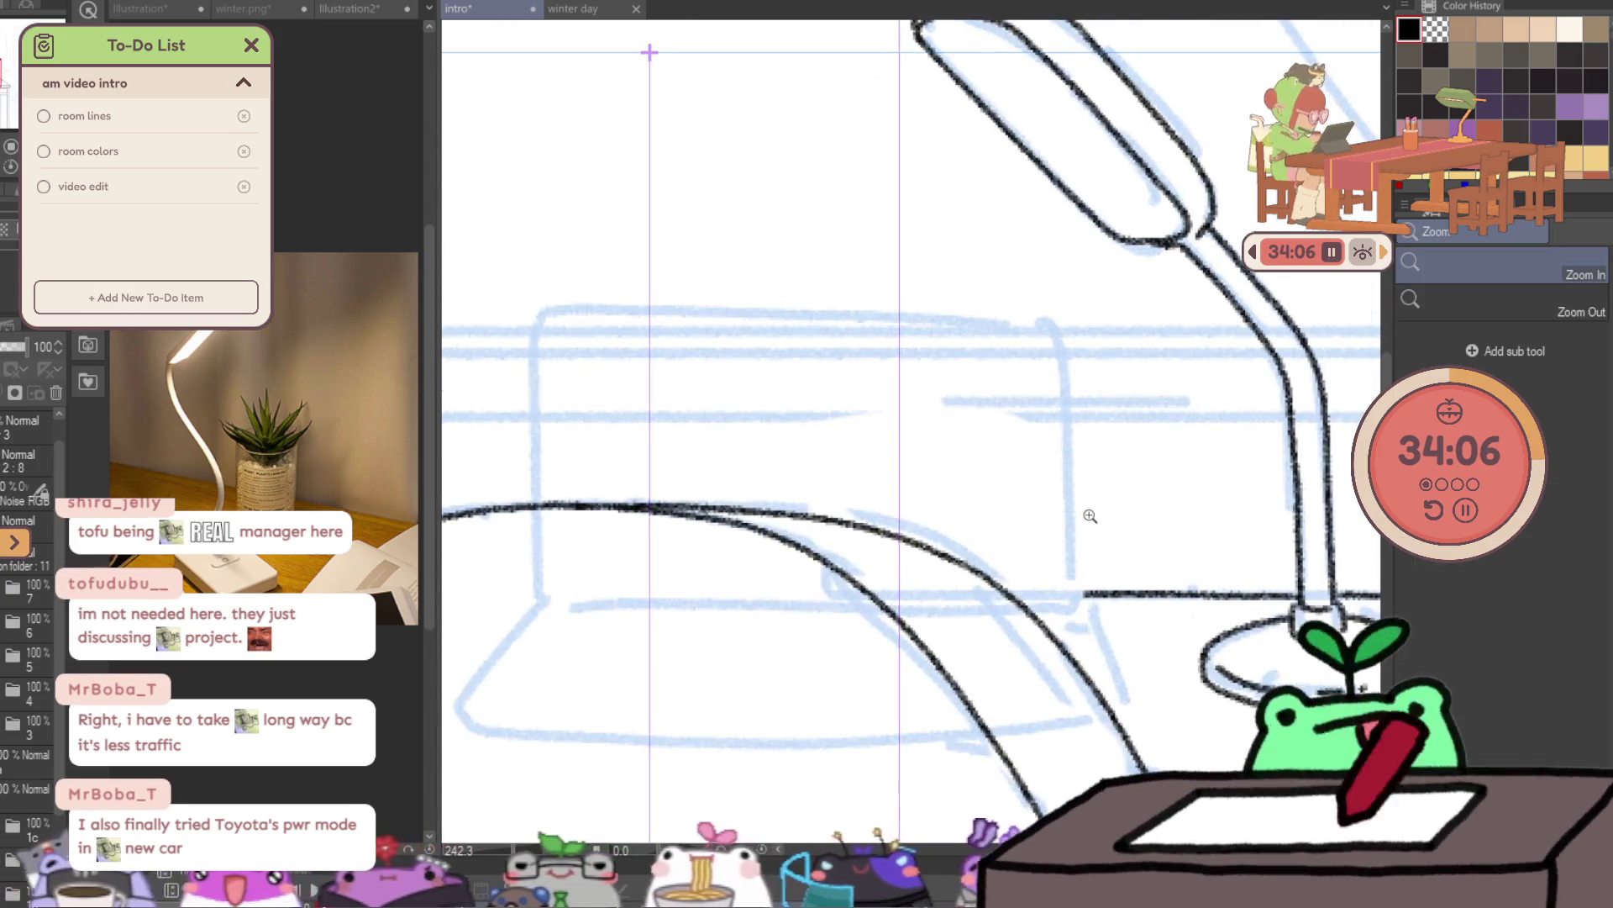
key(p)
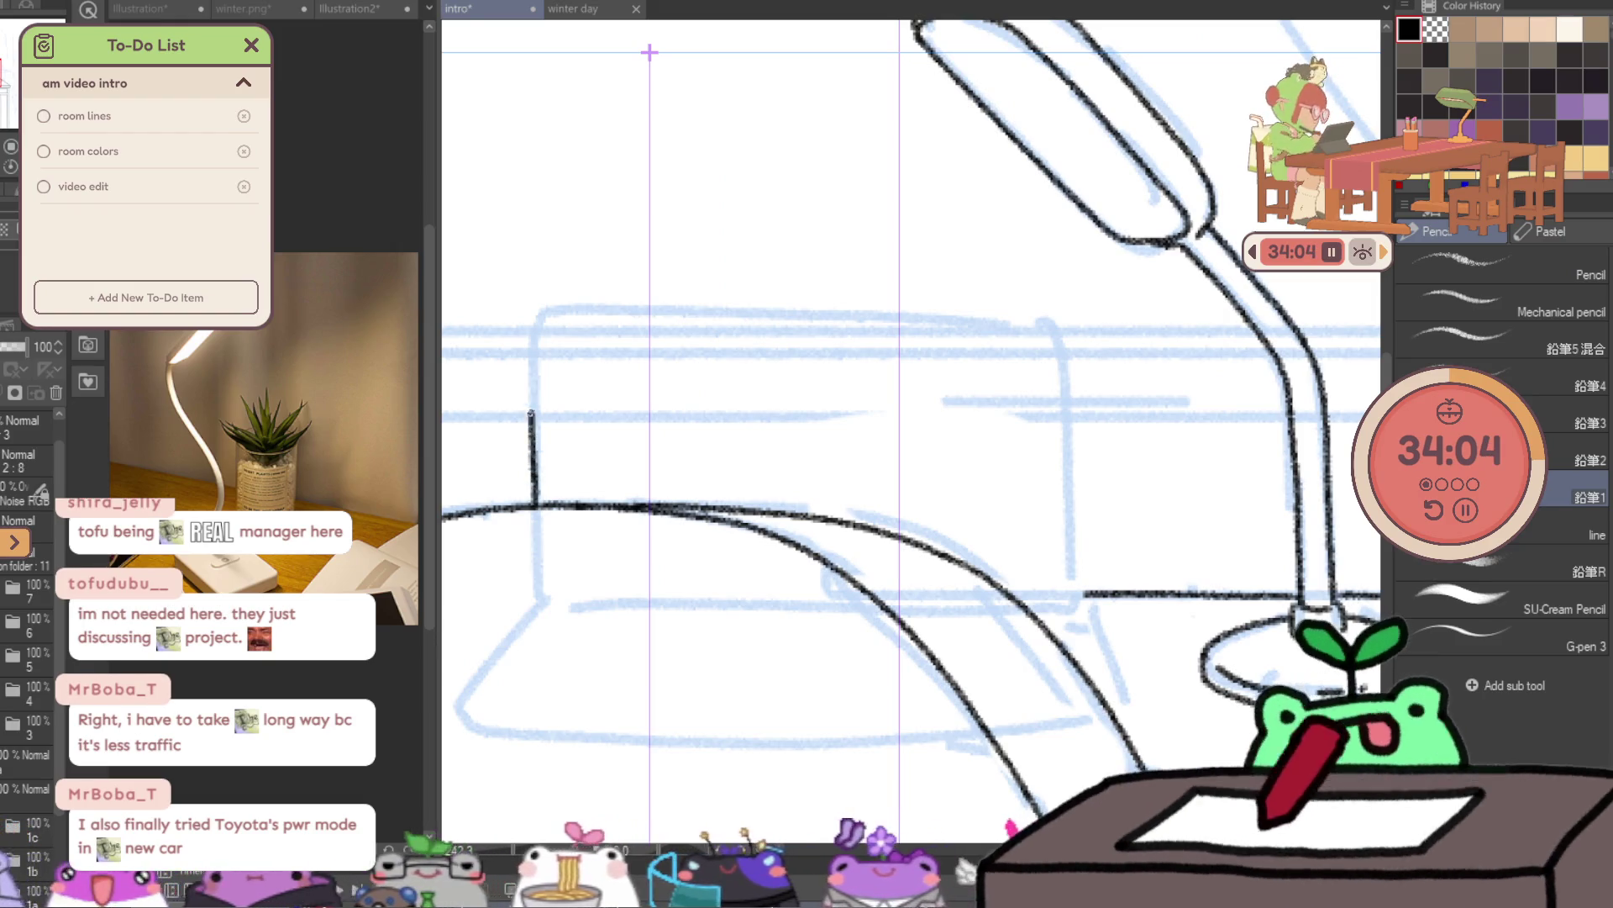
drag(535, 320, 756, 315)
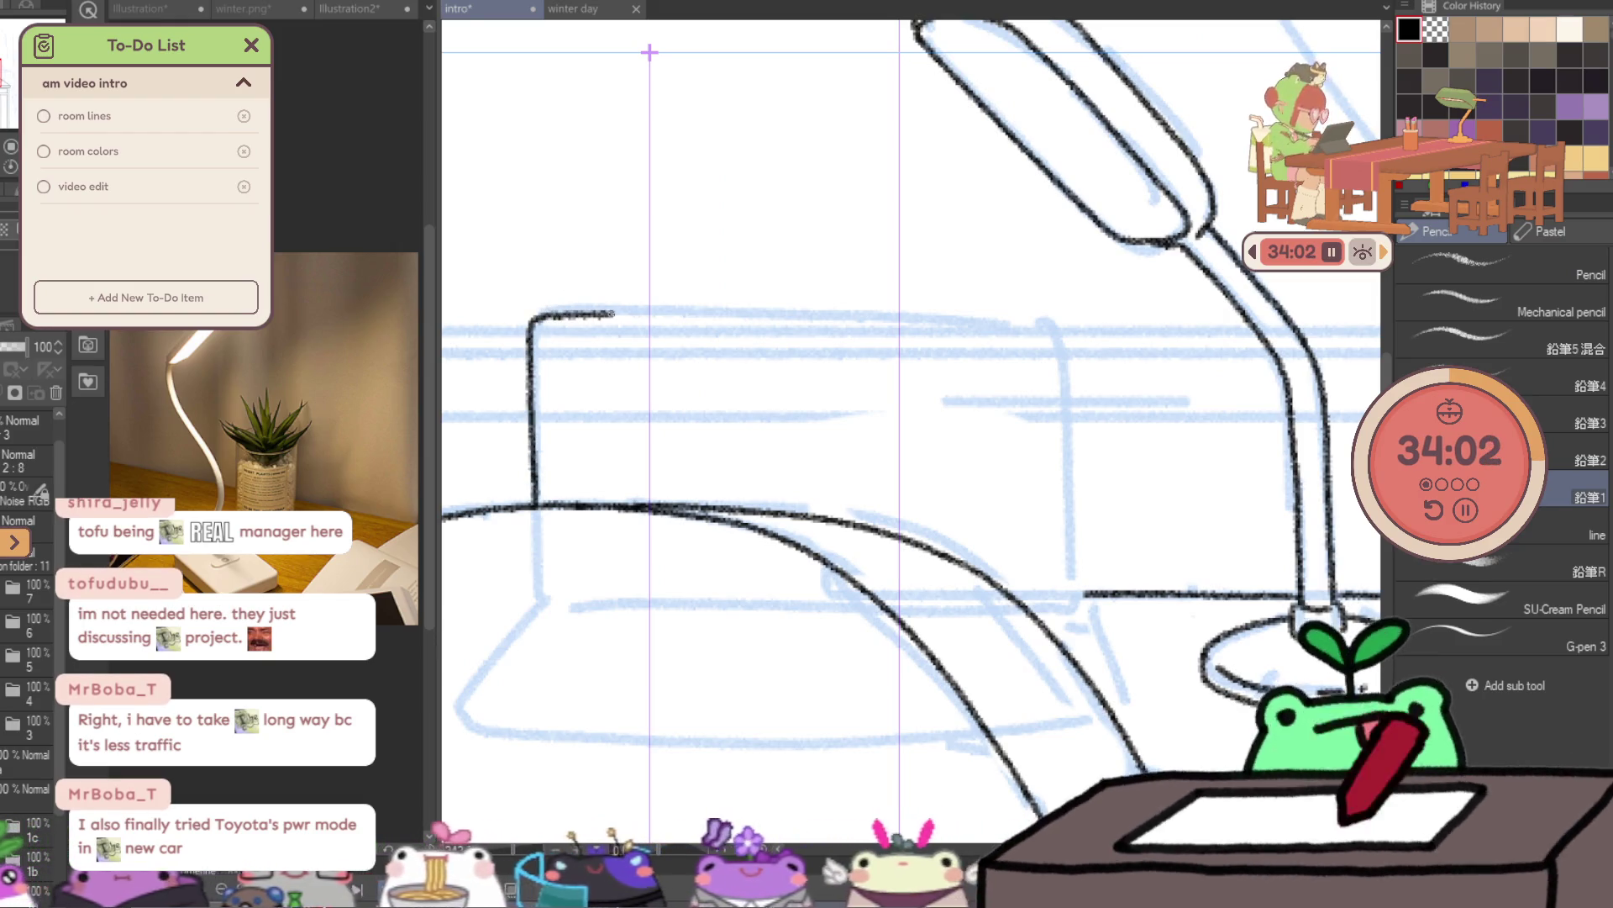
drag(908, 316, 1010, 314)
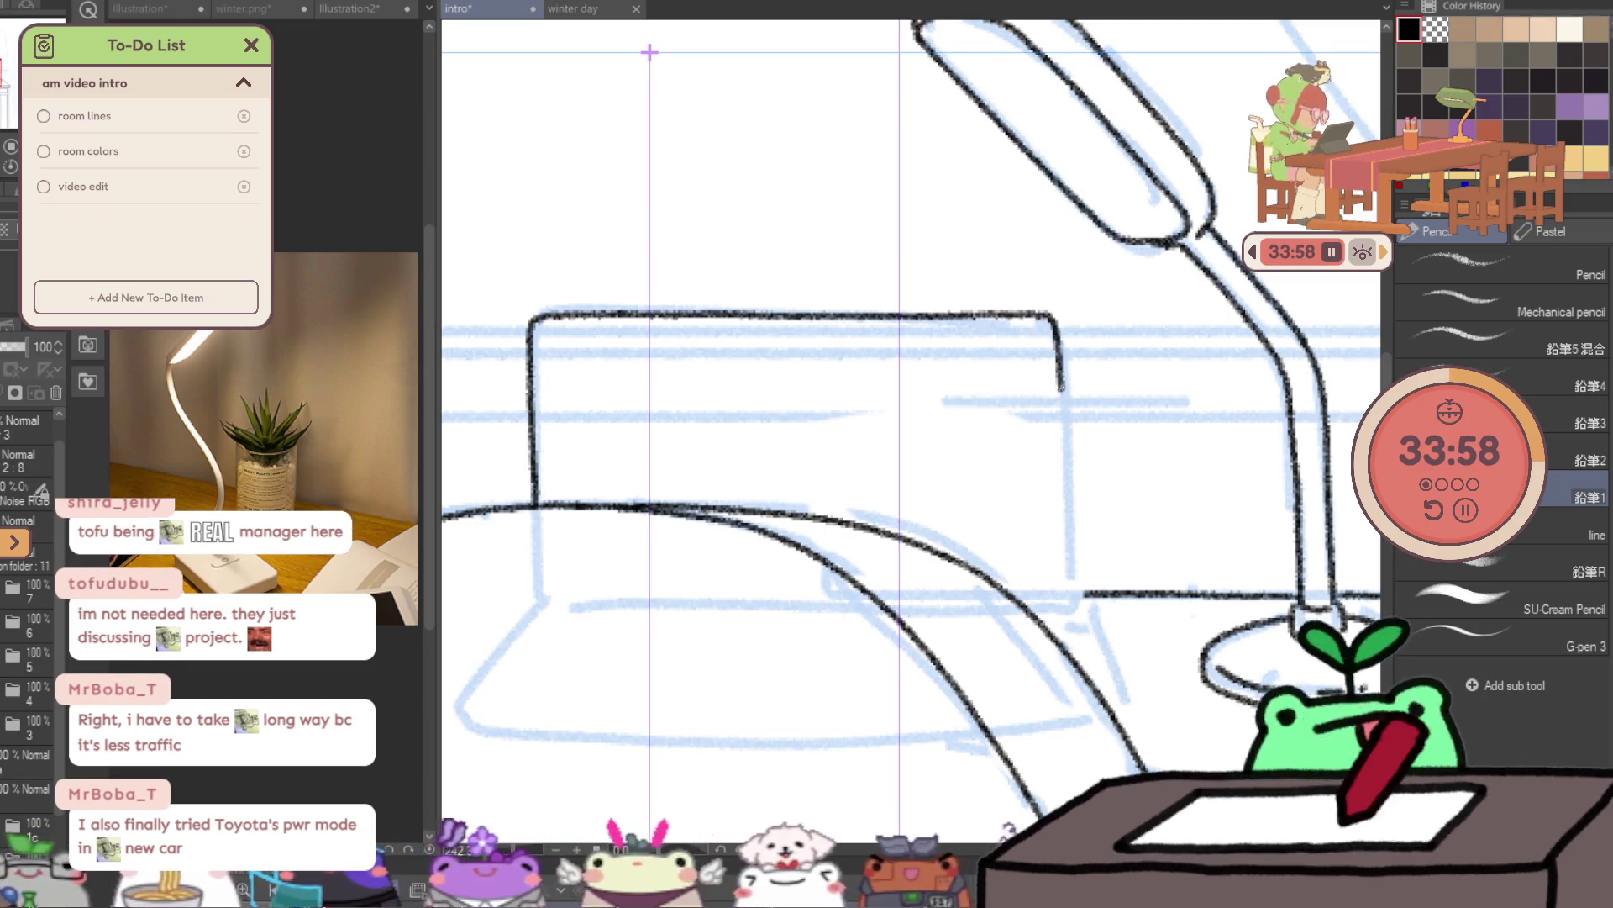
drag(1060, 386, 1069, 484)
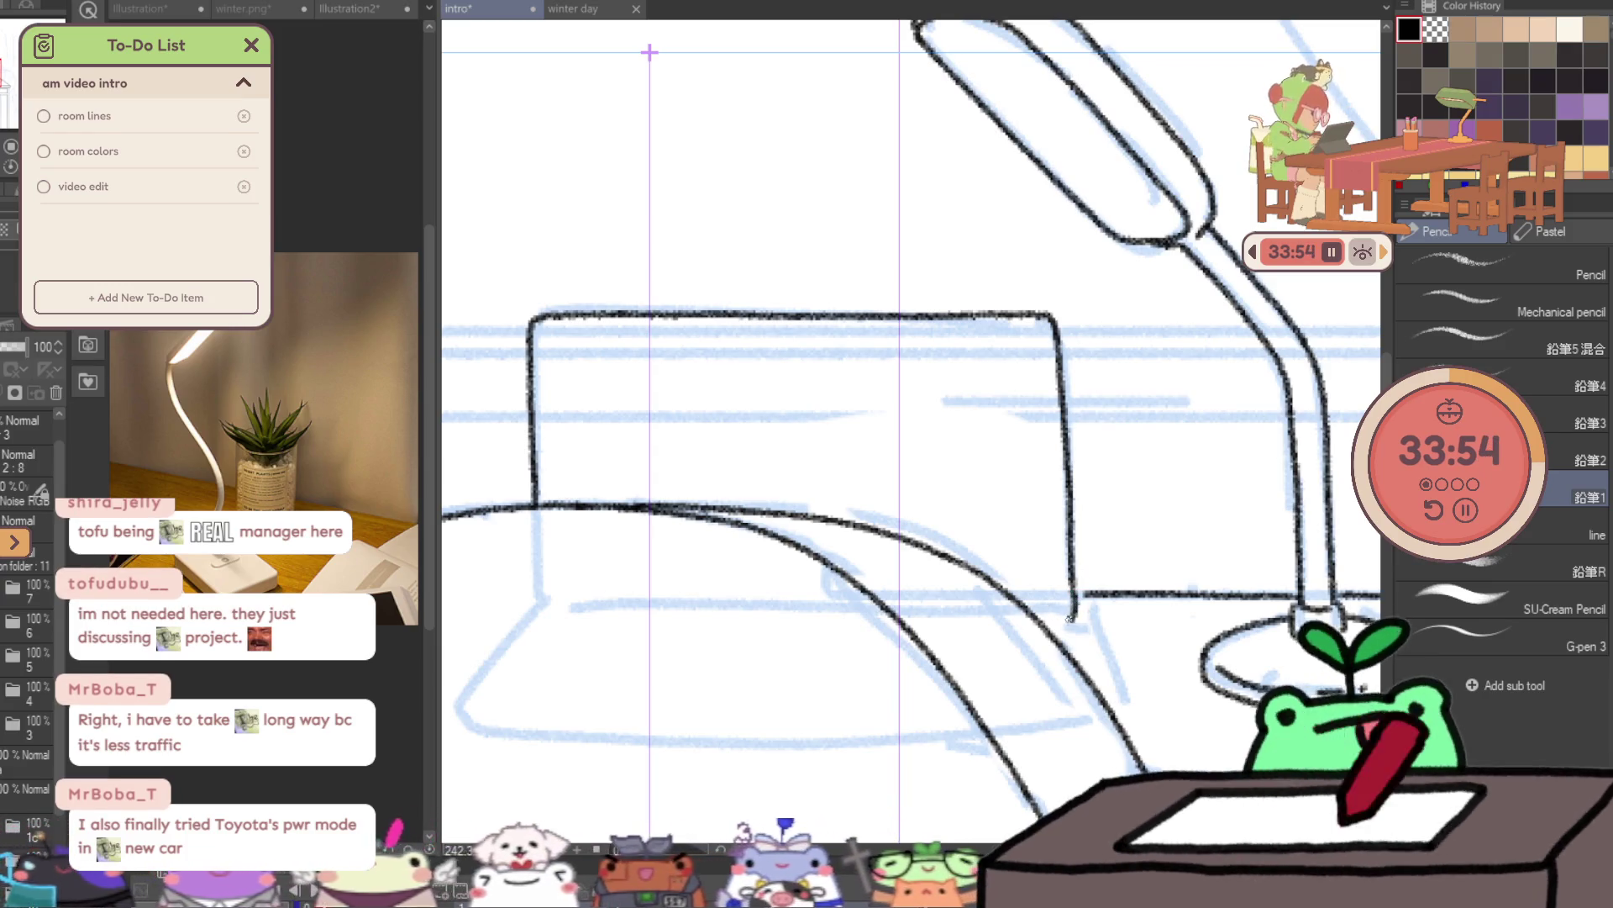
drag(1071, 597, 1046, 625)
- Add a slanted line below the screen corner, then erase and retry the screen's right edge
ctrl+alt+click(1136, 588)
ctrl+alt+click(1137, 588)
scroll(1151, 599, up, 5)
drag(1118, 592, 1150, 674)
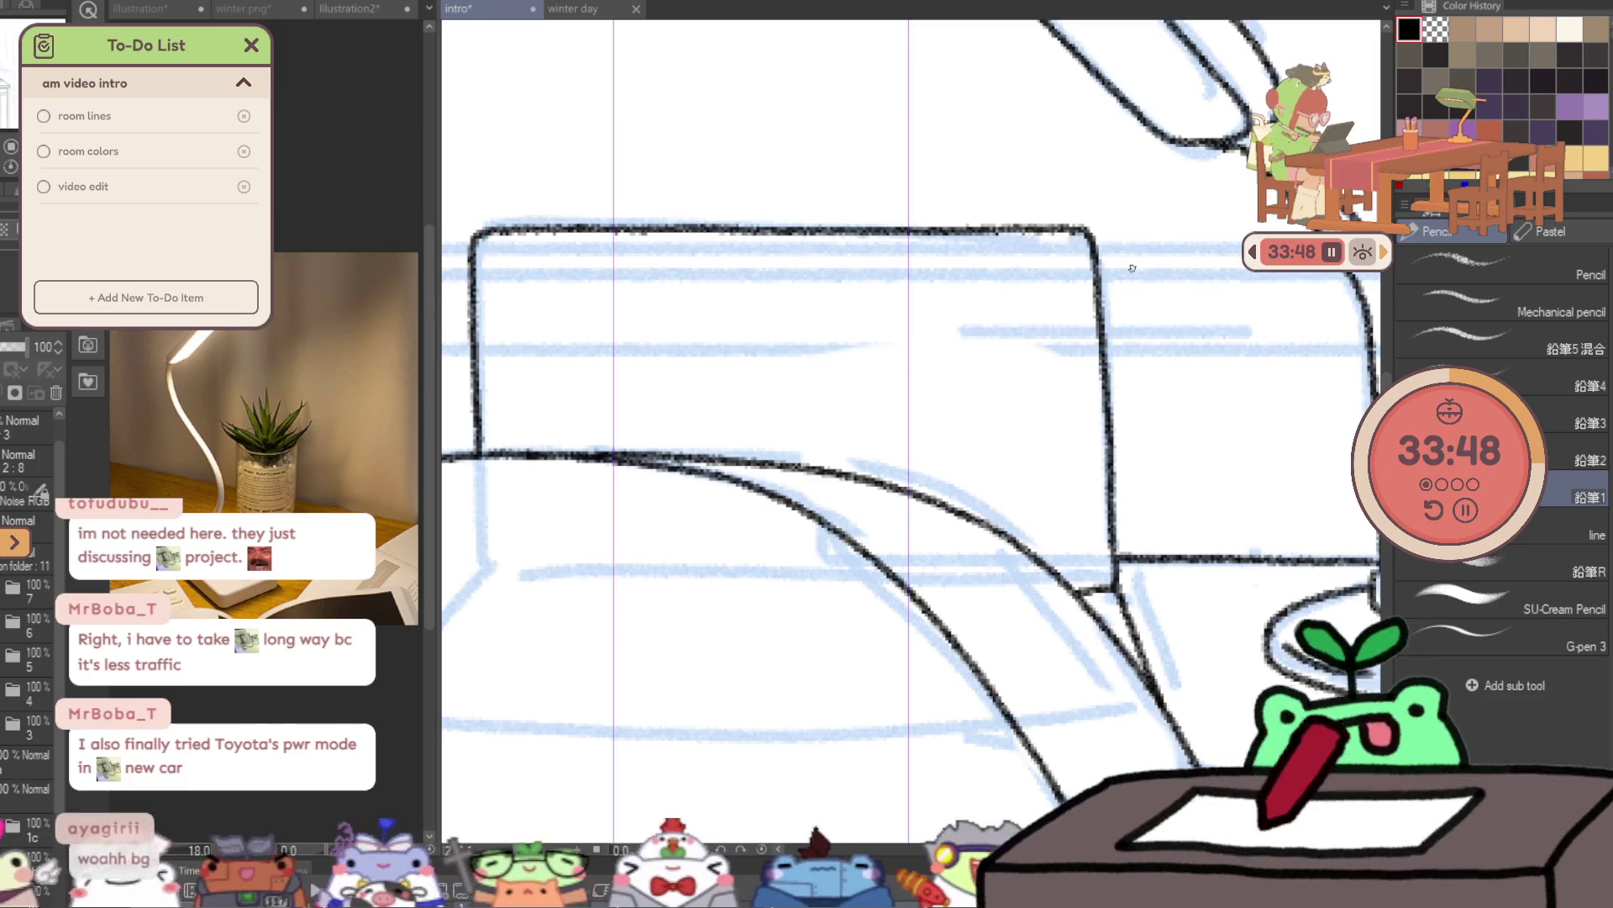
key(e)
drag(1094, 246, 1112, 550)
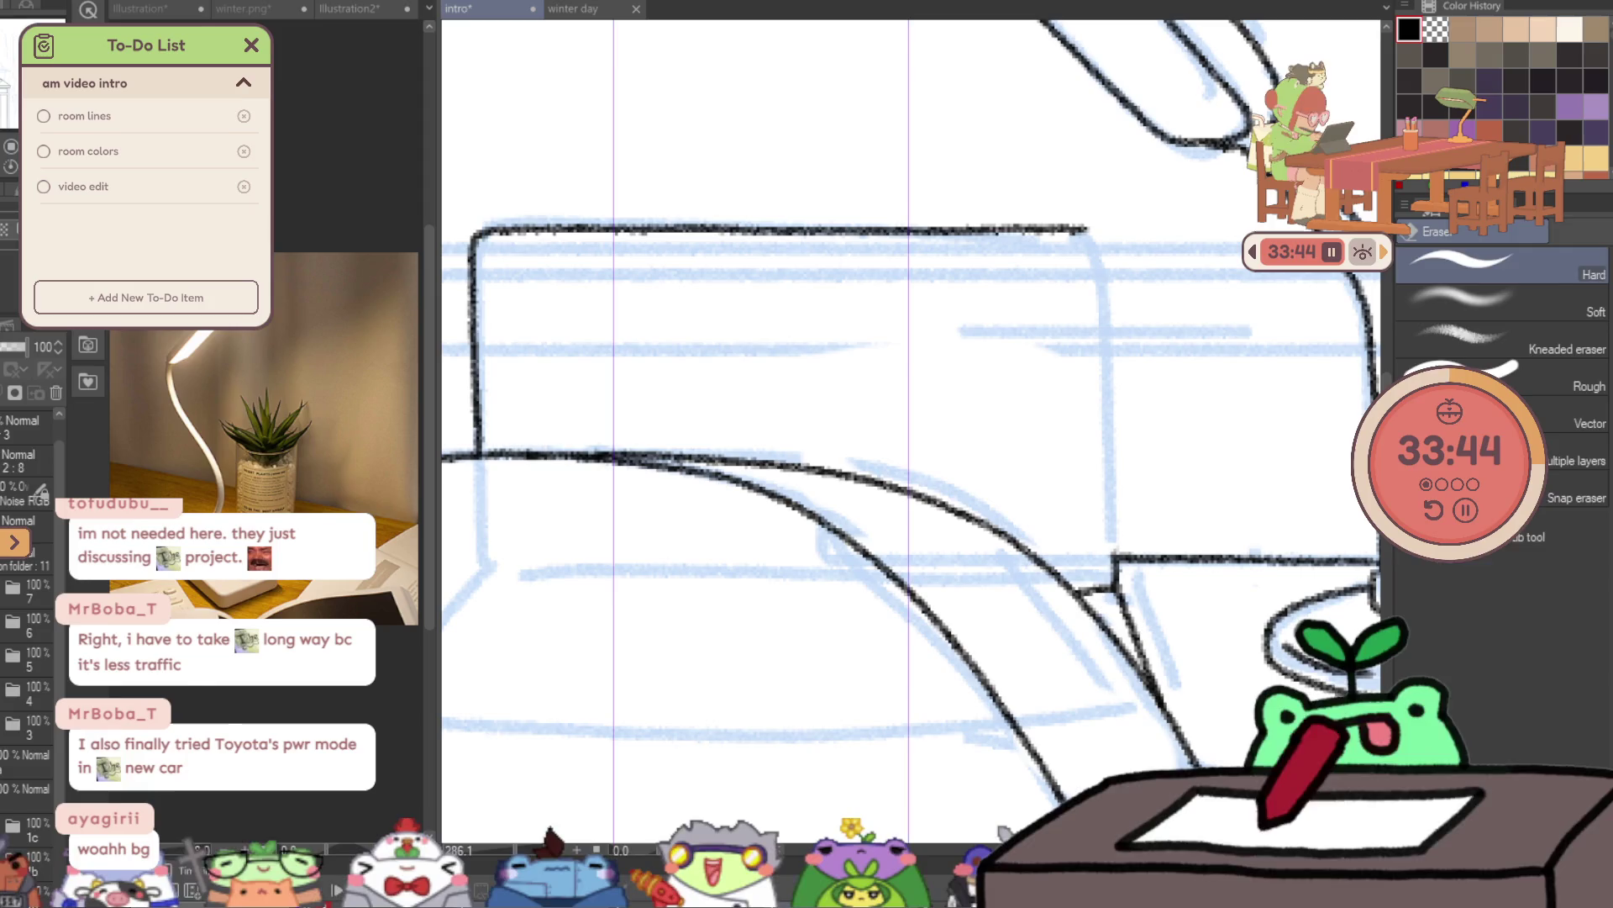
key(p)
drag(1118, 544, 1113, 269)
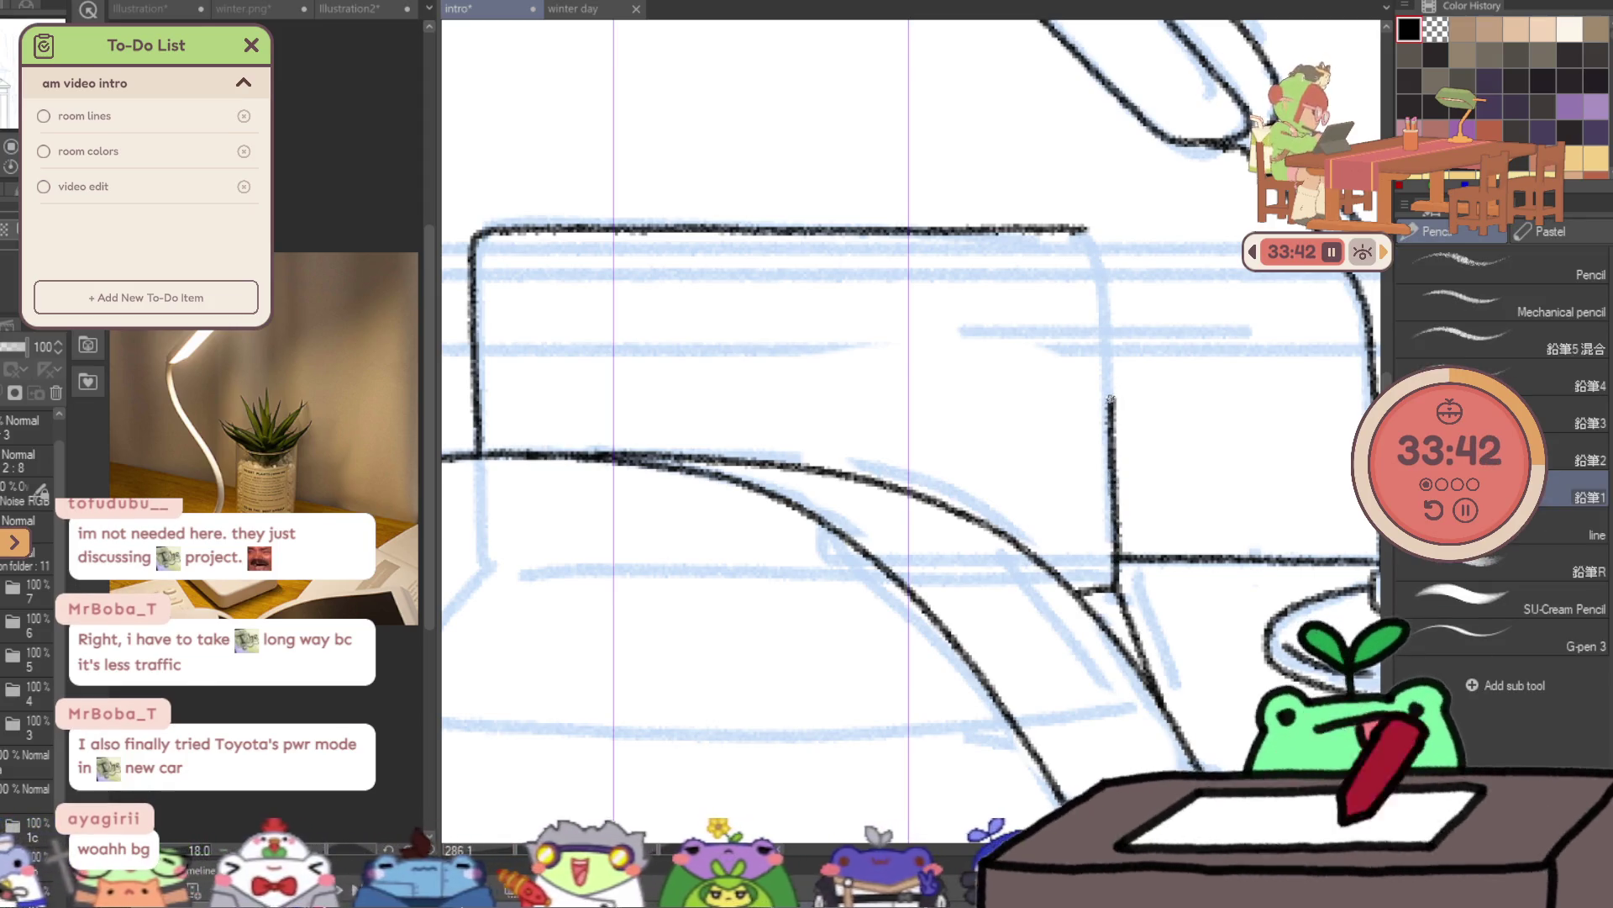
mouse_move(1327, 263)
mouse_down()
mouse_move(1428, 267)
mouse_move(1367, 551)
mouse_up()
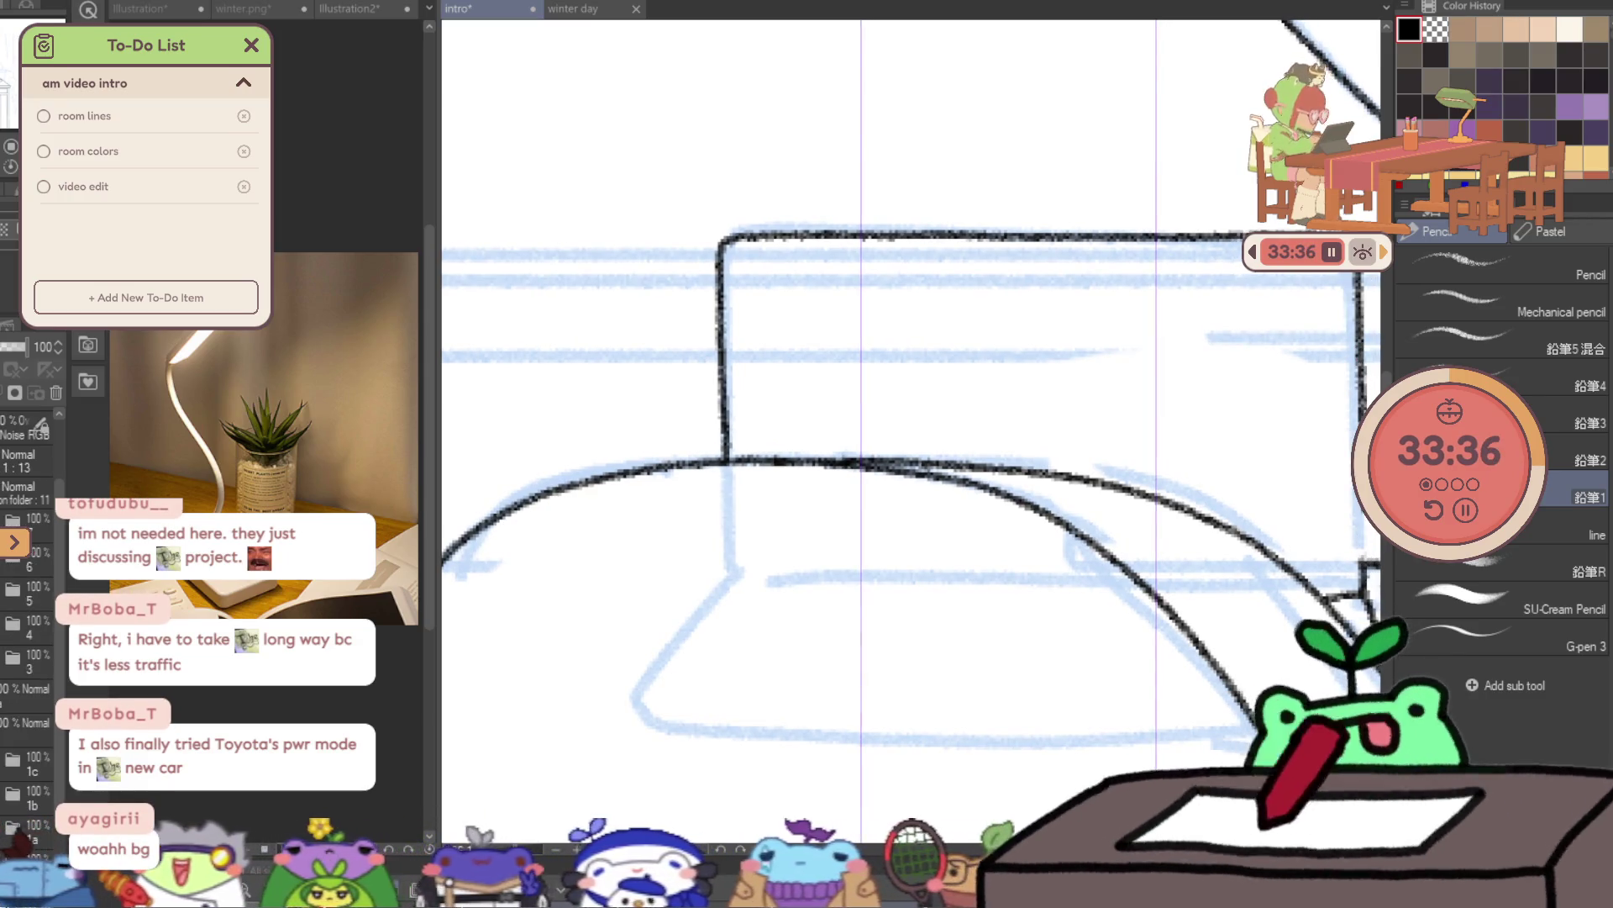
key(ctrl+z)
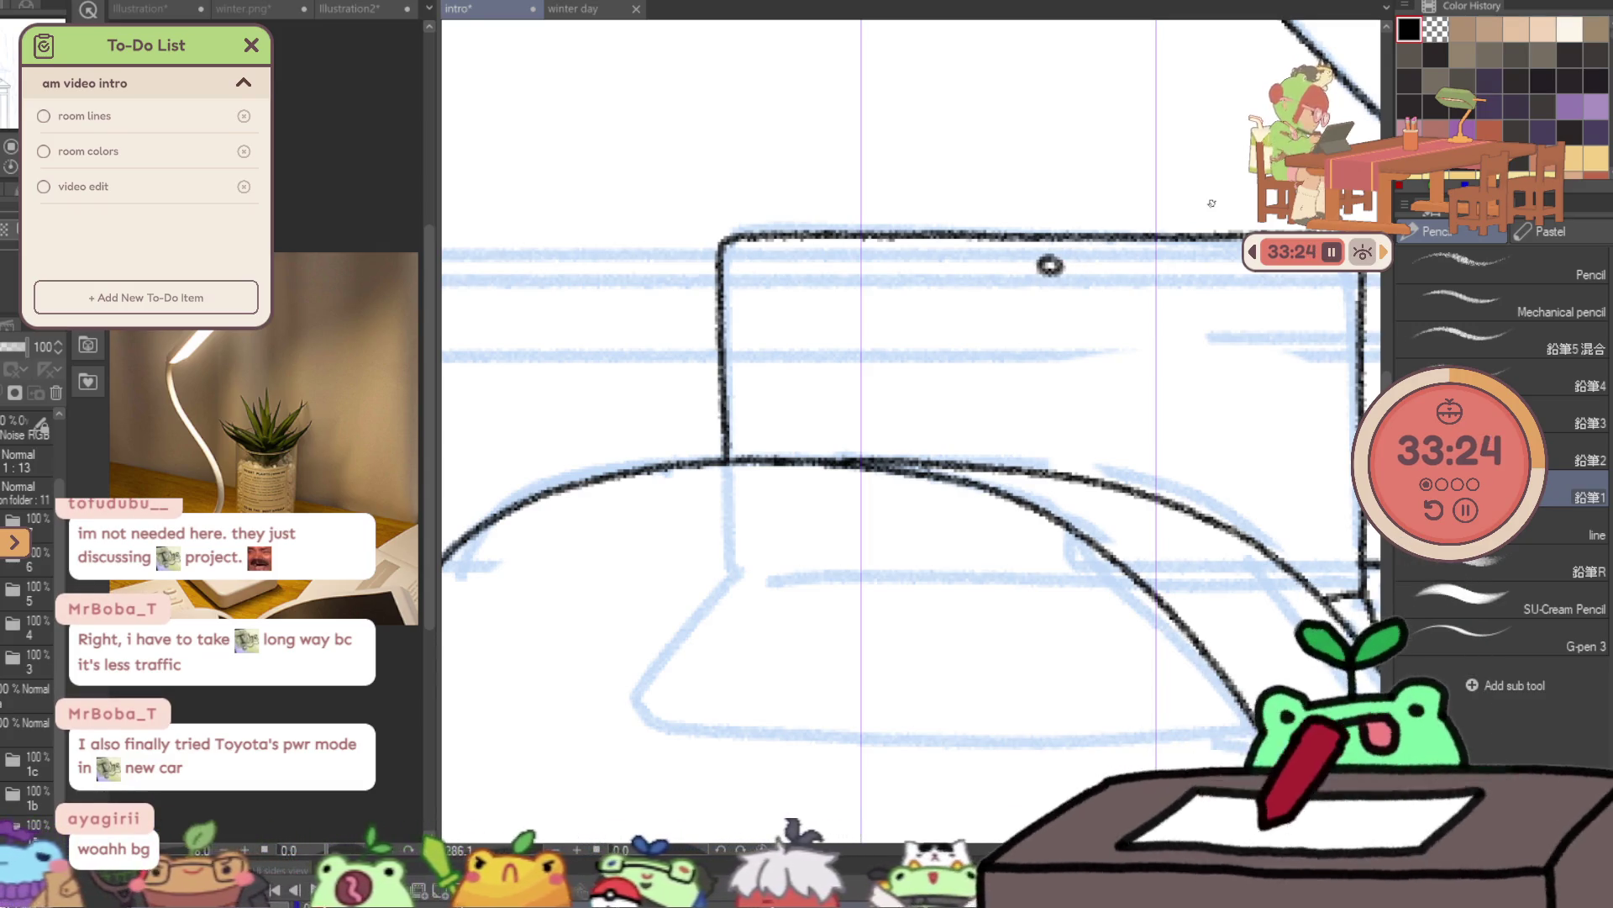
- Try the screen's inner left edge and top bezel strokes, undoing each attempt
drag(746, 455, 737, 296)
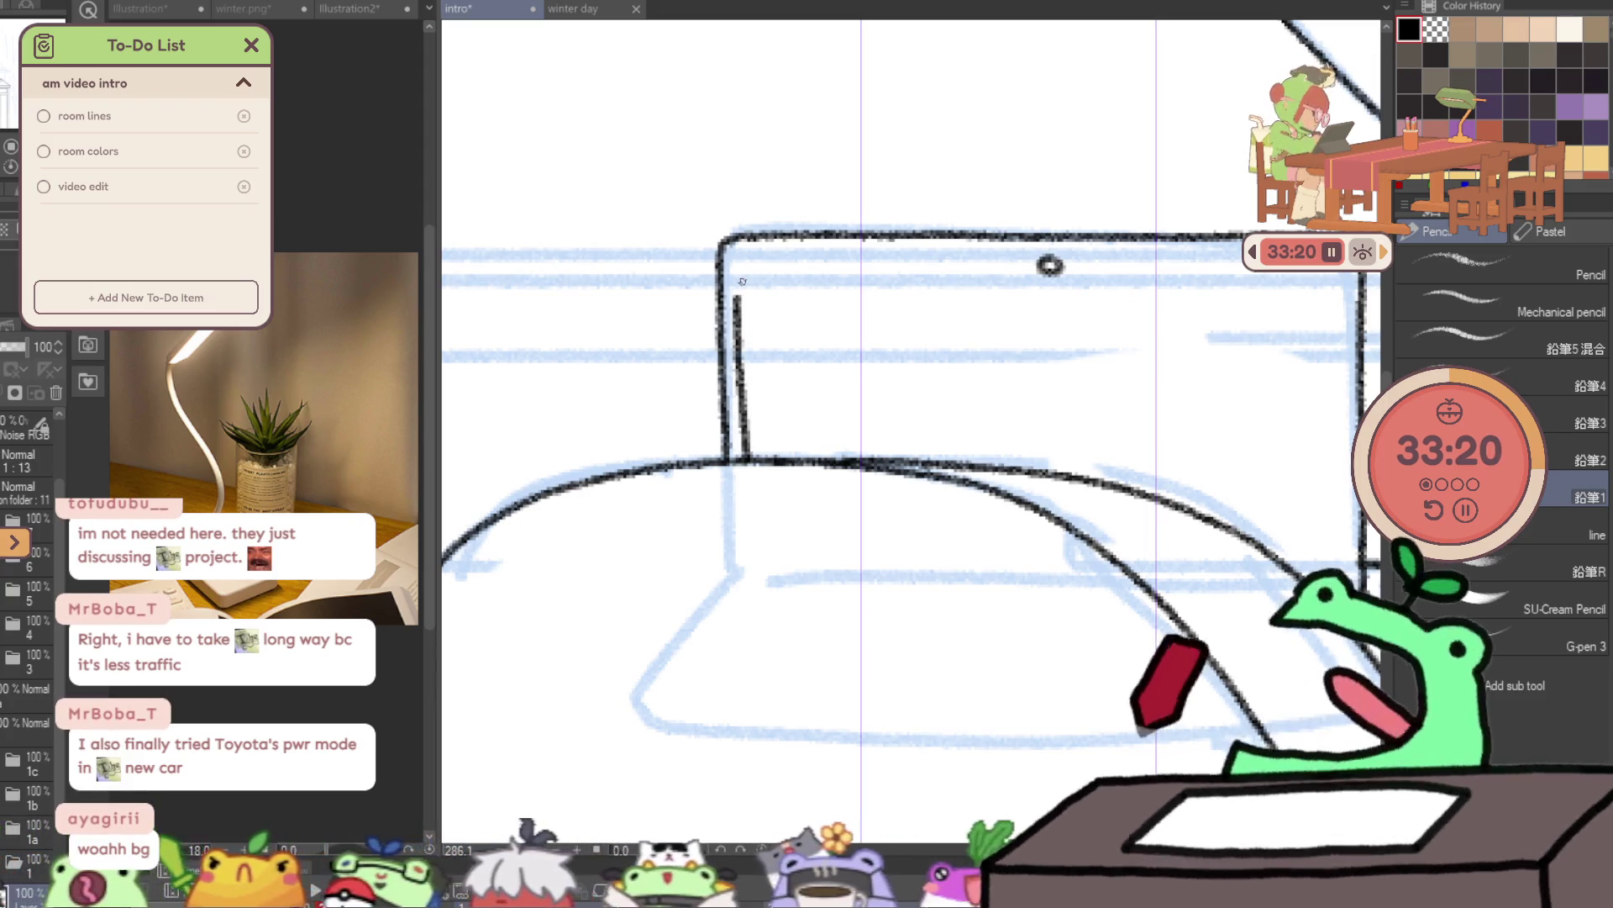
key(ctrl+z)
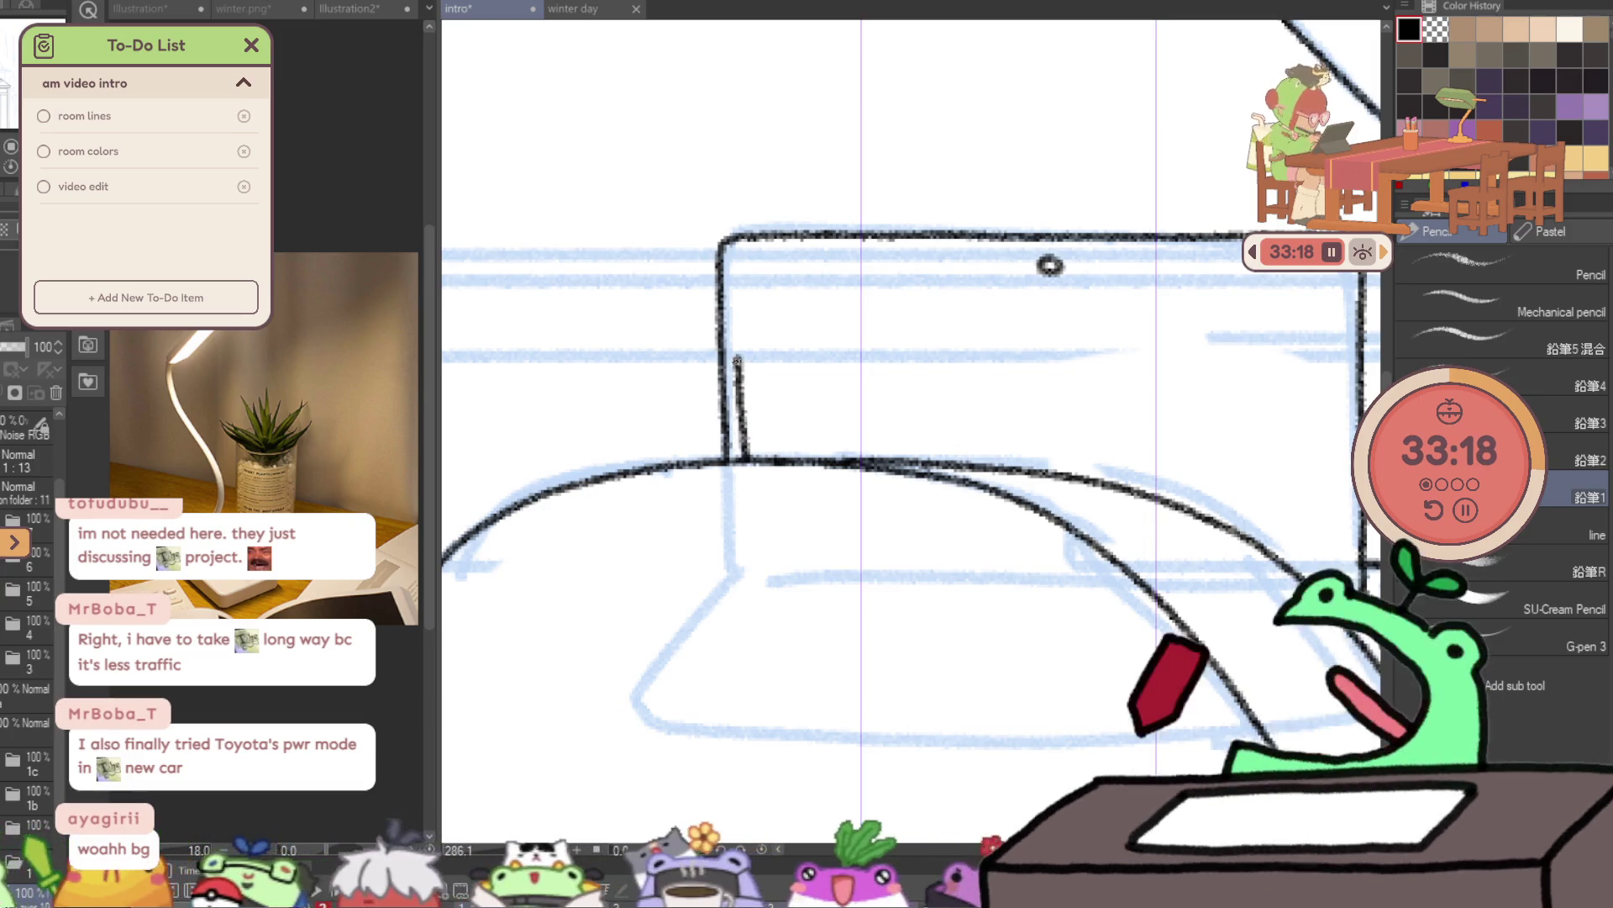
drag(744, 452, 735, 296)
key(ctrl+z)
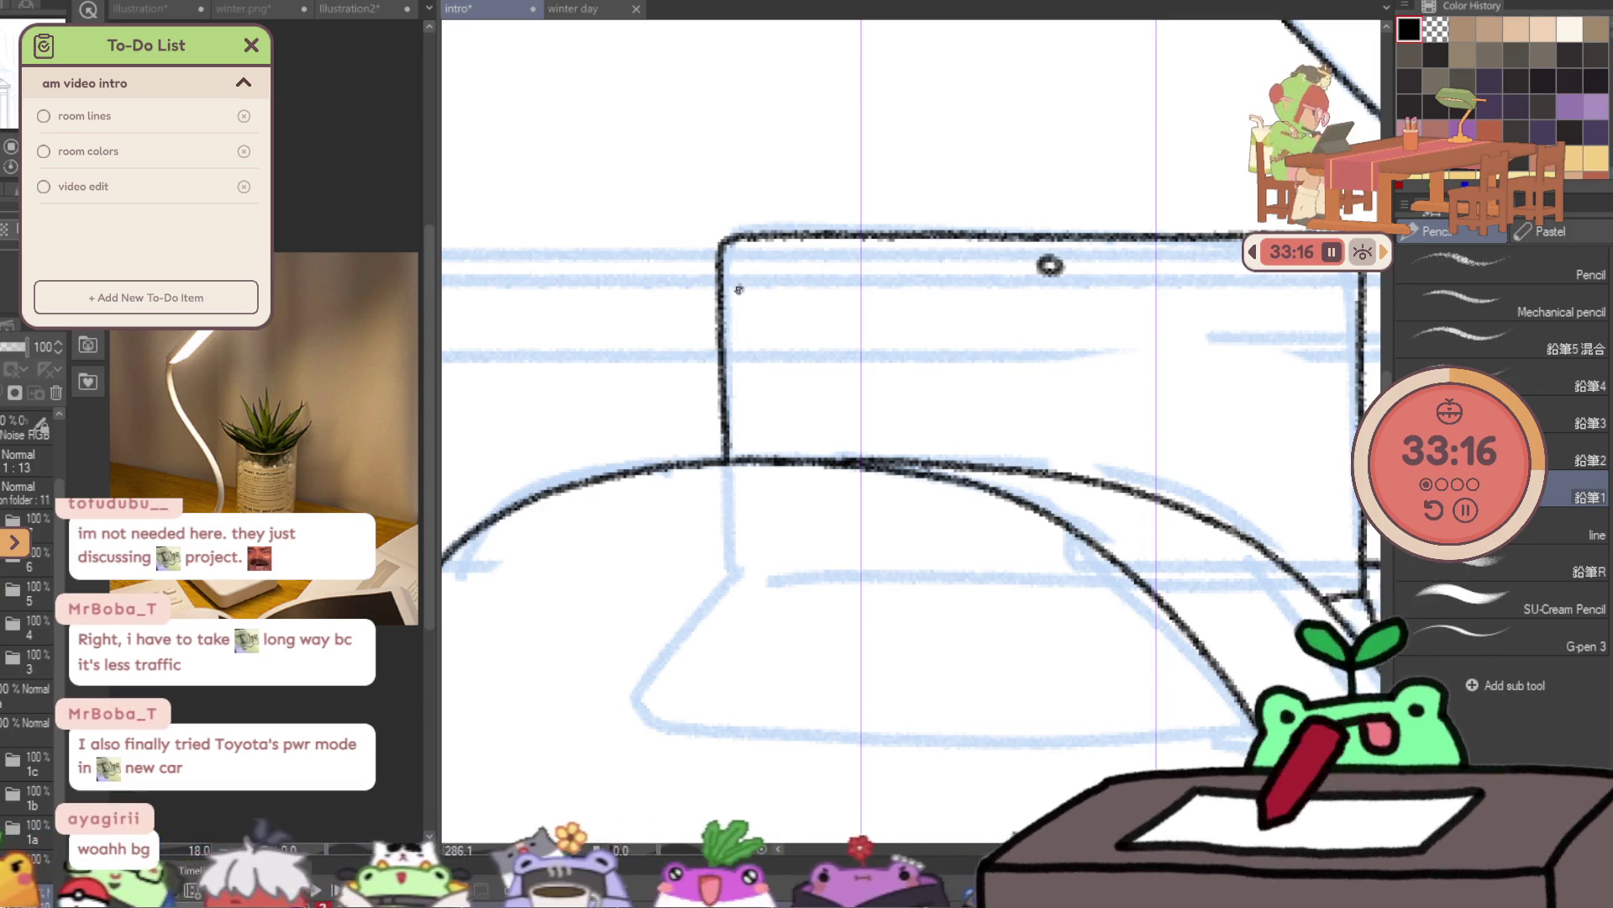
drag(743, 433, 857, 283)
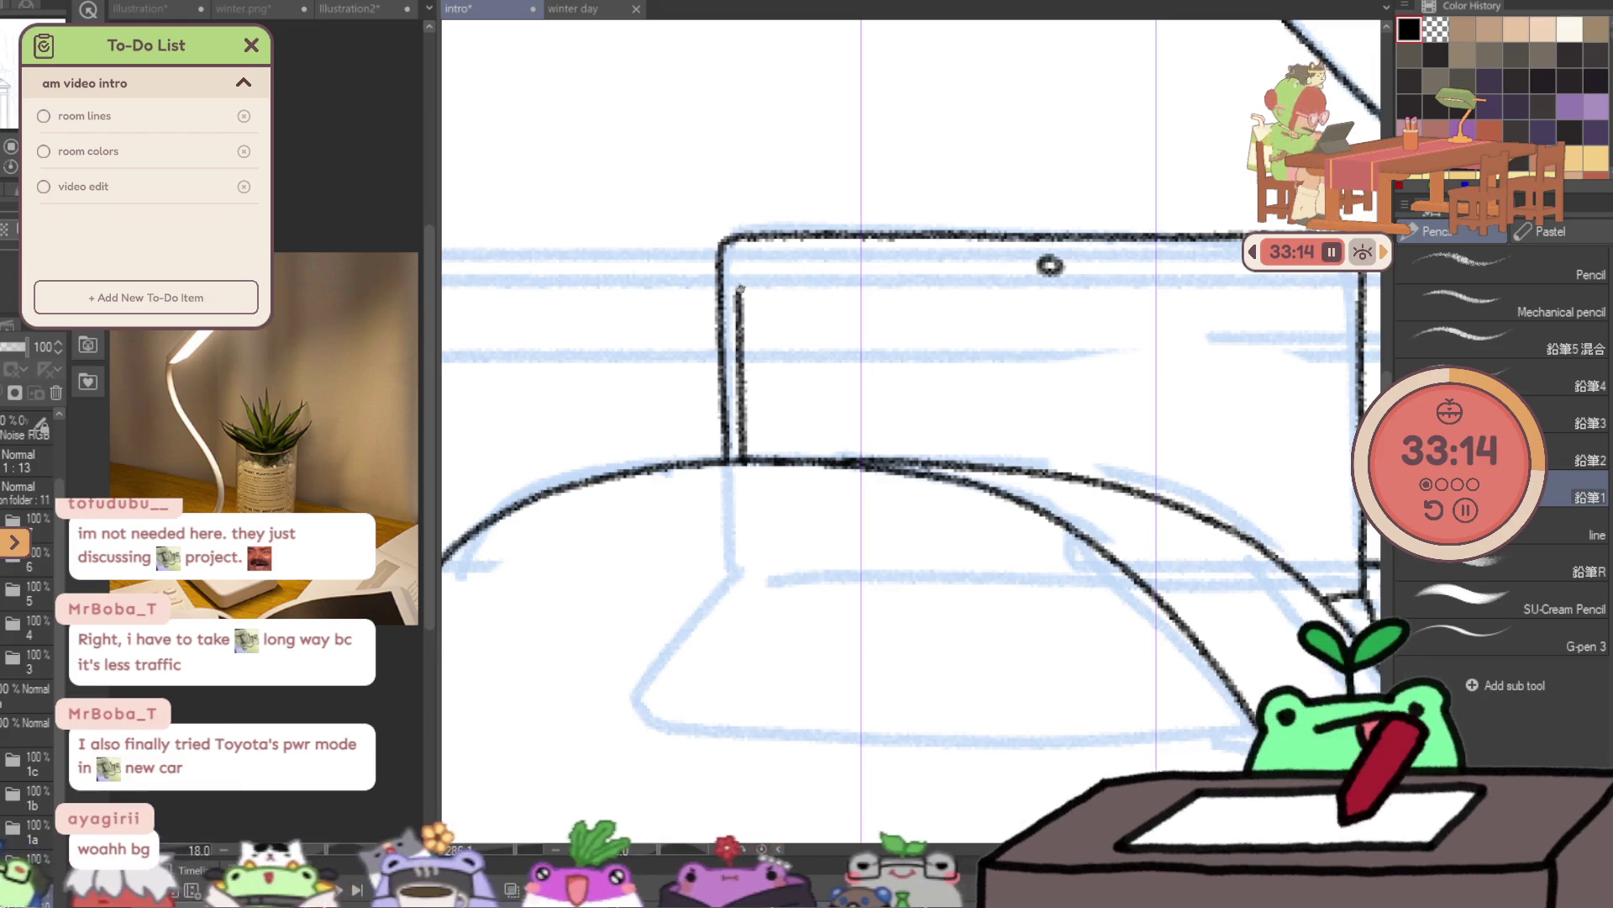
key(ctrl+z)
- Select the small camera circle atop the laptop screen, transform it, and deselect
key(m)
drag(1028, 236, 1101, 286)
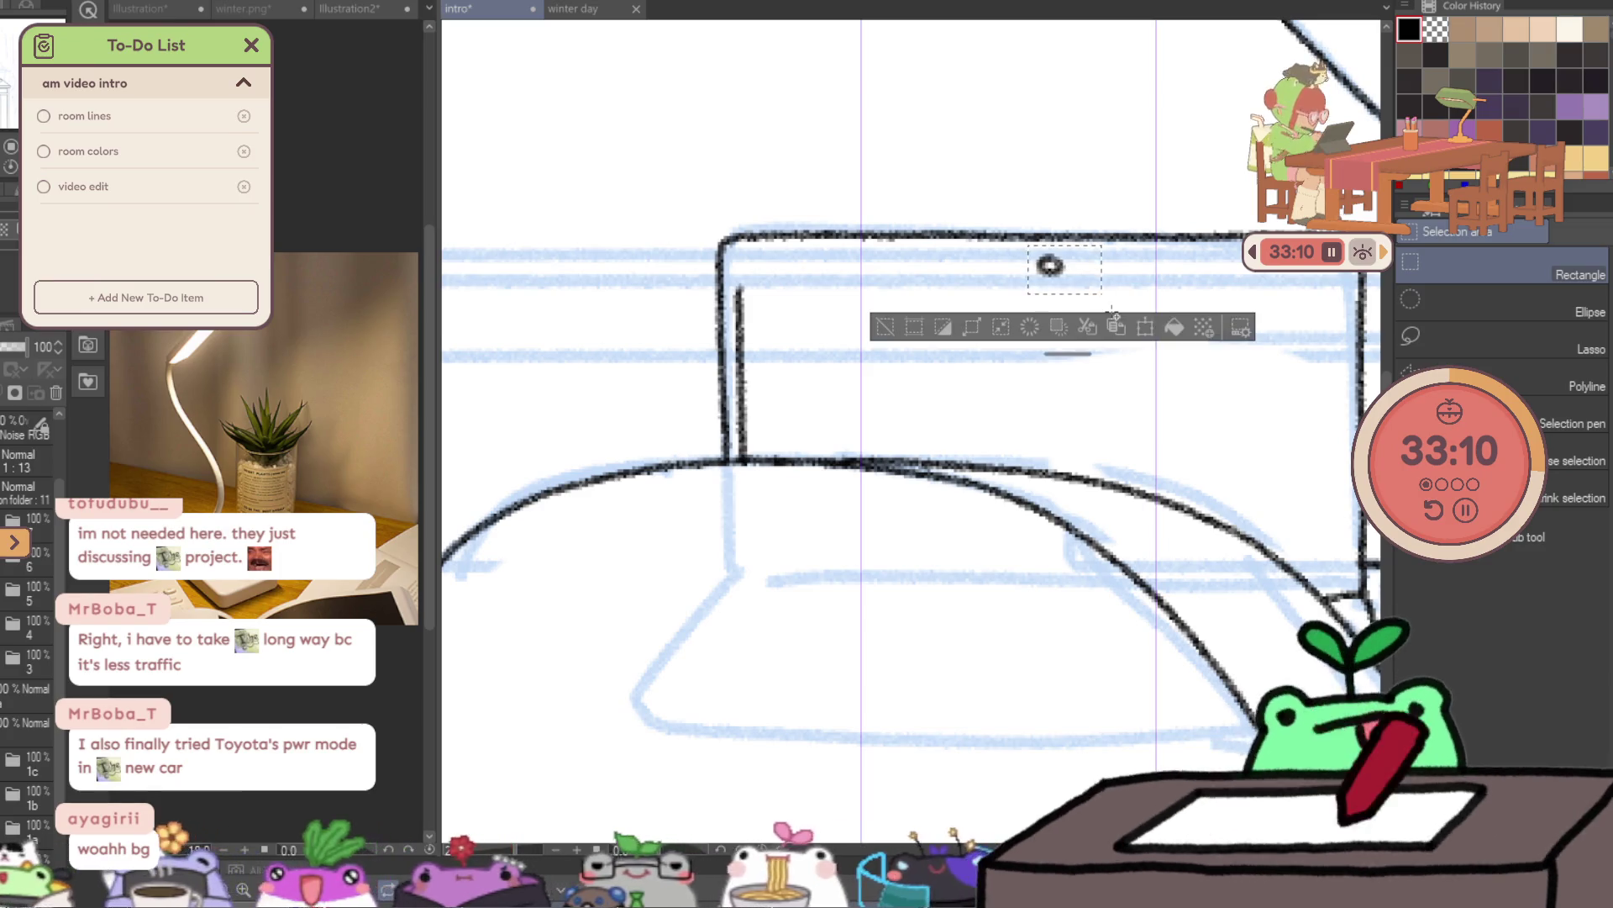
key(ctrl+t)
click(1111, 315)
key(ctrl+d)
- With the Pencil, ink the inner screen's top edge and lengthen its right side
key(b)
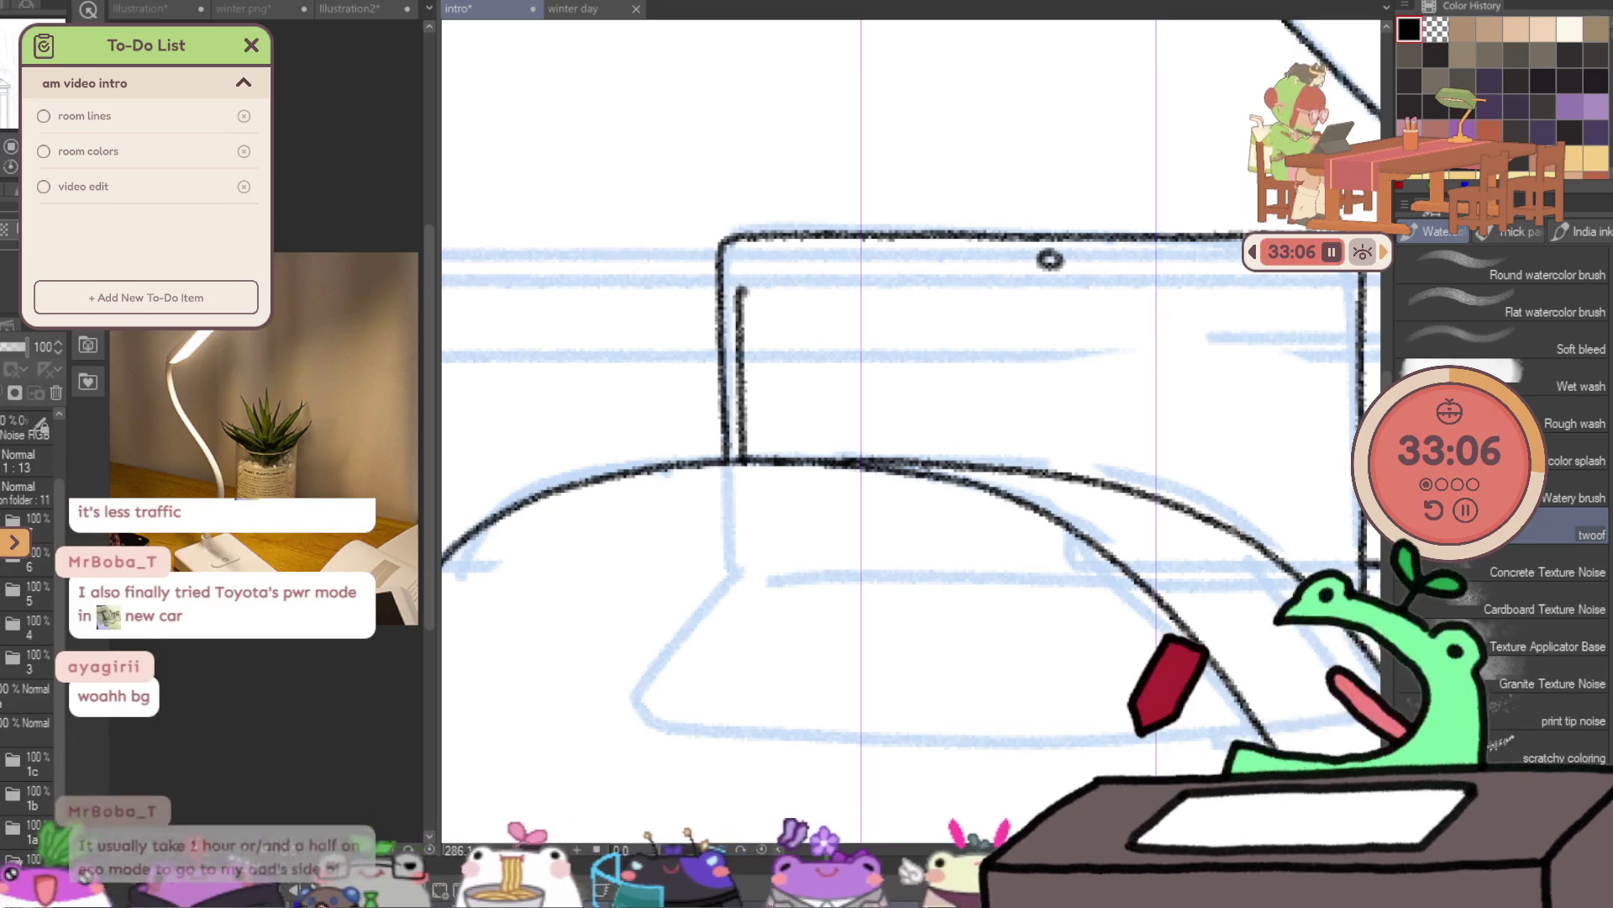
key(p)
drag(750, 286, 904, 281)
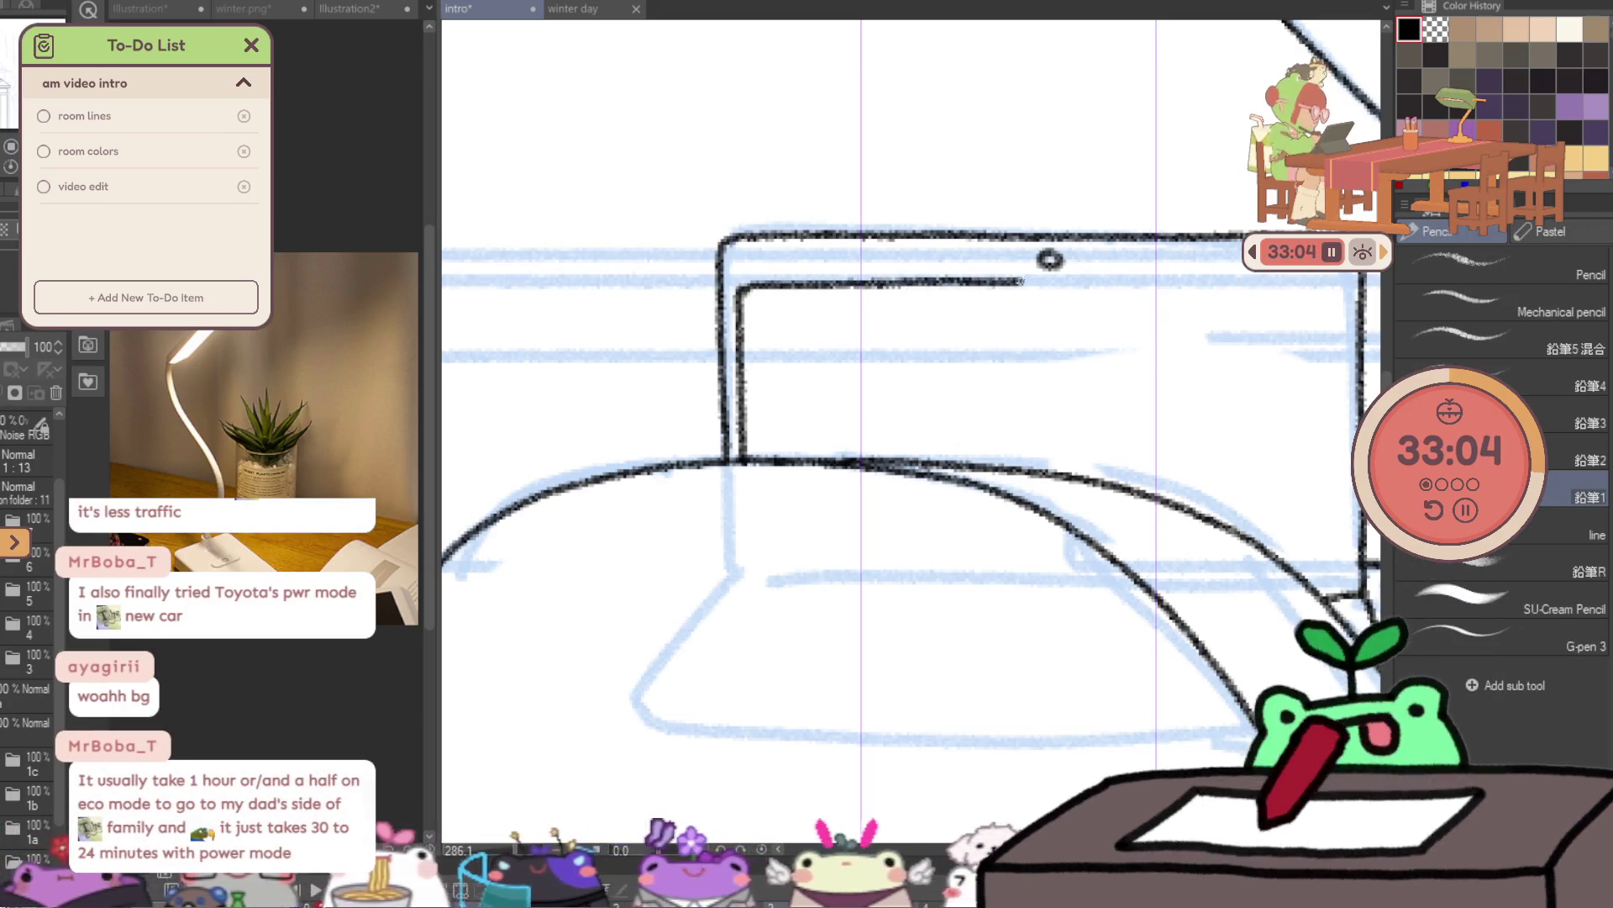
drag(1019, 281, 1328, 280)
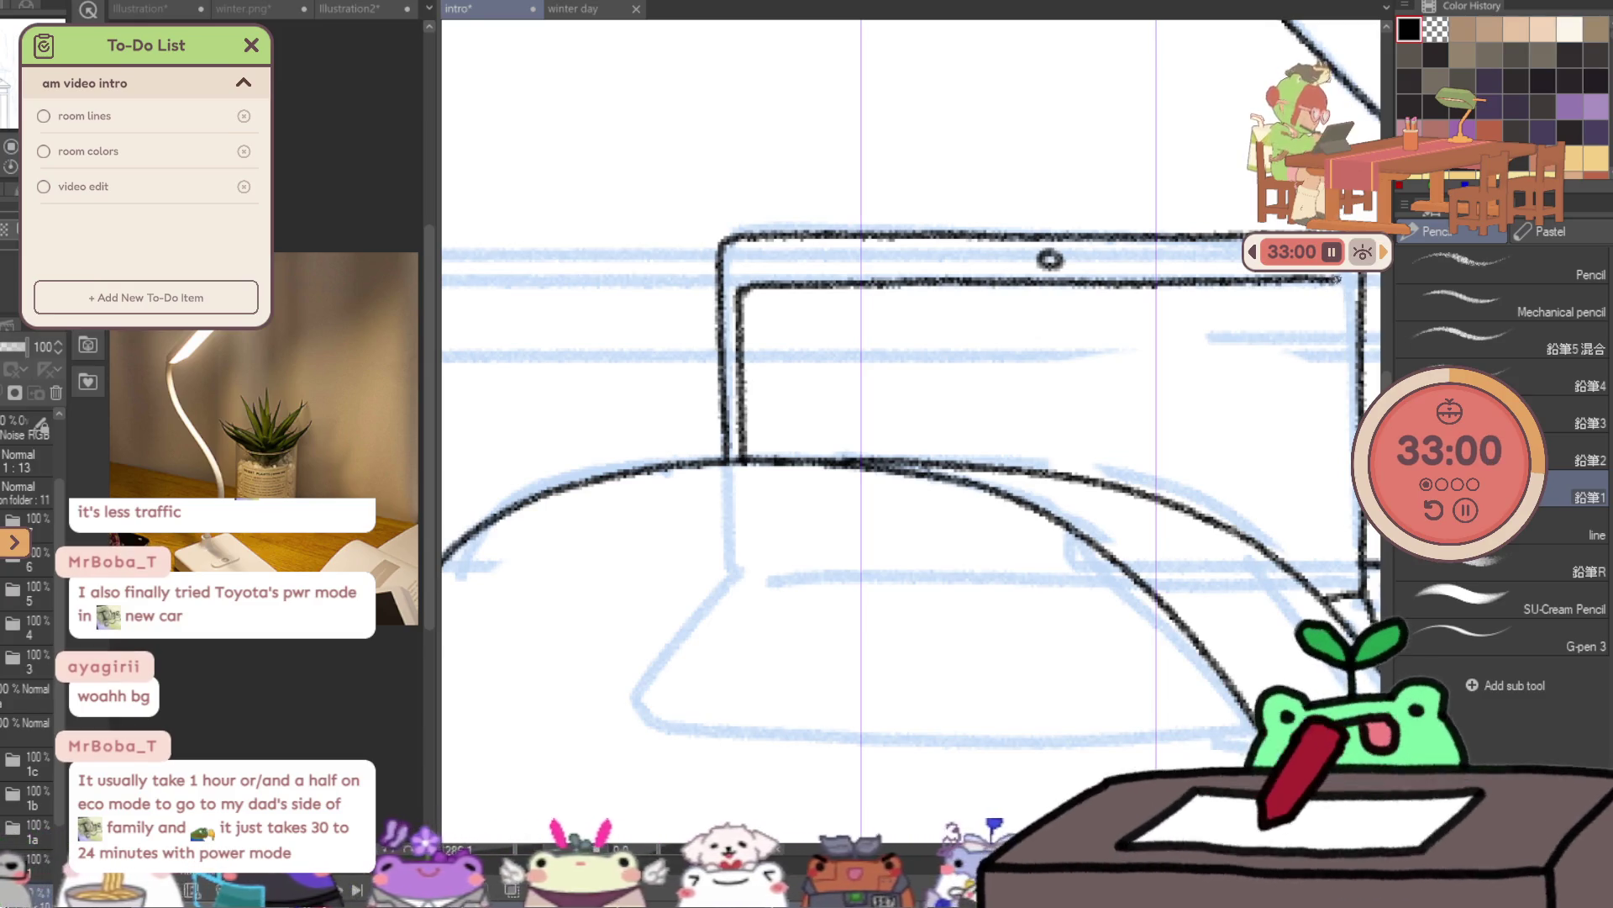
drag(1345, 348, 1344, 395)
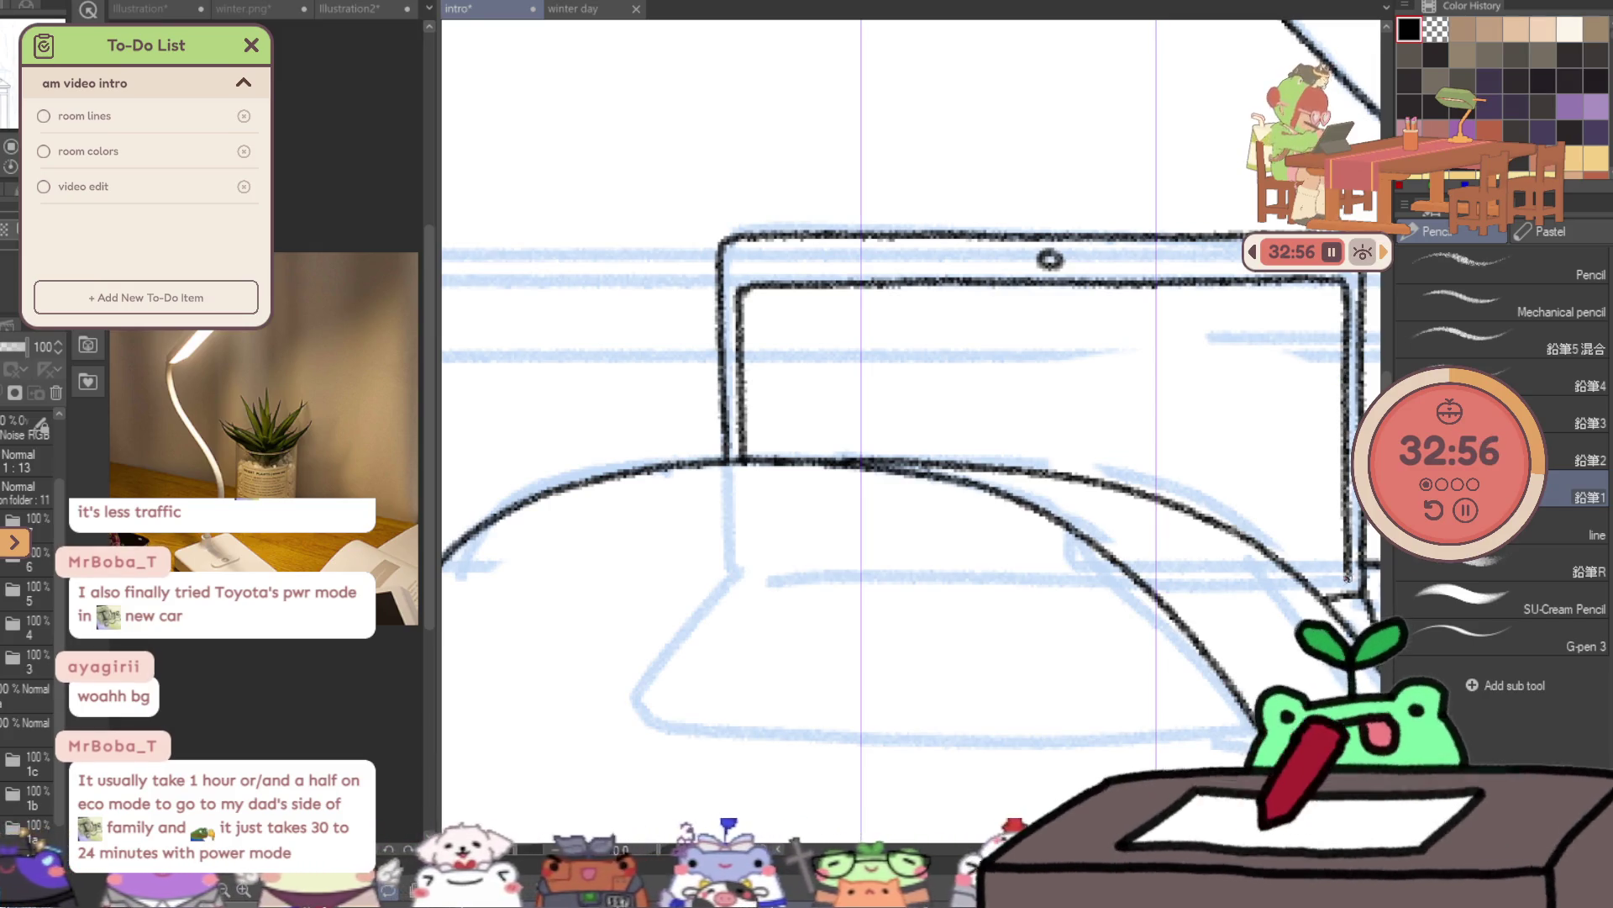
drag(925, 420, 717, 327)
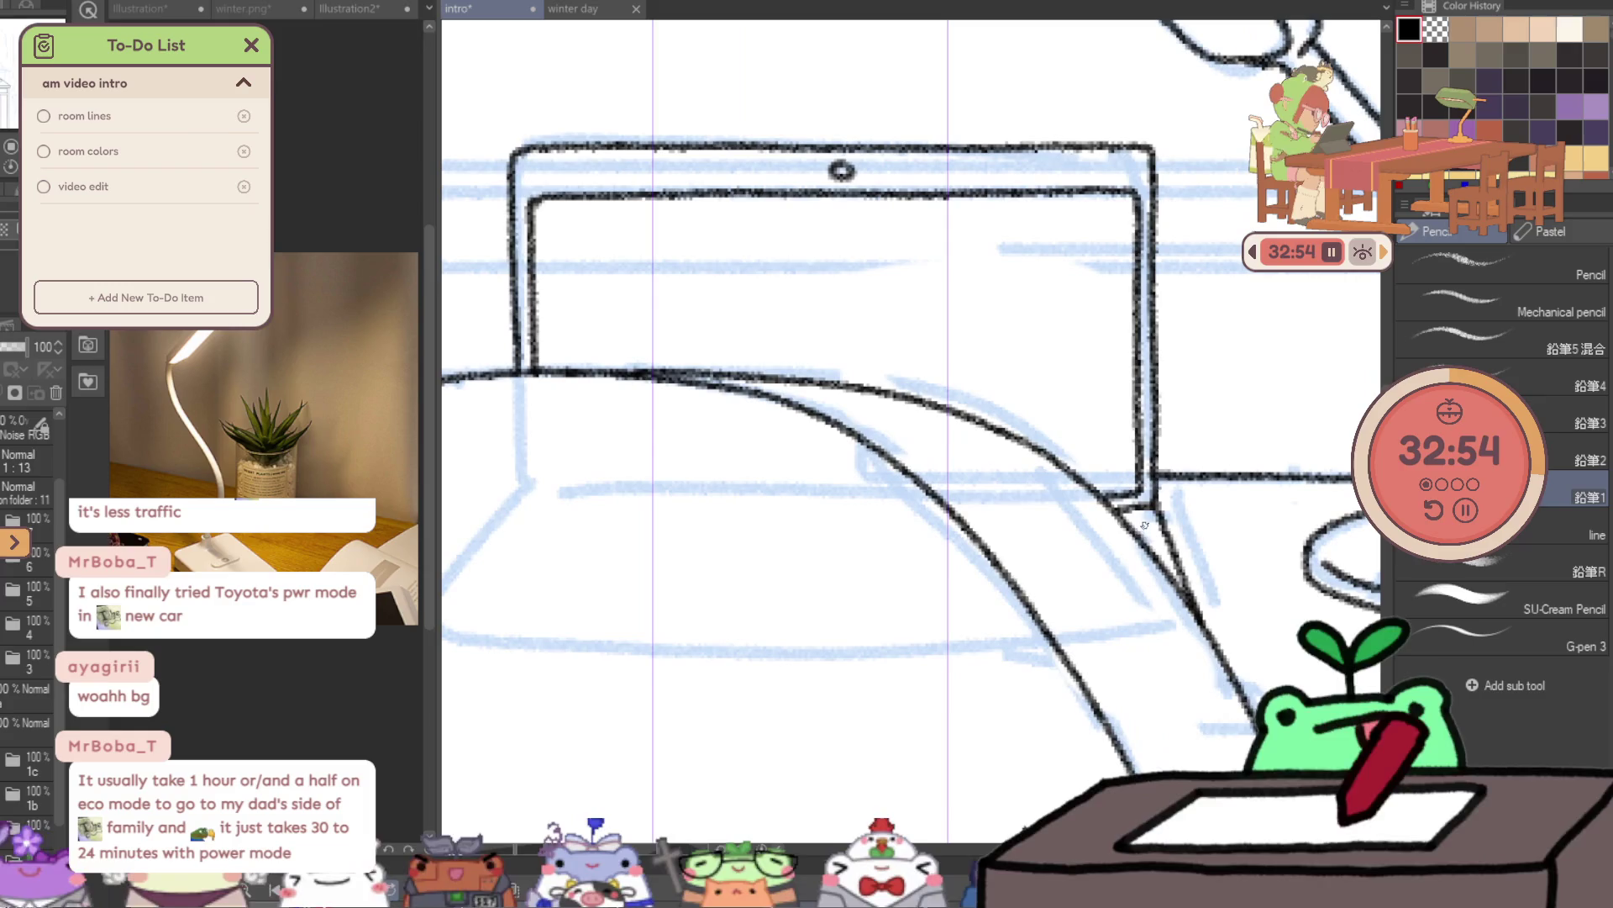
drag(1260, 372, 1163, 372)
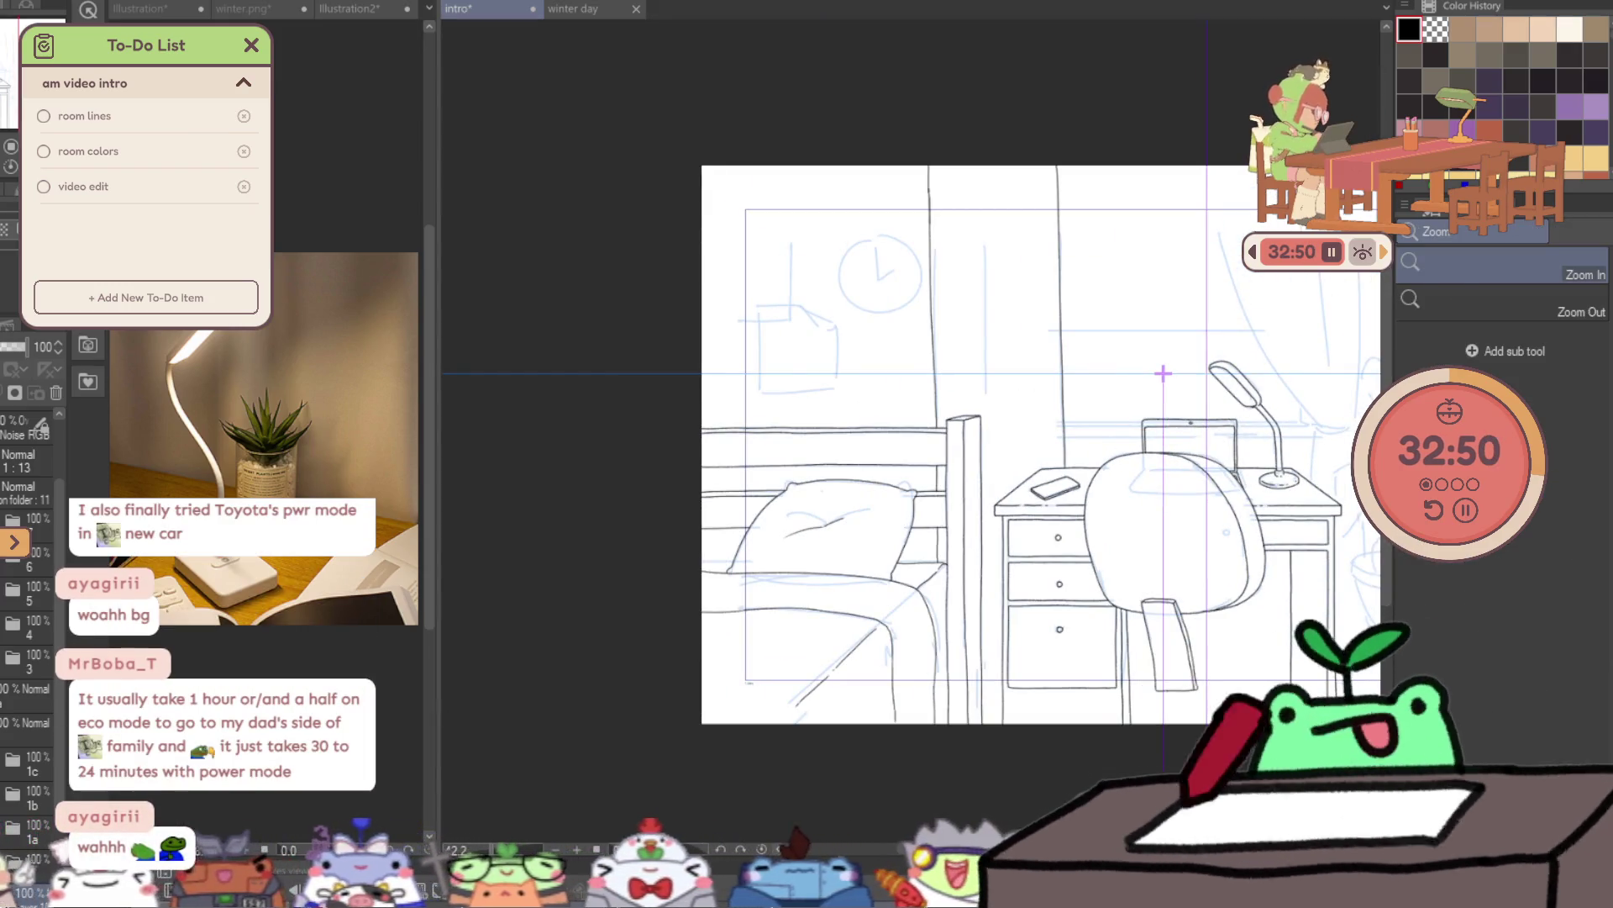
- Pan across the desk and zoom in on the desk lamp and curtain
key(p)
drag(1439, 595, 1089, 507)
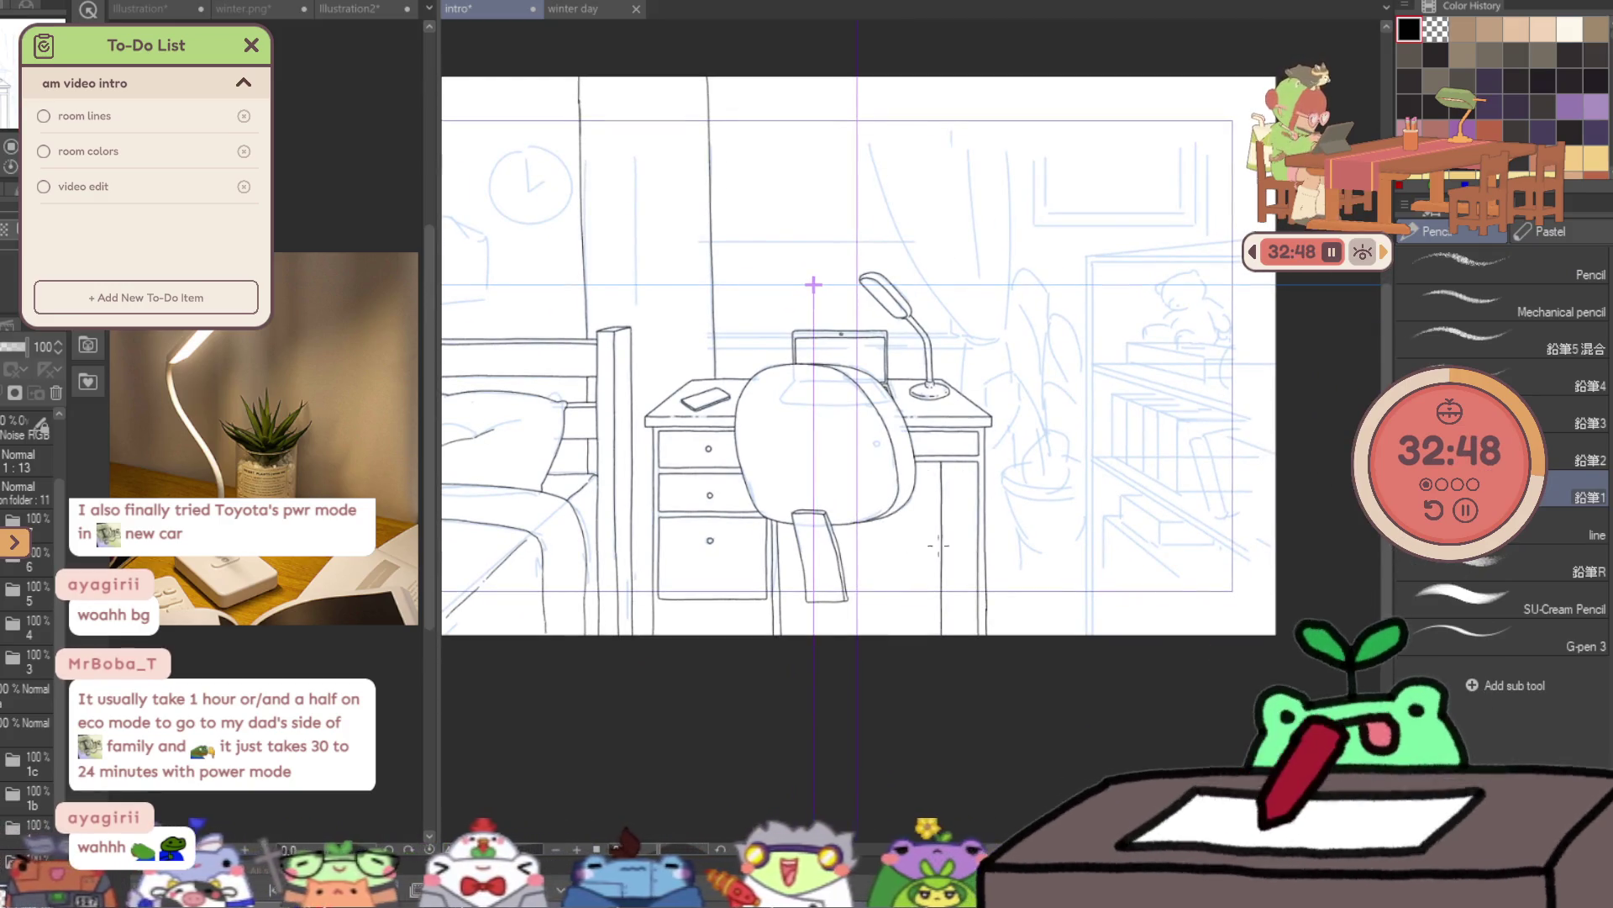
drag(977, 545, 977, 654)
drag(1219, 697, 1152, 603)
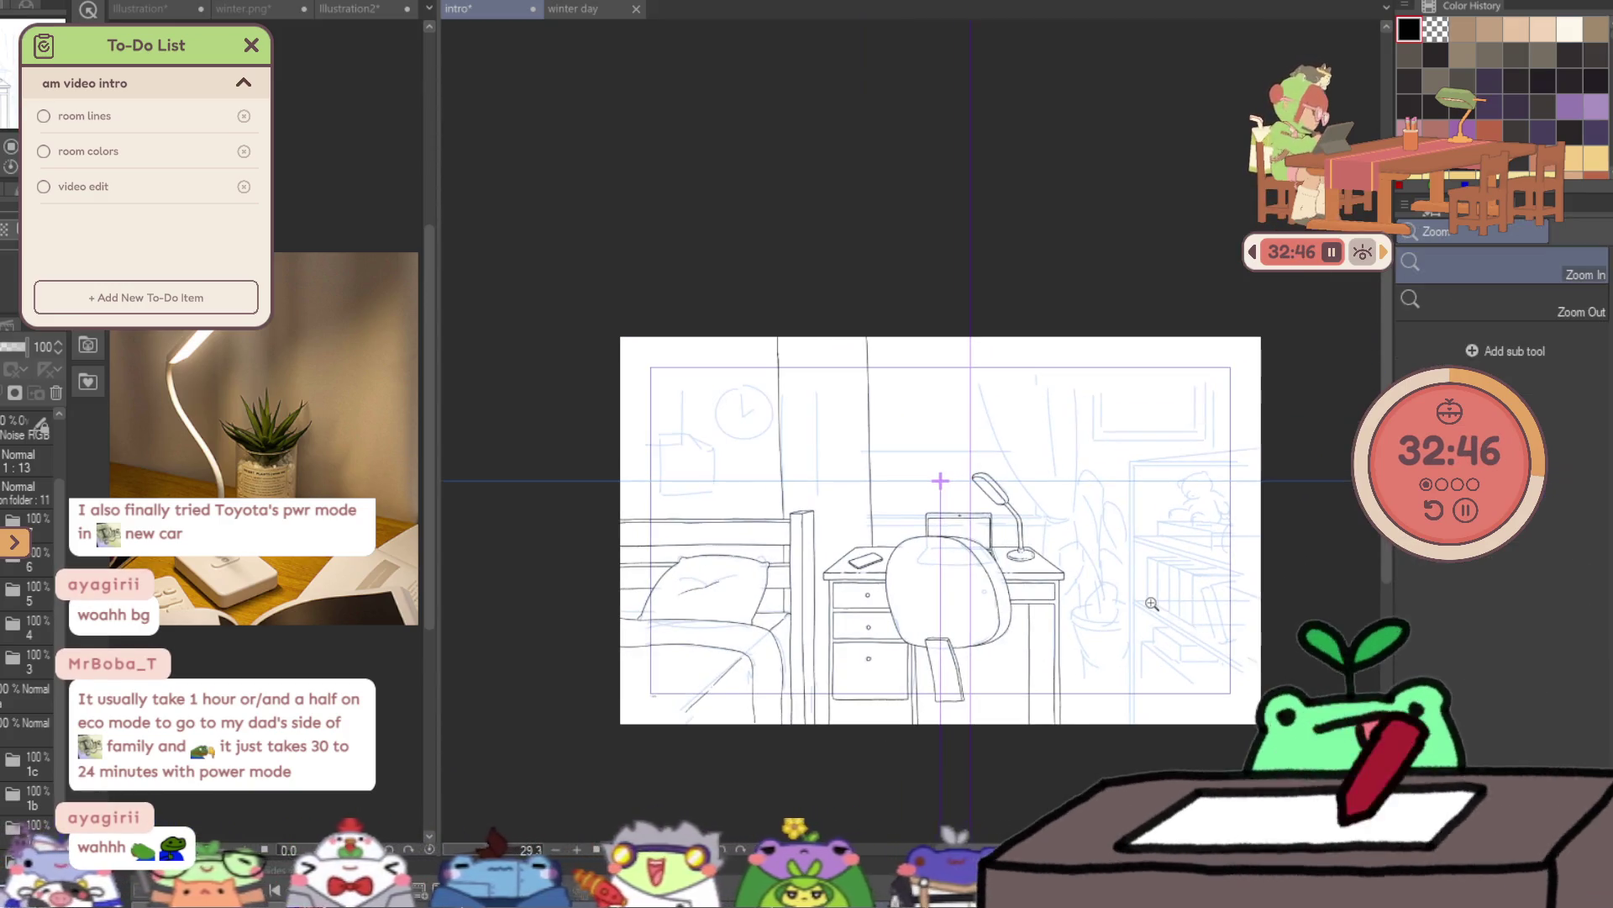
click(1120, 480)
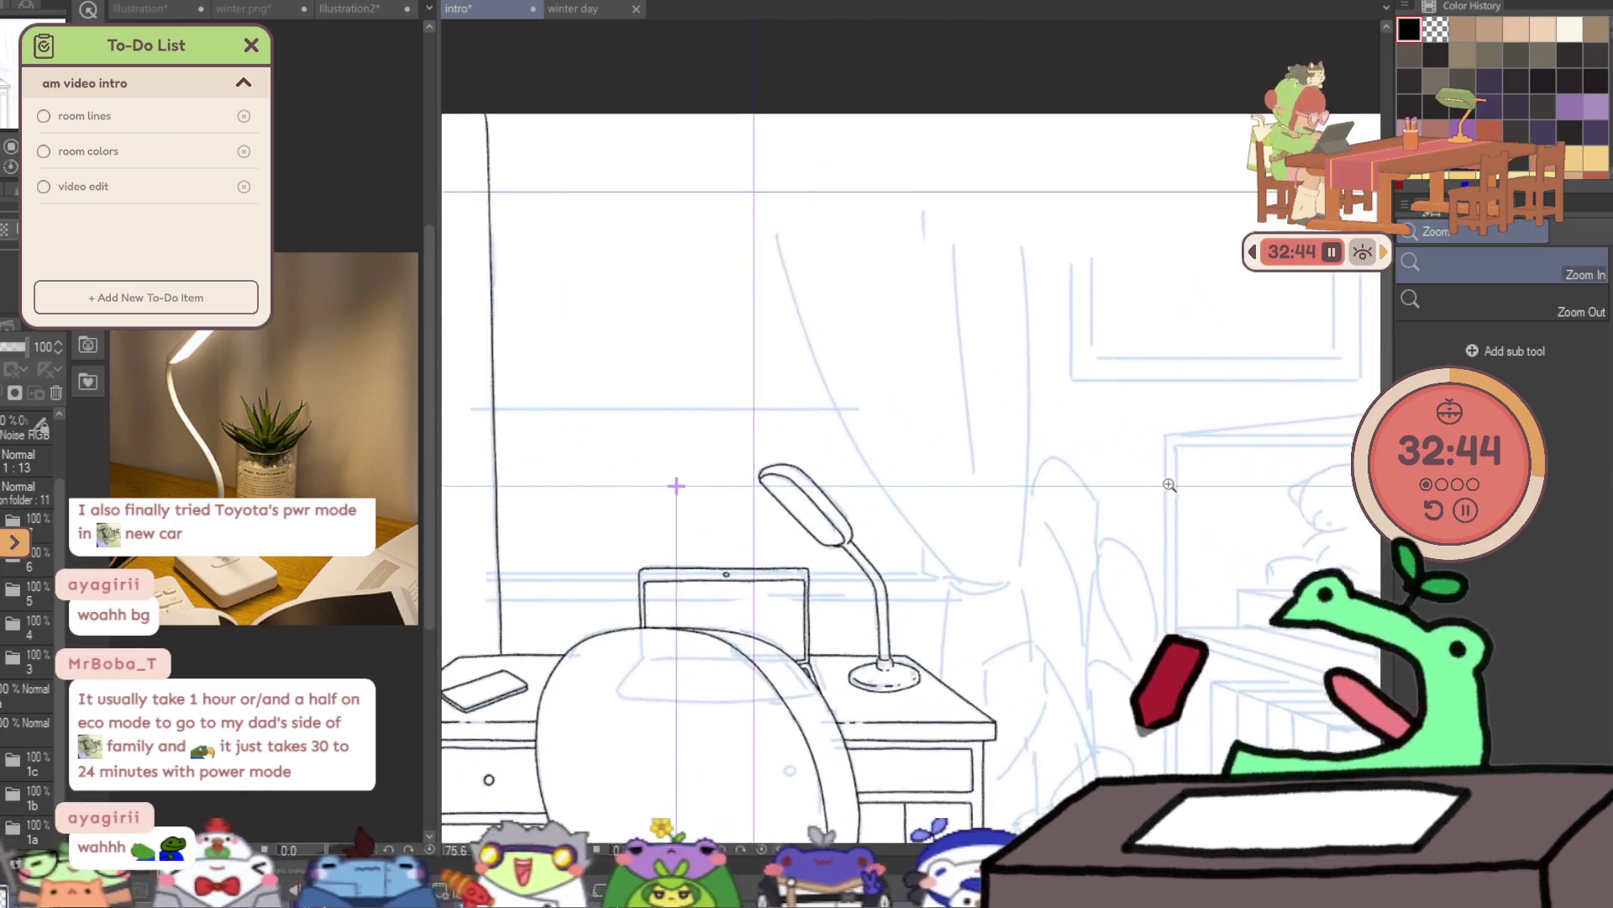
click(1120, 480)
- Pan to the lamp and curtain and drag the panel divider left to widen the canvas
key(p)
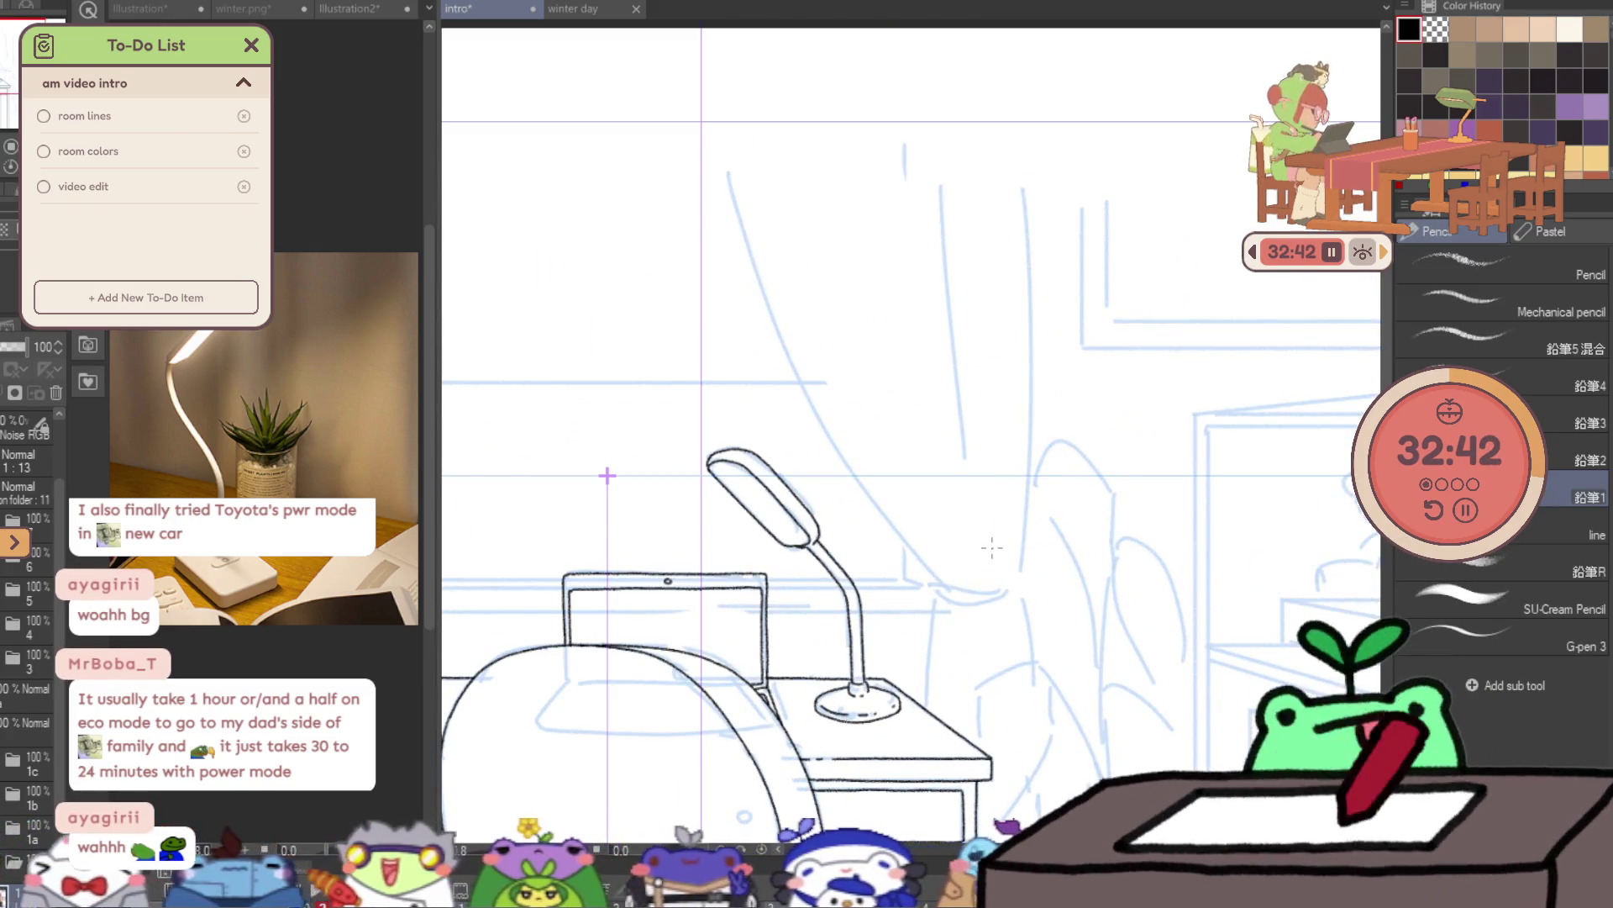
drag(1219, 380, 1161, 223)
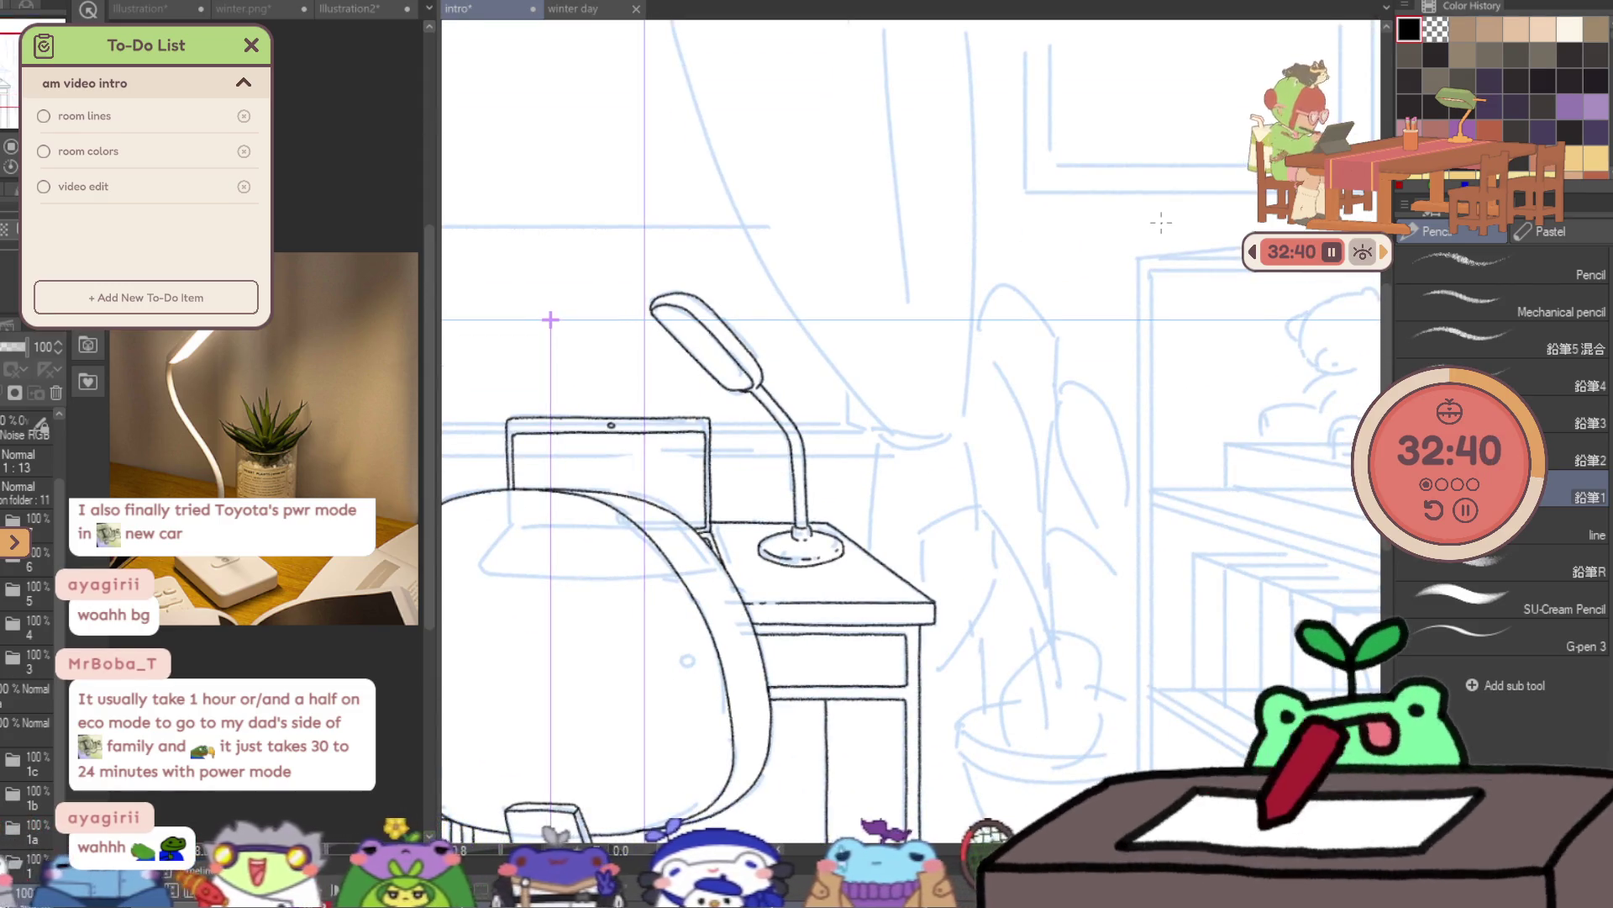
drag(439, 616, 188, 671)
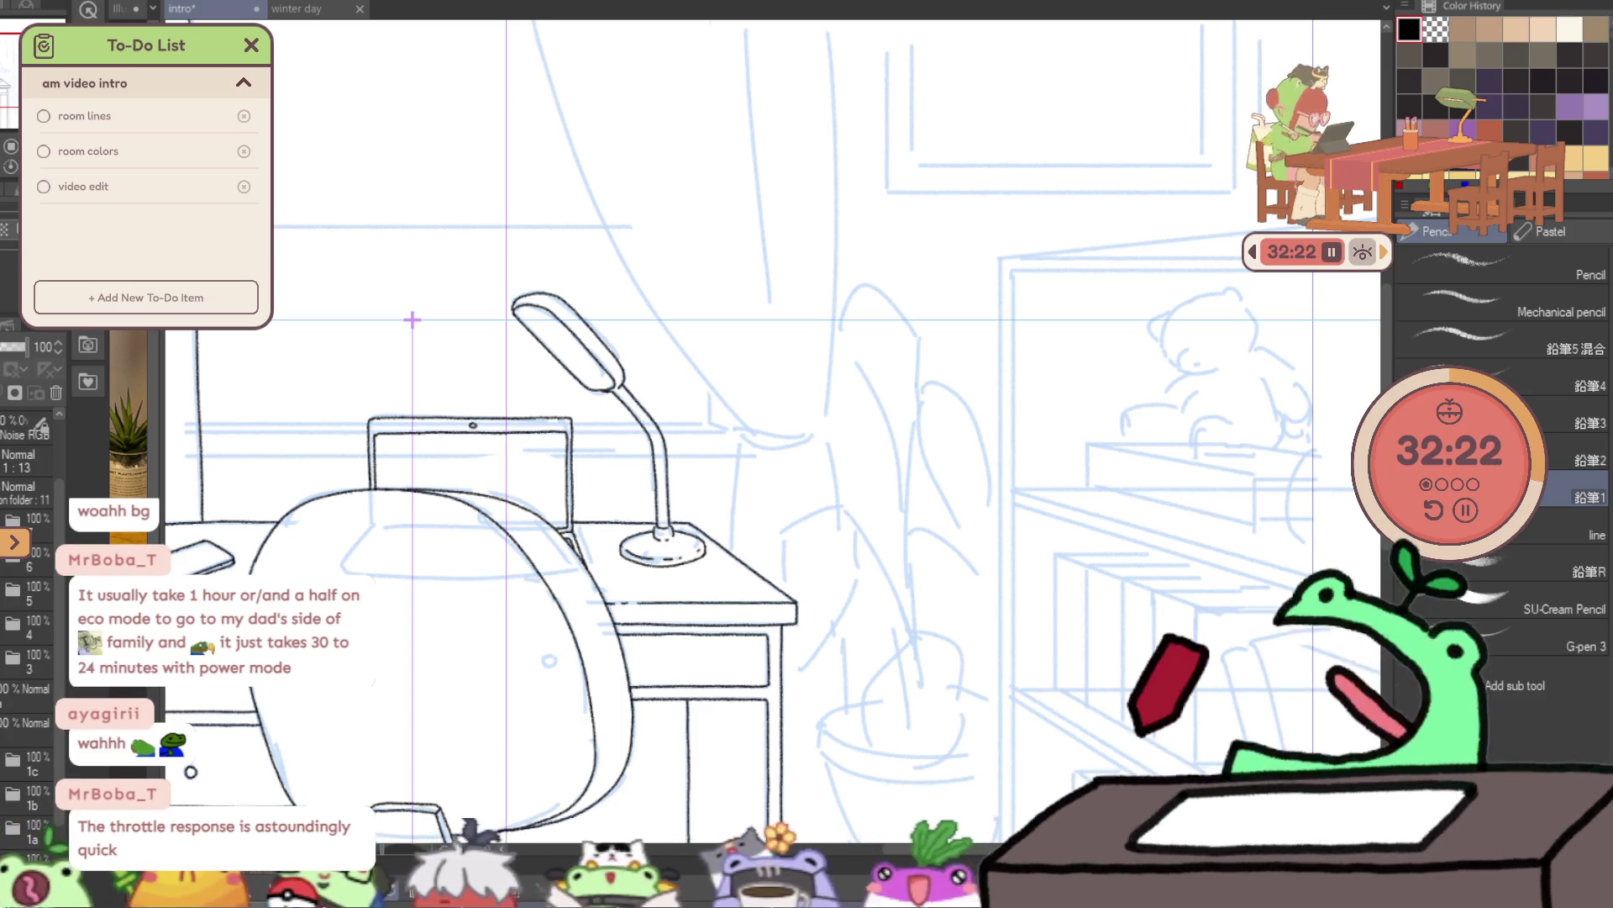
drag(655, 307, 689, 428)
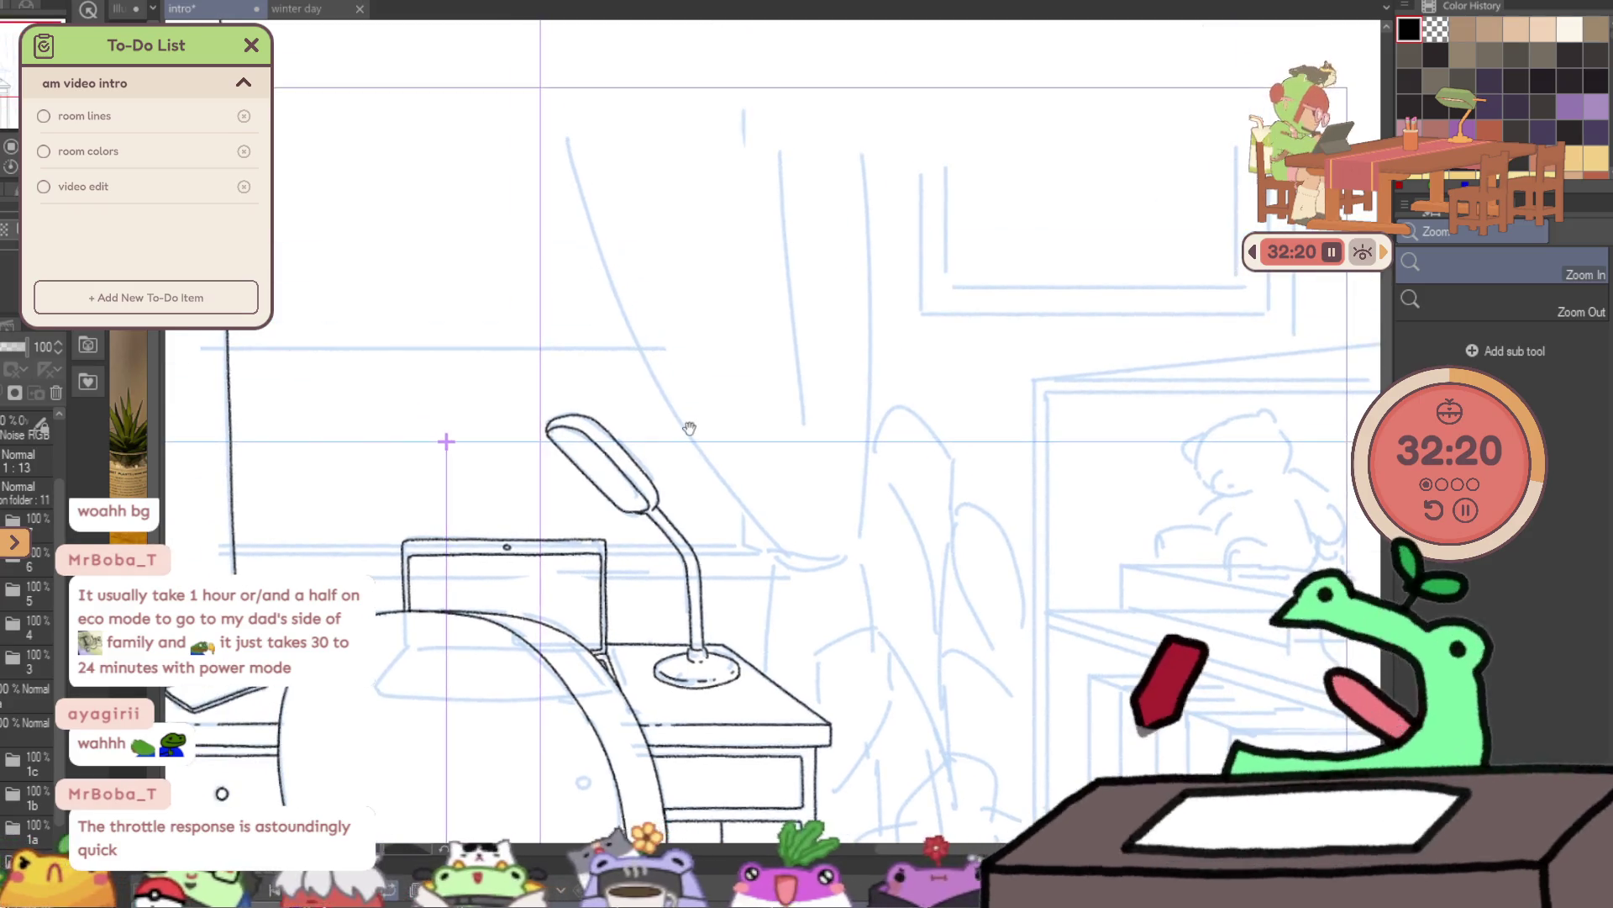
- Zoom in and ink a short fold line at the curtain's gathered end after several undone hooks
key(p)
scroll(557, 92, up, 2)
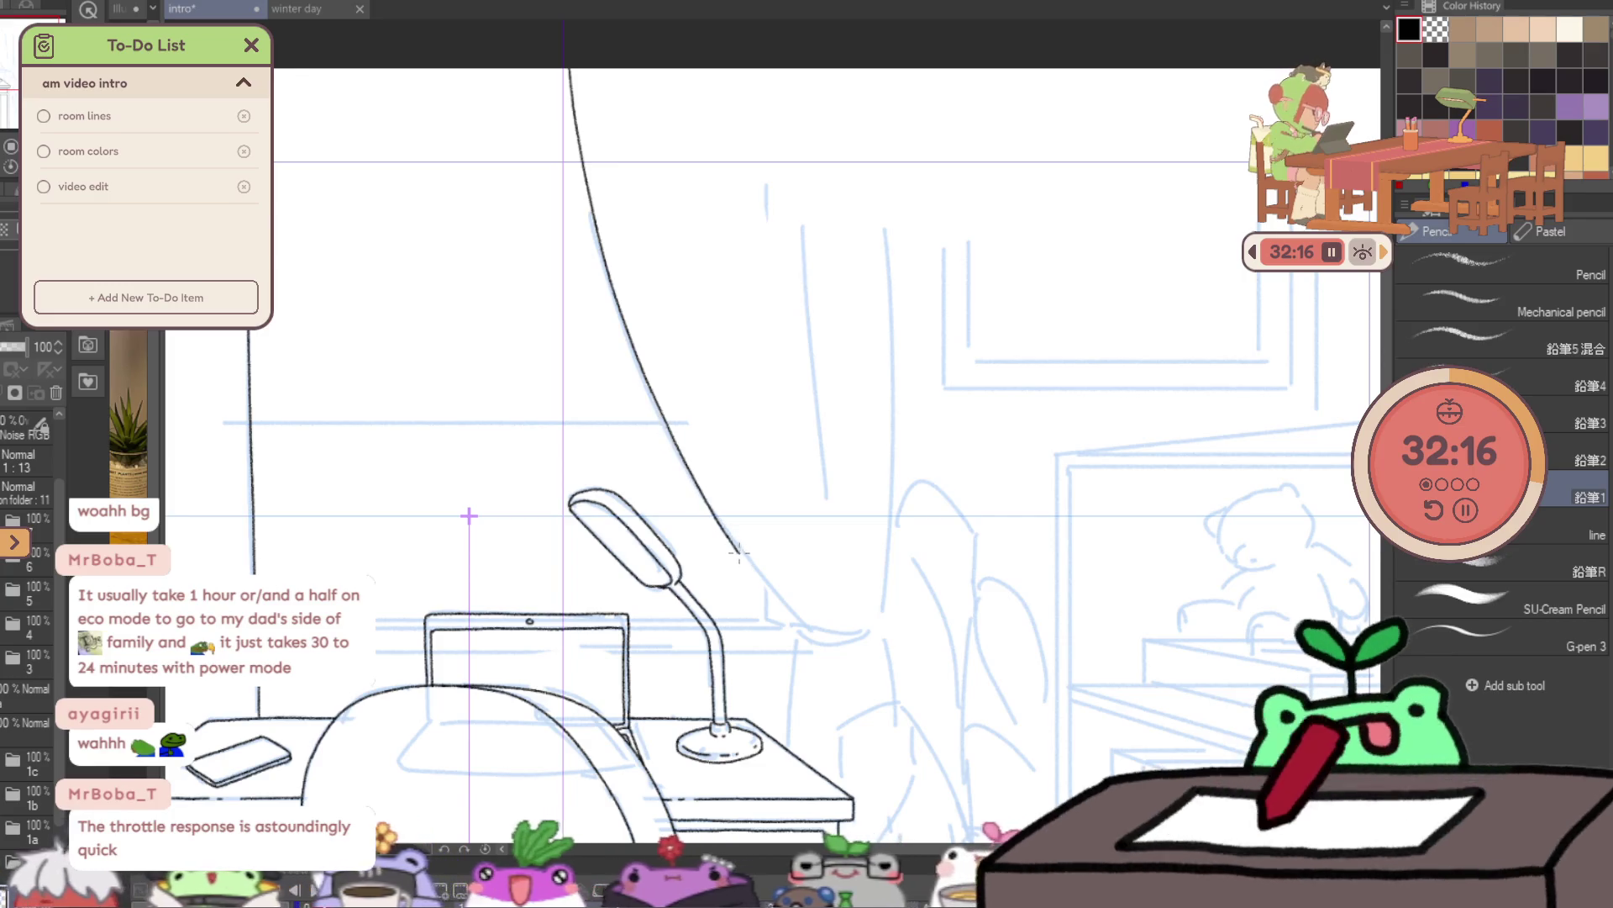
scroll(847, 622, up, 5)
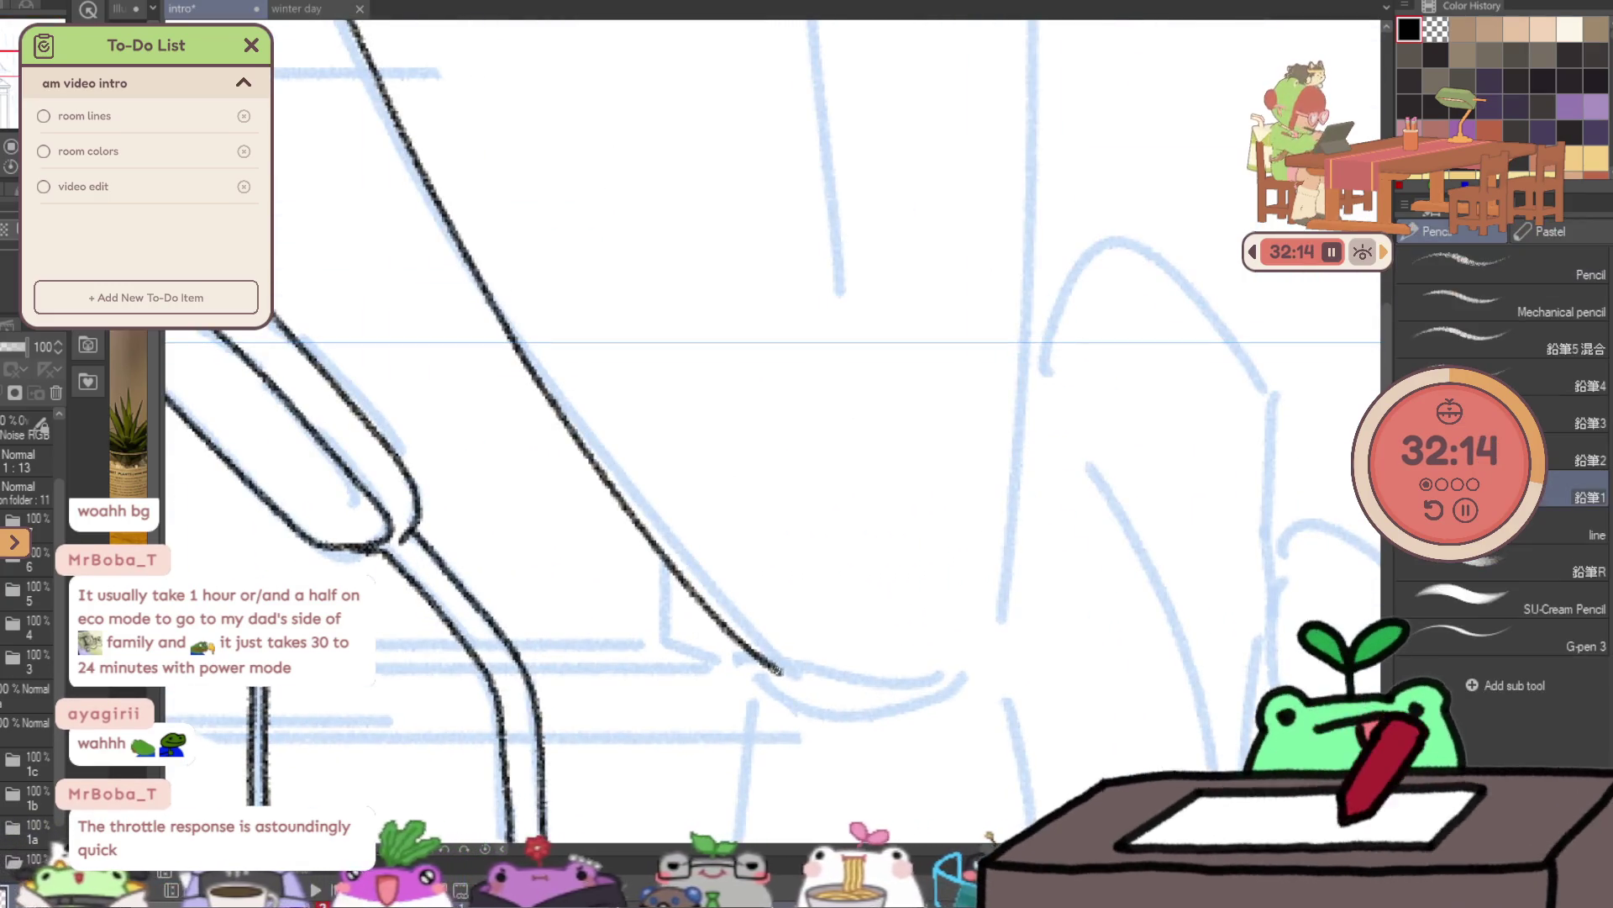
drag(890, 675, 979, 668)
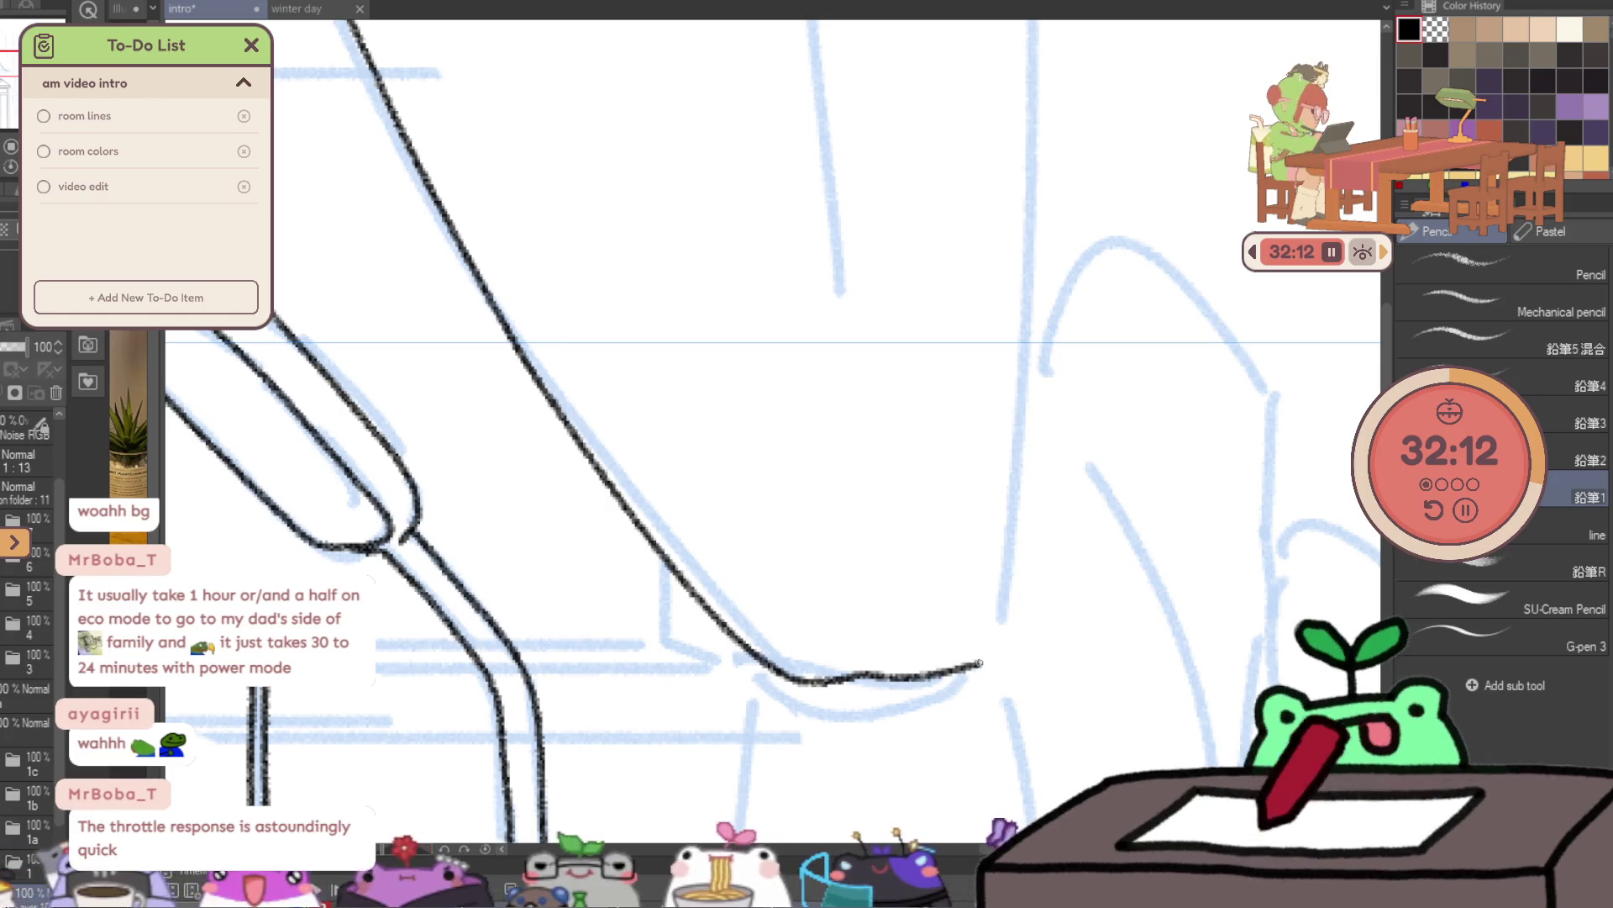
key(ctrl+z)
drag(878, 655, 889, 678)
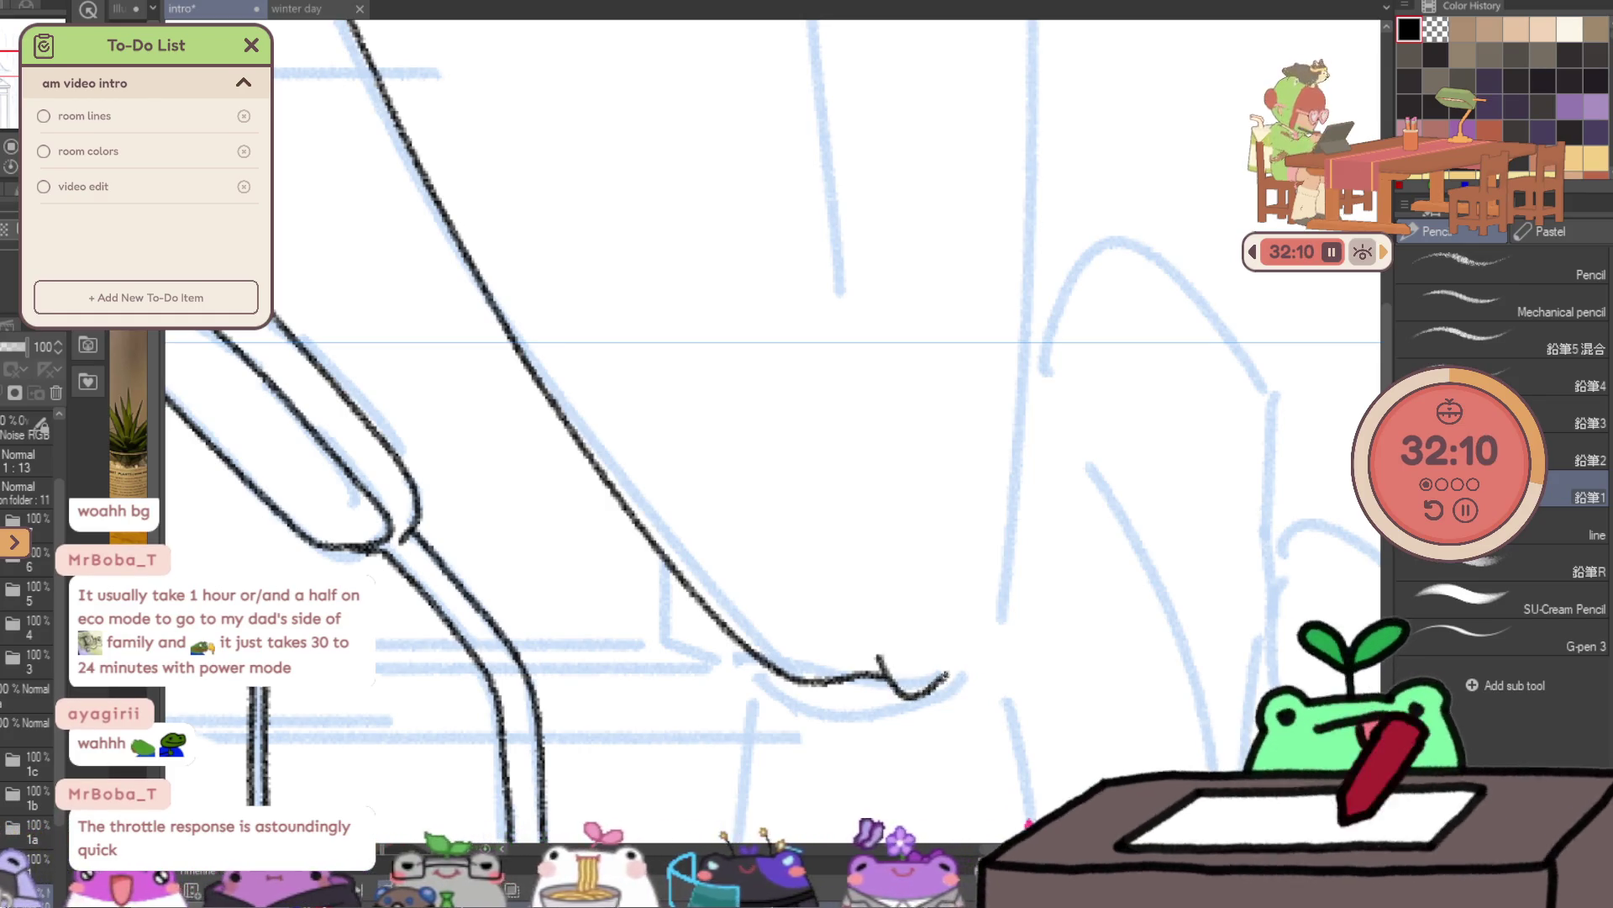
key(ctrl+z)
drag(871, 615, 896, 676)
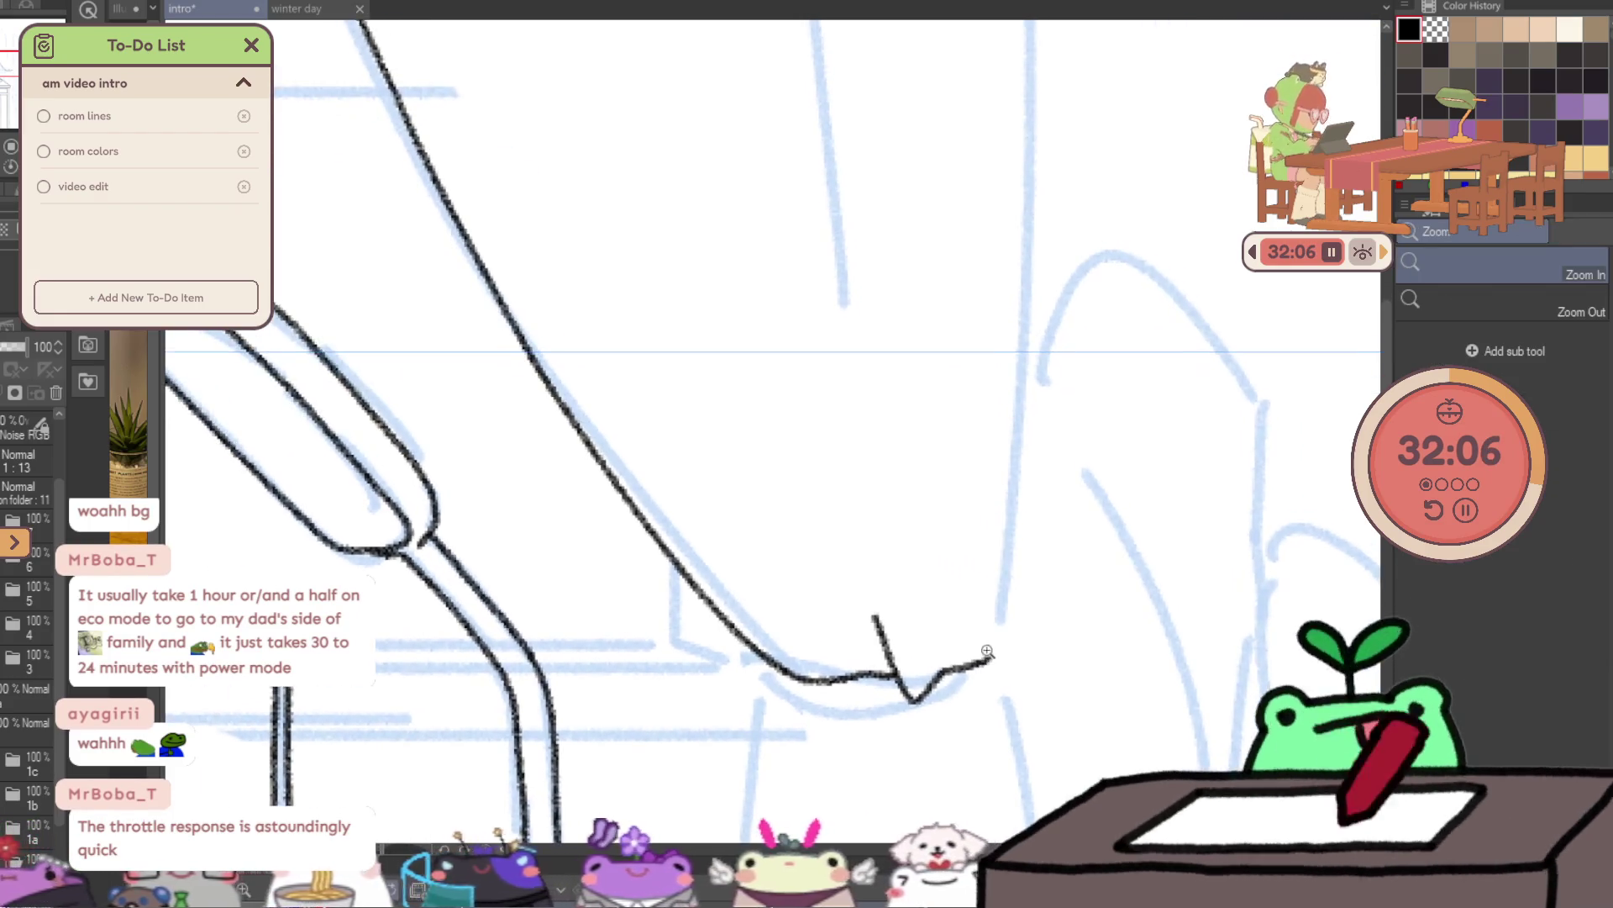
key(ctrl+z)
drag(871, 583, 899, 698)
key(ctrl+z)
mouse_move(872, 573)
mouse_down()
mouse_move(887, 648)
mouse_move(923, 700)
mouse_move(998, 688)
mouse_up()
- Flip and rotate the view, then ink the long curtain edge in one sweeping stroke
key(ctrl+space)
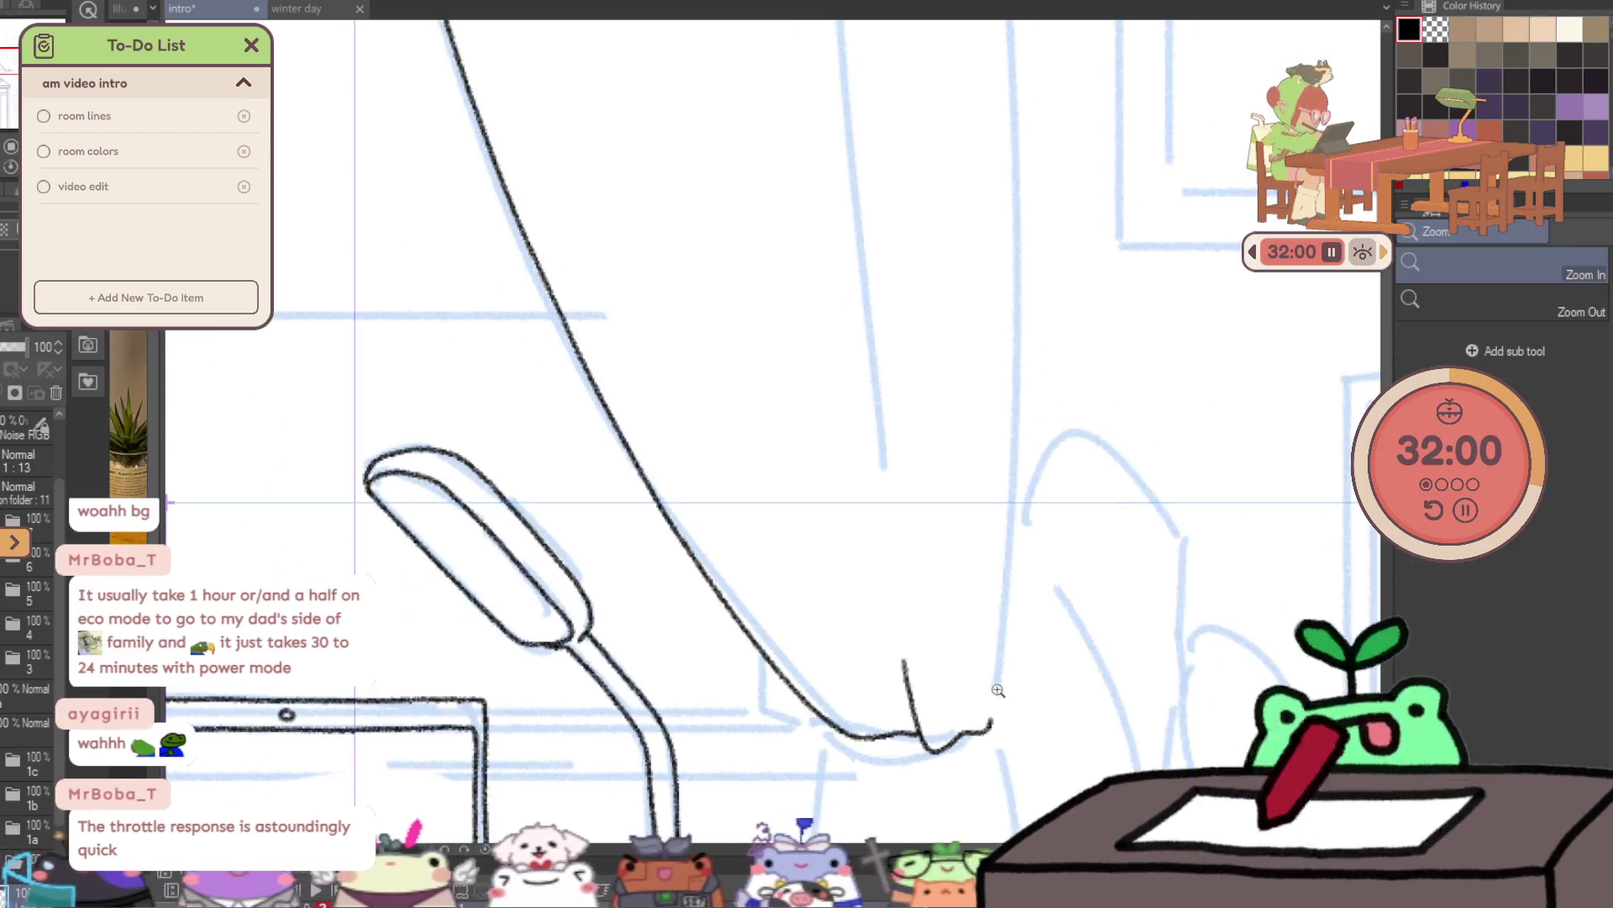
key(h)
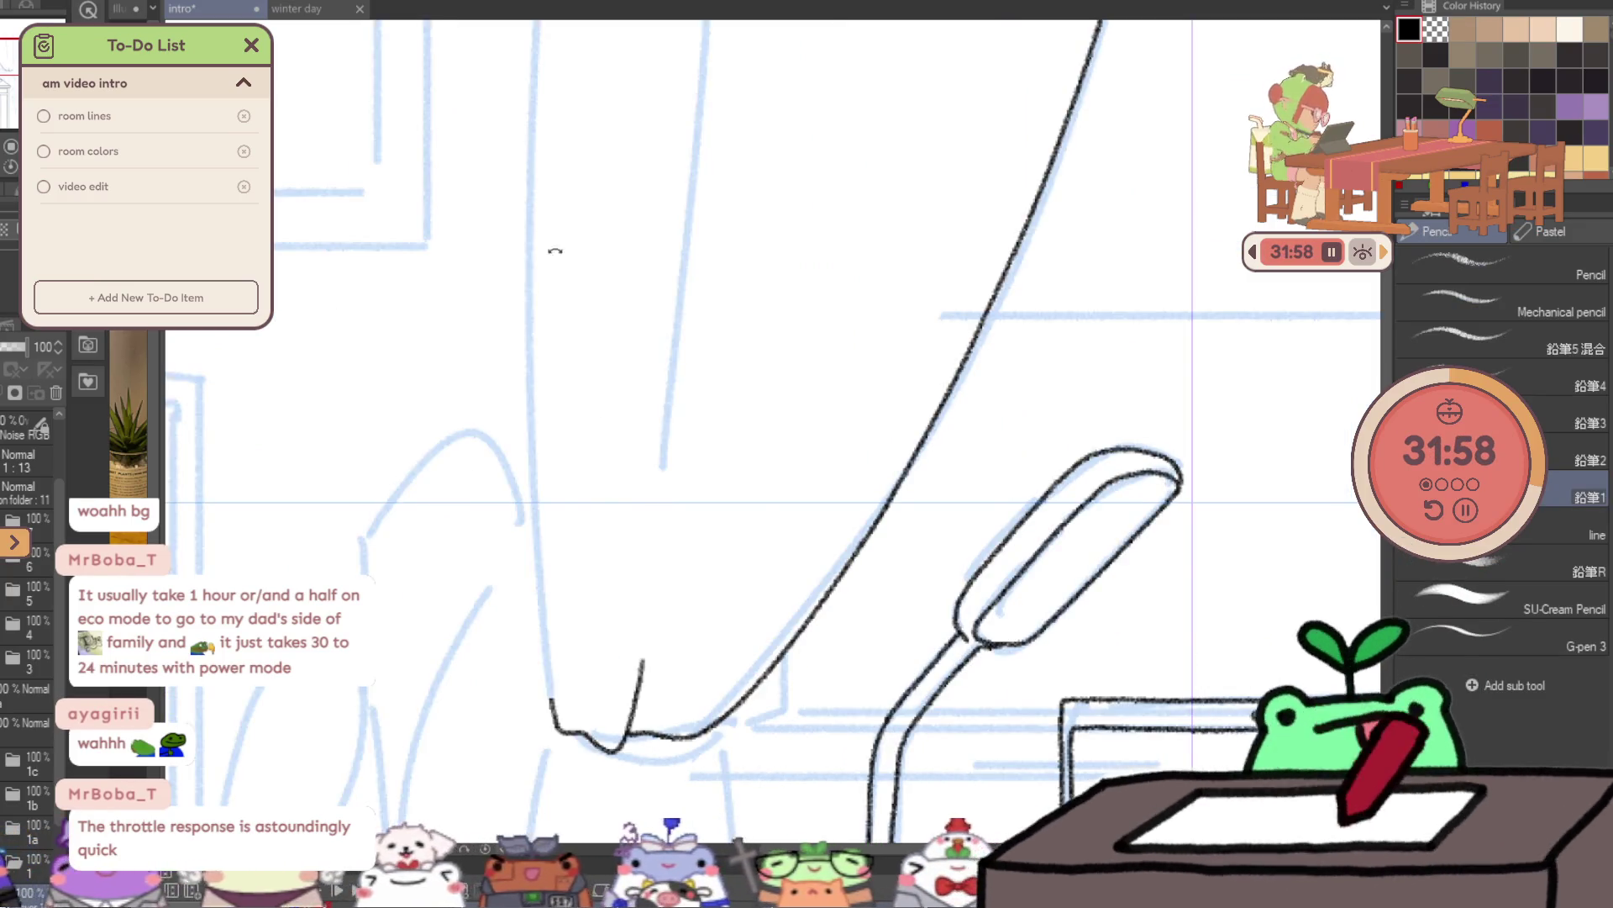
drag(554, 252, 443, 425)
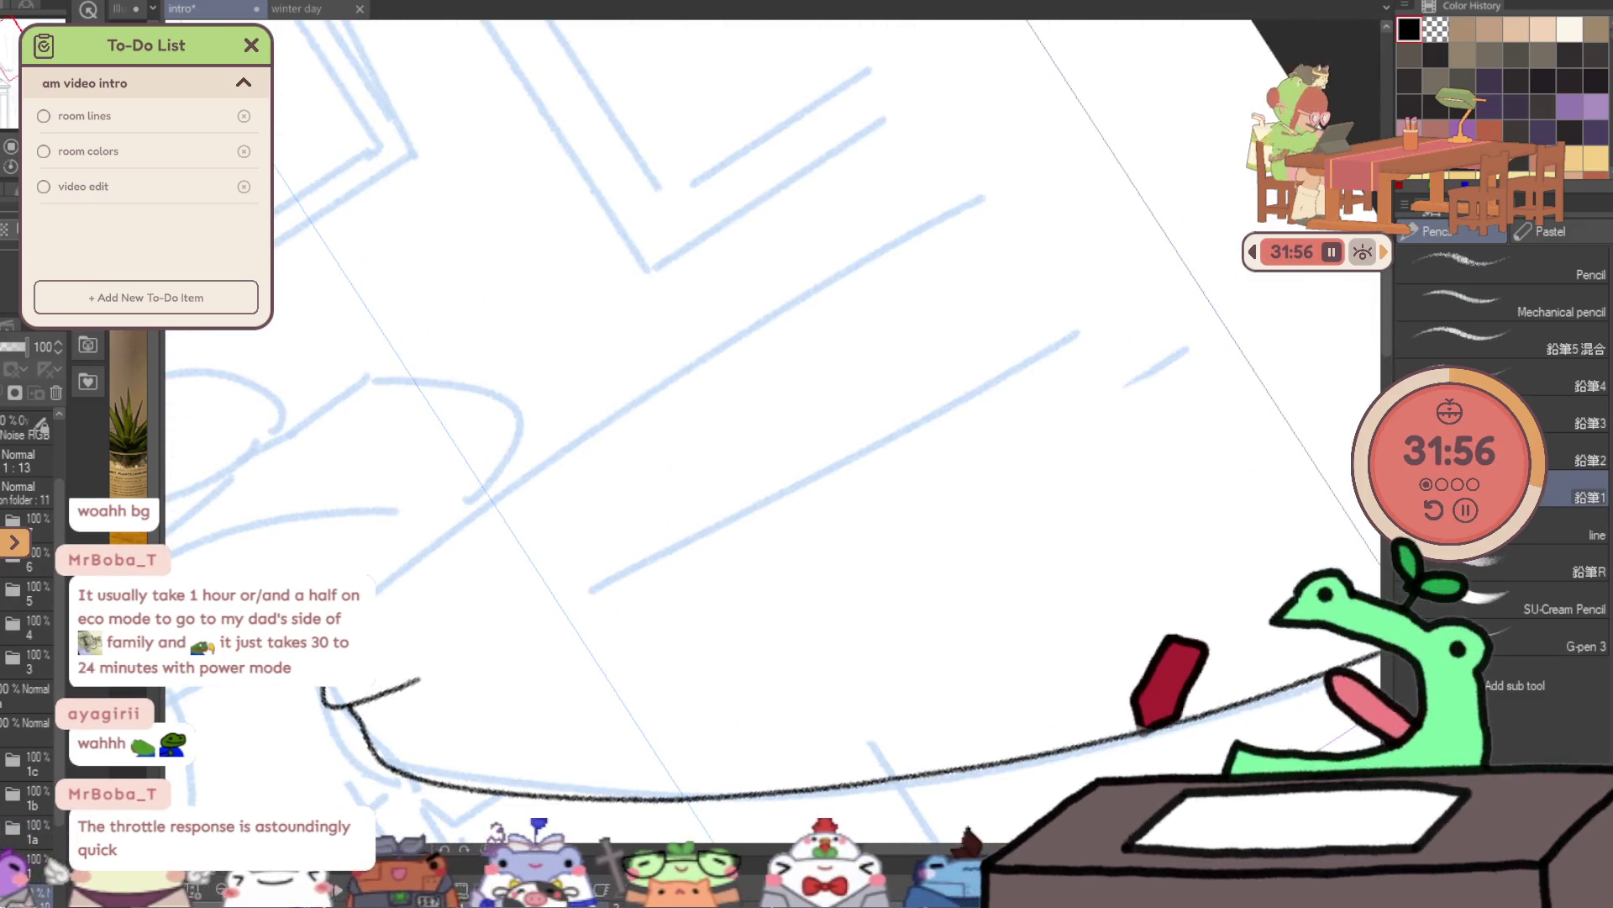
drag(376, 586, 1269, 47)
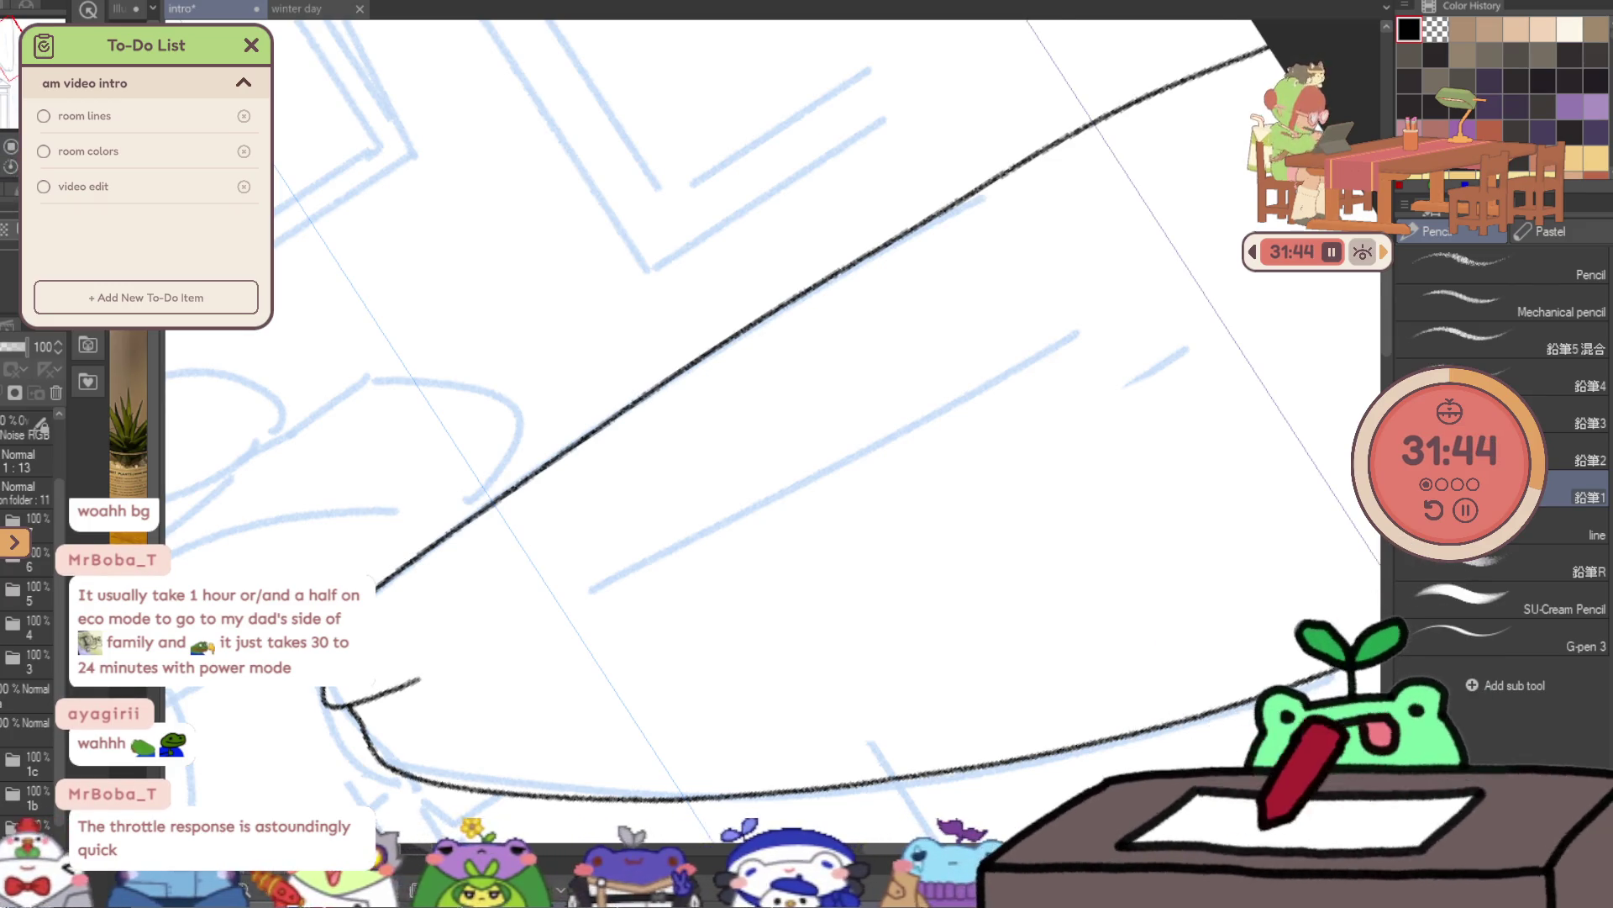
key(h)
key(h)
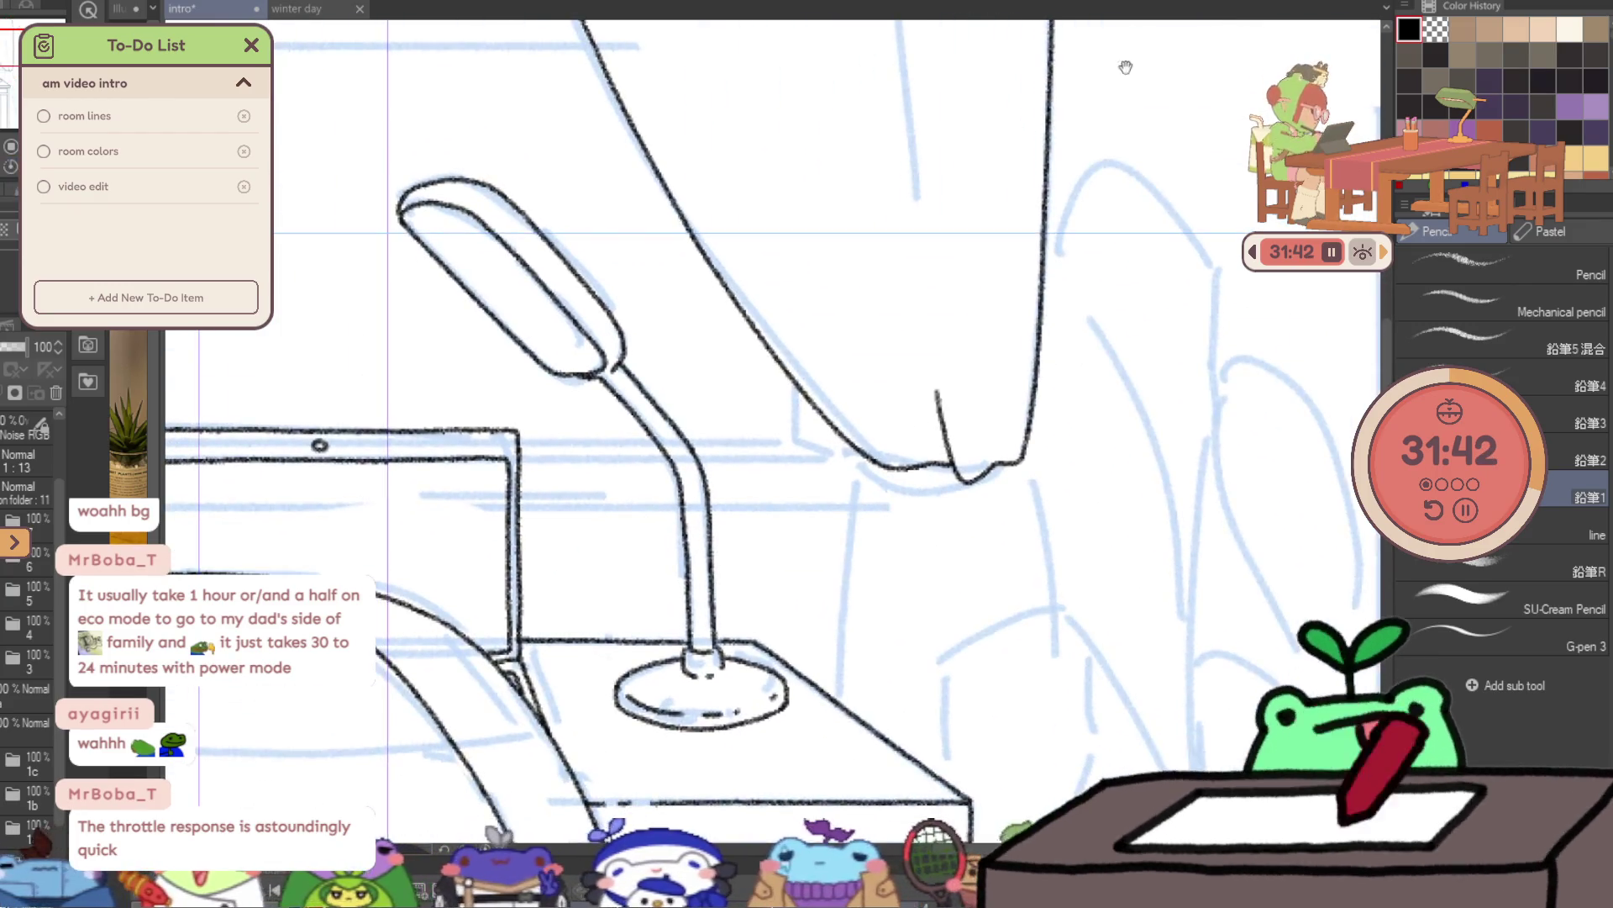
- Ink the tieback band's lower curve, right end and left edge beneath the gathered curtain
mouse_move(859, 458)
mouse_down()
mouse_move(866, 495)
mouse_move(996, 514)
mouse_up()
key(ctrl+z)
drag(859, 460, 950, 498)
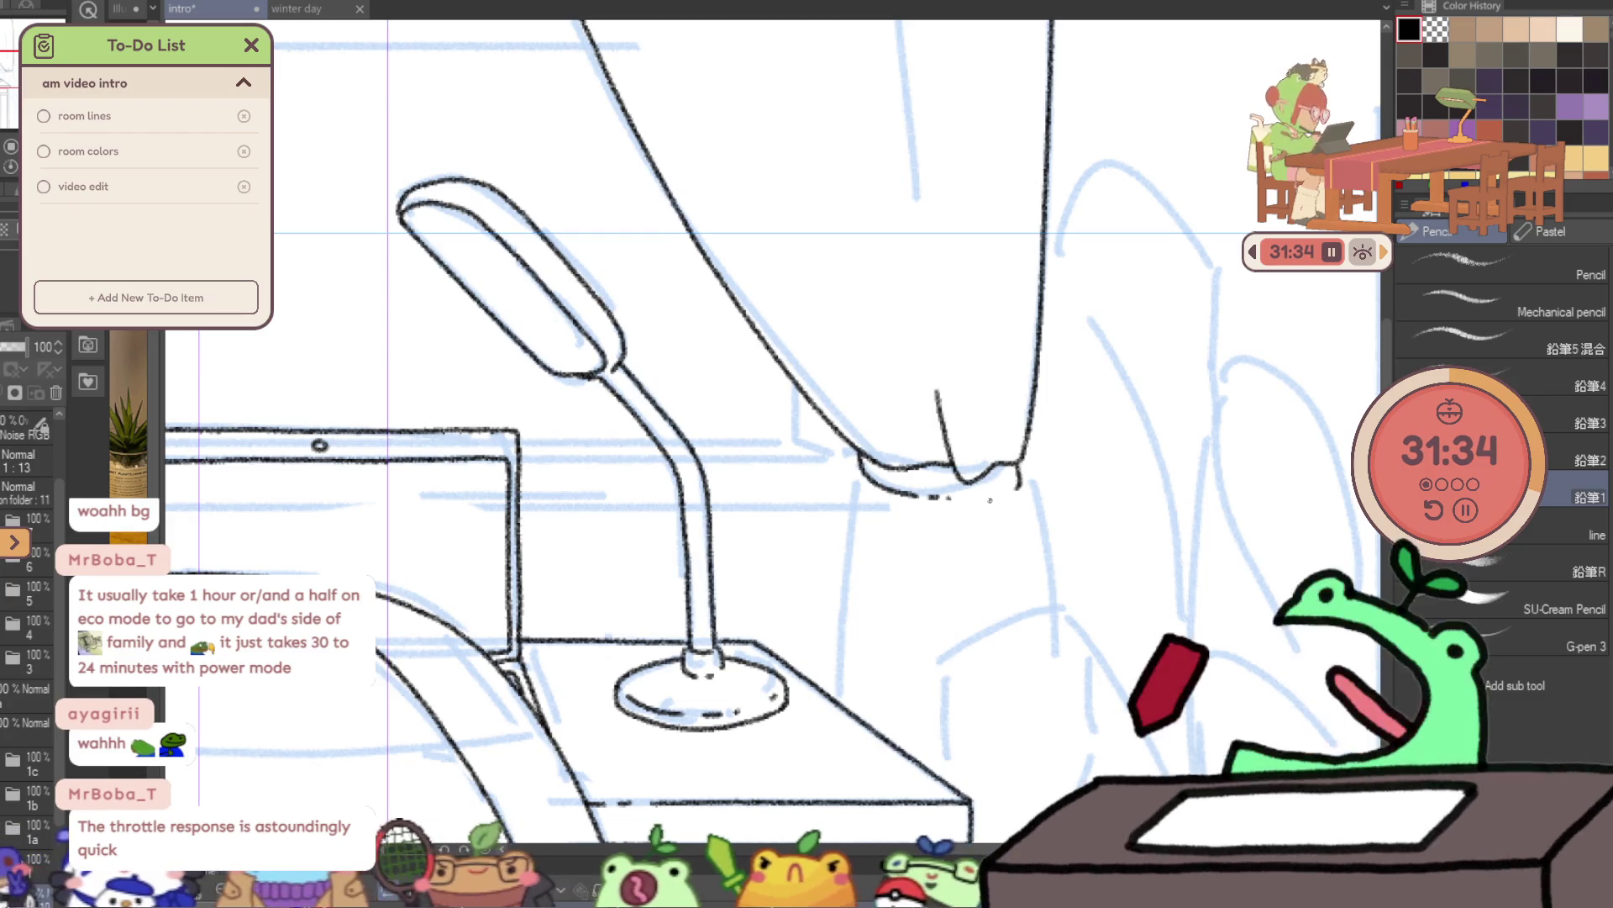
drag(1019, 477, 998, 490)
mouse_move(860, 469)
mouse_down()
mouse_move(869, 504)
mouse_move(996, 516)
mouse_up()
key(ctrl+z)
key(ctrl+z)
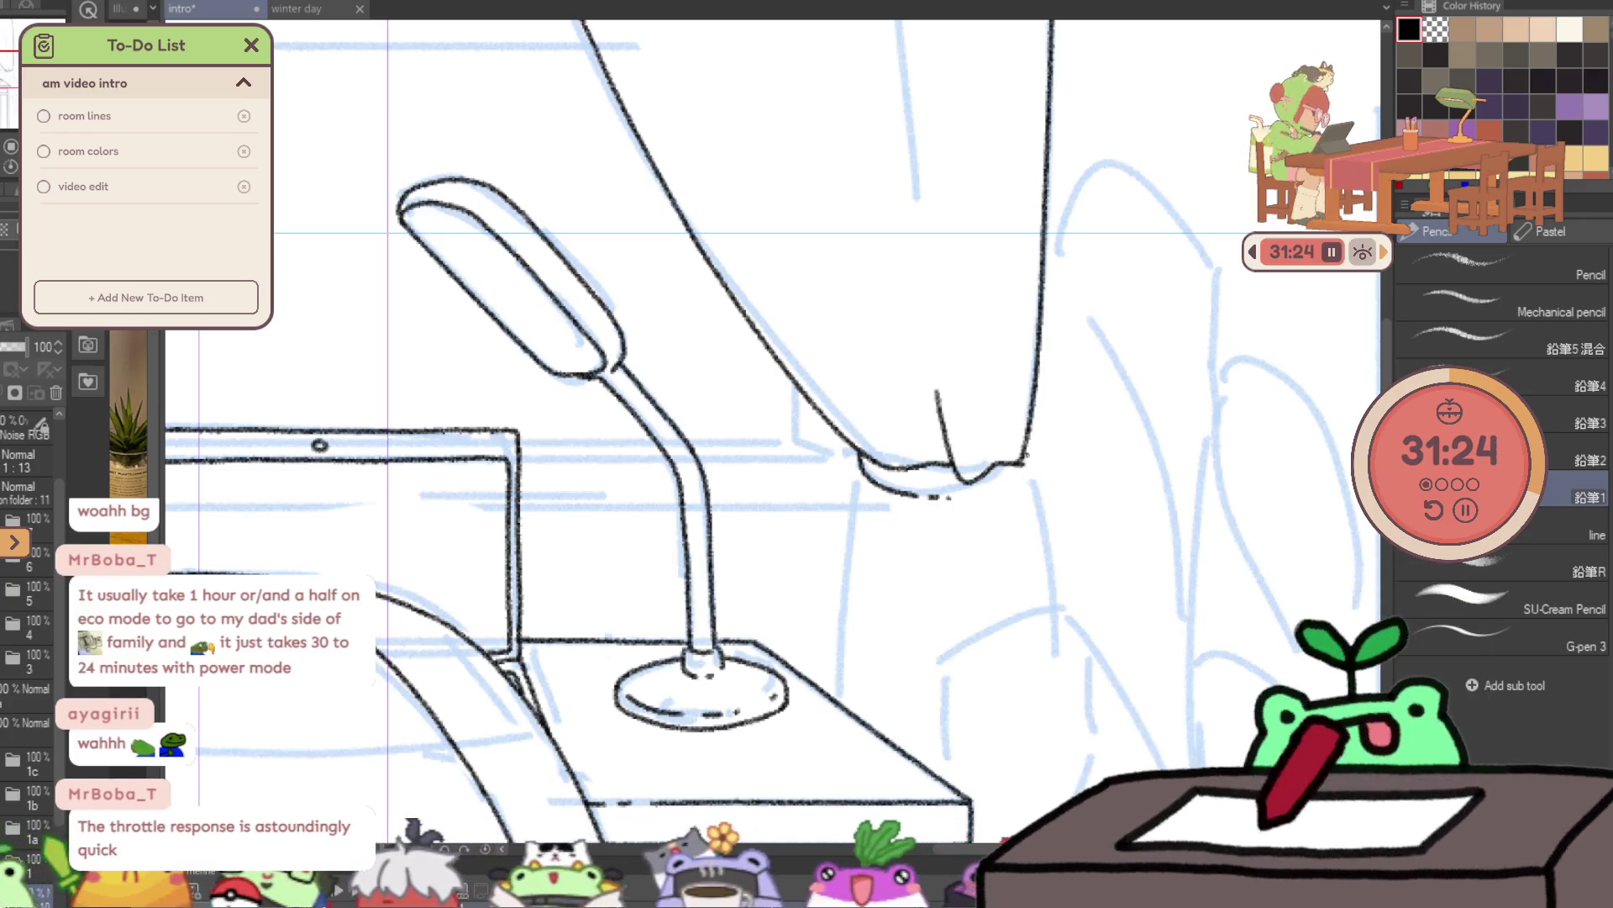
mouse_move(860, 473)
mouse_down()
mouse_move(863, 500)
mouse_move(988, 528)
mouse_move(1034, 505)
mouse_up()
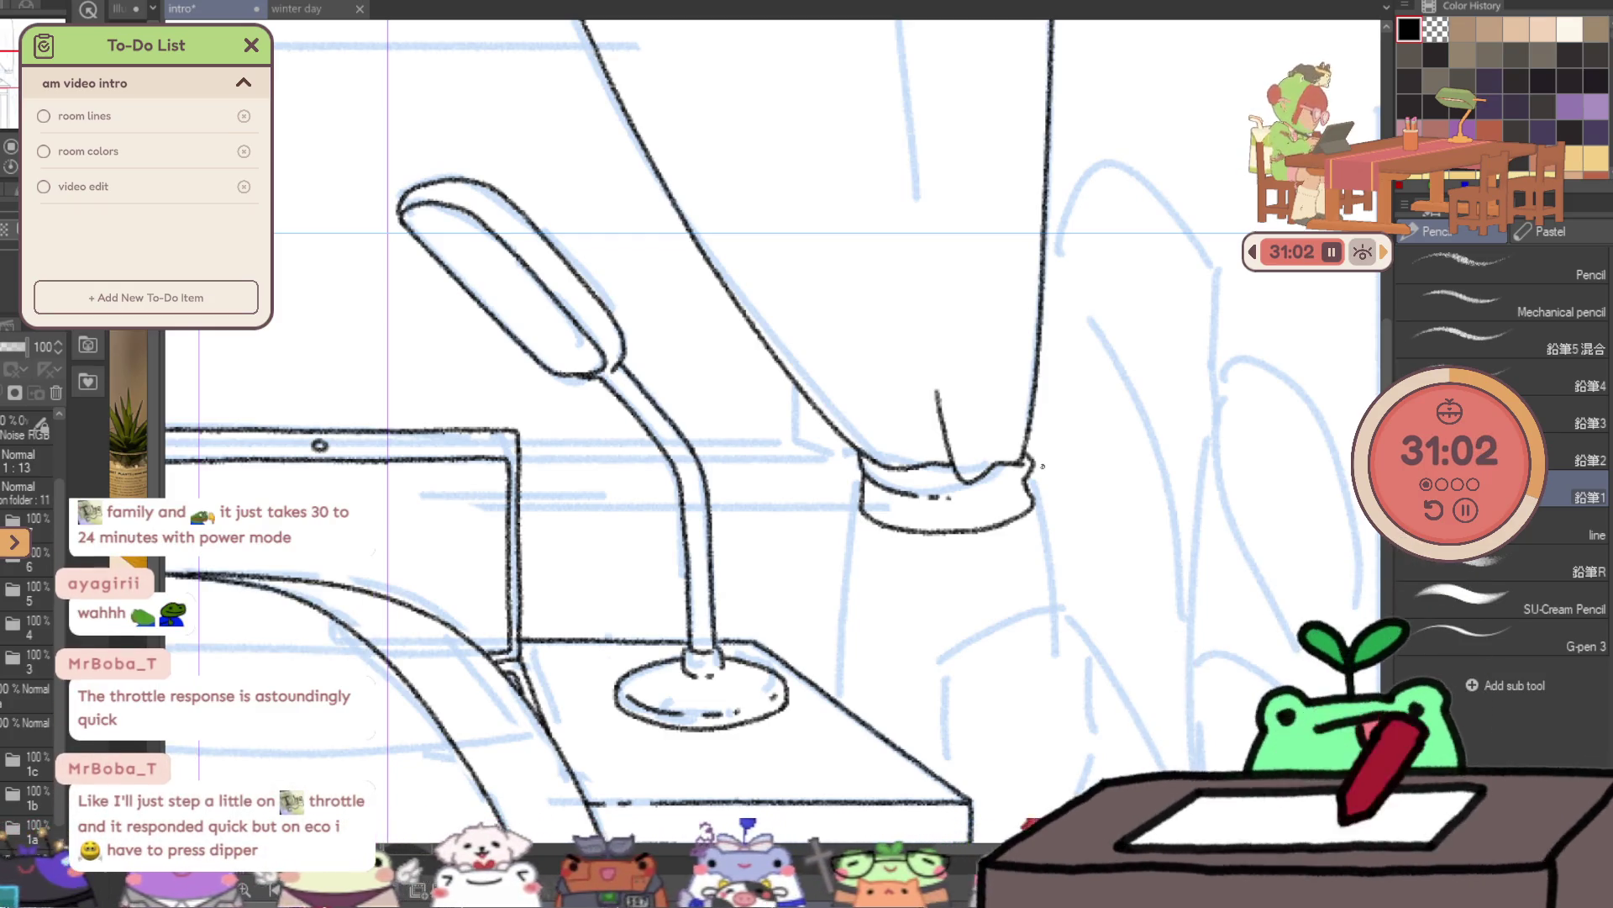
drag(863, 514, 818, 688)
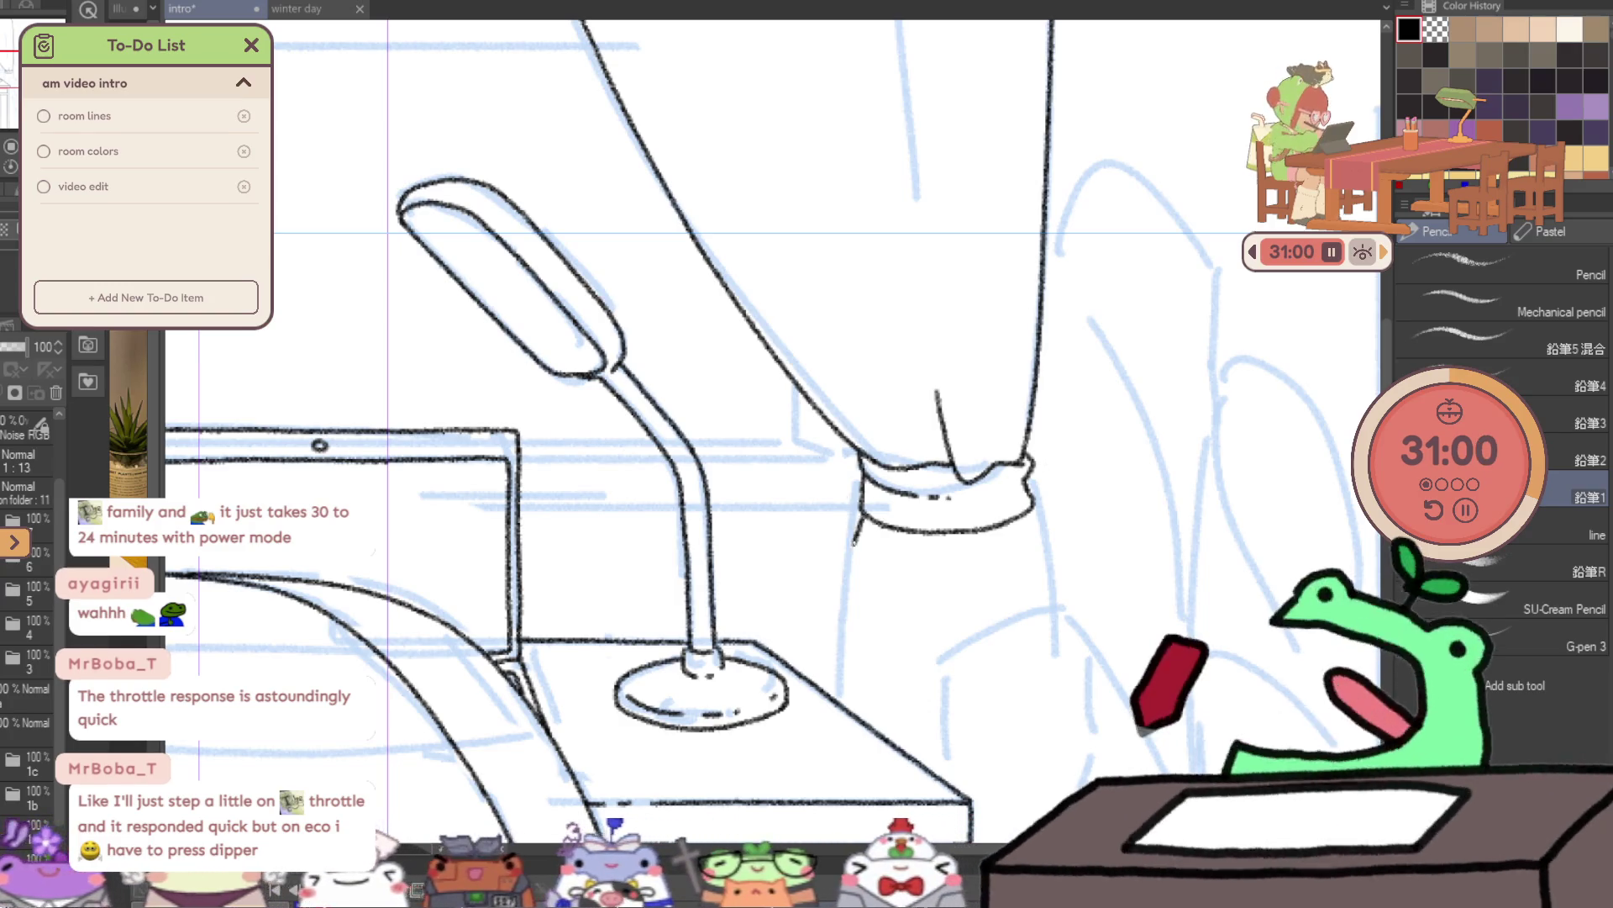
scroll(876, 618, down, 3)
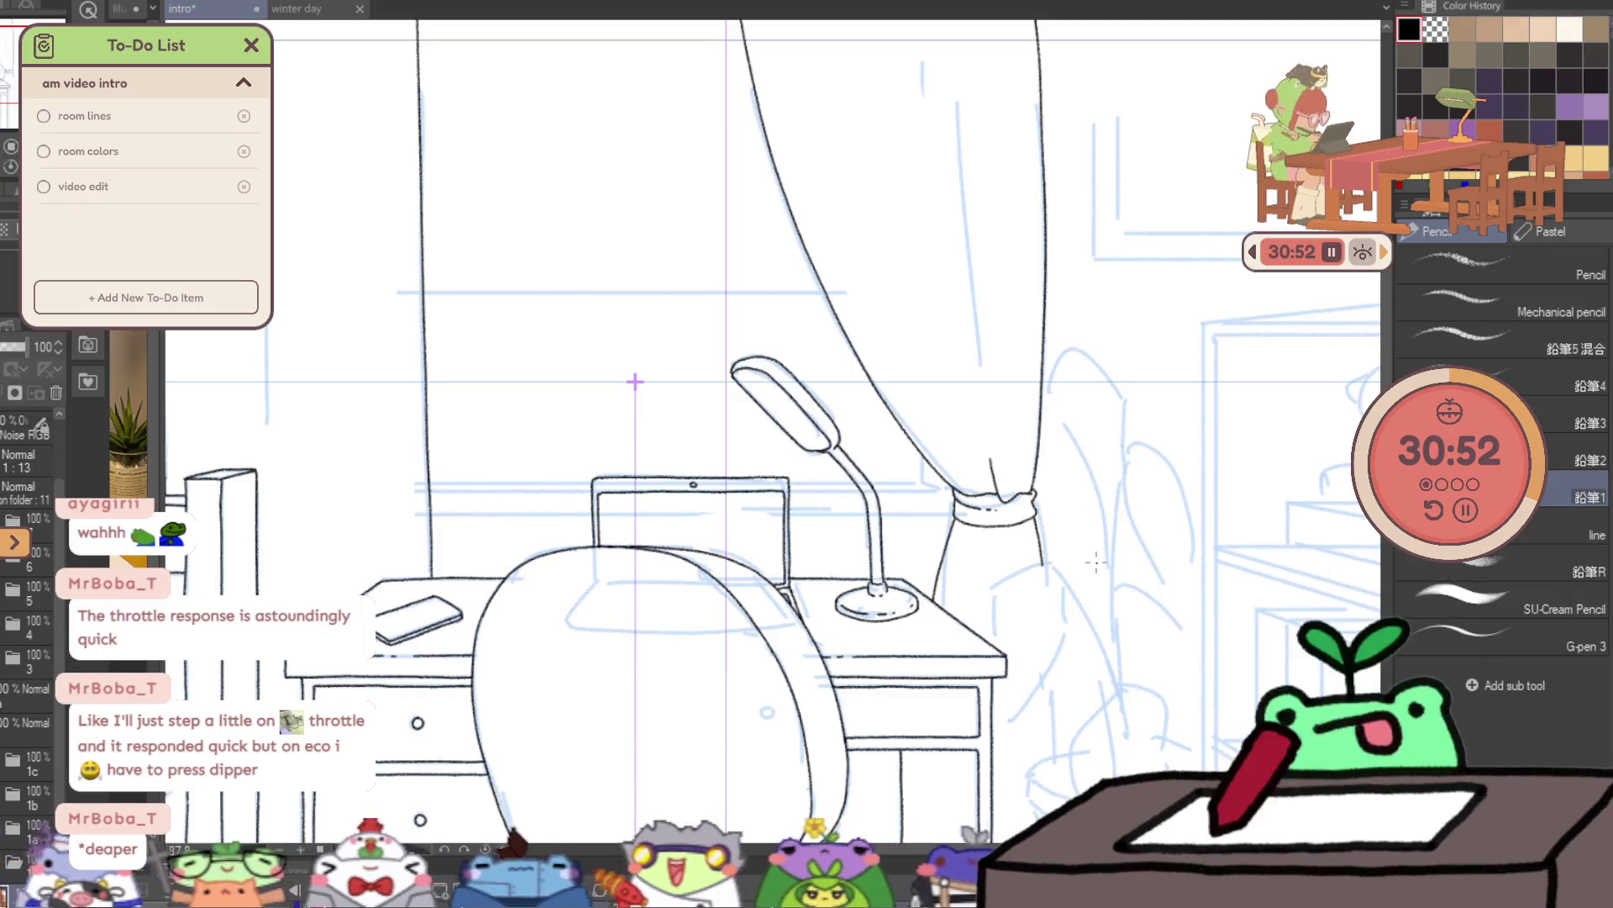
- Redraw the curtain's inner fold line slightly further left
scroll(1055, 505, down, 1)
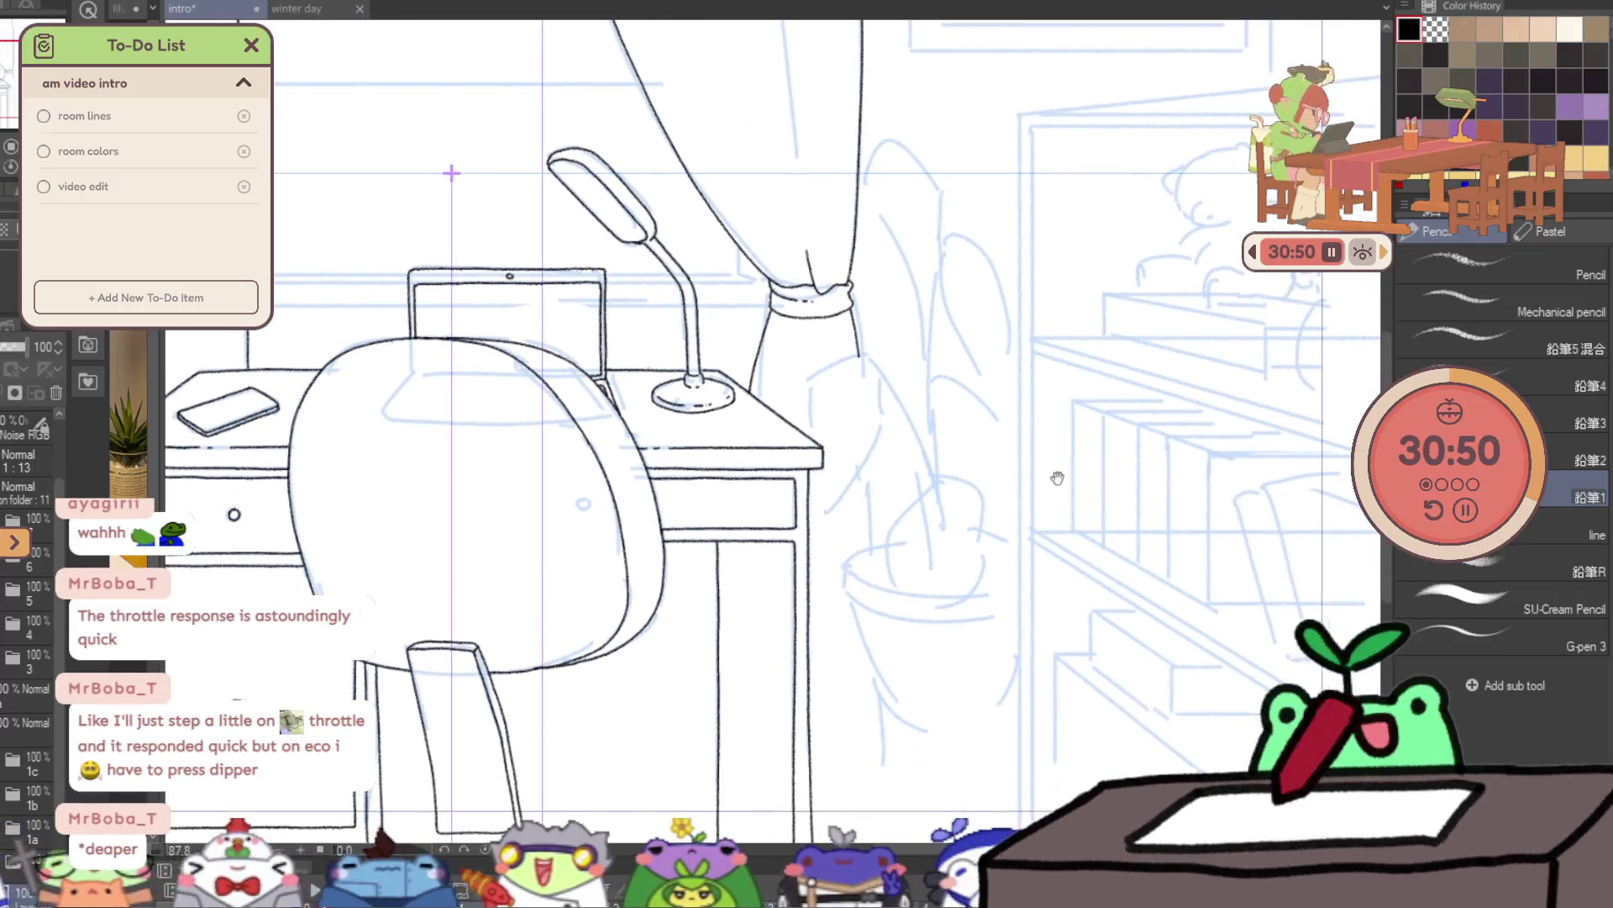
scroll(1066, 521, down, 1)
scroll(918, 148, up, 1)
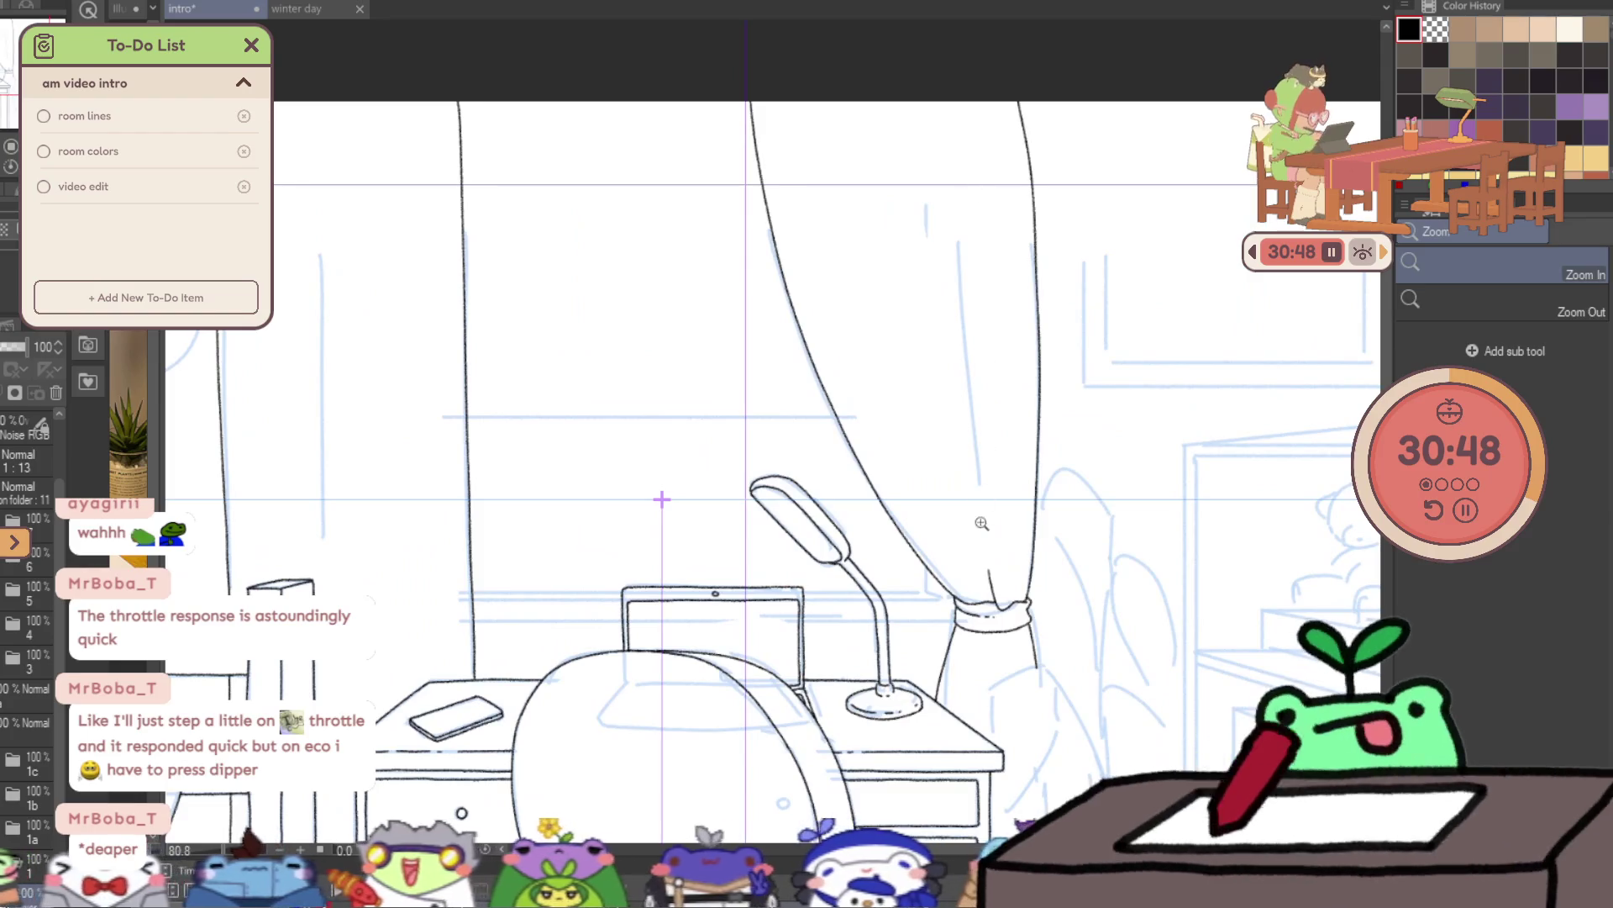
drag(980, 499, 971, 358)
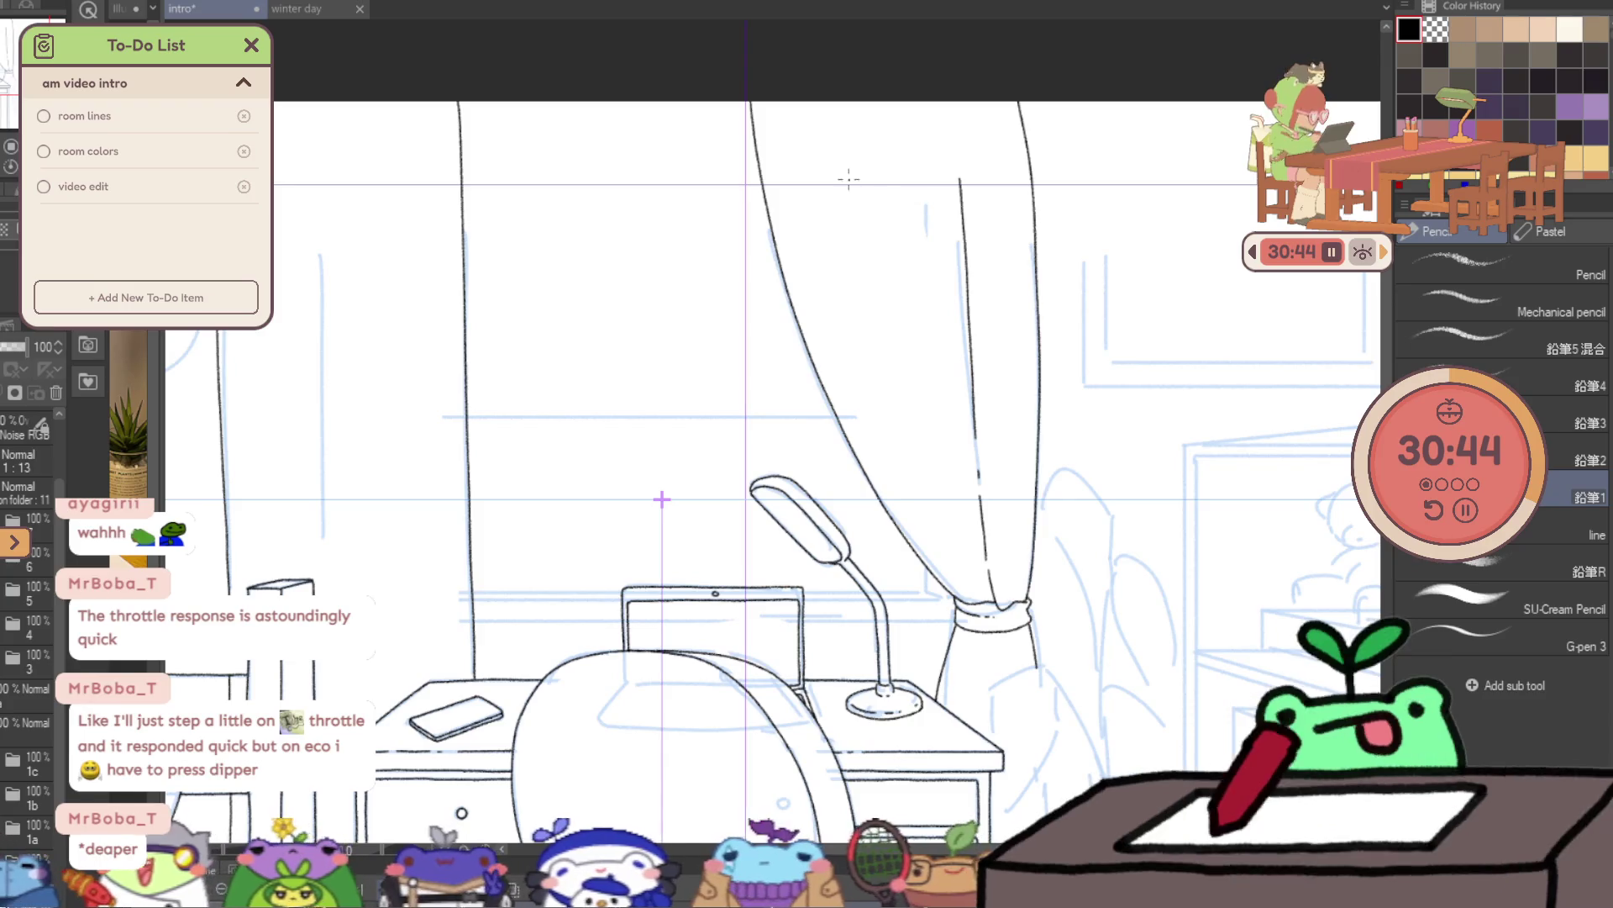
key(ctrl+z)
drag(811, 144, 867, 377)
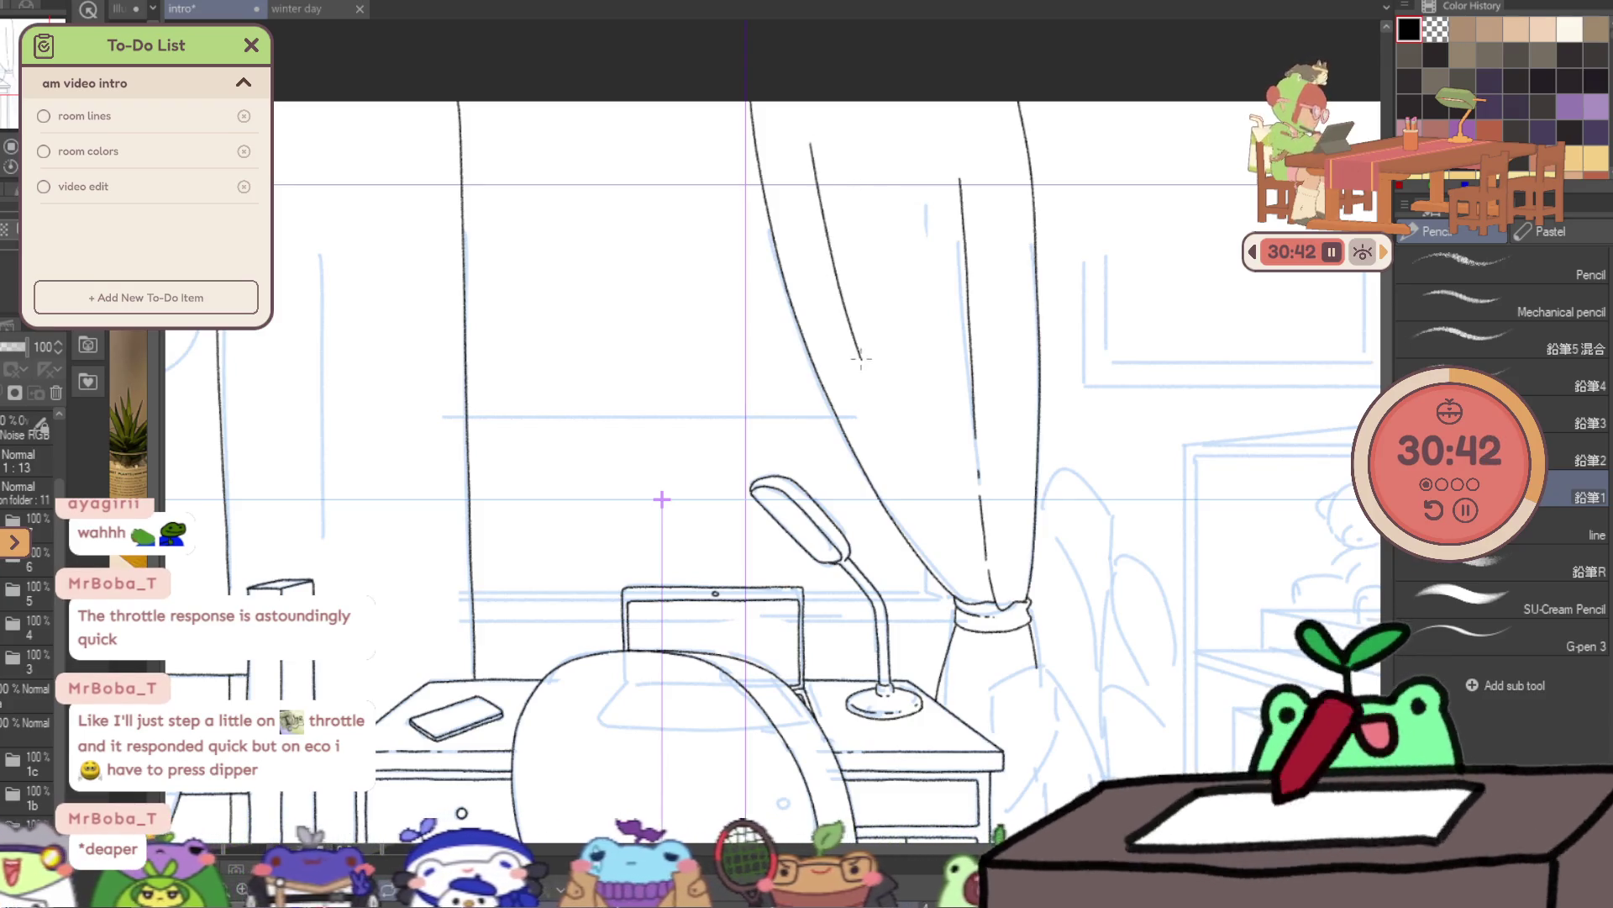
- Ink vertical lines down the window's left frame
drag(461, 321, 592, 334)
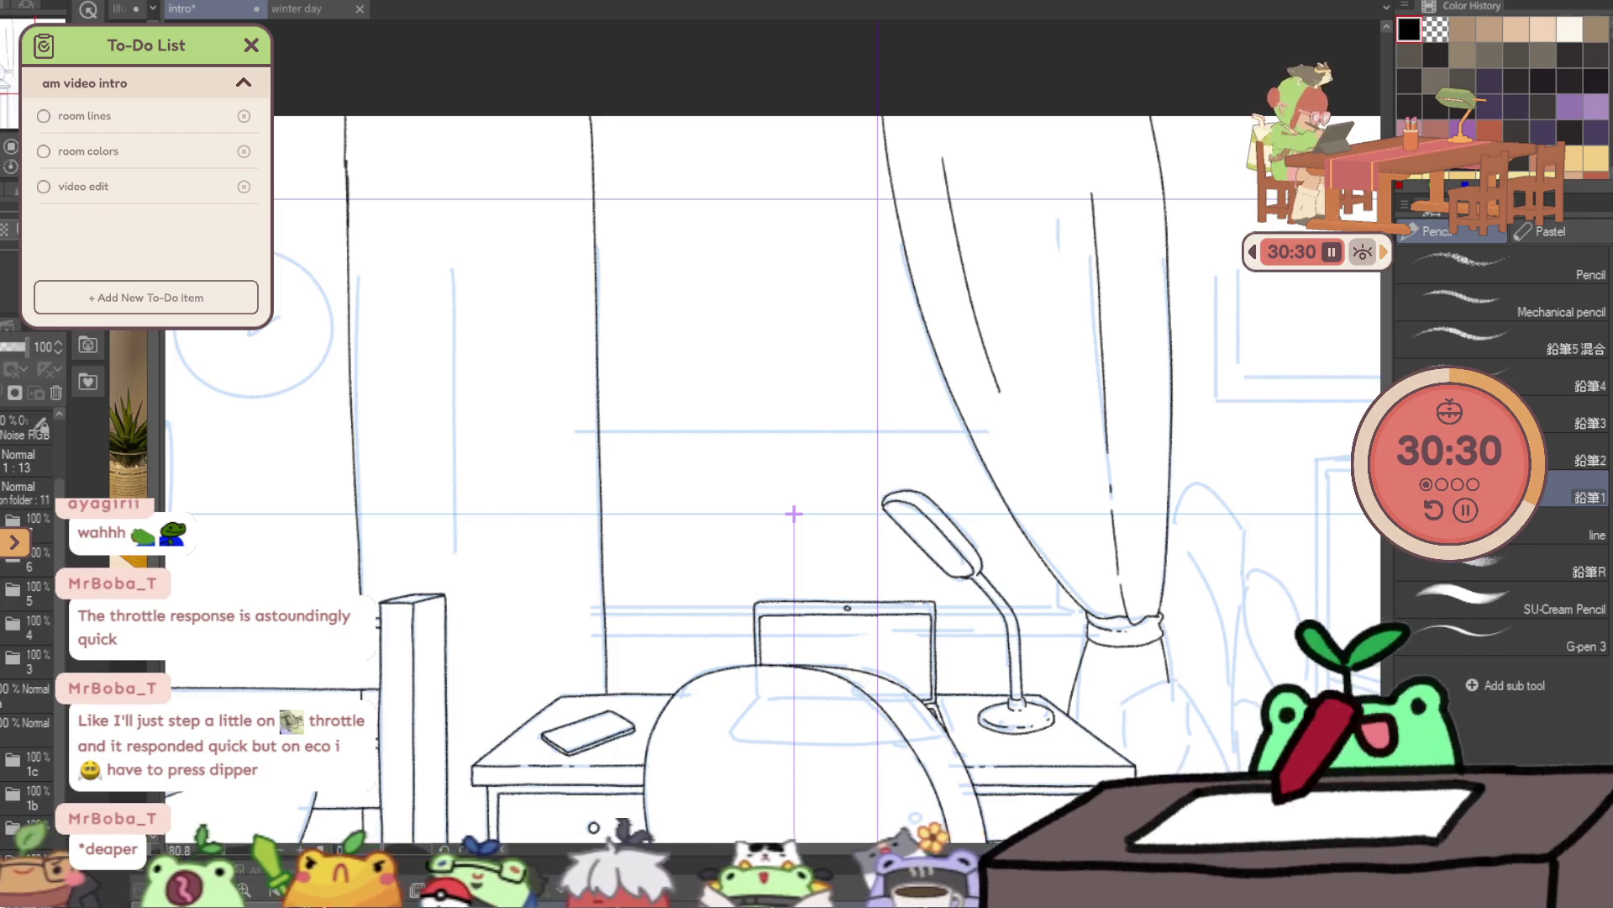
mouse_move(413, 160)
mouse_down()
mouse_move(416, 420)
mouse_move(489, 567)
mouse_up()
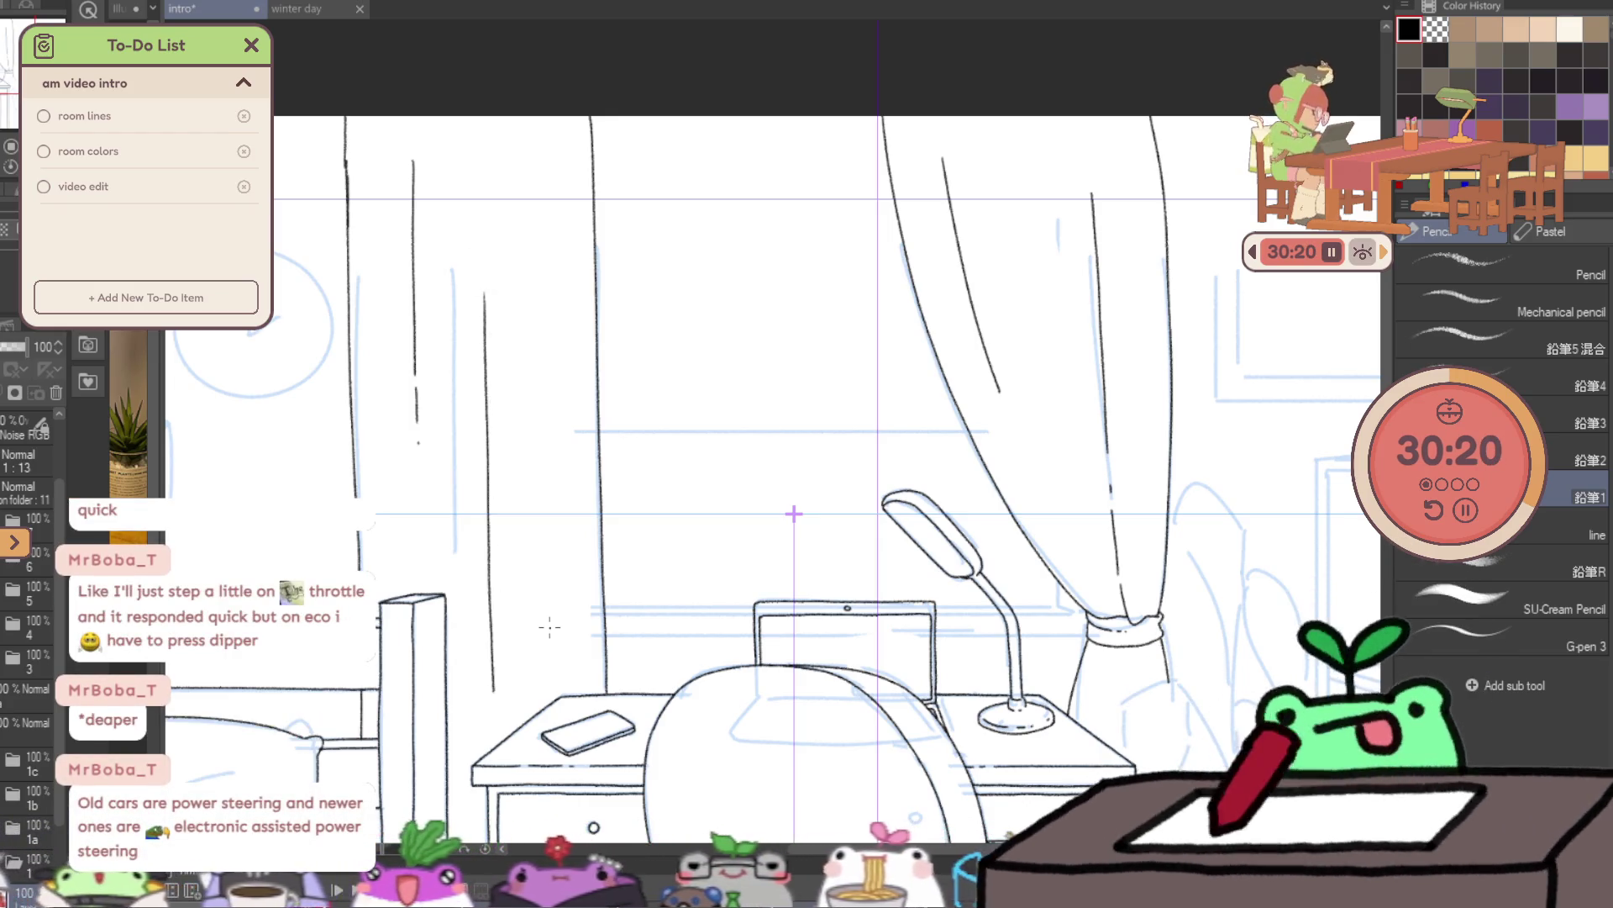
scroll(1171, 591, down, 5)
scroll(1171, 591, right, 2)
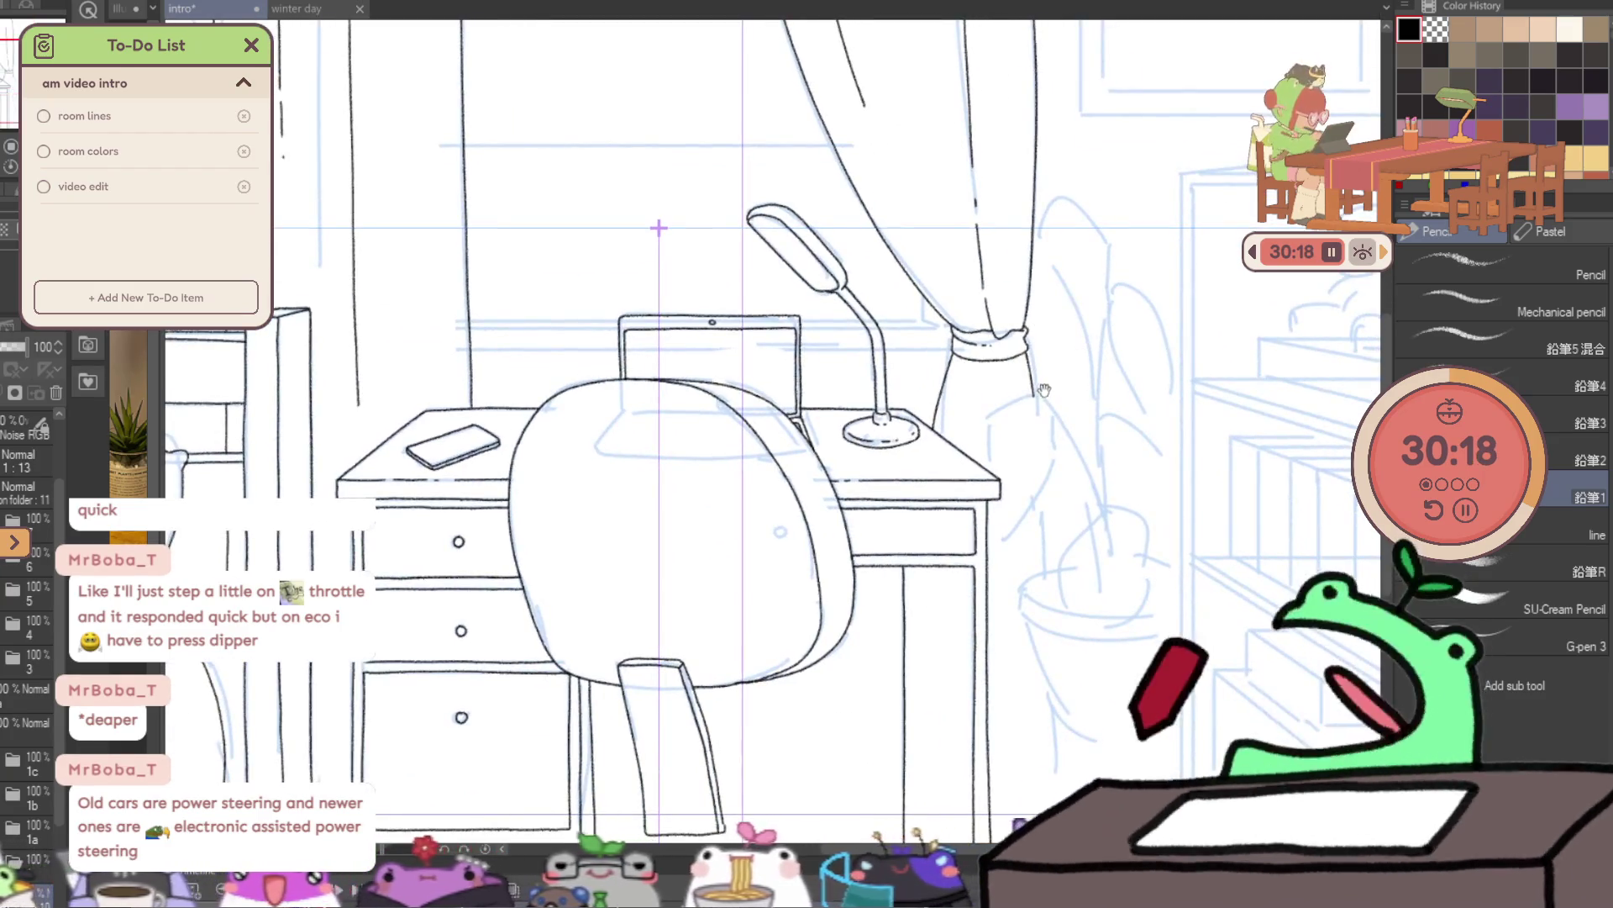
- Ink a long vertical line down the bookshelf's left edge, redrawing it until clean
drag(1250, 656, 903, 471)
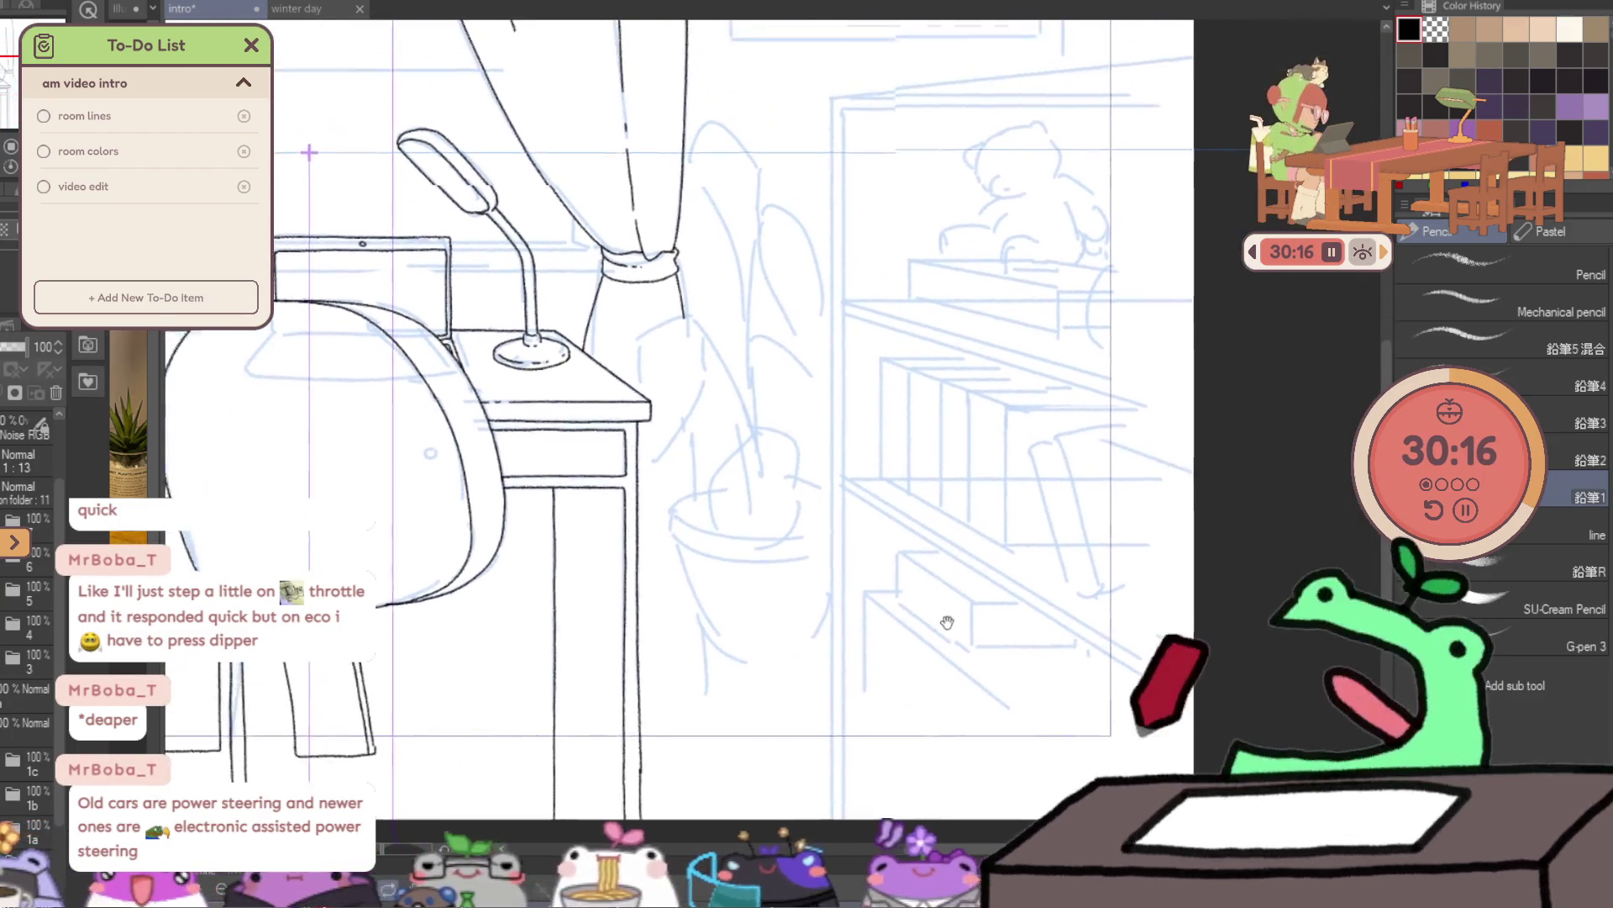
scroll(1126, 521, up, 2)
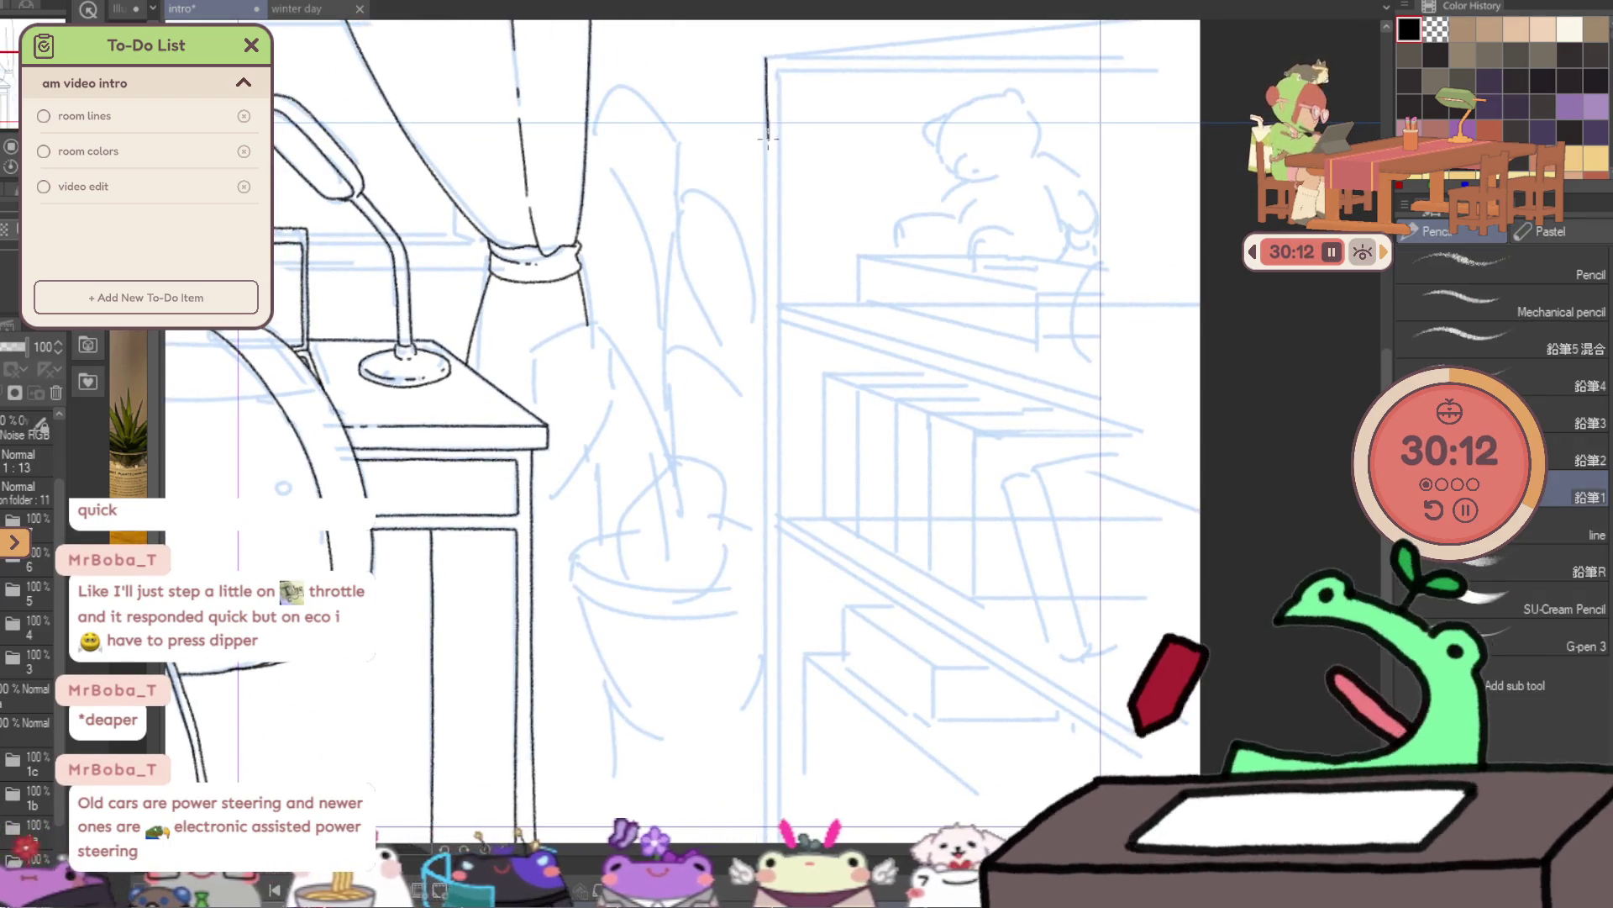
drag(764, 59, 765, 118)
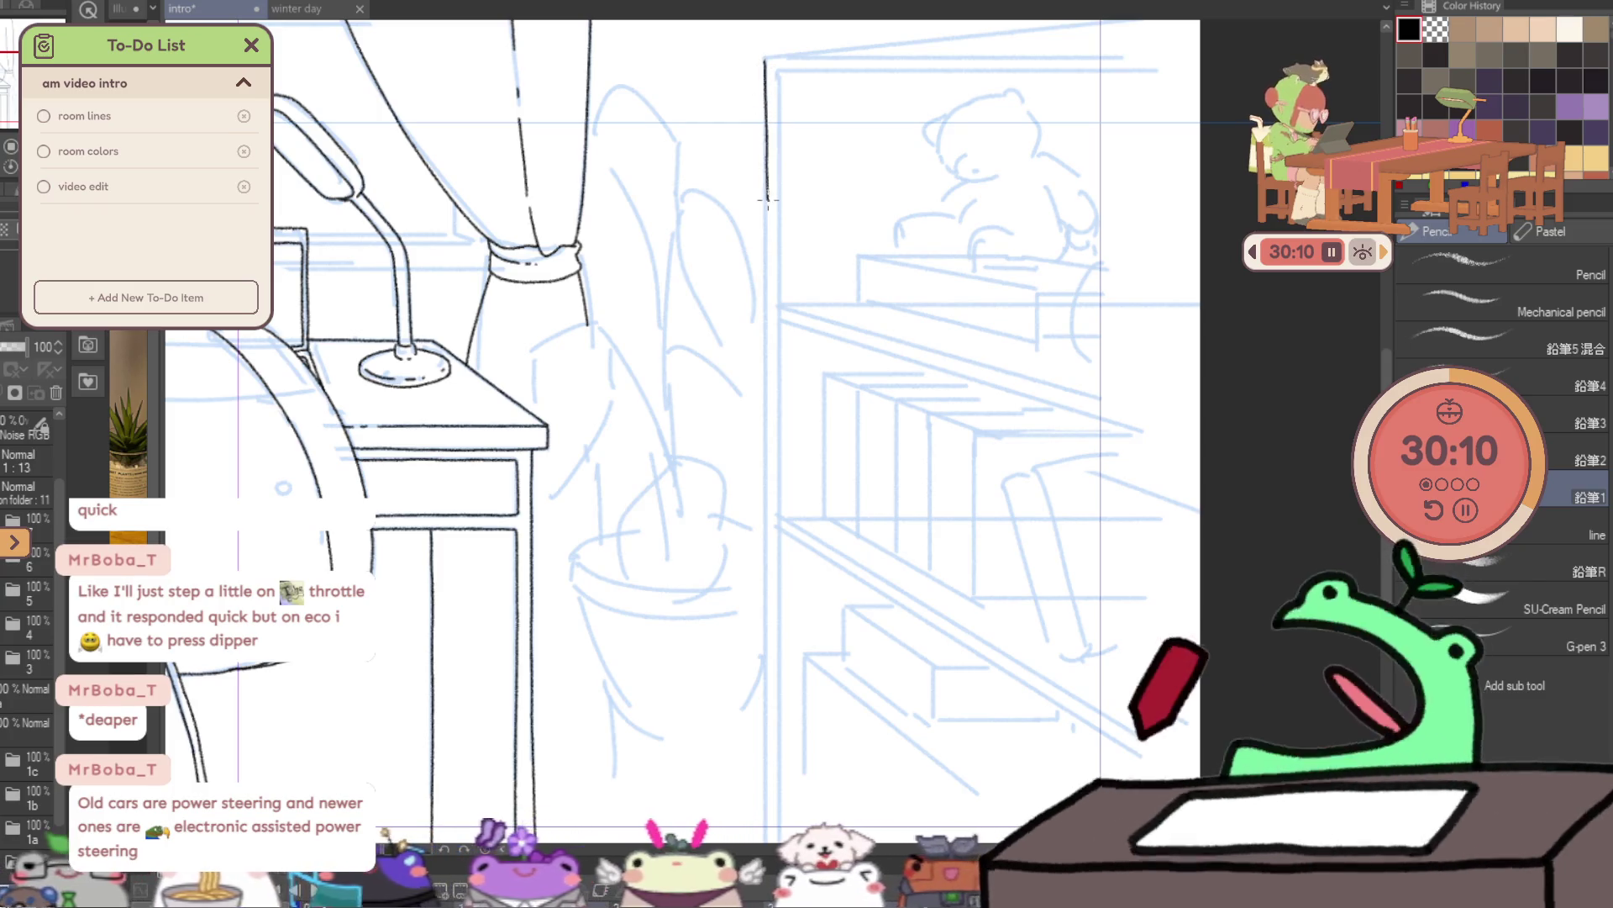
drag(767, 198, 767, 237)
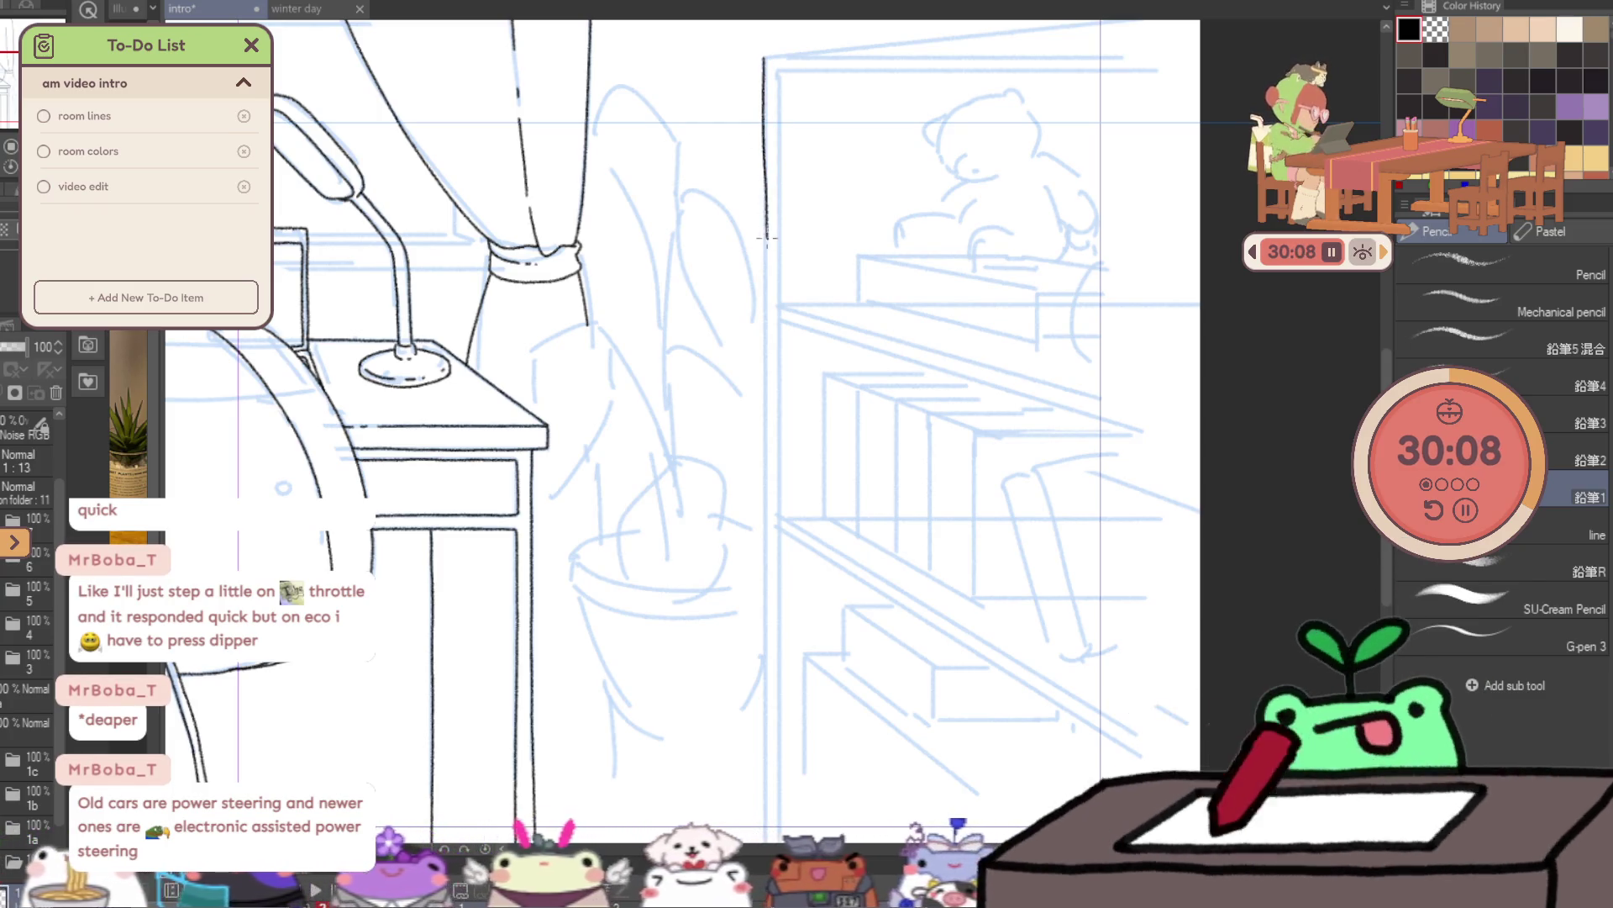
key(ctrl+z)
scroll(740, 252, down, 1)
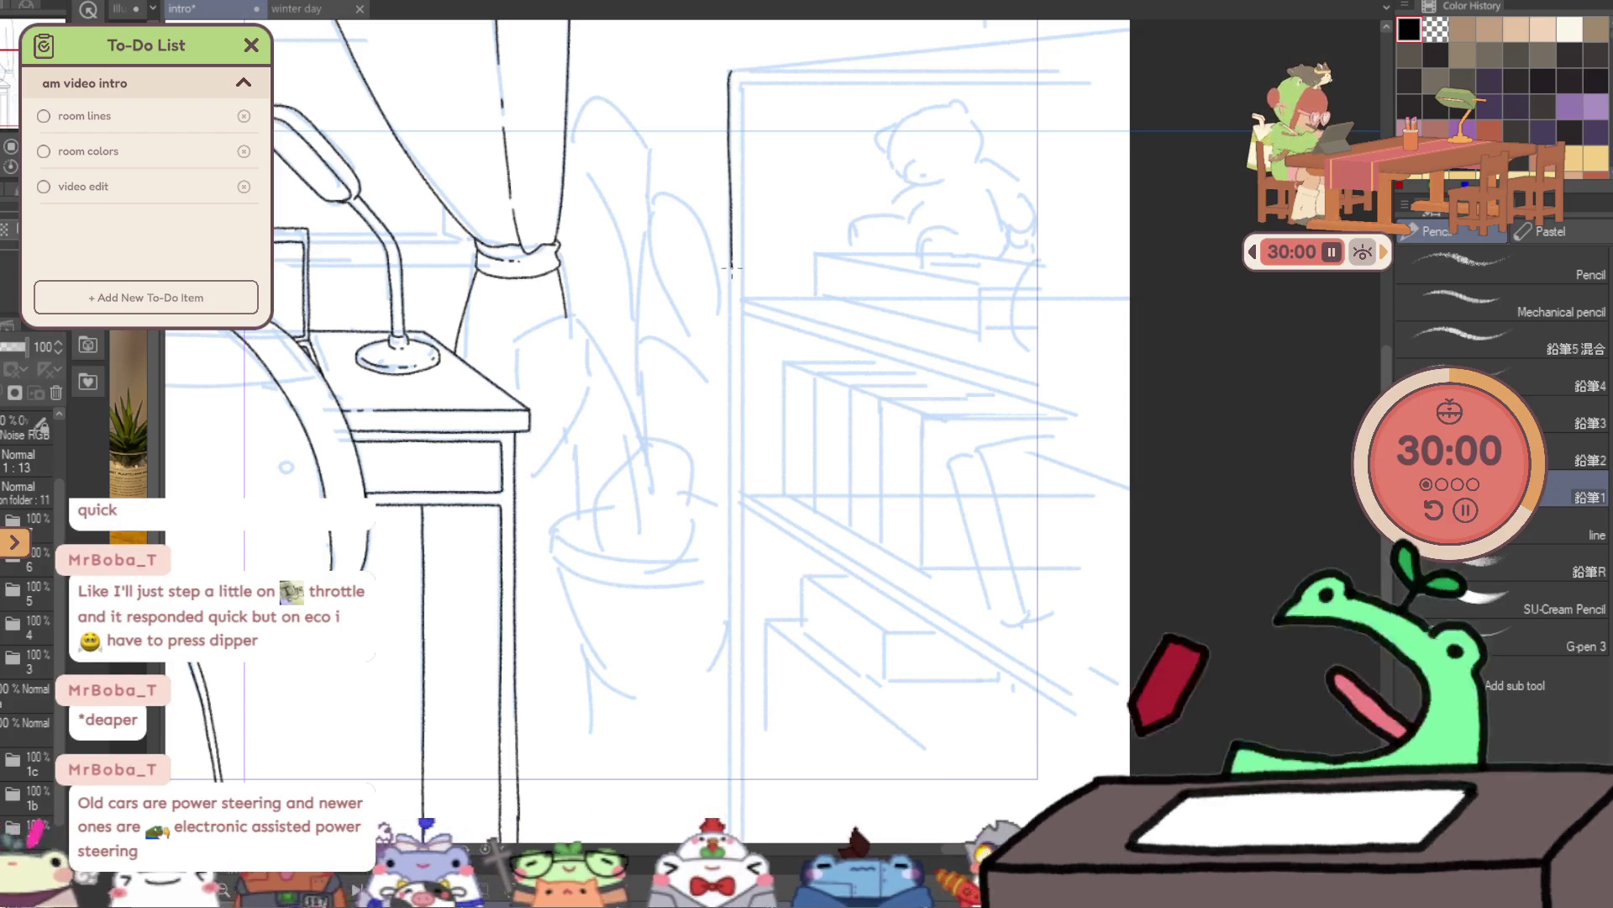
drag(729, 72, 731, 385)
key(ctrl+z)
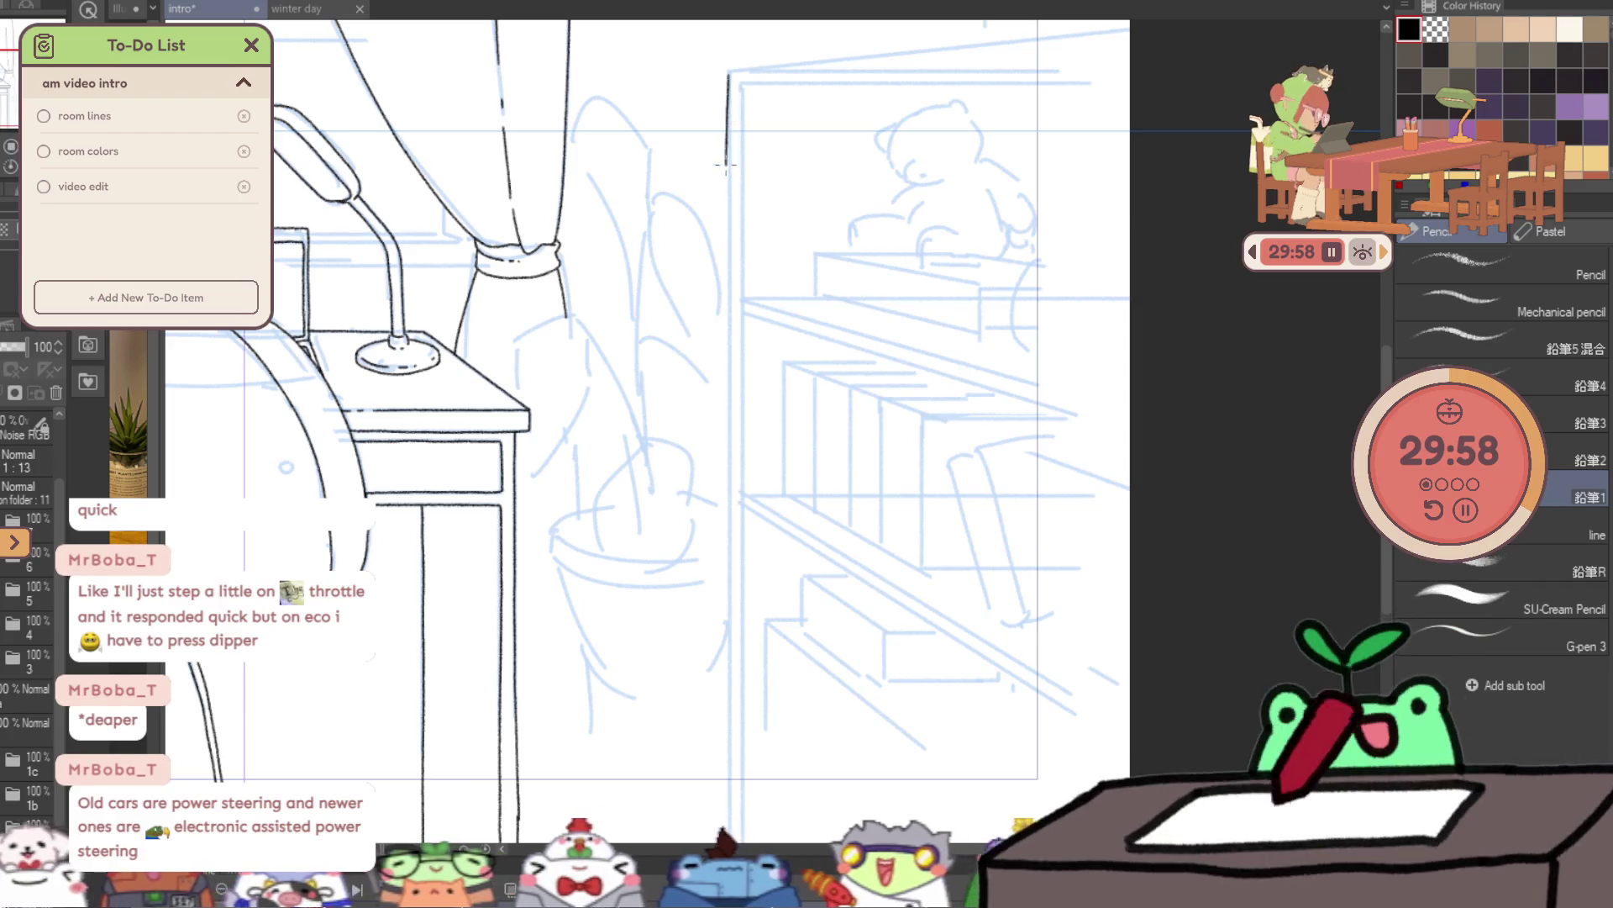
drag(728, 126, 730, 340)
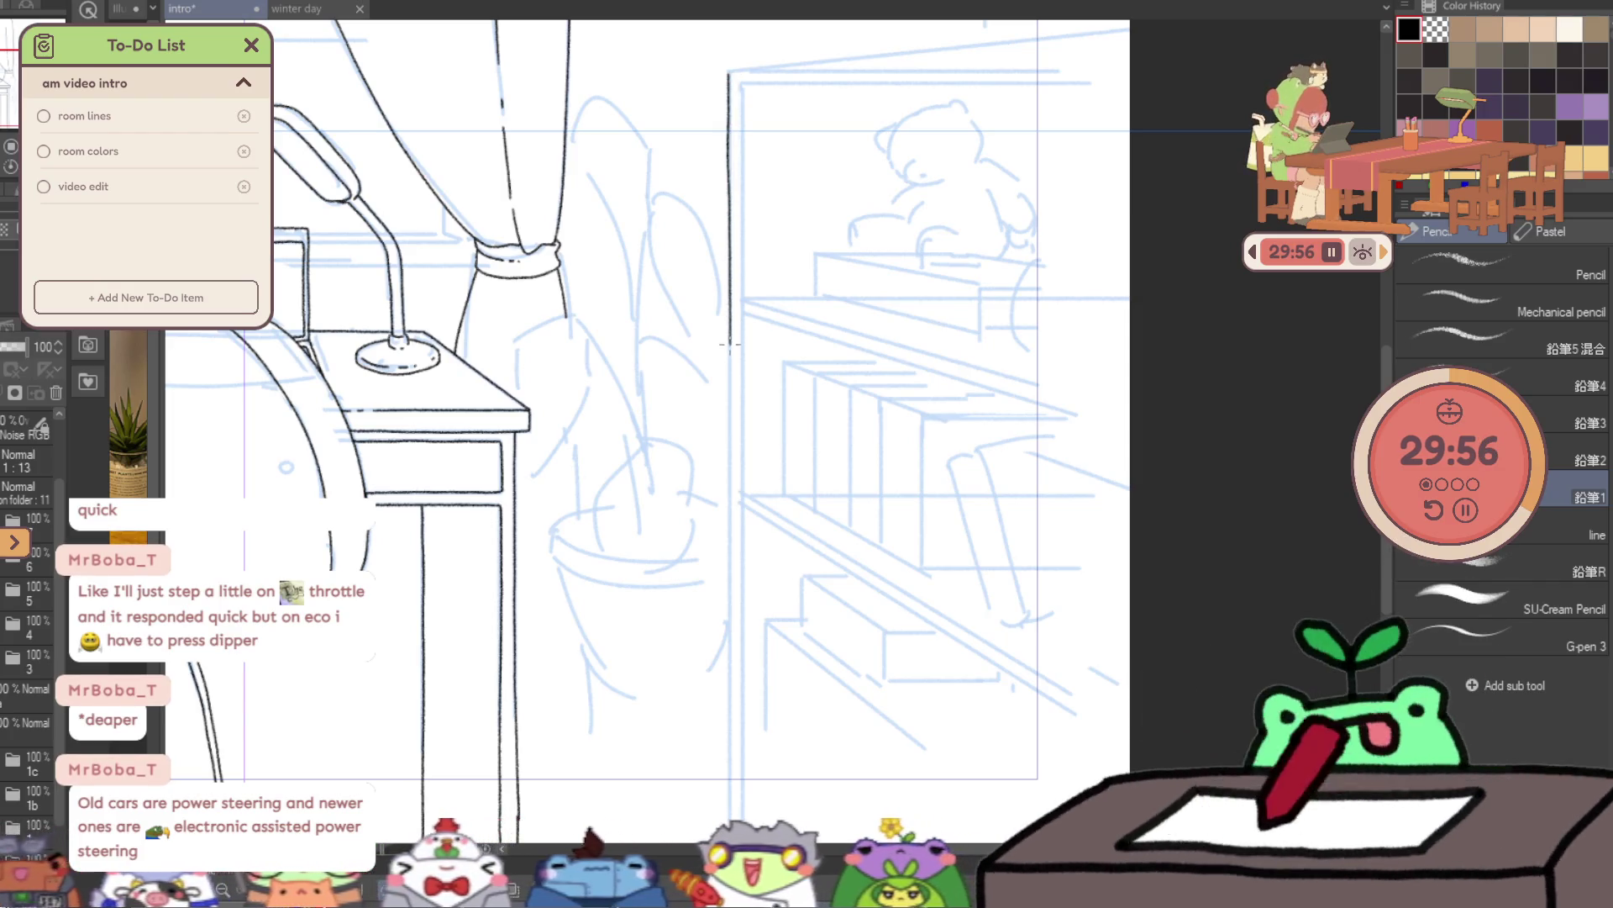
drag(727, 513, 730, 828)
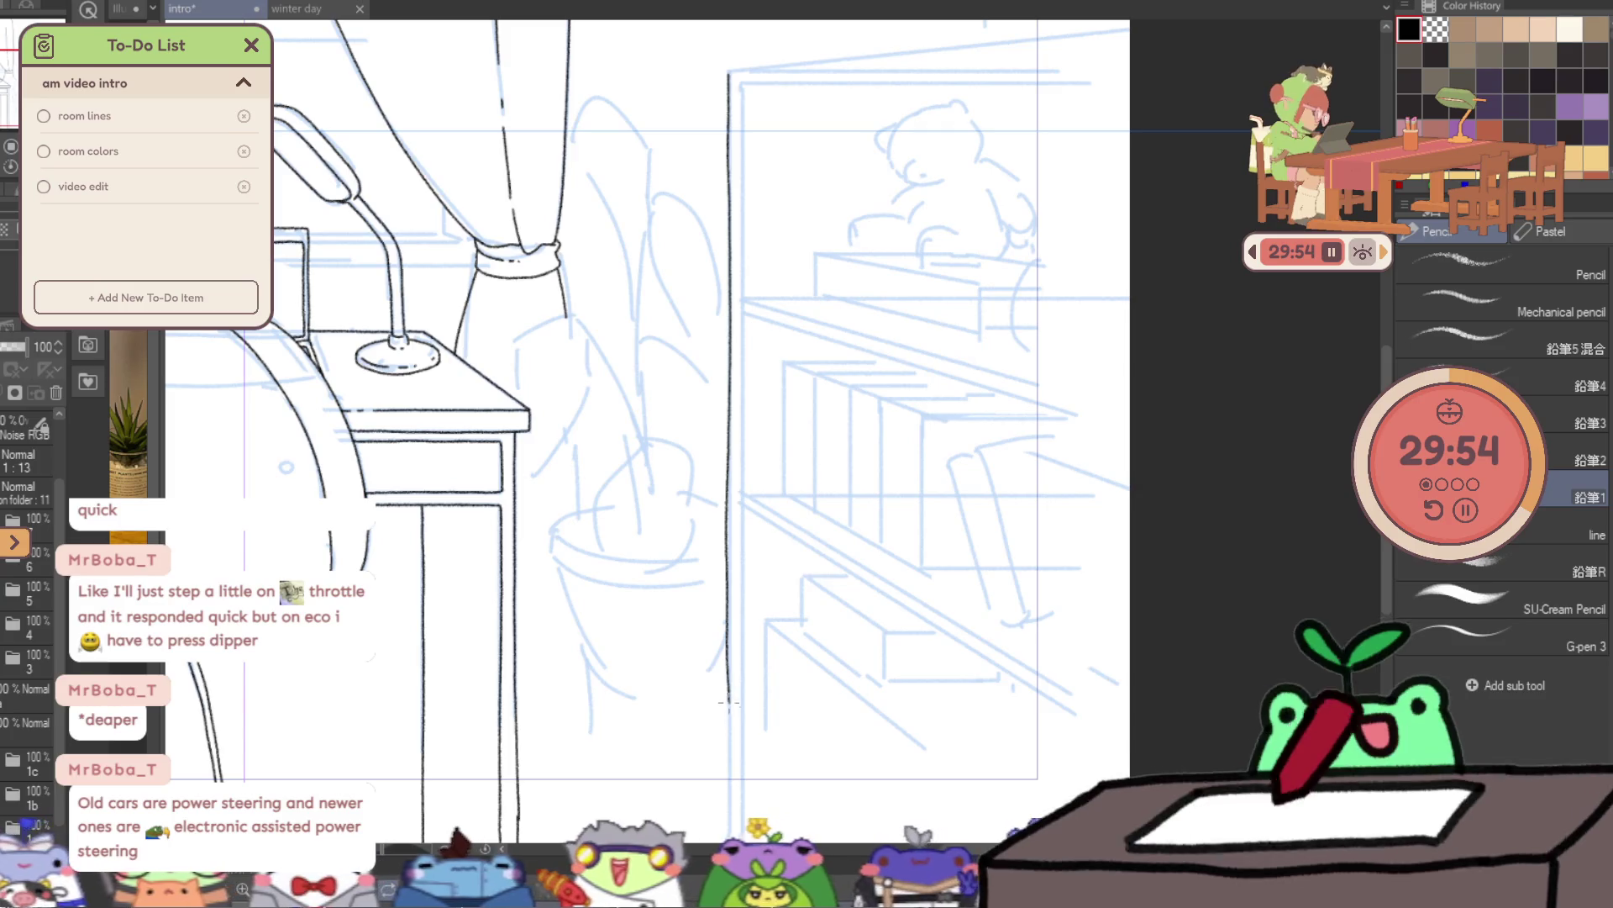
drag(1005, 603, 1024, 510)
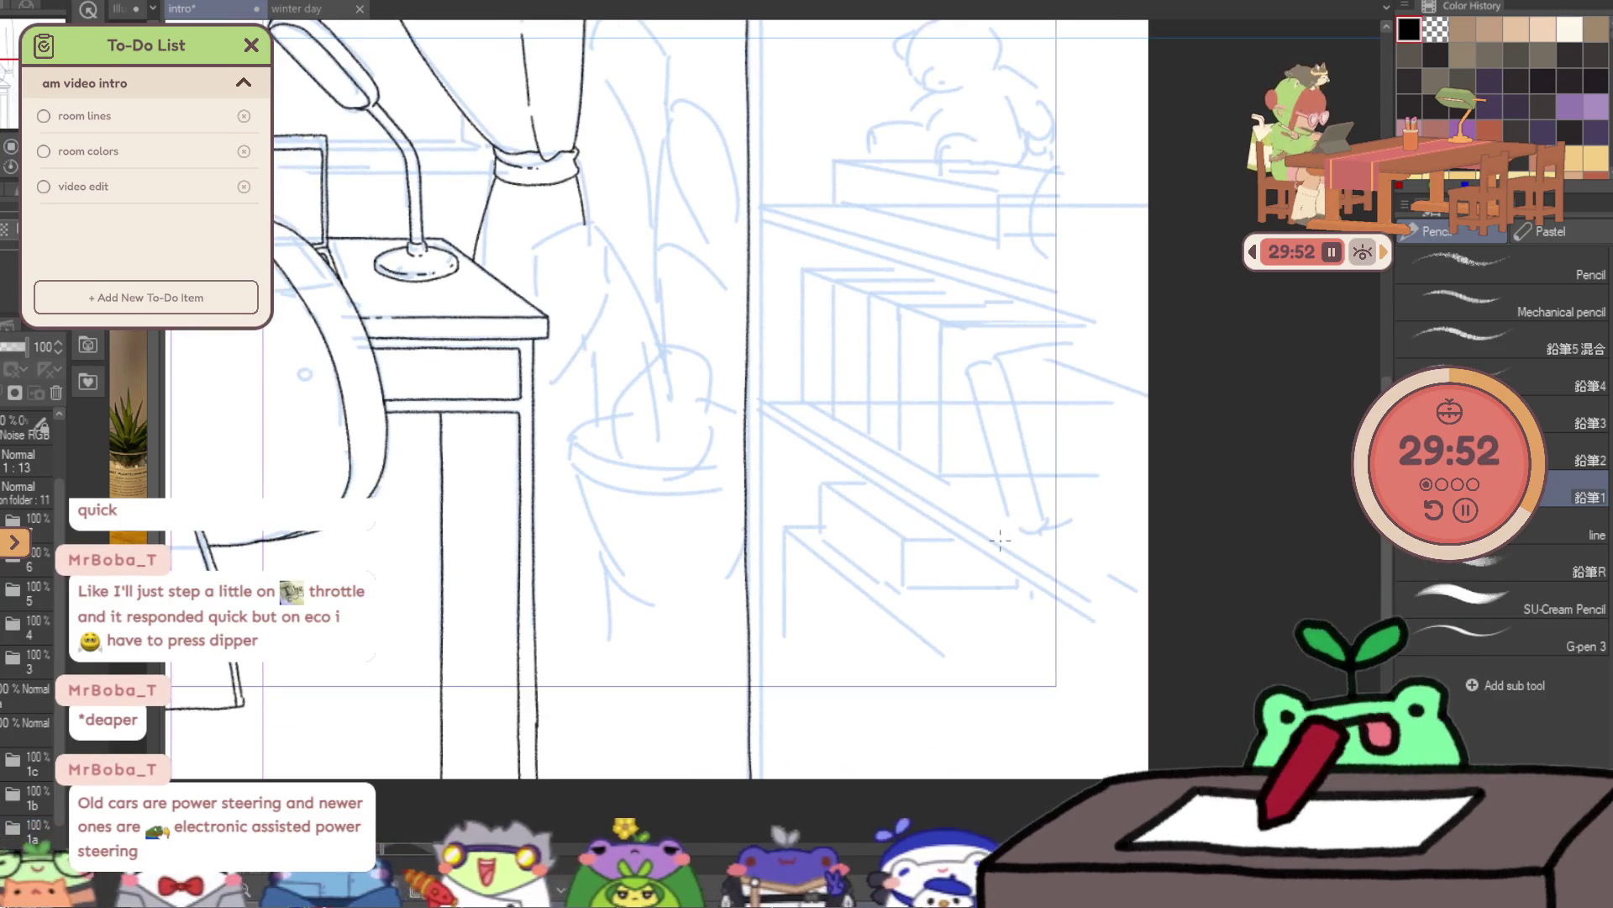
key(j)
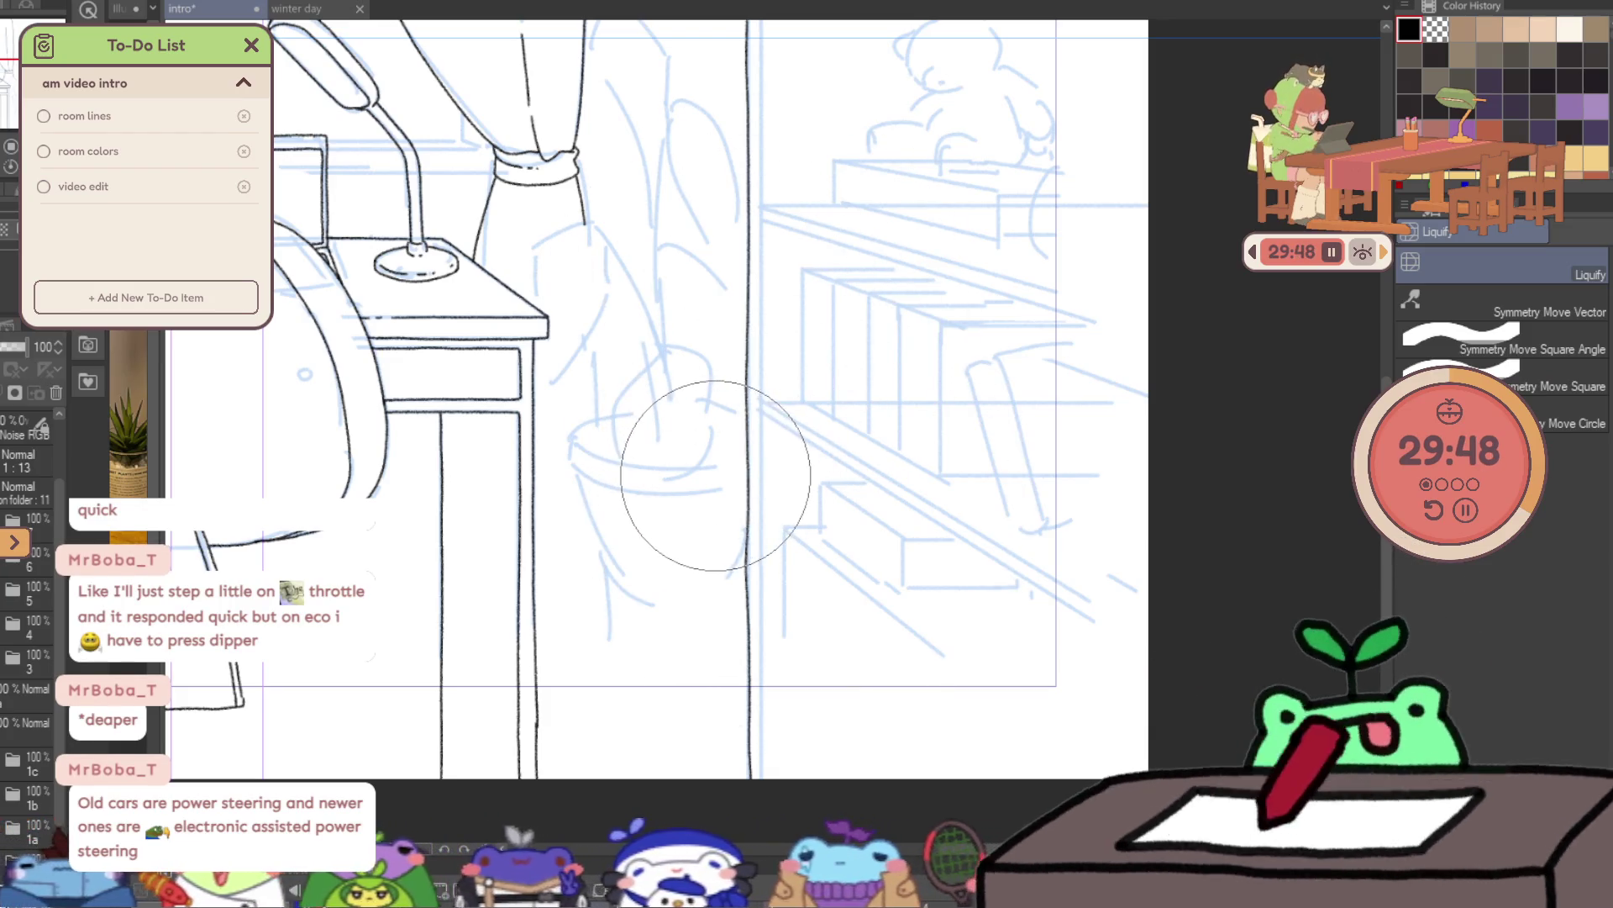
- Push the plant pot's blue sketch lines slightly with Liquify and zoom out
drag(779, 452, 696, 481)
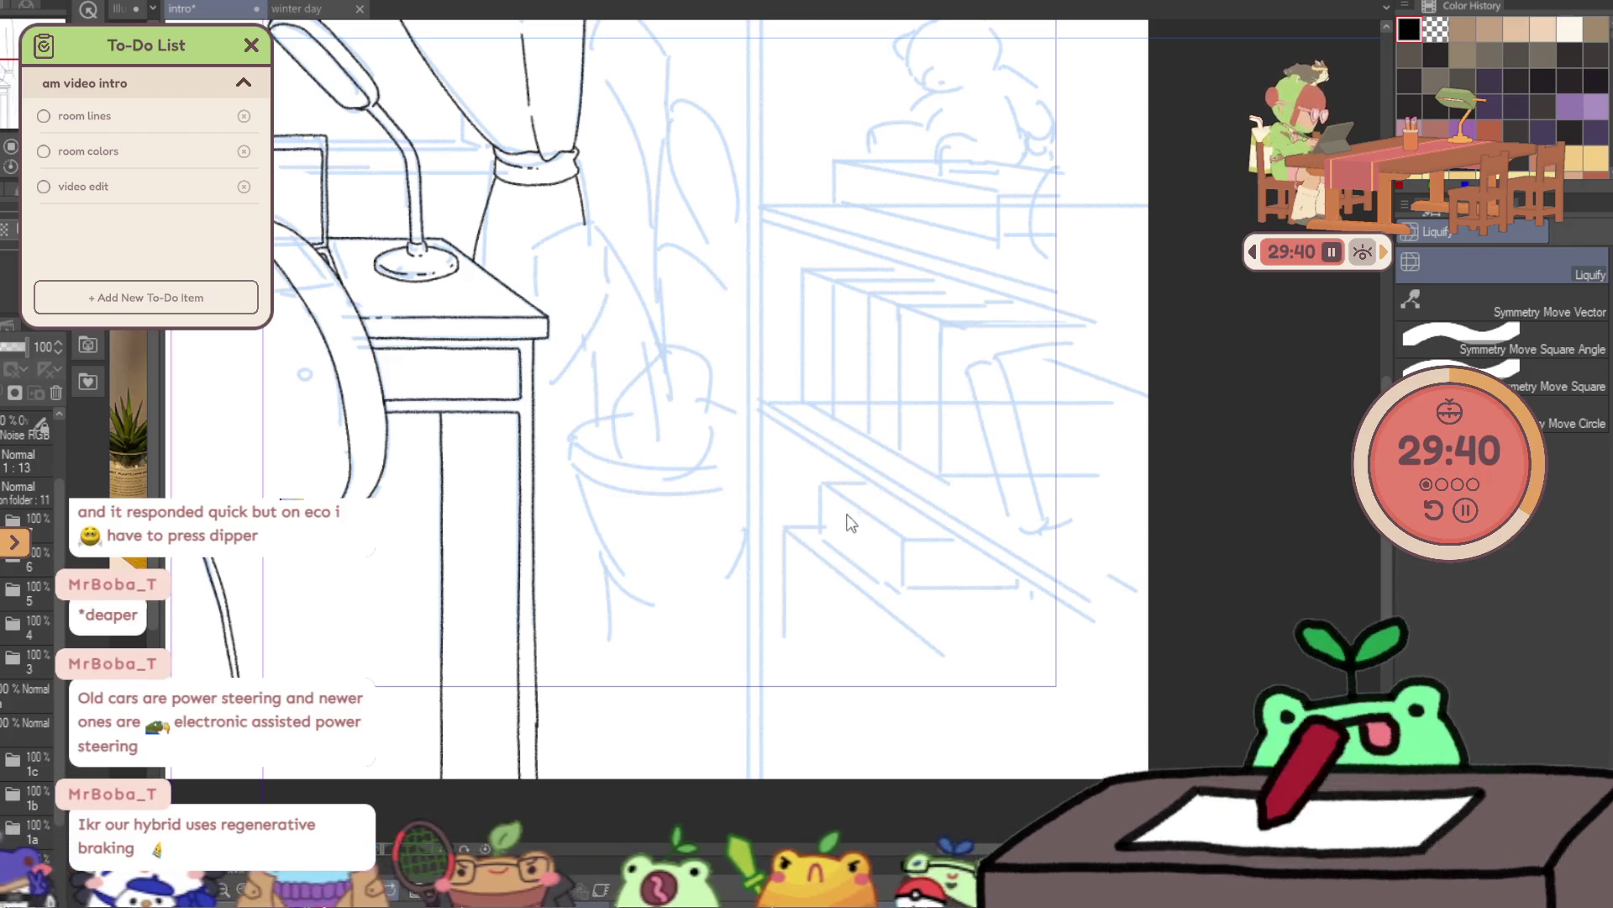
scroll(840, 525, down, 1)
- Redraw the bookshelf's left edge line in three strokes down to the bottom
key(p)
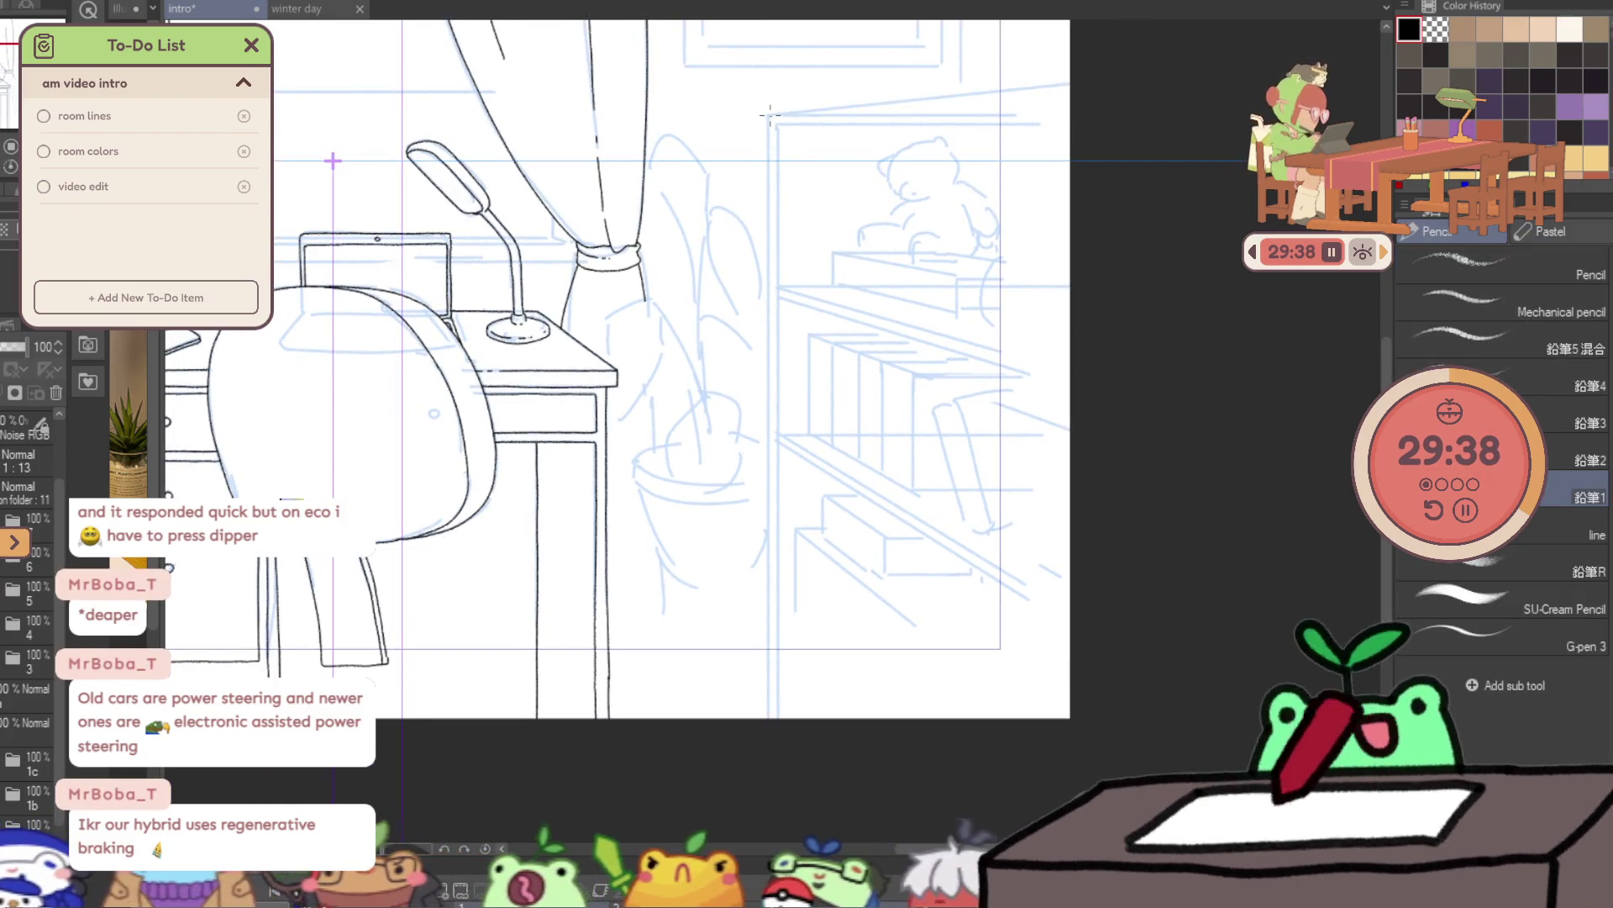
drag(768, 202, 769, 273)
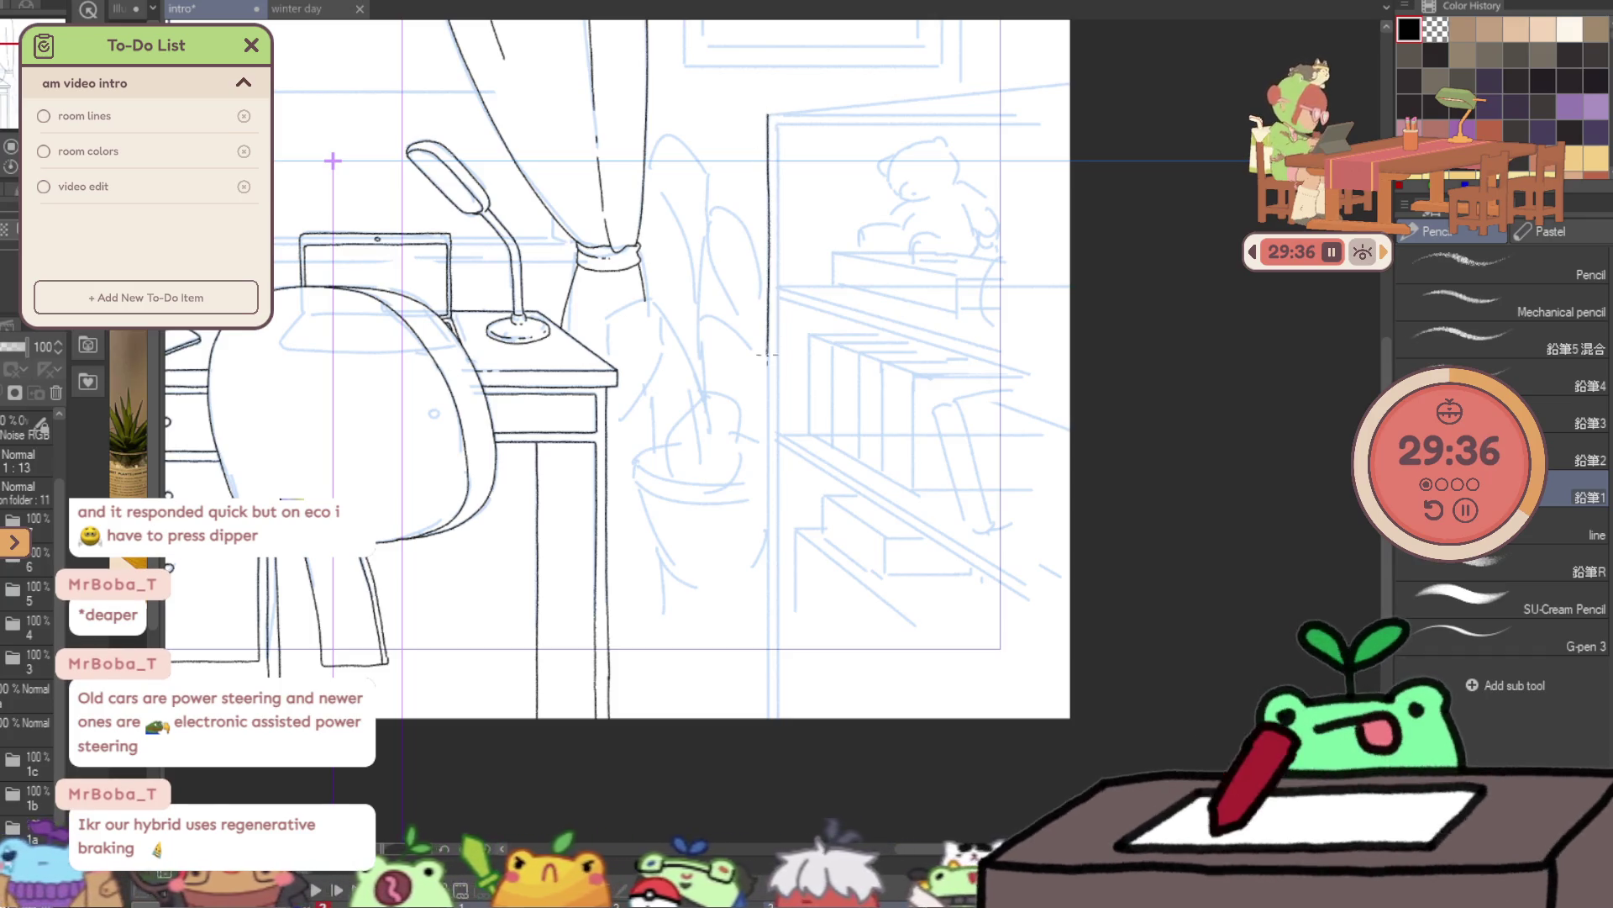
drag(766, 482, 765, 553)
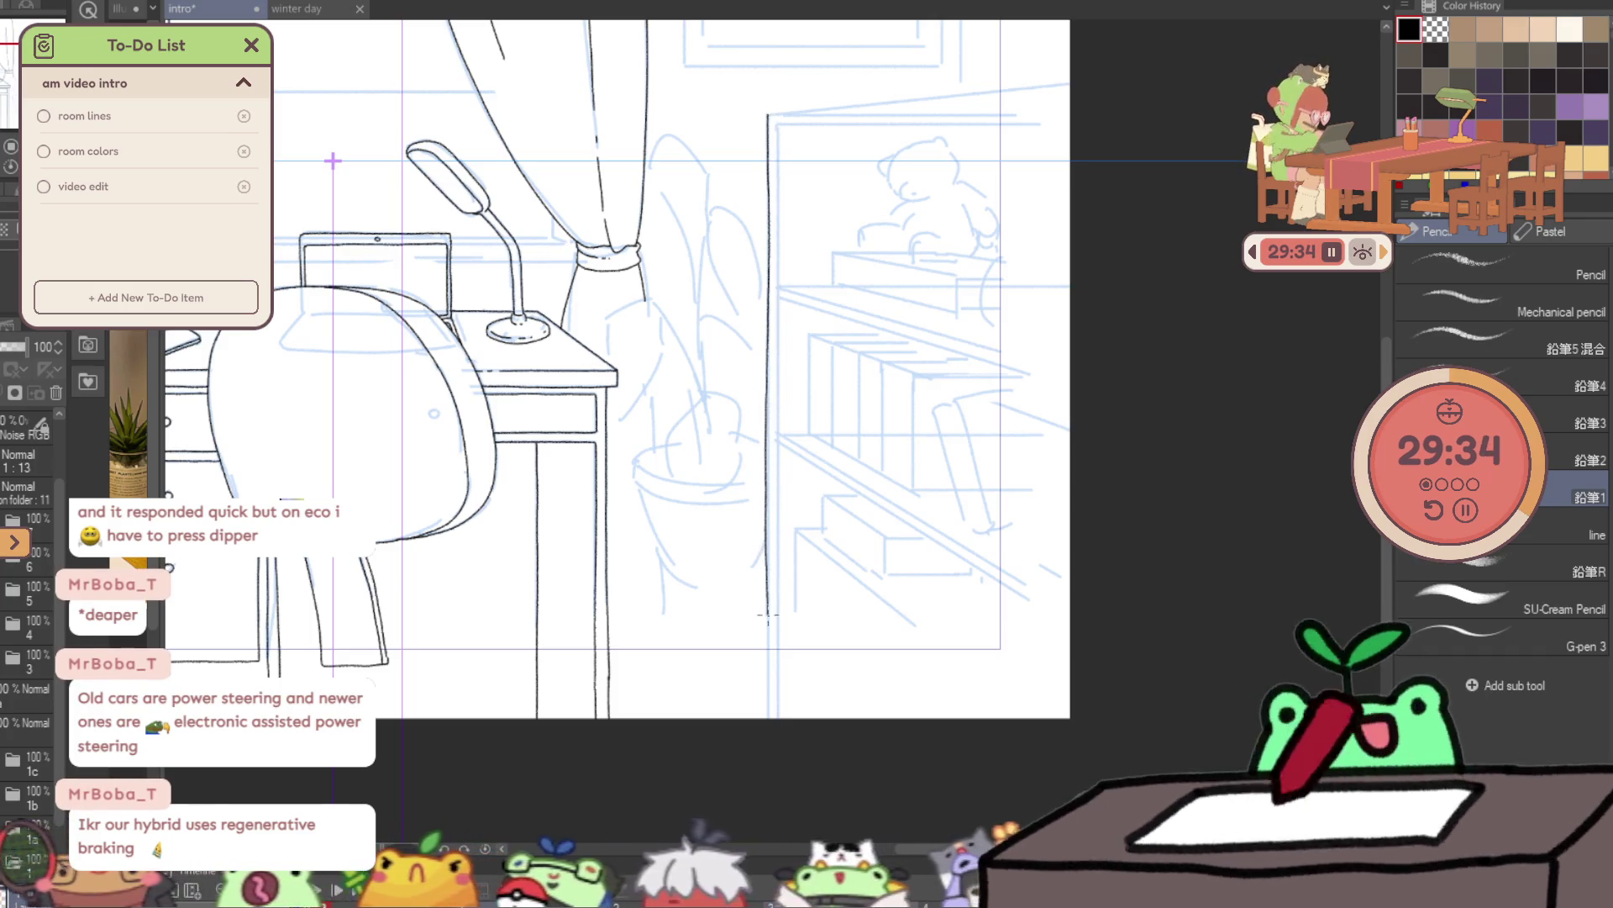
drag(766, 613, 768, 674)
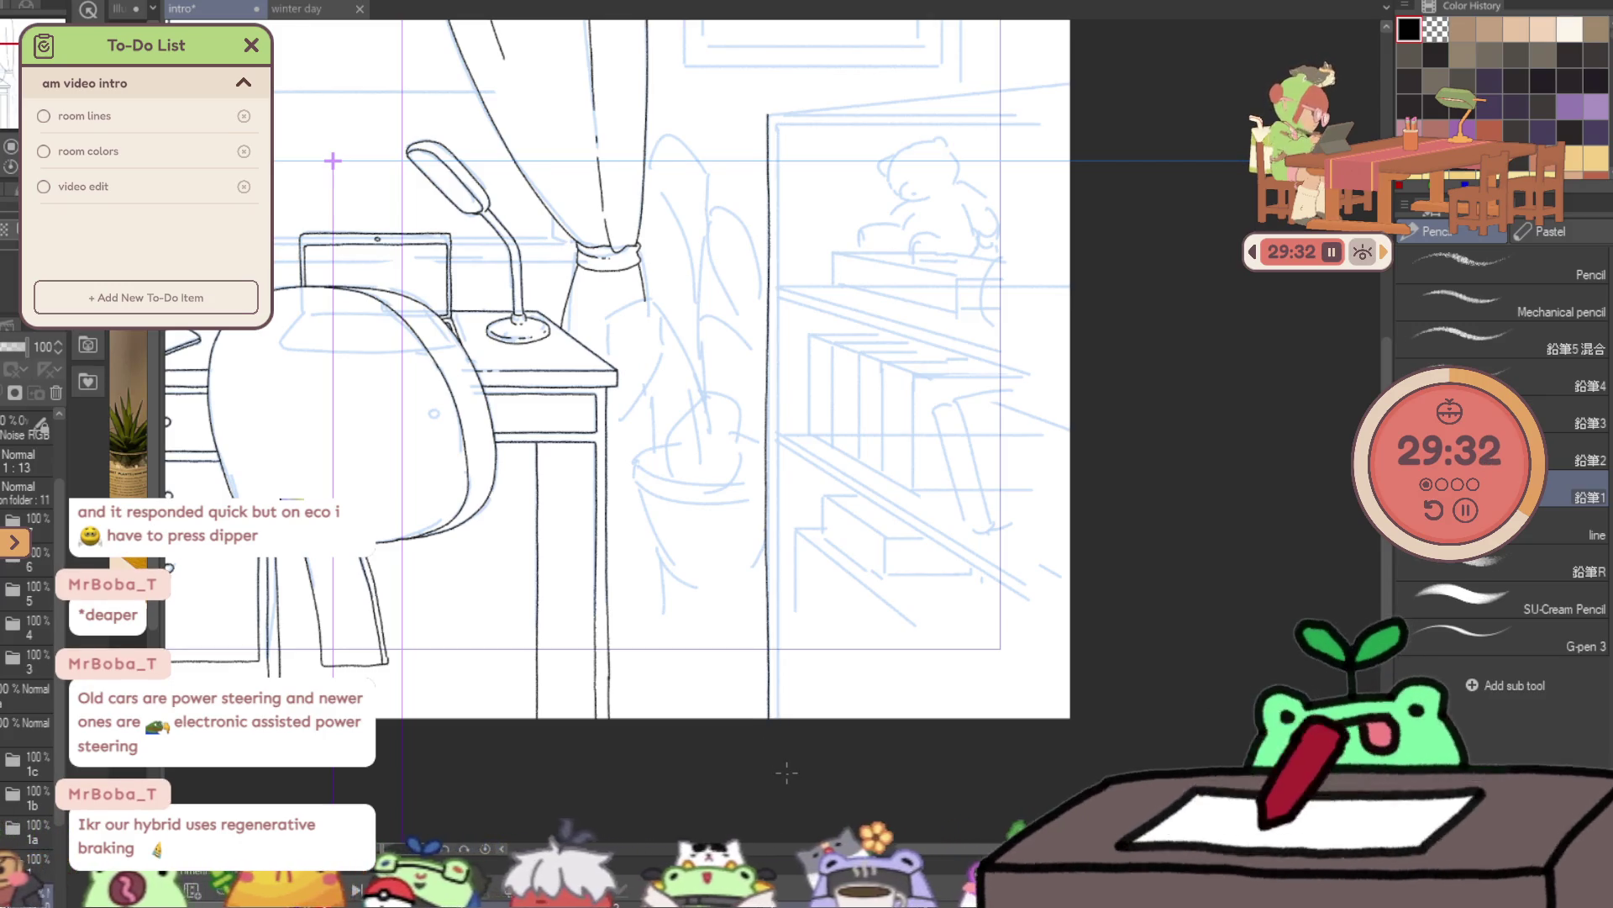
- Ink the bookshelf's top edge line from the top-left corner to the canvas edge
scroll(857, 65, up, 3)
scroll(936, 107, up, 2)
drag(605, 241, 486, 294)
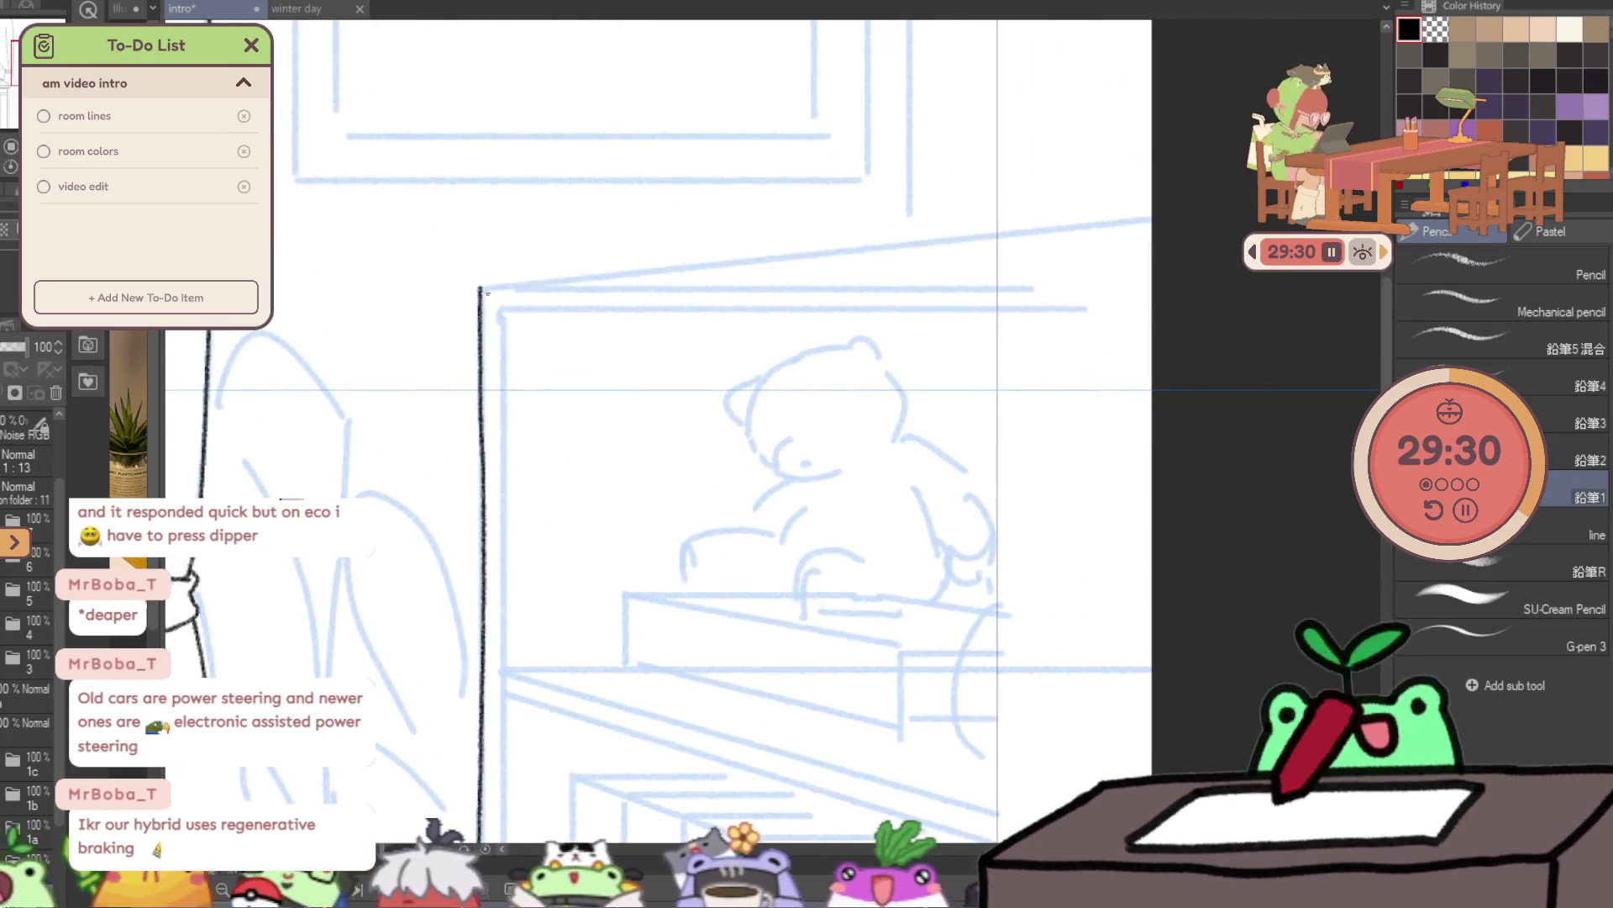
drag(698, 289, 729, 287)
key(ctrl+z)
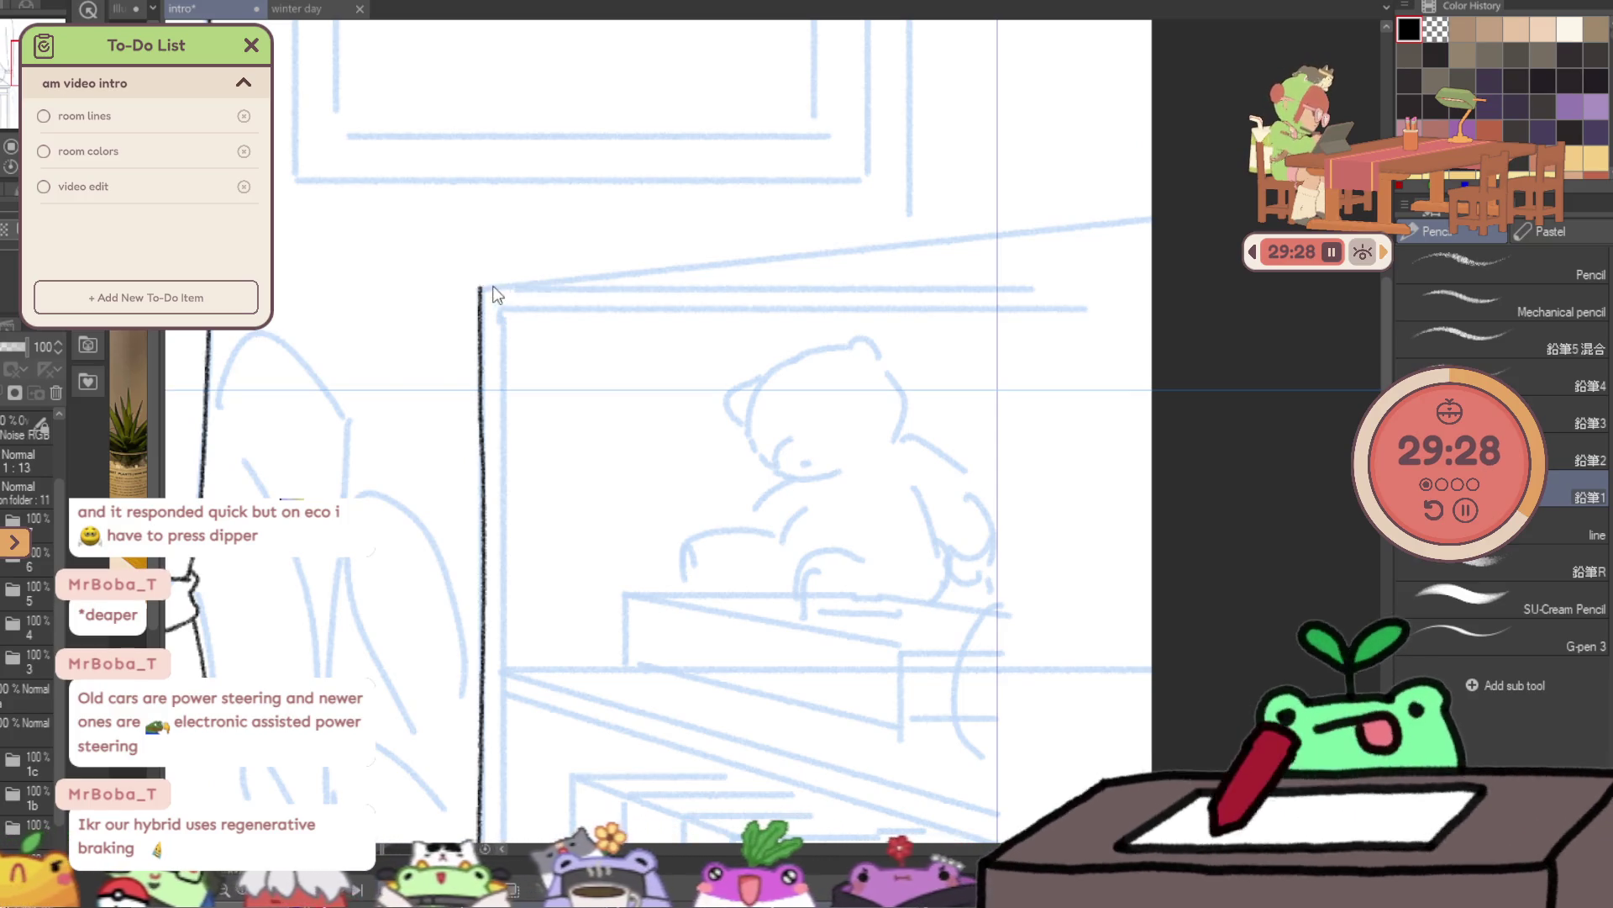
key(ctrl+z)
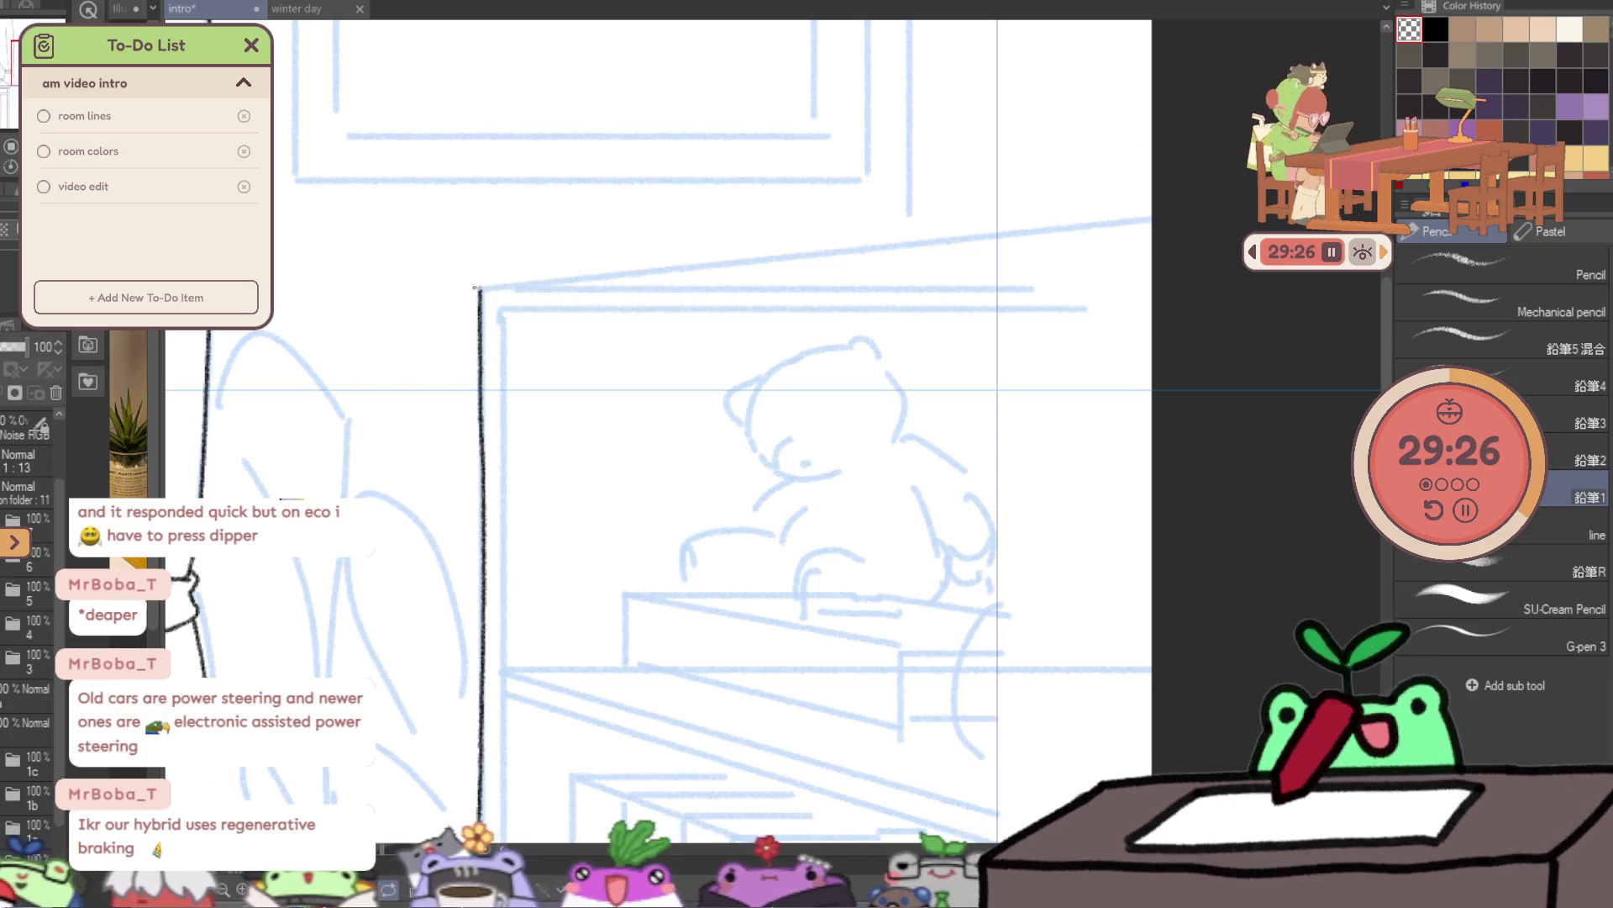
drag(580, 278, 739, 264)
drag(881, 249, 1151, 215)
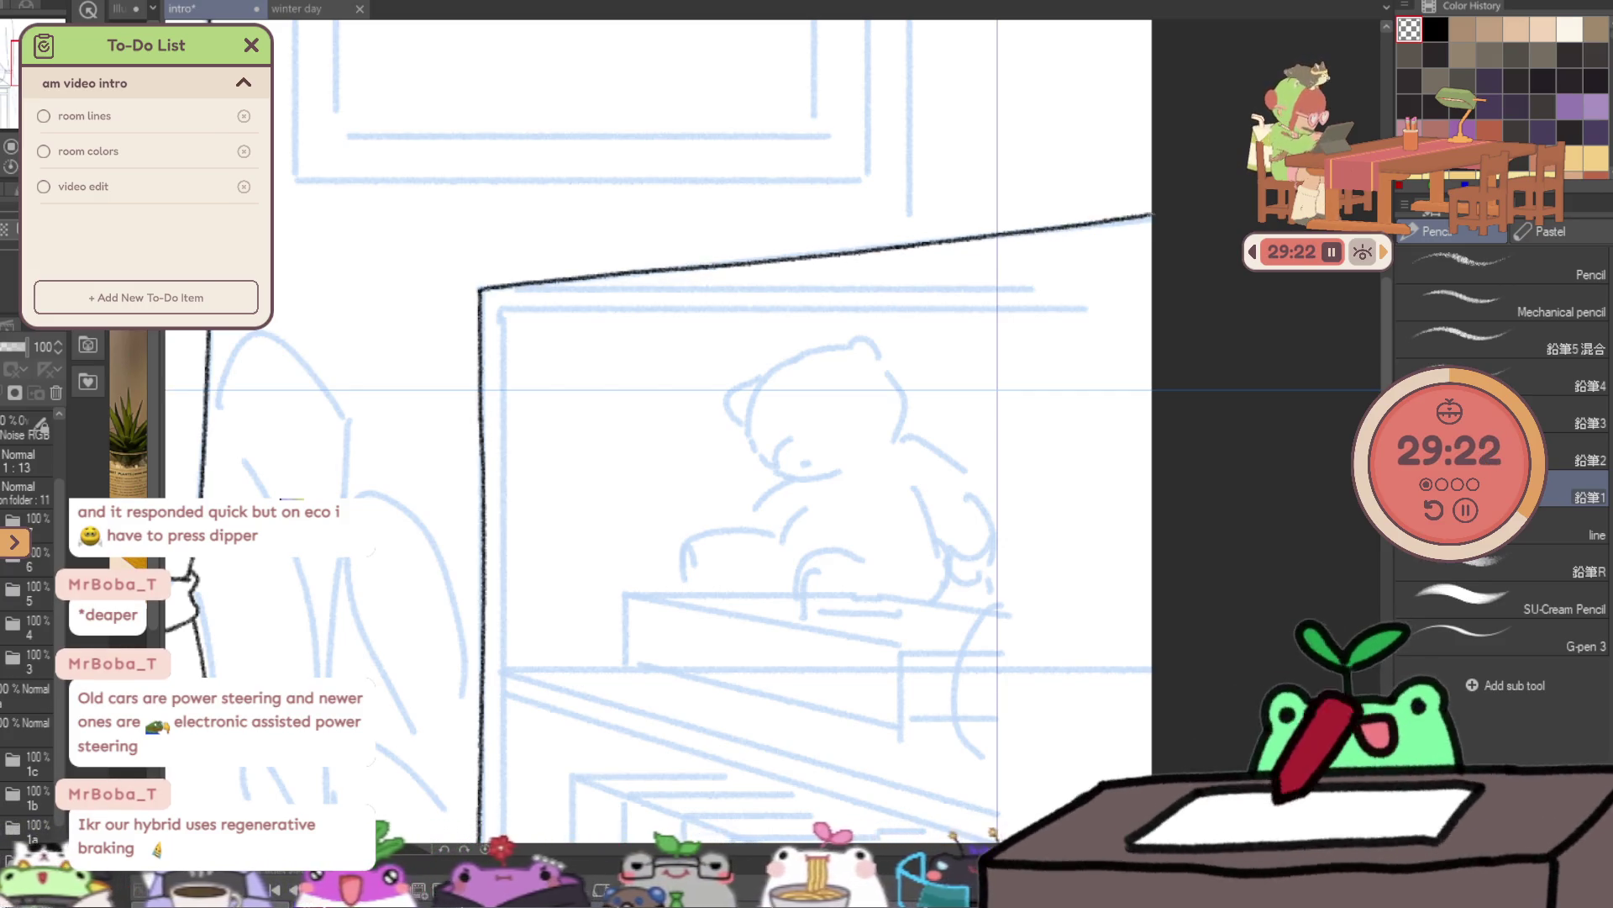
- Ink a parallel inner line just under the top edge, across to the canvas edge
drag(499, 291, 580, 287)
drag(691, 287, 897, 288)
drag(1017, 287, 1139, 285)
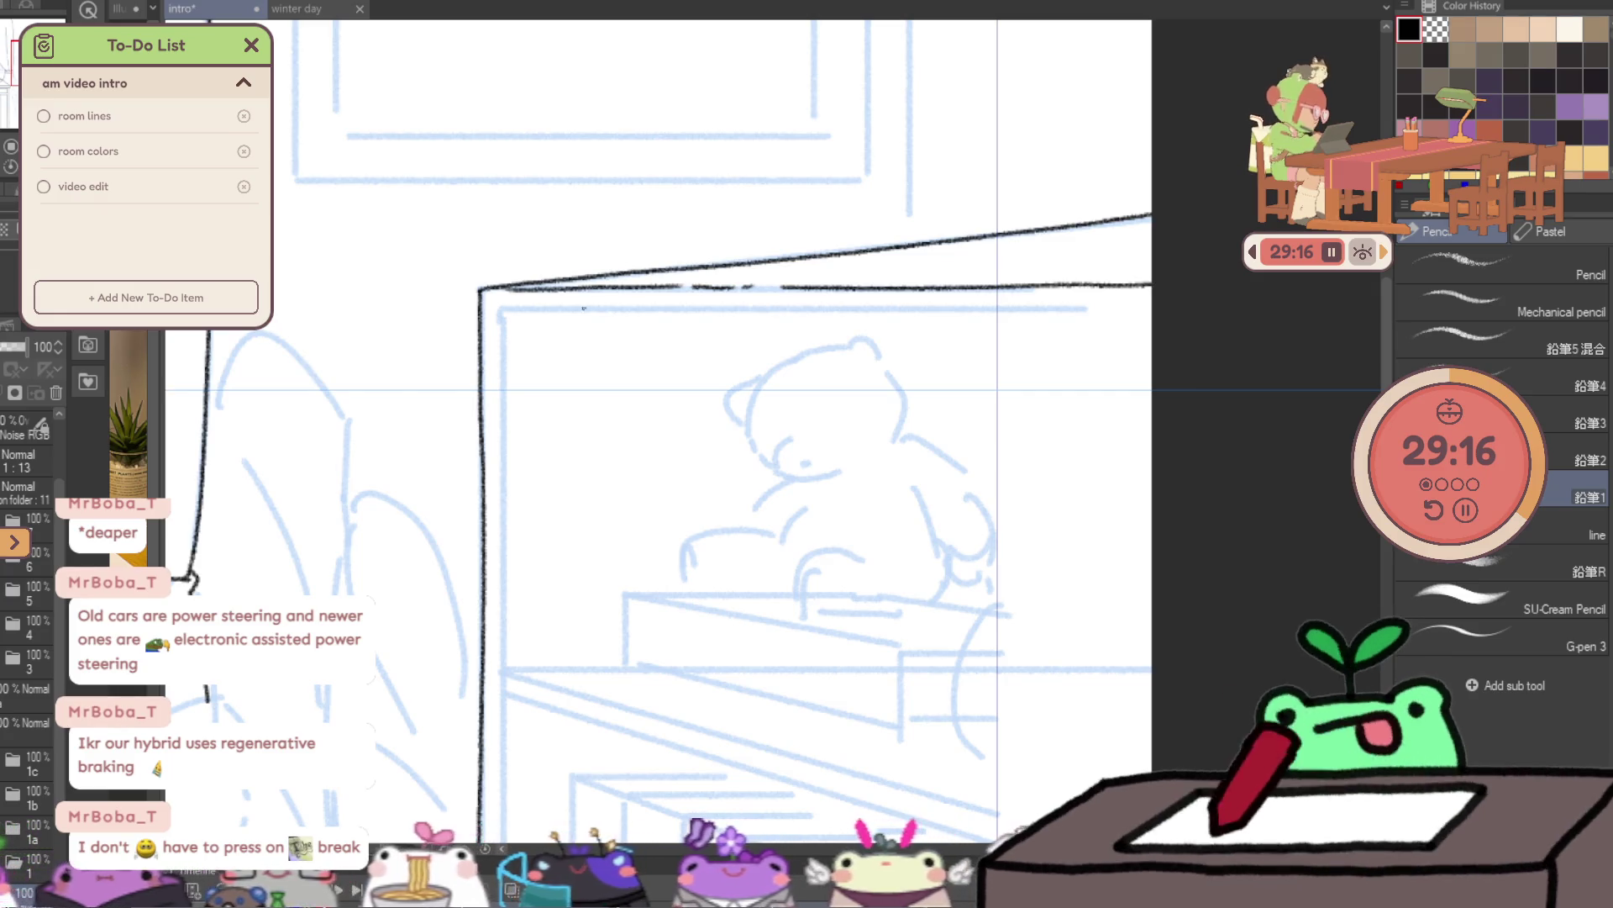
drag(561, 308, 943, 309)
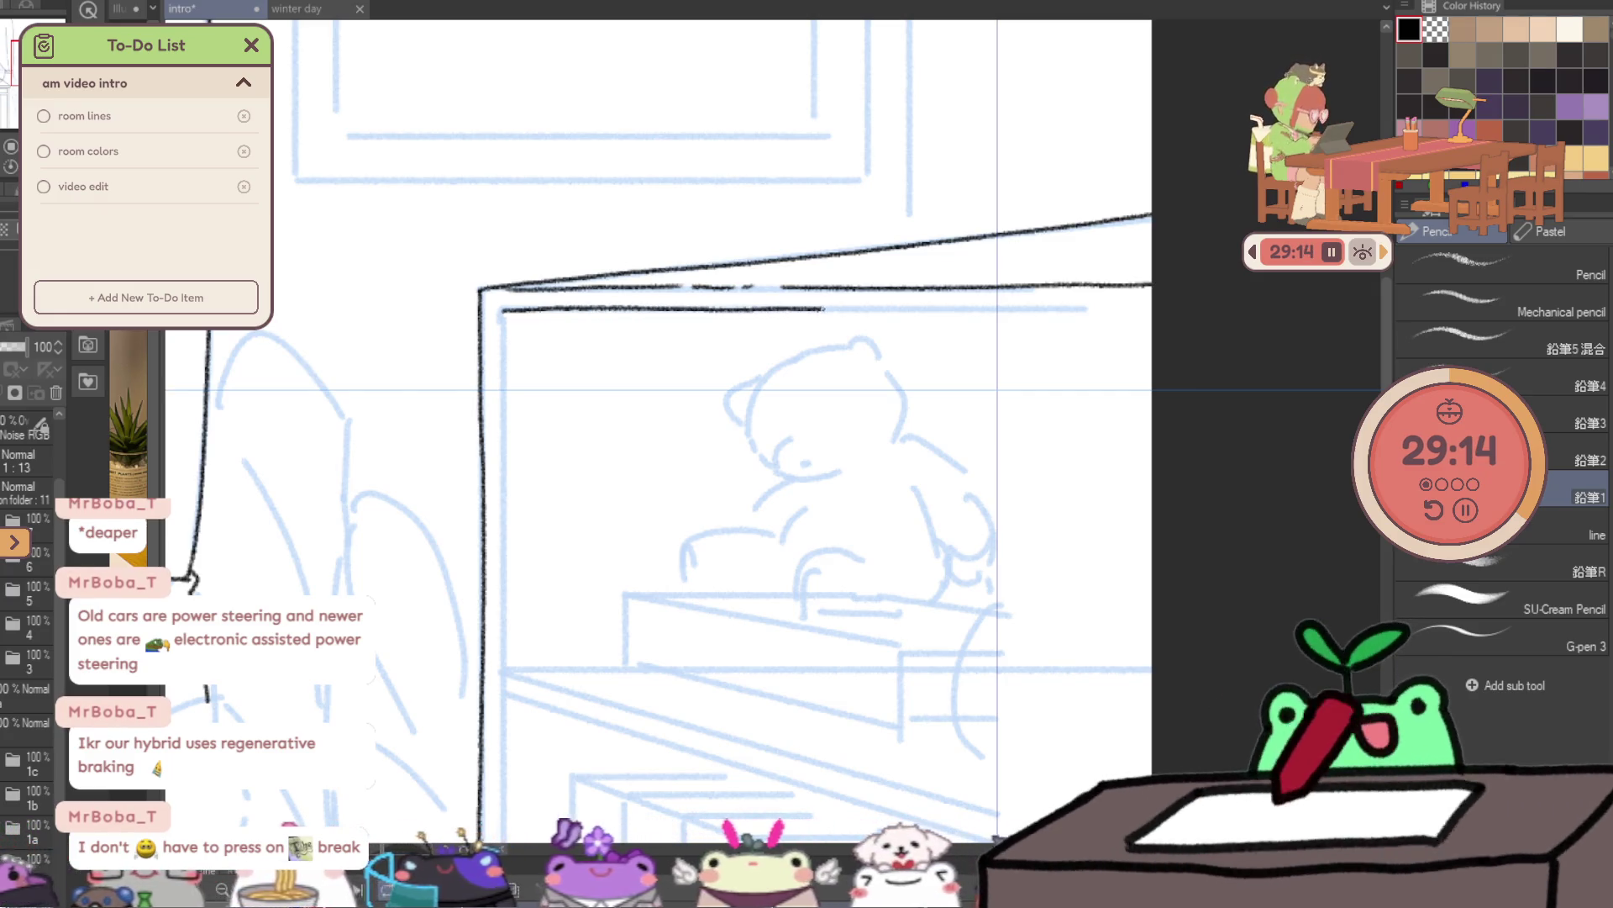
drag(1067, 309, 1159, 308)
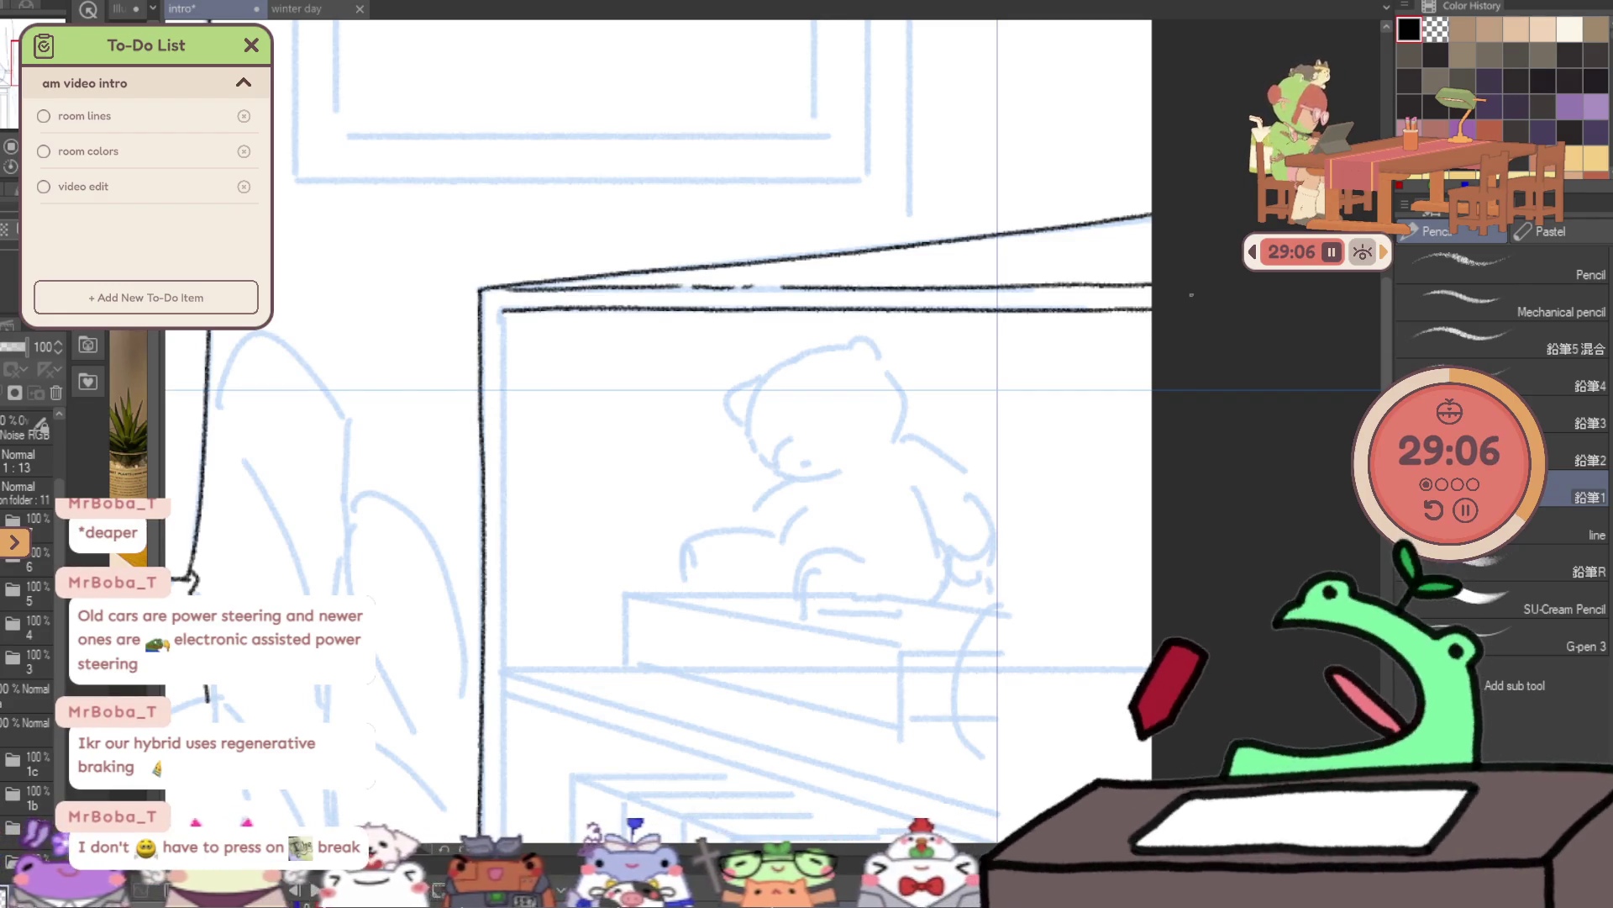
click(497, 311)
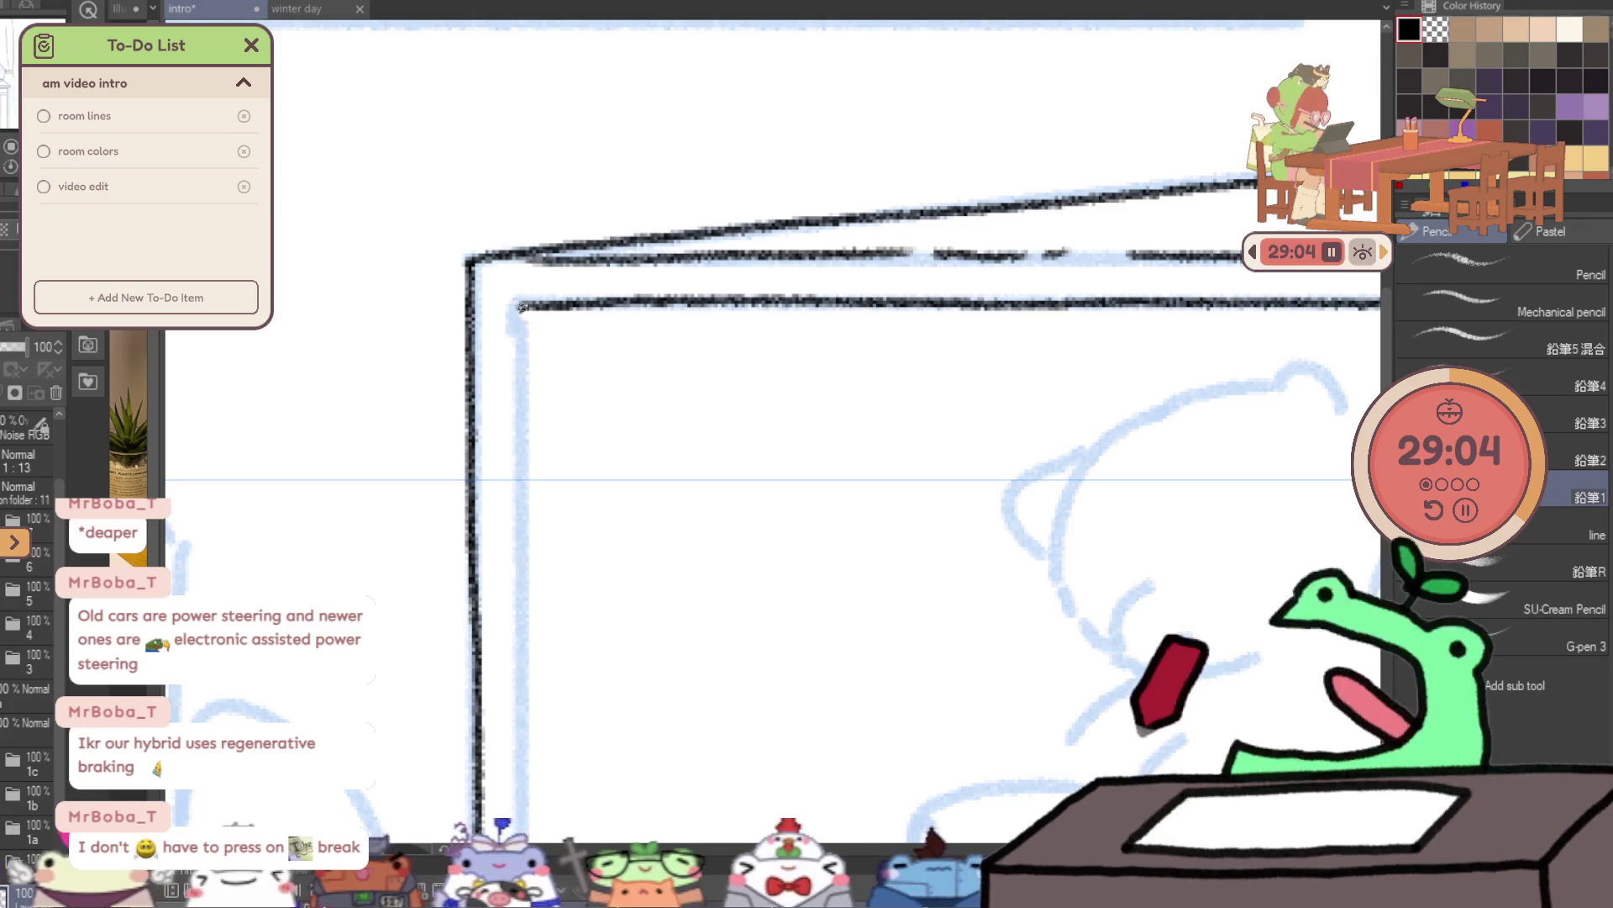
drag(521, 569, 552, 174)
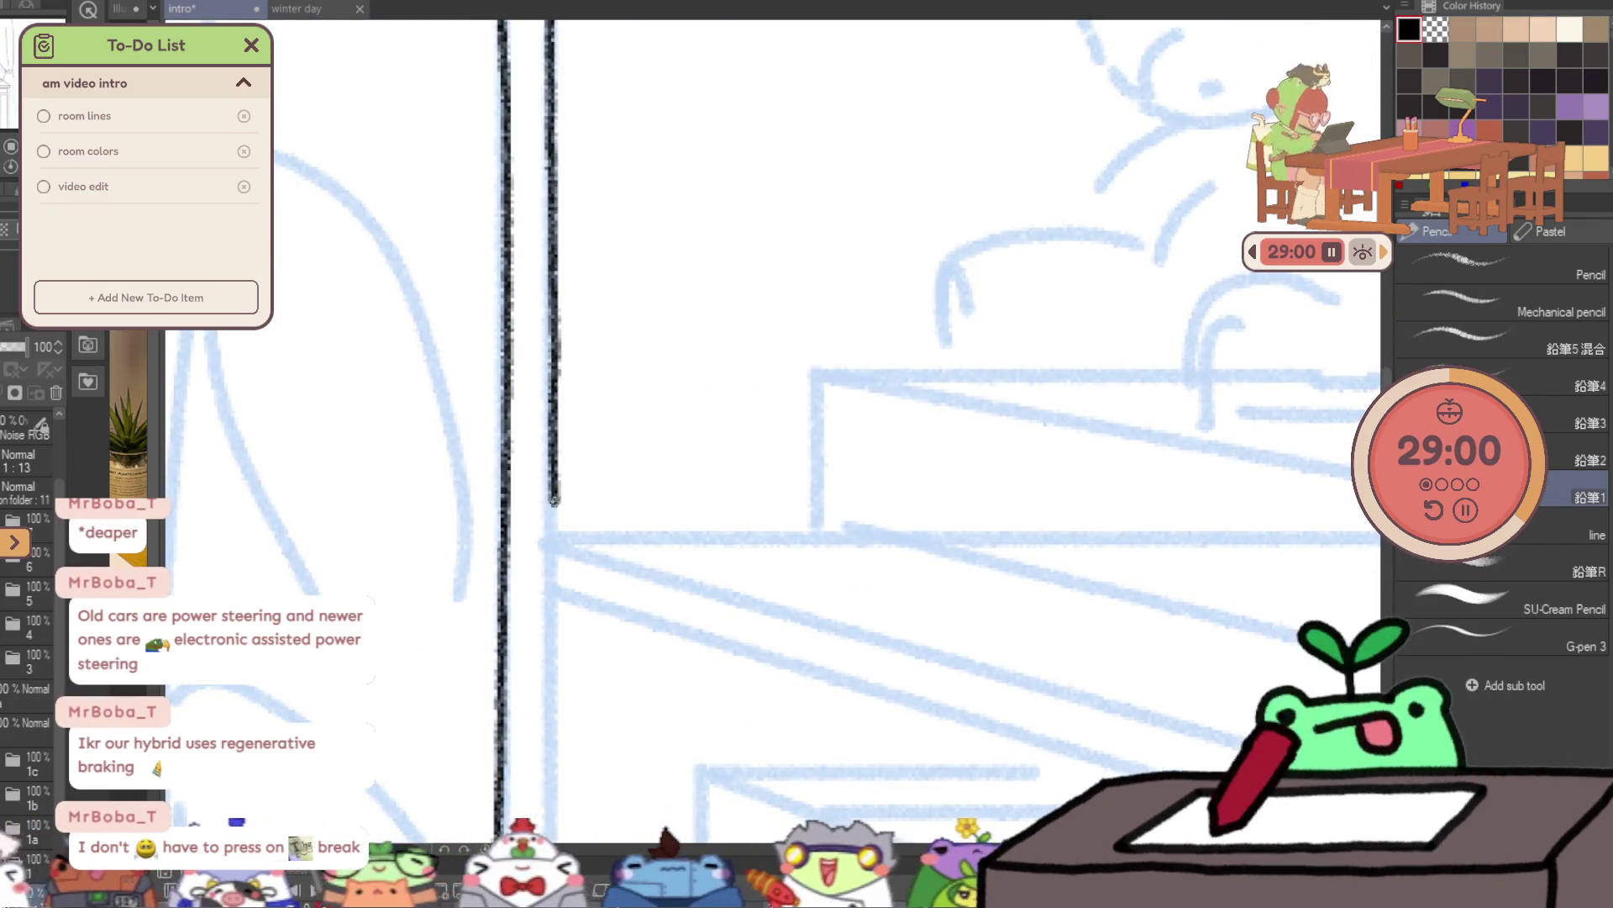
mouse_move(875, 518)
mouse_down()
mouse_move(725, 354)
mouse_move(1051, 511)
mouse_move(1126, 612)
mouse_move(893, 515)
mouse_move(736, 300)
mouse_move(845, 534)
mouse_move(777, 386)
mouse_up()
- Ink the window frame's first slanted line from the corner down-right, redoing stray strokes
key(ctrl+z)
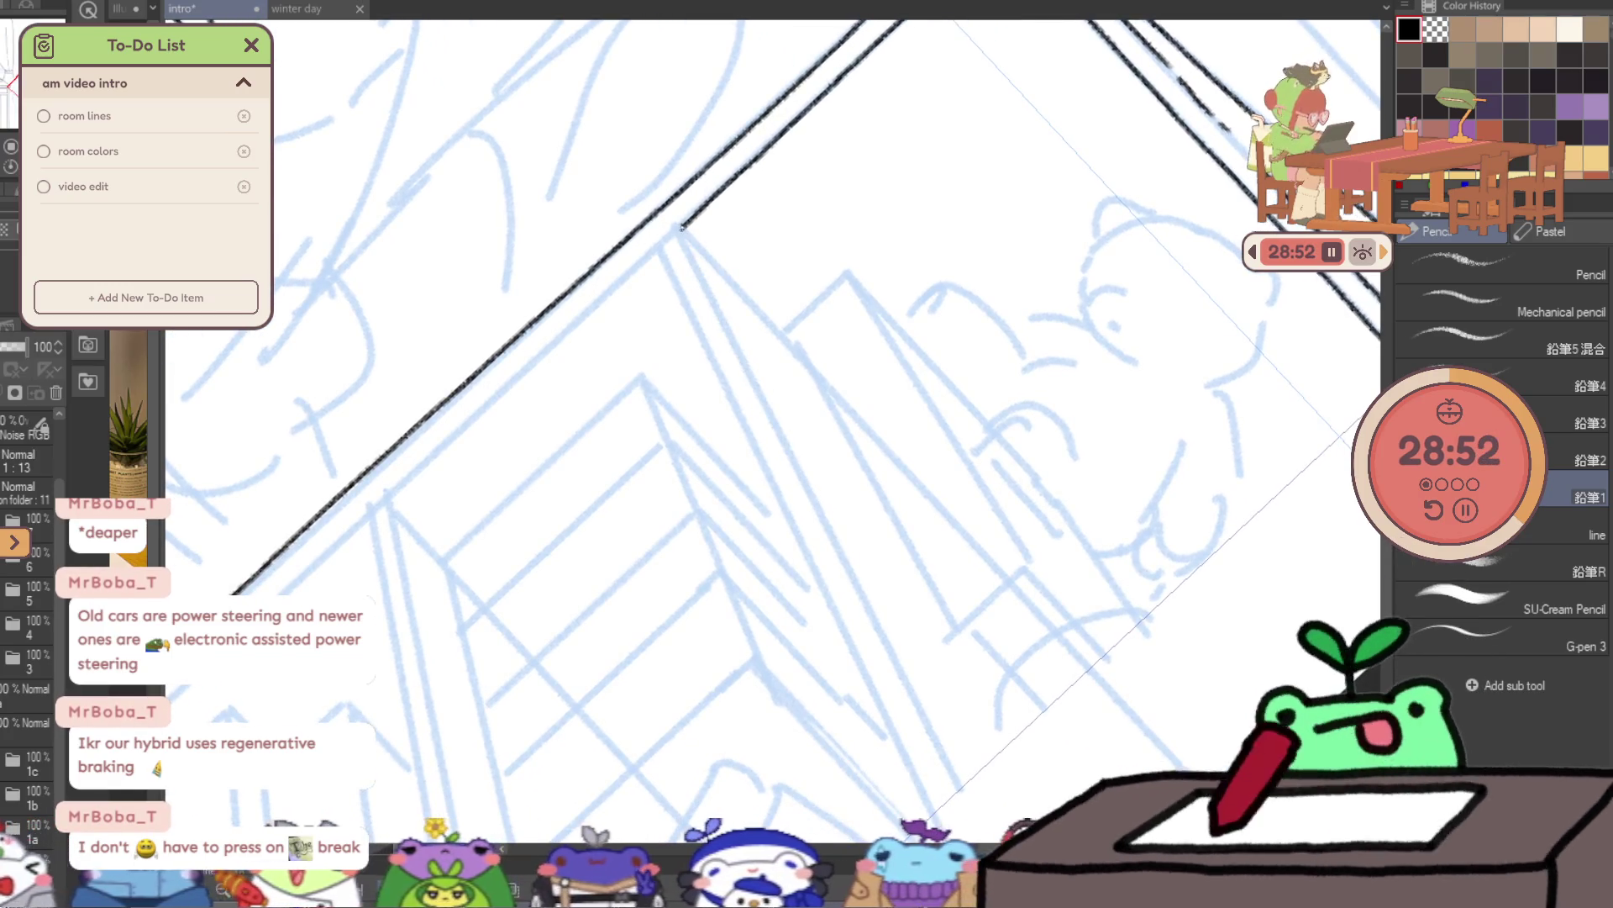
drag(681, 229, 693, 254)
drag(781, 438, 855, 584)
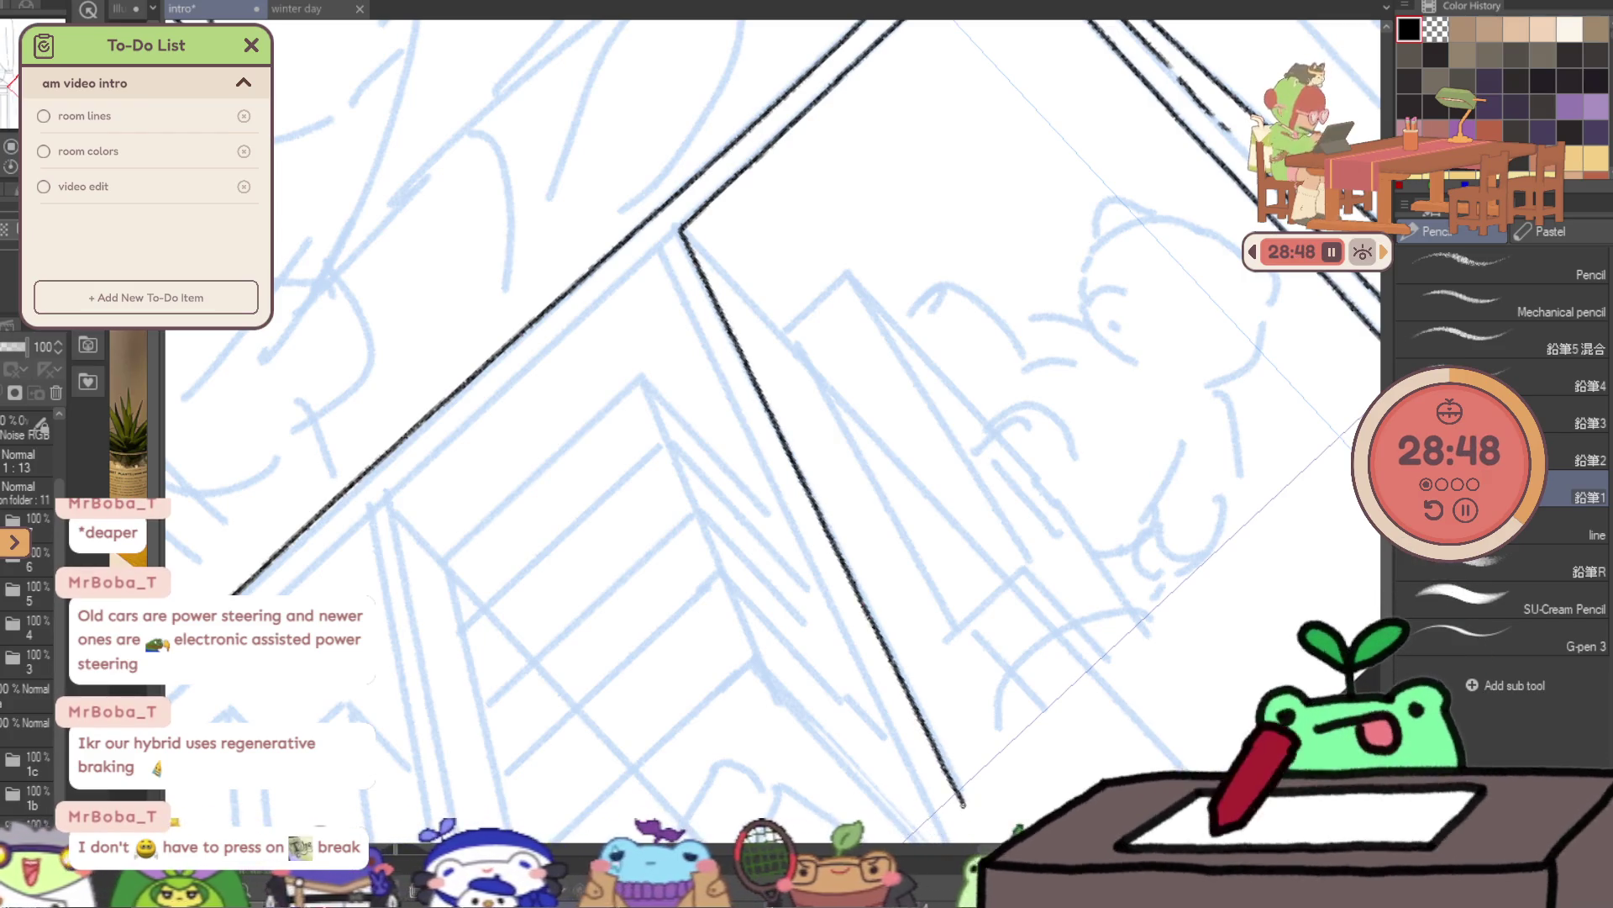
drag(936, 747, 905, 708)
key(ctrl+z)
drag(652, 188, 845, 571)
key(ctrl+z)
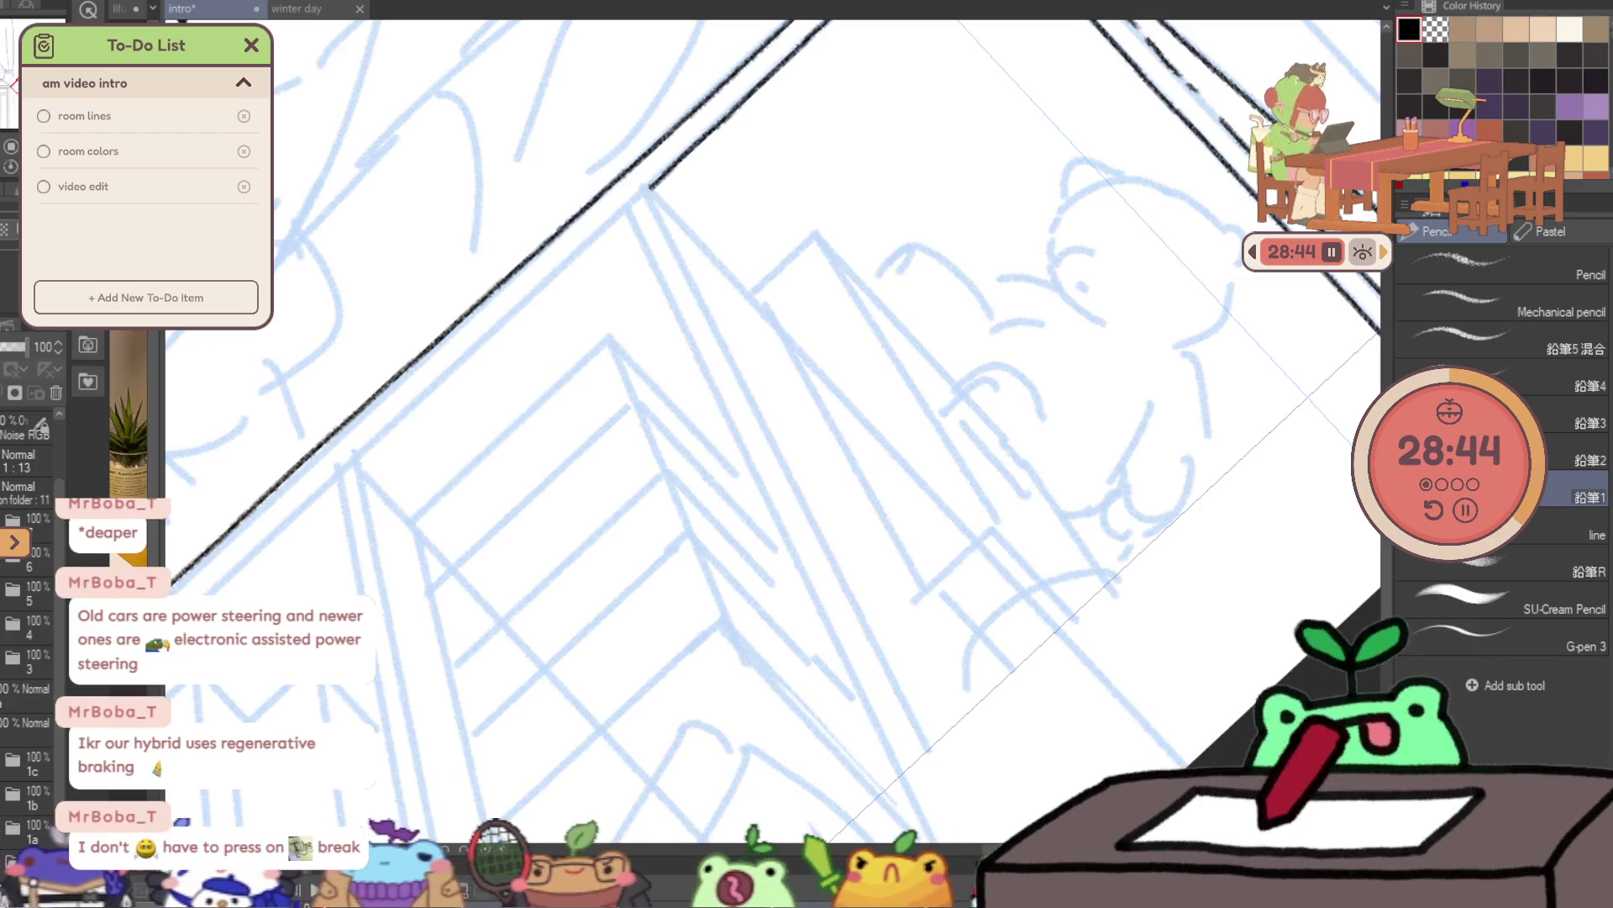
drag(694, 292, 949, 782)
key(ctrl+z)
drag(649, 191, 731, 353)
key(ctrl+z)
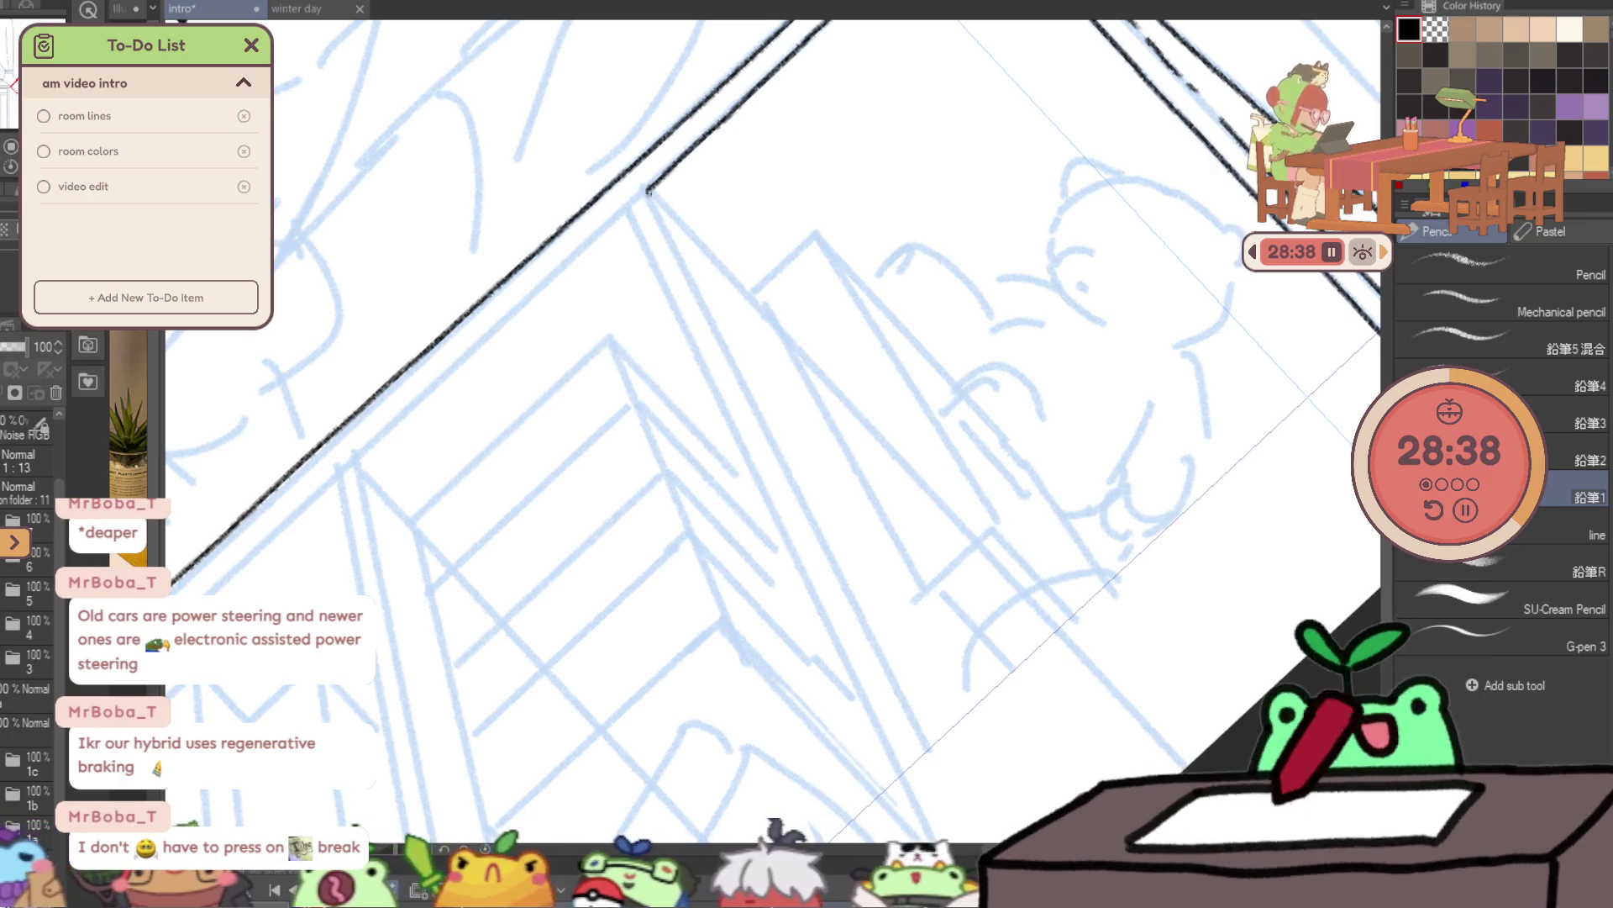
drag(649, 191, 694, 286)
drag(742, 379, 834, 565)
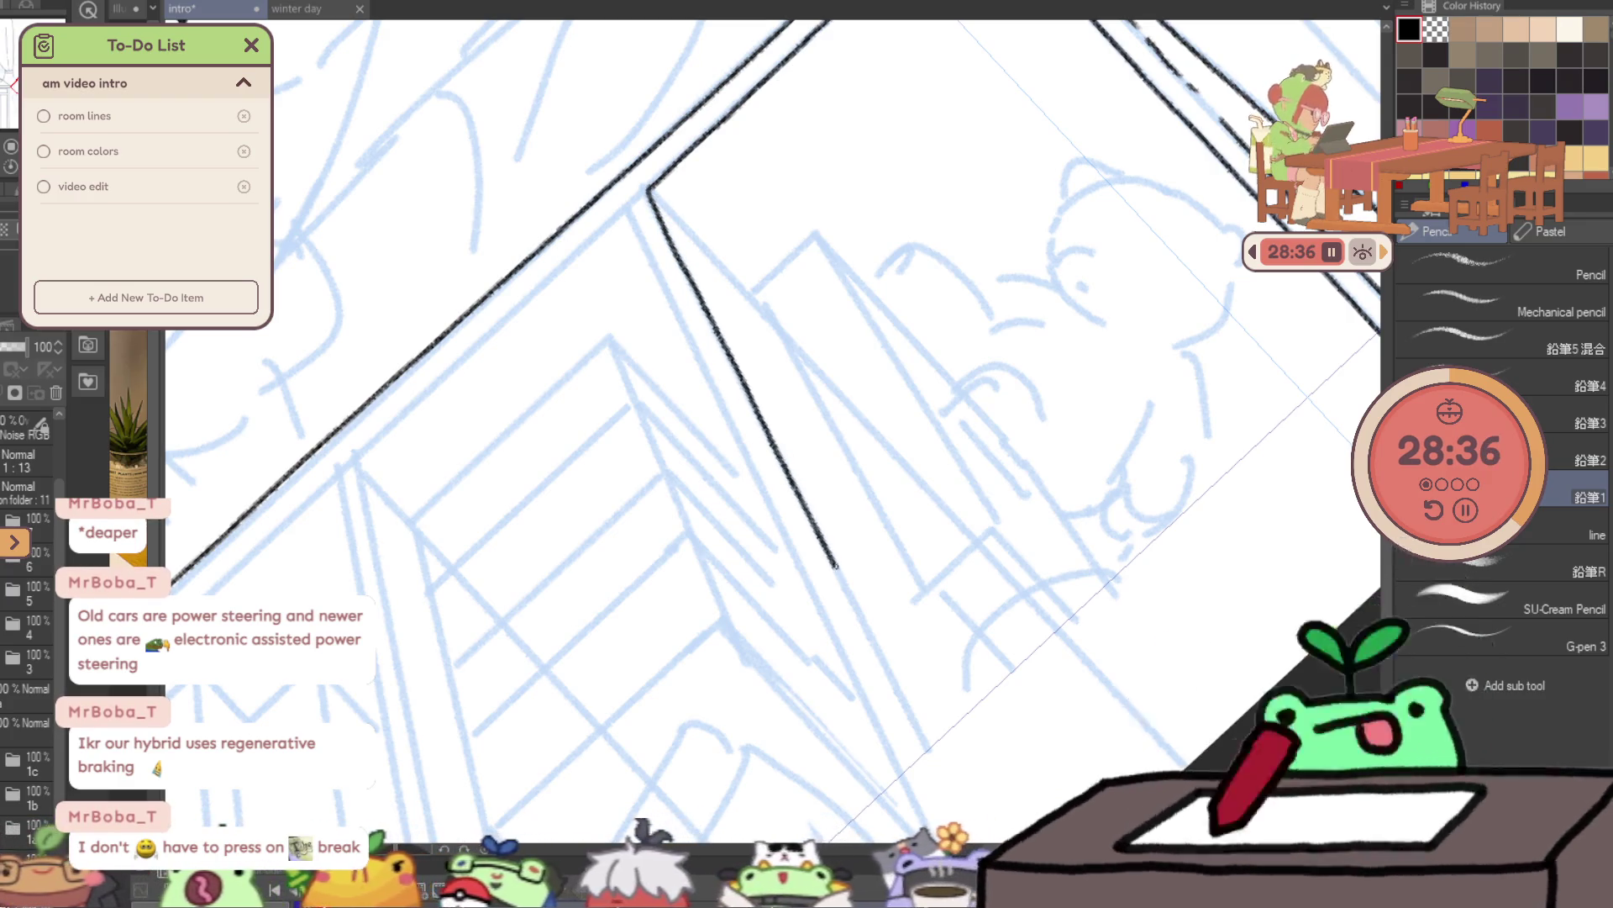
mouse_move(931, 748)
mouse_down()
mouse_move(824, 536)
mouse_move(897, 665)
mouse_move(879, 652)
mouse_move(1017, 456)
mouse_move(707, 447)
mouse_up()
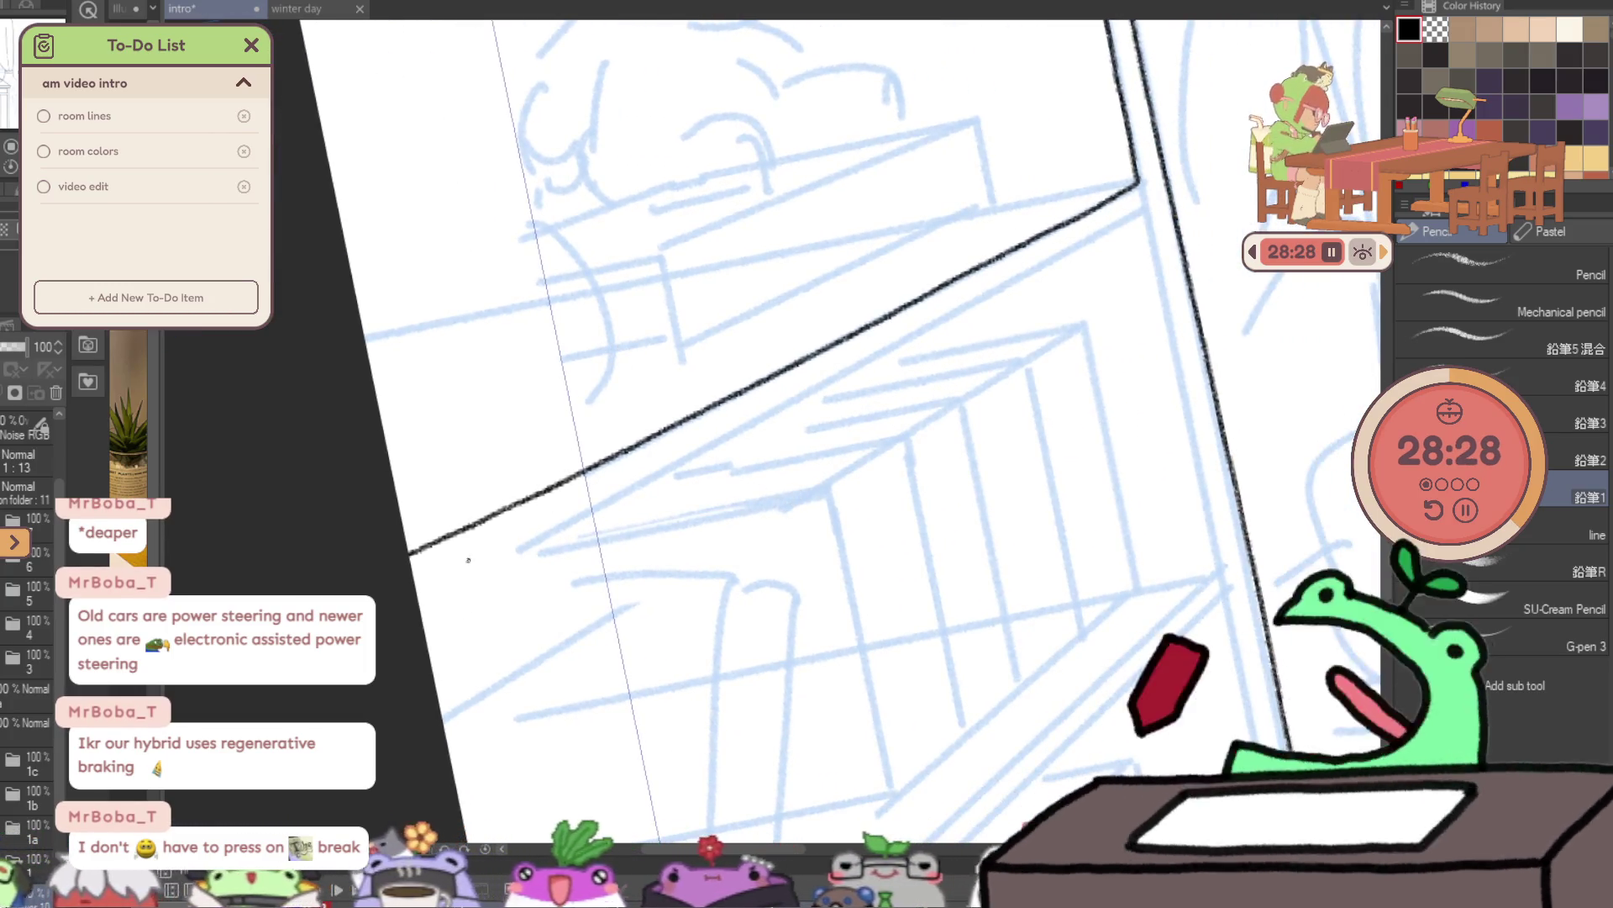
- Ink the second frame line parallel to the first, retrying until it sits cleanly
drag(506, 555, 960, 318)
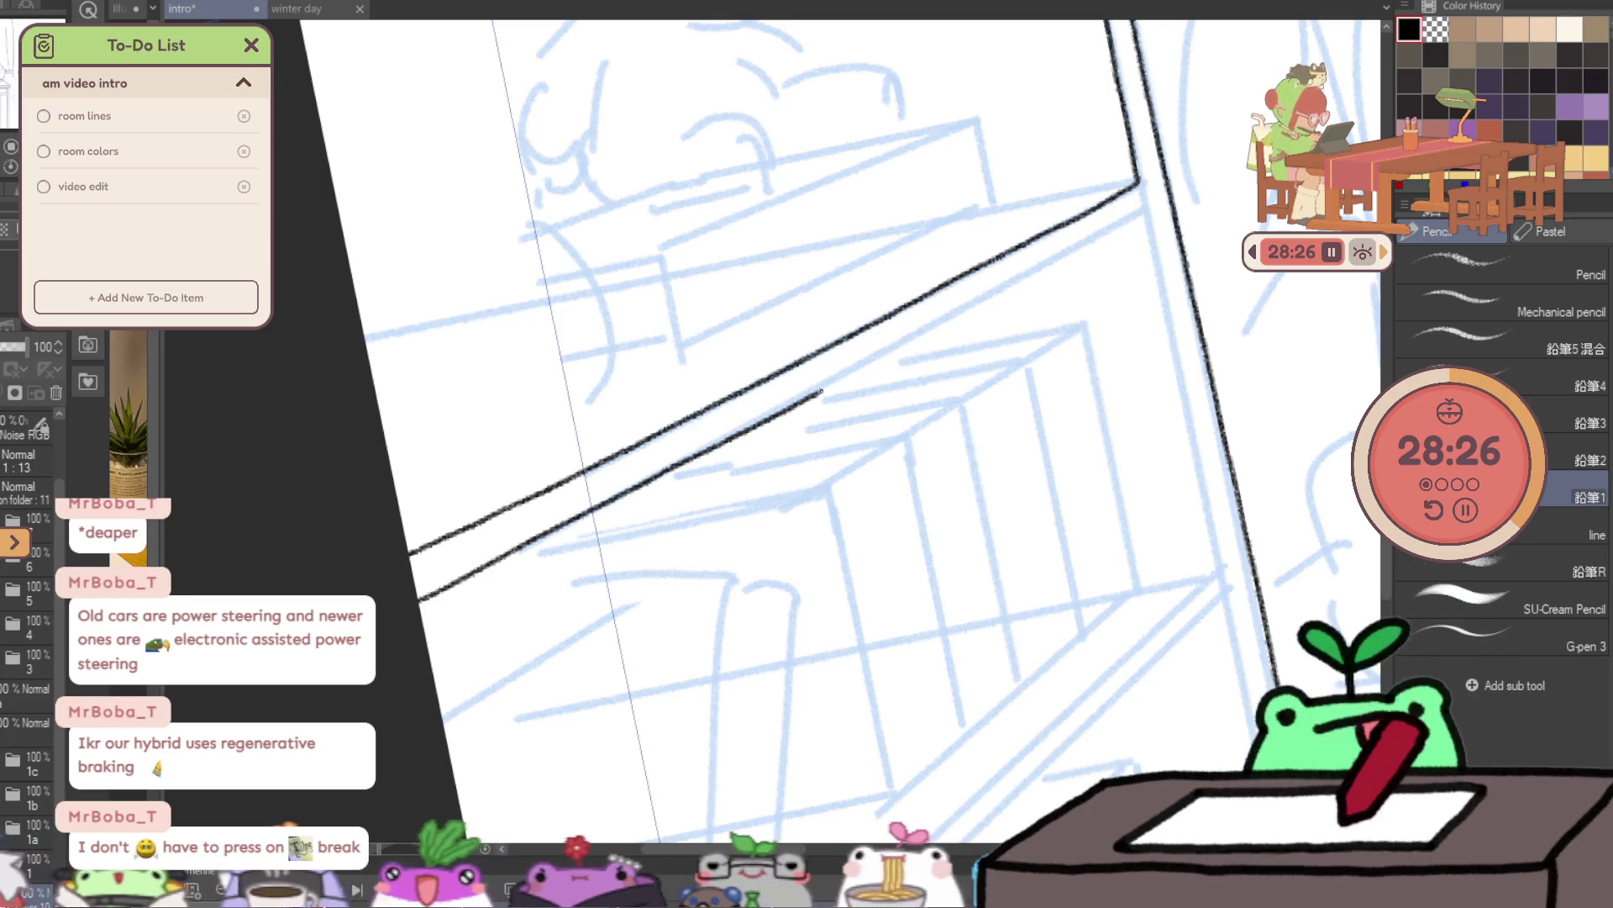
key(ctrl+z)
drag(420, 600, 1103, 237)
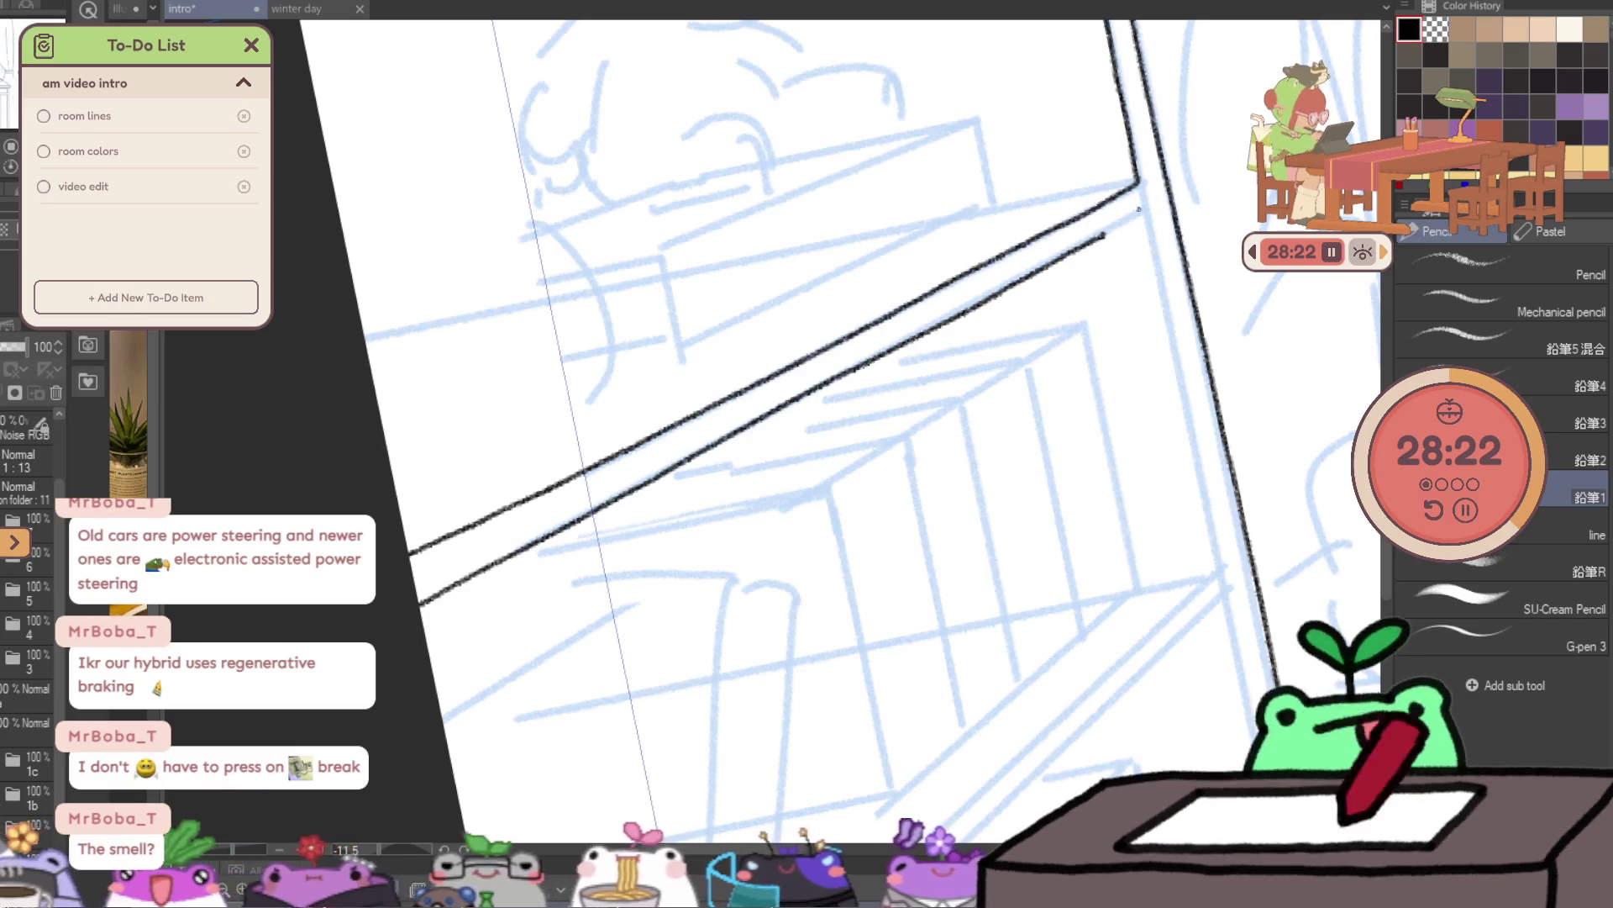
key(ctrl+z)
drag(422, 602, 914, 335)
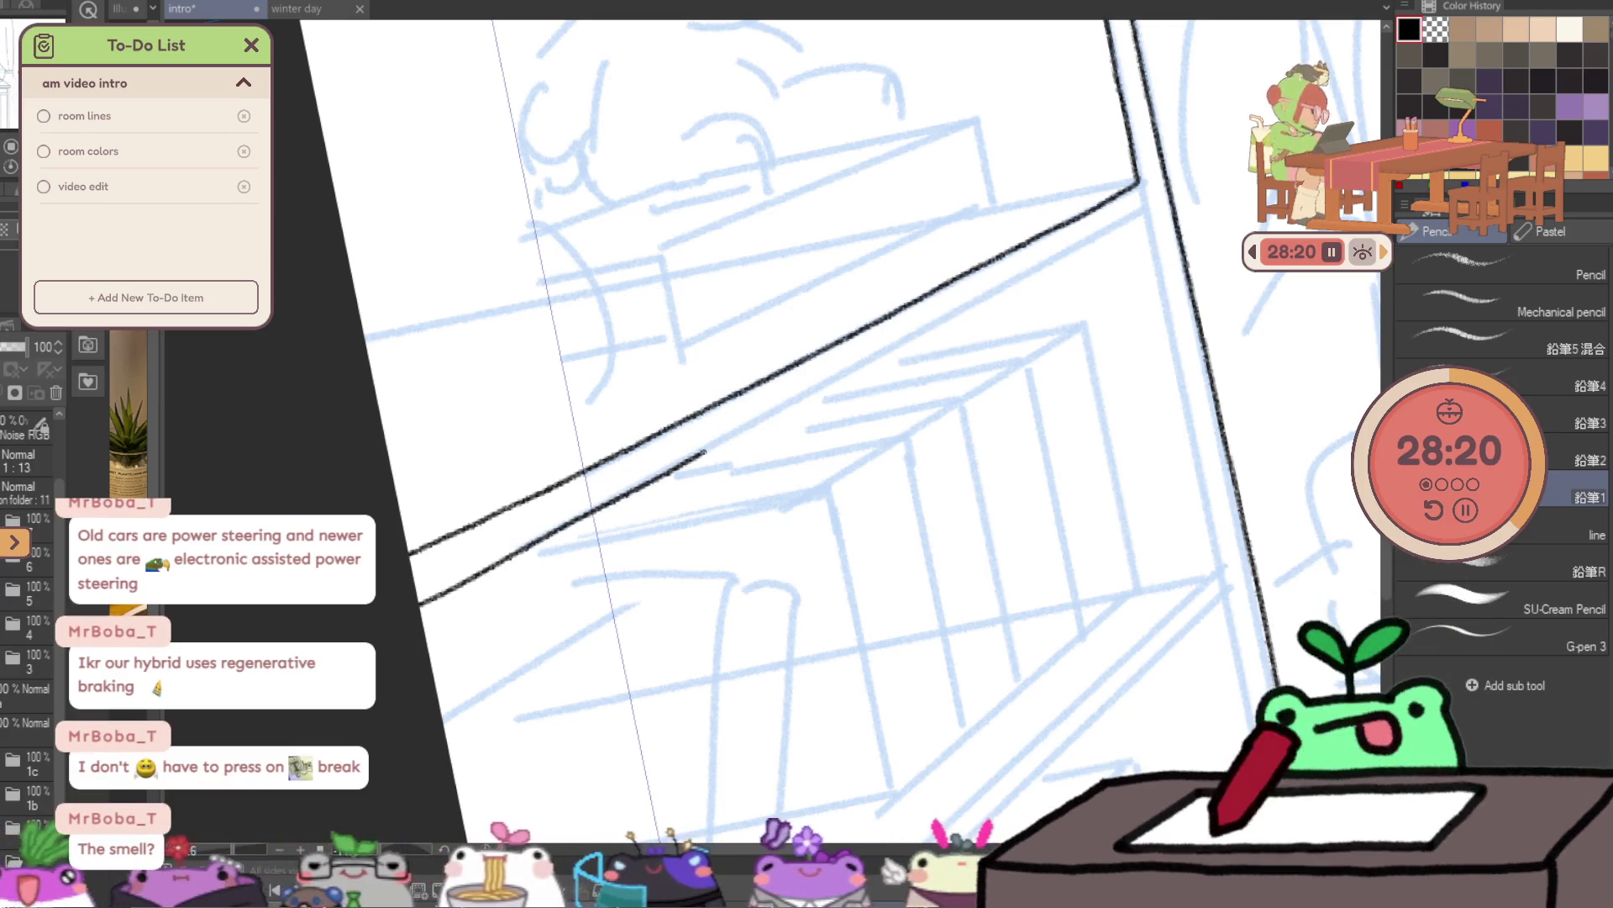
drag(1095, 243, 1142, 219)
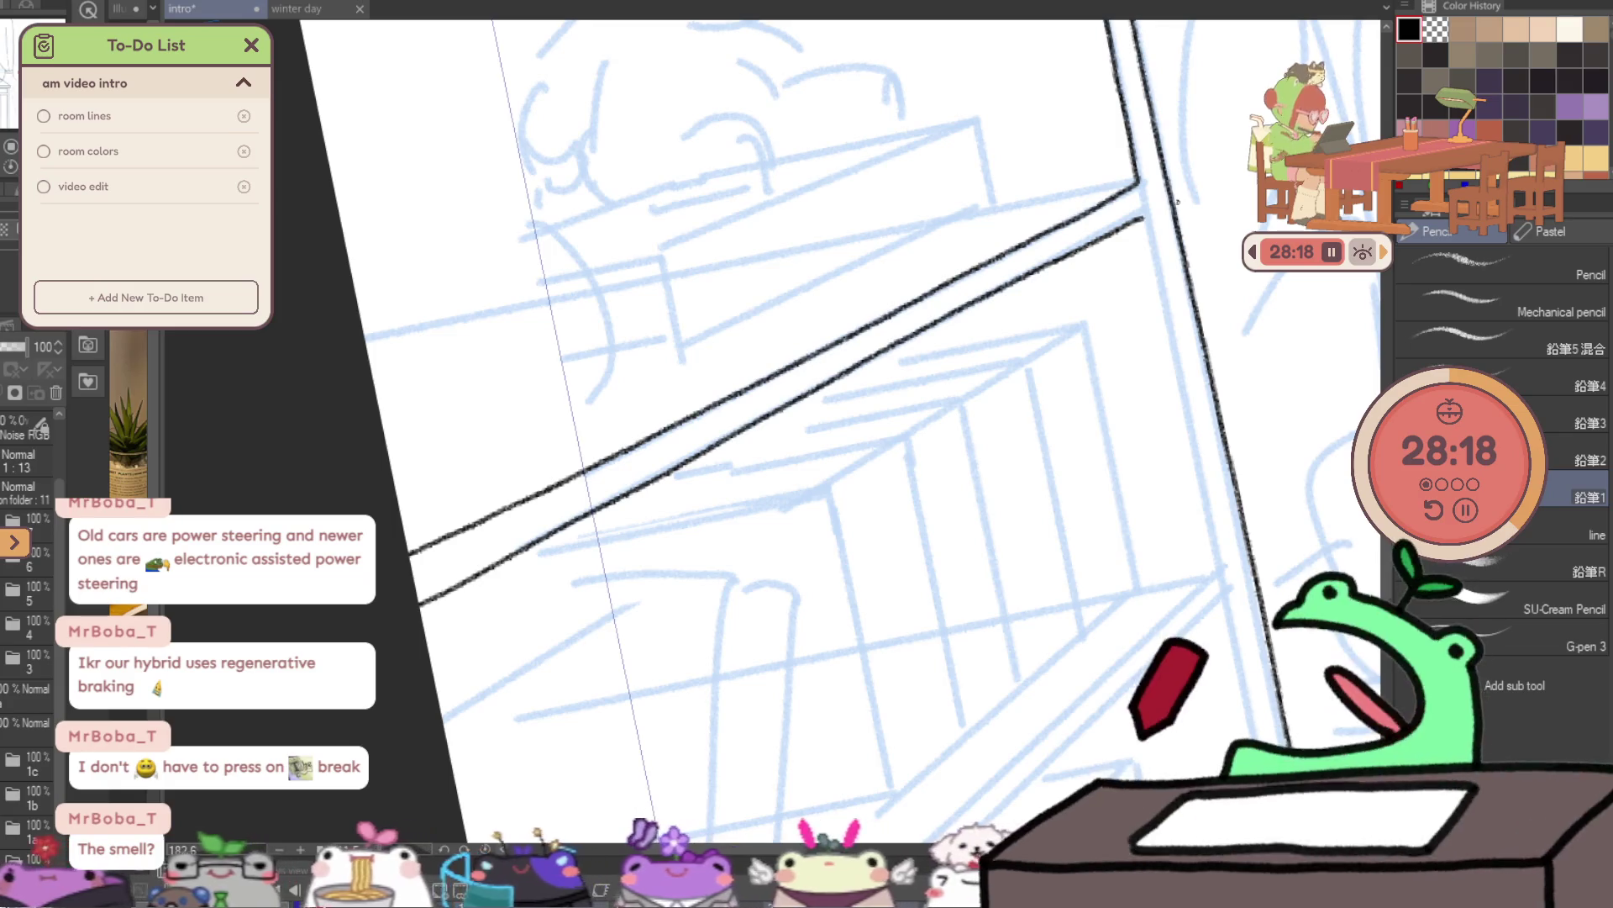
key(ctrl+z)
drag(420, 603, 704, 445)
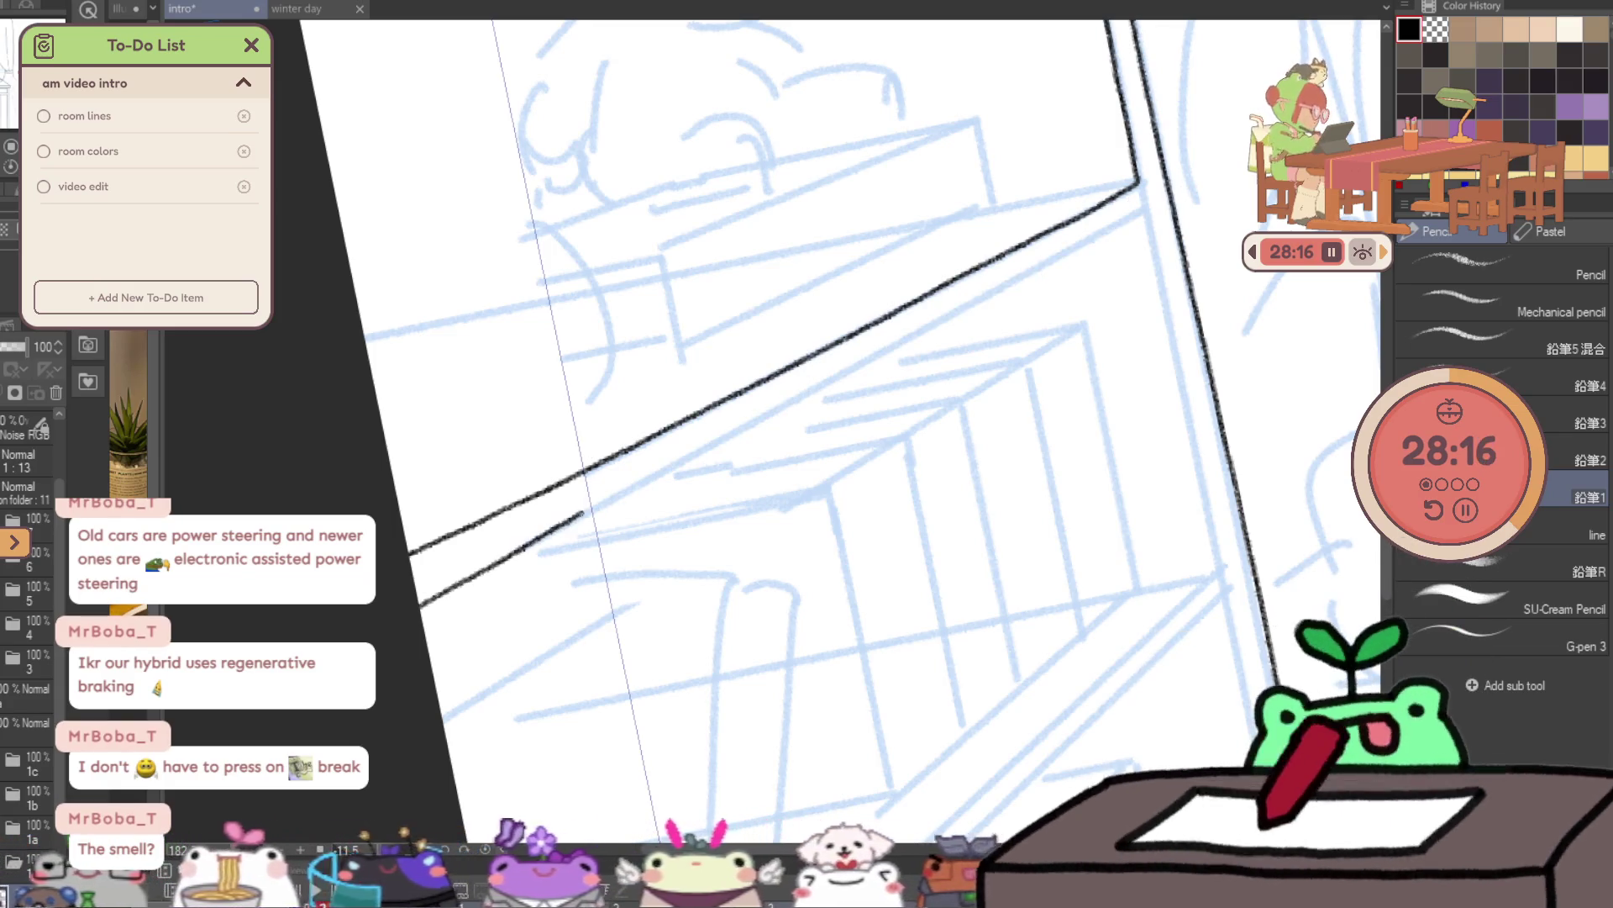
key(ctrl+z)
drag(420, 603, 1082, 252)
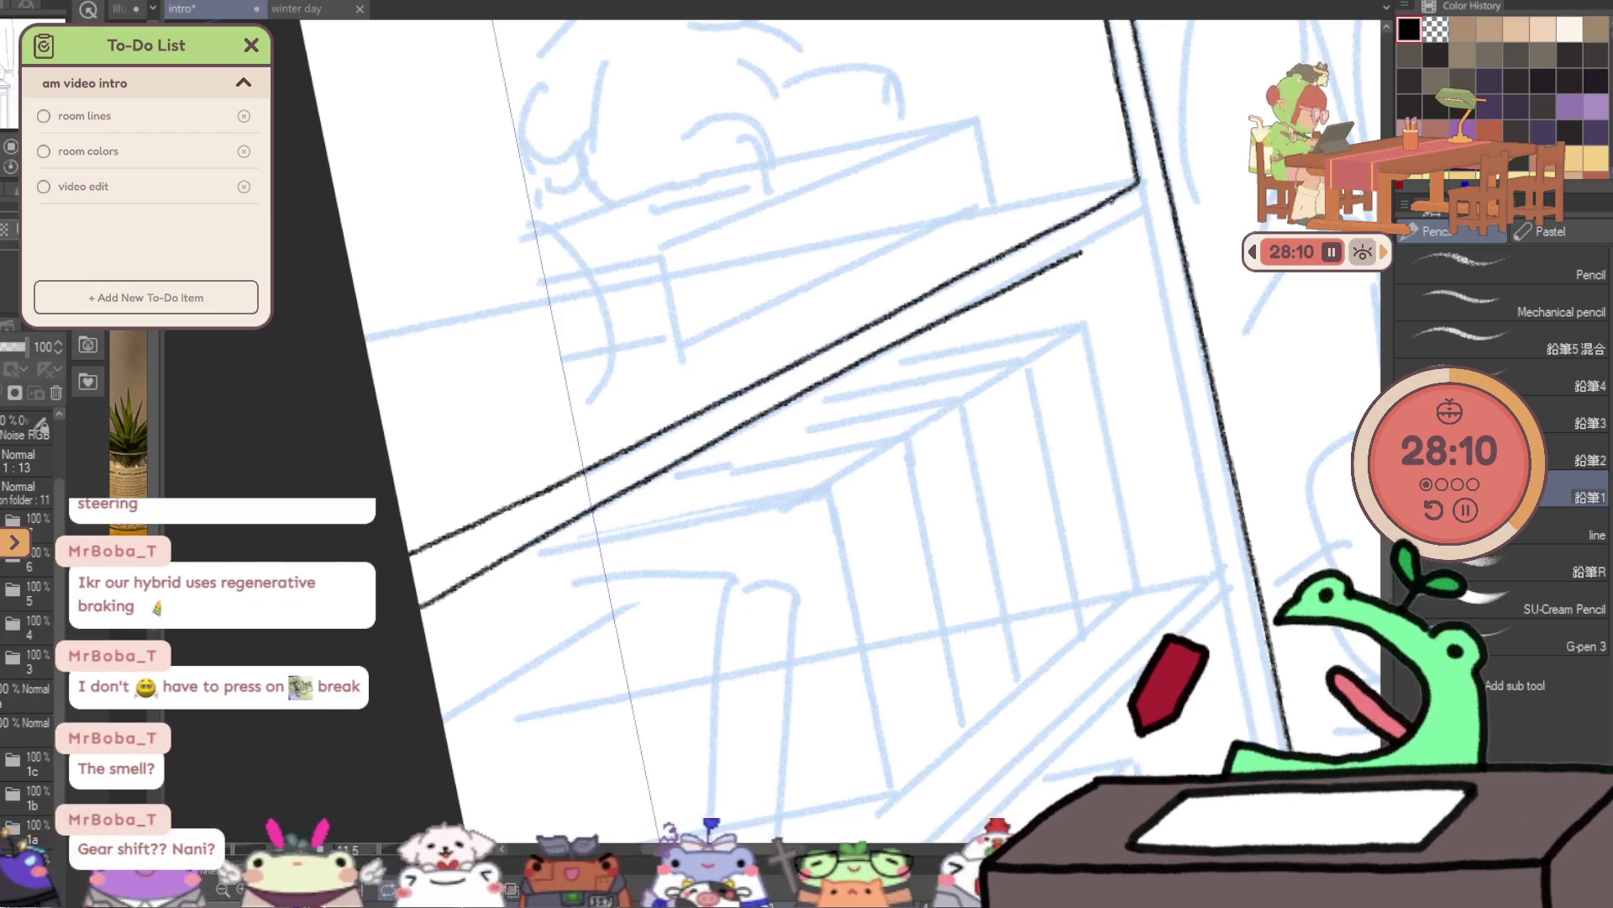
key(ctrl+z)
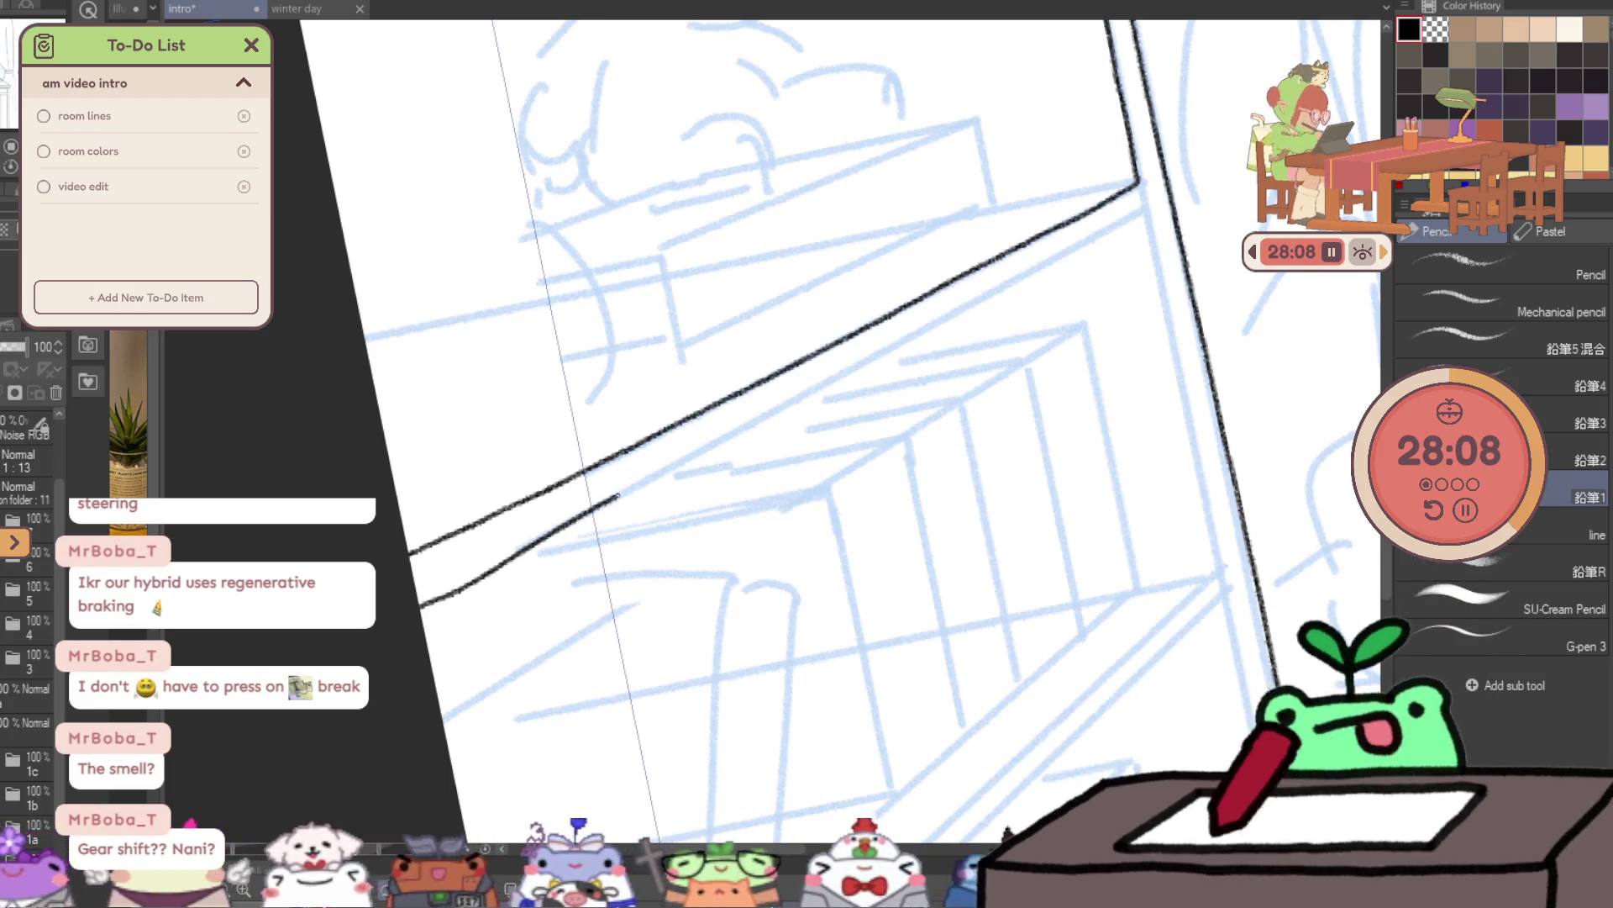
drag(495, 561, 1141, 216)
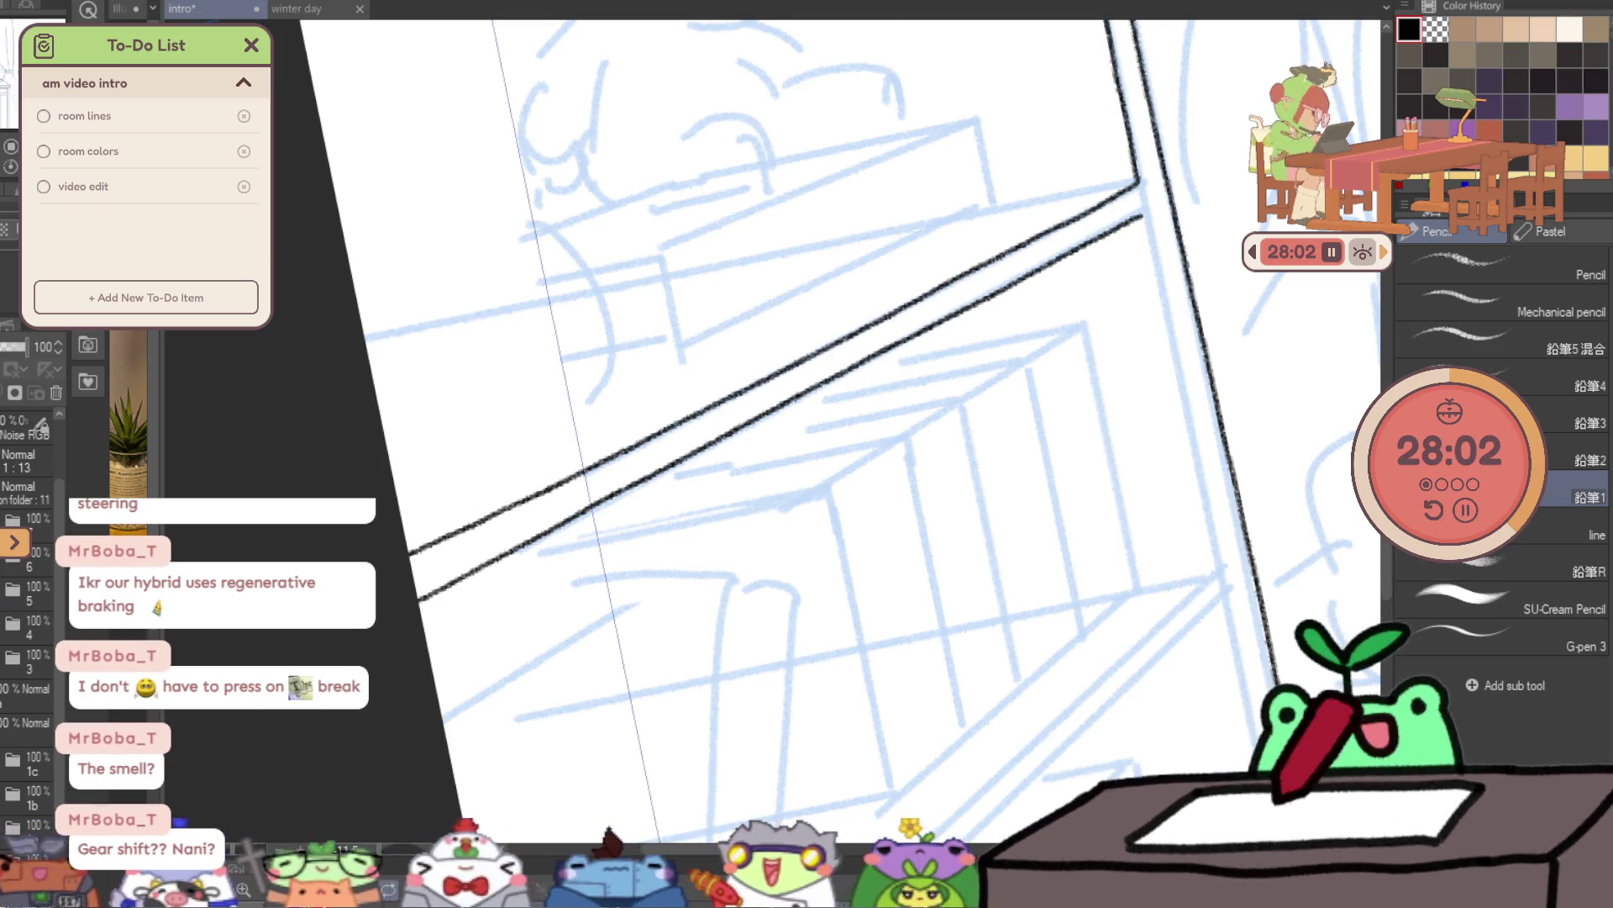
key(h)
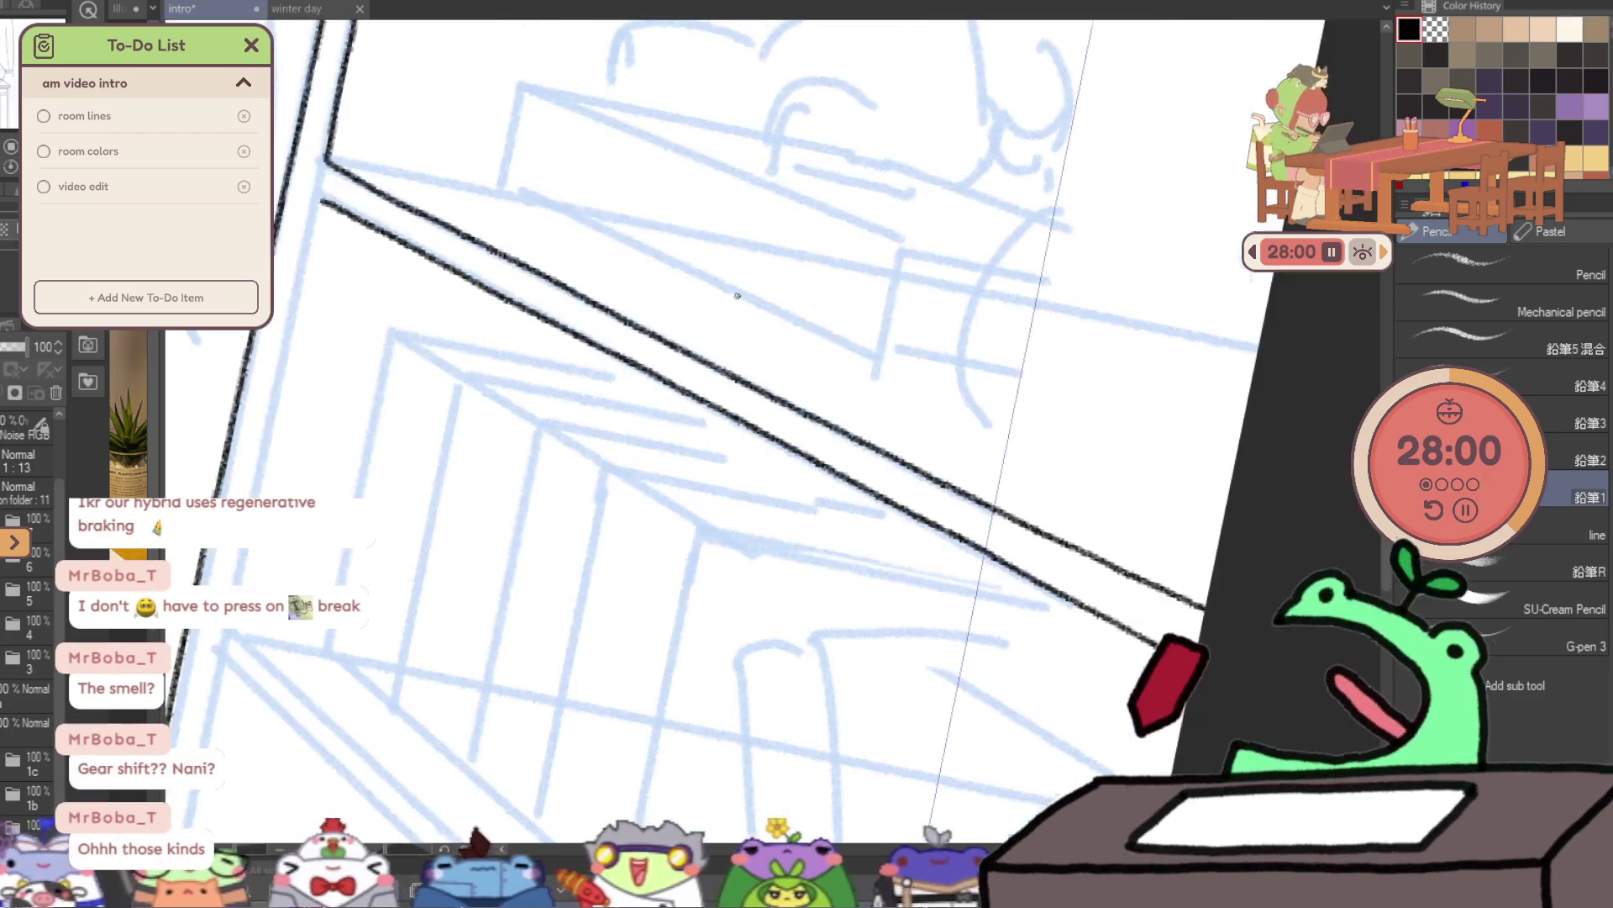
drag(737, 296, 429, 293)
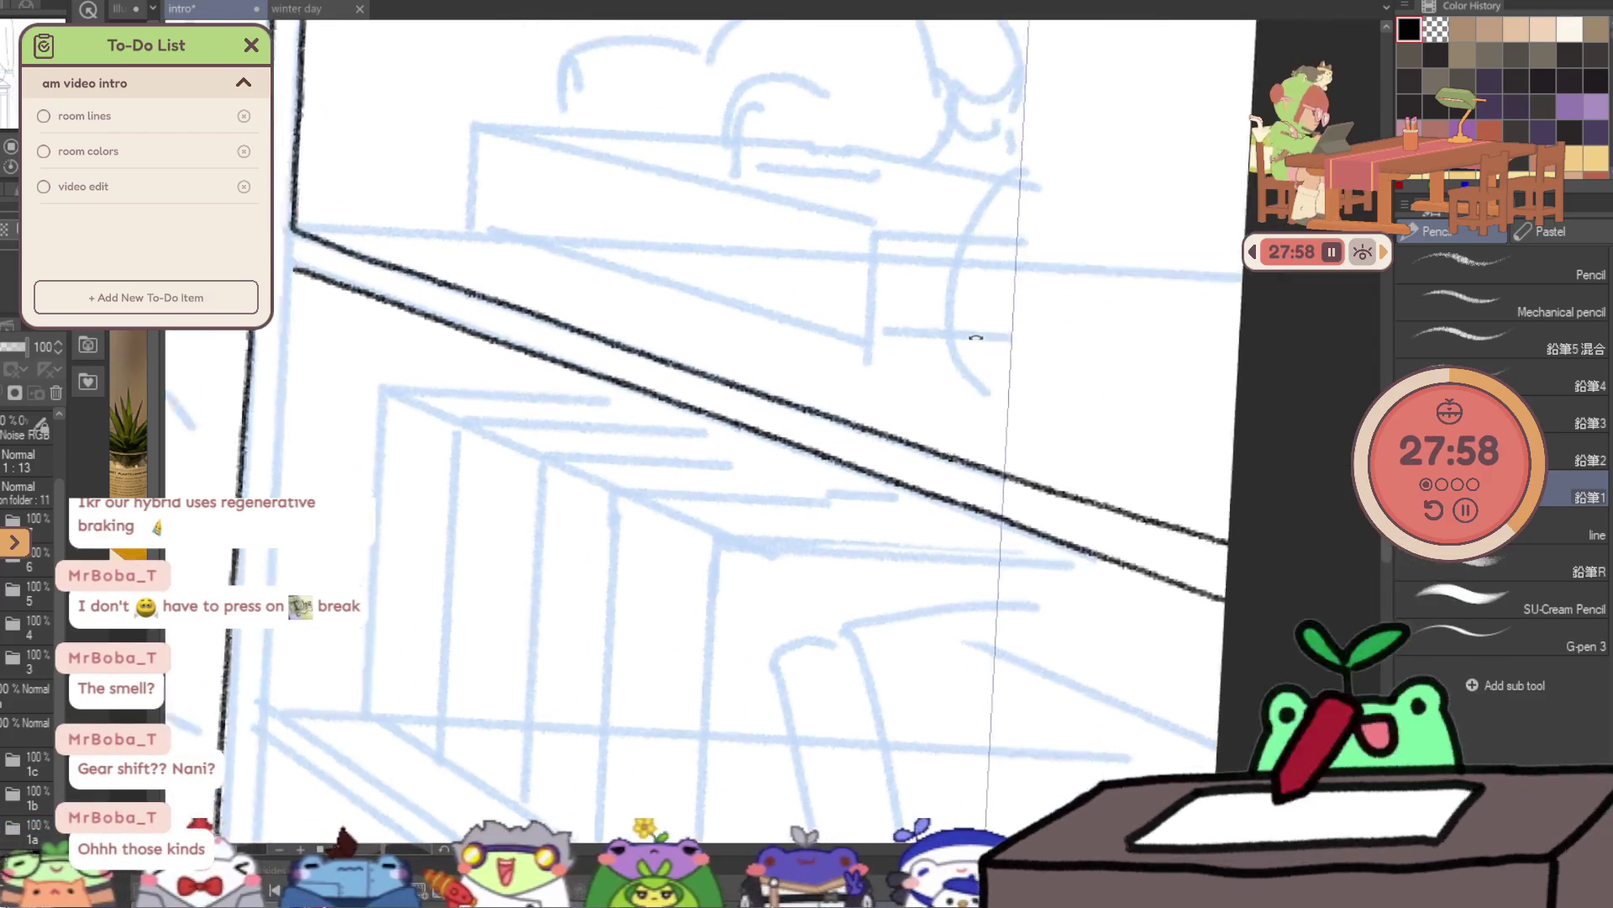
scroll(428, 292, up, 1)
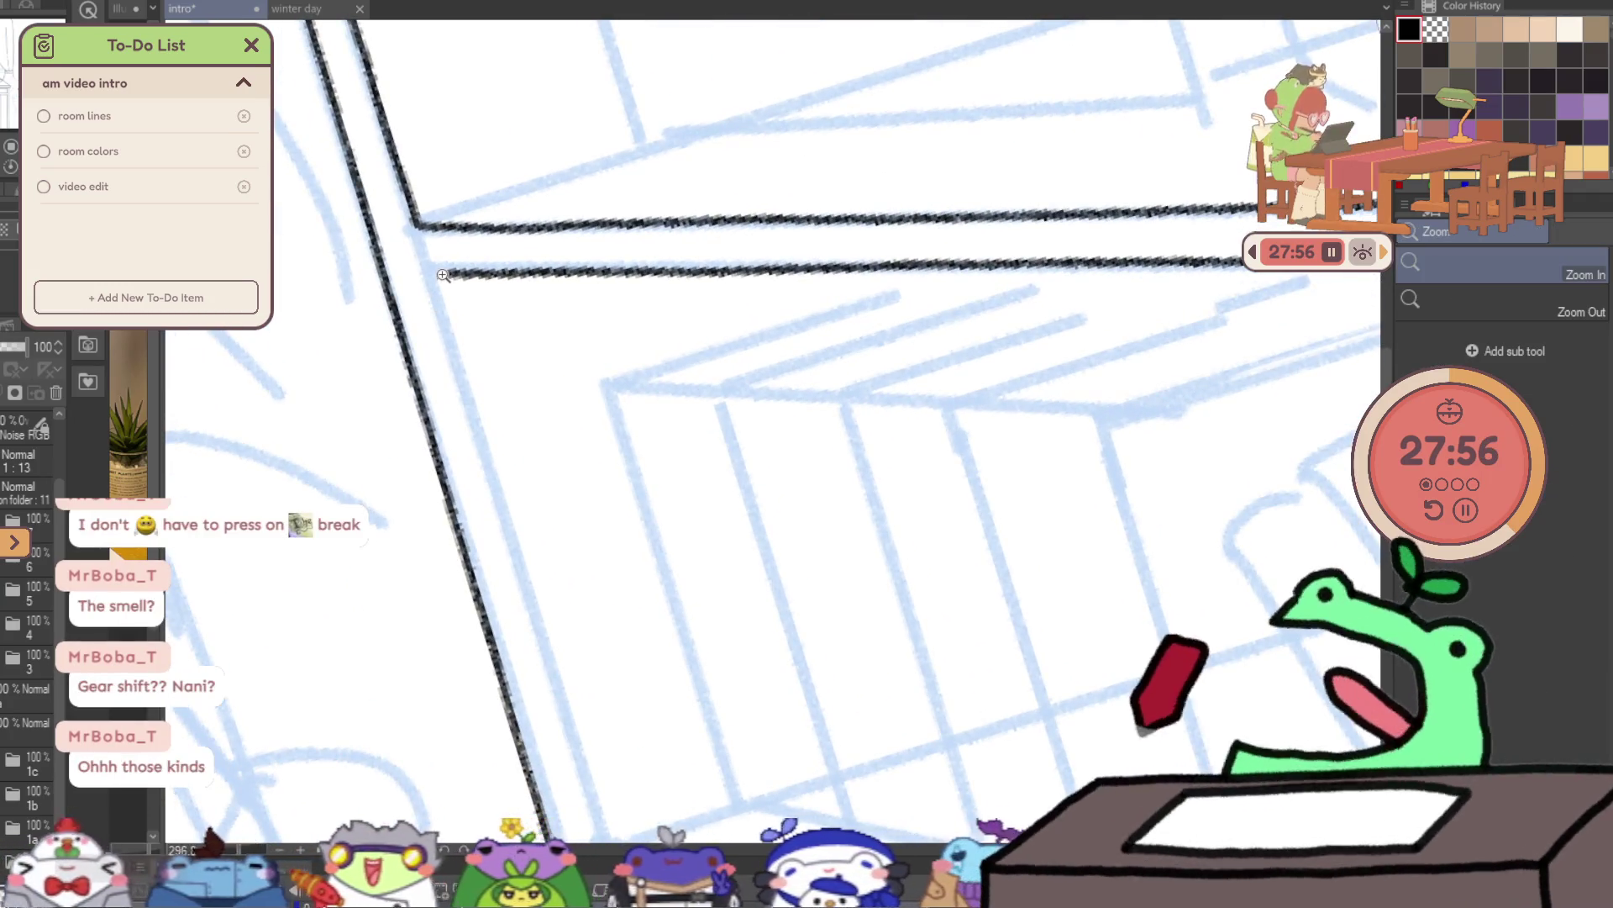
- Zoom in and ink one long line down the left wall edge beside the window
scroll(428, 292, up, 1)
mouse_move(437, 301)
mouse_down()
mouse_move(542, 623)
mouse_move(408, 330)
mouse_move(542, 714)
mouse_up()
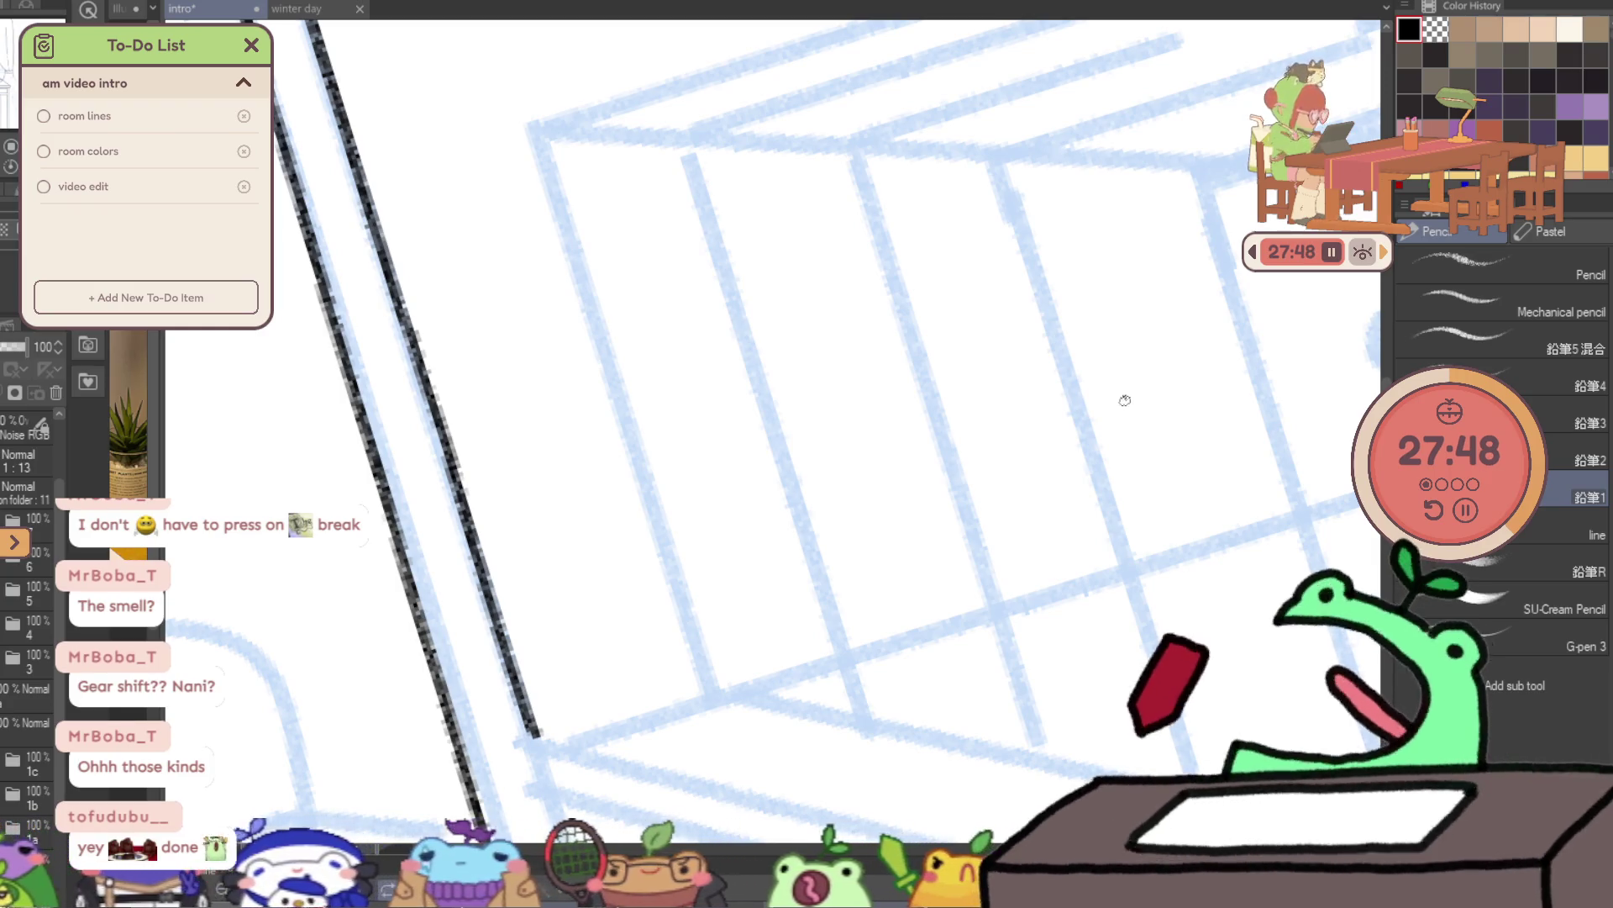
drag(1135, 407, 1015, 618)
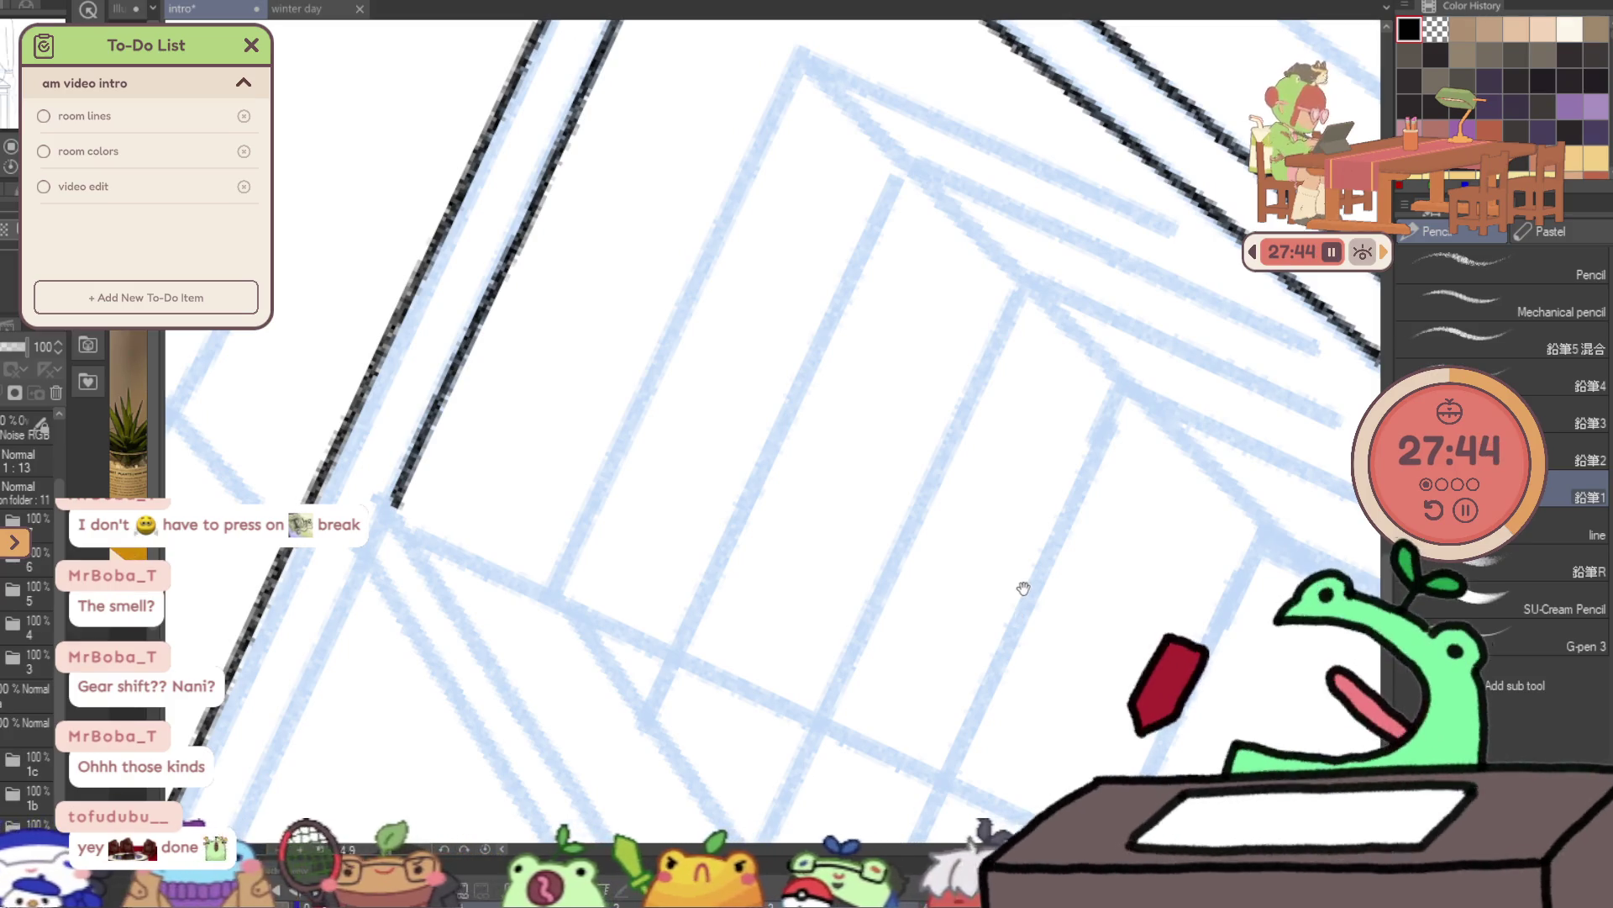
drag(1127, 464, 1109, 544)
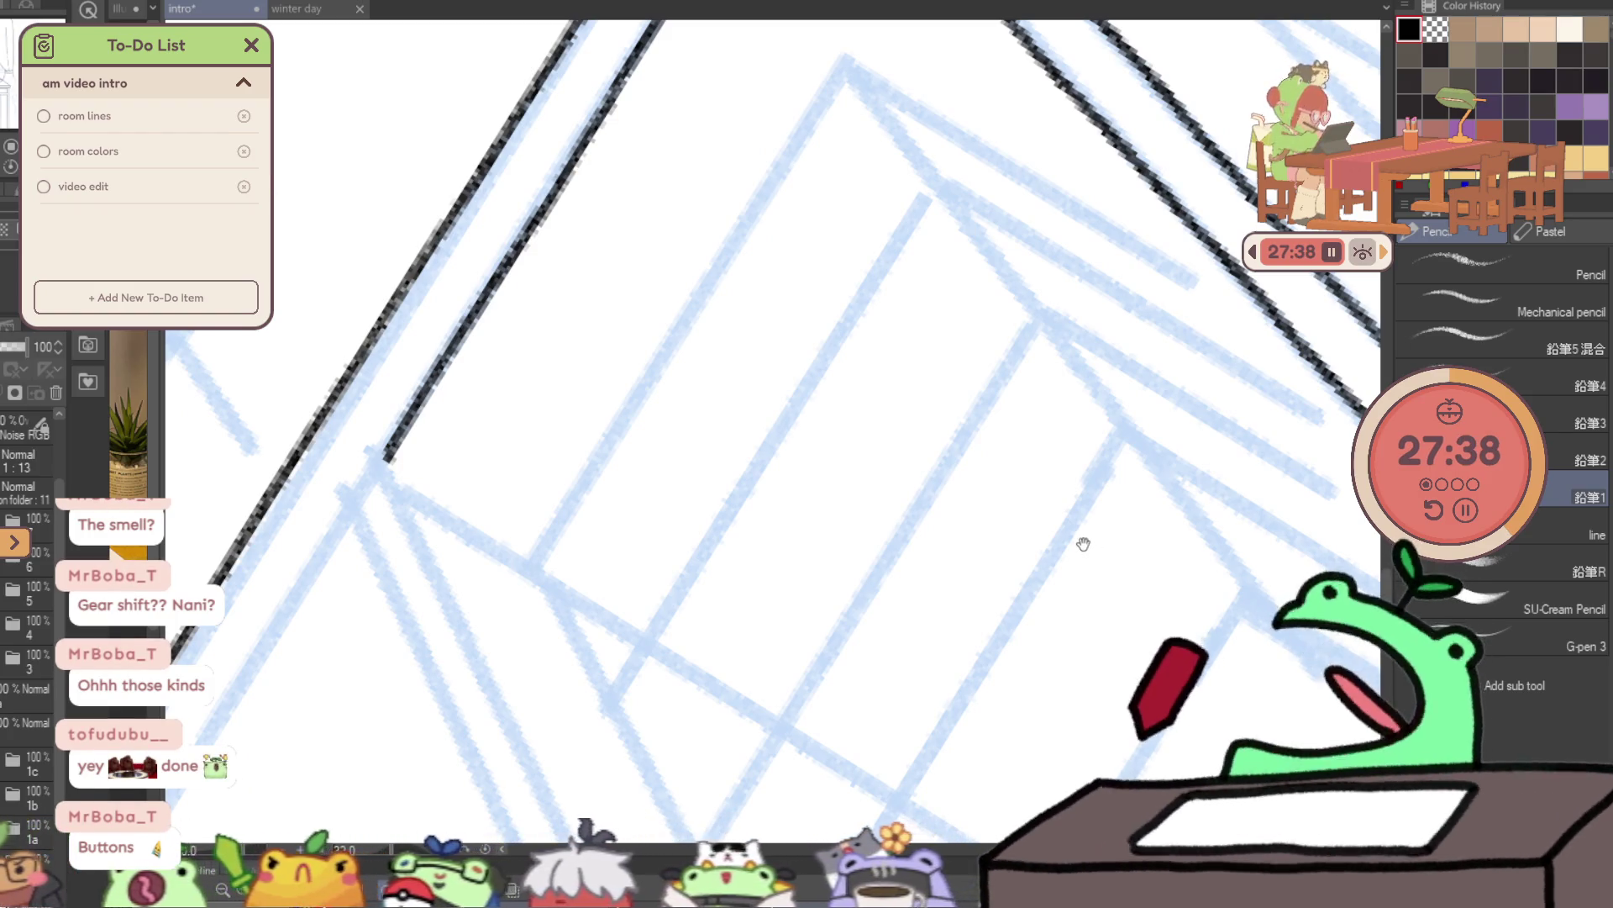
mouse_move(1076, 549)
mouse_down()
mouse_move(622, 340)
mouse_move(547, 134)
mouse_up()
scroll(875, 406, down, 2)
- Ink the slanted inner frame line running down-right from the window's upper corner
key(asciicircum)
key(asciicircum)
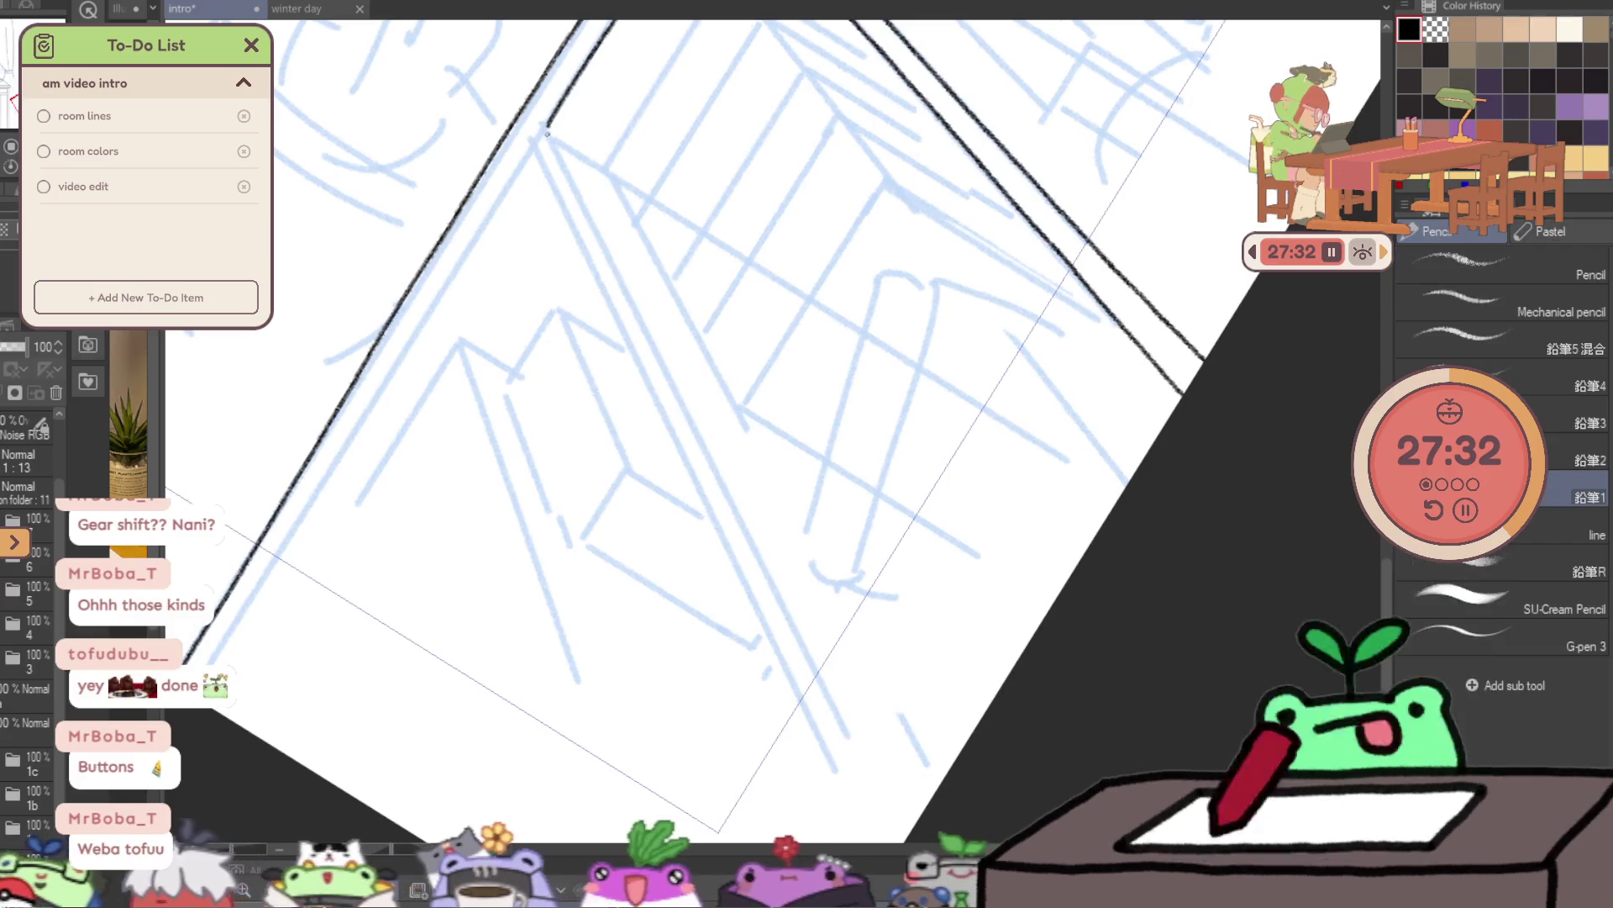
drag(564, 171, 716, 477)
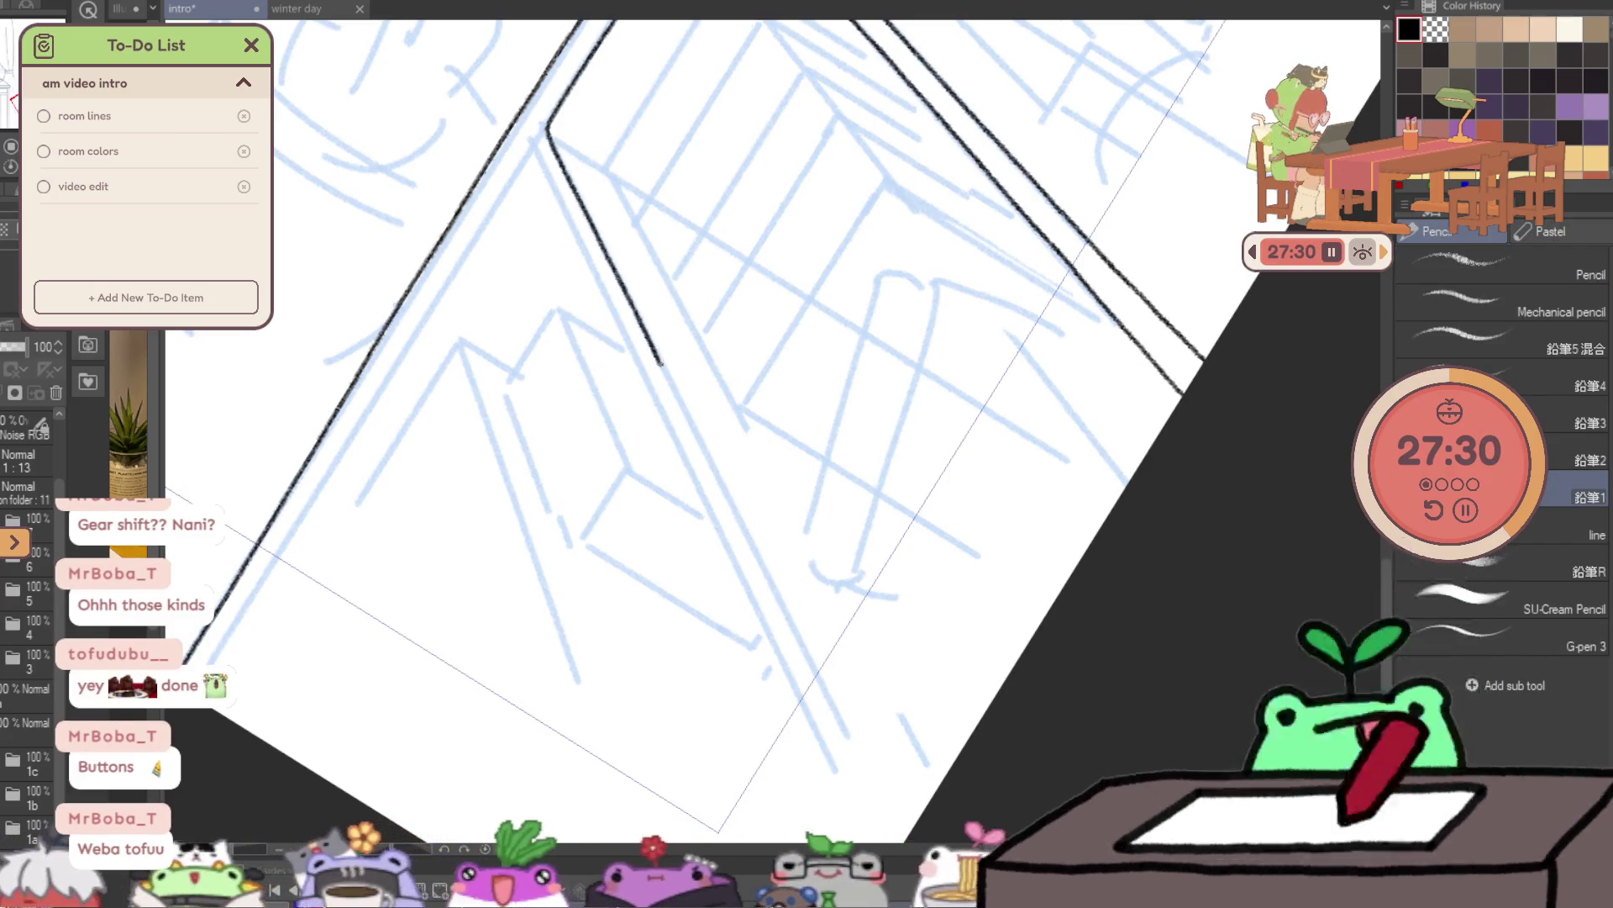
drag(768, 583, 794, 630)
key(ctrl+z)
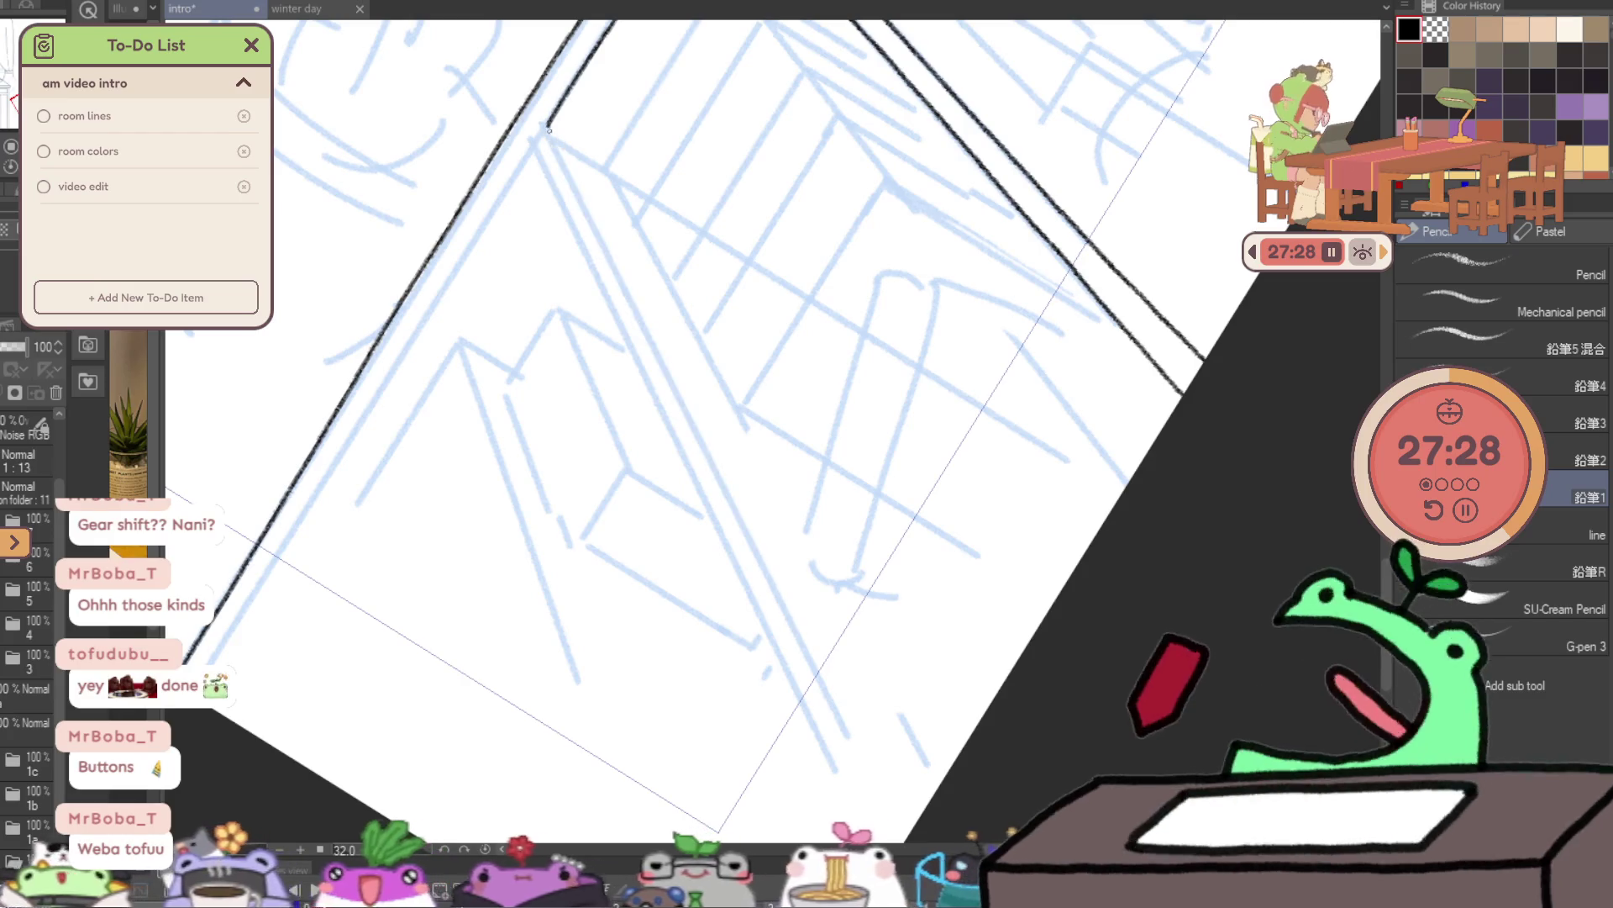
drag(594, 227, 759, 568)
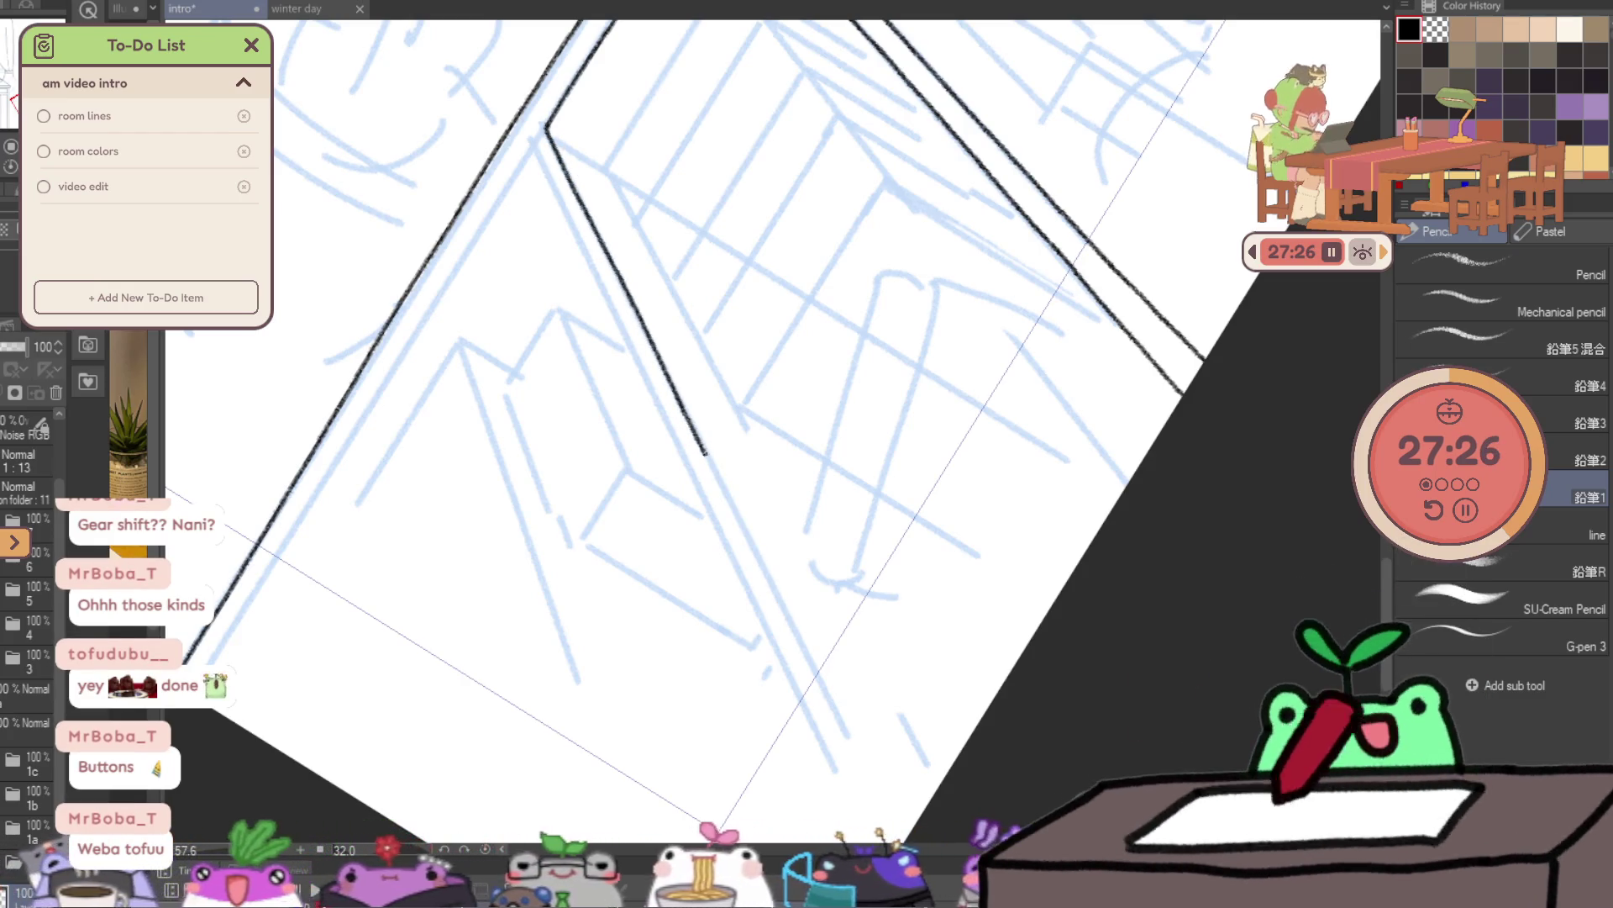
drag(813, 668, 865, 766)
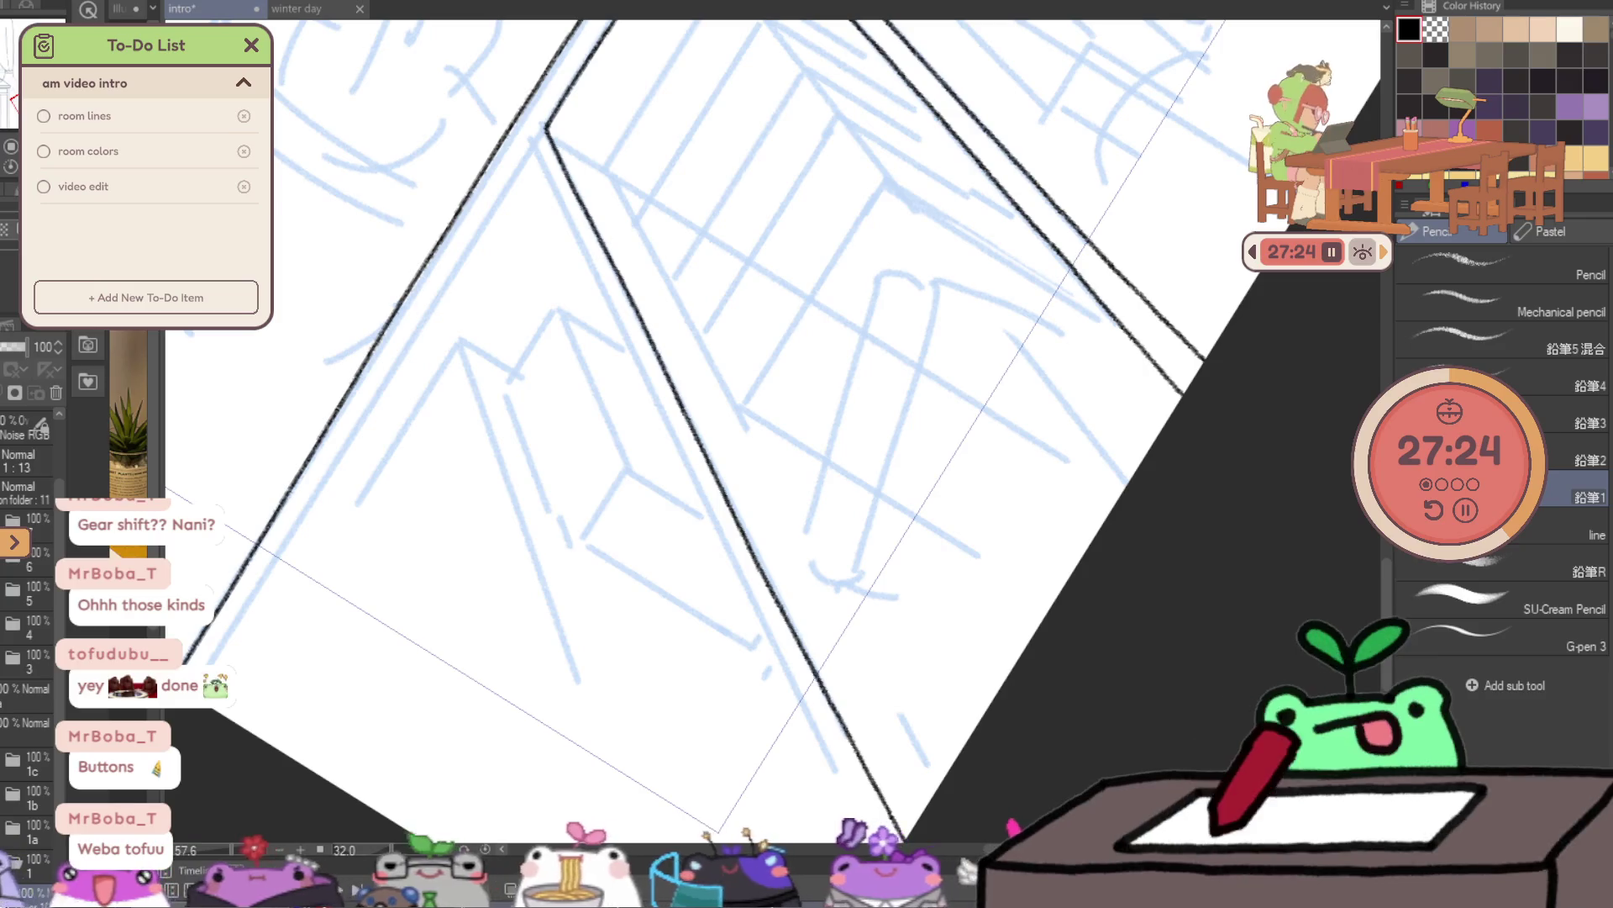
- Ink the inner frame line along the left wall, redrawing it until it sits cleanly
mouse_move(835, 508)
mouse_down()
mouse_move(897, 325)
mouse_move(625, 638)
mouse_up()
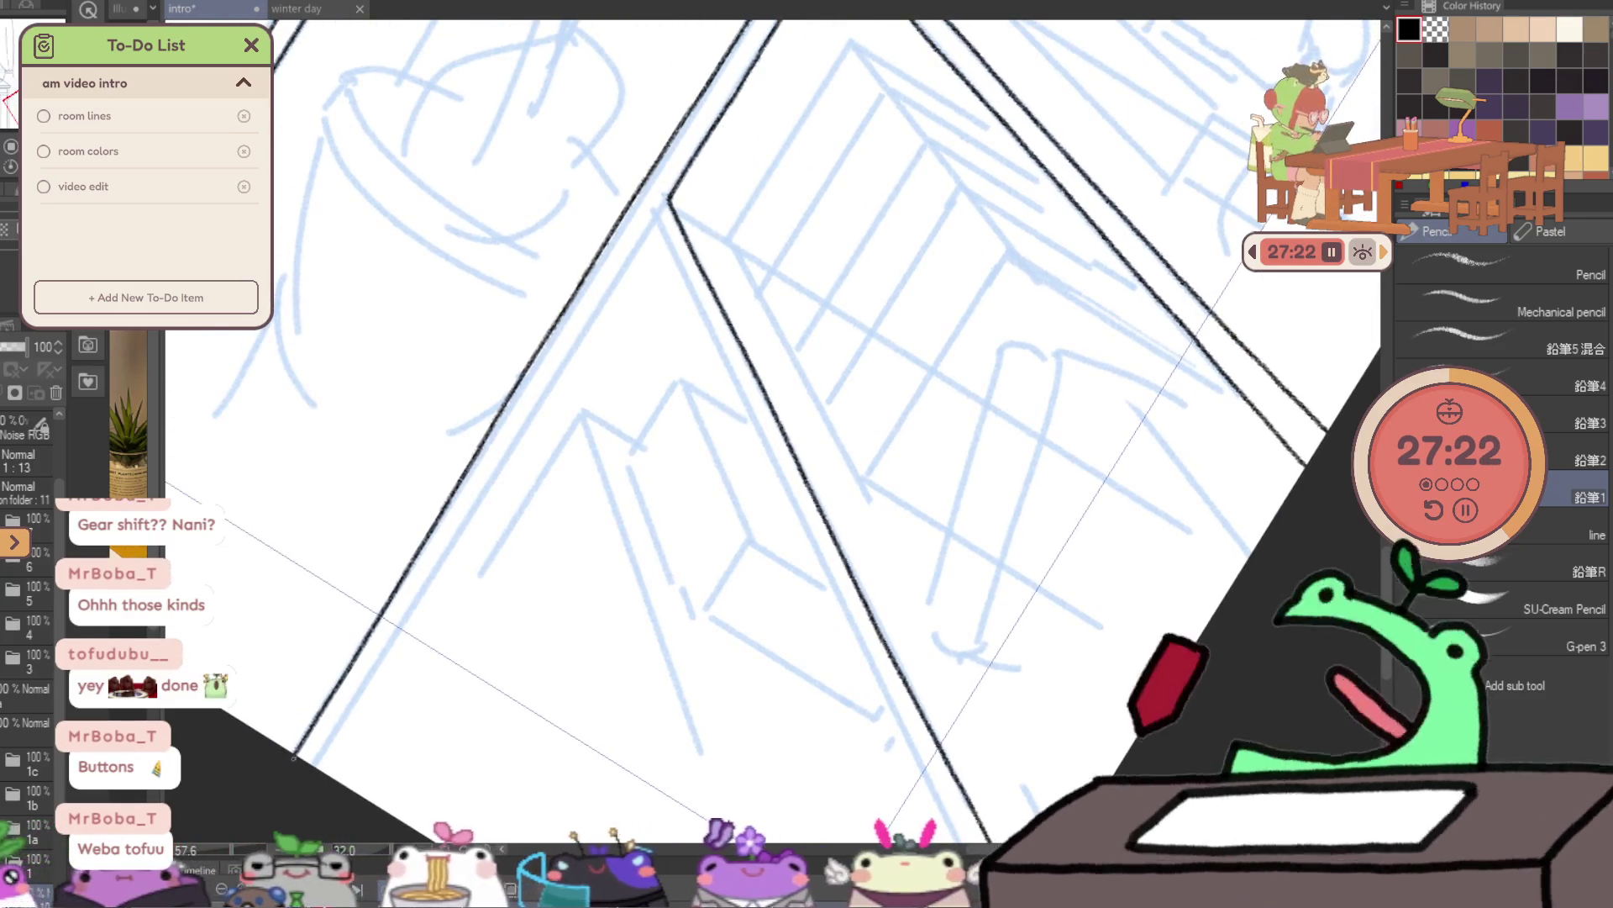
drag(363, 687, 432, 579)
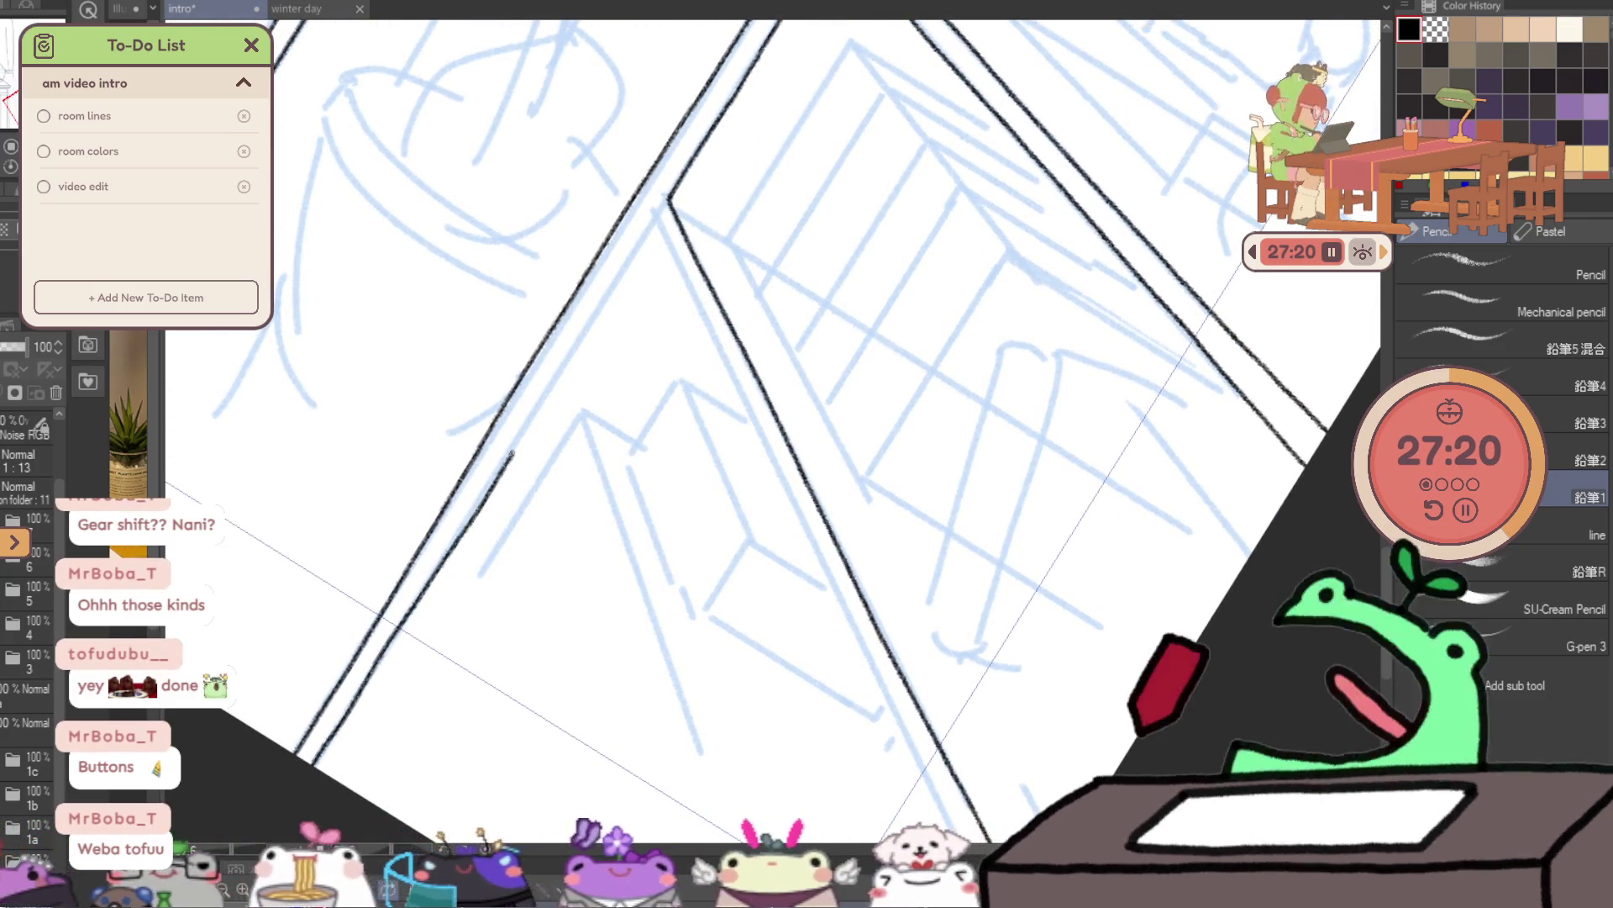
key(ctrl+z)
drag(350, 704, 504, 454)
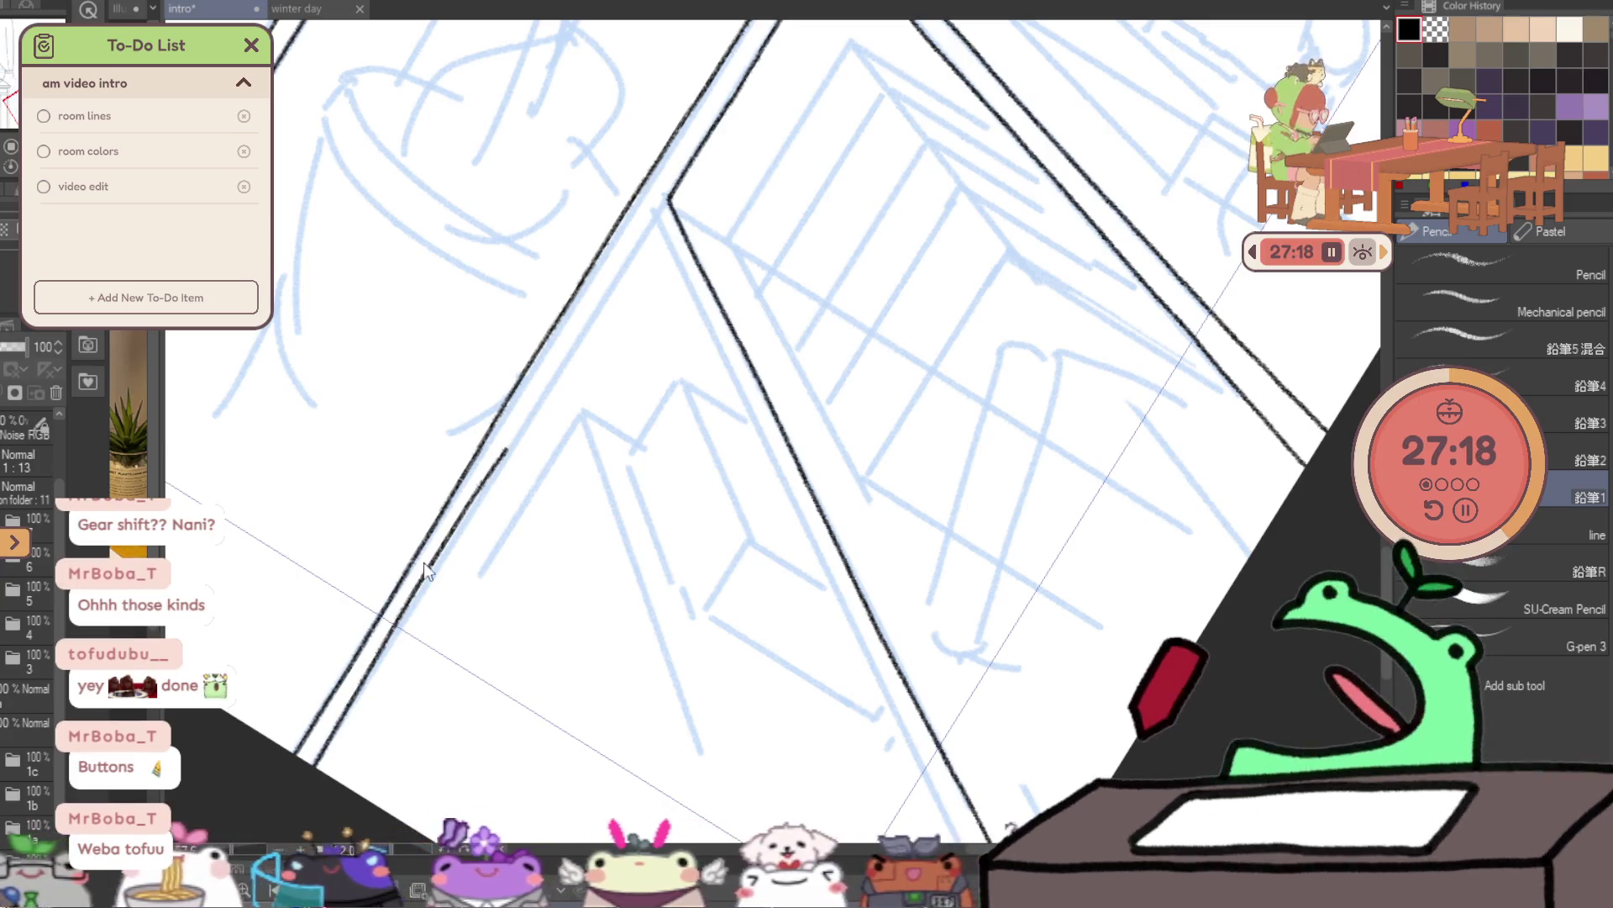
key(ctrl+z)
drag(395, 636, 621, 281)
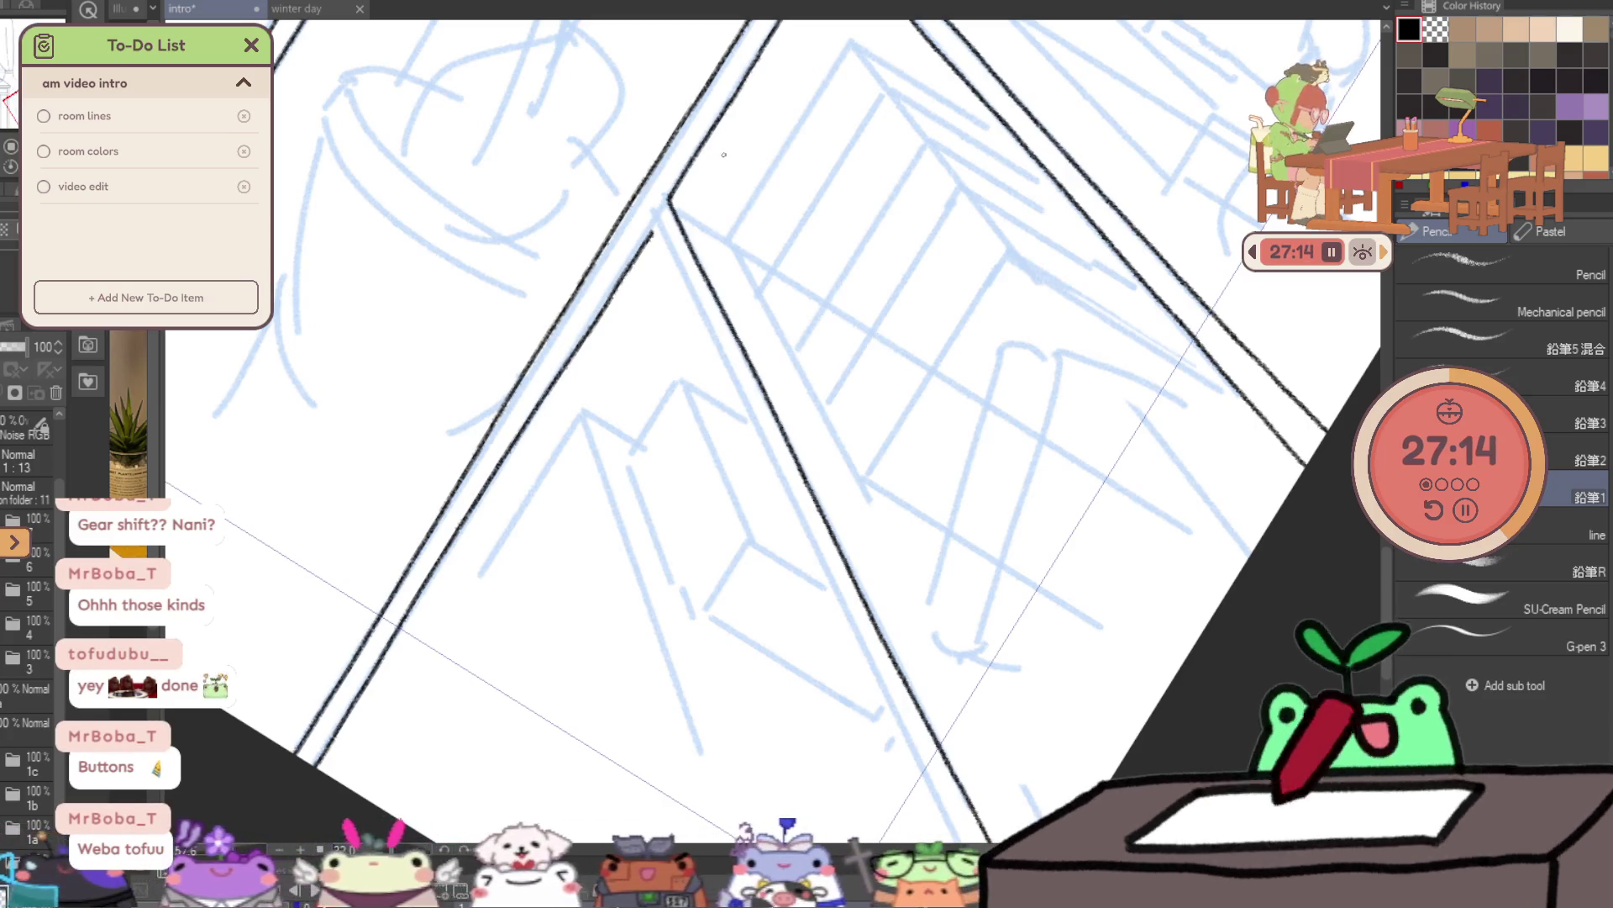
- Ink the window's slanted lower inner edge as one long stroke
mouse_move(724, 154)
mouse_down()
mouse_move(335, 707)
mouse_move(400, 641)
mouse_up()
drag(345, 694, 364, 680)
drag(505, 544, 559, 494)
key(ctrl+z)
drag(463, 584, 819, 271)
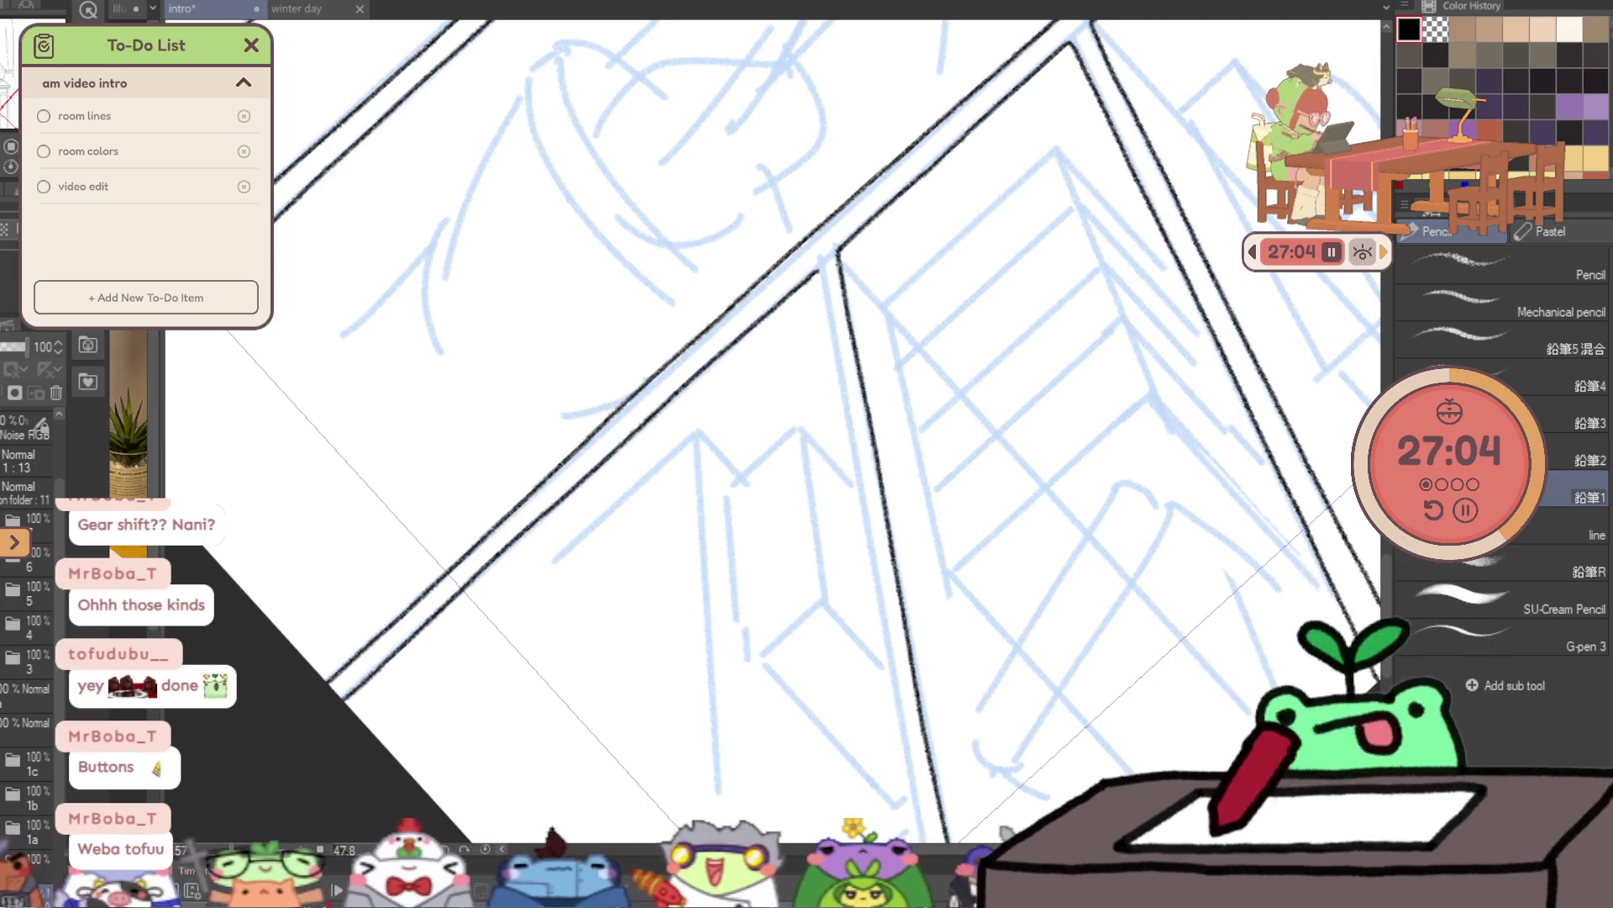
- Ink the vertical inner frame edge in four strokes, then reset the view rotation
scroll(882, 270, down, 2)
drag(821, 208, 837, 314)
drag(852, 410, 872, 522)
drag(893, 626, 908, 701)
mouse_move(918, 769)
mouse_down()
mouse_move(891, 686)
mouse_move(911, 805)
mouse_up()
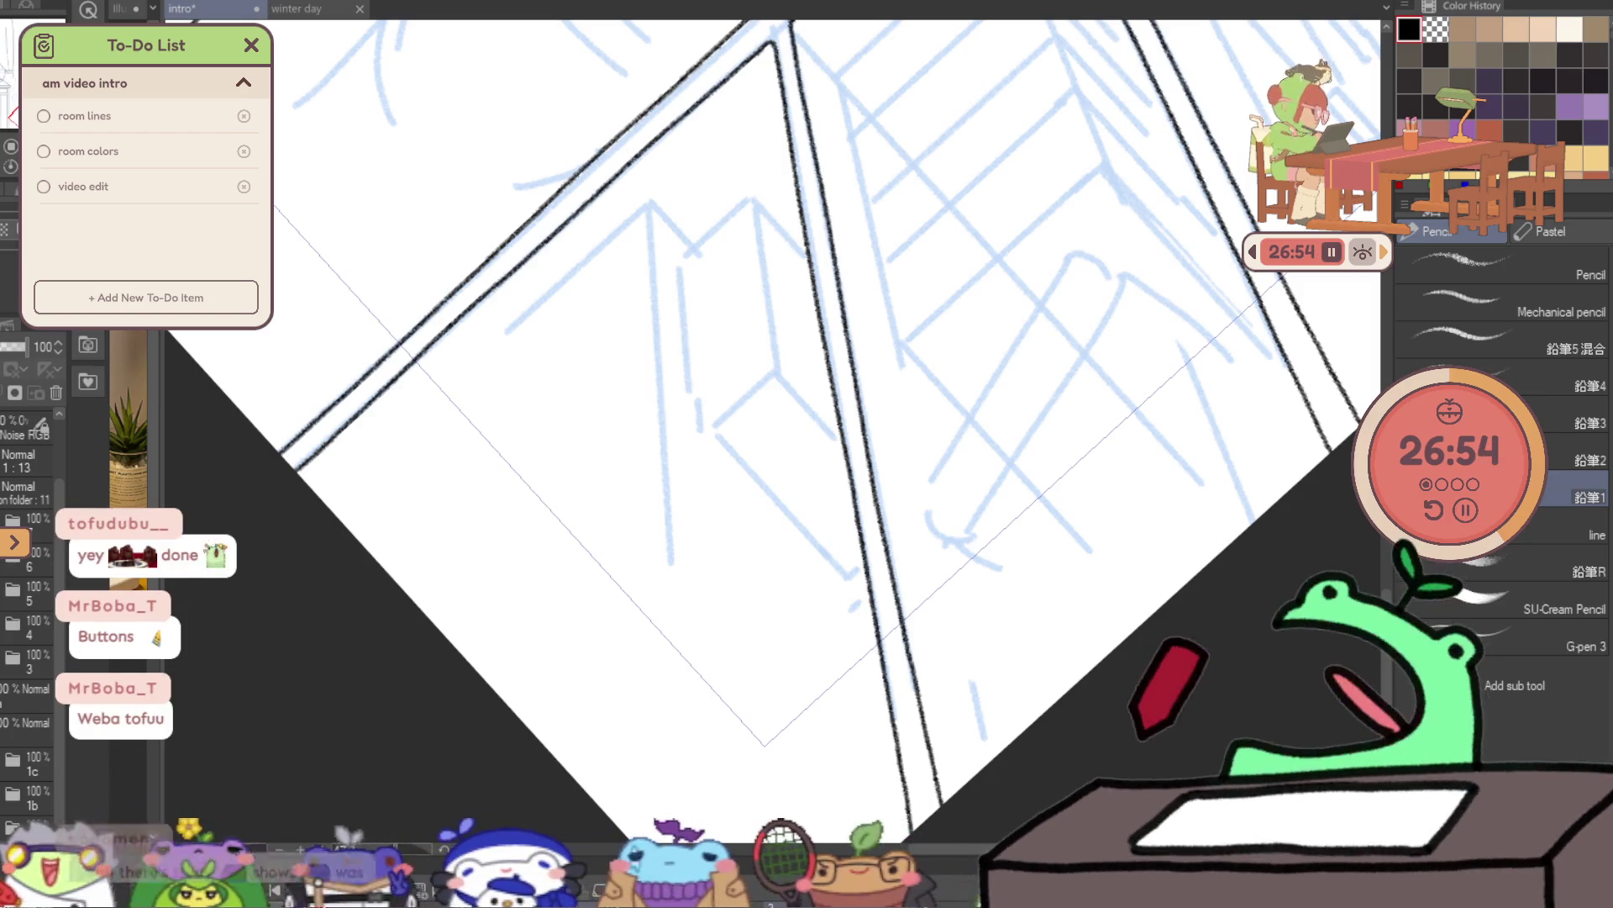
key(ctrl+@)
drag(960, 278, 974, 580)
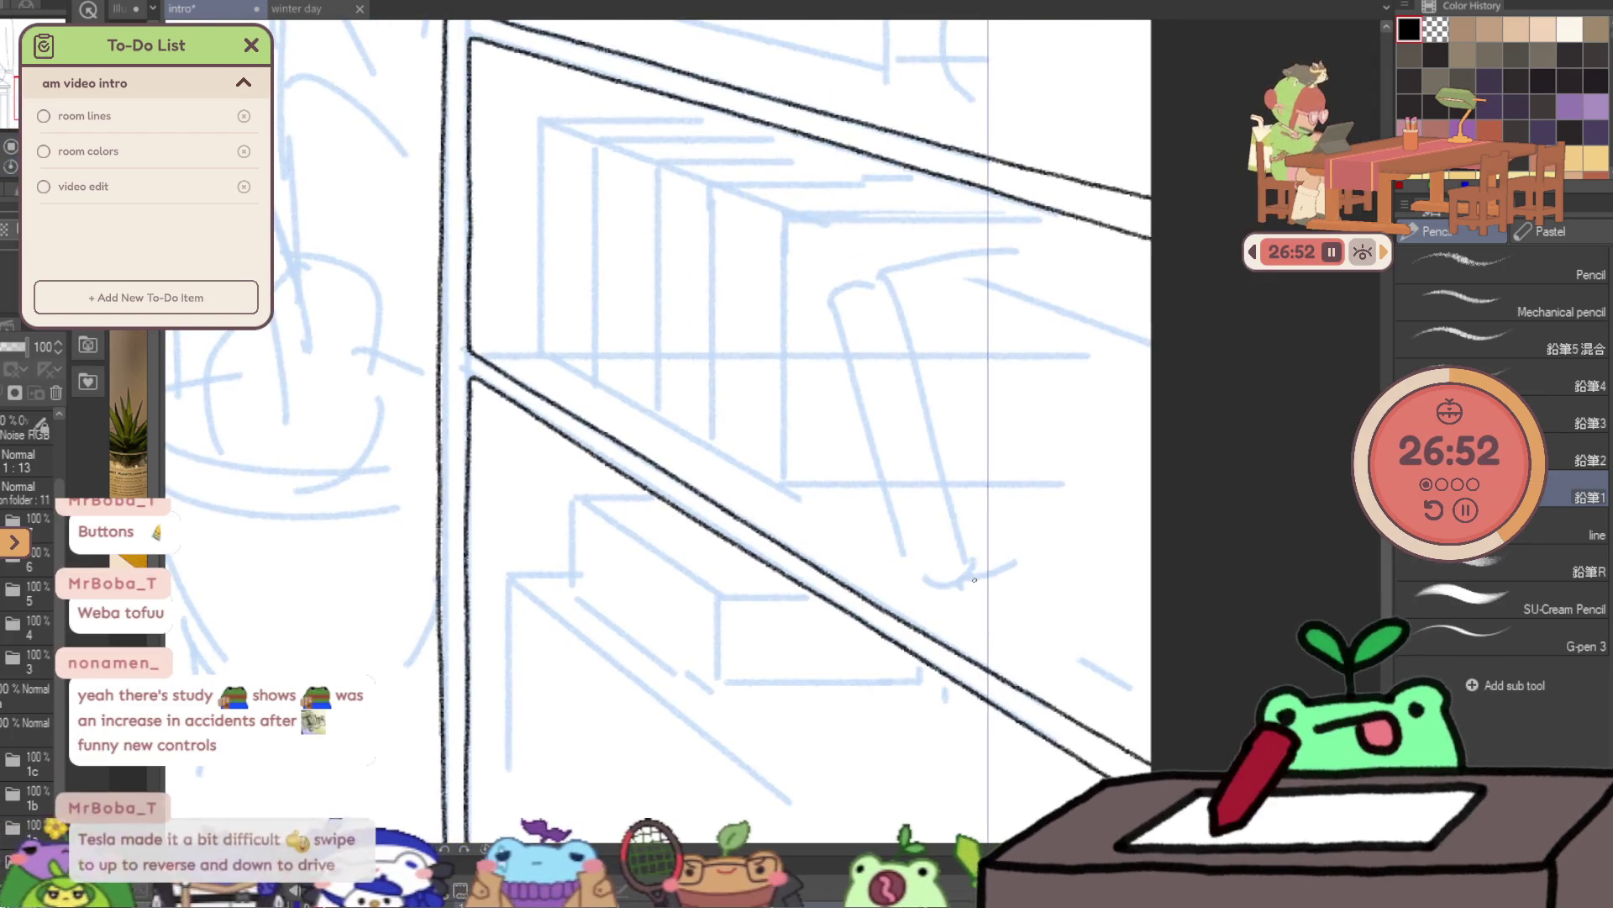
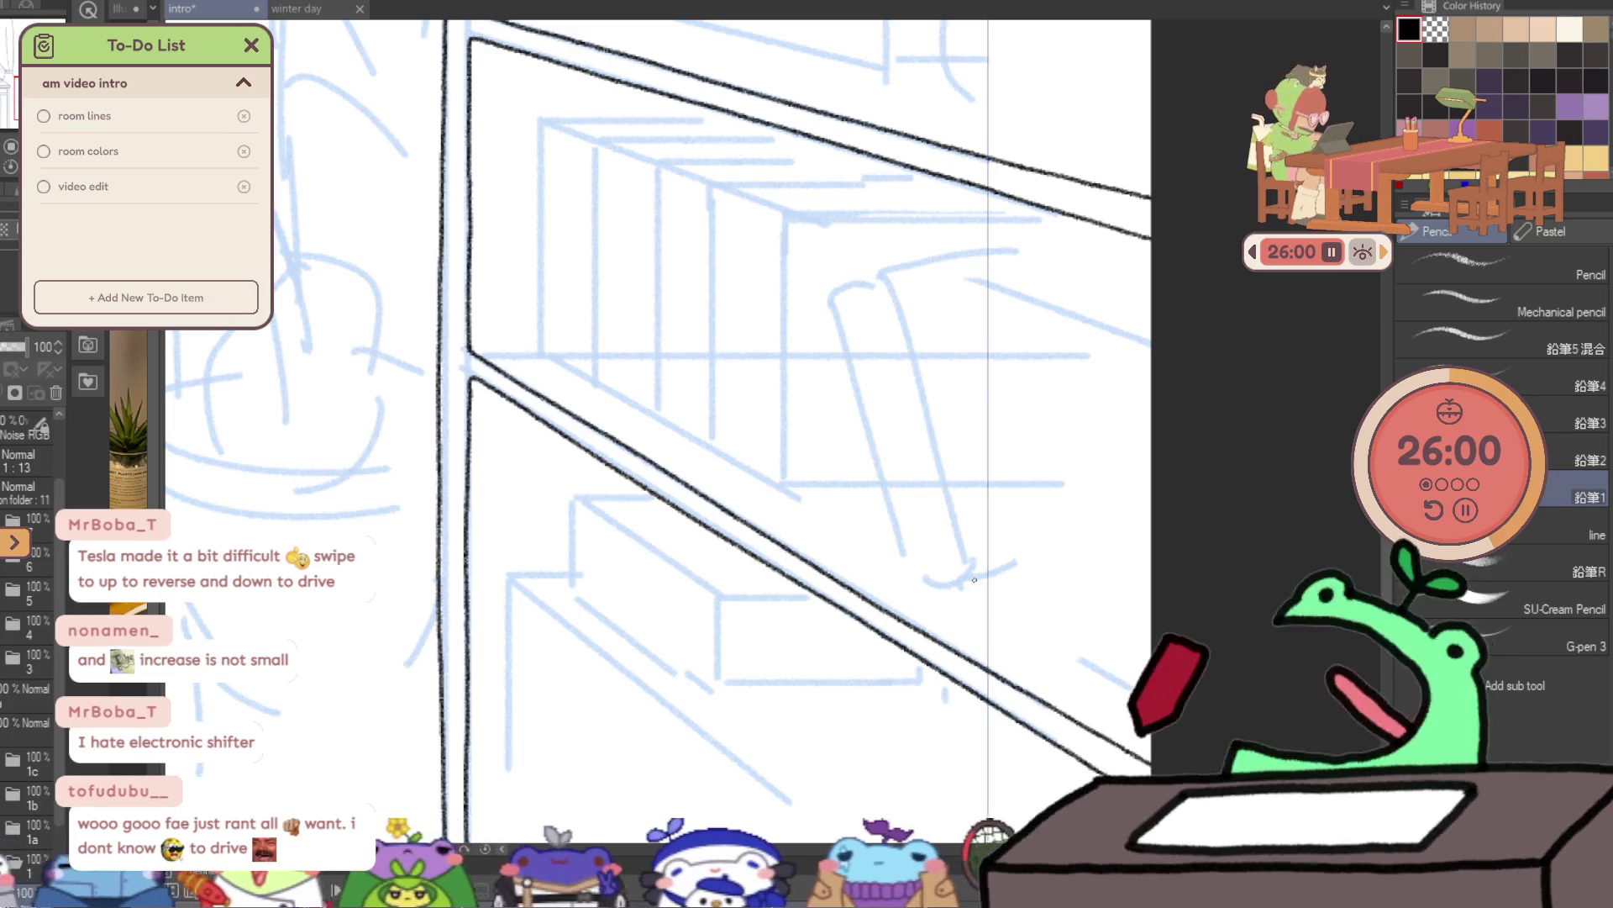
- Extend the window's lower frame line to the right and erase a stray sketch line nearby
drag(853, 234, 738, 362)
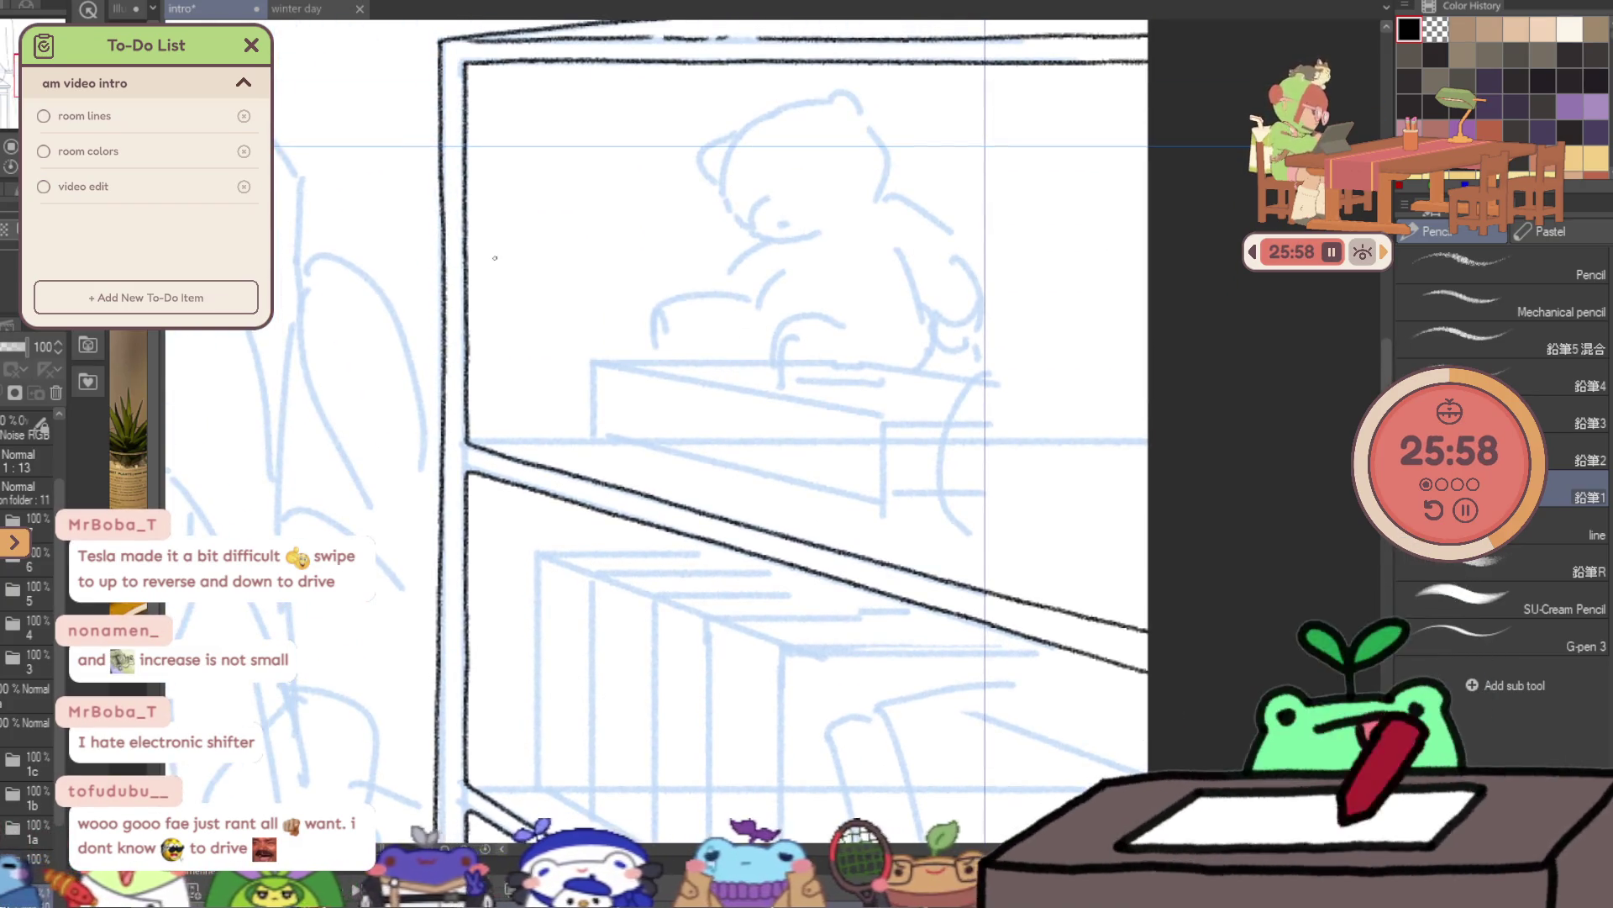
scroll(473, 421, up, 2)
mouse_move(542, 445)
mouse_down()
mouse_move(653, 438)
mouse_move(655, 334)
mouse_move(655, 466)
mouse_up()
key(ctrl+z)
scroll(714, 336, right, 2)
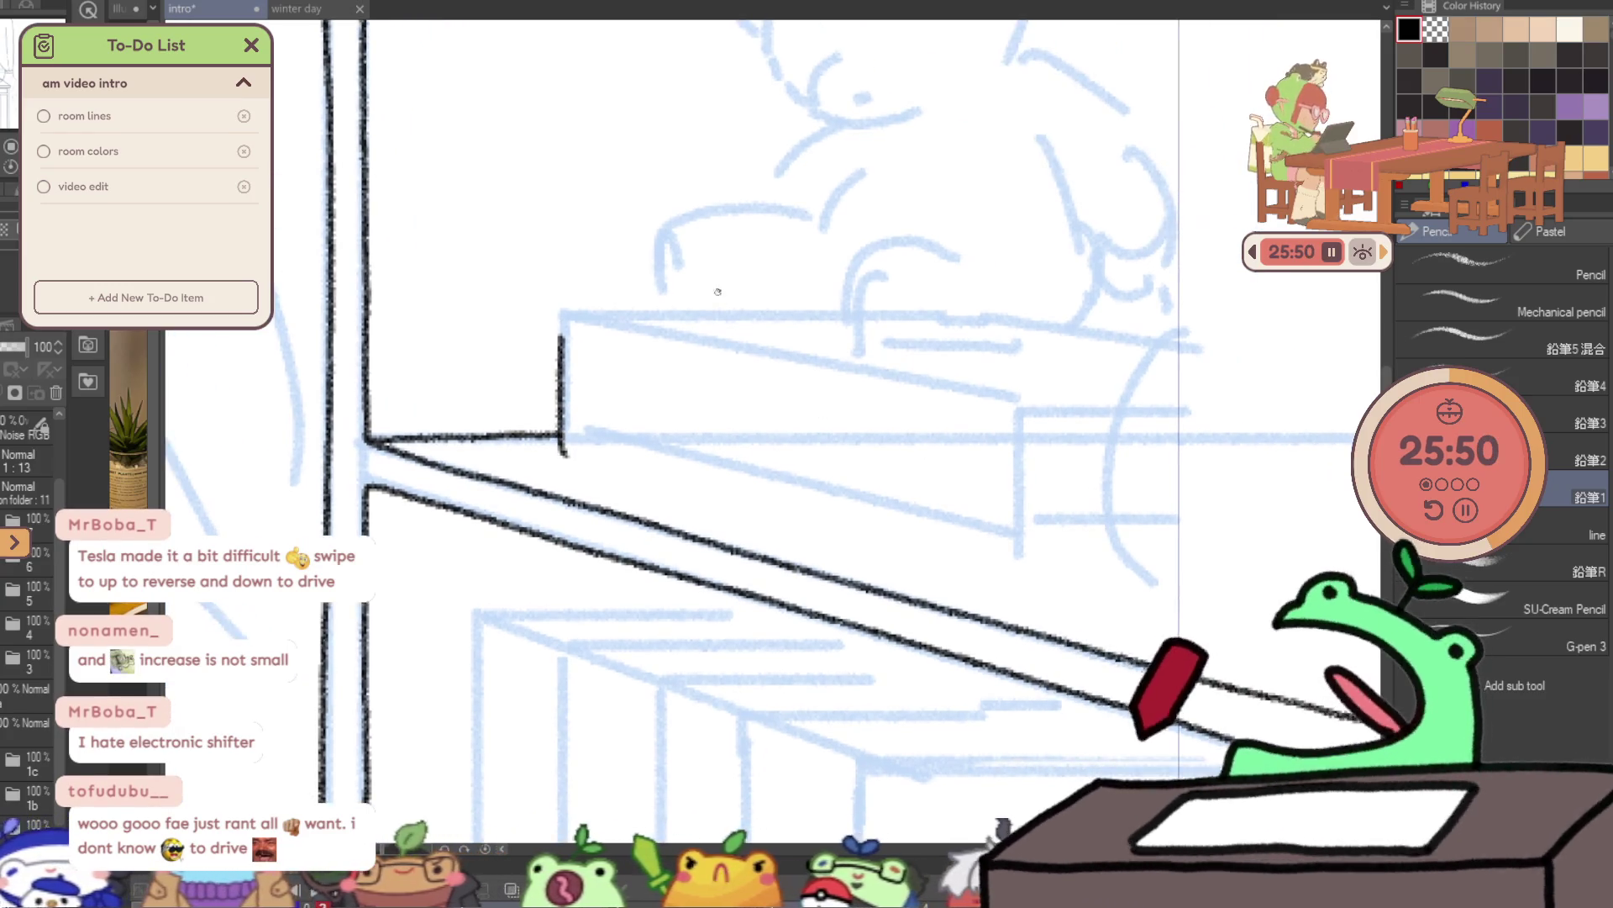
key(ctrl+z)
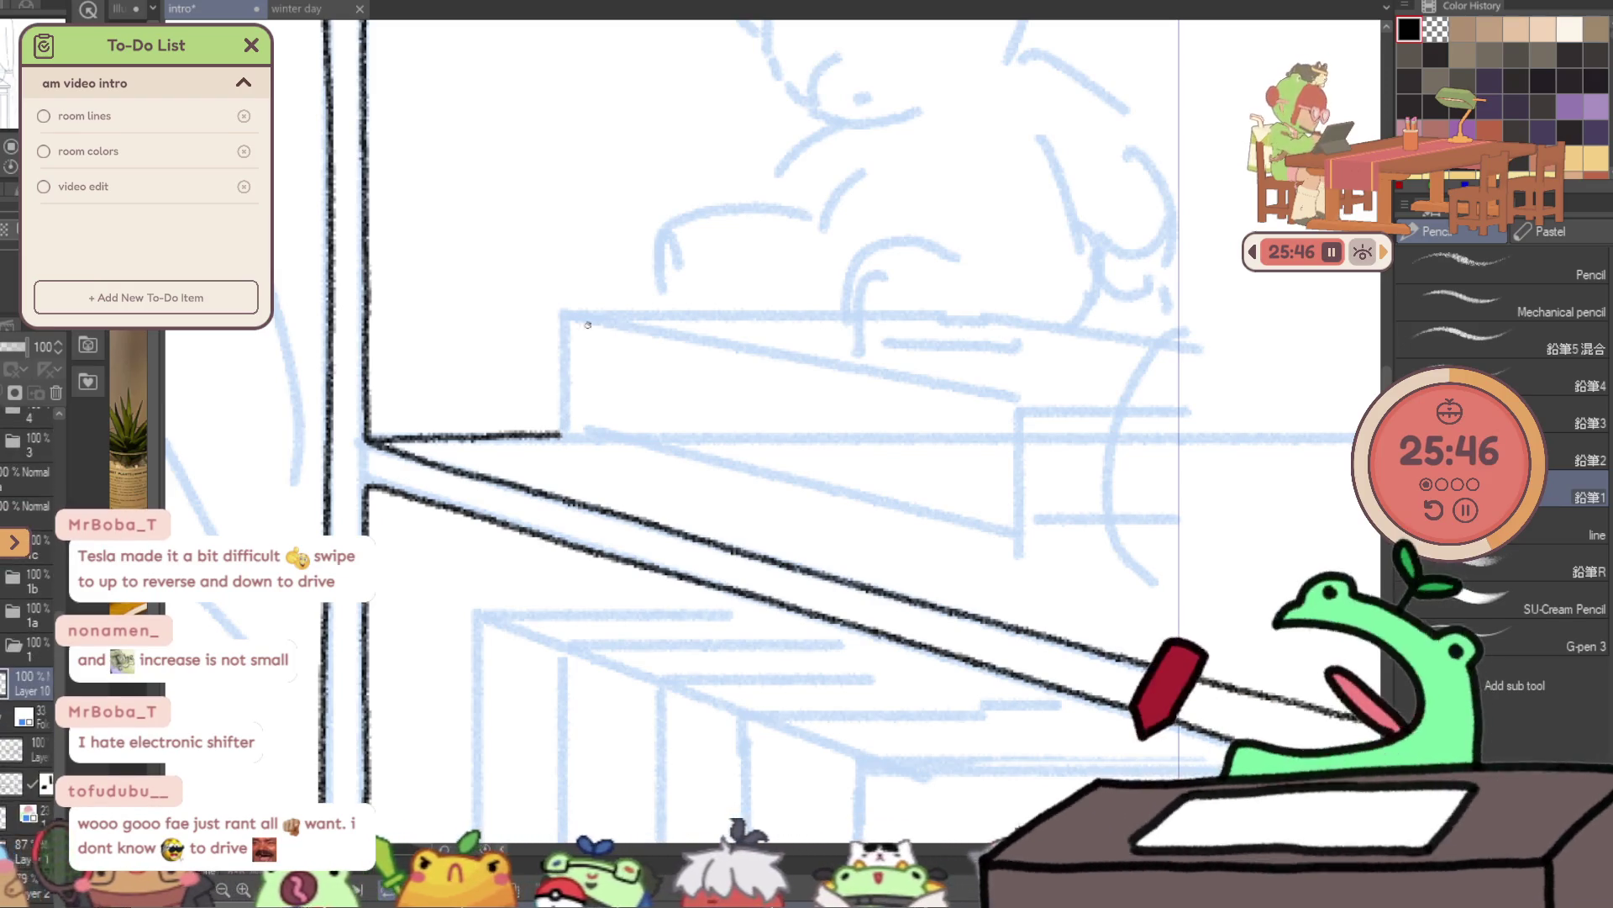
key(e)
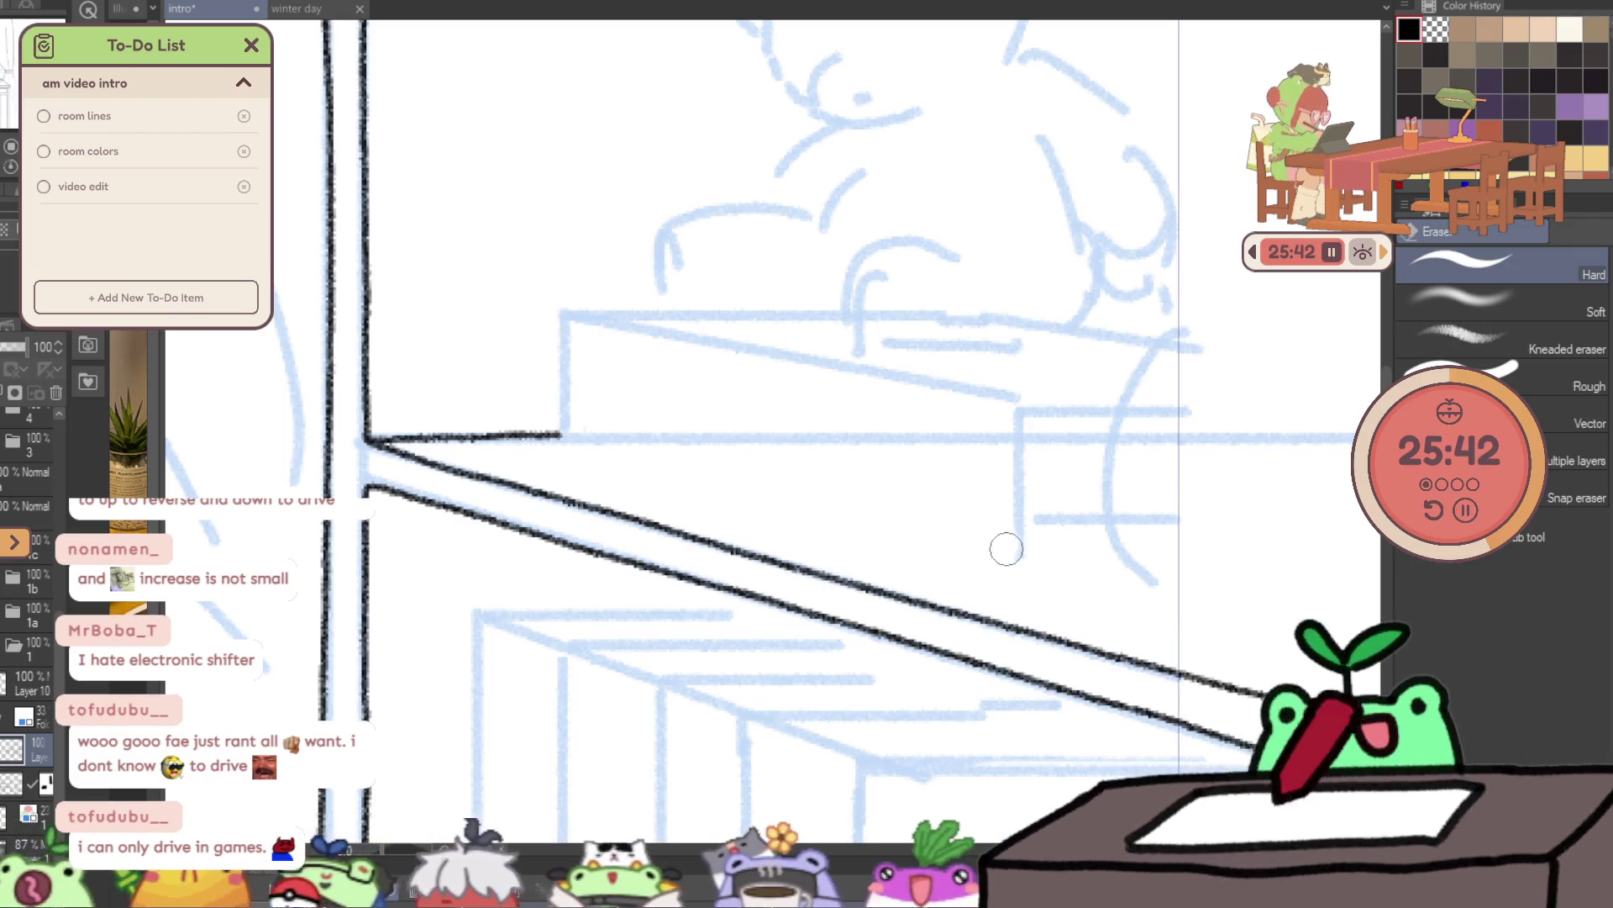
drag(1012, 526, 1180, 515)
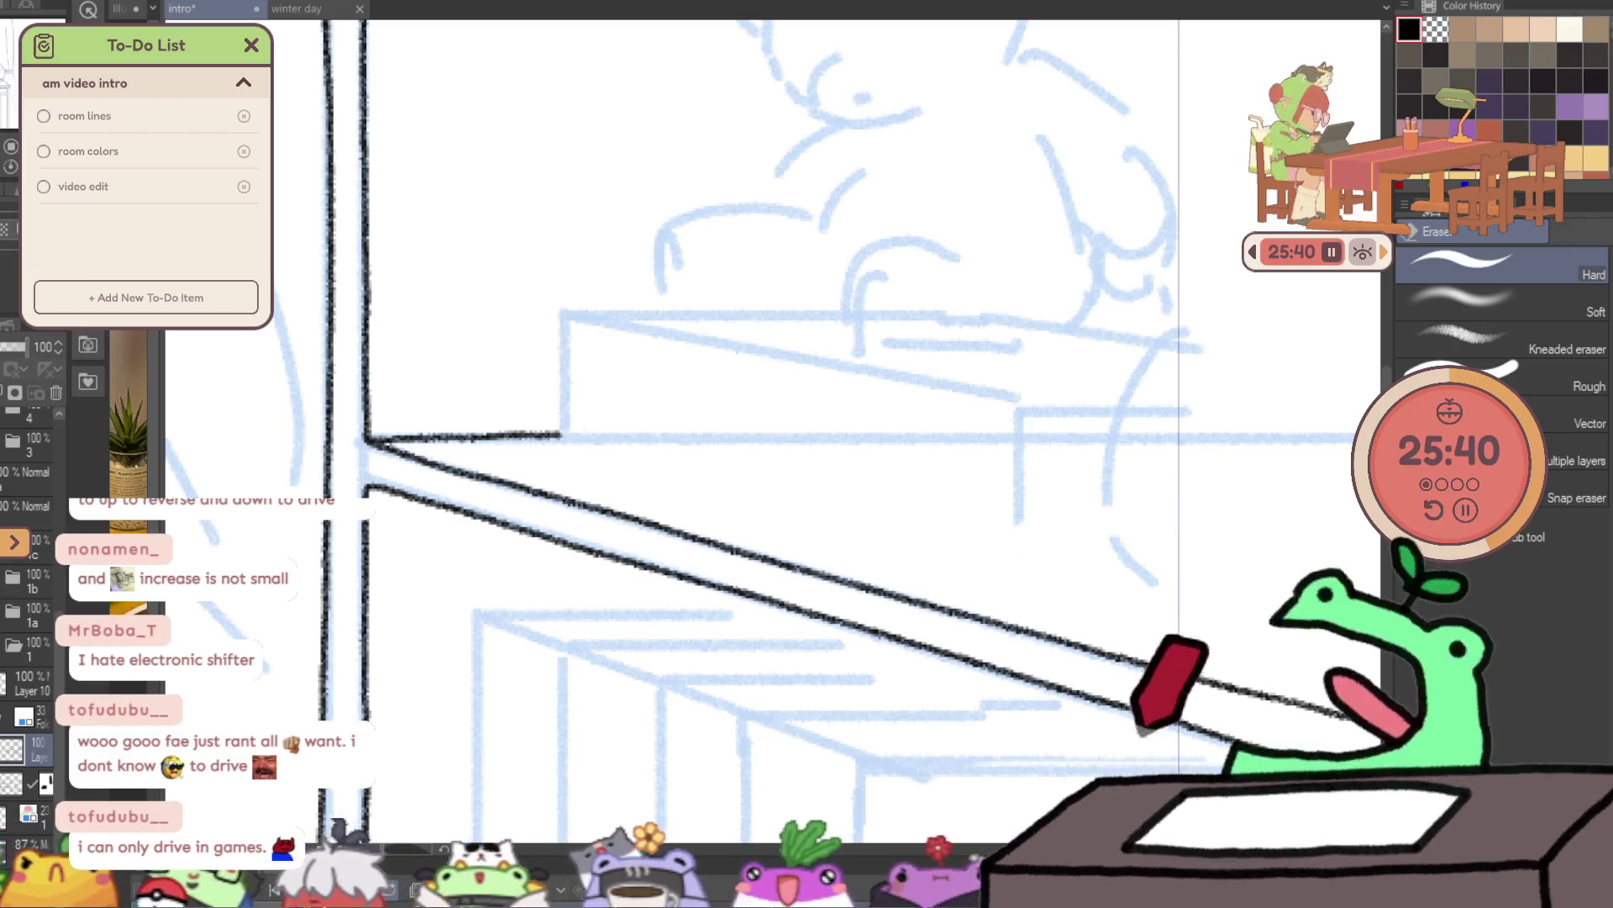
- Ink the book's bottom edge, left edge and rounded top-left corner under the bear
key(p)
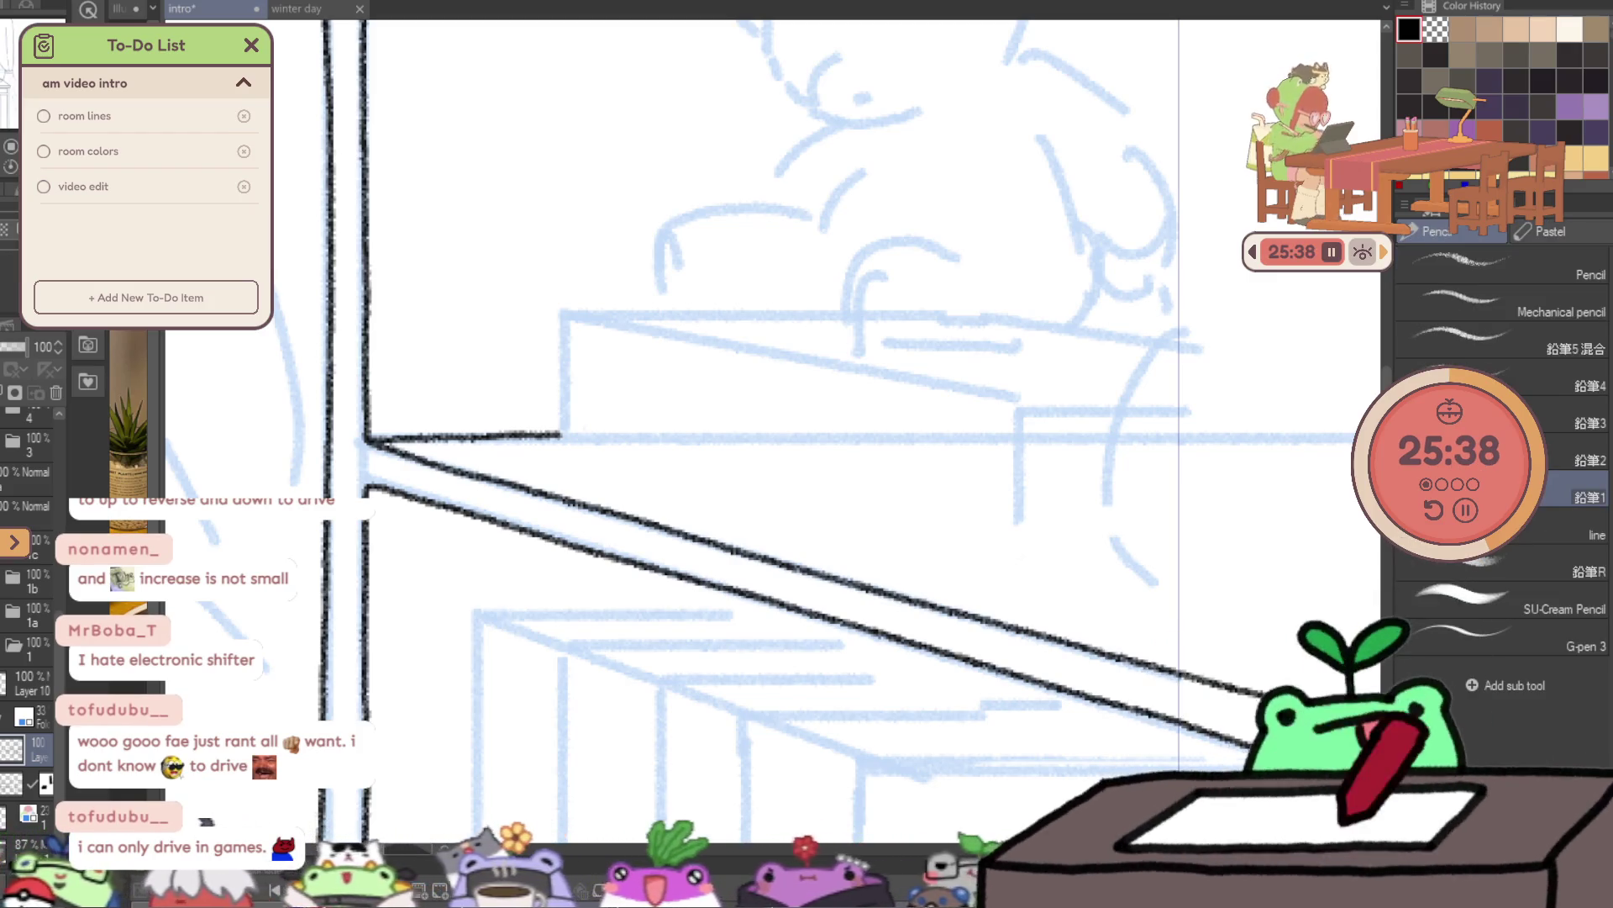
mouse_move(565, 465)
mouse_down()
mouse_move(1016, 573)
mouse_move(1146, 580)
mouse_up()
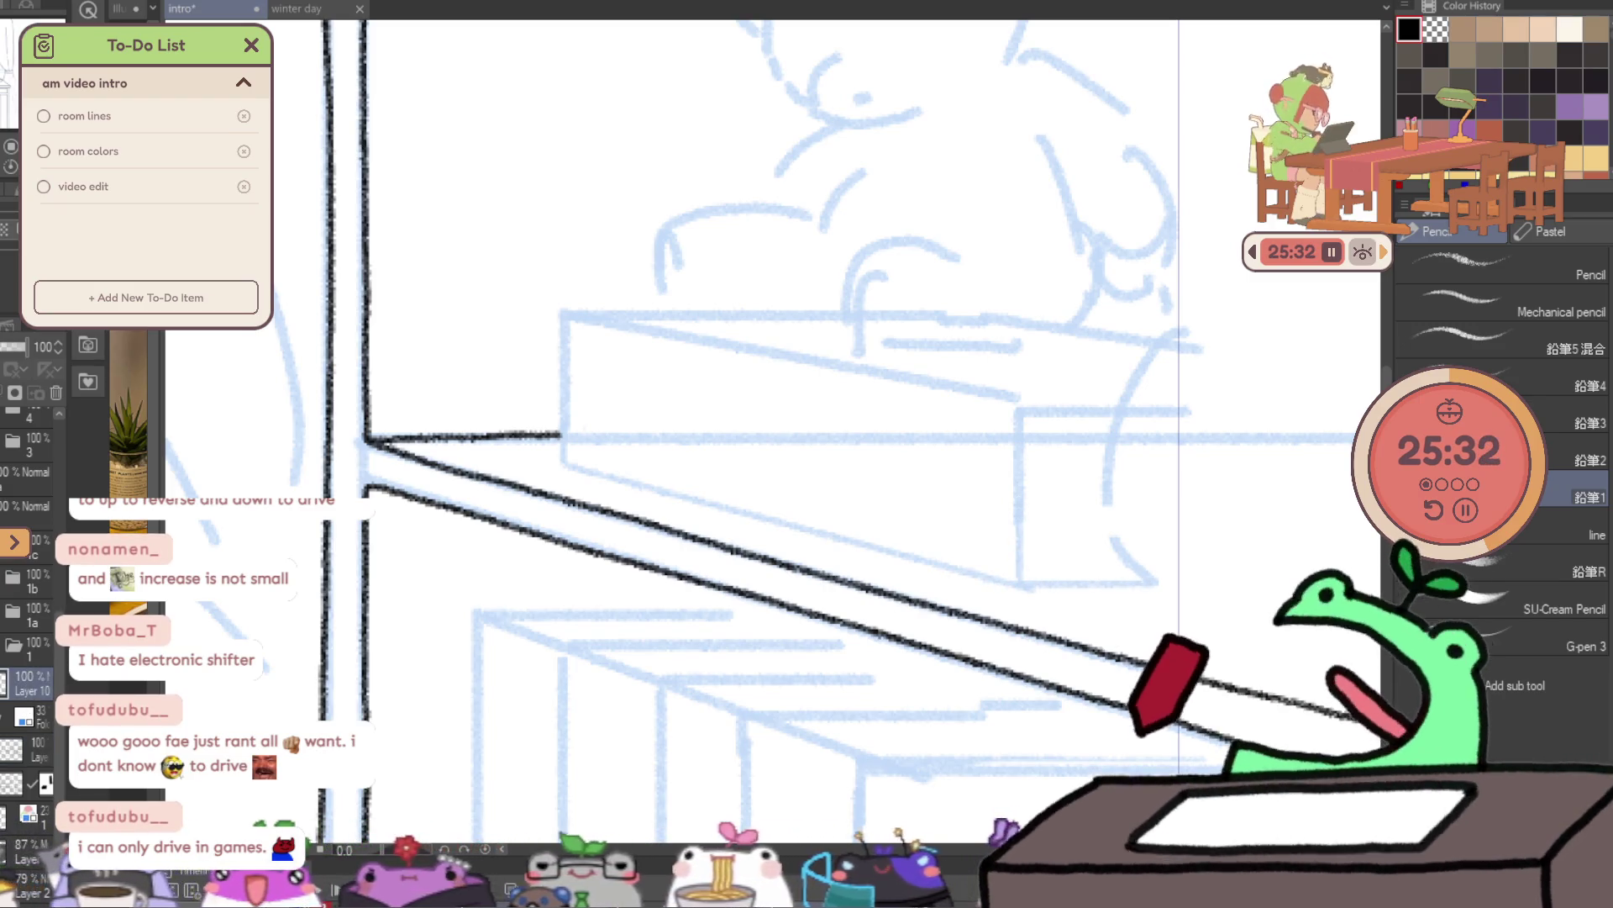
drag(562, 370, 563, 318)
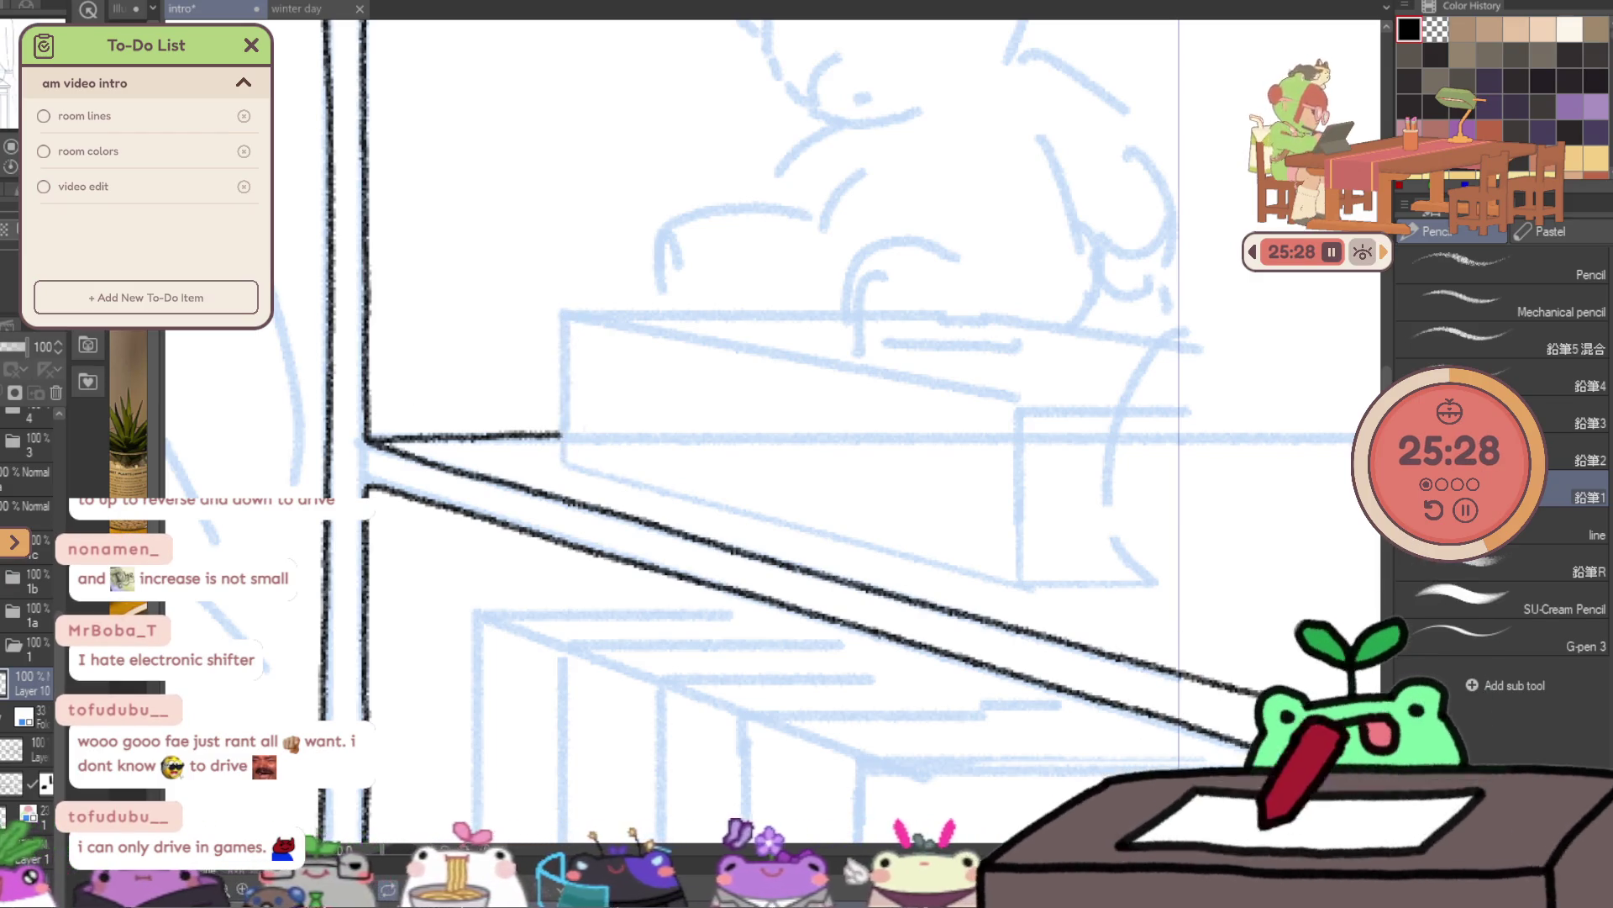
drag(563, 324, 564, 454)
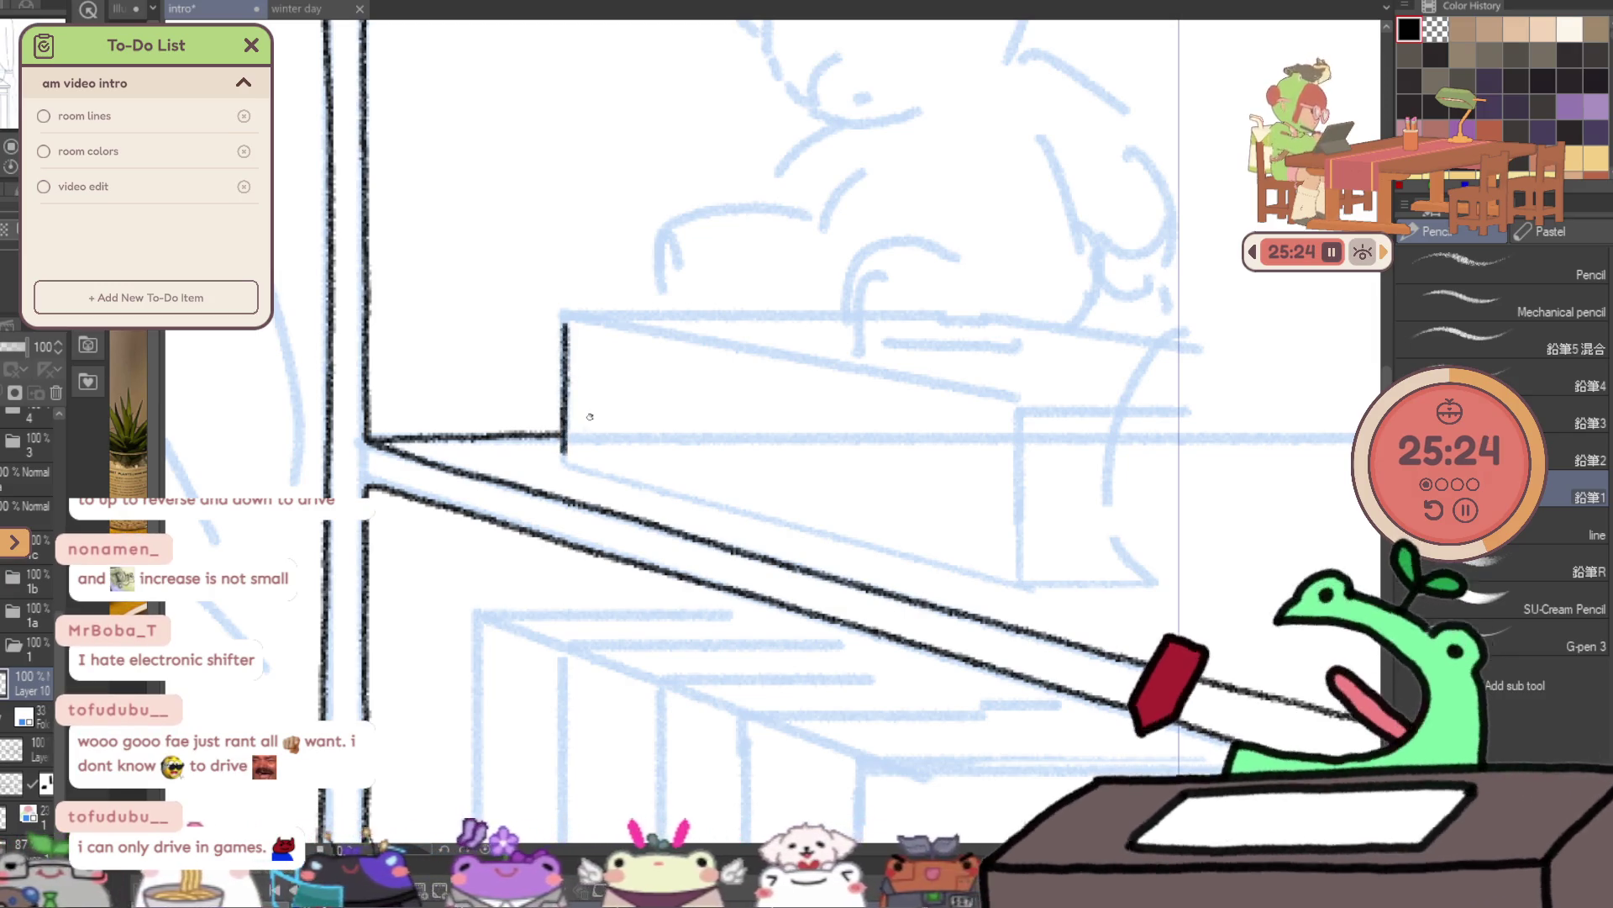
drag(565, 324, 662, 310)
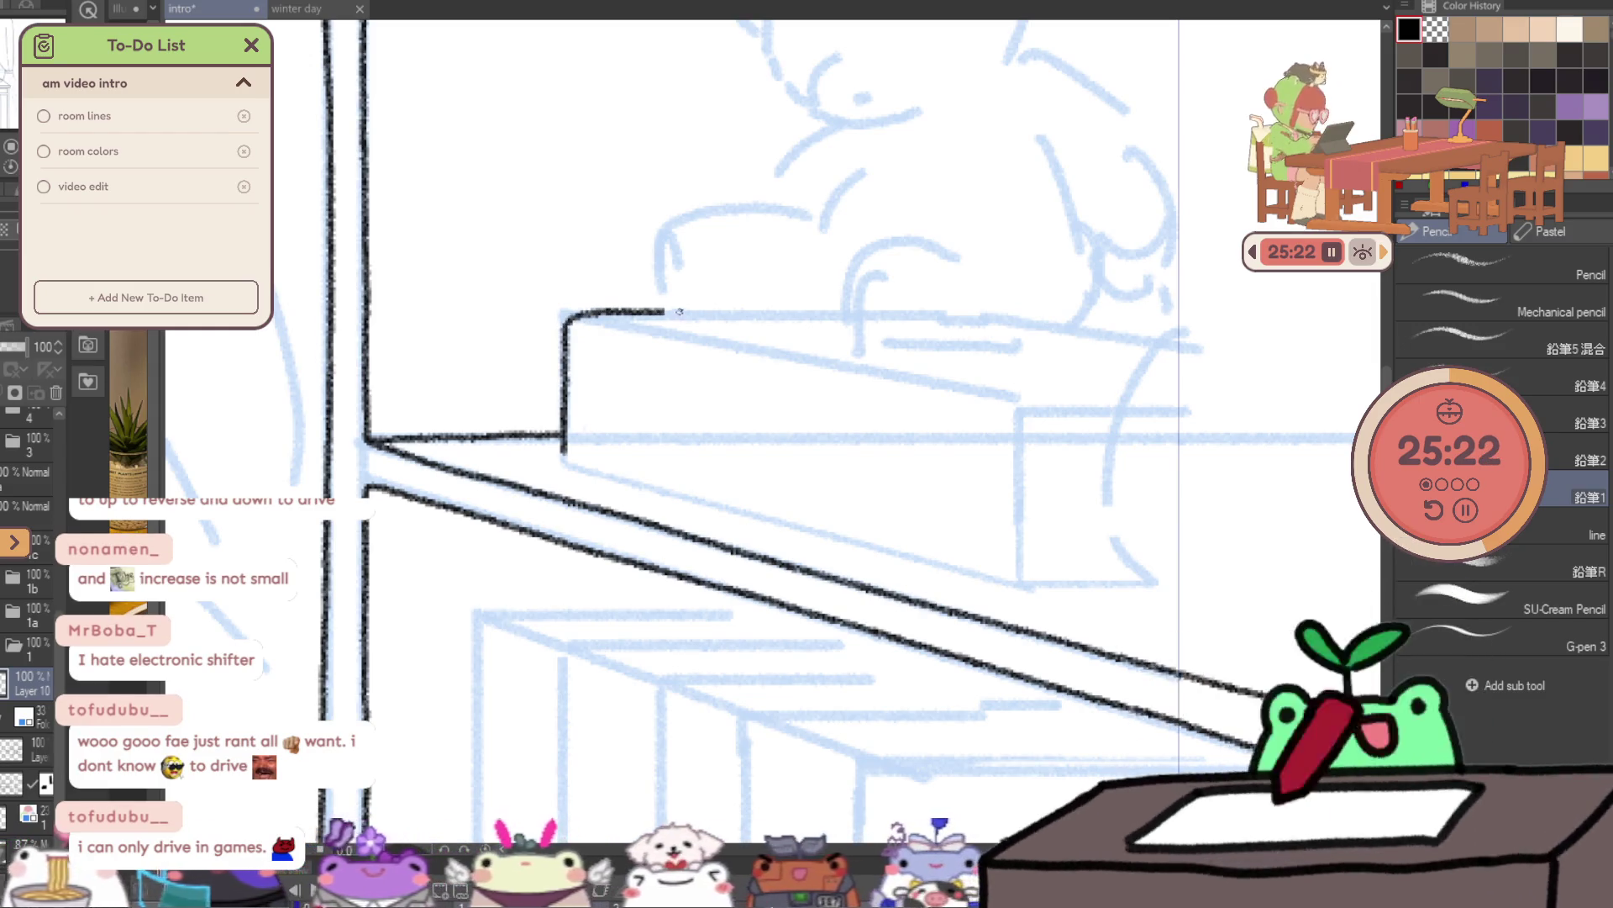
drag(1080, 414, 793, 547)
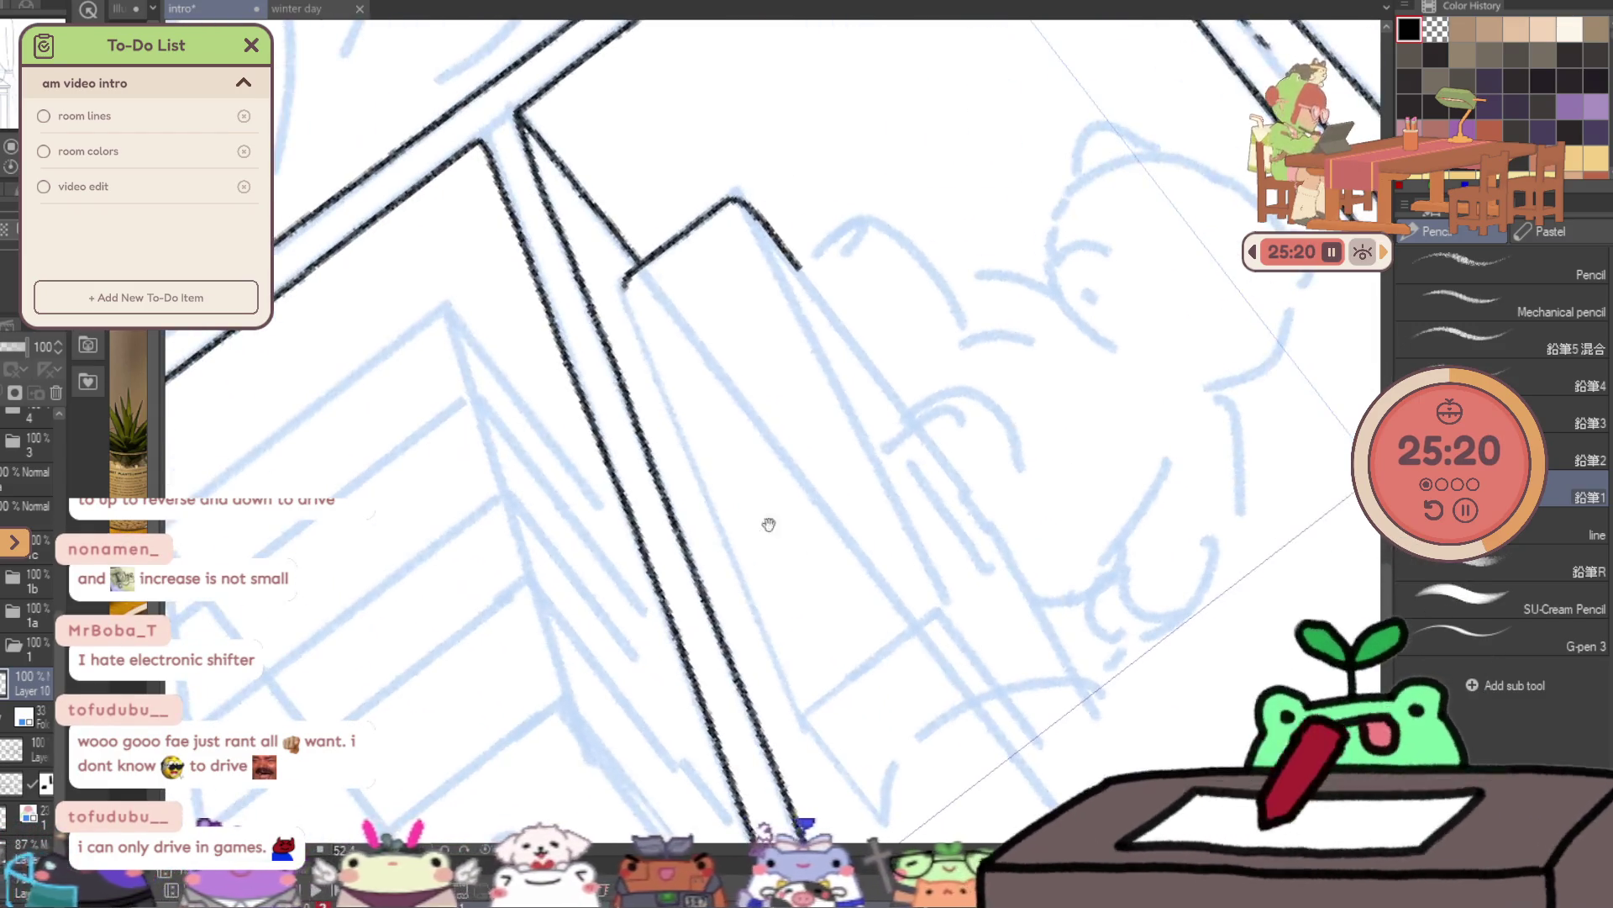
- Ink the book's long edge down from its rounded corner, redrawing it until it sits right
mouse_move(626, 286)
mouse_down()
mouse_move(708, 500)
mouse_move(883, 814)
mouse_up()
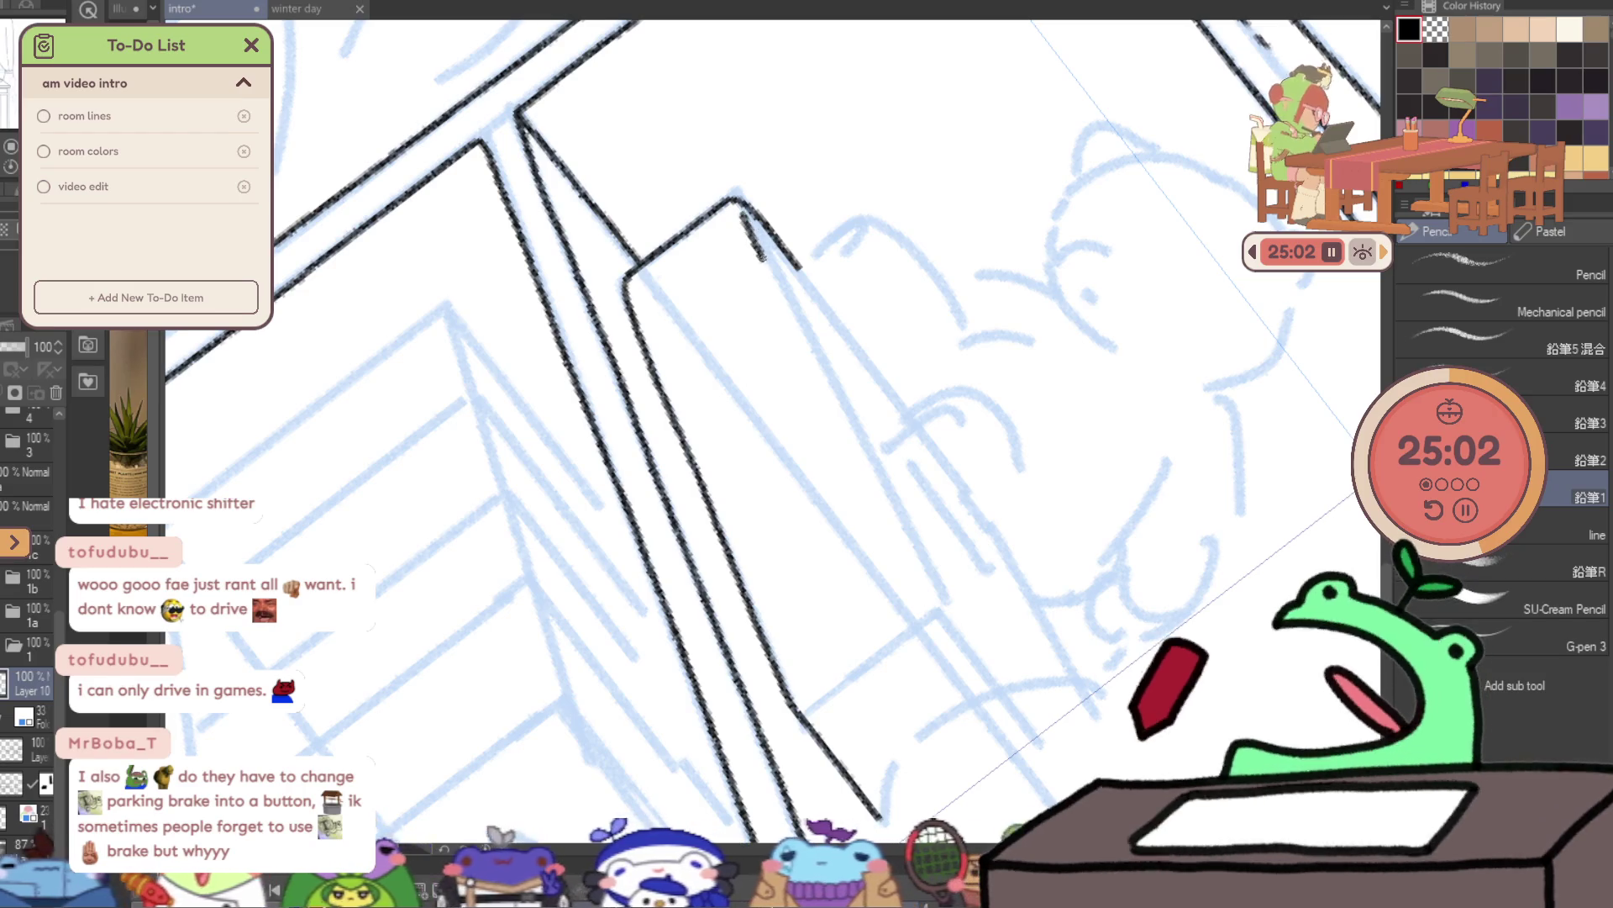
drag(767, 271, 811, 370)
drag(739, 216, 808, 349)
key(ctrl+z)
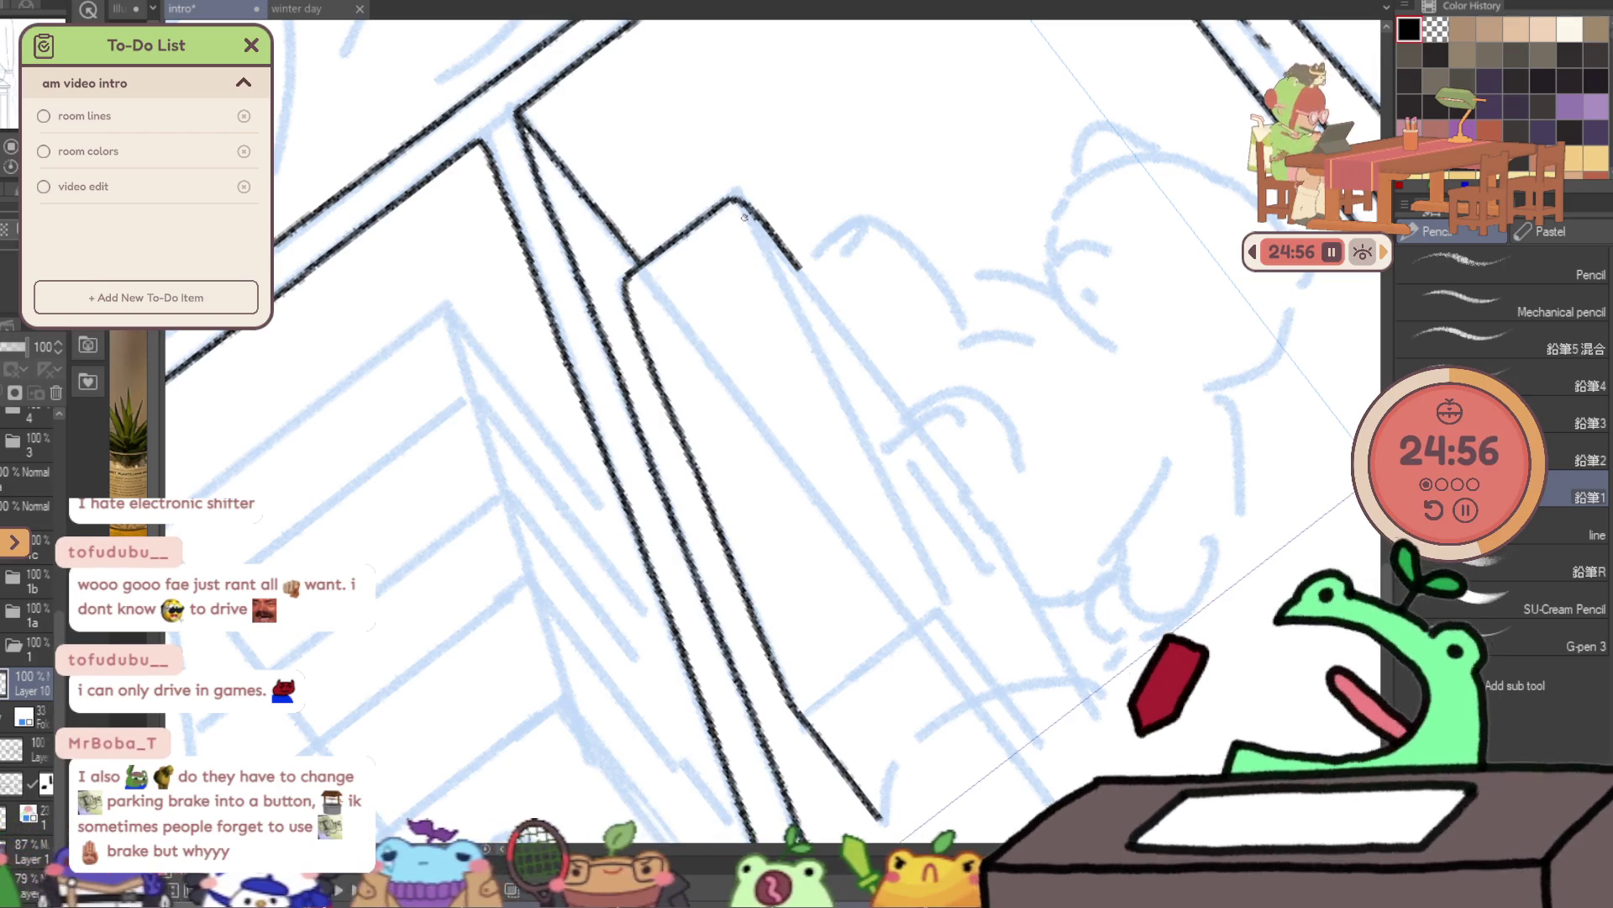
drag(742, 216, 898, 530)
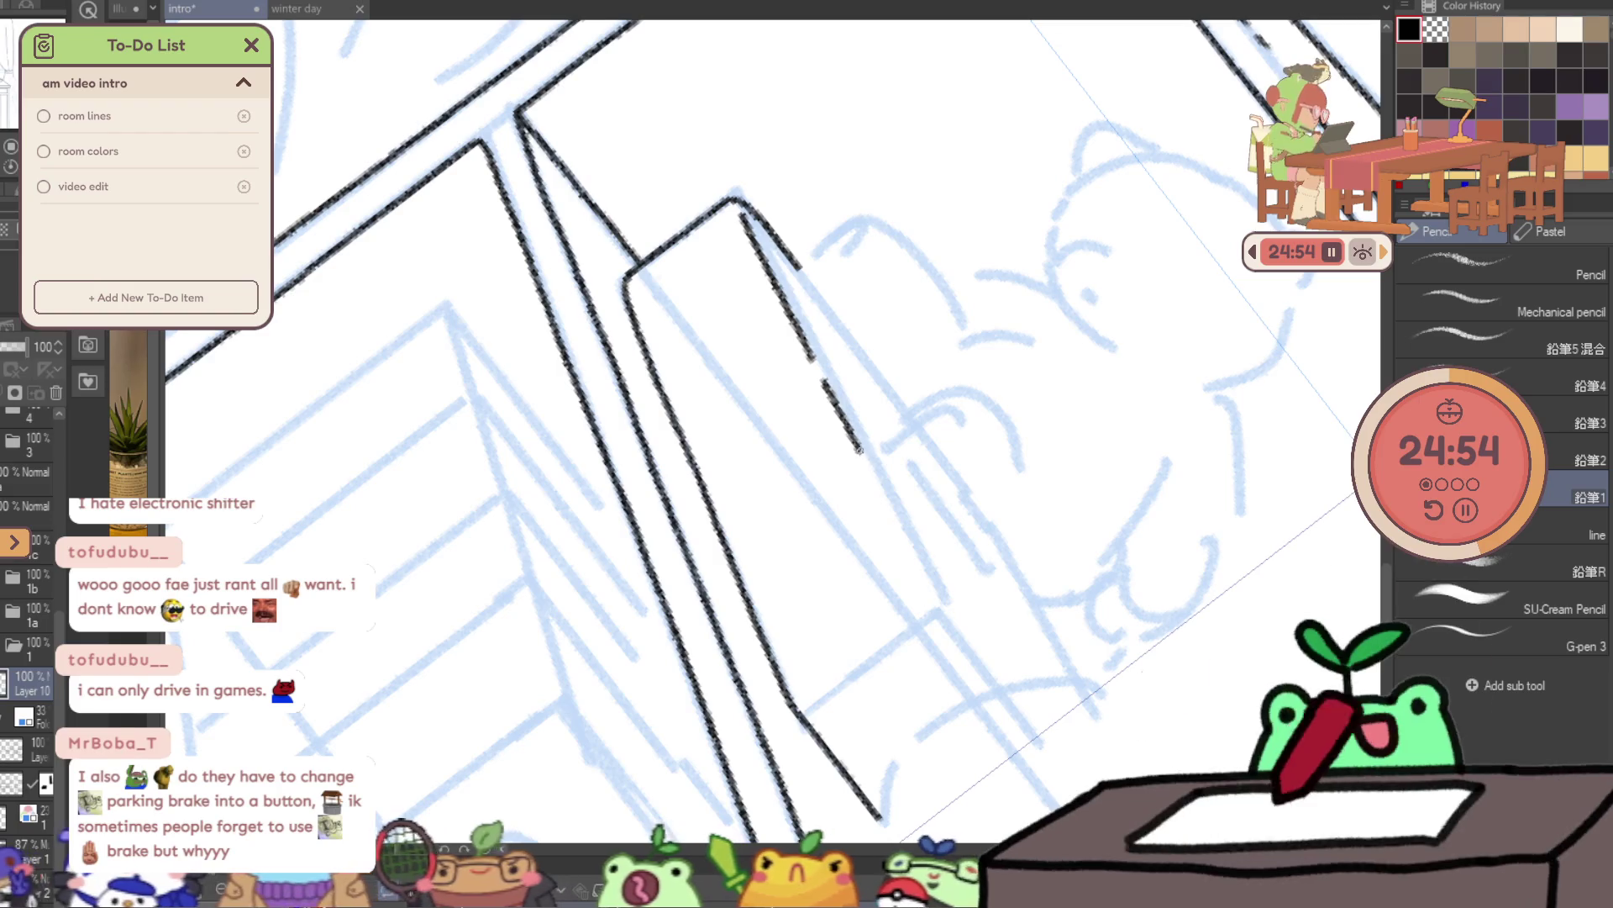
key(ctrl+z)
key(ctrl+z)
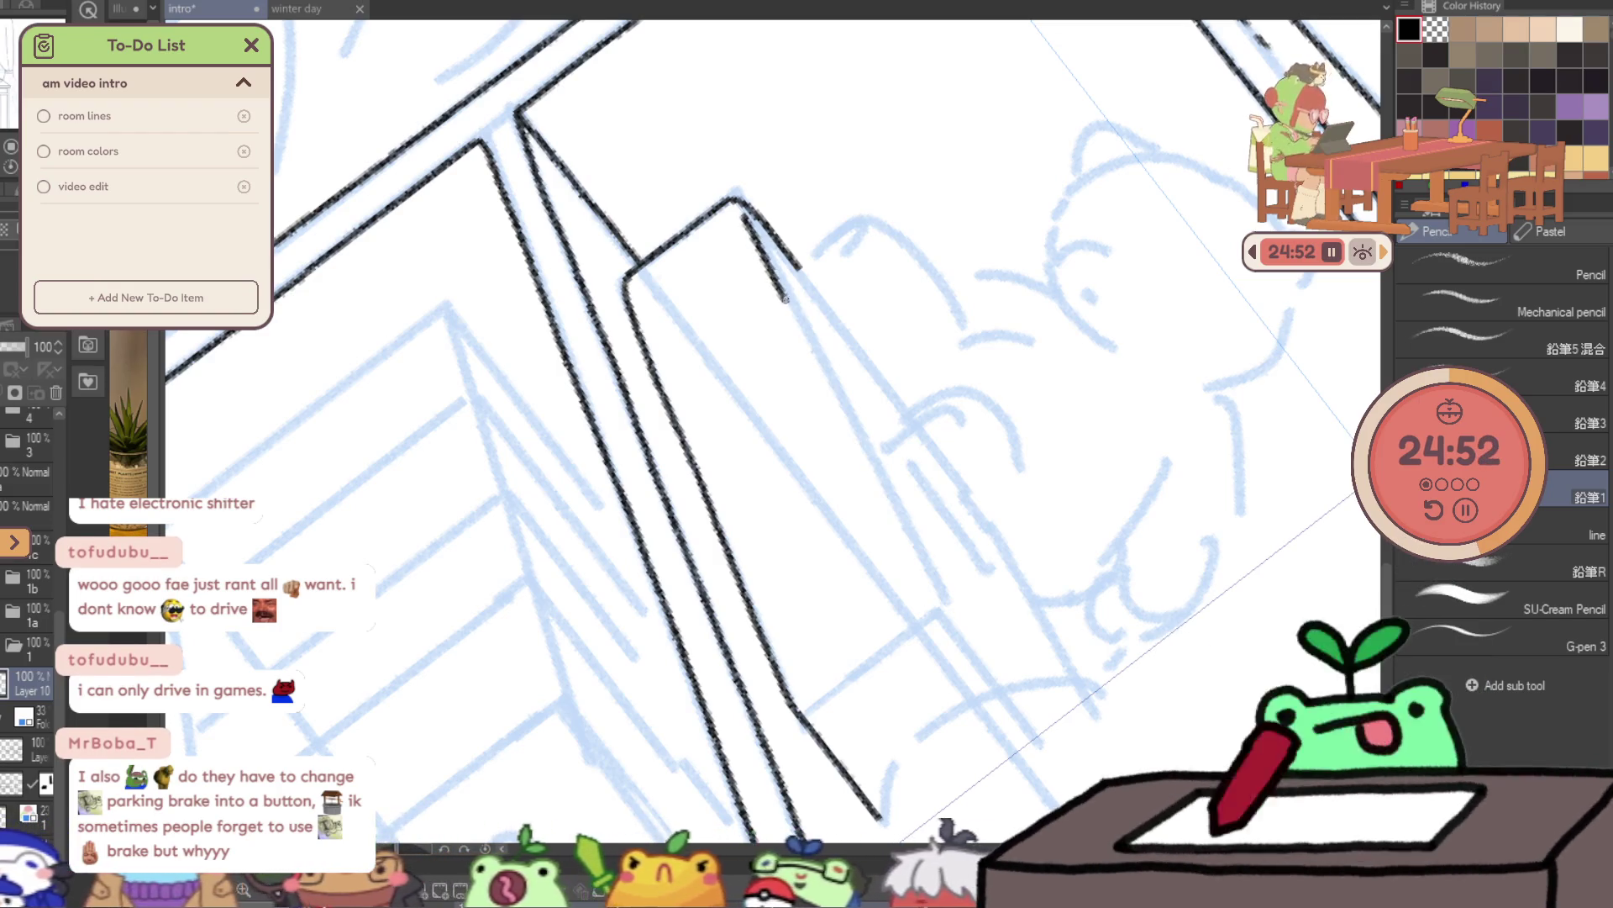
drag(786, 296, 874, 467)
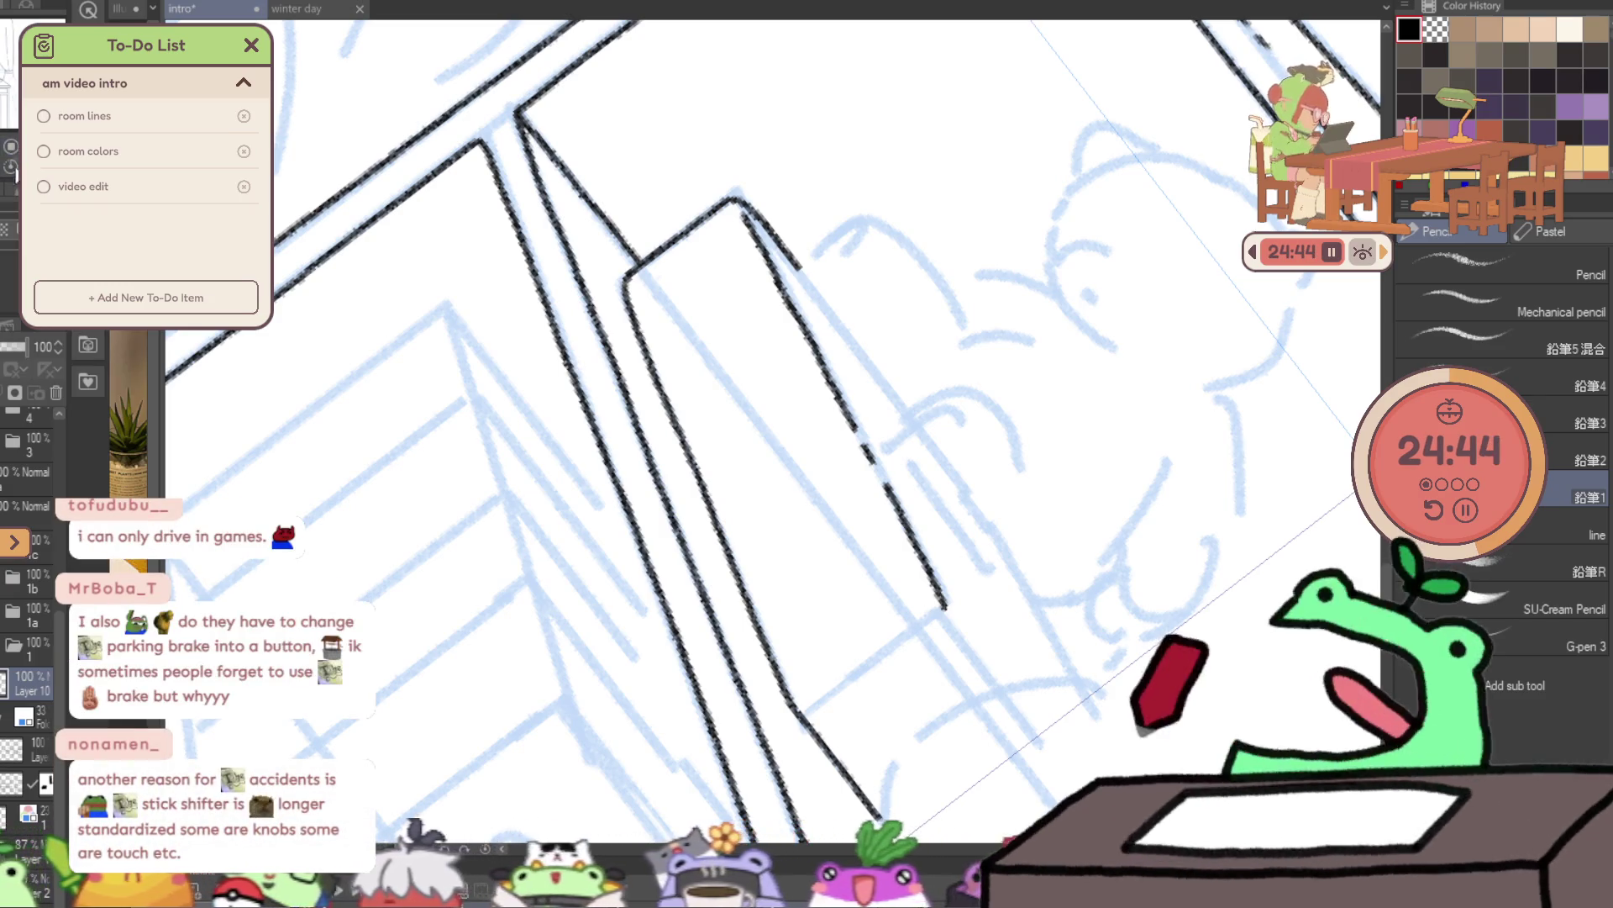
key(ctrl+@)
key(e)
scroll(589, 336, up, 2)
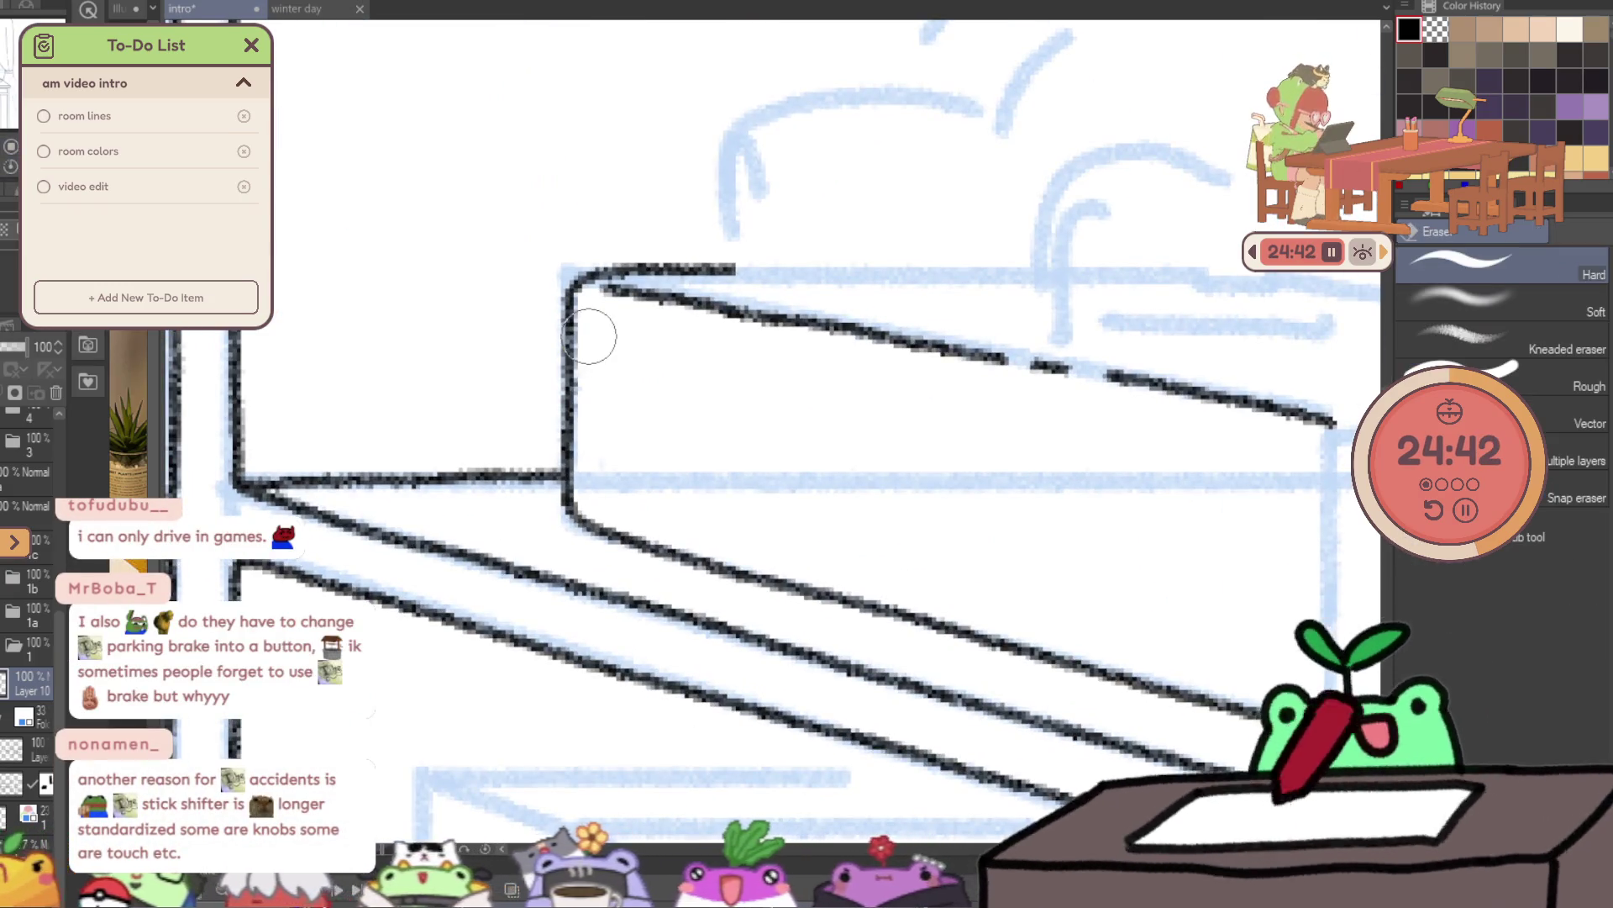
- Erase and redraw the book's left edge, then extend its top edge to the right
drag(589, 336, 578, 484)
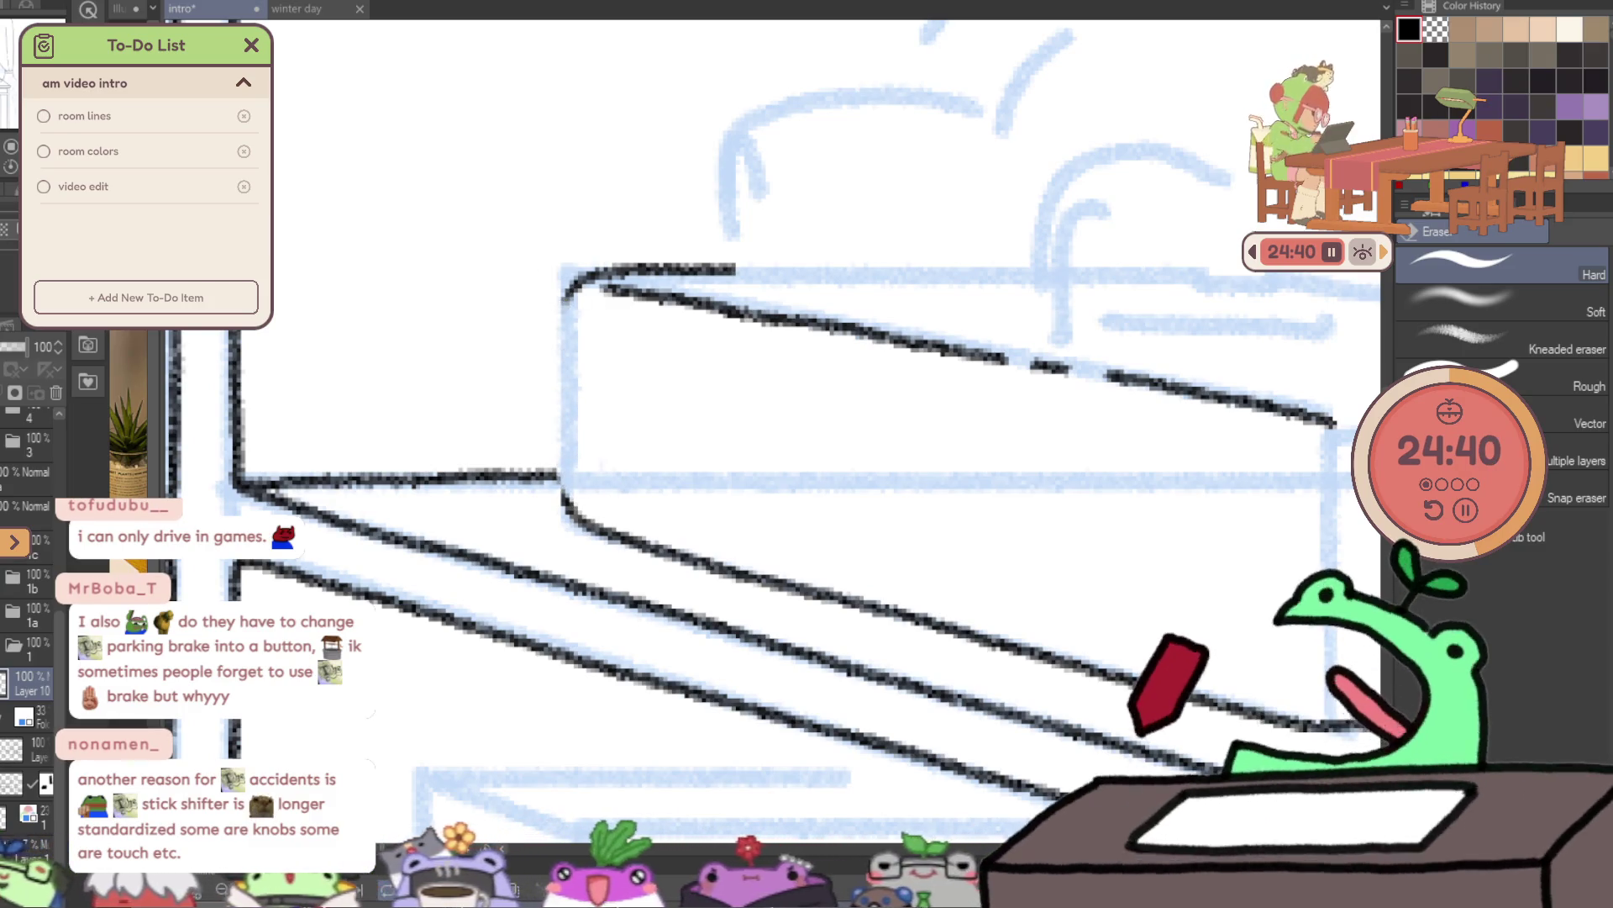
key(p)
drag(578, 290, 567, 513)
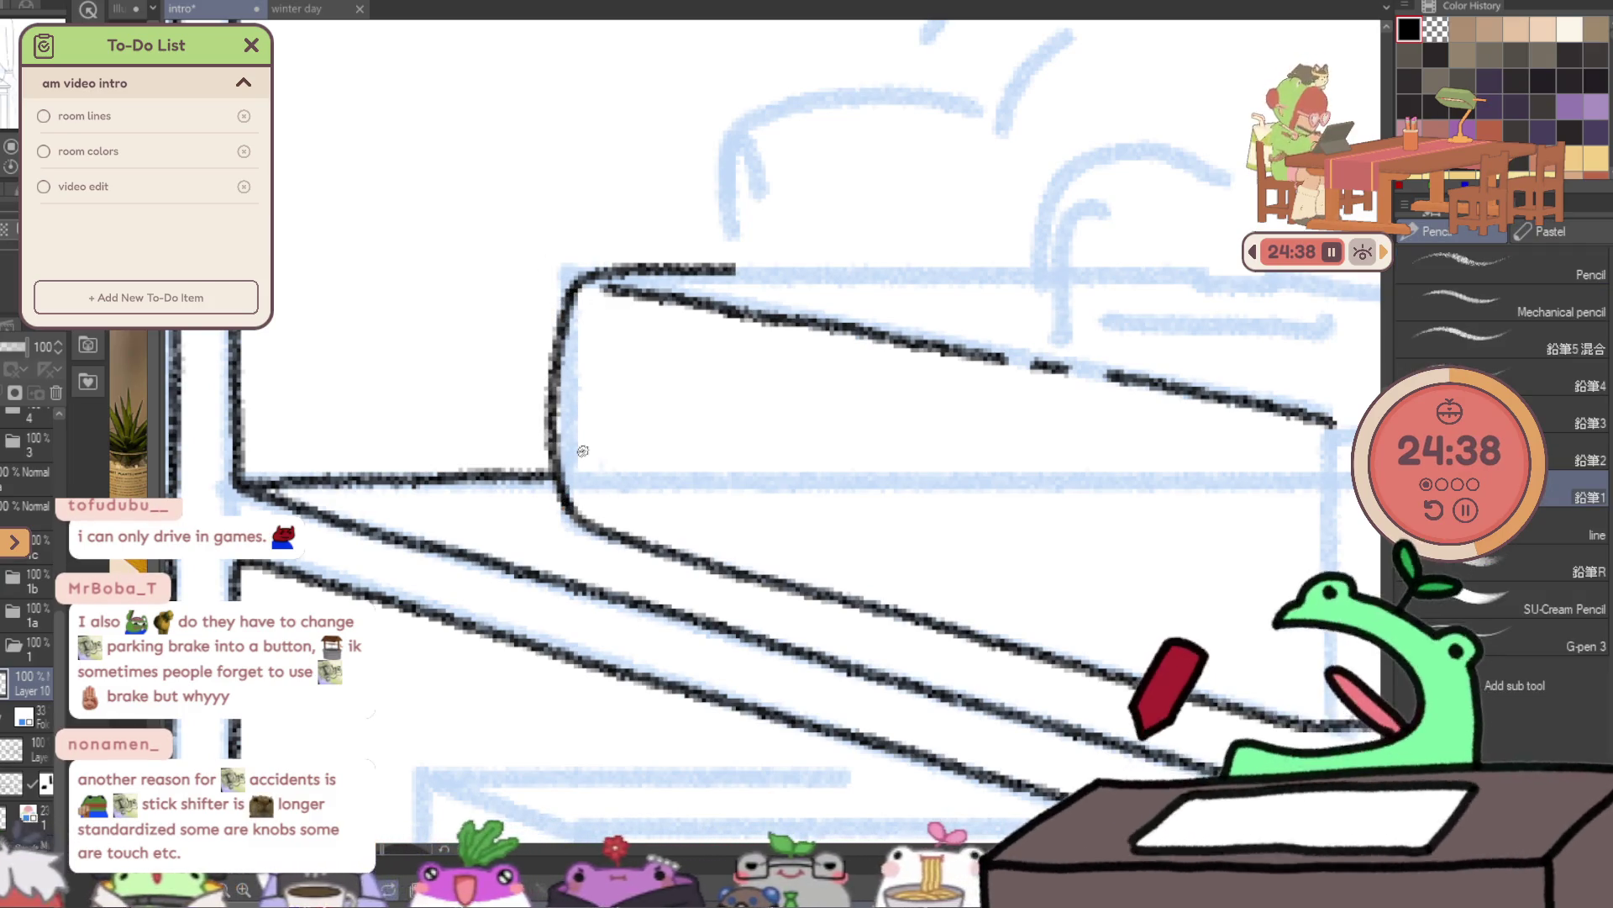
mouse_move(1278, 475)
mouse_down()
mouse_move(897, 298)
mouse_move(908, 579)
mouse_up()
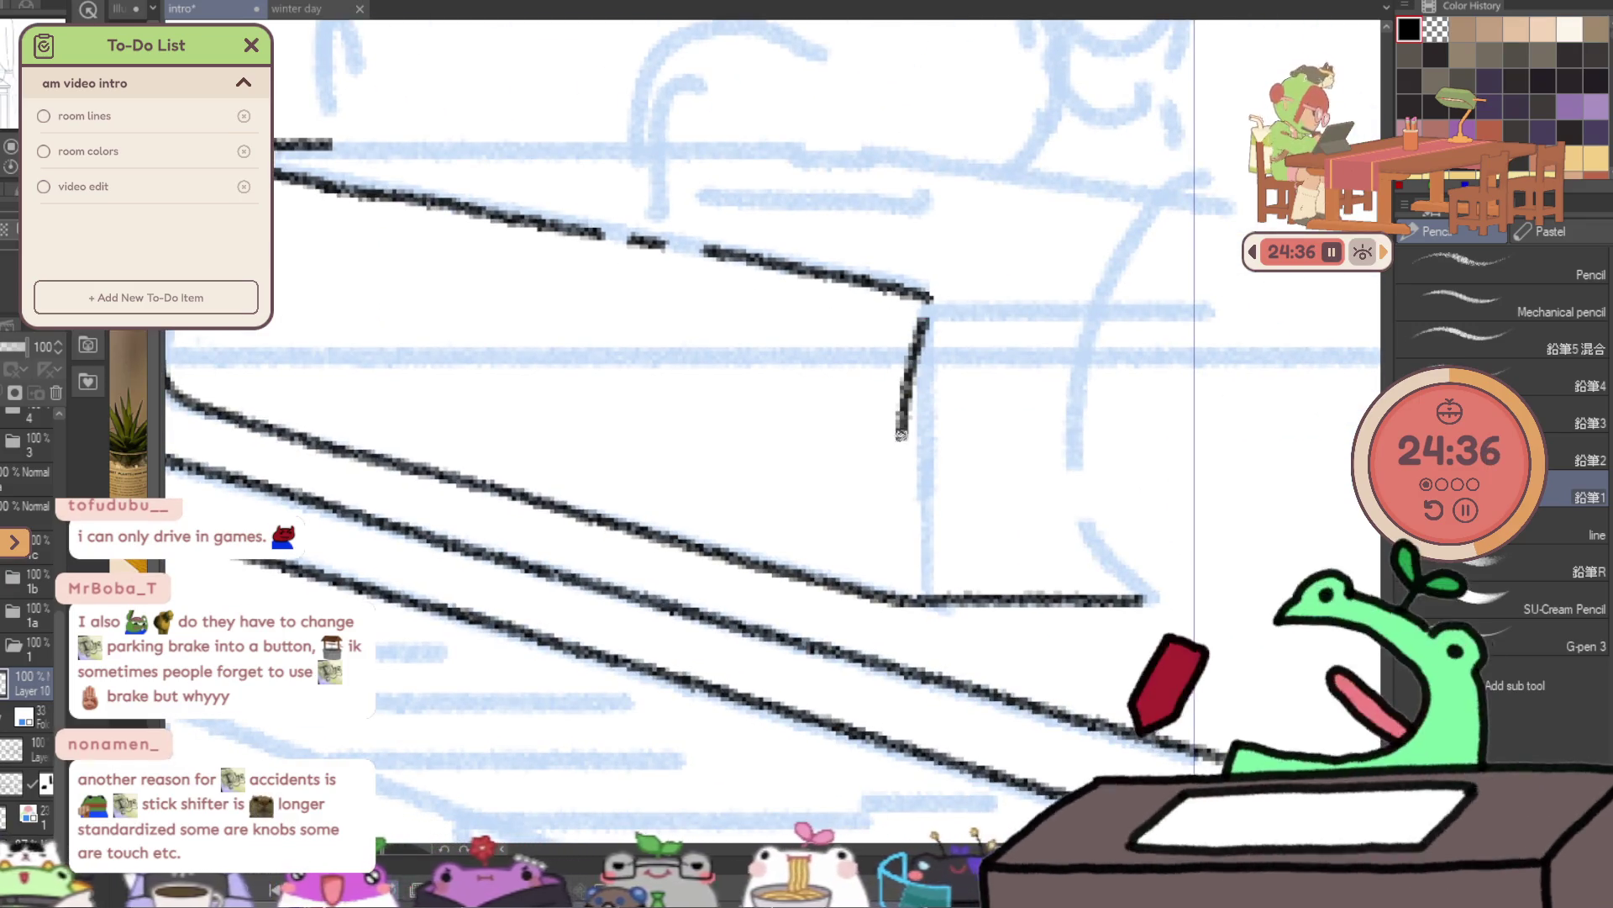
drag(938, 298, 1075, 303)
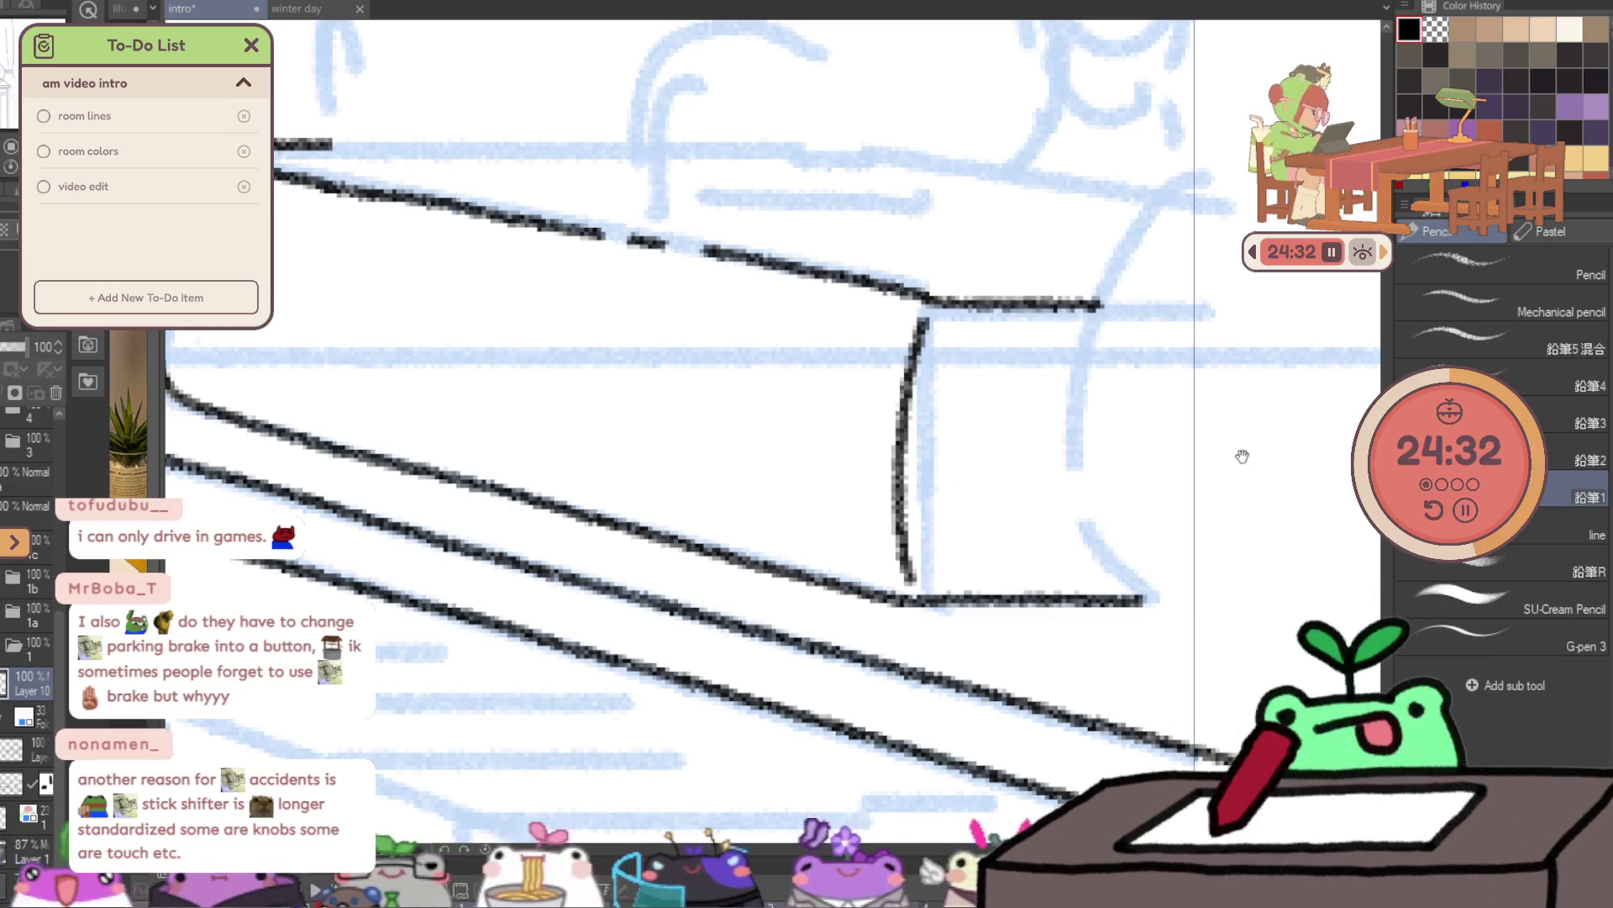
- Ink the book's curved right end down to its base and extend the top edge further right
drag(1244, 456, 911, 436)
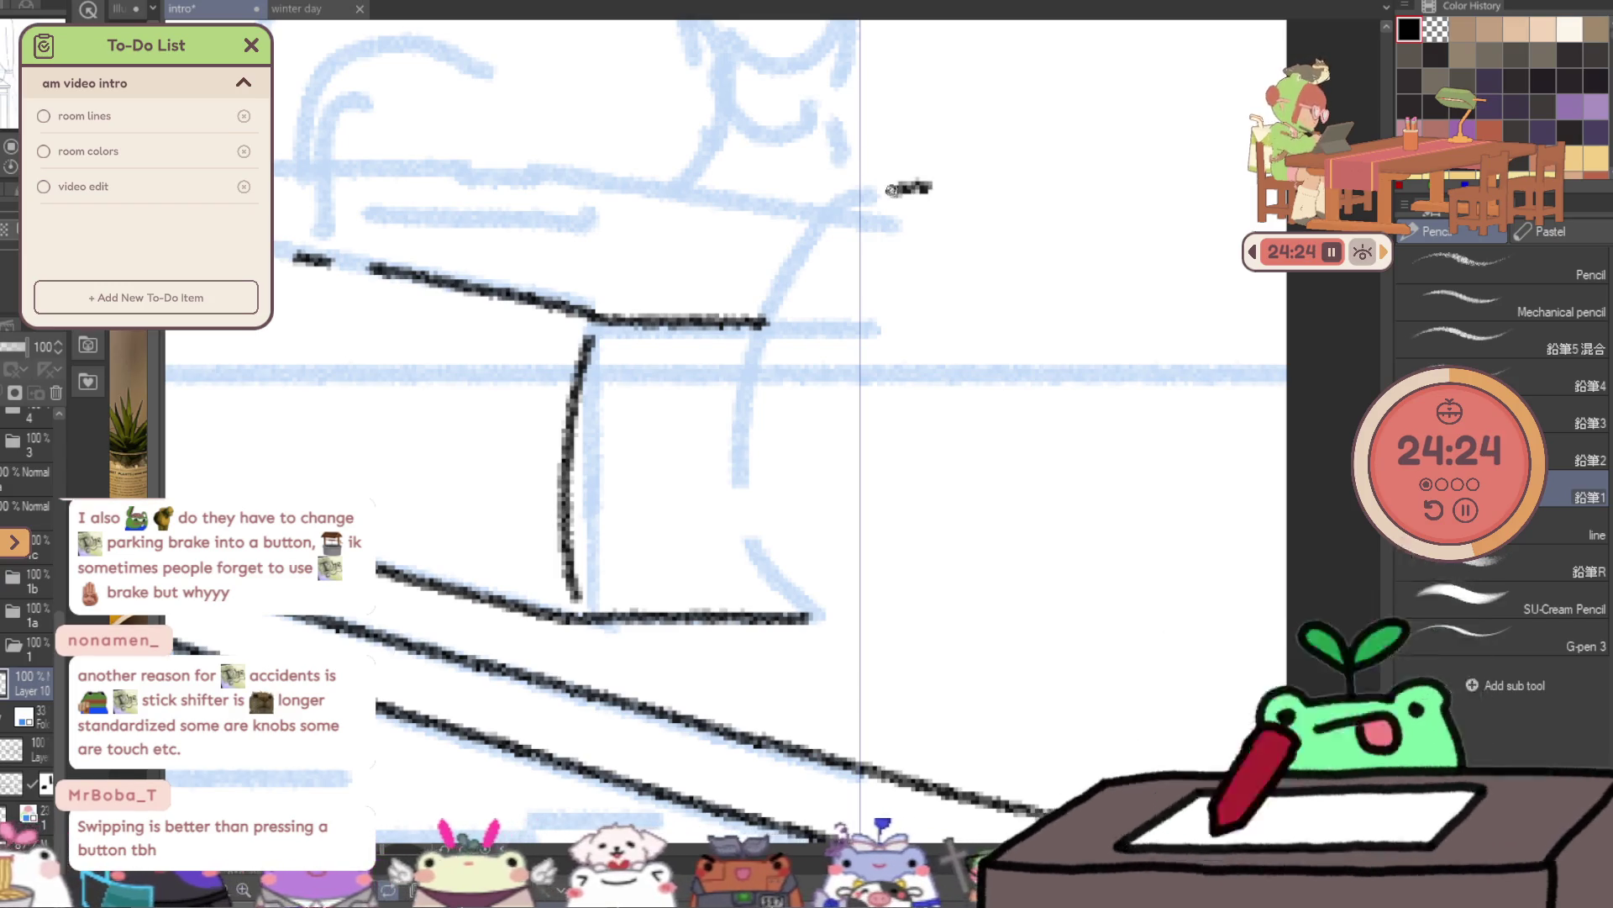
drag(896, 189, 778, 274)
key(ctrl+z)
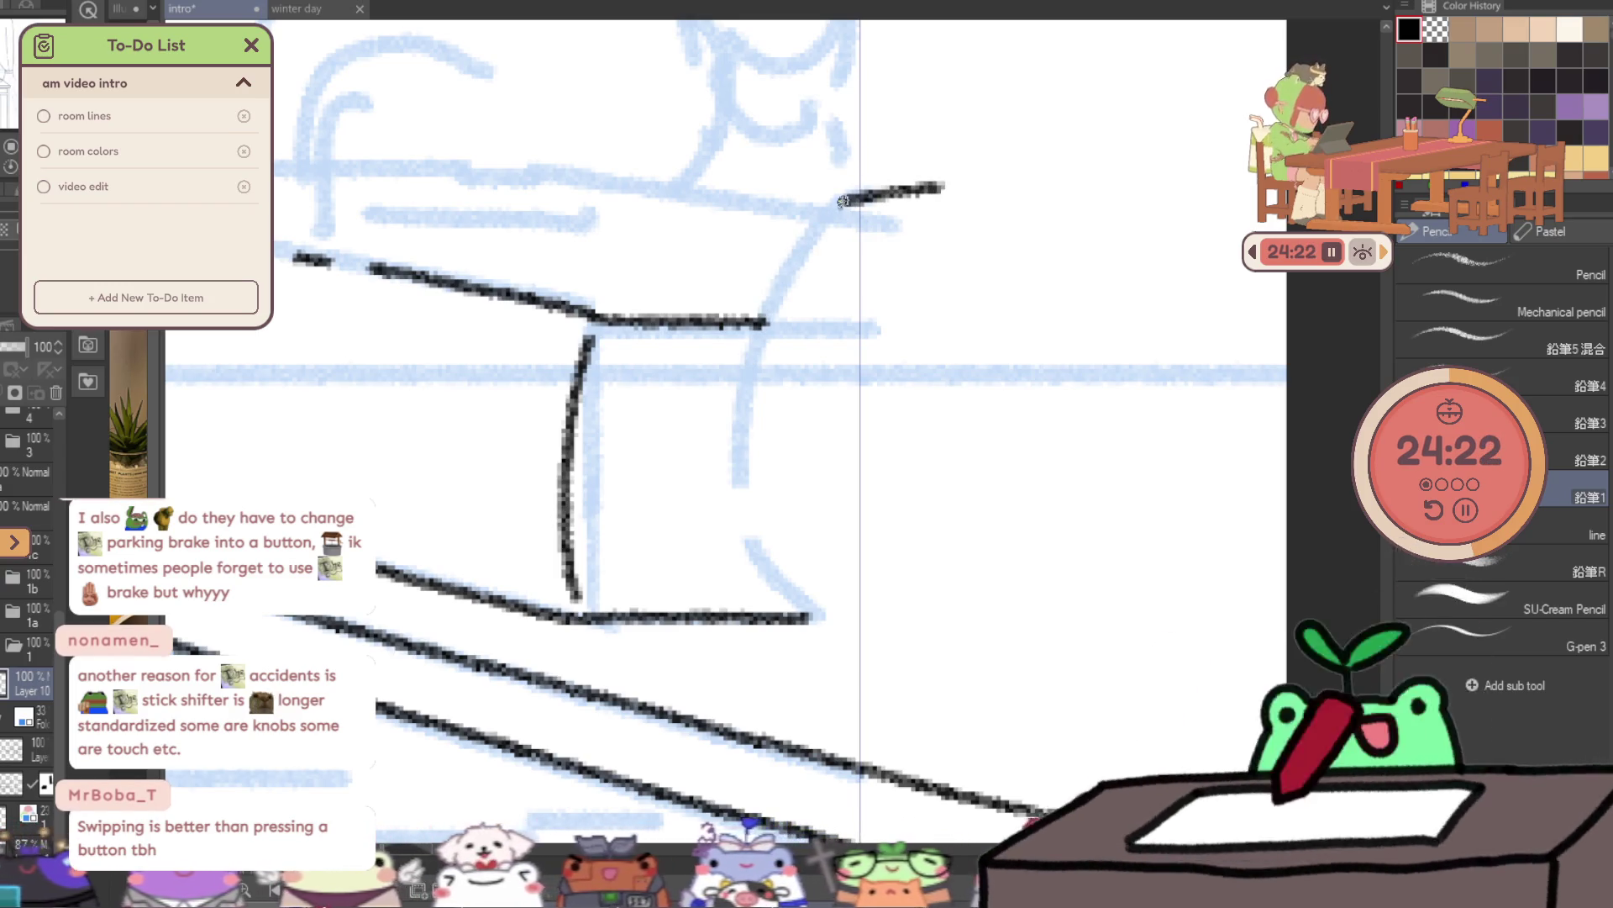
drag(845, 201, 744, 362)
key(ctrl+z)
mouse_move(935, 186)
mouse_down()
mouse_move(787, 265)
mouse_move(742, 420)
mouse_up()
drag(761, 553, 967, 647)
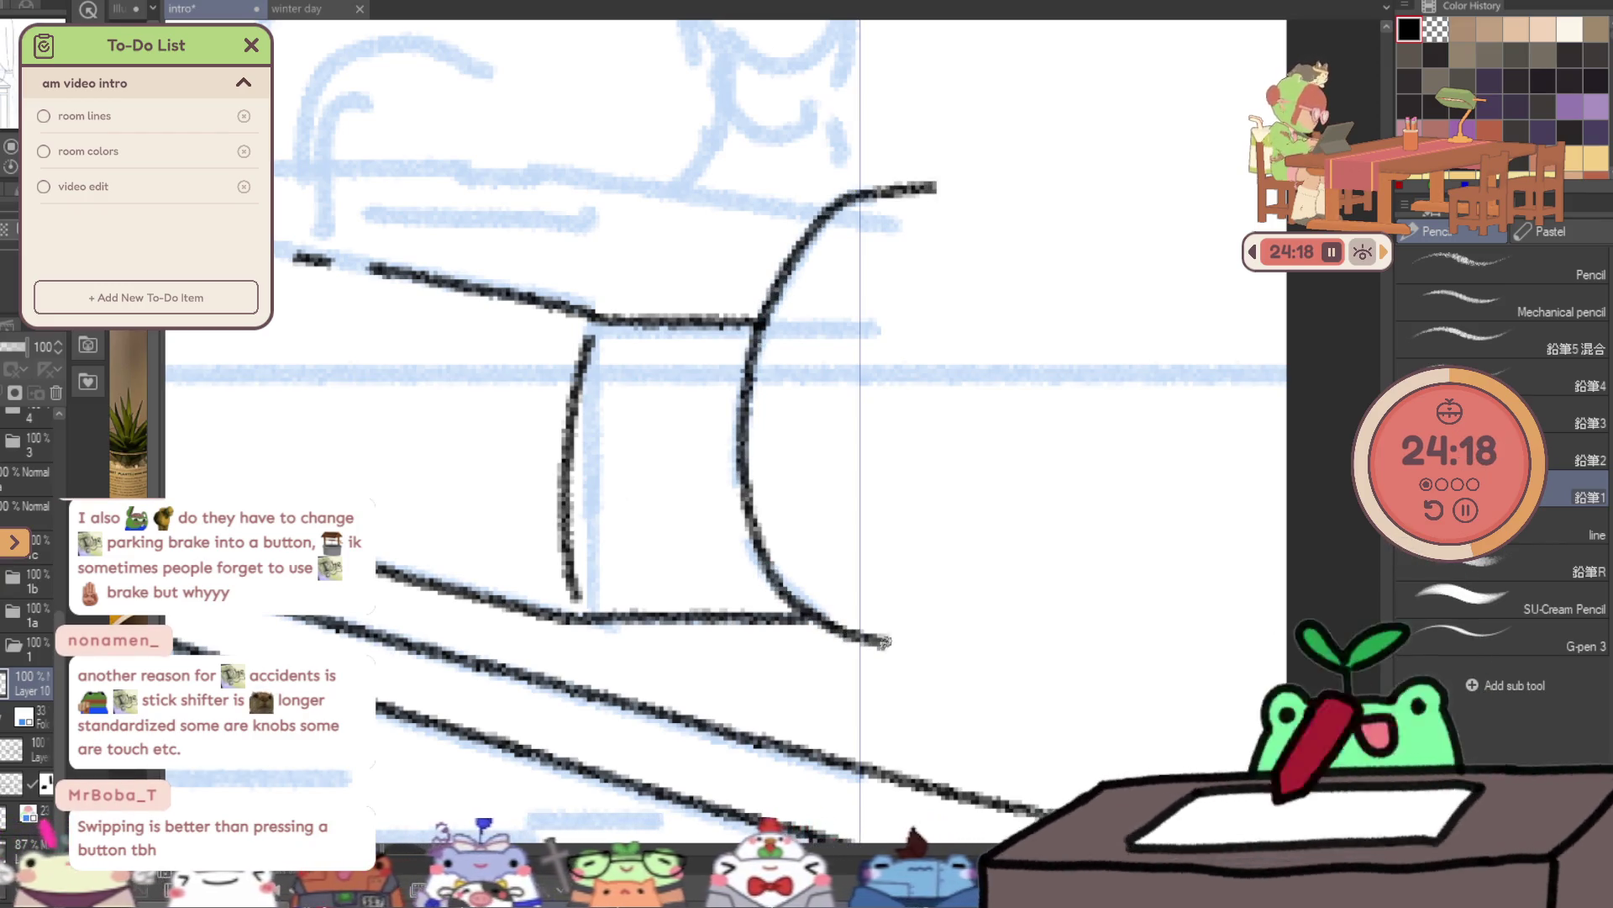
key(ctrl+z)
mouse_move(962, 174)
mouse_down()
mouse_move(790, 600)
mouse_move(857, 652)
mouse_move(1250, 721)
mouse_up()
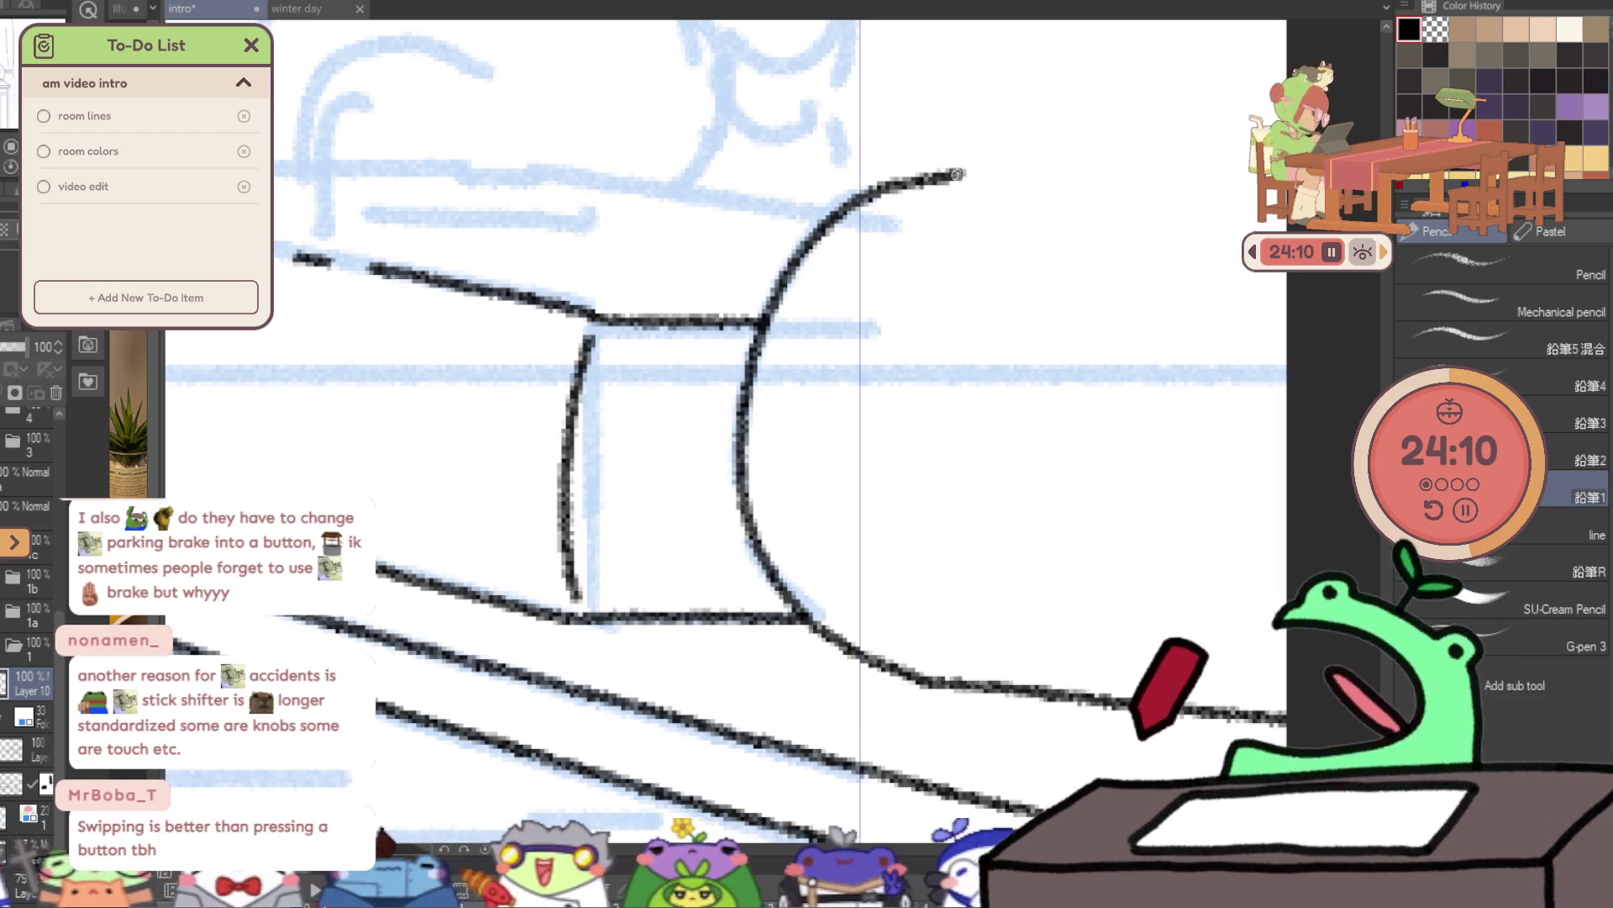
drag(955, 174, 1252, 171)
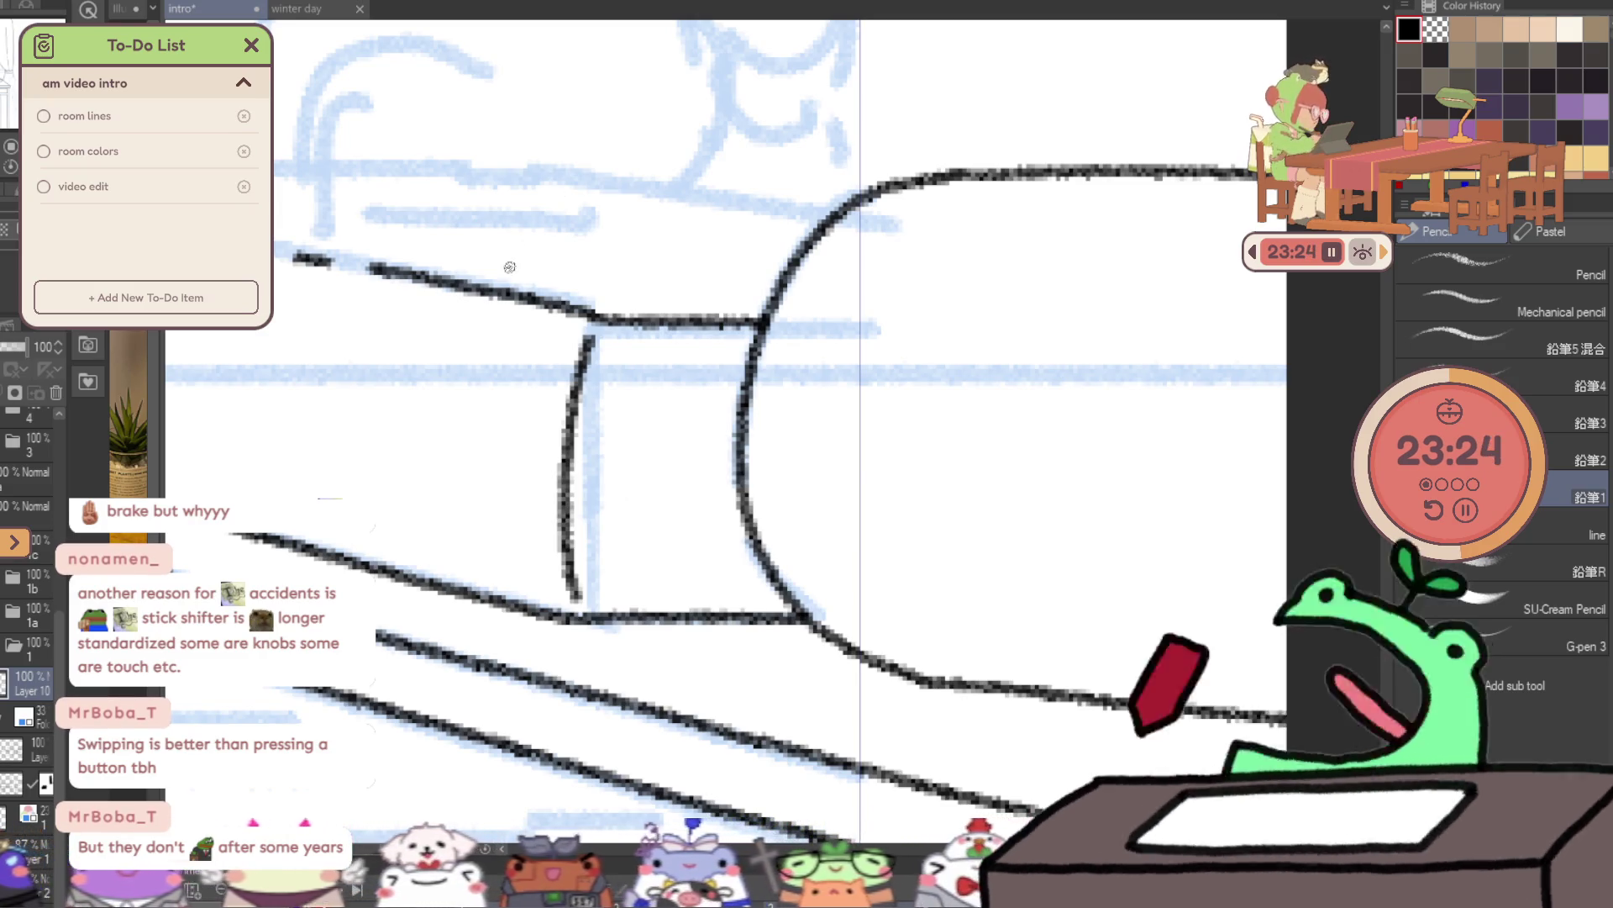
- Ink a curved spine line near the end of the book
mouse_move(471, 593)
mouse_down()
mouse_move(465, 404)
mouse_move(496, 308)
mouse_up()
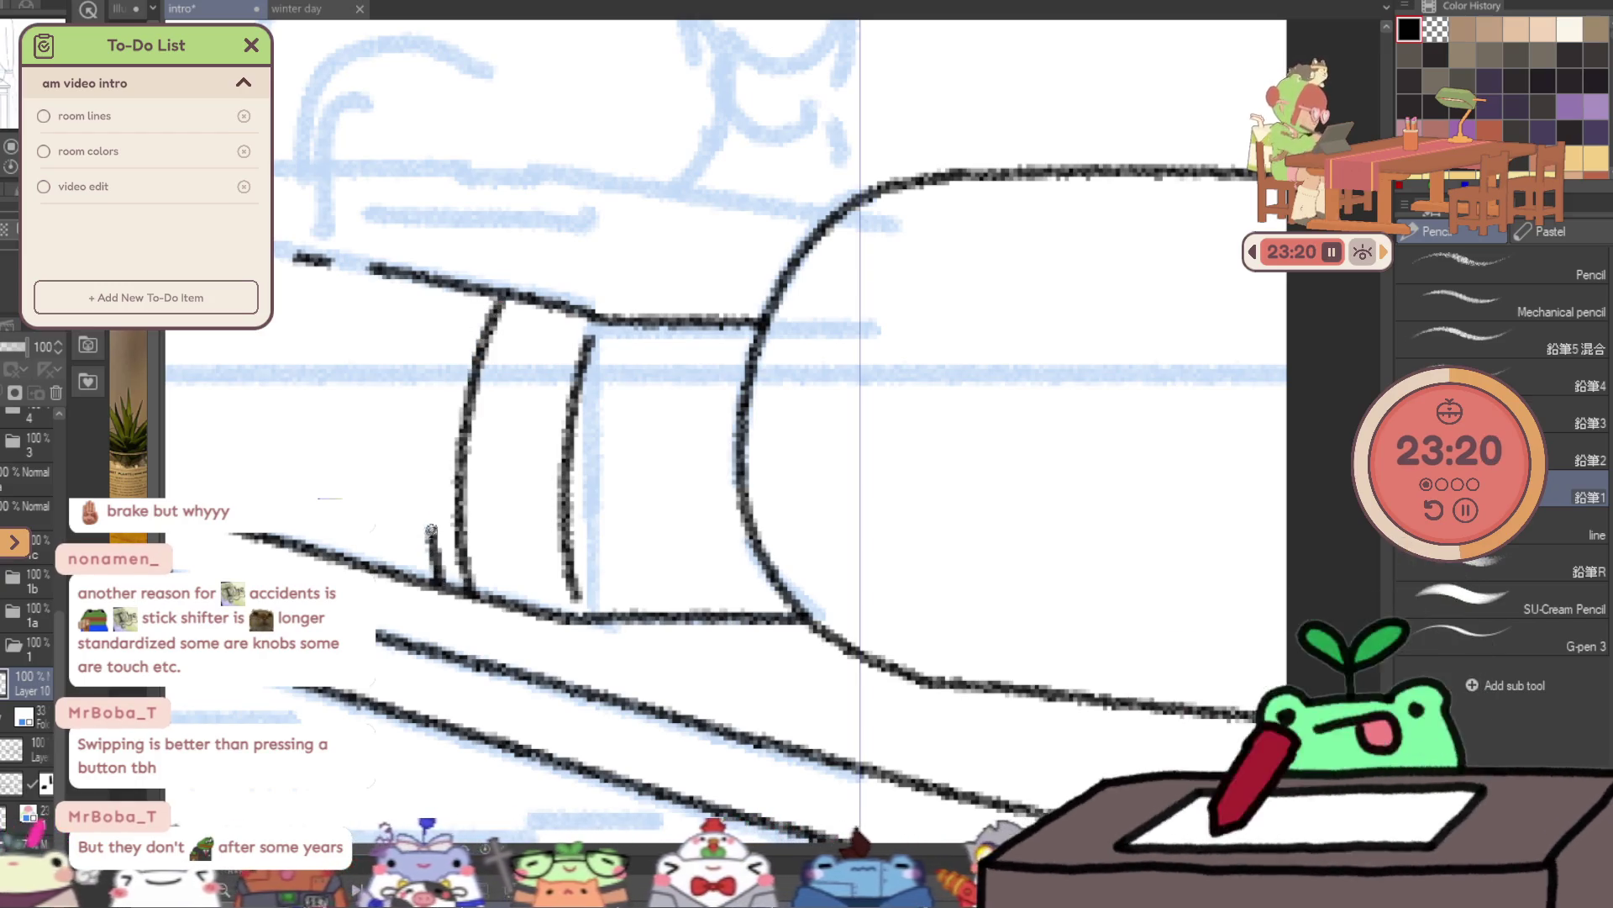
- Extend the first spine line and add a second curved spine line at the book's left end
drag(431, 533, 439, 406)
scroll(500, 276, left, 4)
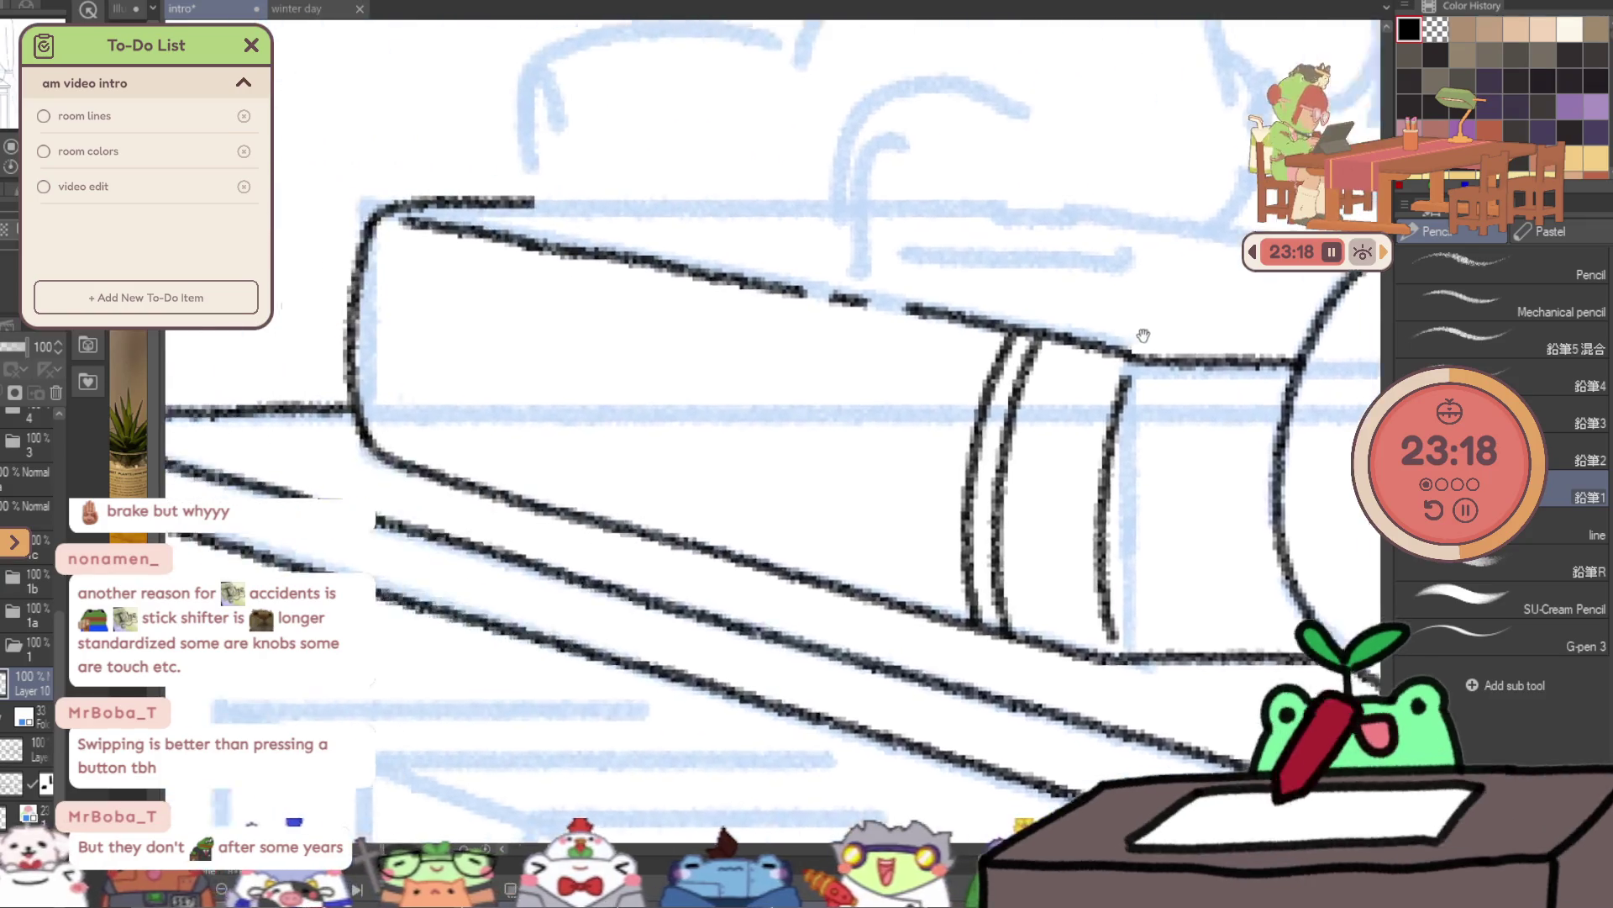
scroll(535, 253, left, 3)
mouse_move(539, 218)
mouse_down()
mouse_move(516, 336)
mouse_move(536, 460)
mouse_move(559, 212)
mouse_up()
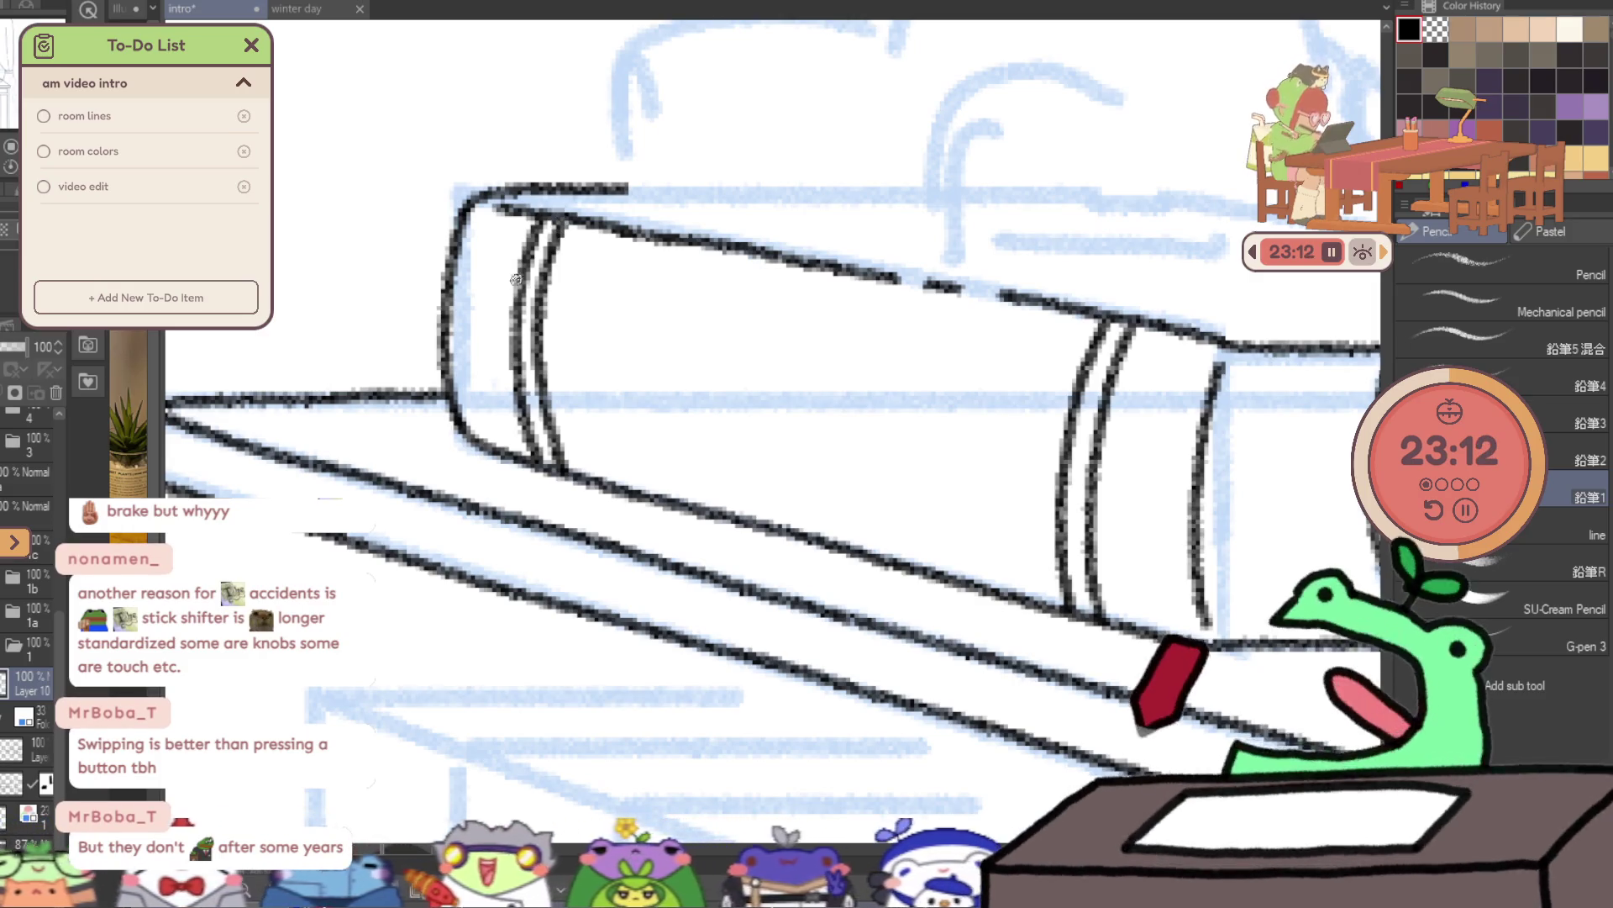
key(ctrl+z)
mouse_move(548, 425)
mouse_down()
mouse_move(541, 304)
mouse_move(567, 210)
mouse_up()
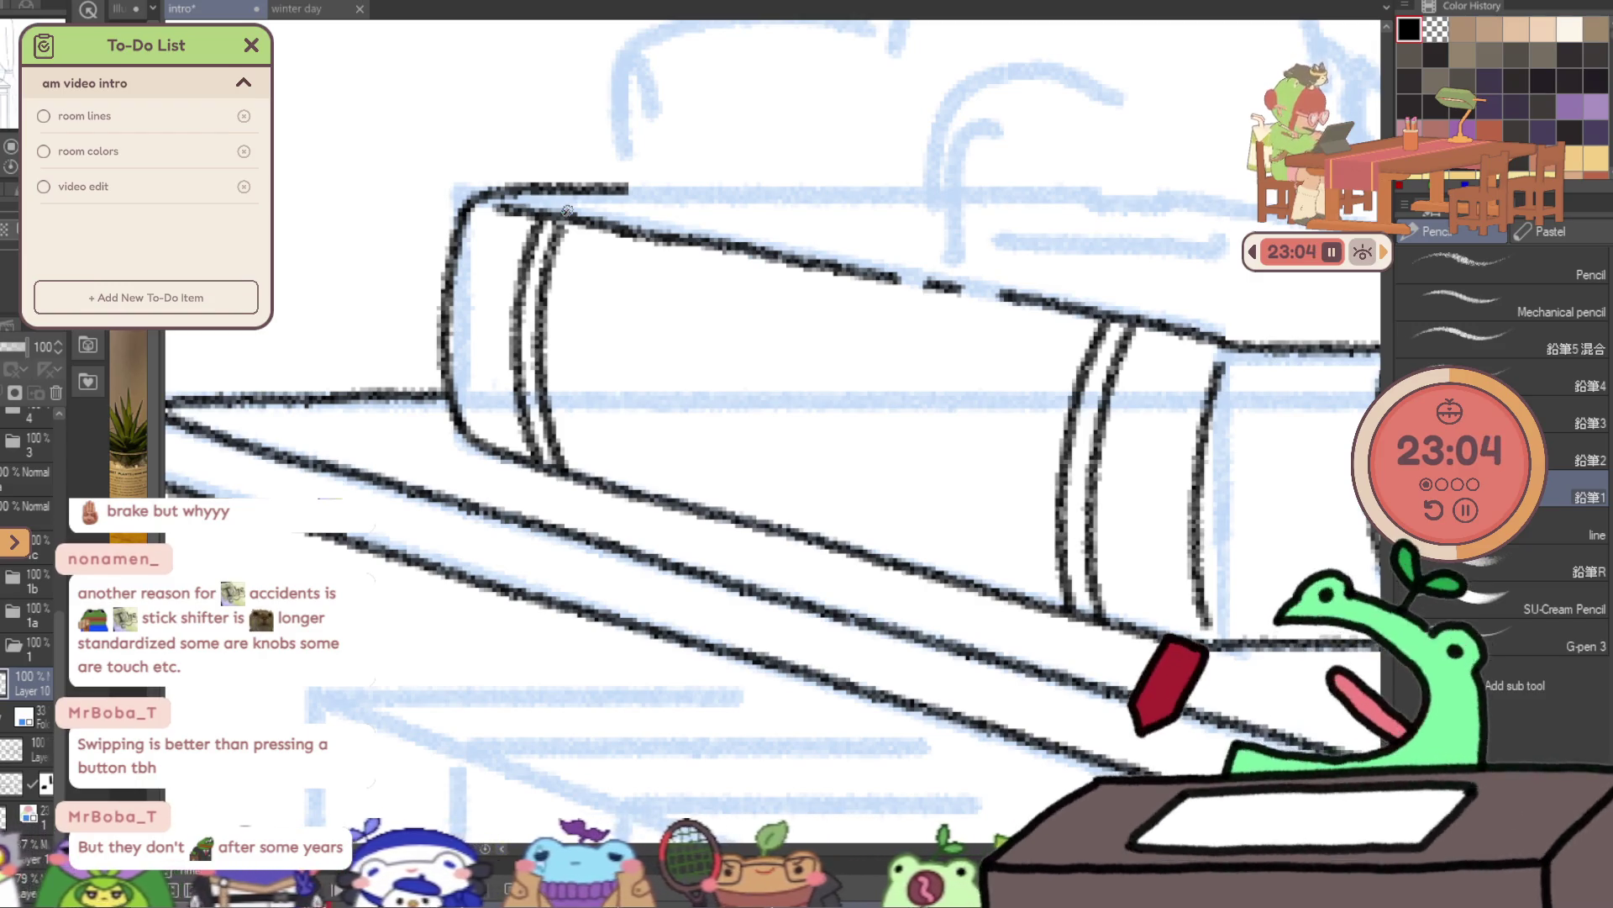
scroll(776, 321, up, 5)
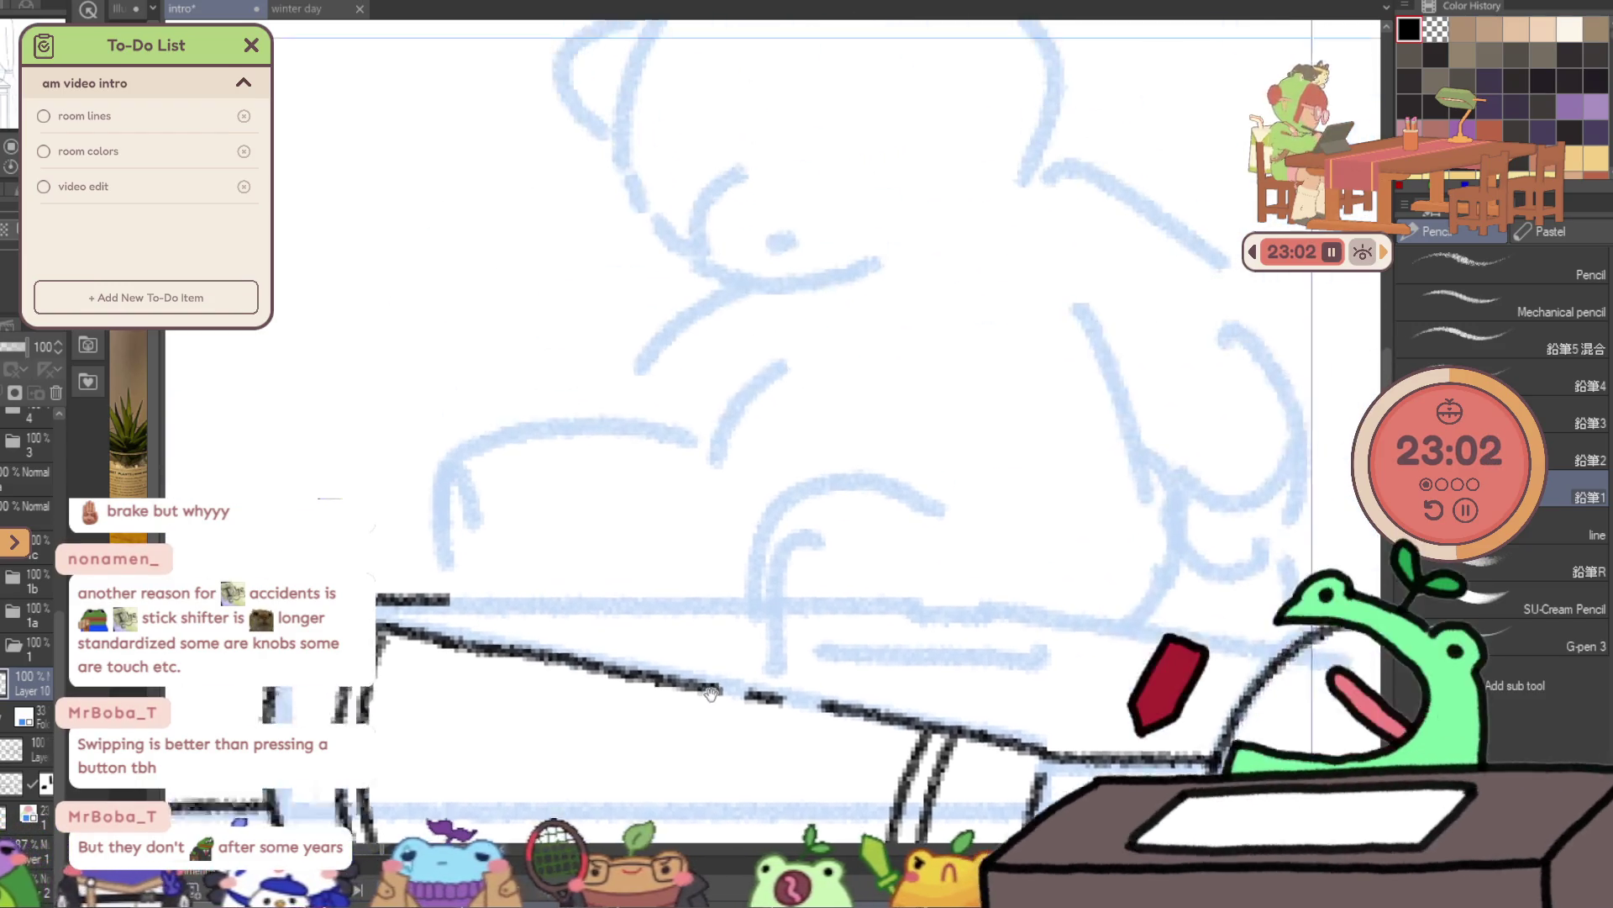
- Ink the bear's round muzzle as a closed circle over the sketch
drag(738, 204, 697, 313)
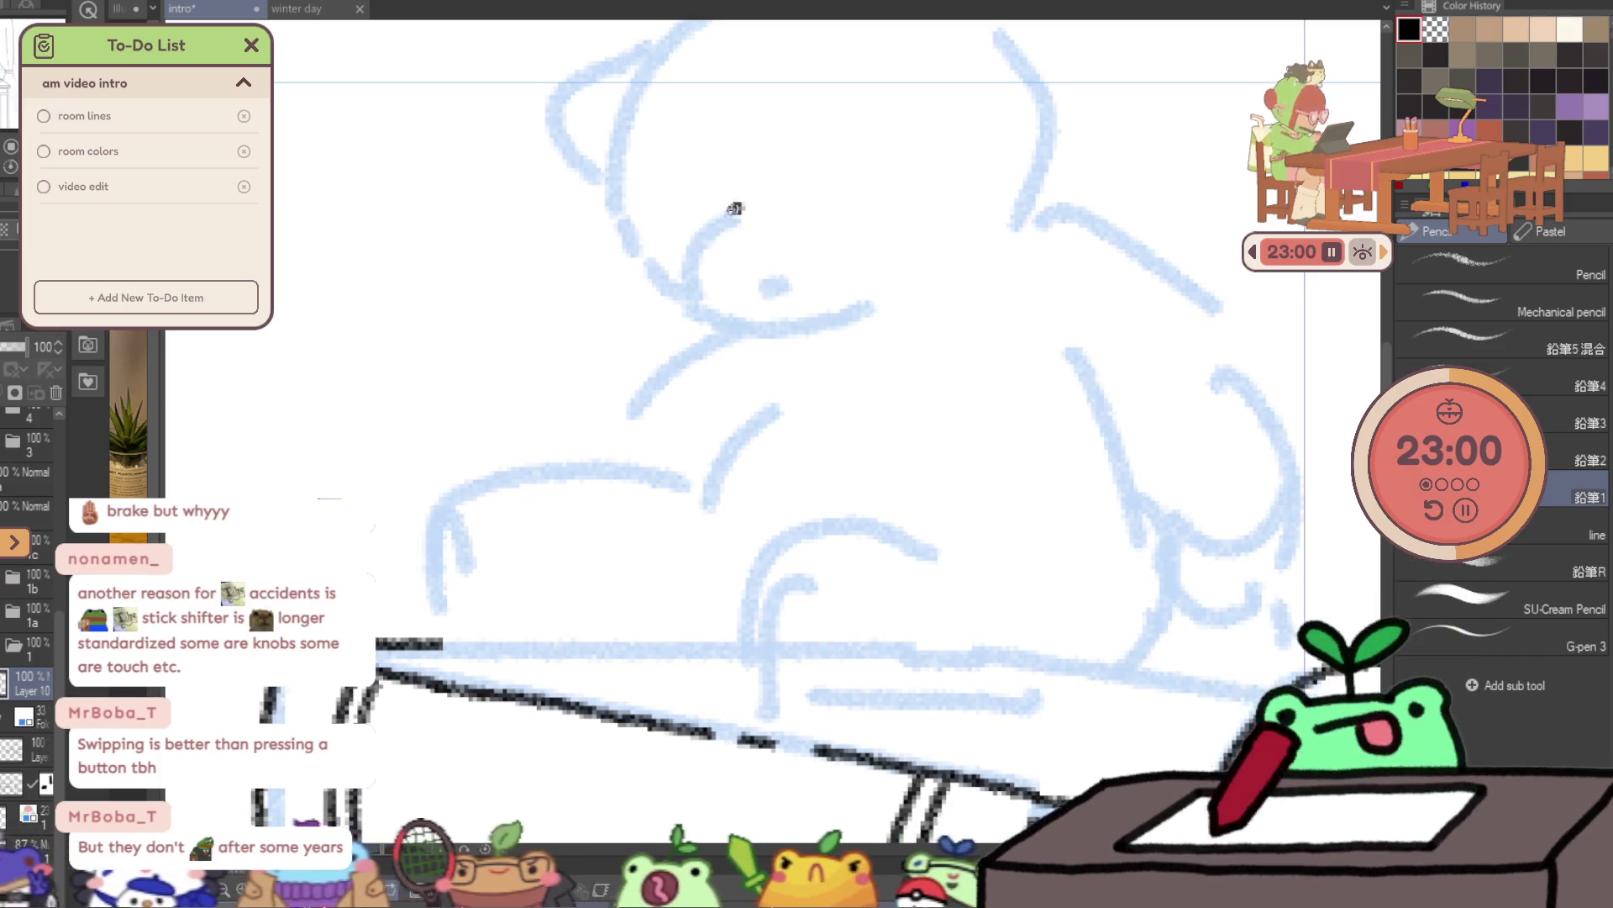
key(ctrl+z)
drag(729, 211, 769, 355)
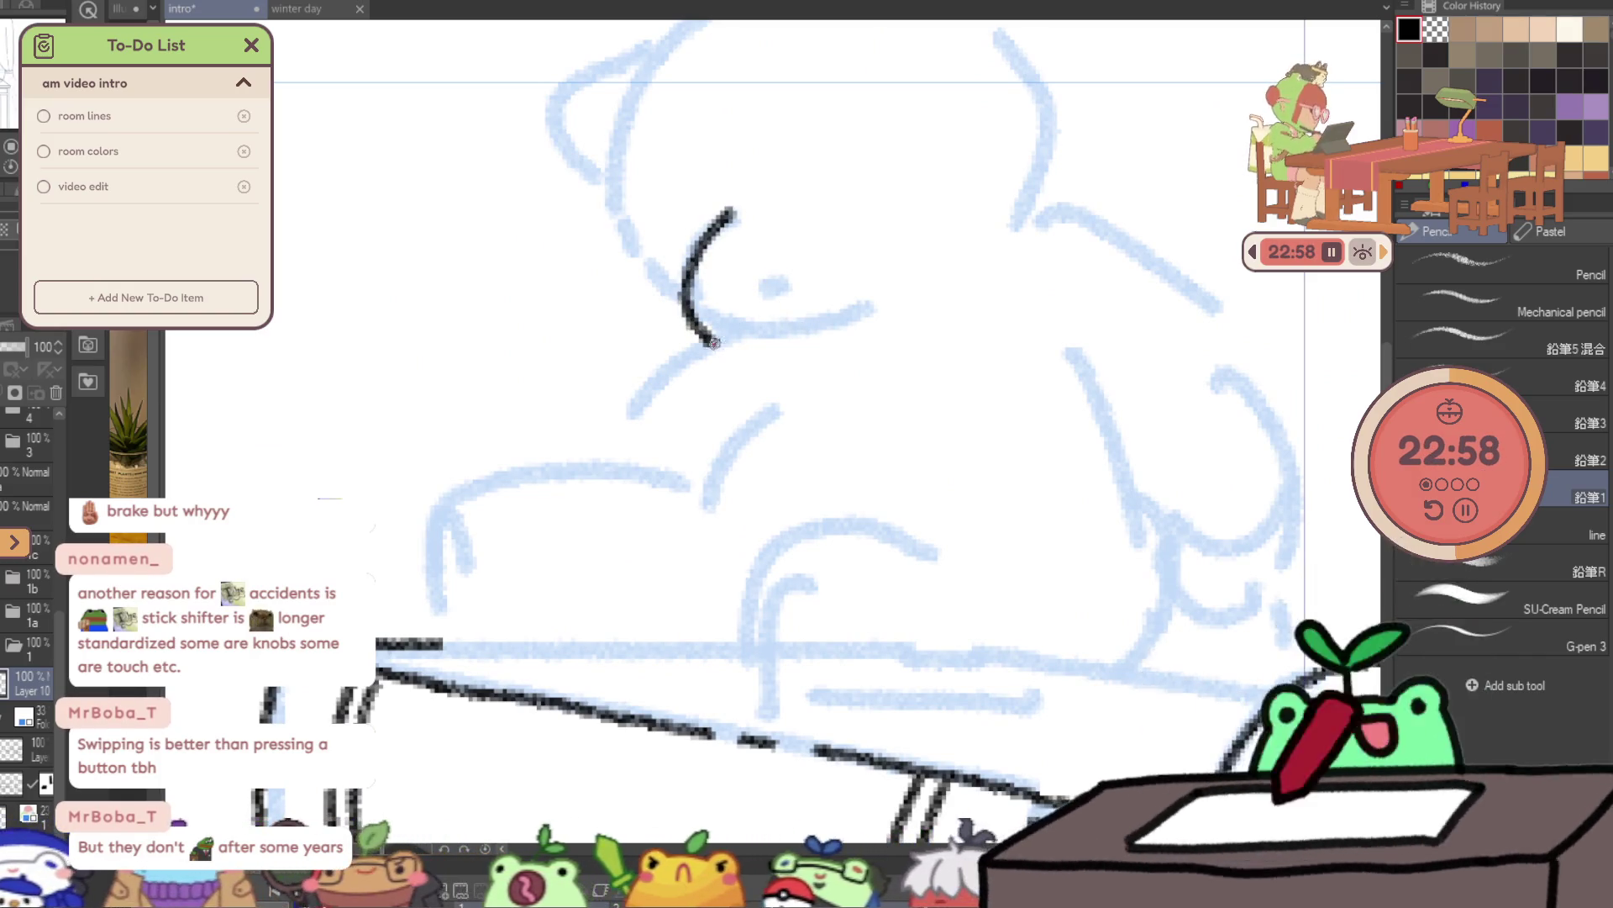
mouse_move(747, 205)
mouse_down()
mouse_move(790, 195)
mouse_move(903, 275)
mouse_up()
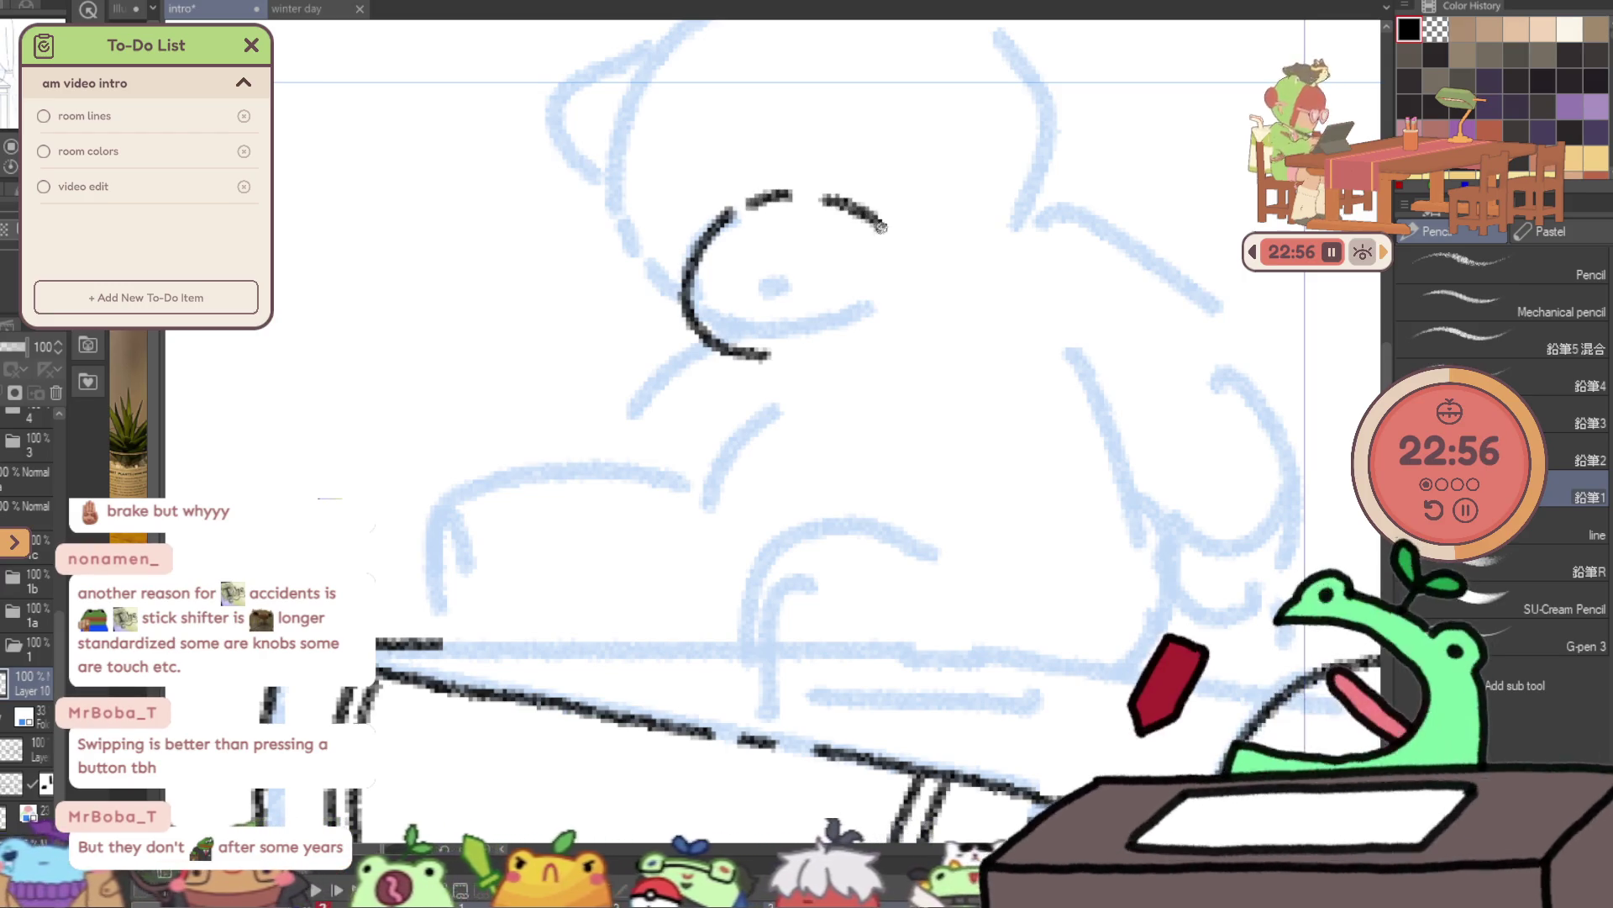
drag(781, 357, 899, 277)
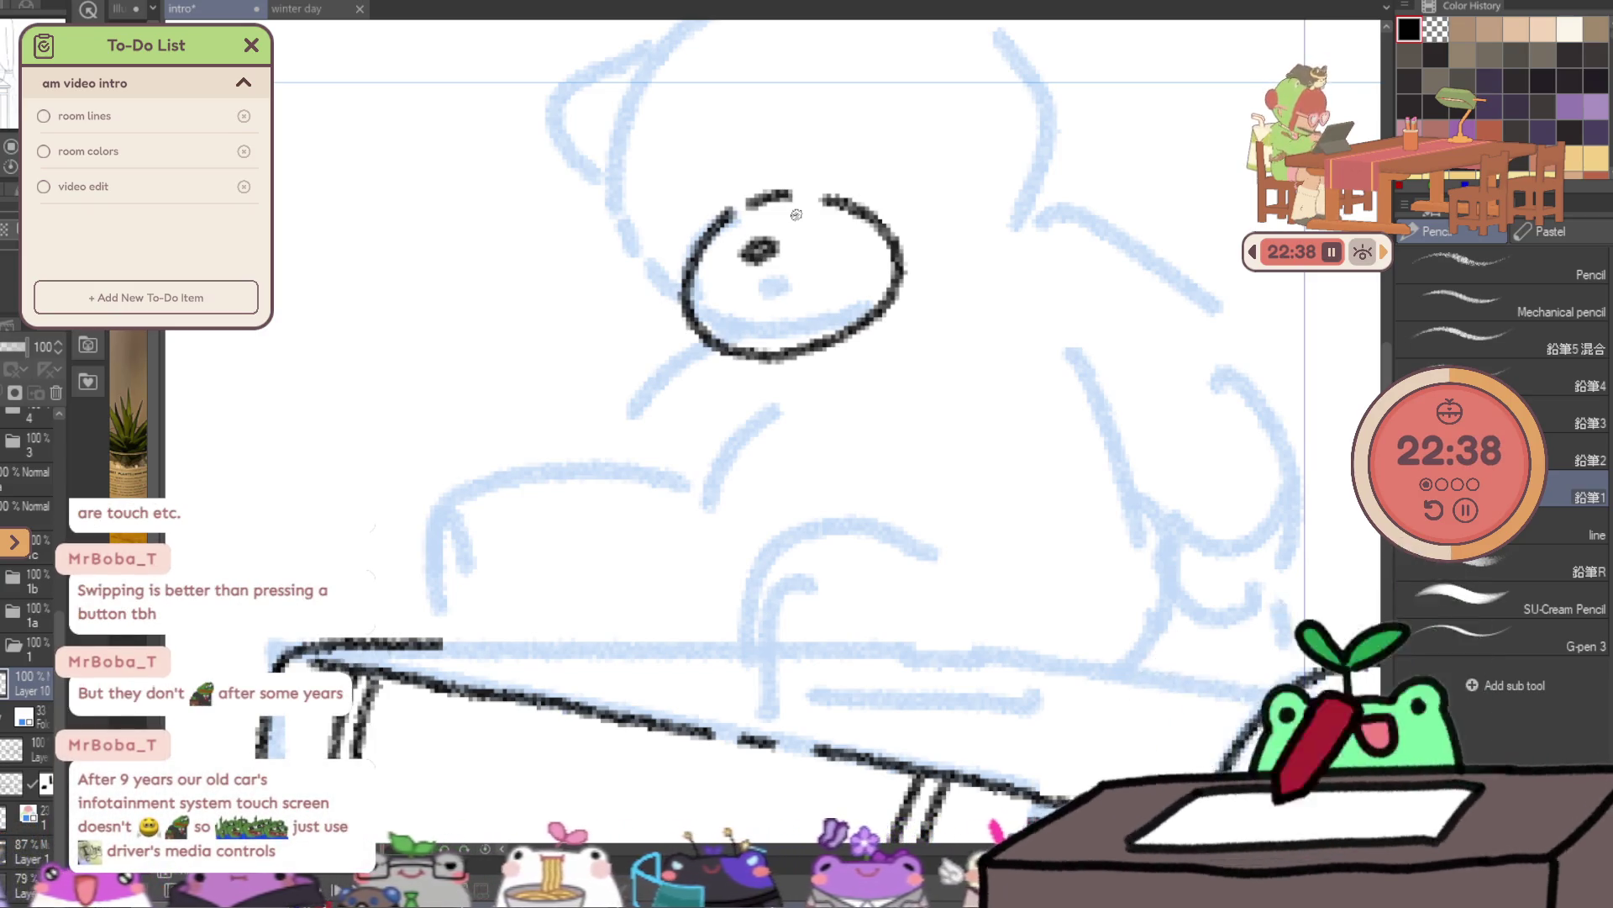
- Ink the left outline of the bear's head, its left ear and the top of the head
mouse_move(691, 311)
mouse_down()
mouse_move(616, 212)
mouse_move(644, 256)
mouse_up()
key(ctrl+z)
mouse_move(691, 402)
mouse_down()
mouse_move(675, 107)
mouse_move(607, 290)
mouse_up()
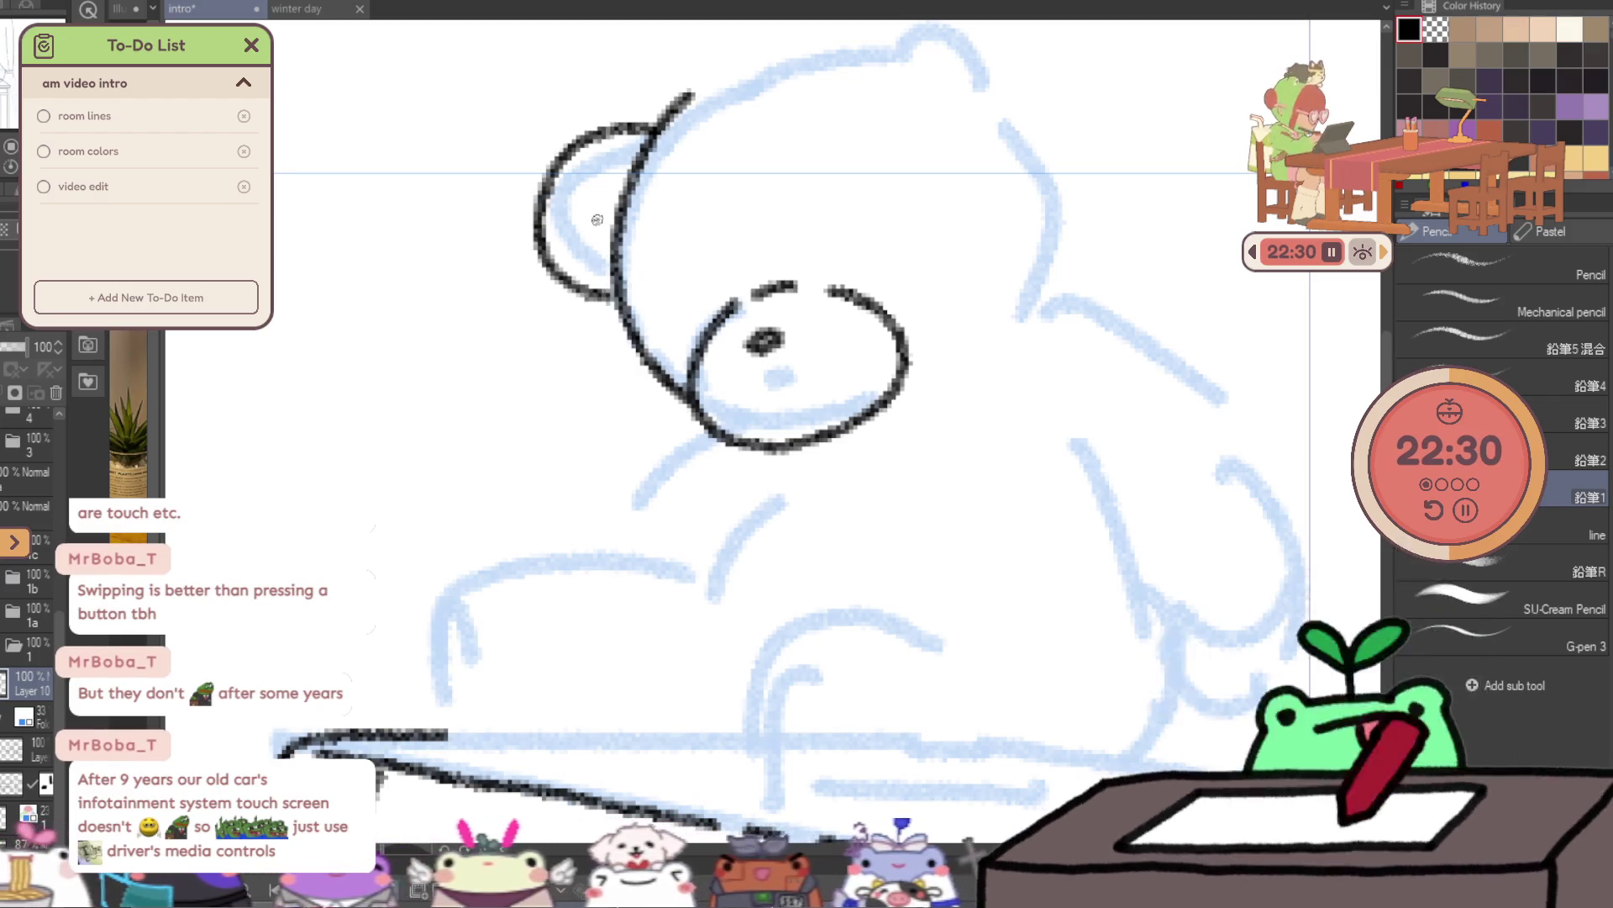
drag(583, 212, 623, 188)
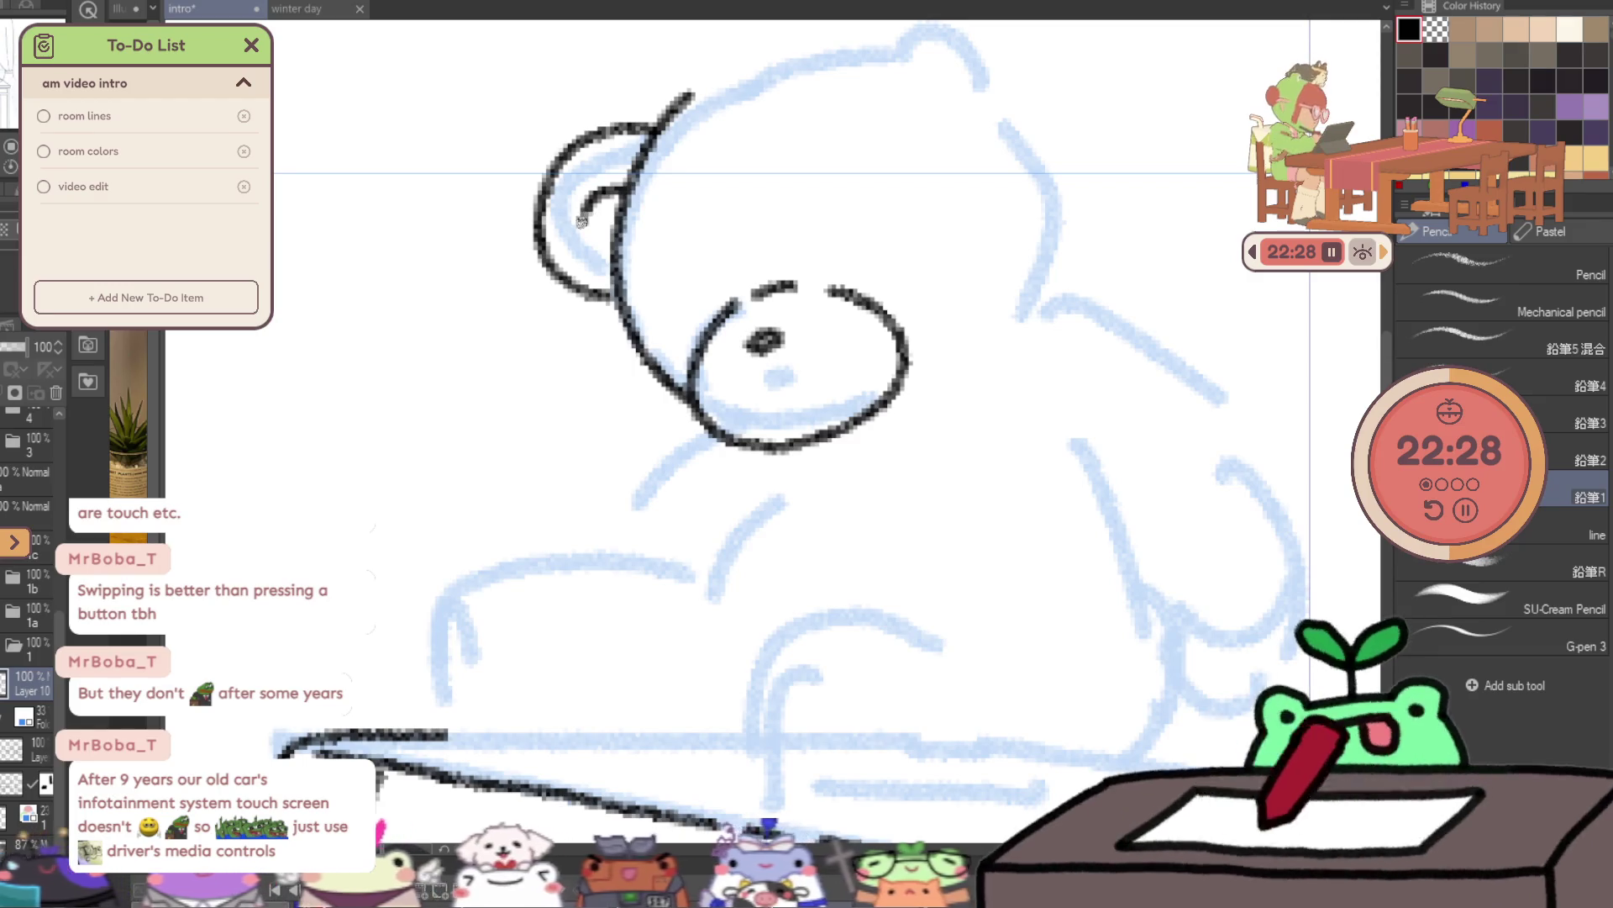
drag(929, 117, 900, 209)
mouse_move(652, 195)
mouse_down()
mouse_move(720, 151)
mouse_move(1018, 119)
mouse_up()
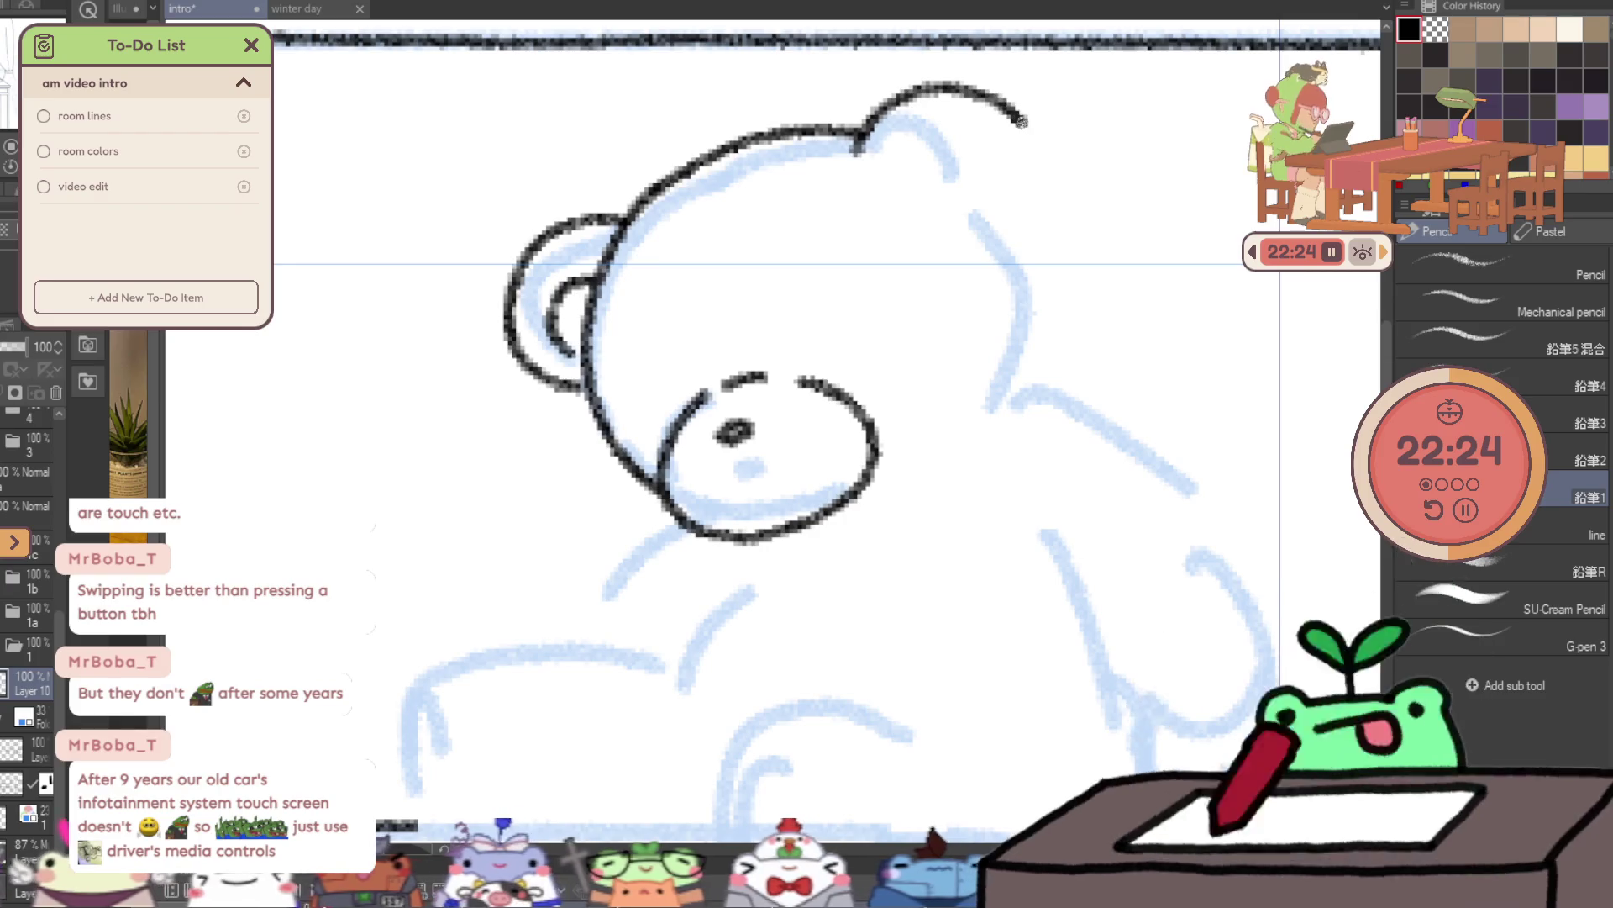
- Ink the bear's right ear and the right side of its head
key(ctrl+z)
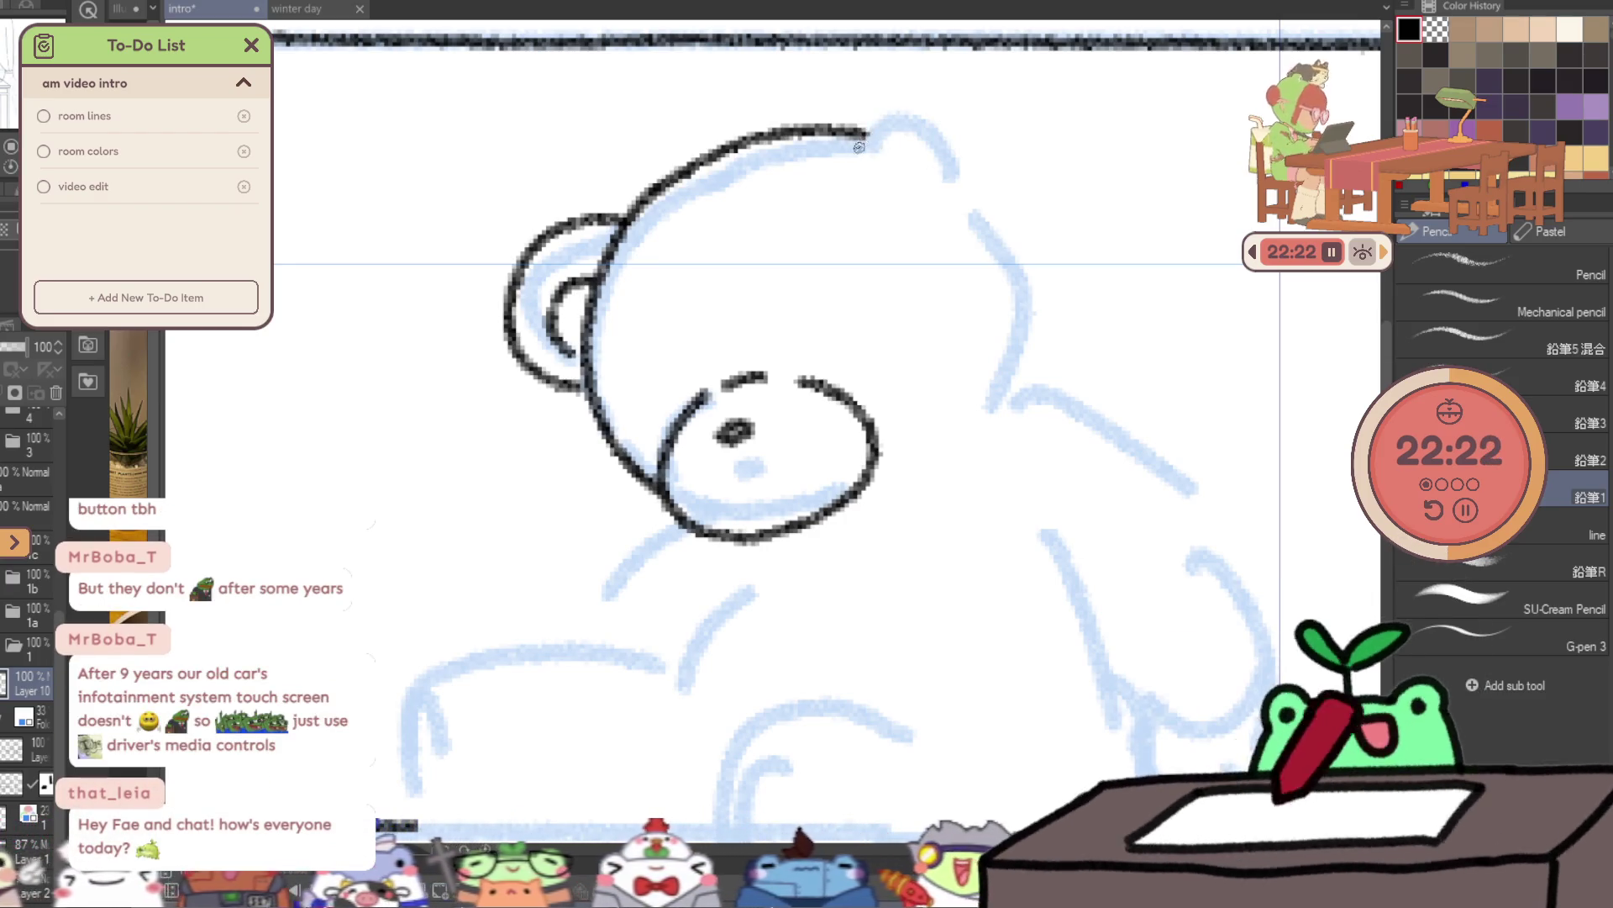
drag(863, 135, 1008, 239)
mouse_move(918, 174)
mouse_down()
mouse_move(980, 207)
mouse_move(1030, 359)
mouse_up()
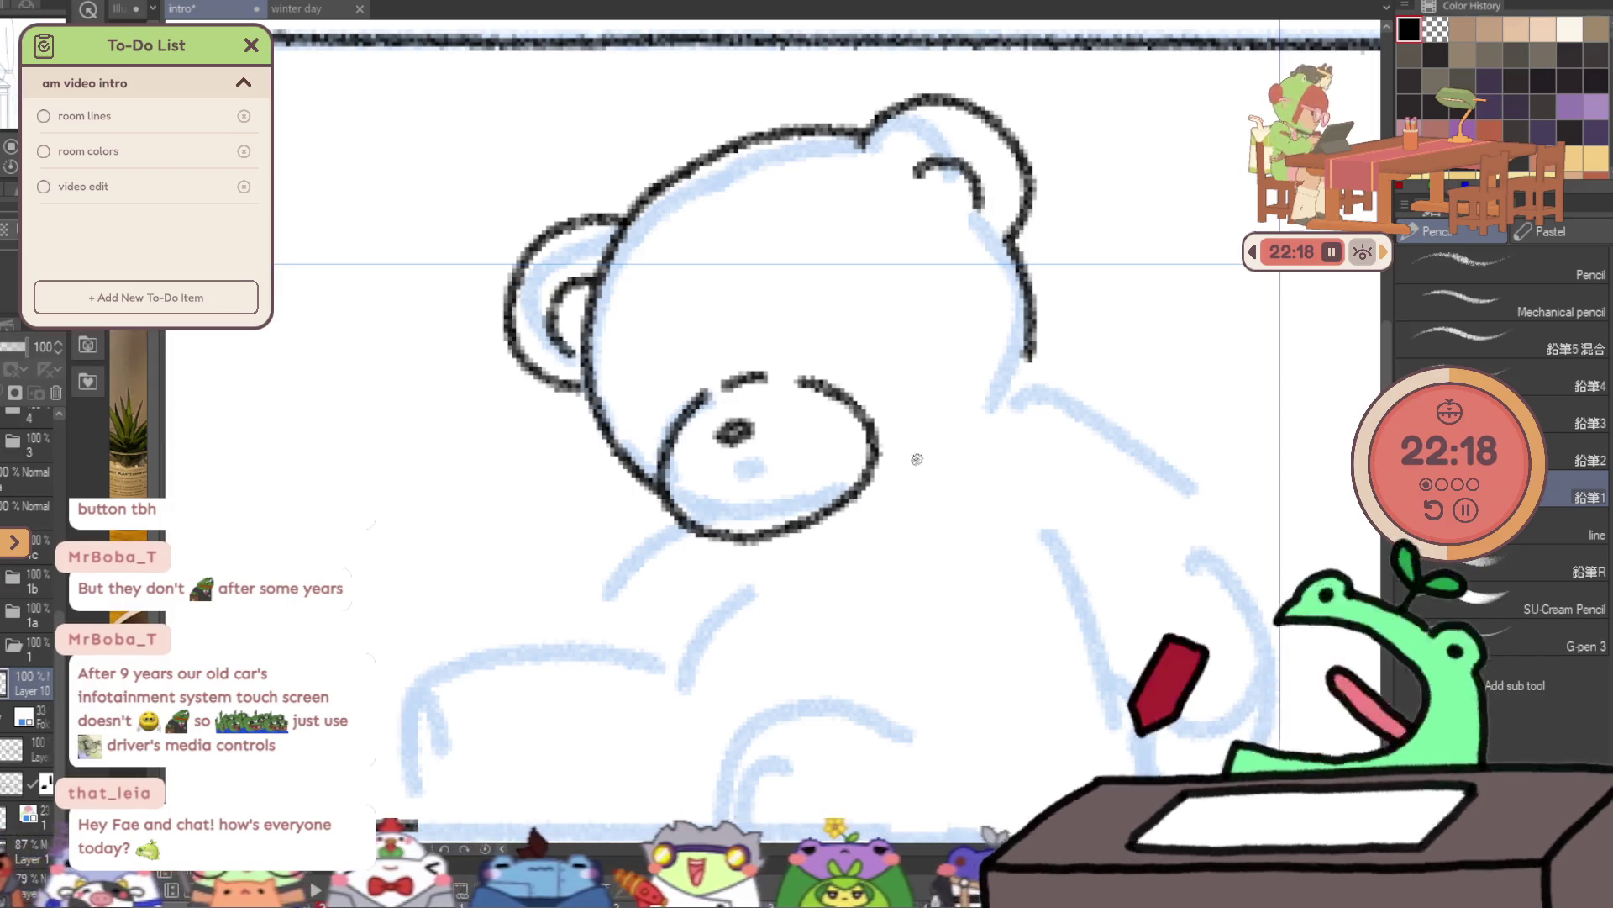
drag(878, 466, 995, 407)
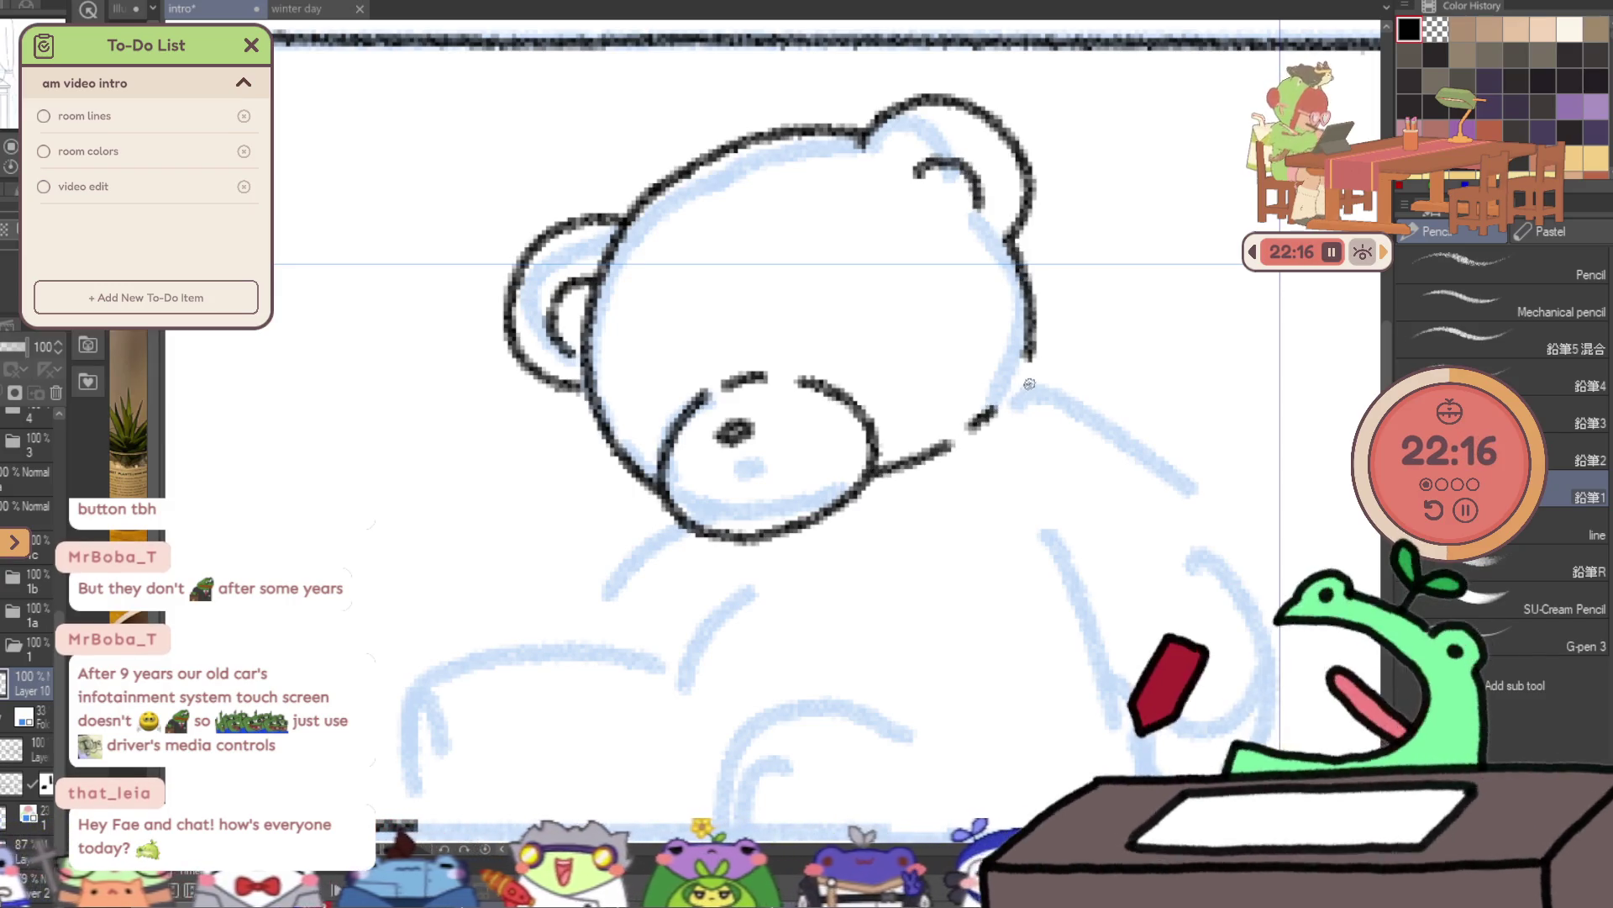
key(ctrl+z)
key(ctrl+z)
key(ctrl+z)
mouse_move(1009, 238)
mouse_down()
mouse_move(1019, 264)
mouse_move(983, 425)
mouse_move(945, 457)
mouse_up()
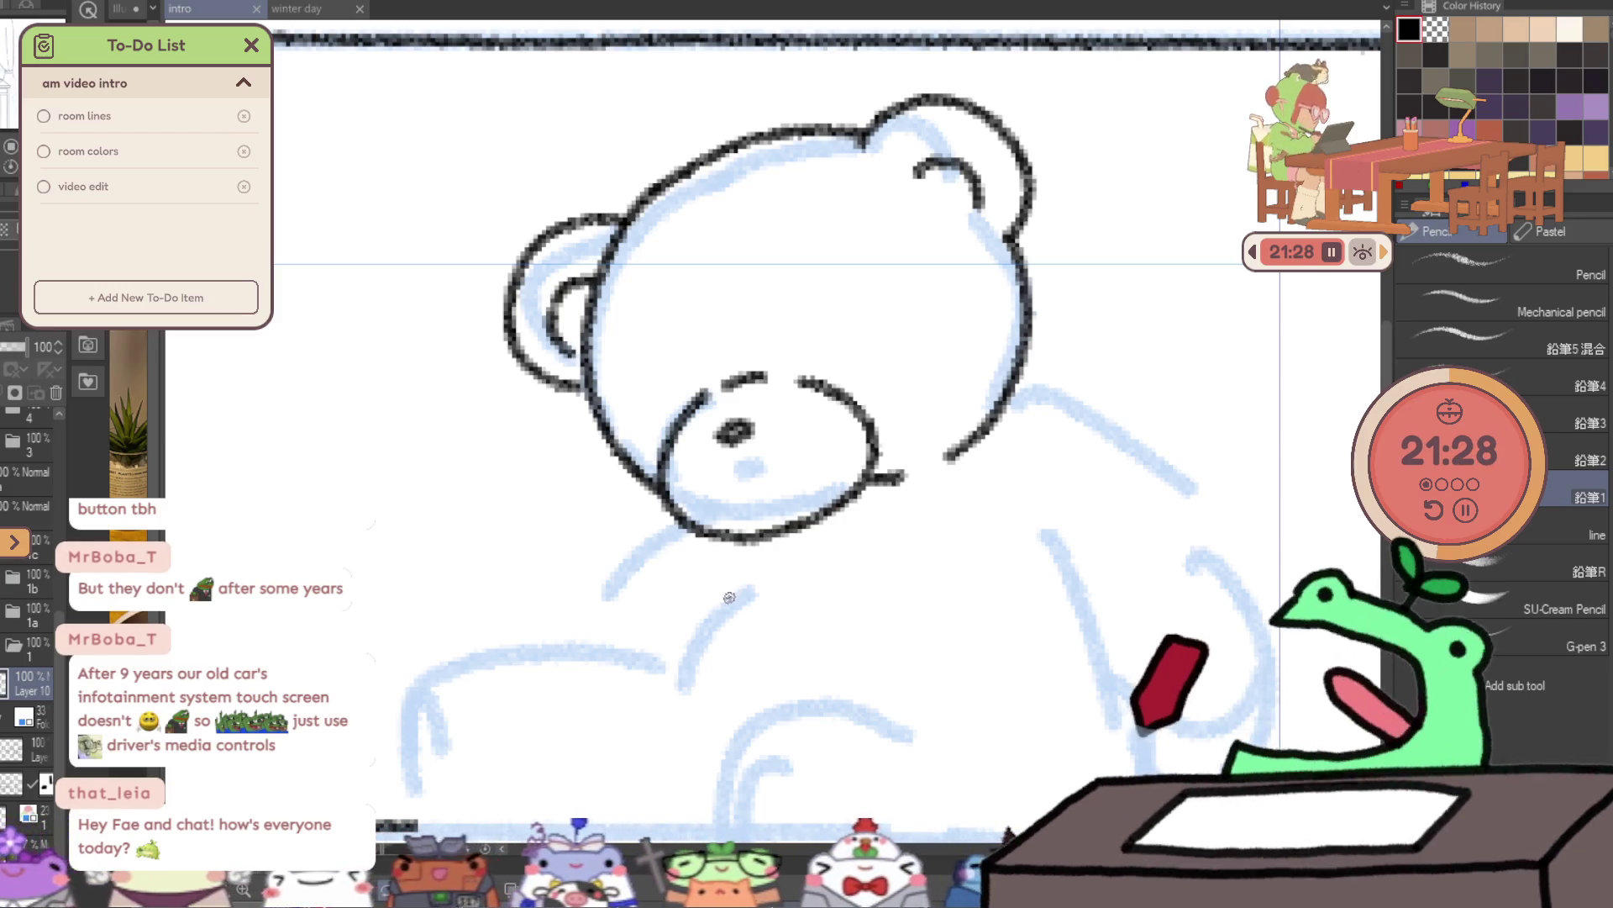
- Start the bear's neck line beneath its chin
drag(751, 557, 673, 668)
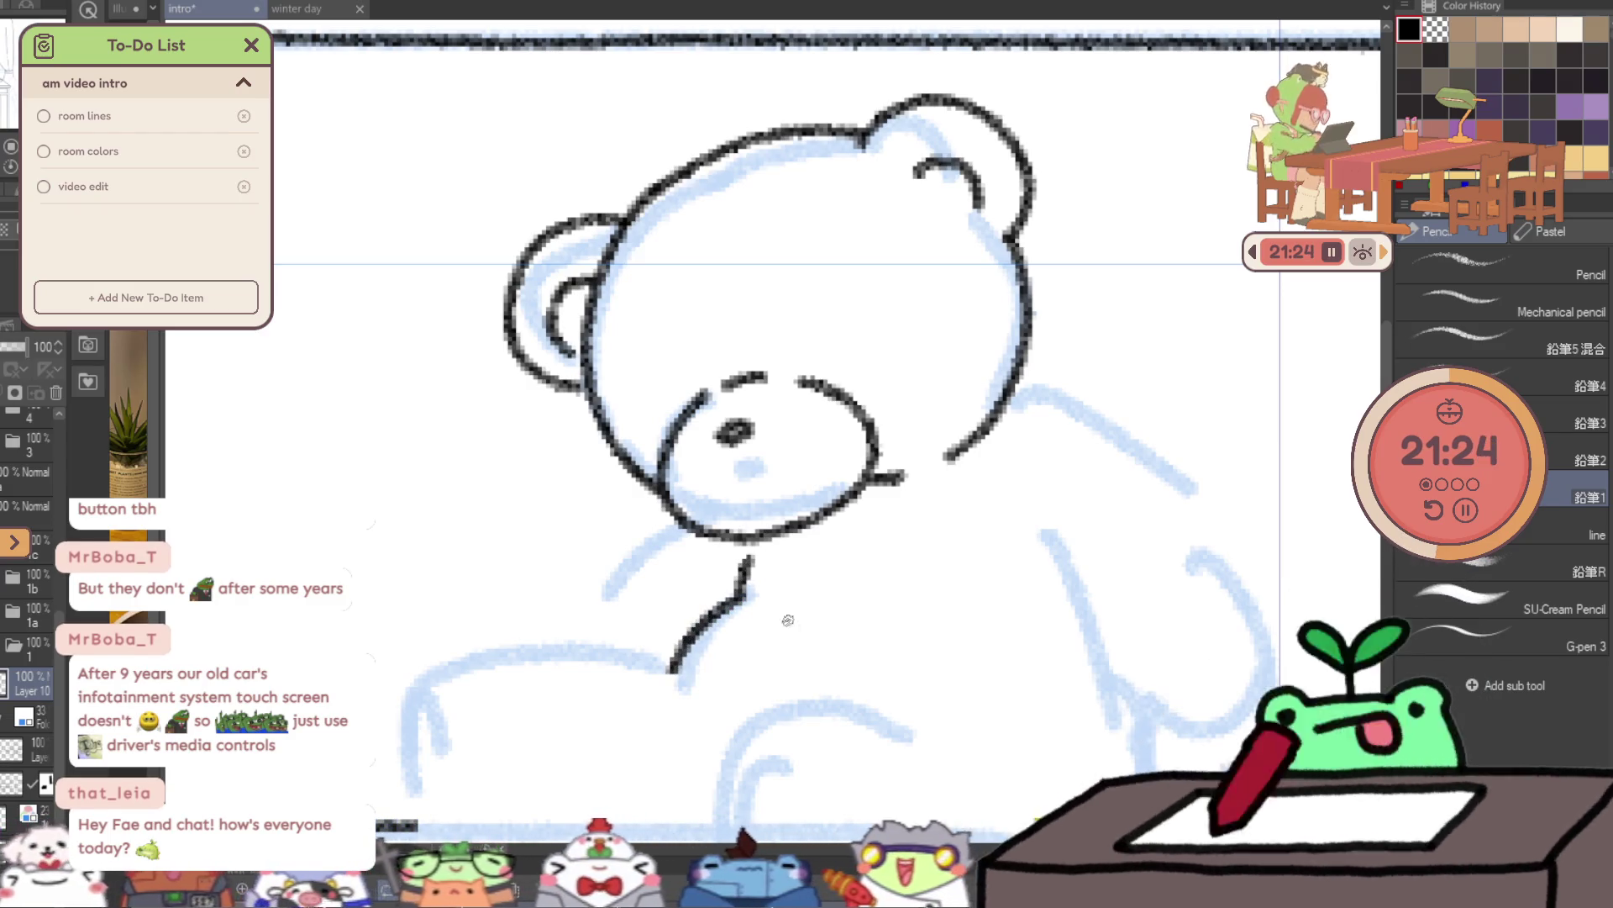
- Extend the neck line and ink the left end and top edge of the bear's lying leg
drag(911, 636, 878, 485)
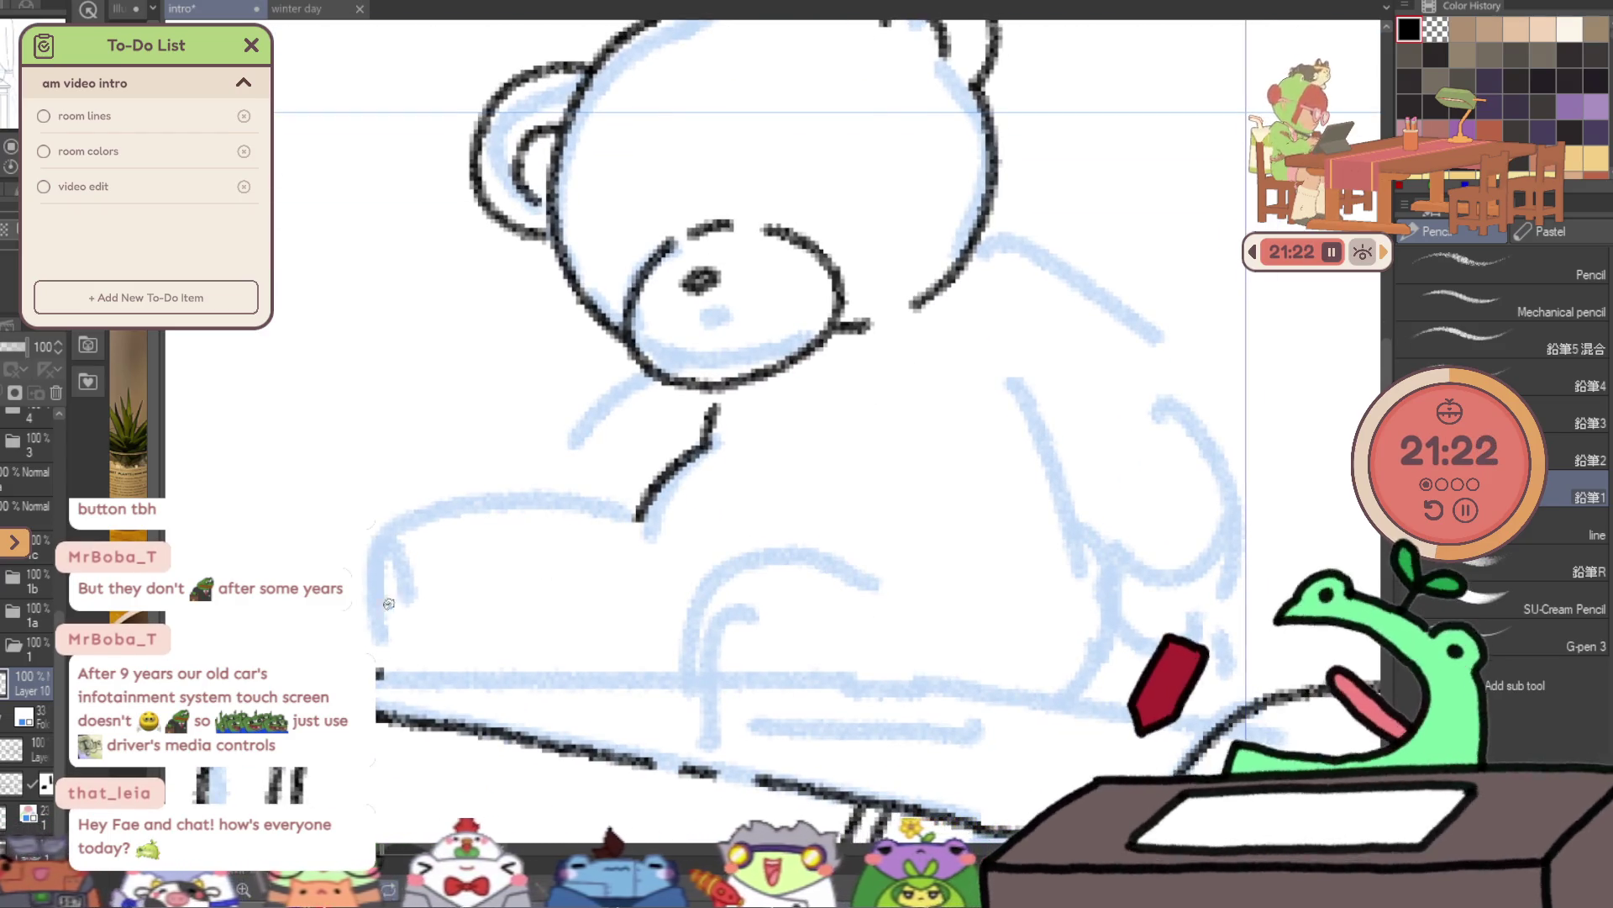
mouse_move(390, 677)
mouse_down()
mouse_move(372, 607)
mouse_move(437, 554)
mouse_move(447, 601)
mouse_up()
drag(391, 677, 454, 666)
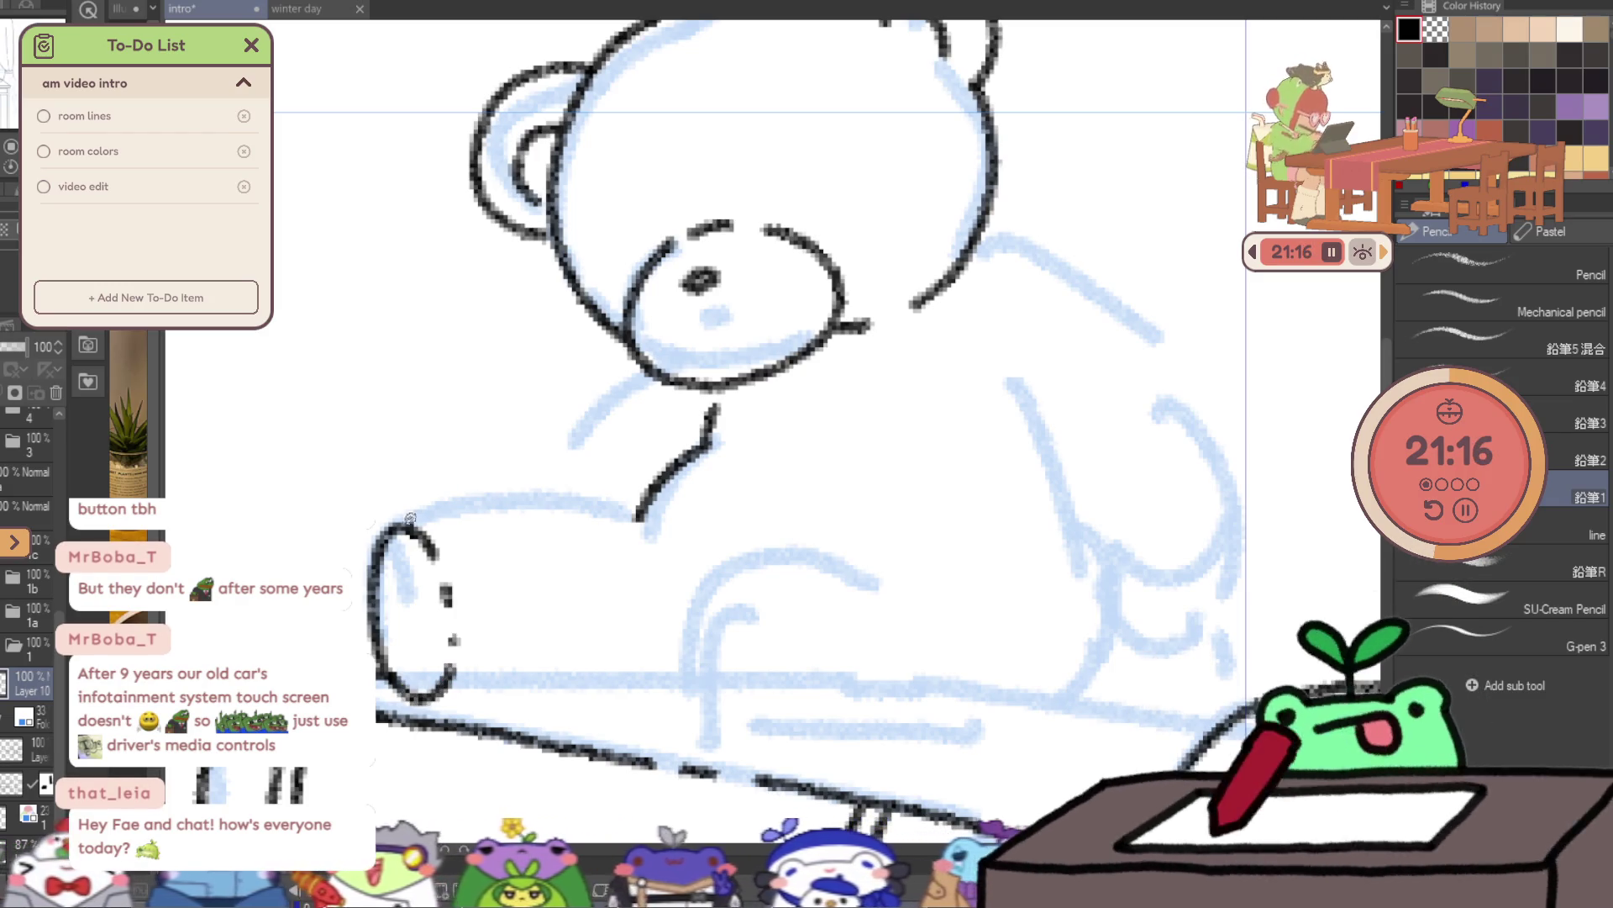
drag(404, 526, 639, 513)
key(ctrl+z)
mouse_move(376, 536)
mouse_down()
mouse_move(506, 495)
mouse_move(622, 510)
mouse_move(660, 598)
mouse_up()
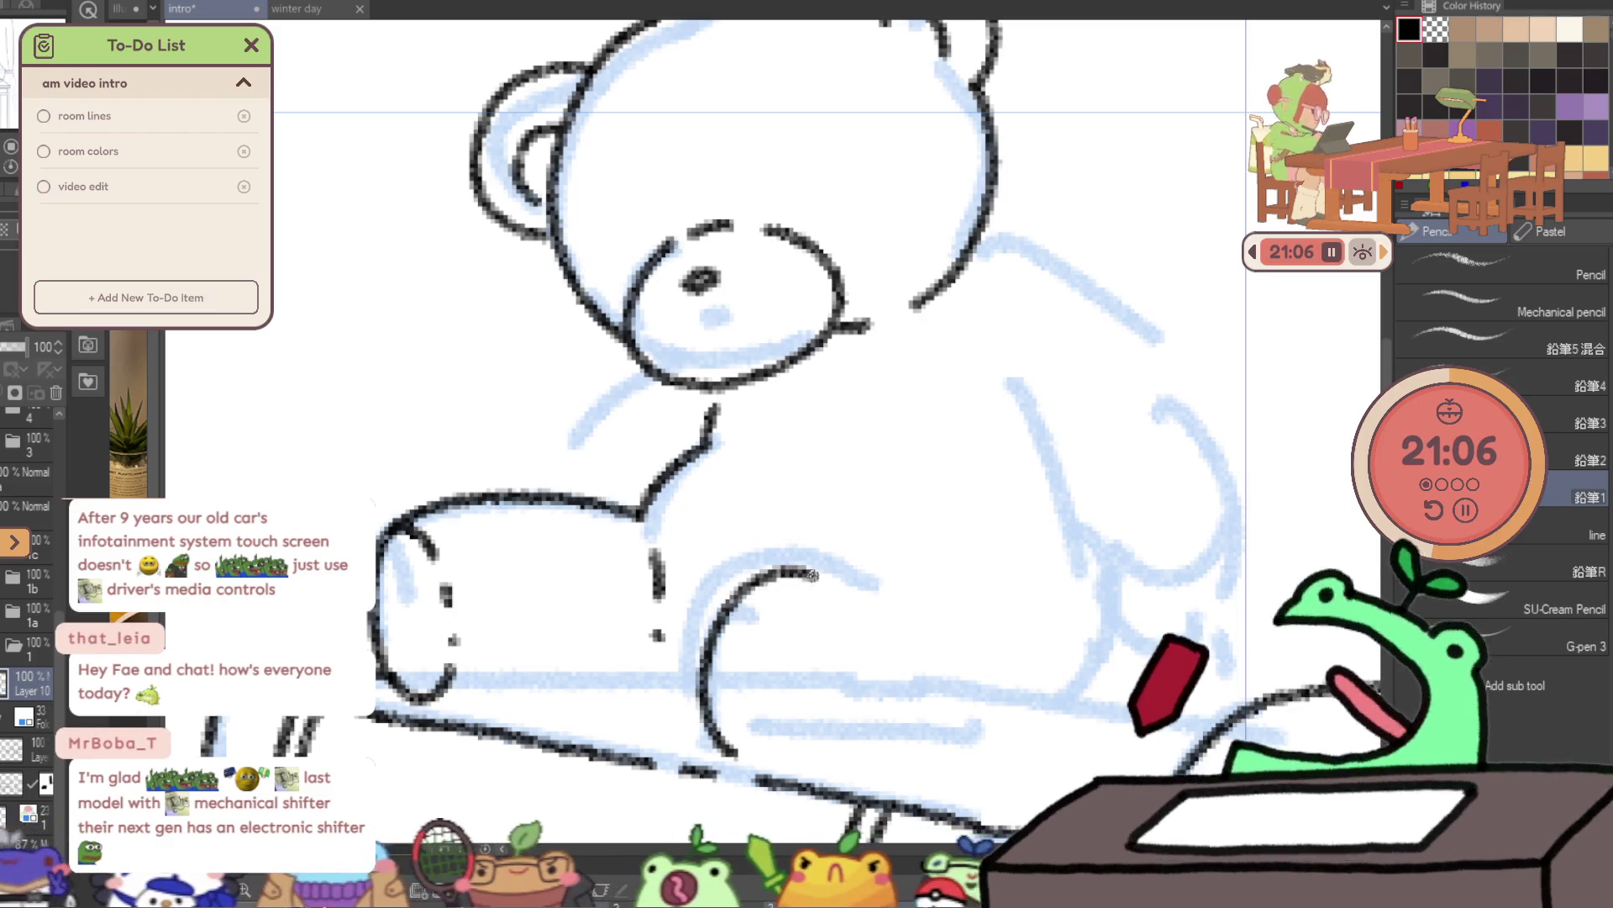
- Ink the bear's round paw: its left curve, top edge and bottom line
mouse_move(819, 578)
mouse_down()
mouse_move(832, 740)
mouse_move(847, 617)
mouse_up()
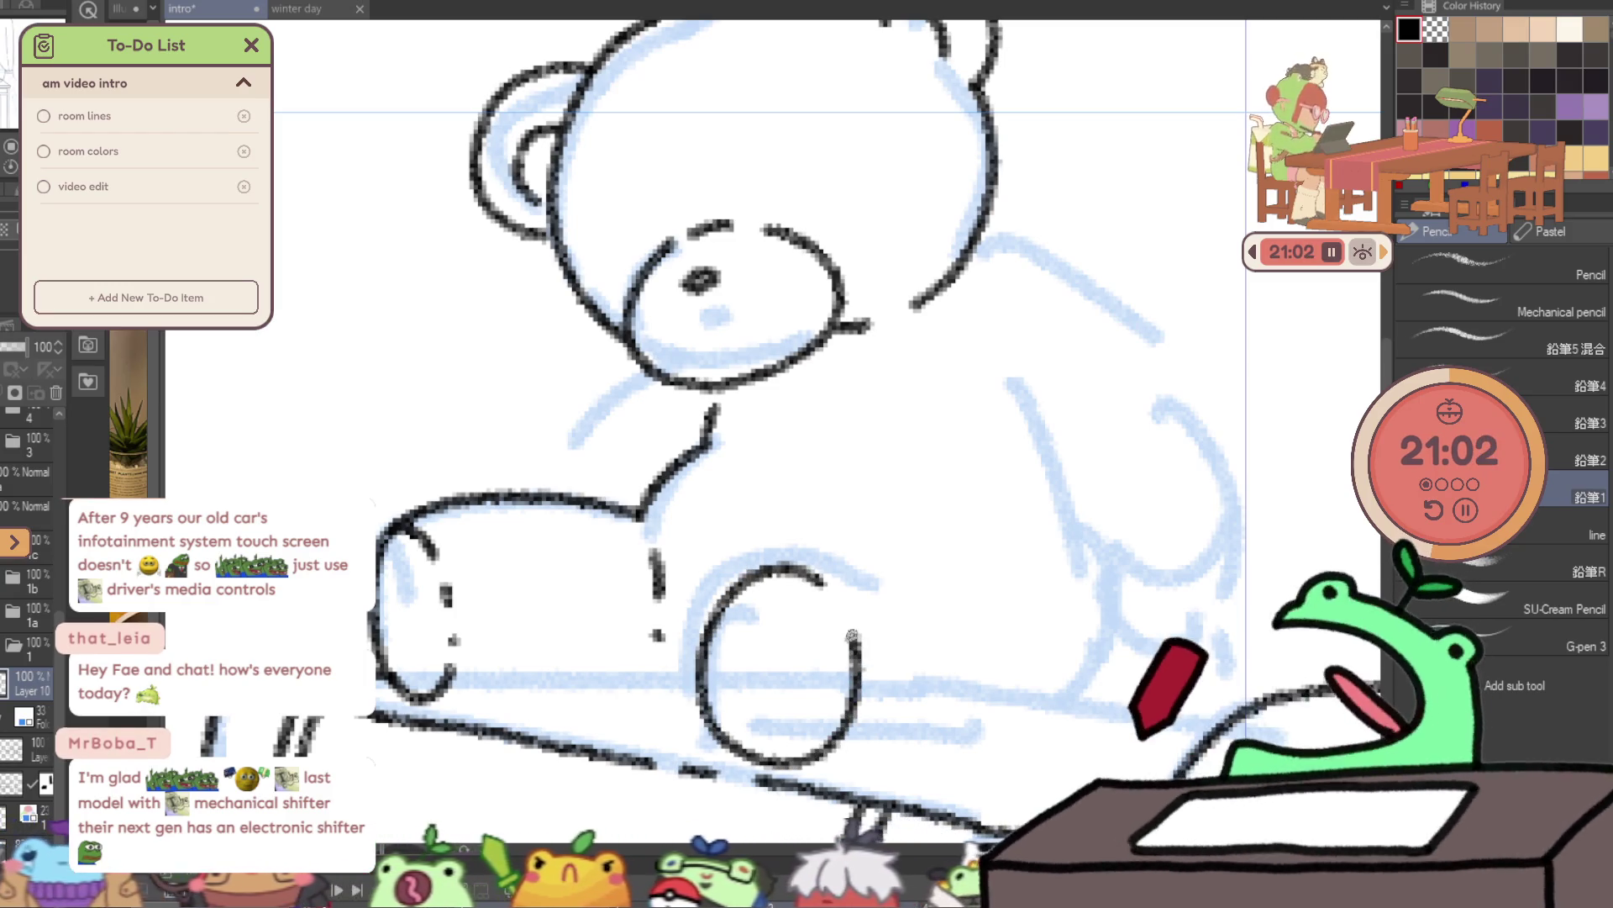
drag(786, 569, 948, 563)
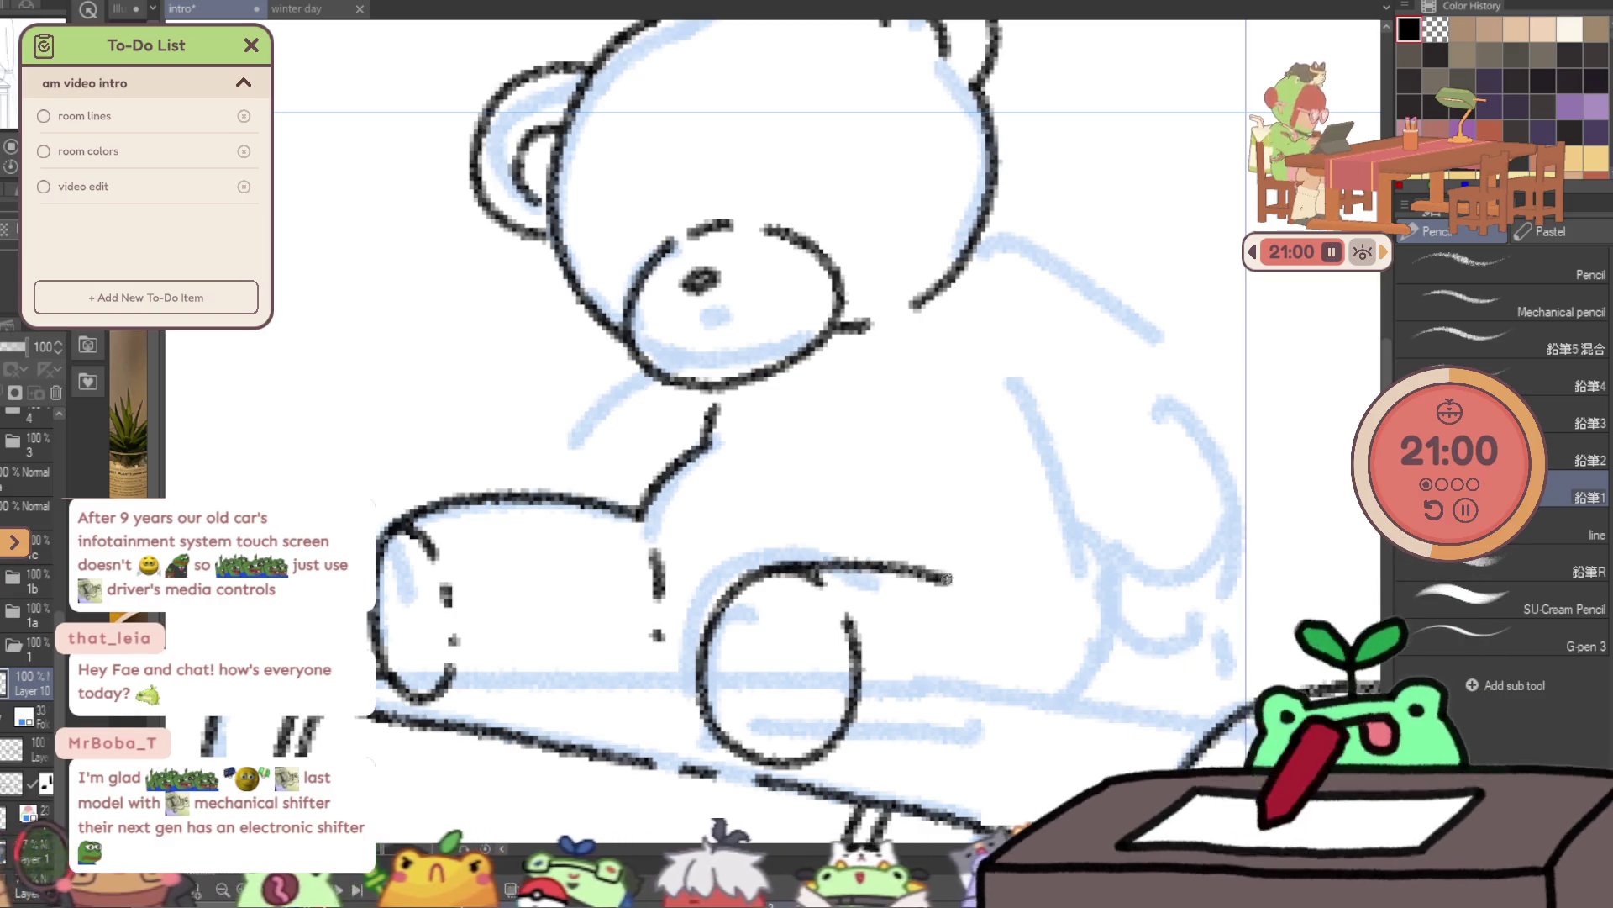
key(ctrl+z)
mouse_move(773, 570)
mouse_down()
mouse_move(864, 559)
mouse_move(972, 582)
mouse_up()
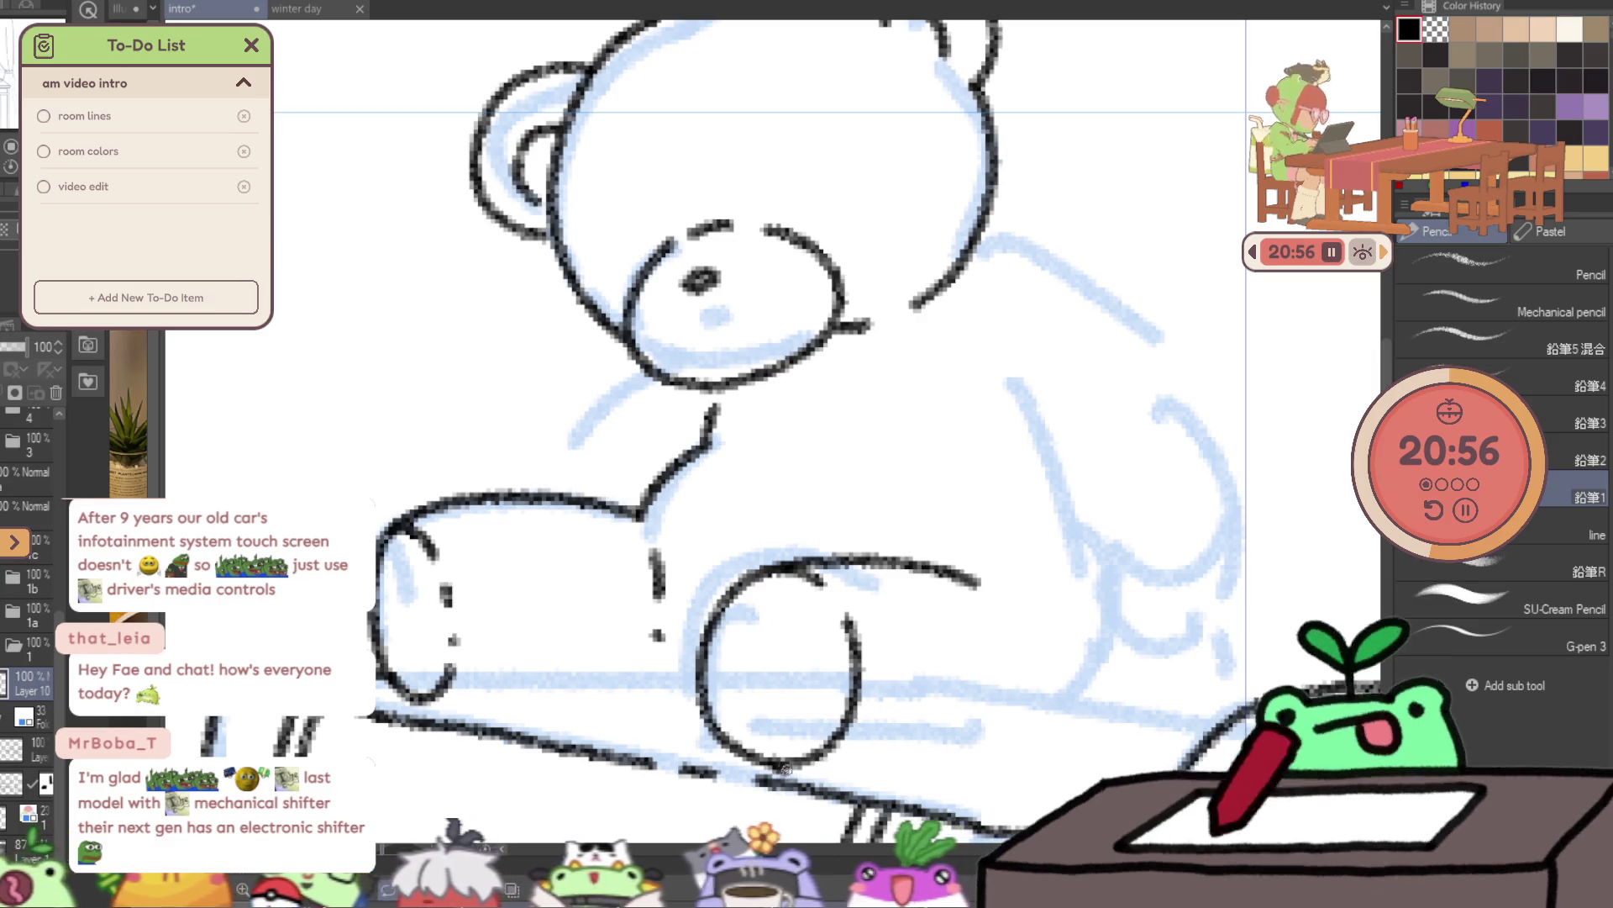
drag(781, 768, 946, 762)
key(ctrl+z)
mouse_move(761, 767)
mouse_down()
mouse_move(1046, 717)
mouse_move(1078, 685)
mouse_up()
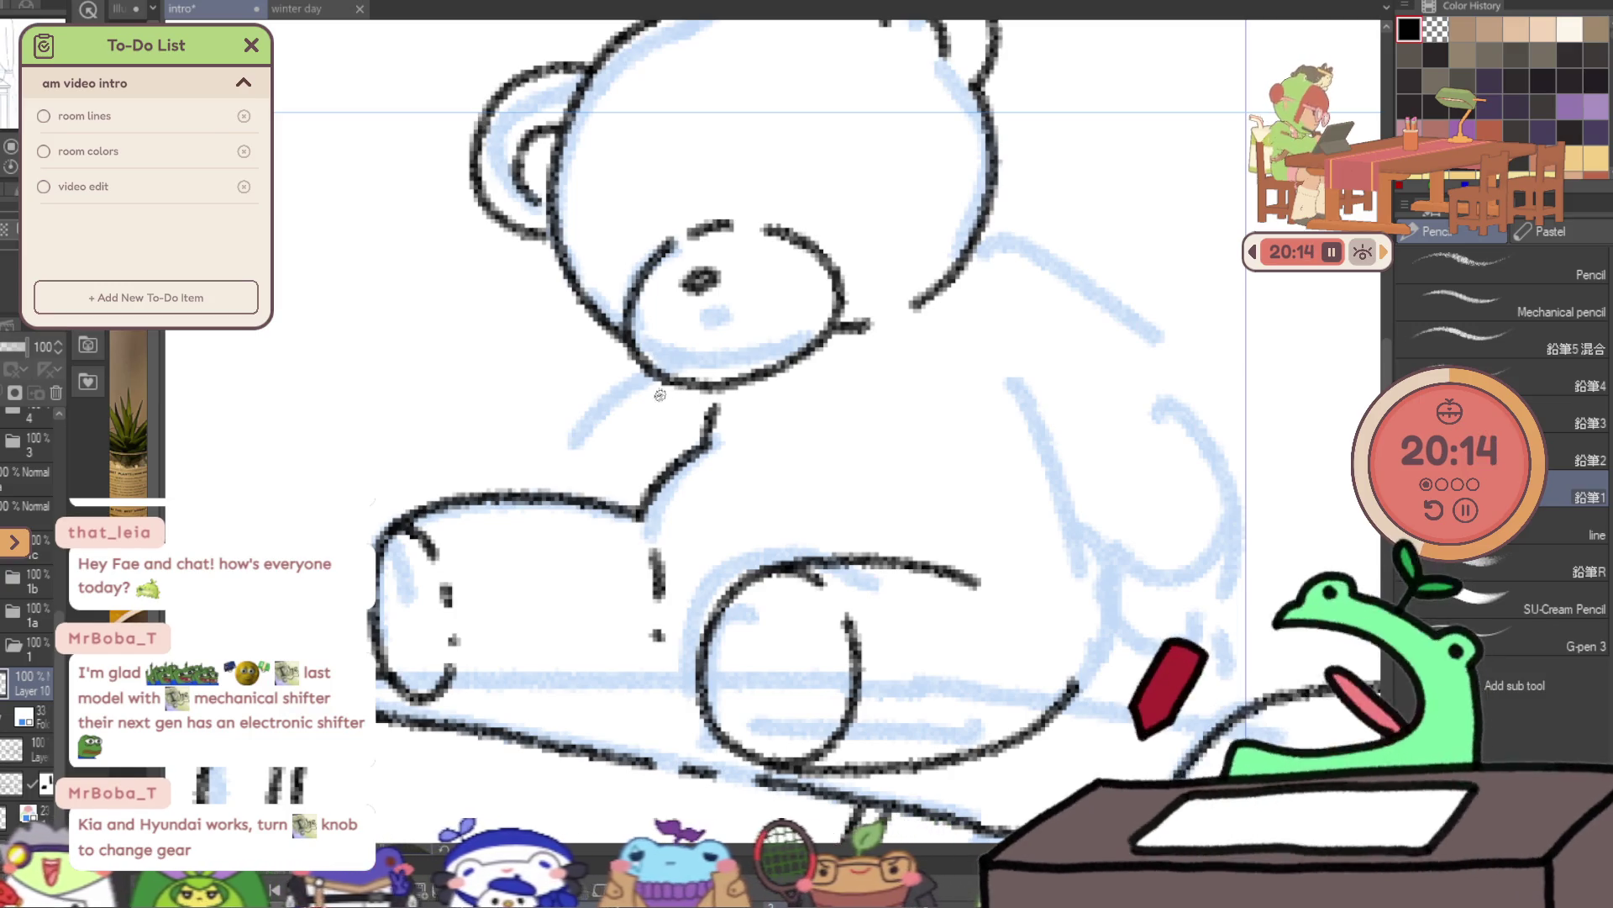
- Ink the bear's left arm line and the outer line of its right arm
drag(646, 381, 527, 491)
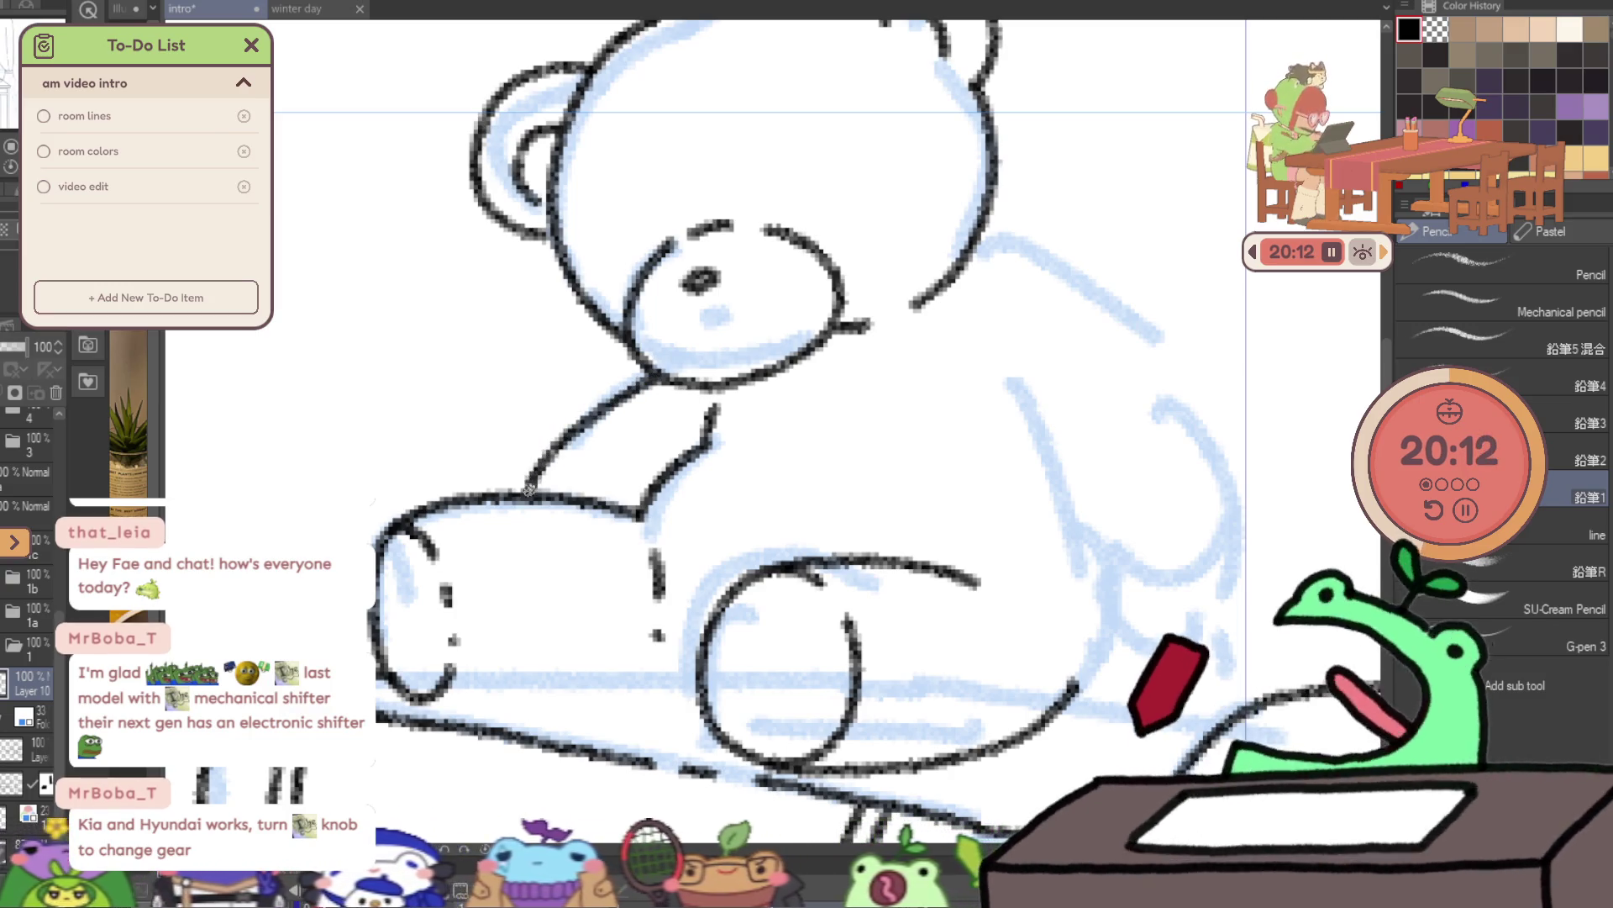
drag(984, 229, 1213, 428)
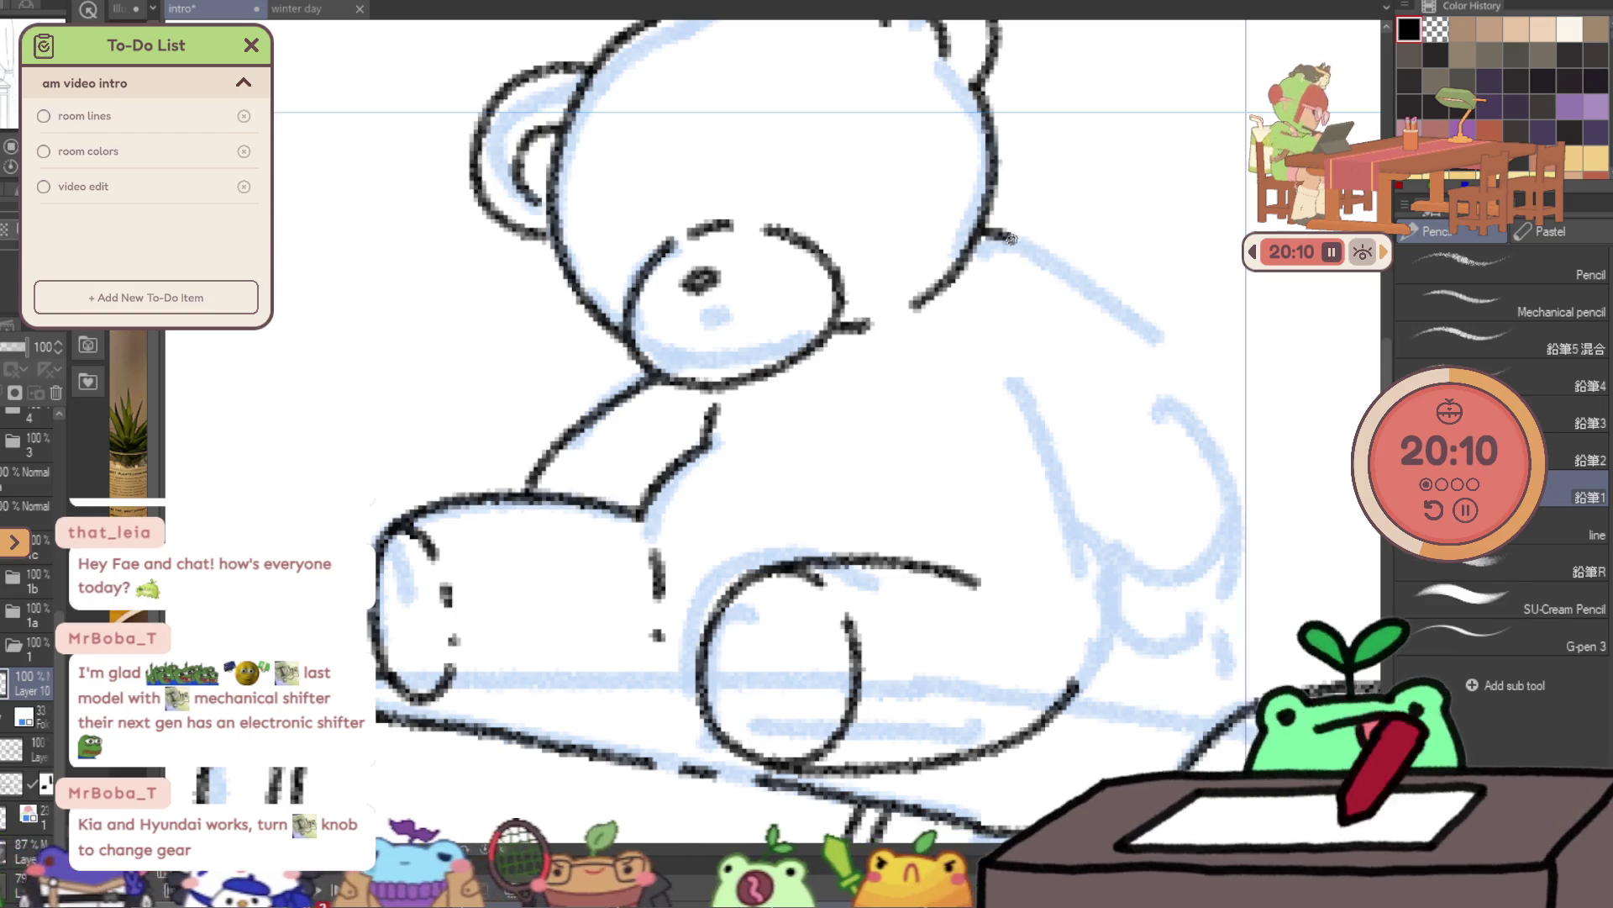
key(ctrl+z)
drag(963, 252, 1122, 345)
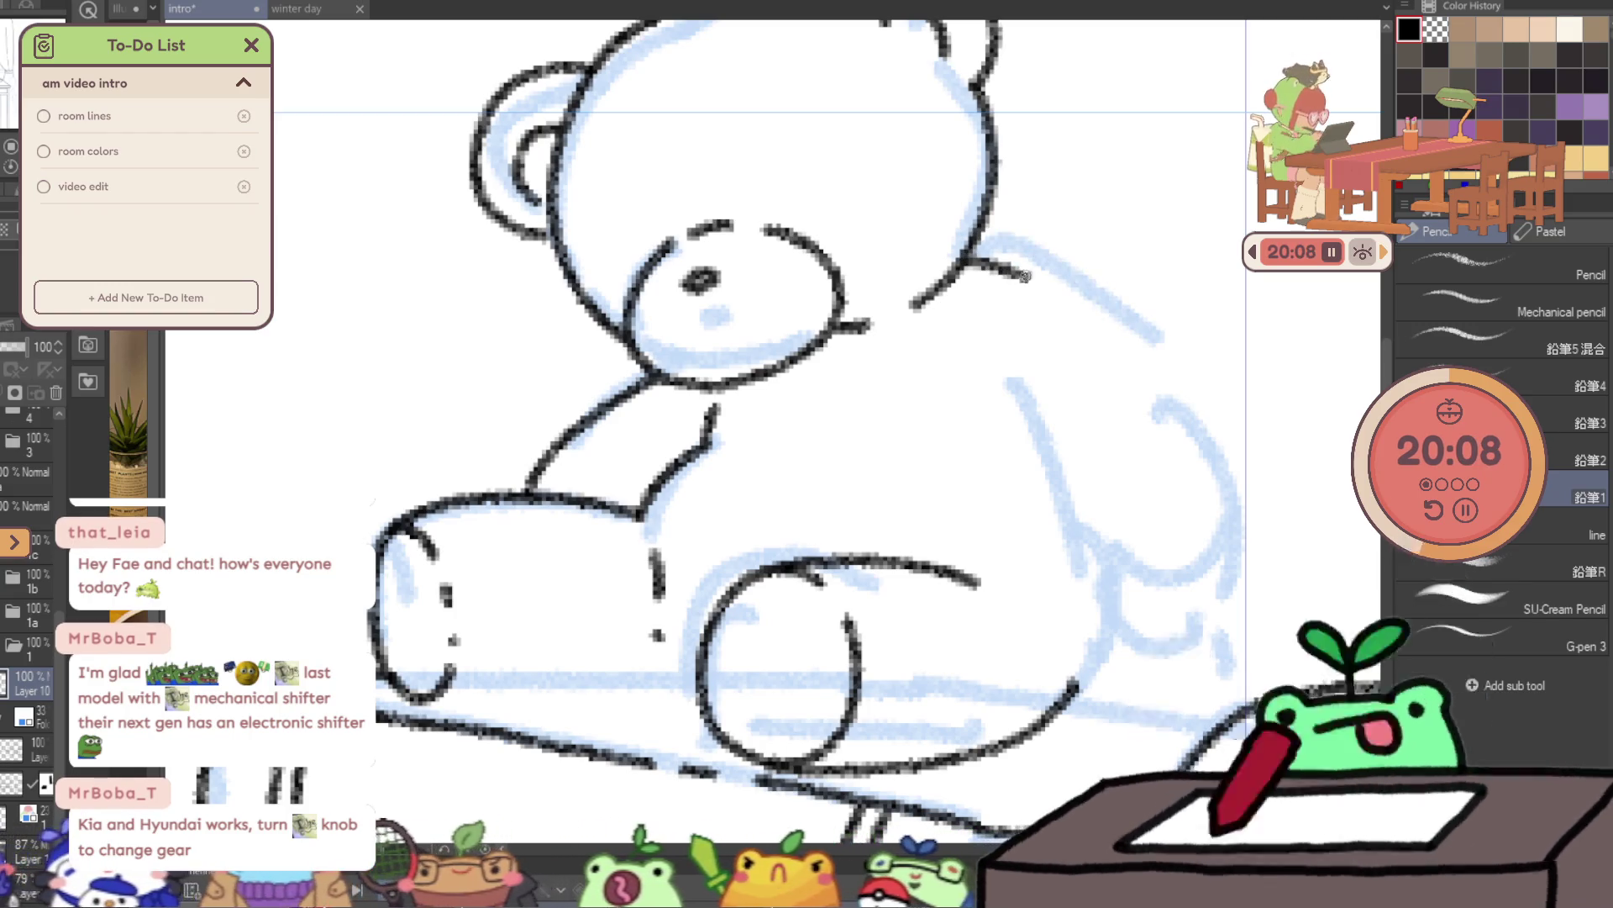
key(ctrl+z)
drag(969, 252, 1226, 454)
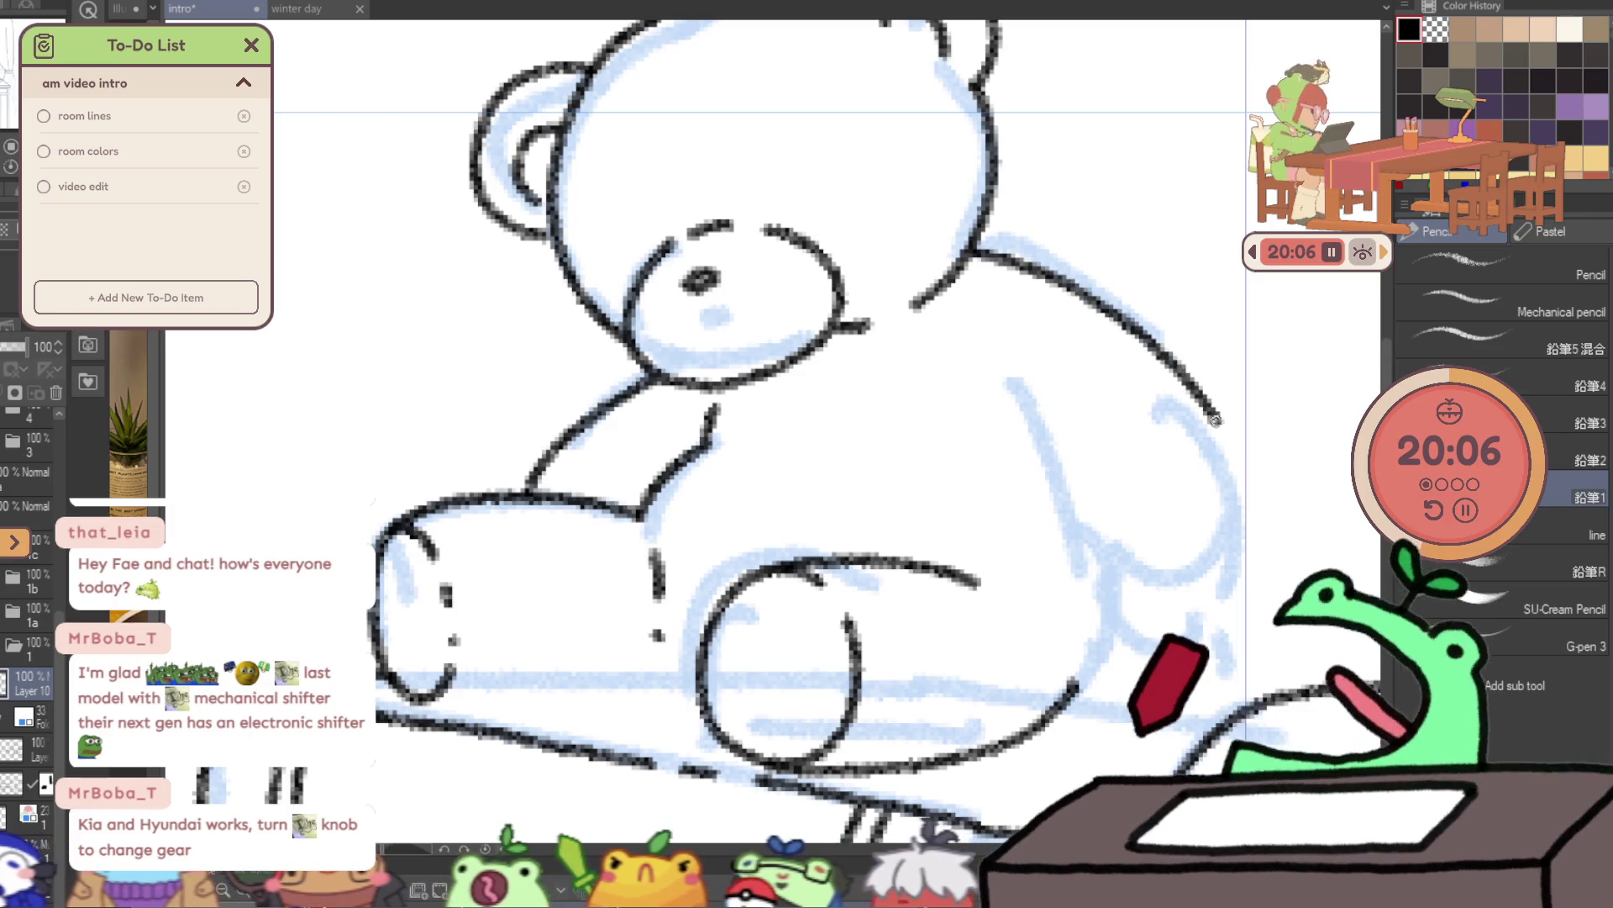
key(ctrl+z)
drag(969, 249, 1271, 459)
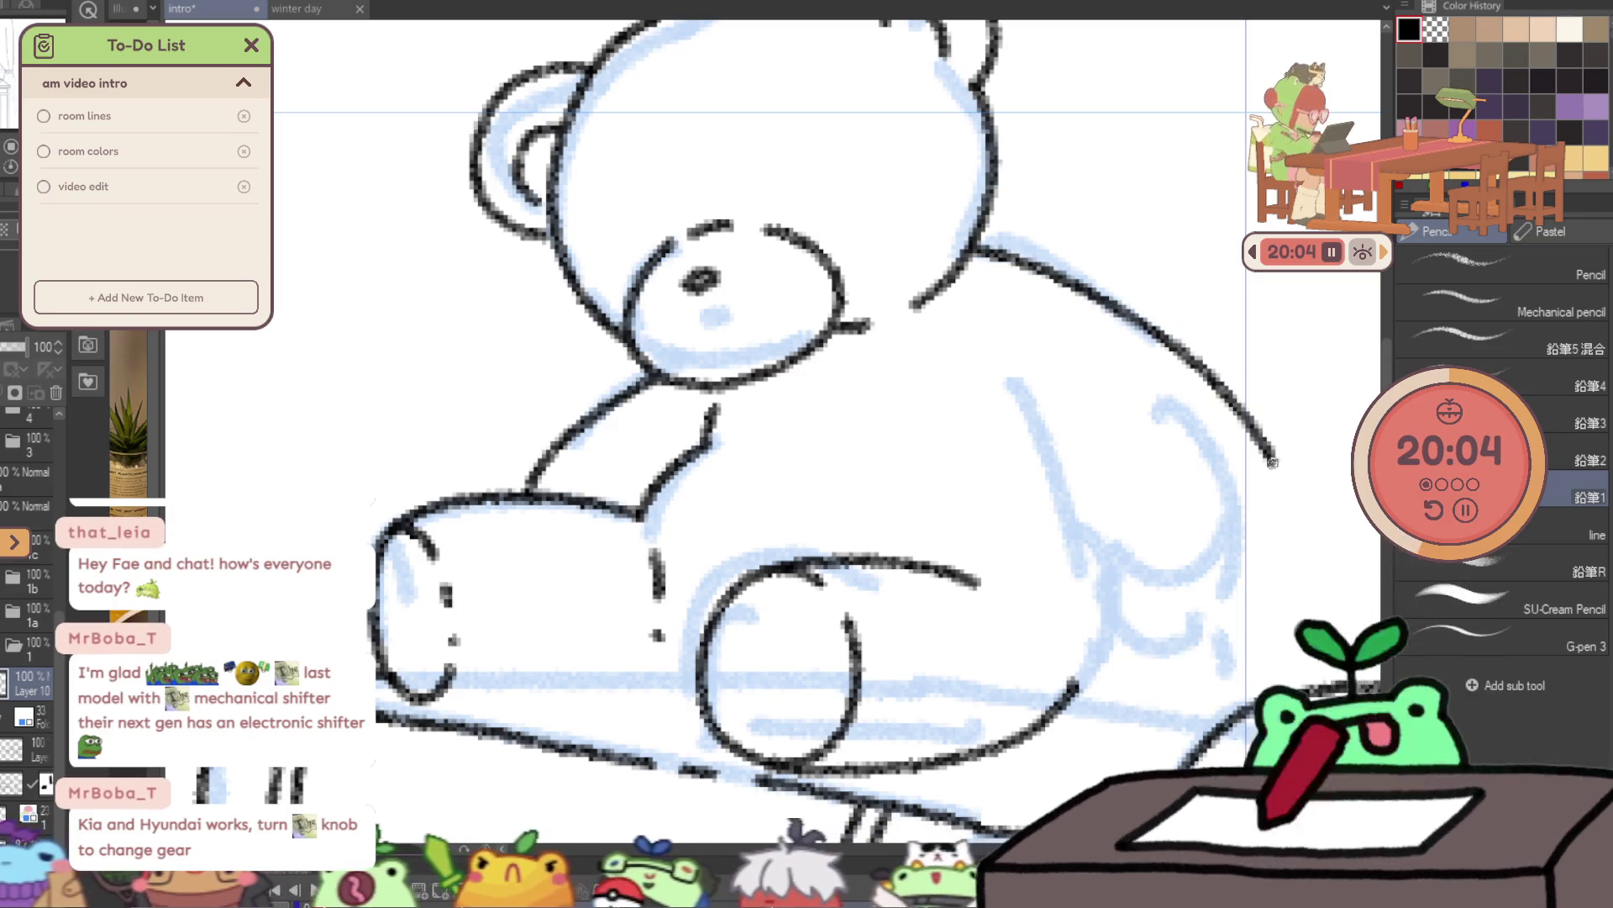
- Ink the line down the bear's right side and the inner curve of its right arm
drag(977, 384, 1080, 578)
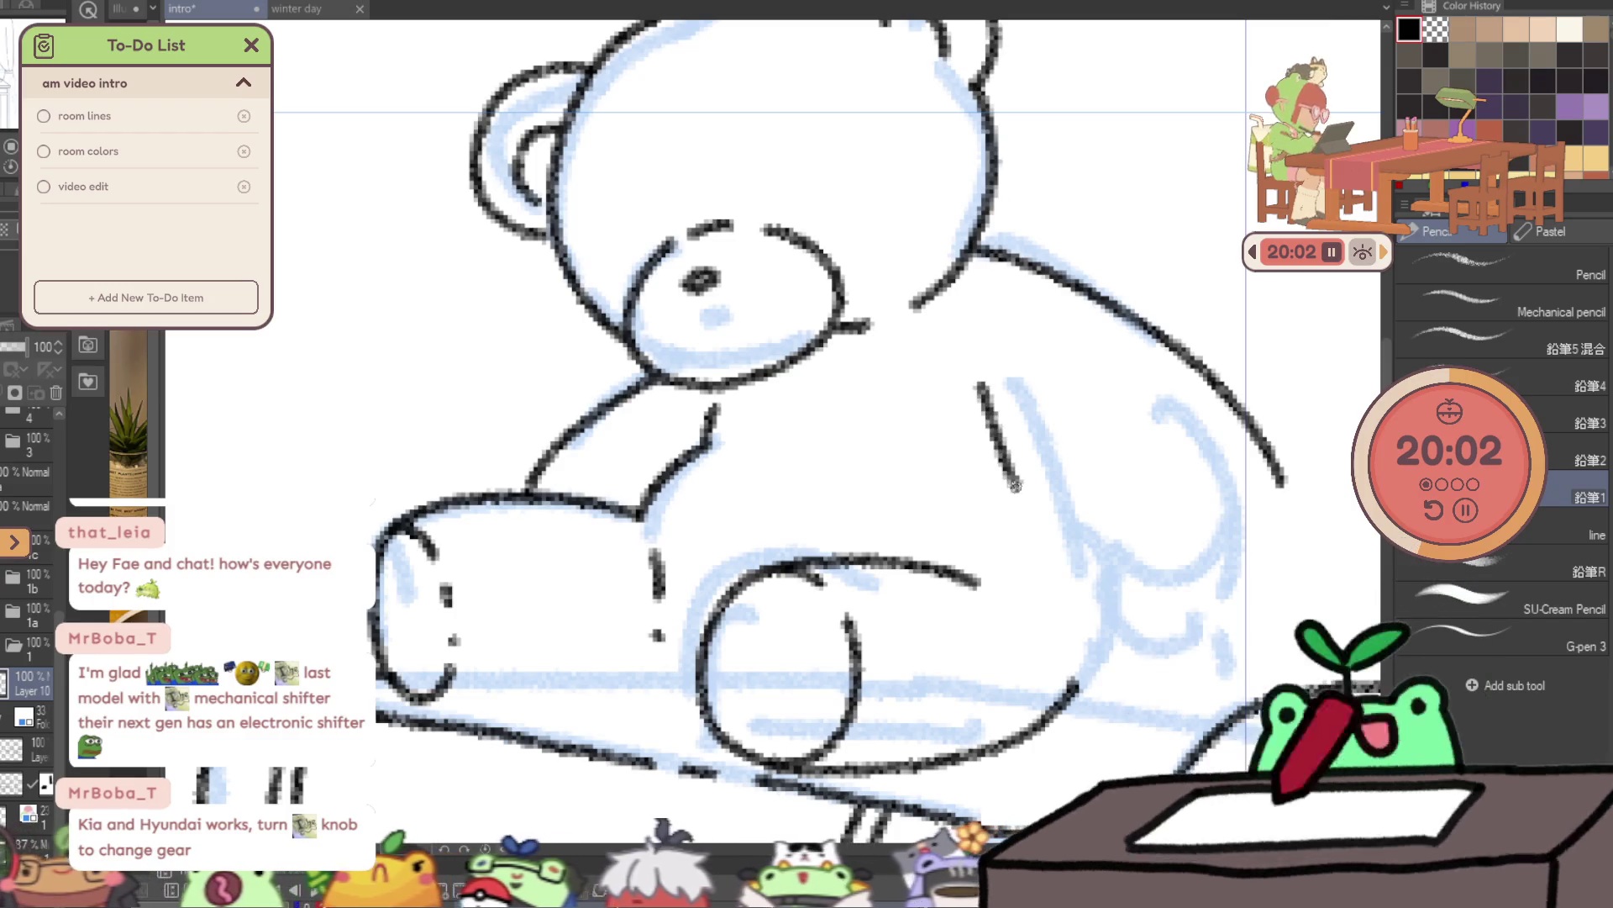
key(ctrl+z)
mouse_move(998, 388)
mouse_down()
mouse_move(1206, 590)
mouse_move(1277, 476)
mouse_up()
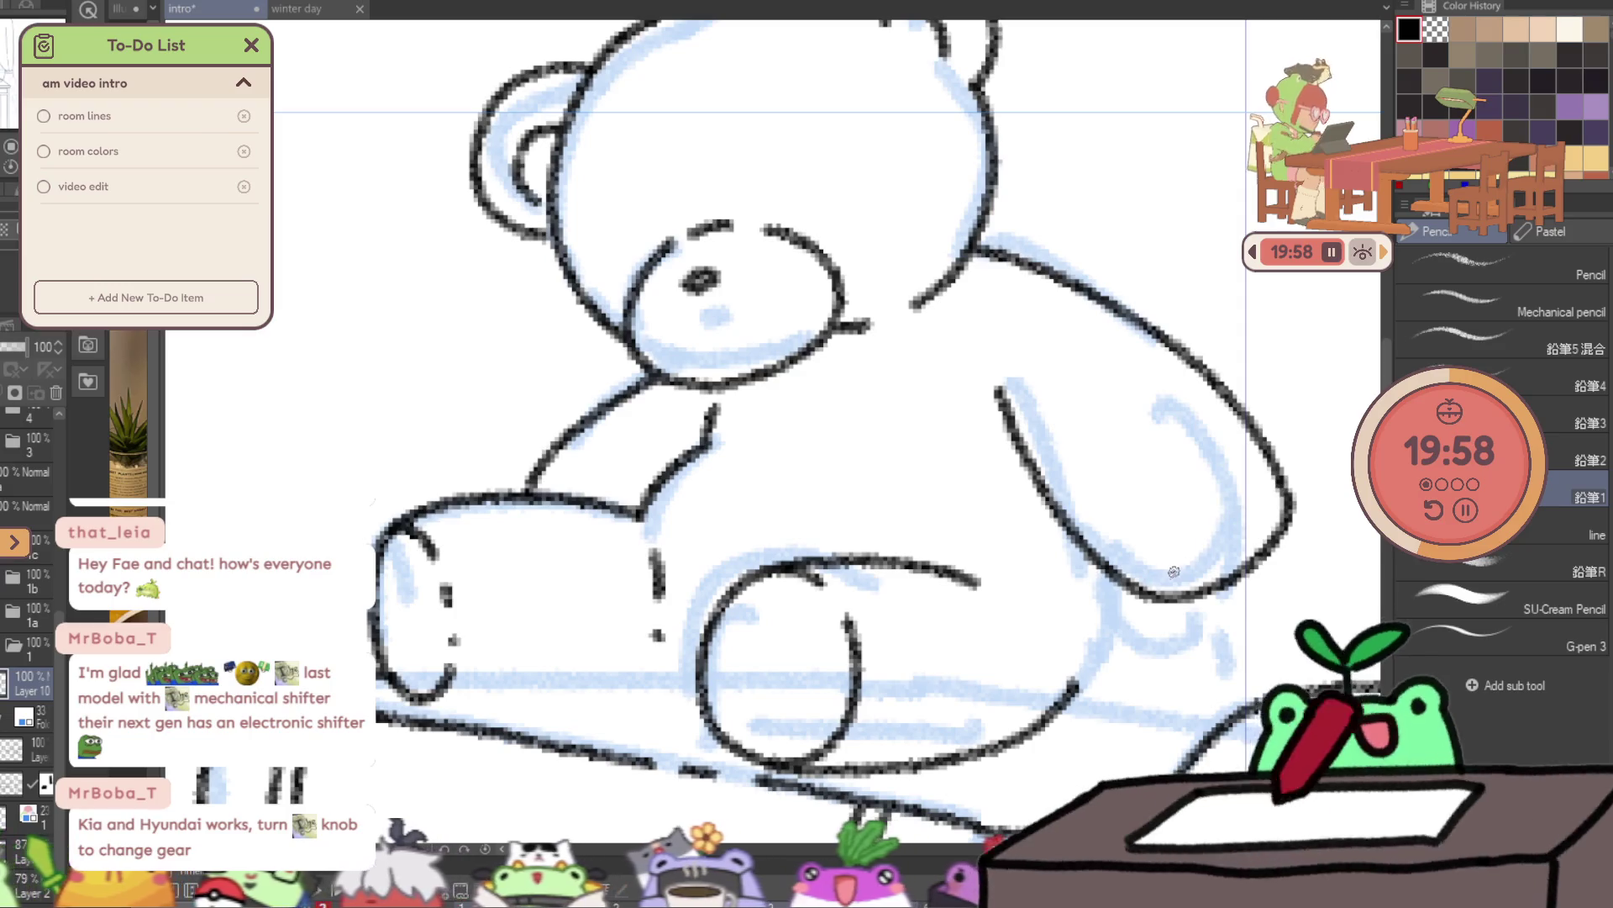
drag(1158, 577, 1265, 495)
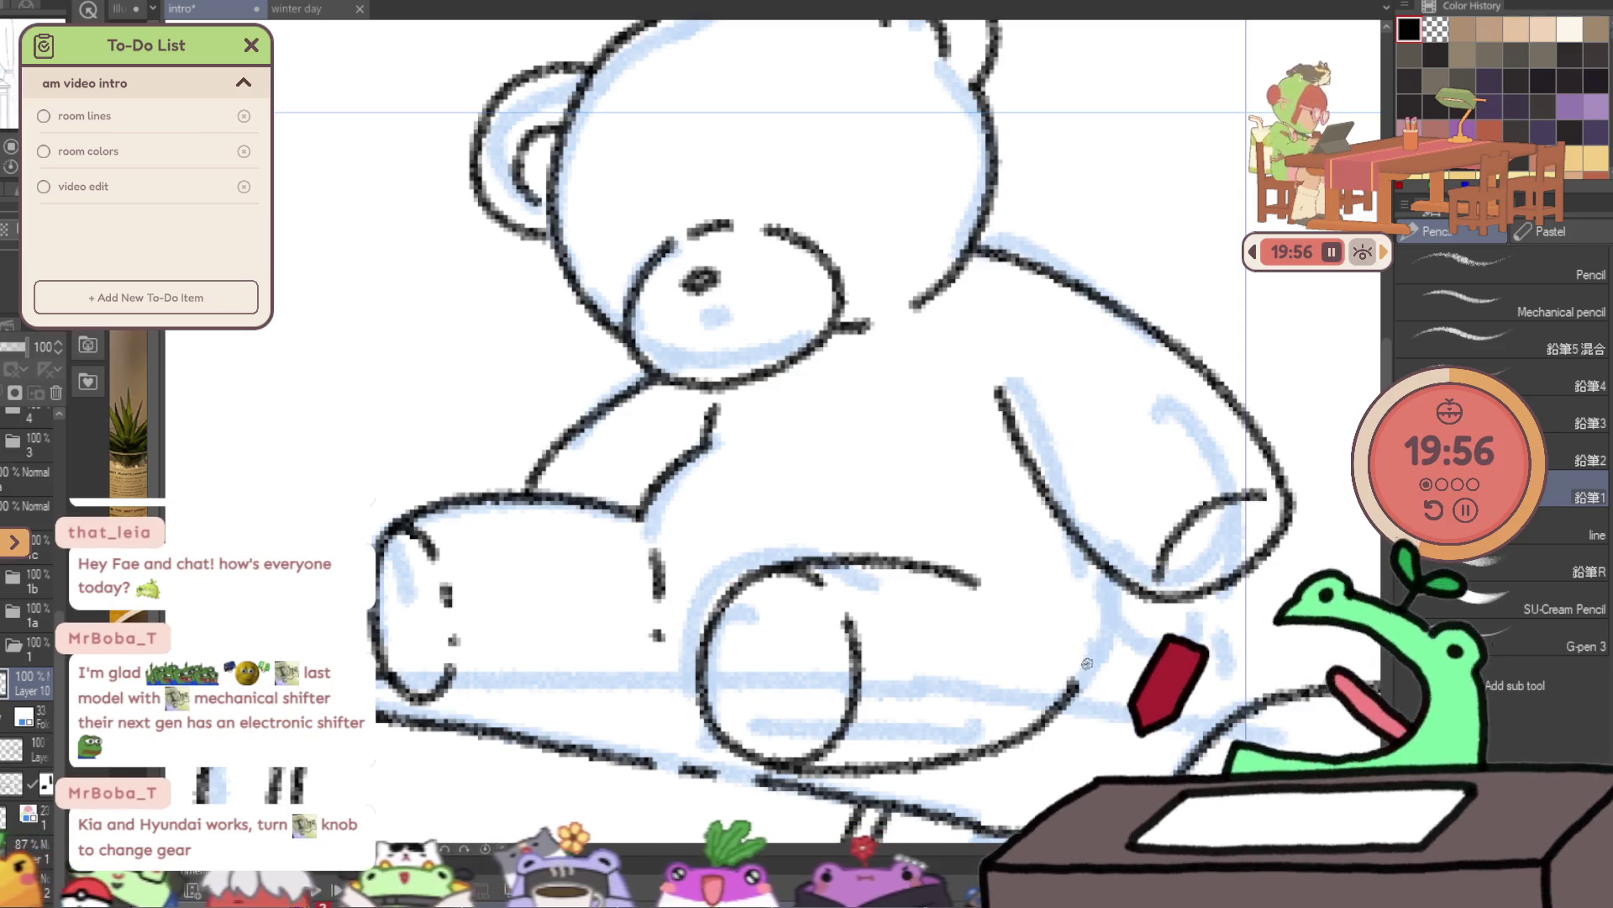
scroll(1111, 609, down, 3)
- Erase part of the bear's arm line and redraw it cleanly
key(e)
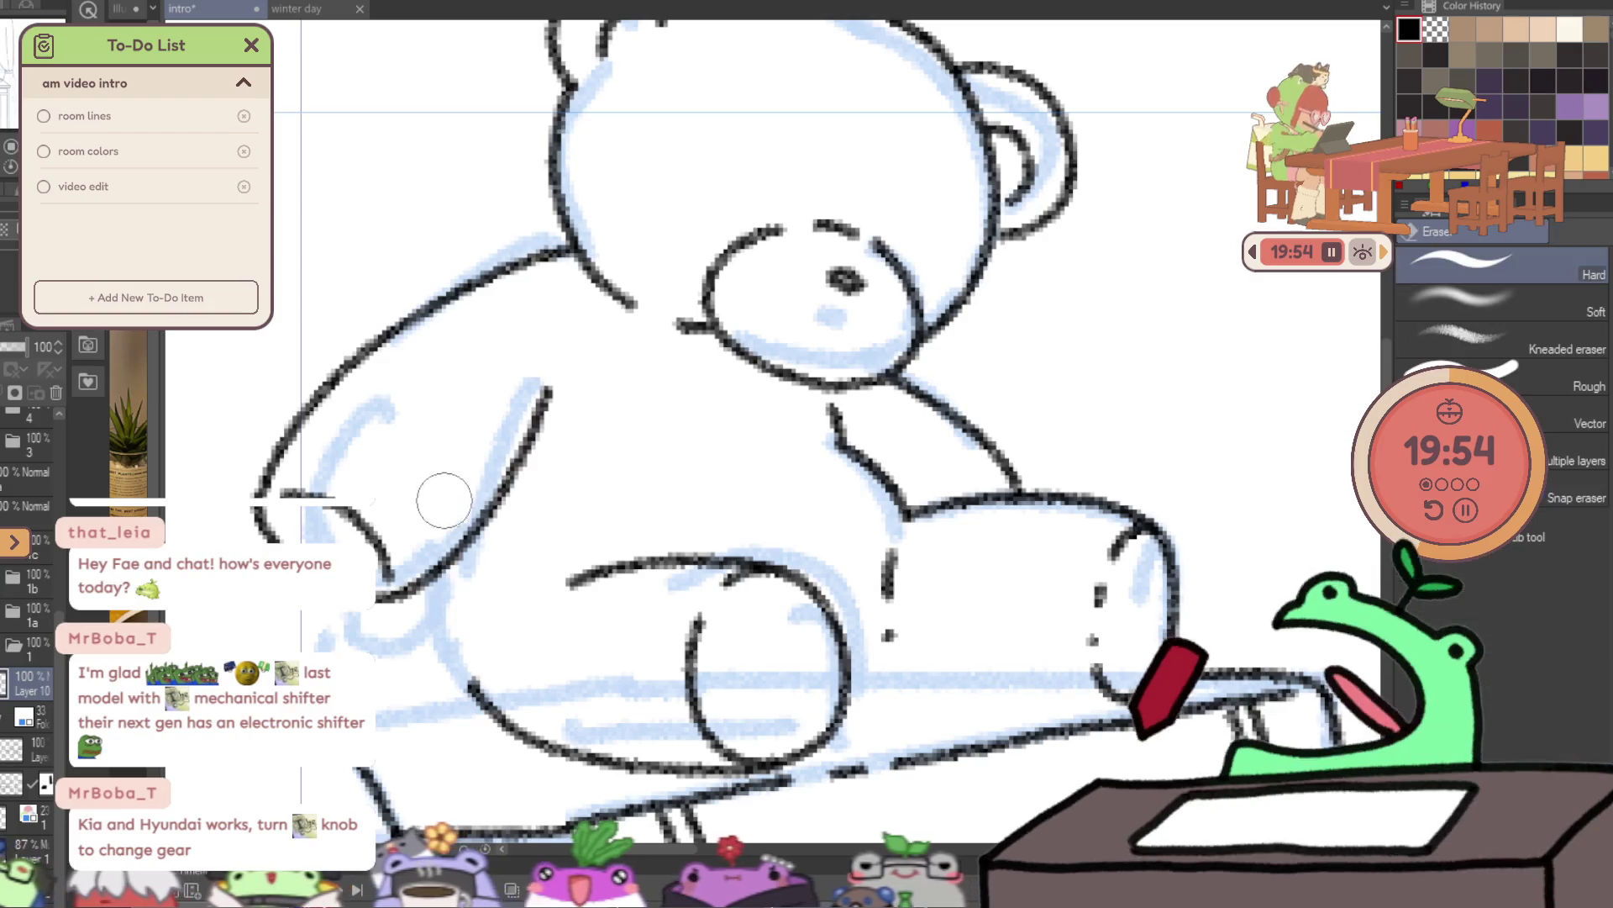
scroll(461, 514, up, 4)
drag(550, 450, 638, 495)
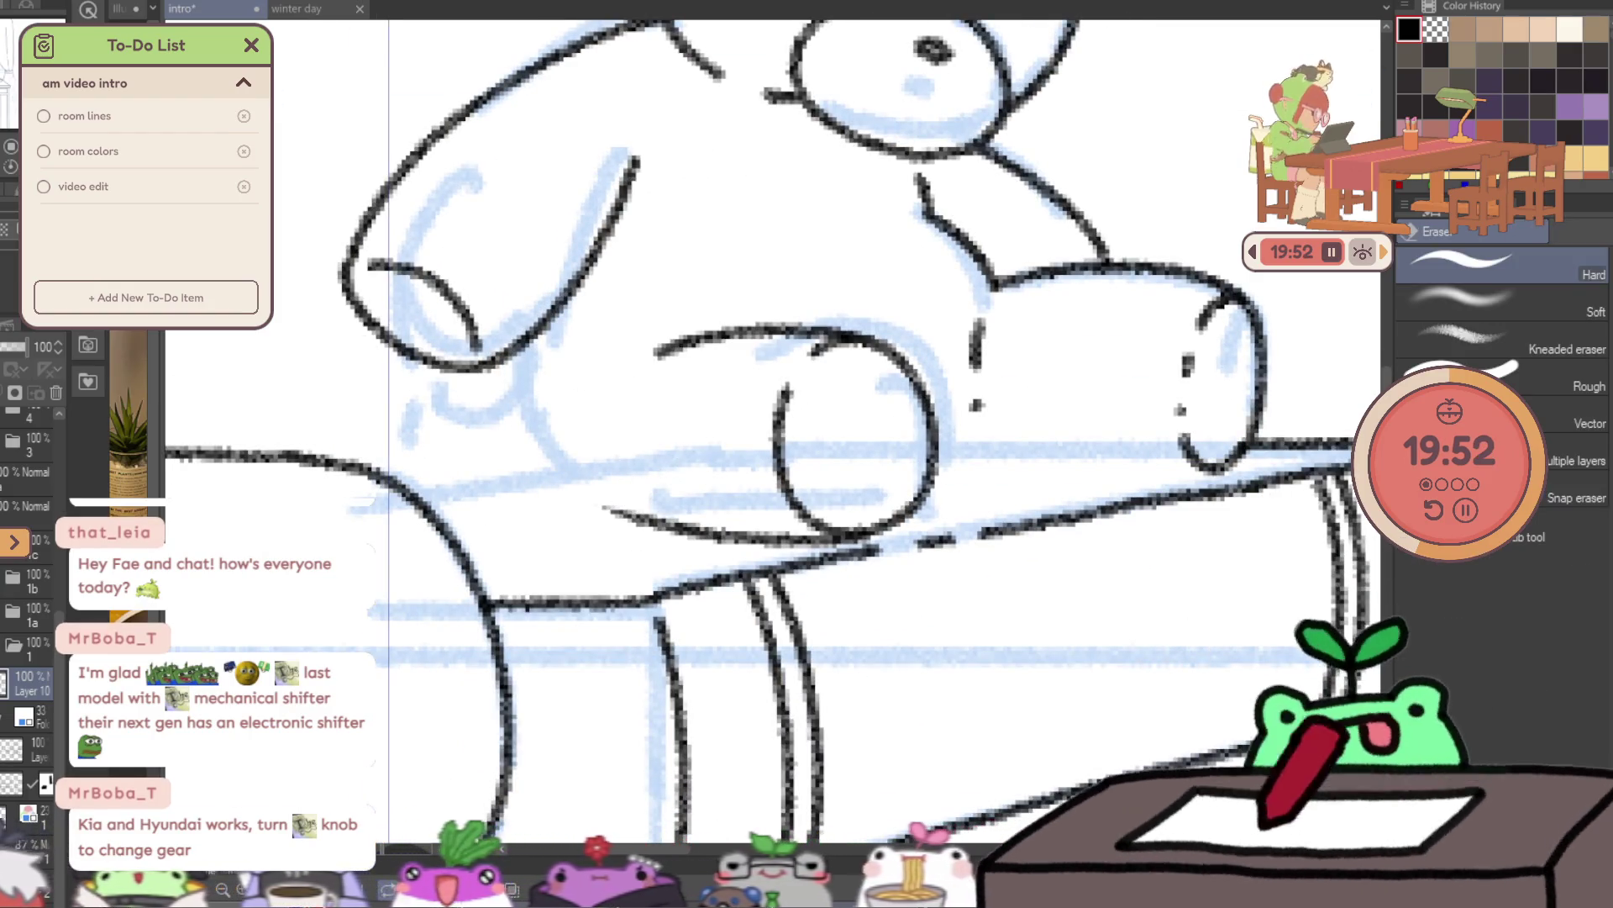
key(p)
drag(510, 363, 643, 513)
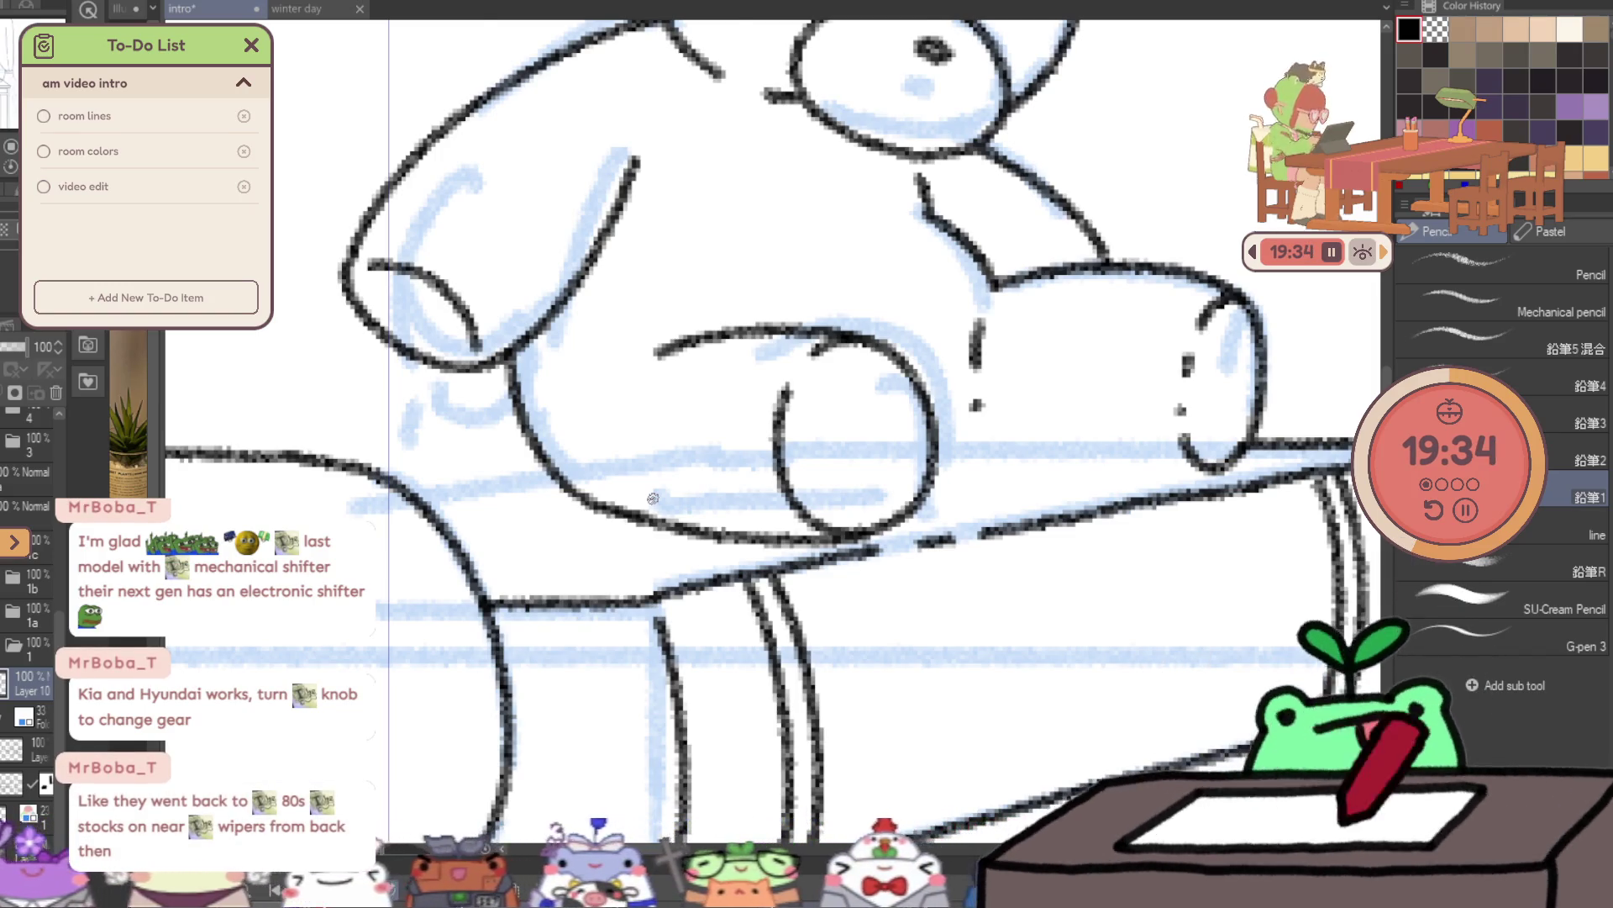
- Mirror the canvas view and ink the edge line beneath the bear
key(h)
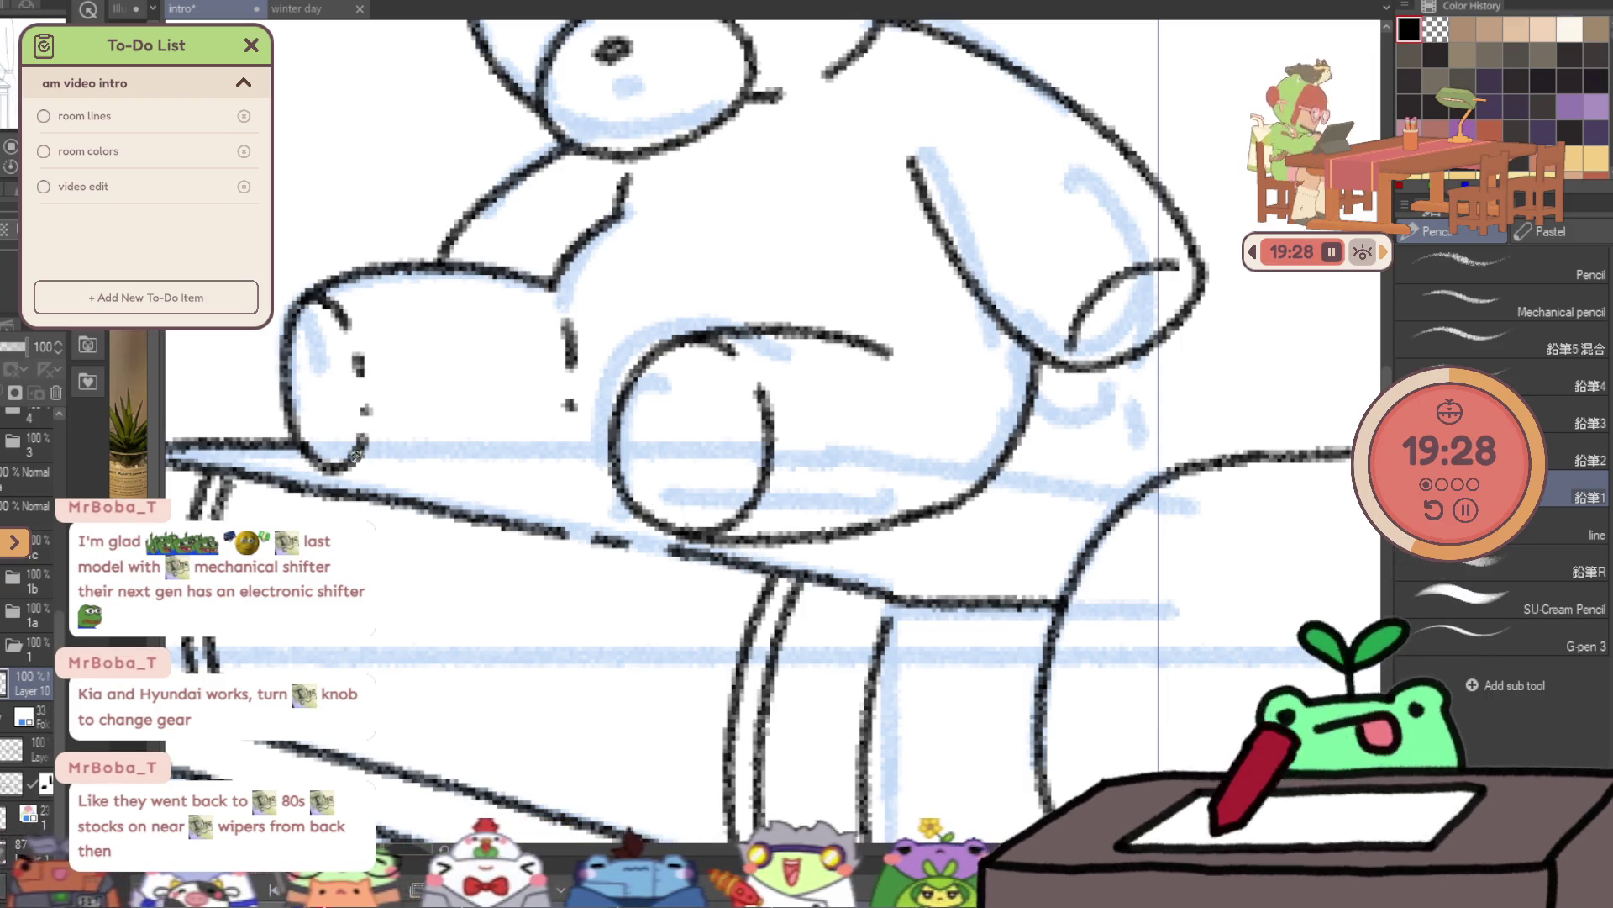
drag(347, 468, 588, 468)
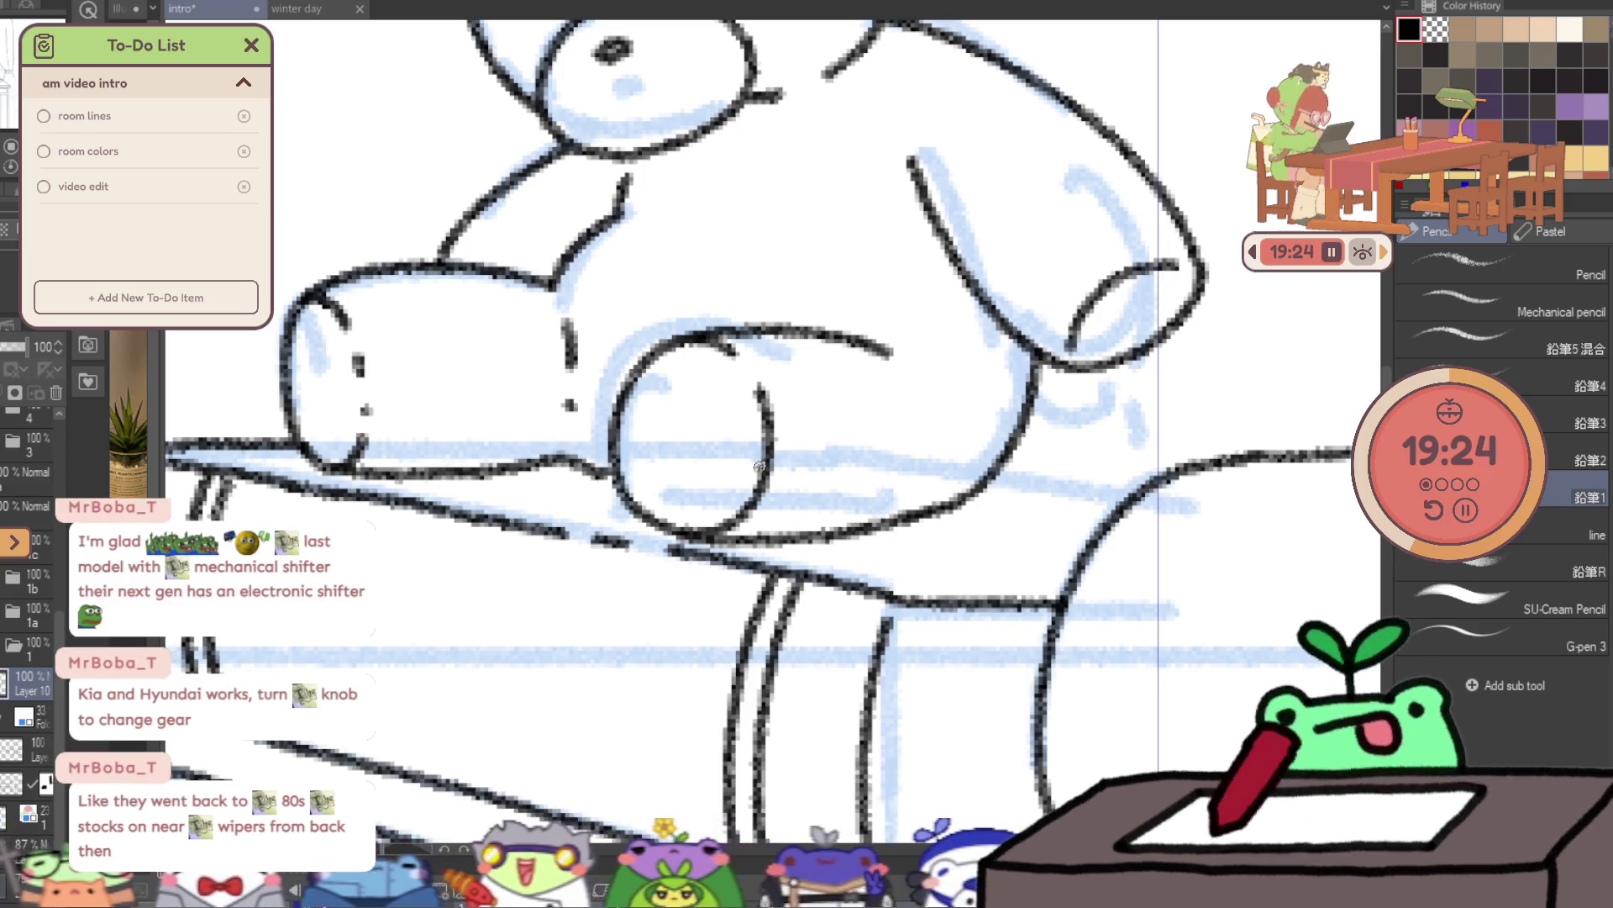
scroll(1124, 461, down, 5)
scroll(1177, 481, up, 5)
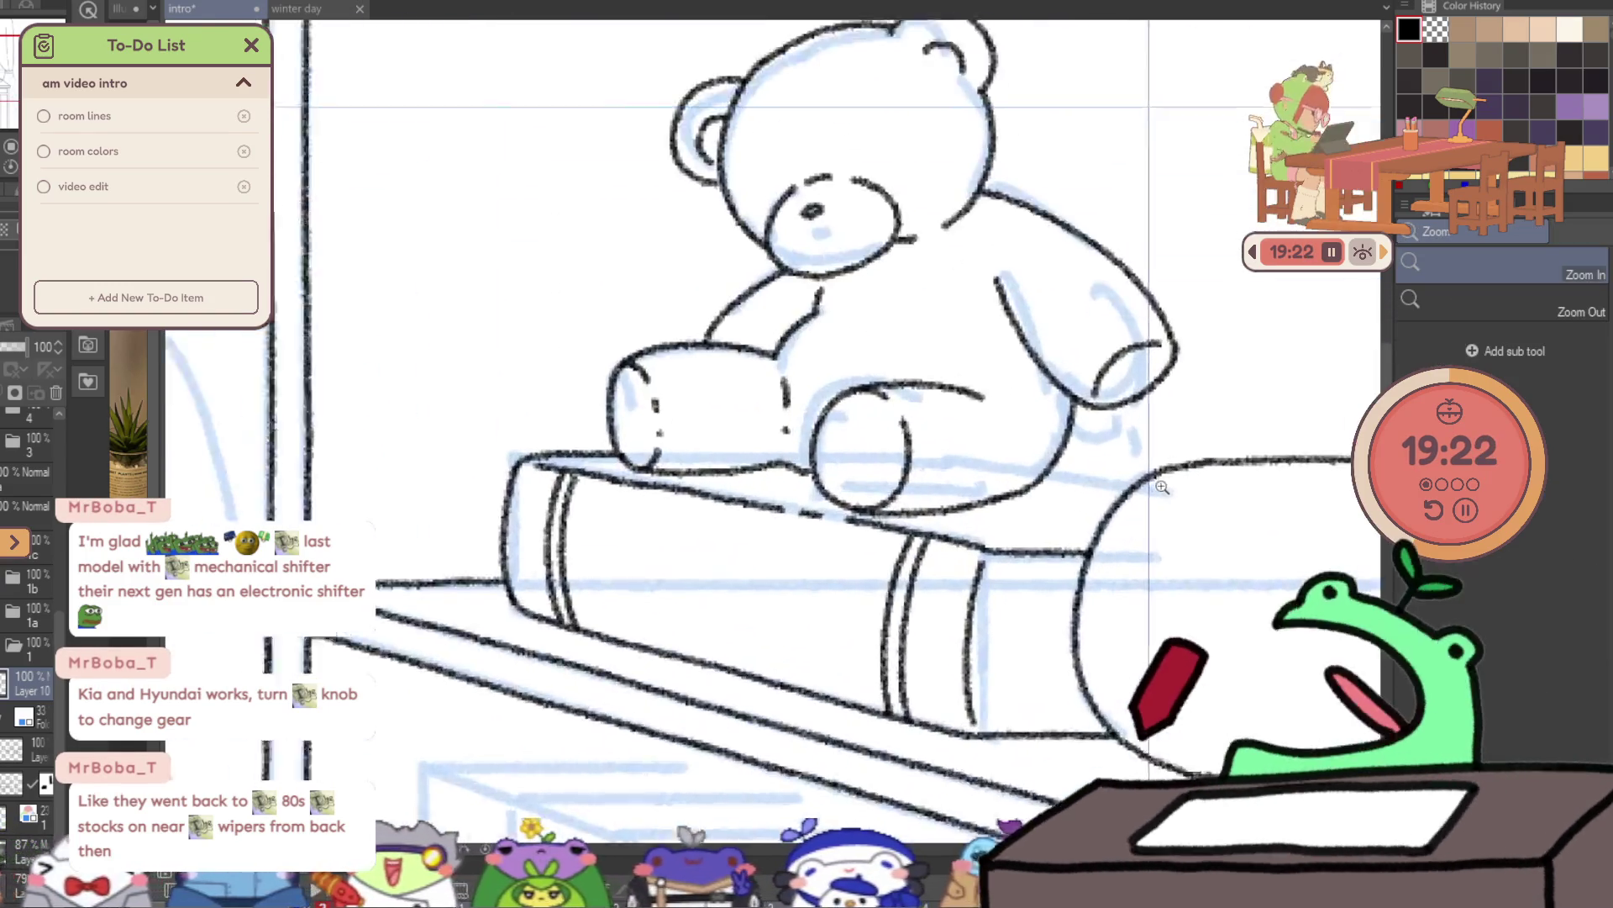
- Lasso the inked teddy bear, move it slightly right and down, and deselect
key(p)
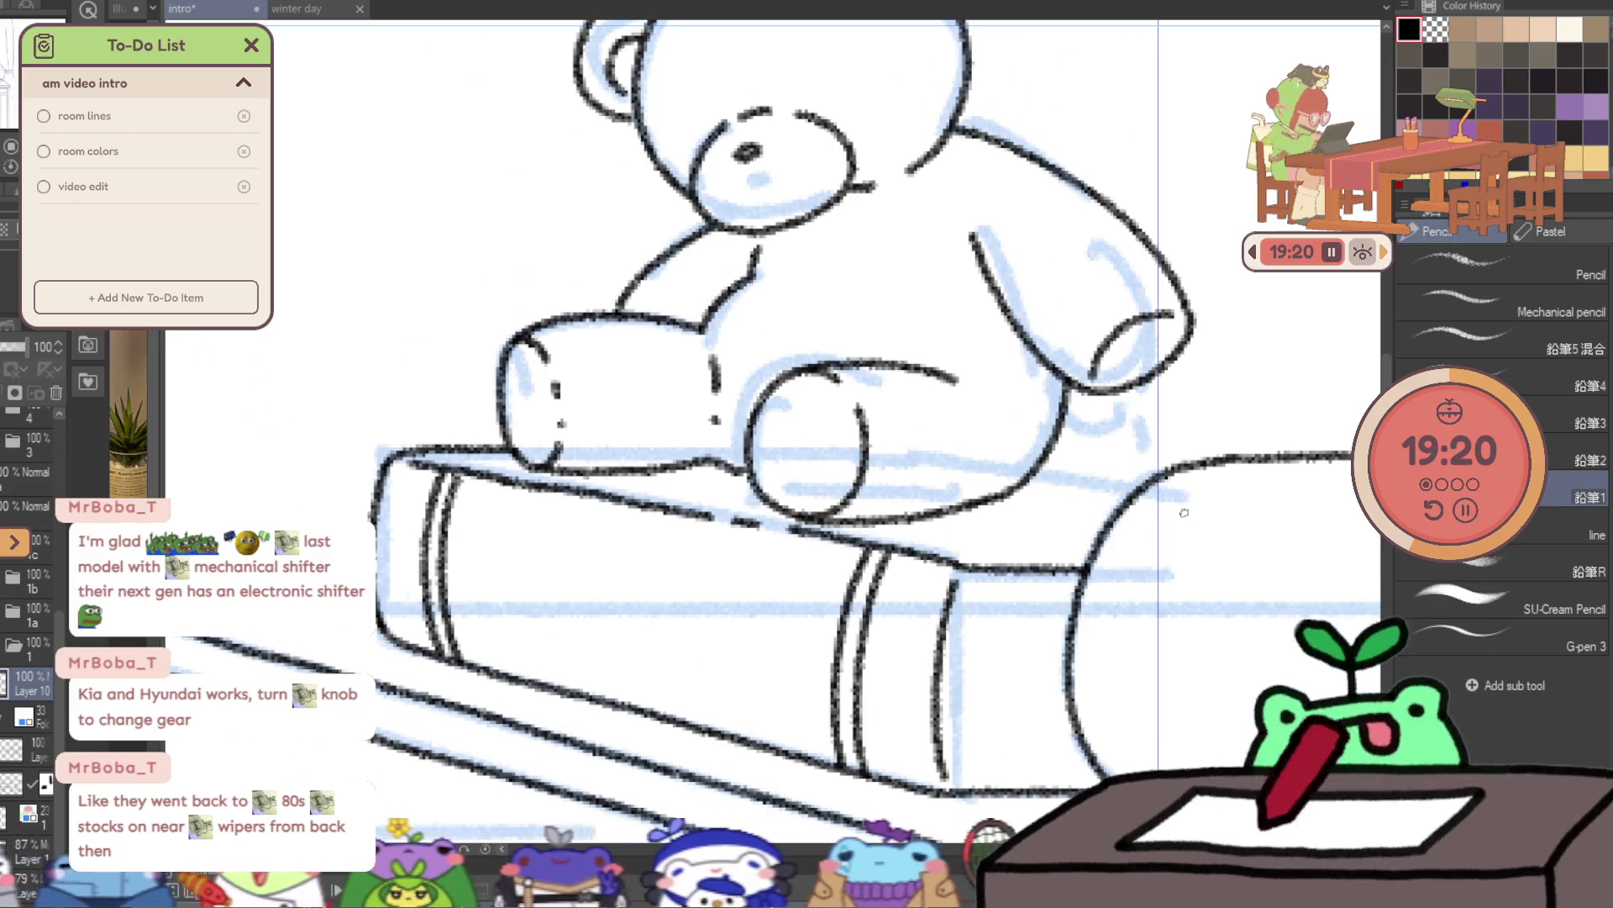
scroll(1082, 522, down, 5)
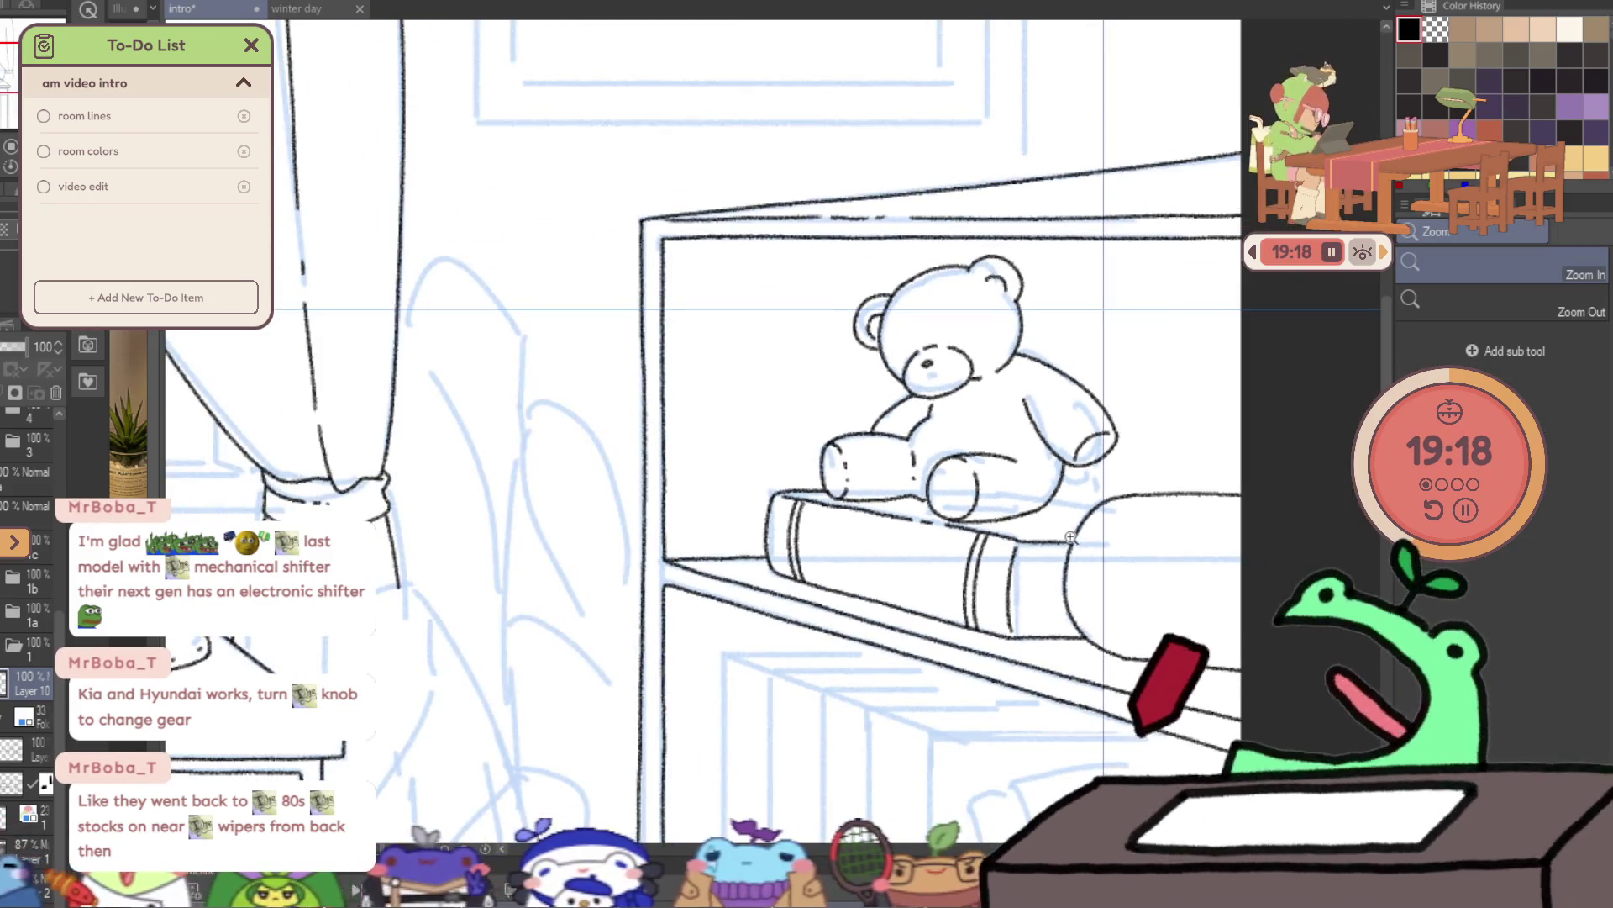
scroll(1119, 525, up, 4)
scroll(1119, 525, up, 1)
key(p)
key(m)
mouse_move(610, 474)
mouse_down()
mouse_move(1210, 403)
mouse_move(921, 572)
mouse_up()
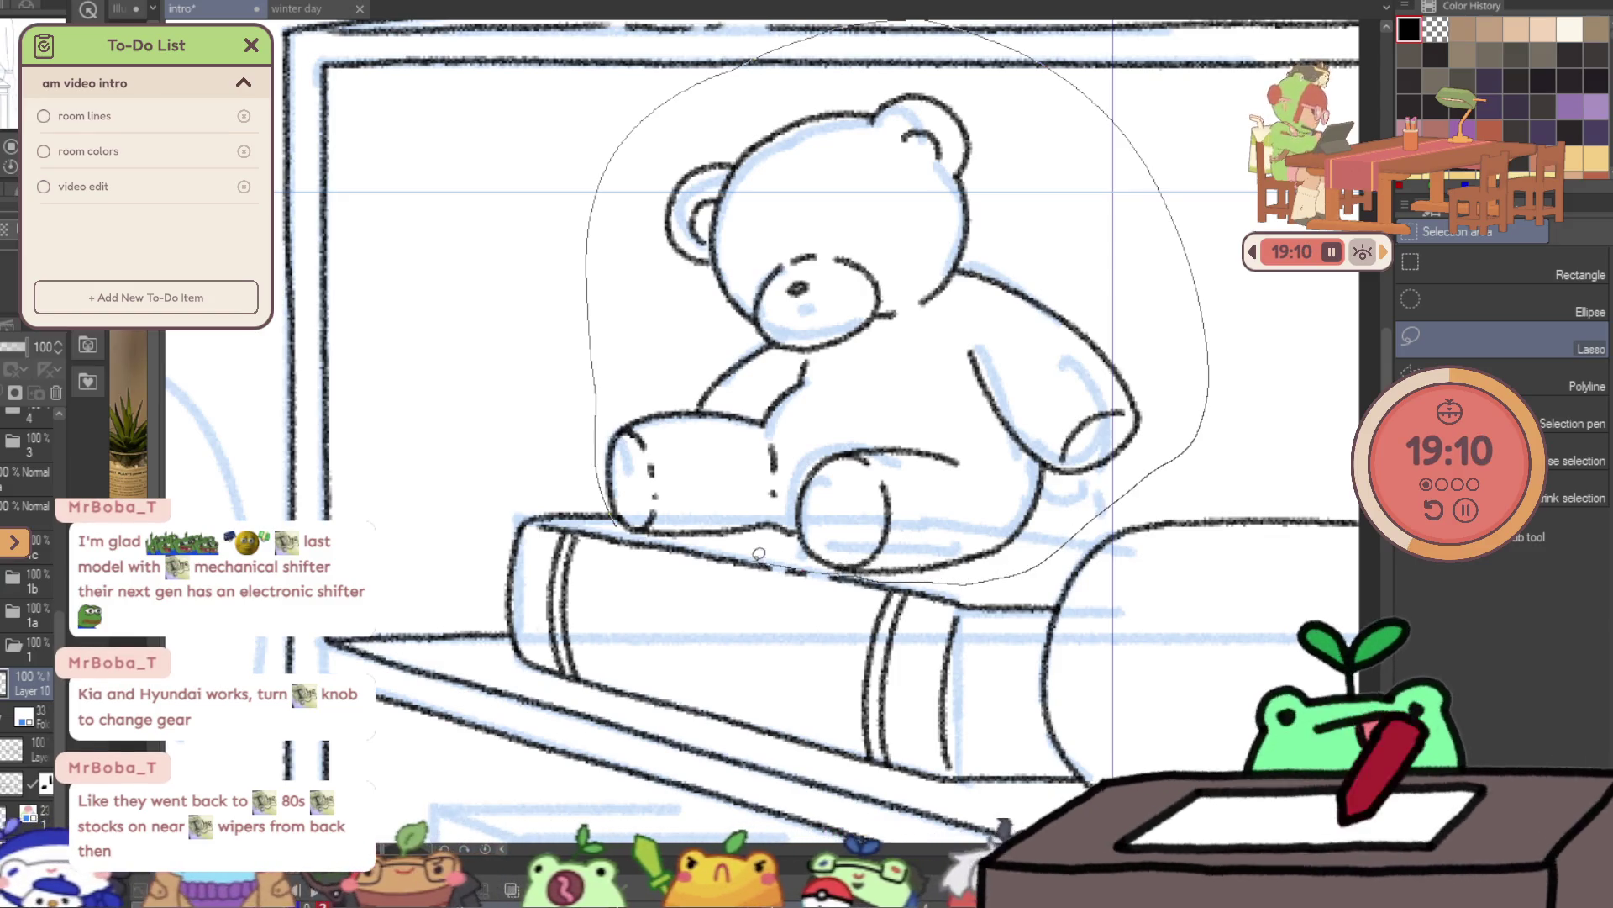
drag(879, 572, 647, 500)
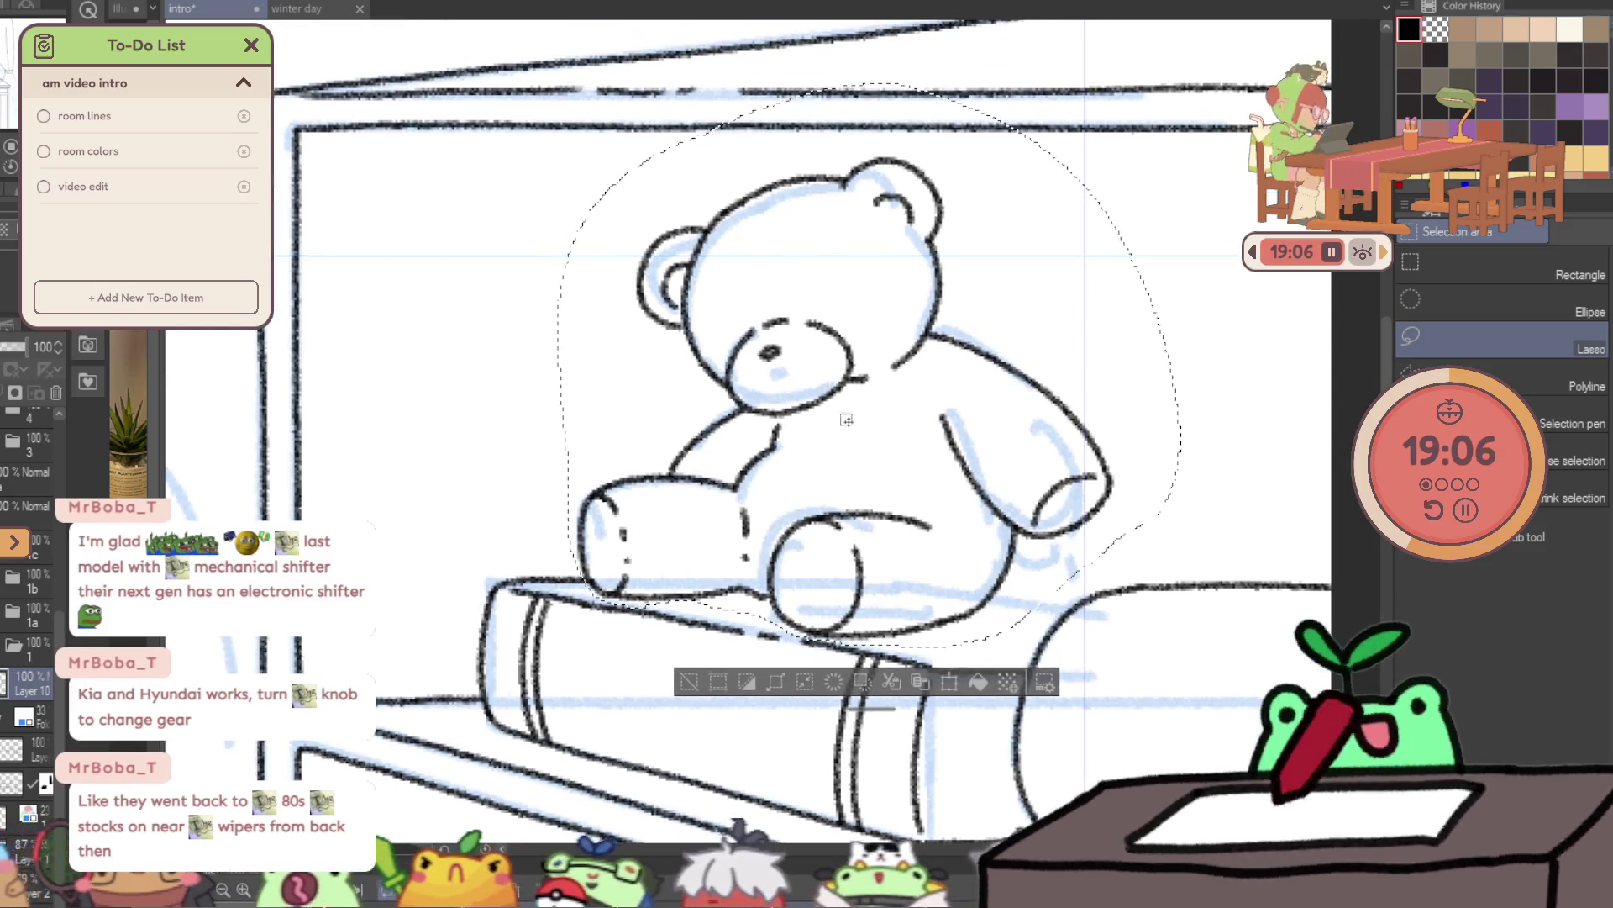
drag(845, 143, 1020, 156)
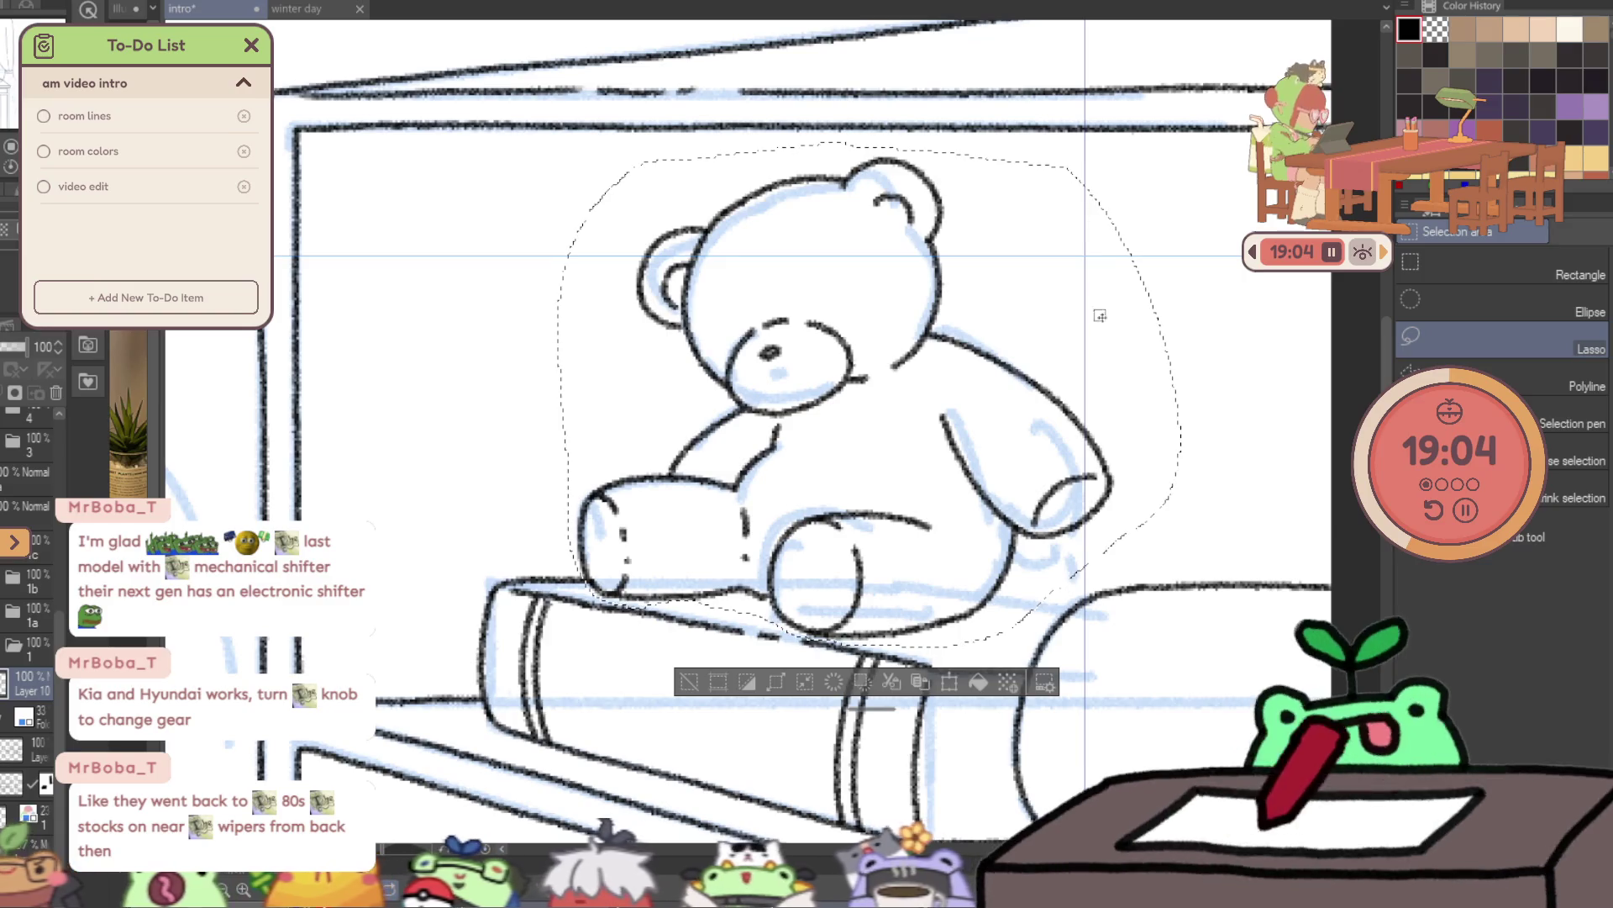
drag(1100, 496, 1147, 504)
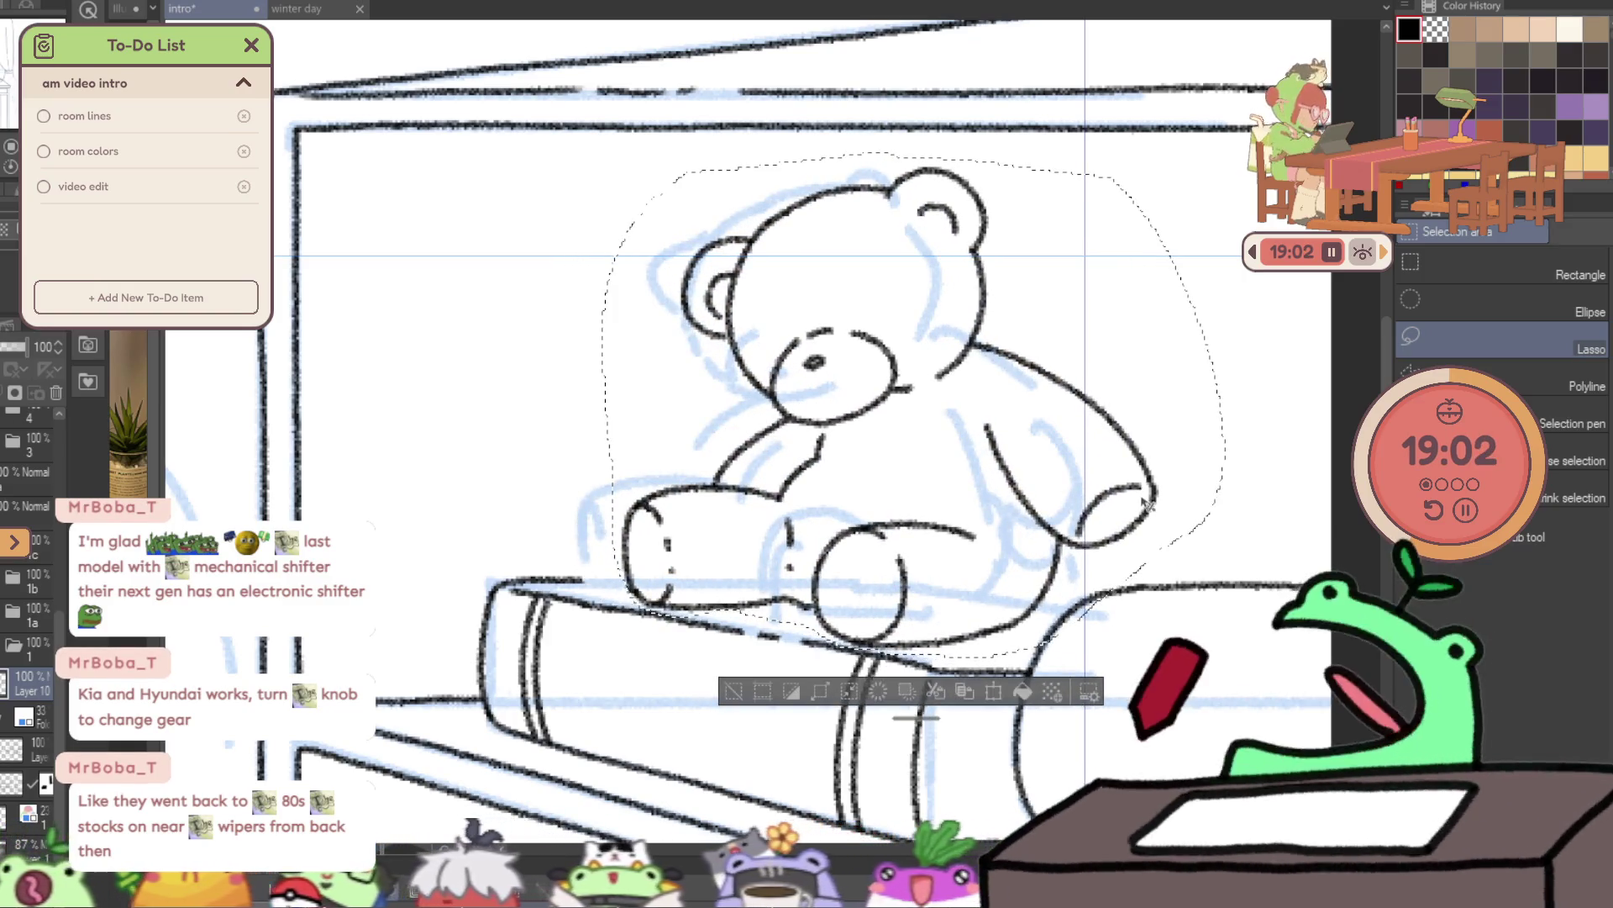
key(ctrl+d)
- Zoom in on the teddy bear, return to the pencil, then zoom out to the whole room
key(slash)
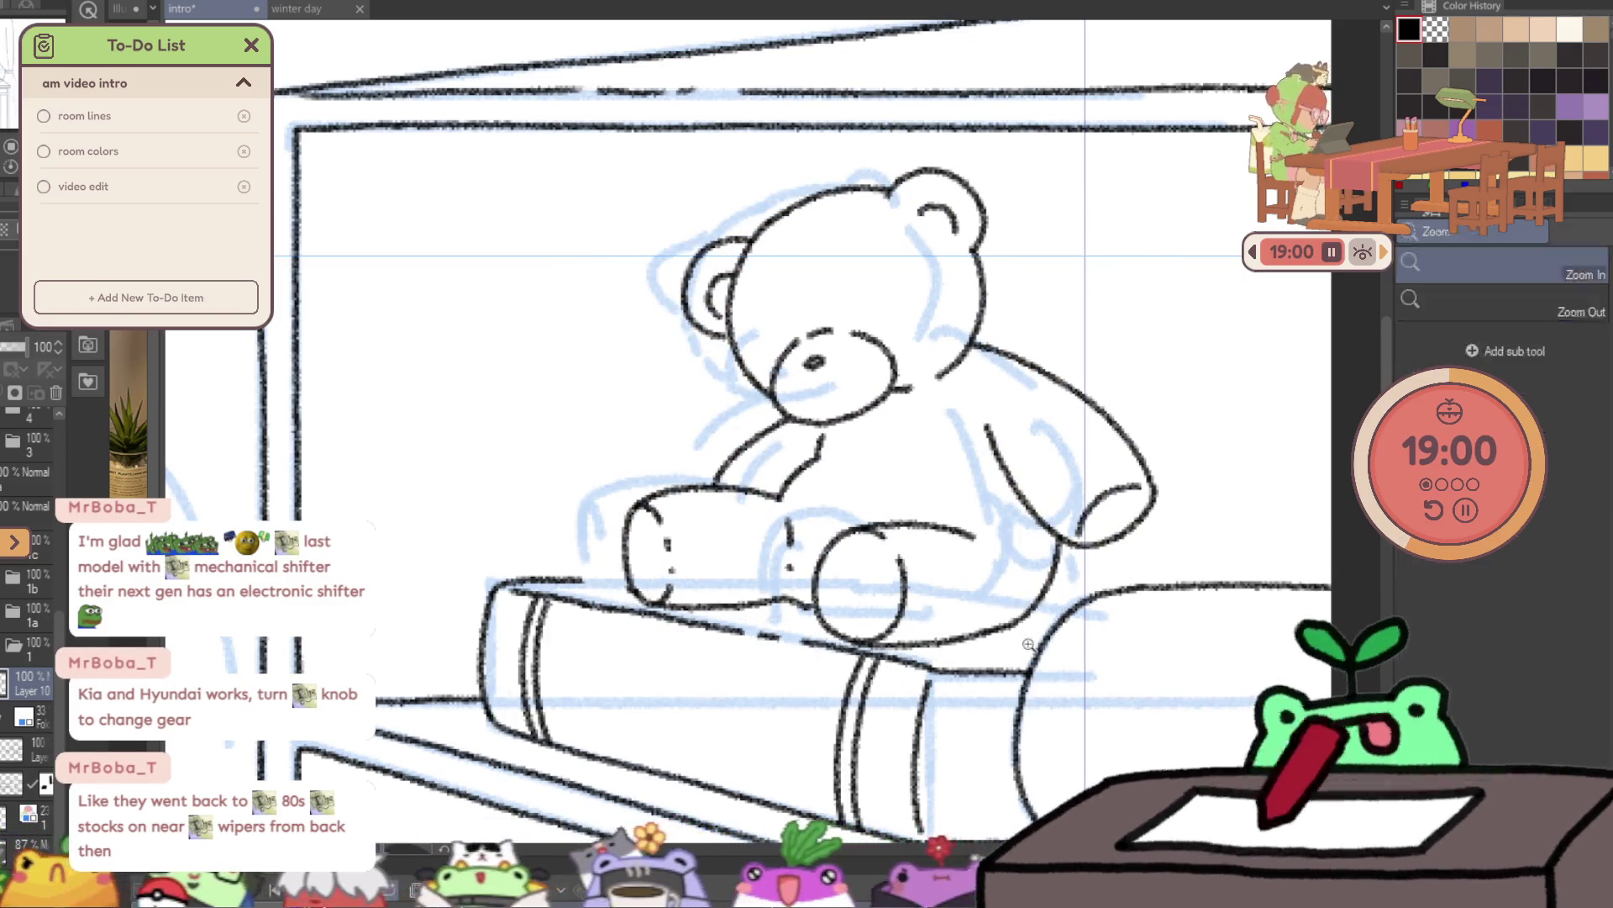
click(992, 607)
key(p)
key(p)
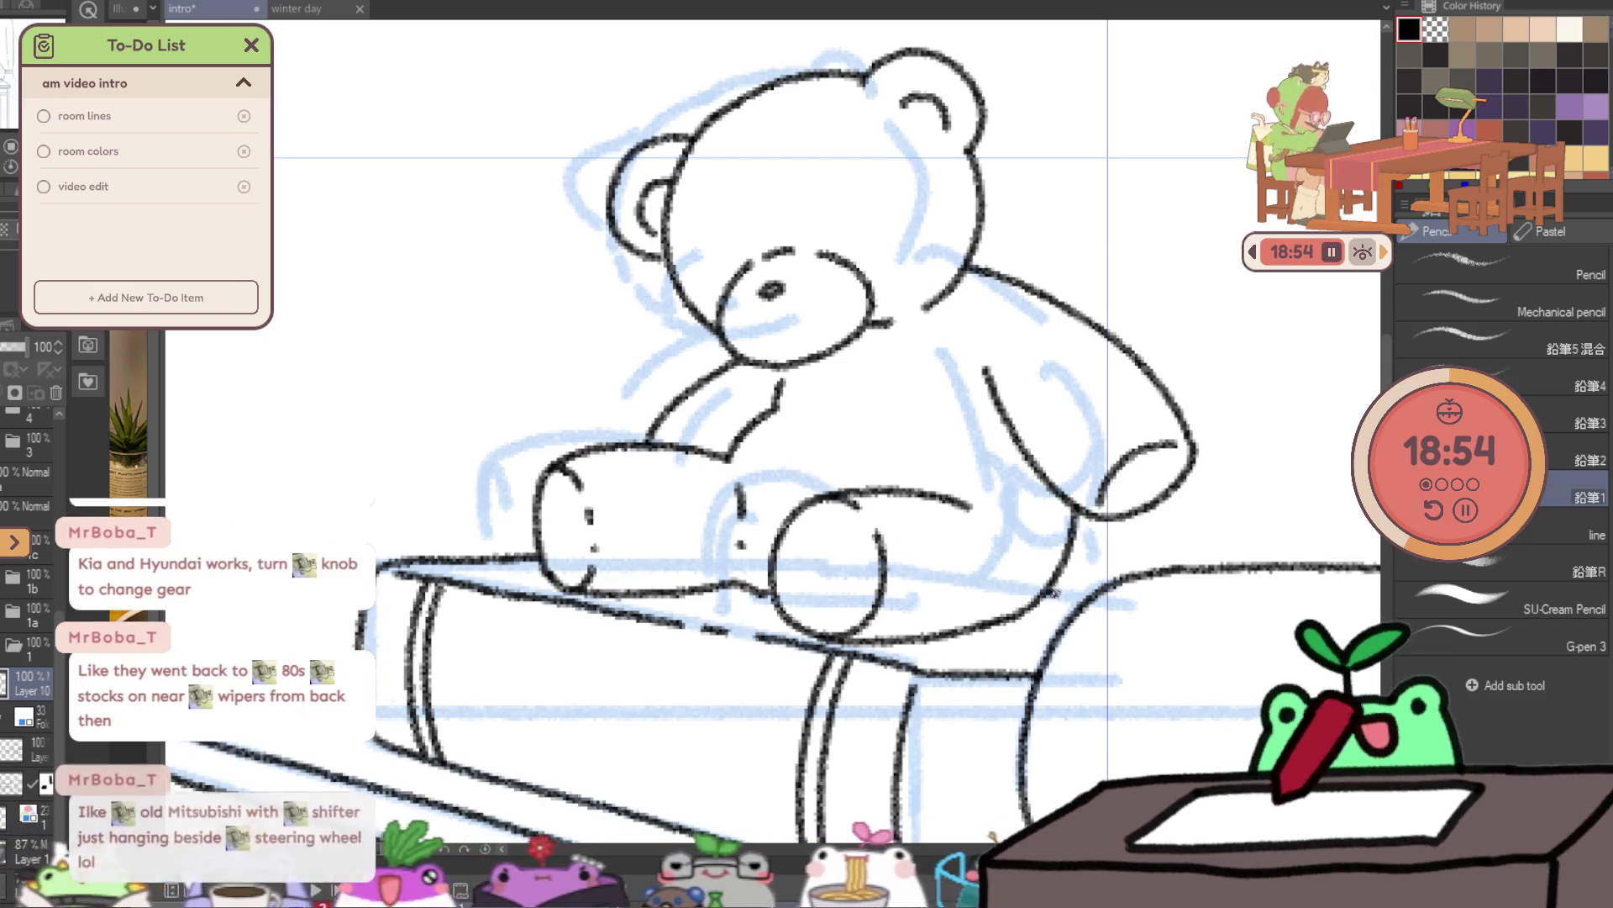
key(slash)
key(ctrl+minus)
key(ctrl+minus)
key(ctrl+minus)
- Zoom in on the lower shelf and ink a short line off the shelf's vertical edge
drag(1017, 627, 1070, 645)
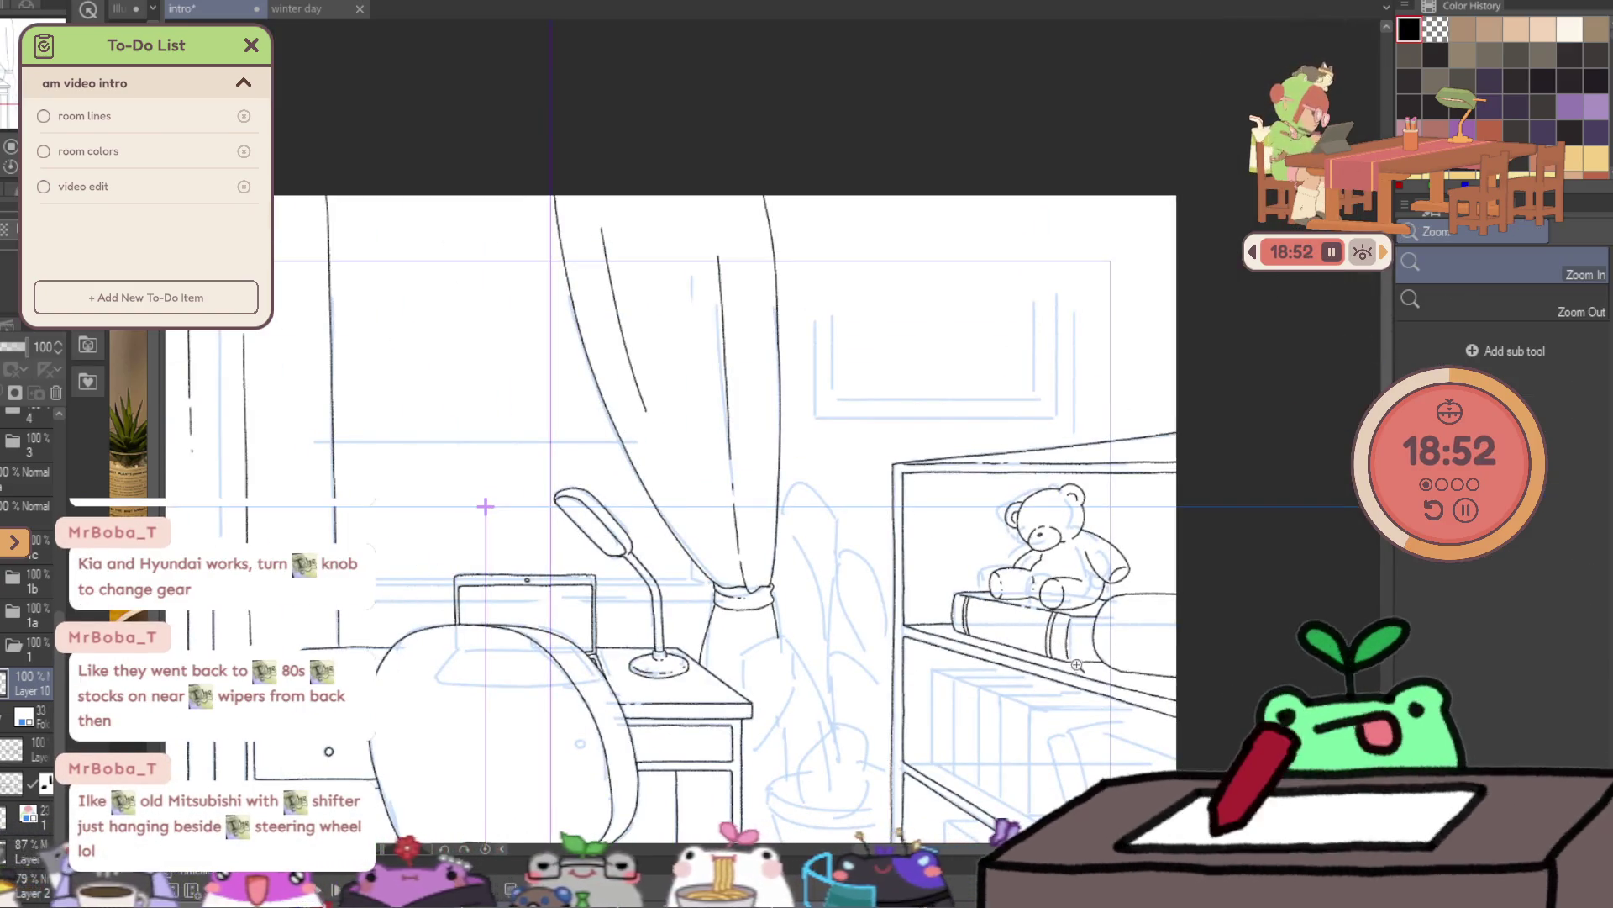
key(p)
drag(969, 619, 933, 468)
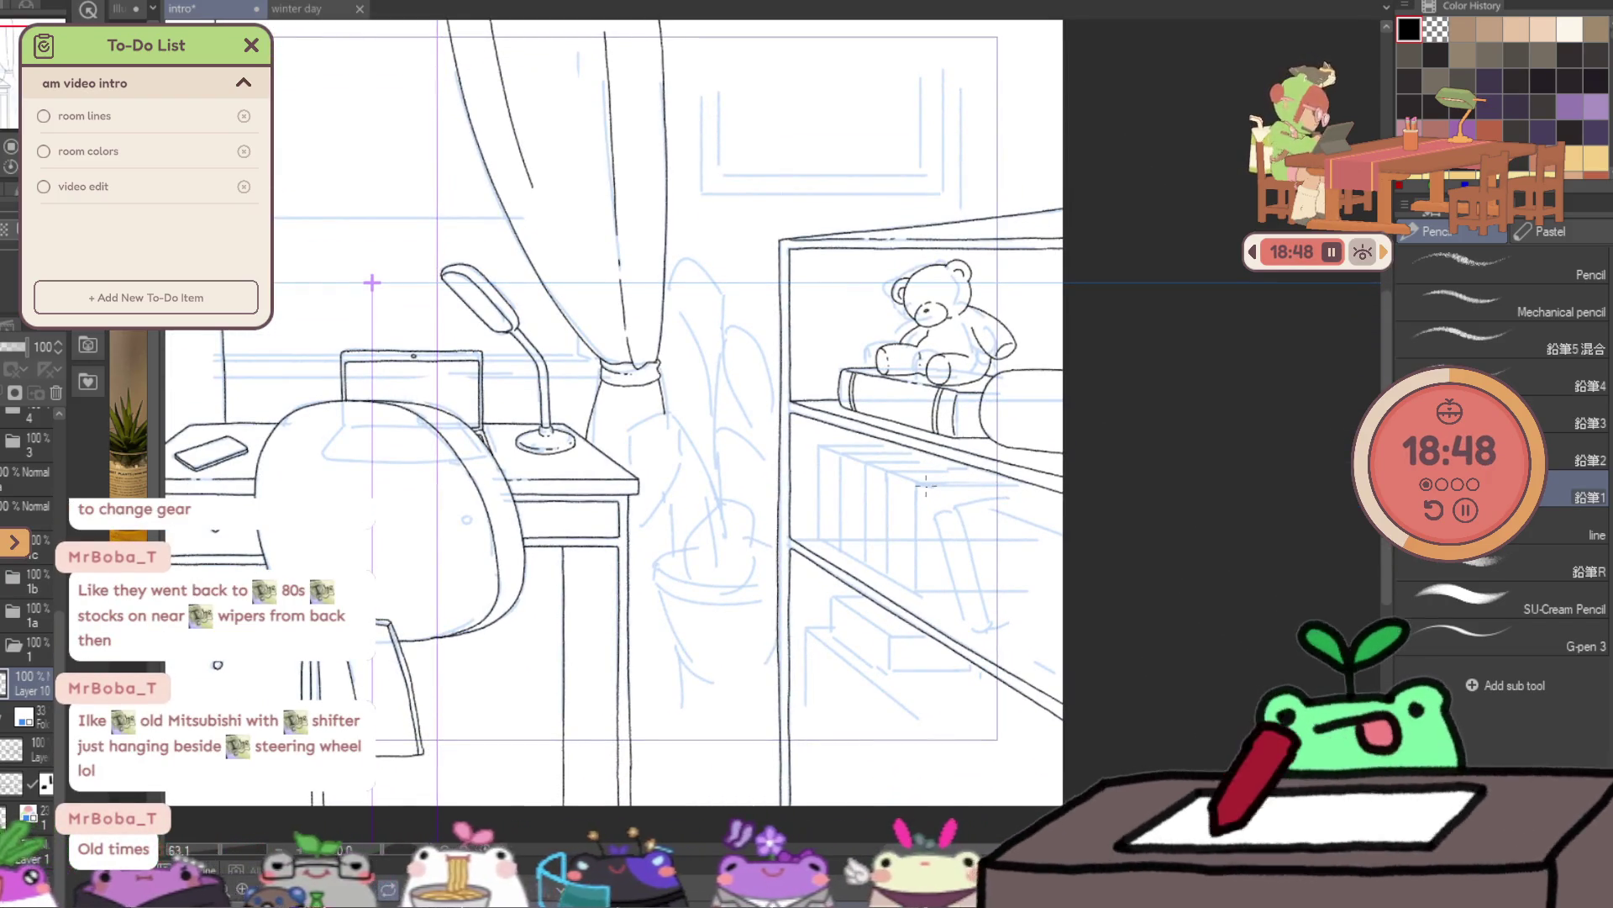
key(slash)
click(1058, 492)
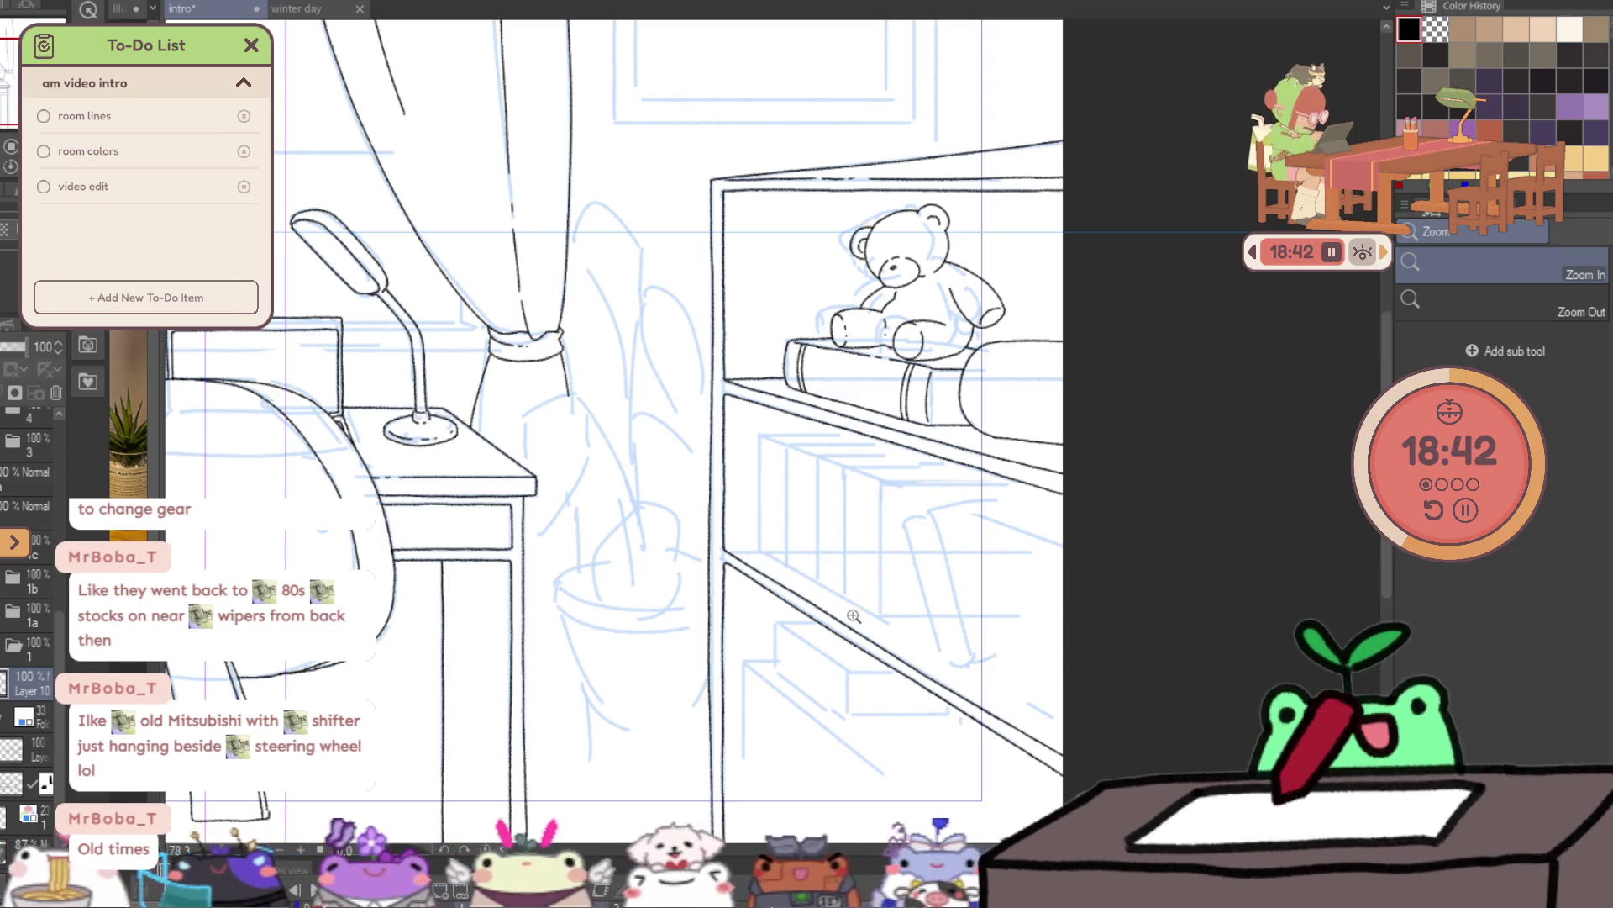
click(879, 619)
click(914, 627)
key(p)
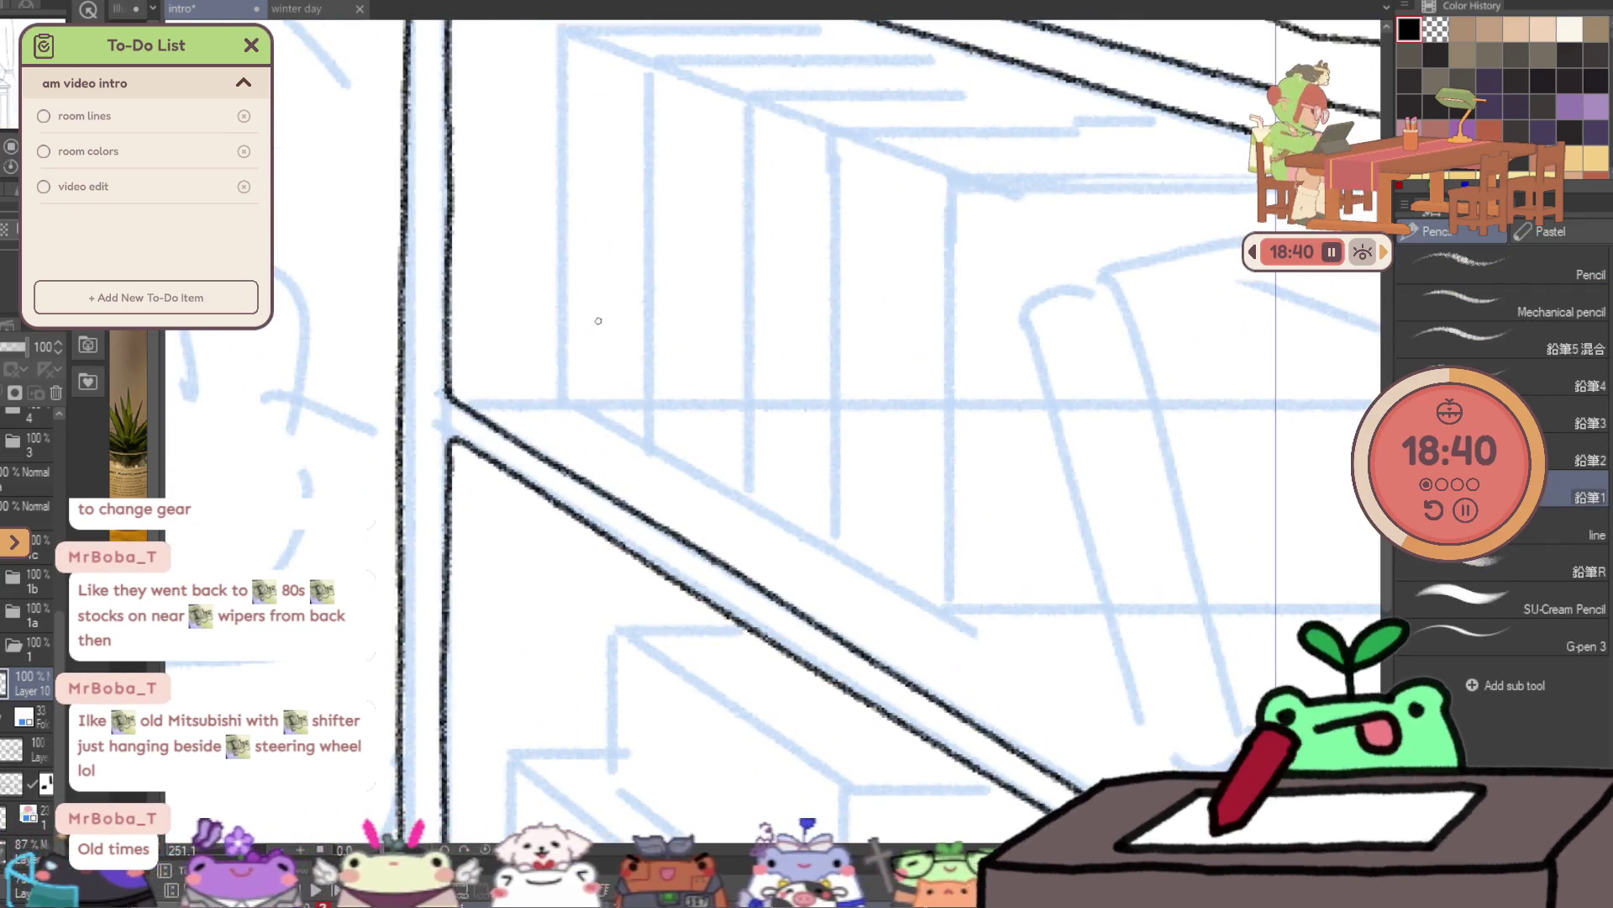
drag(451, 400, 554, 401)
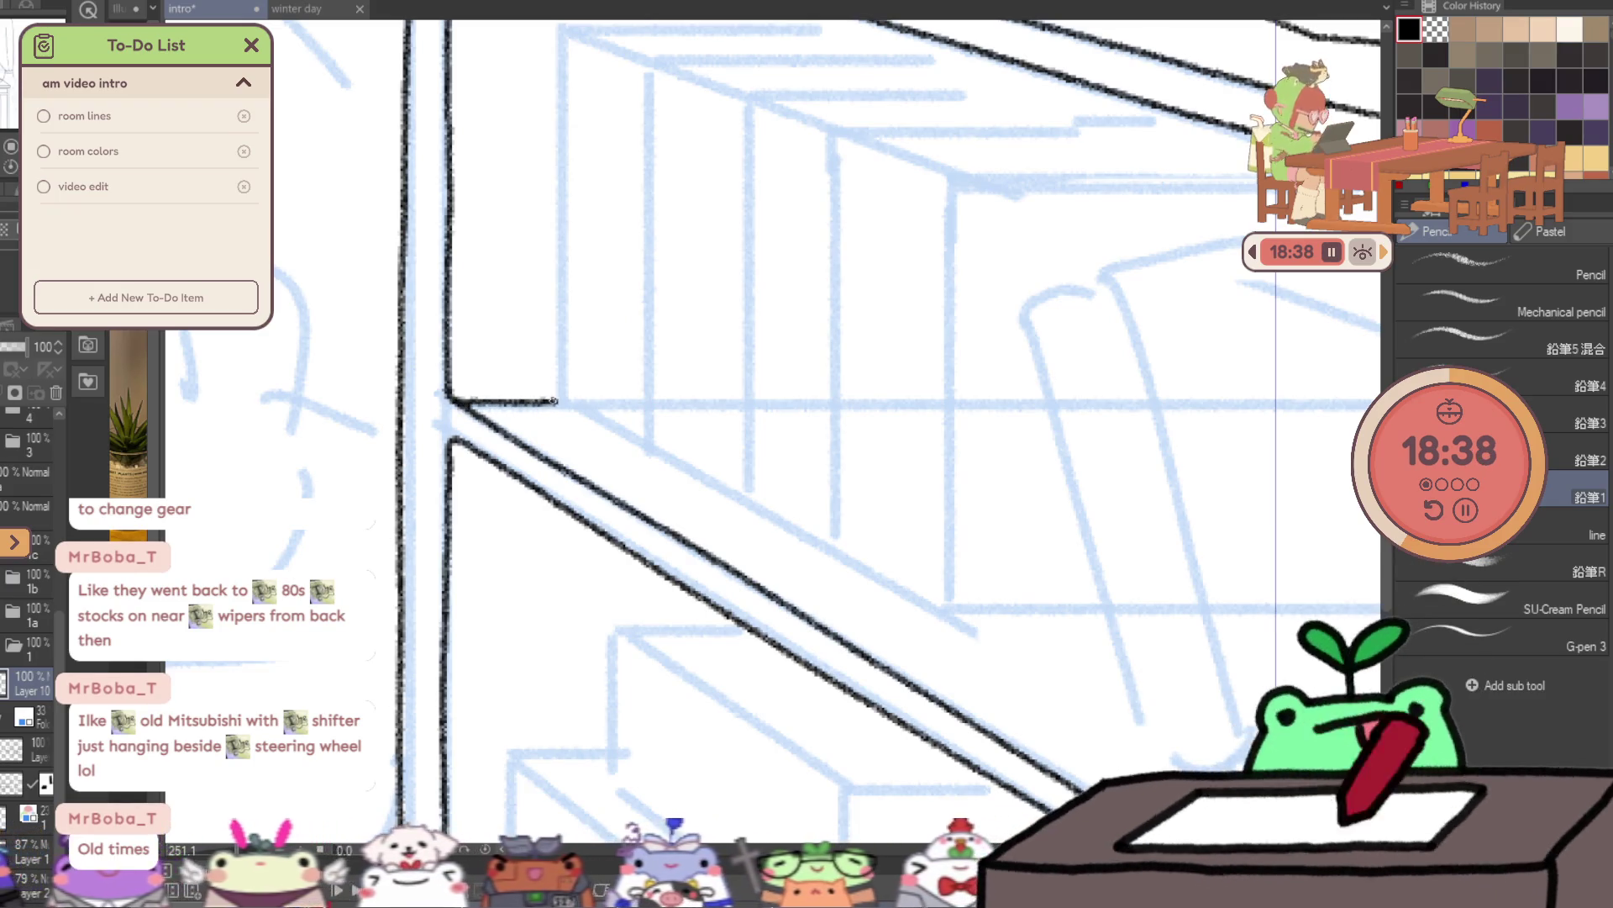
- Ink the leaning book's rounded top and its left side
scroll(744, 227, right, 5)
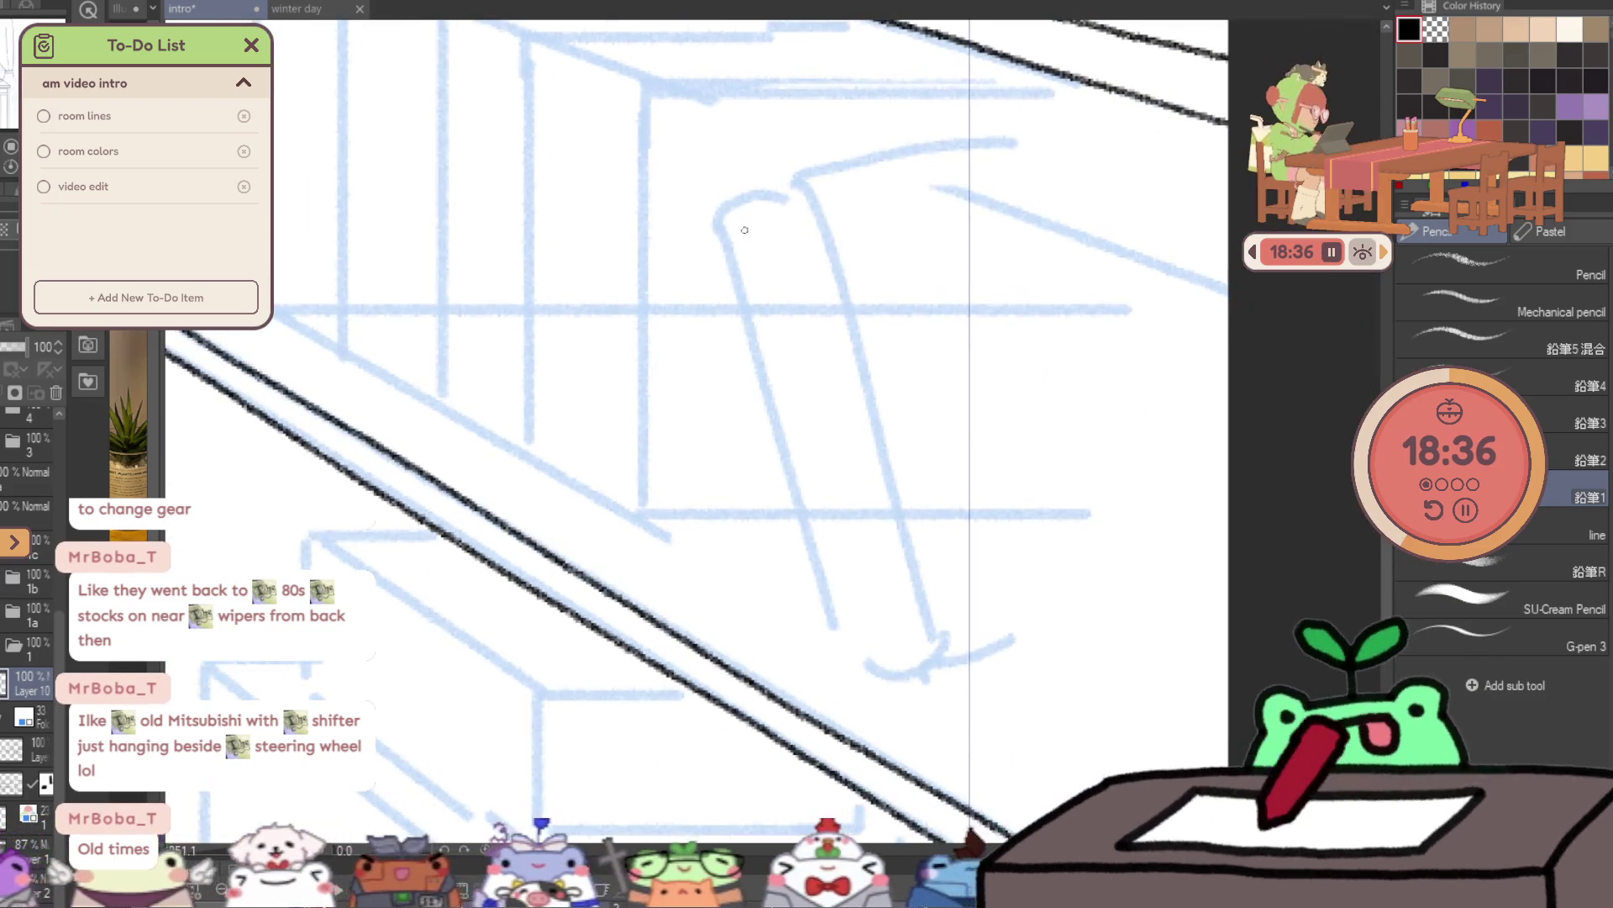
drag(787, 185, 809, 190)
drag(718, 223, 781, 437)
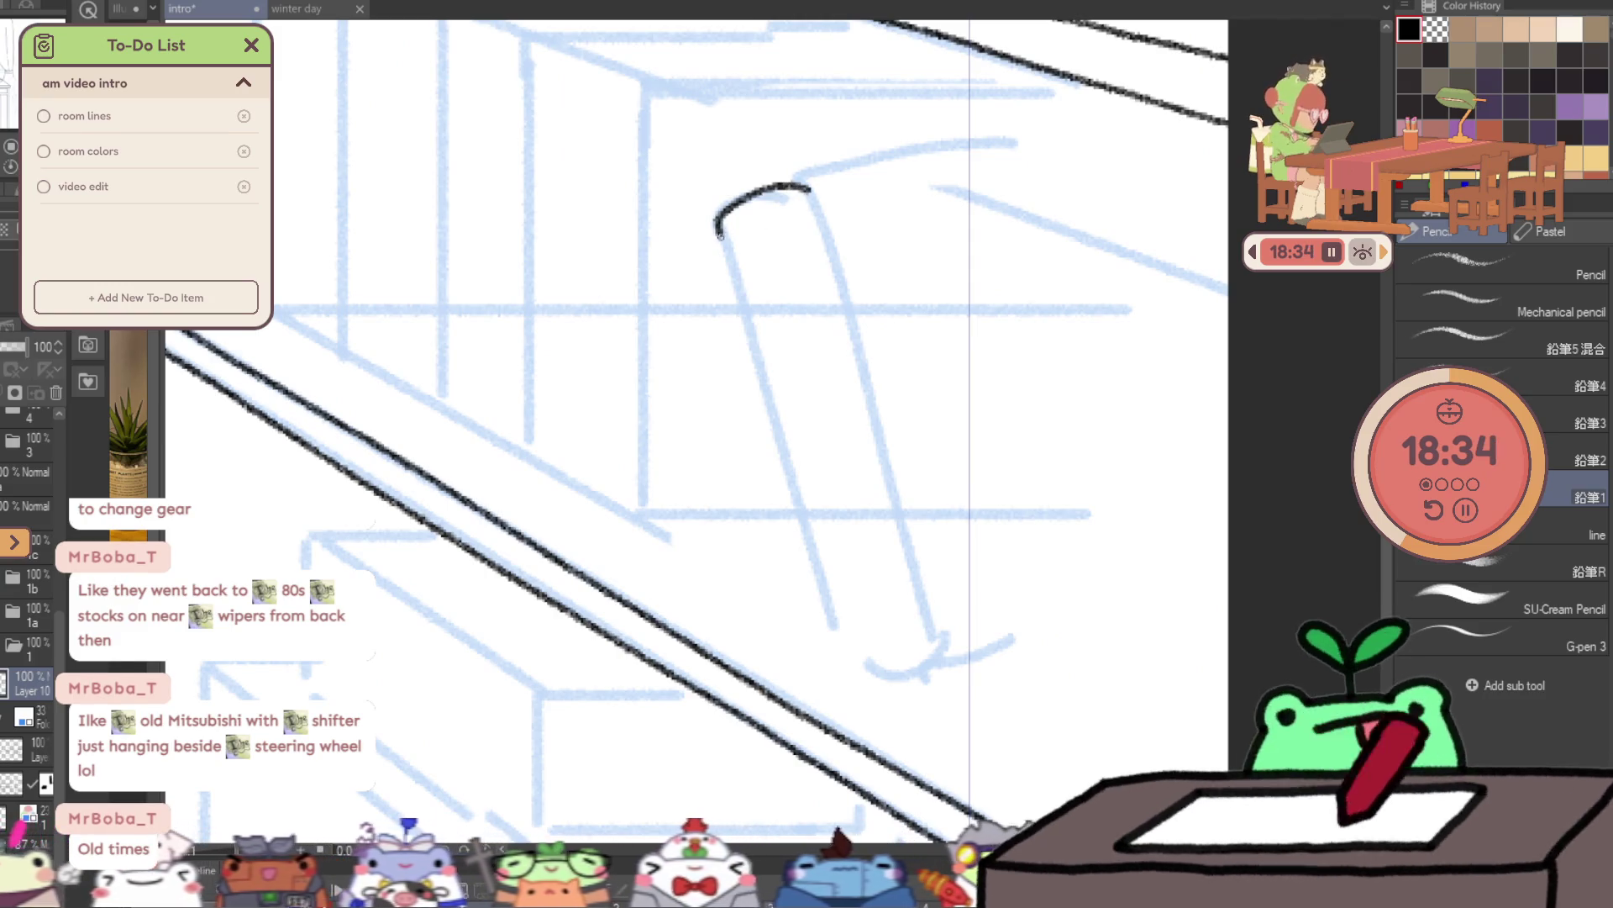
key(ctrl+z)
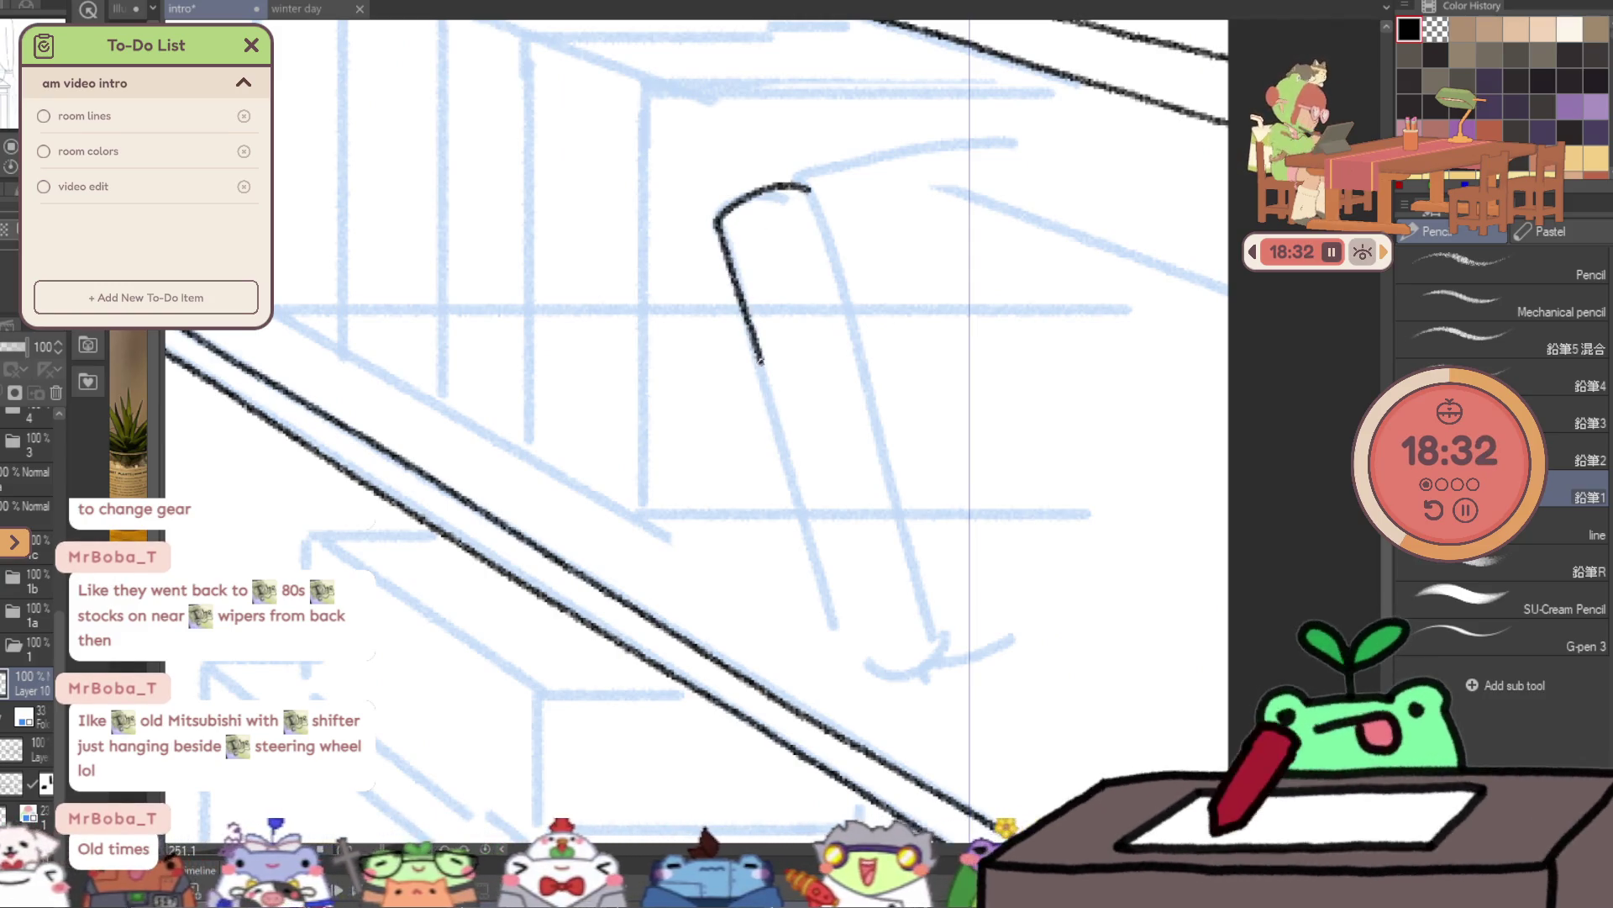
drag(759, 360, 799, 468)
key(ctrl+z)
mouse_move(716, 223)
mouse_down()
mouse_move(779, 441)
mouse_move(933, 657)
mouse_up()
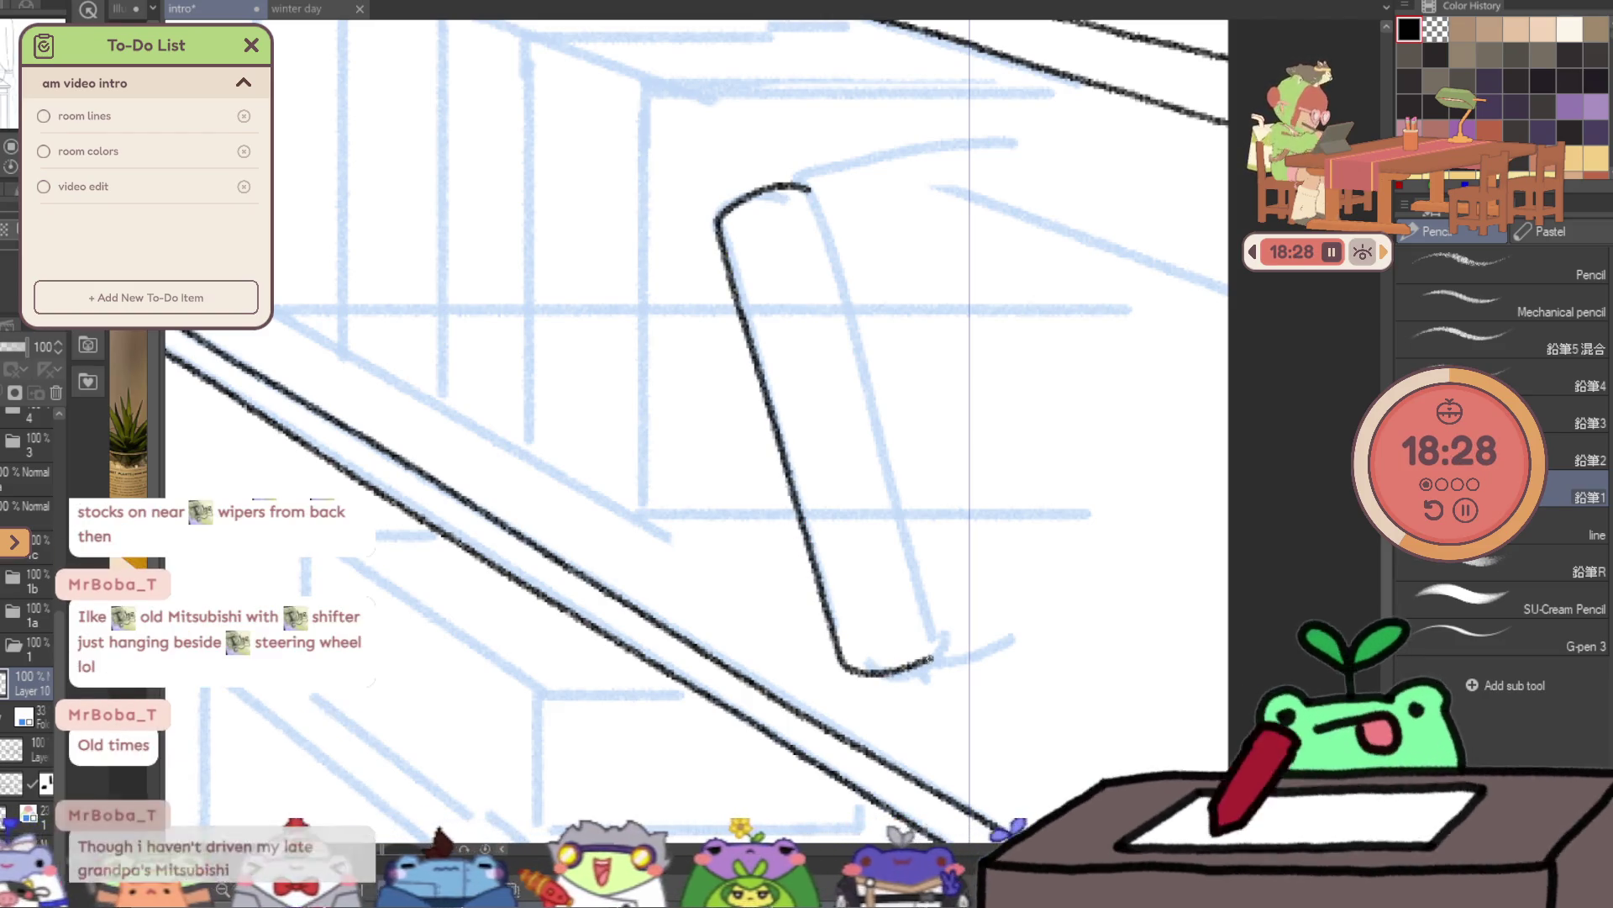
- Ink the leaning book's right side and bottom corner, retrying the top edge
drag(810, 191, 904, 496)
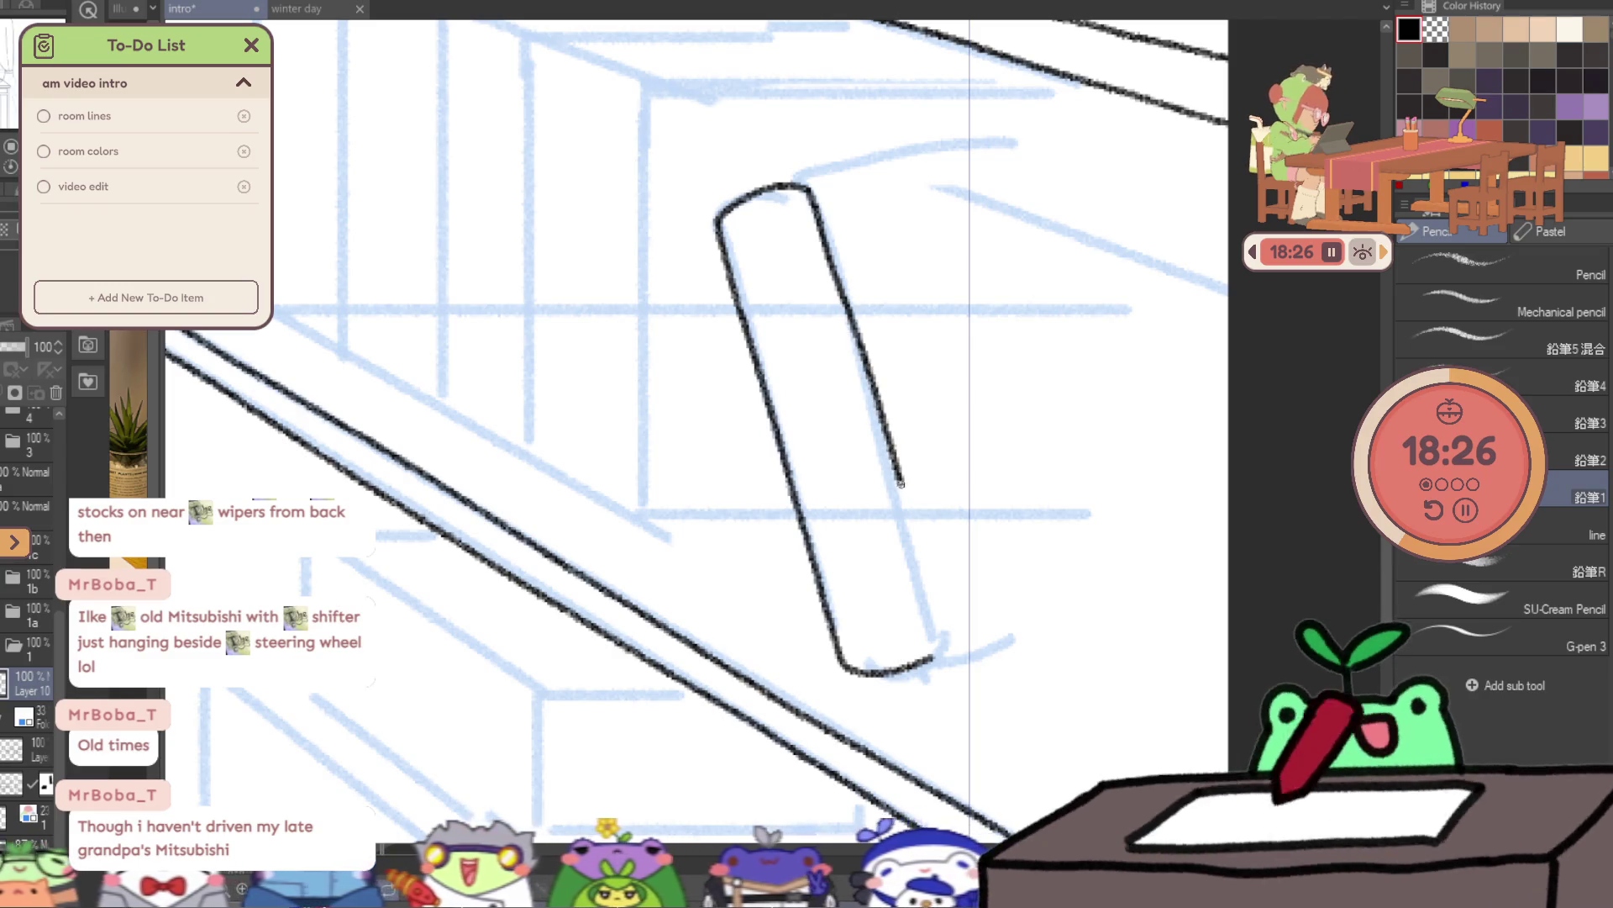
key(ctrl+z)
drag(830, 257, 875, 404)
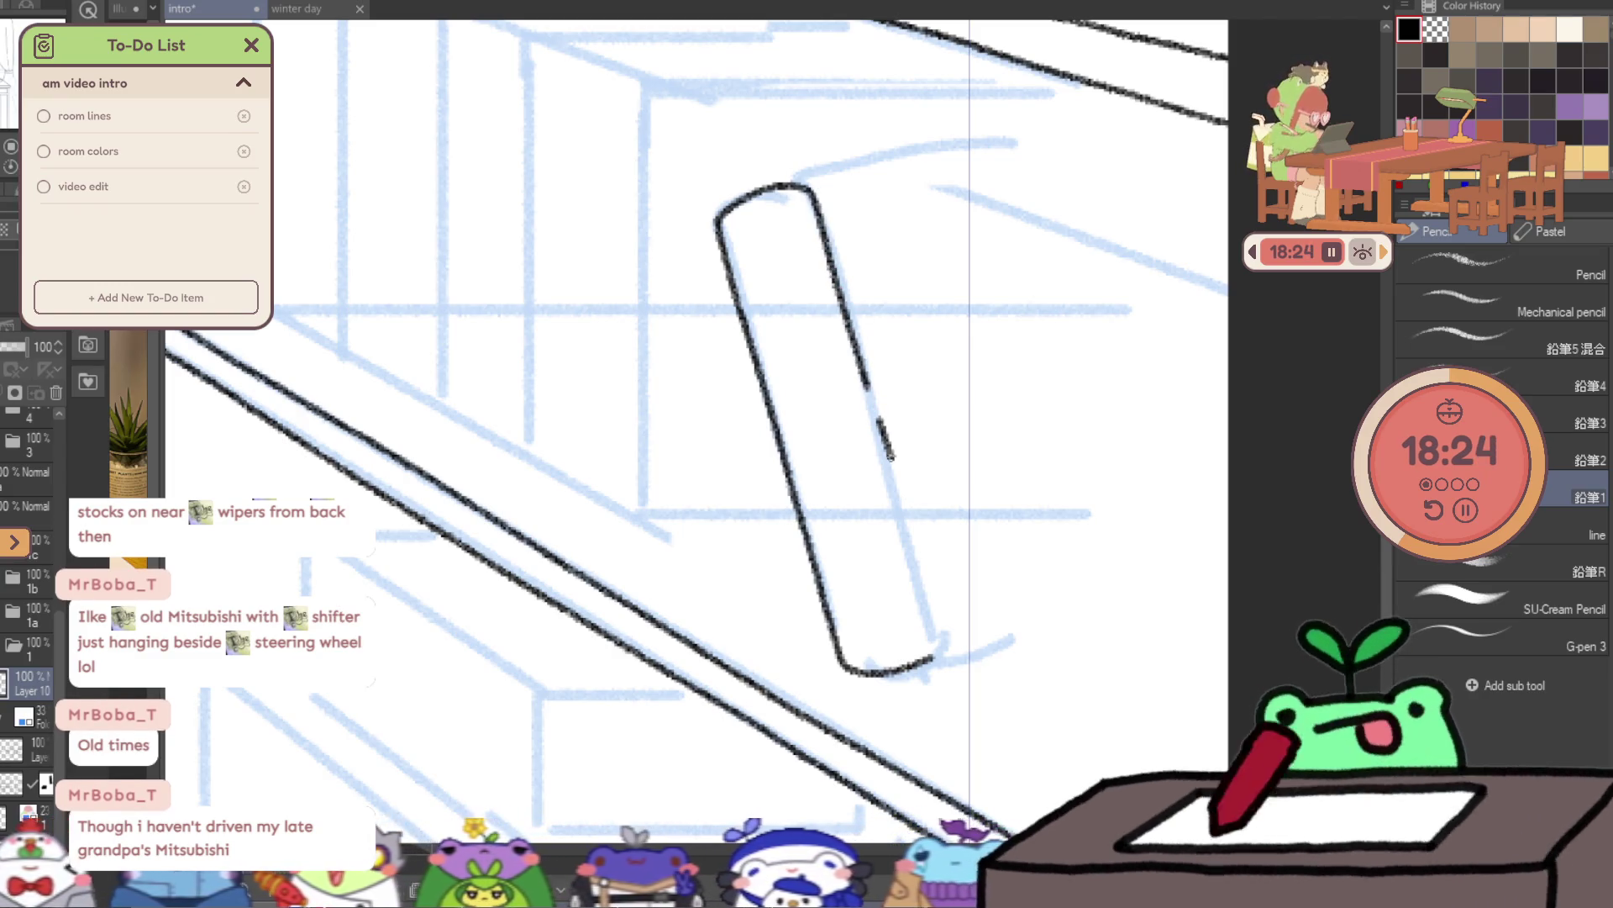
mouse_move(937, 622)
mouse_down()
mouse_move(939, 655)
mouse_move(943, 636)
mouse_up()
key(ctrl+z)
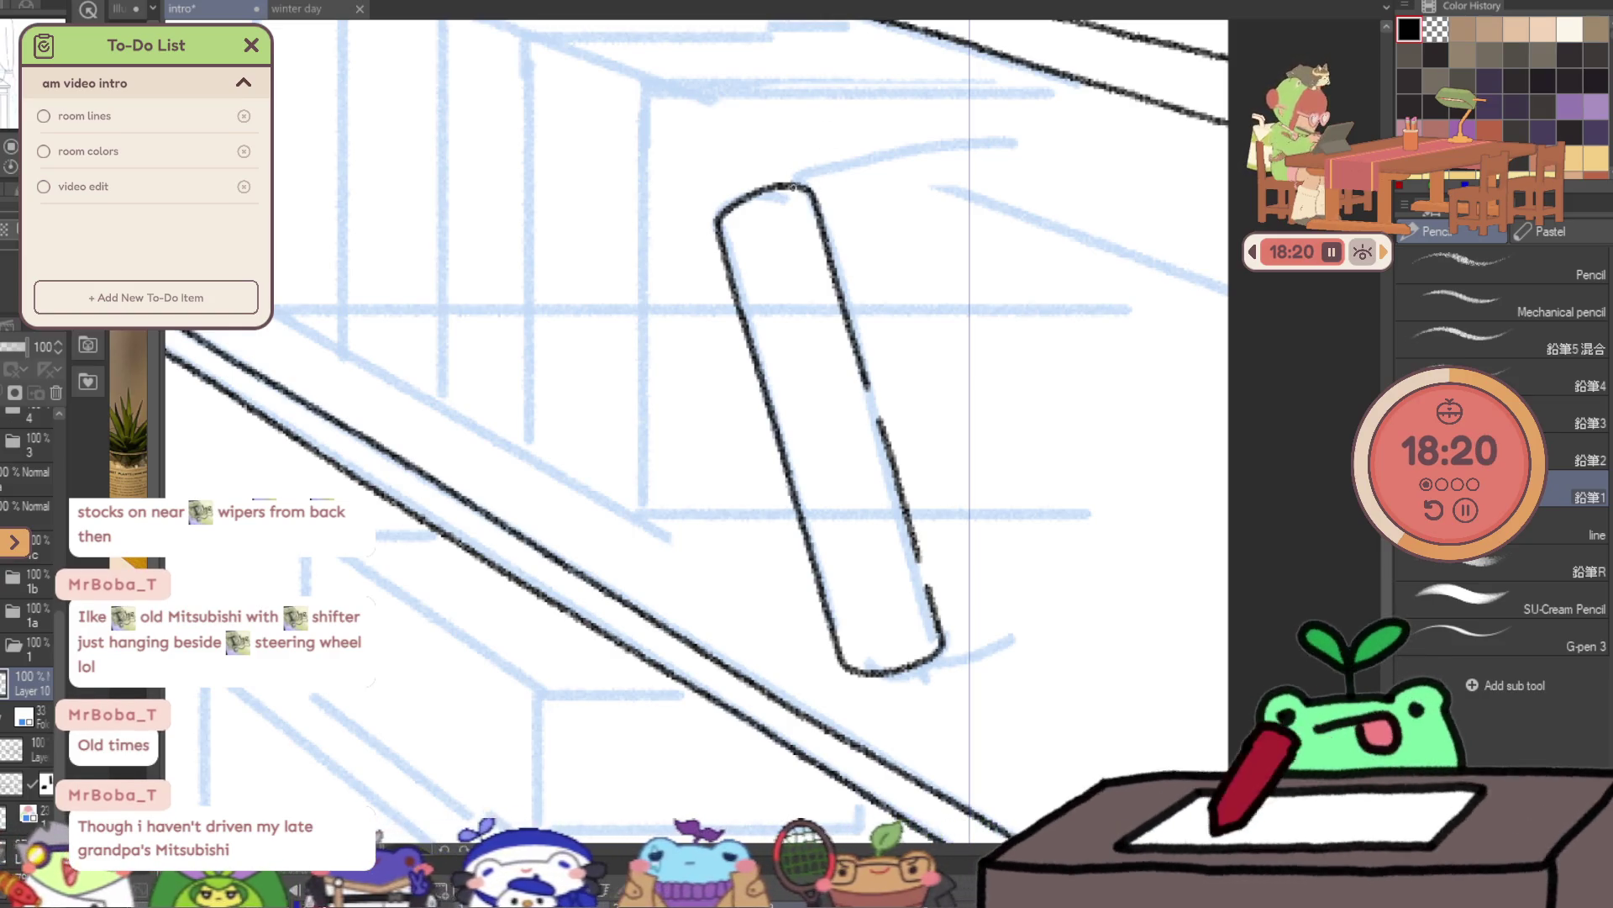
drag(793, 185, 819, 178)
key(ctrl+z)
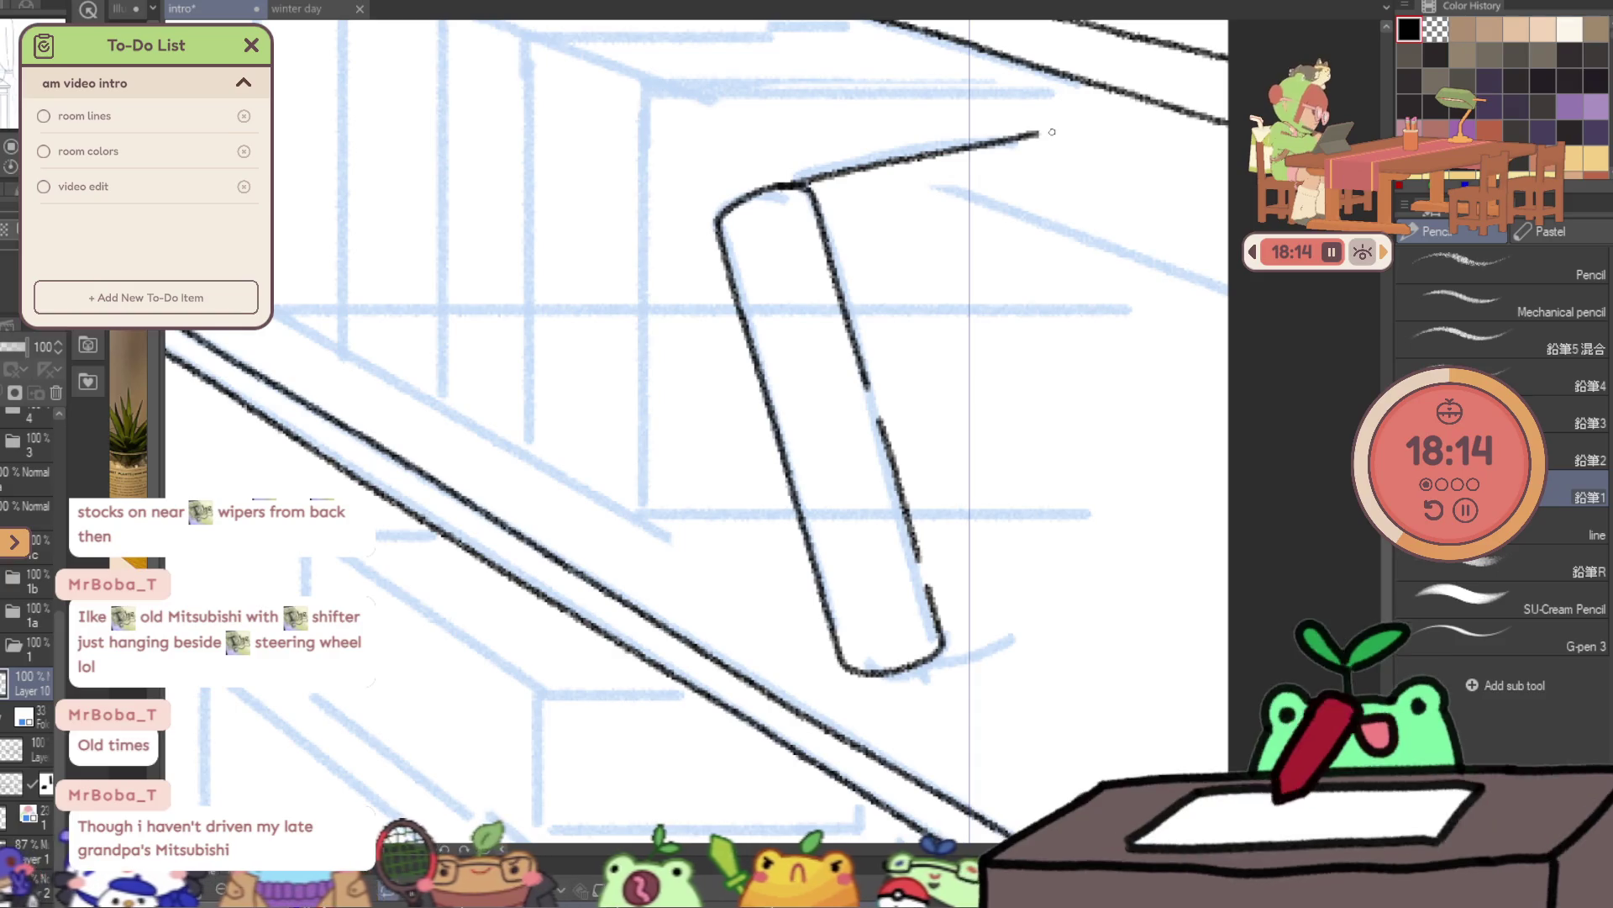
key(ctrl+z)
- Ink the edge line running right from the book's top corner
ctrl+click(810, 192)
key(p)
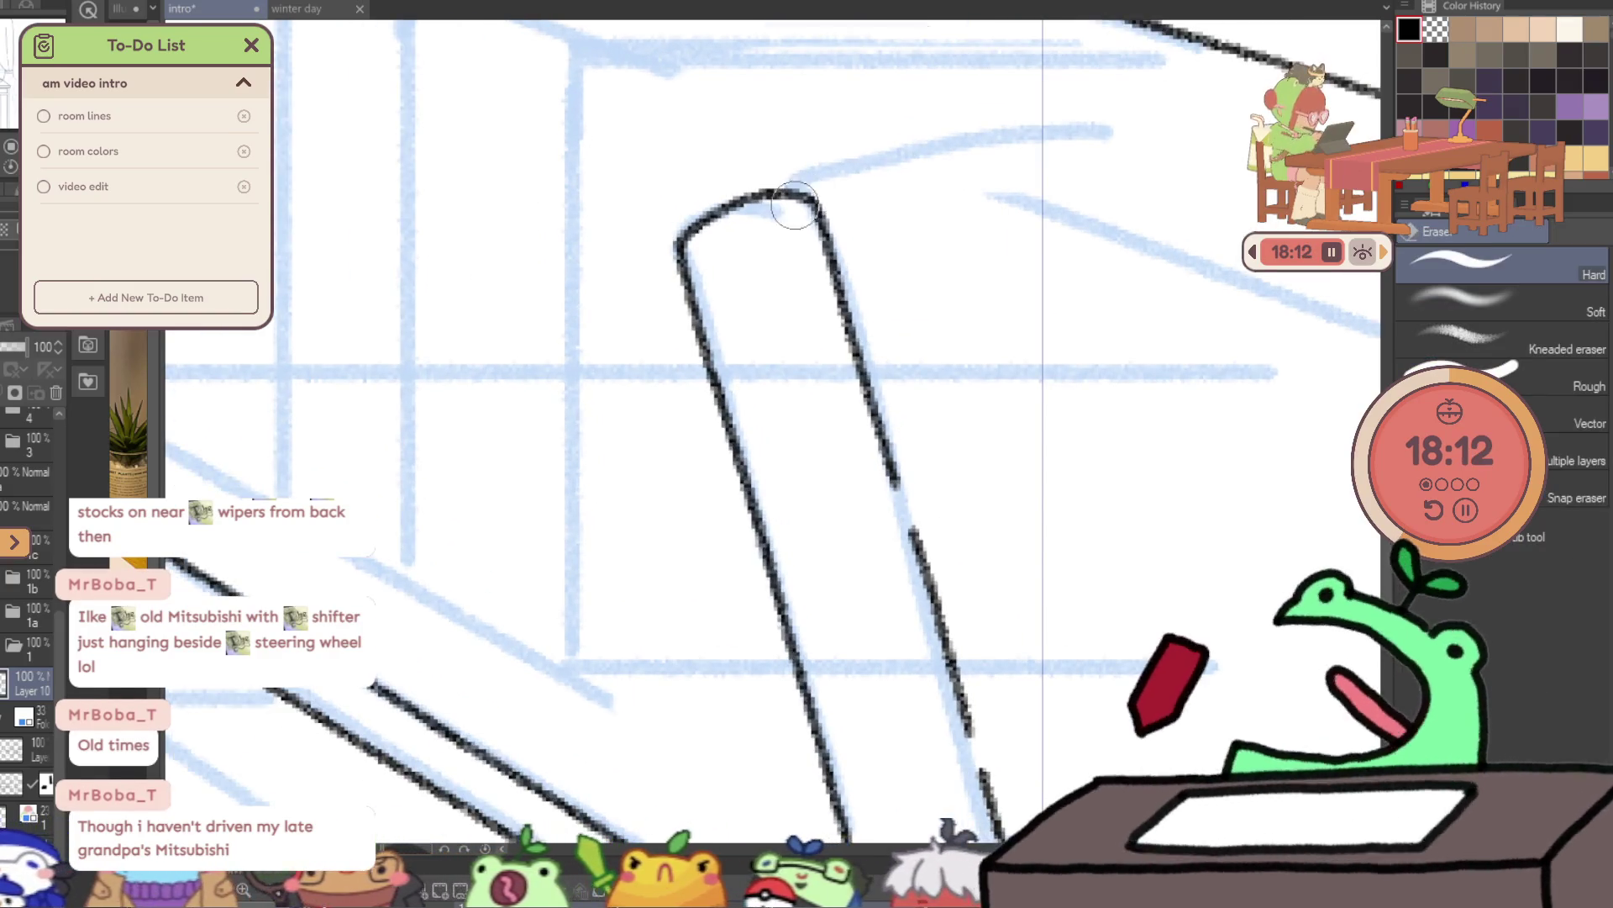
key(ctrl+z)
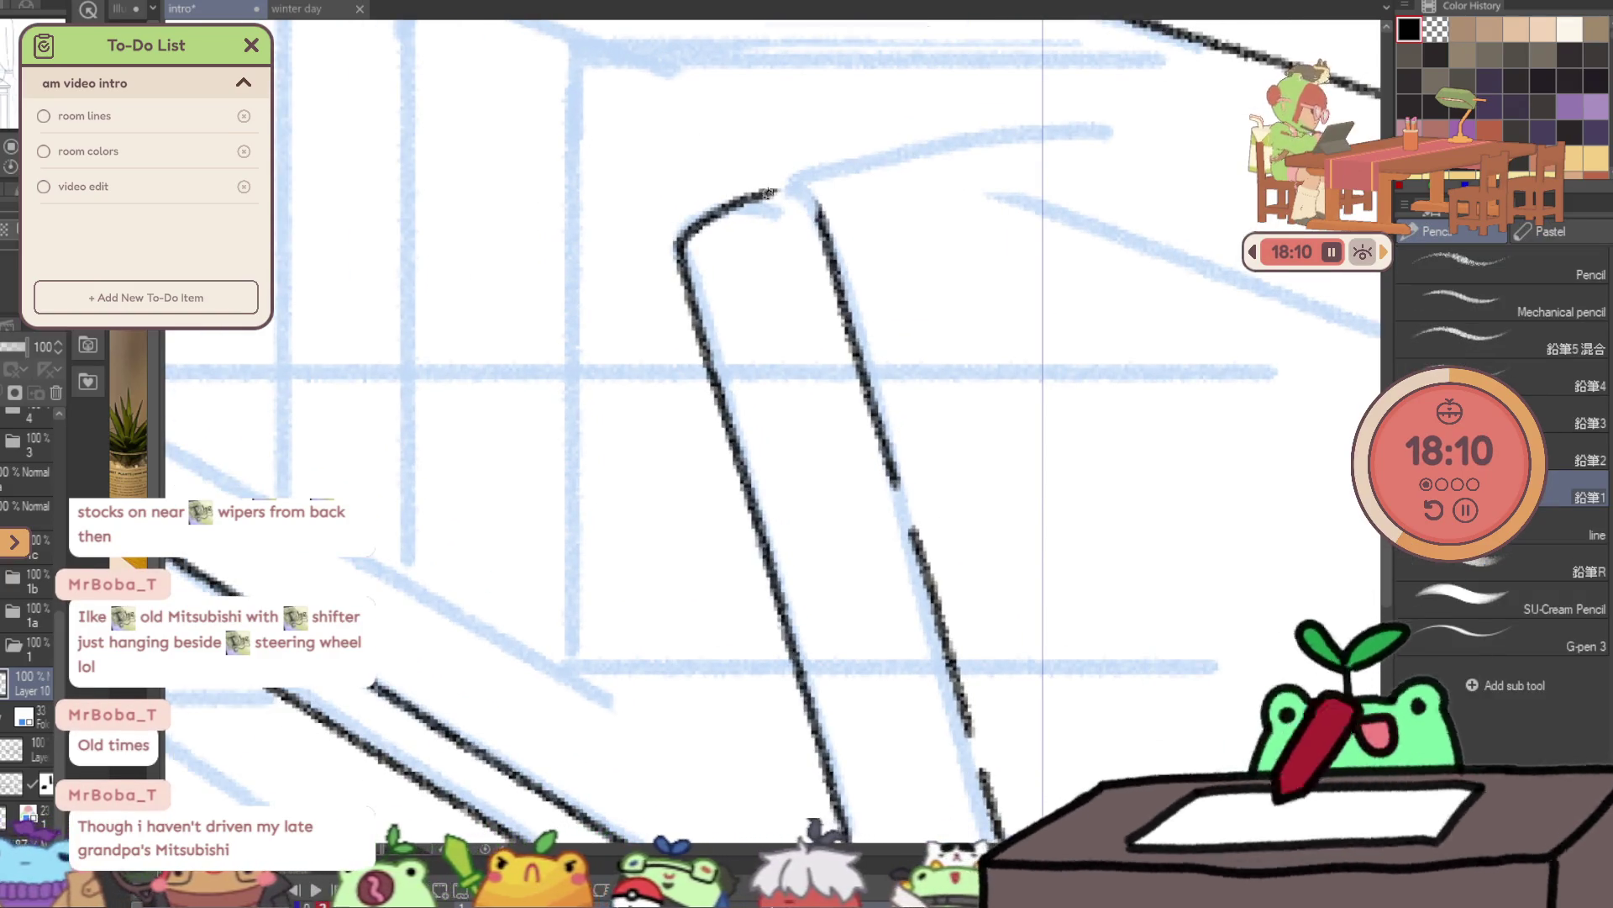
drag(778, 192, 1150, 107)
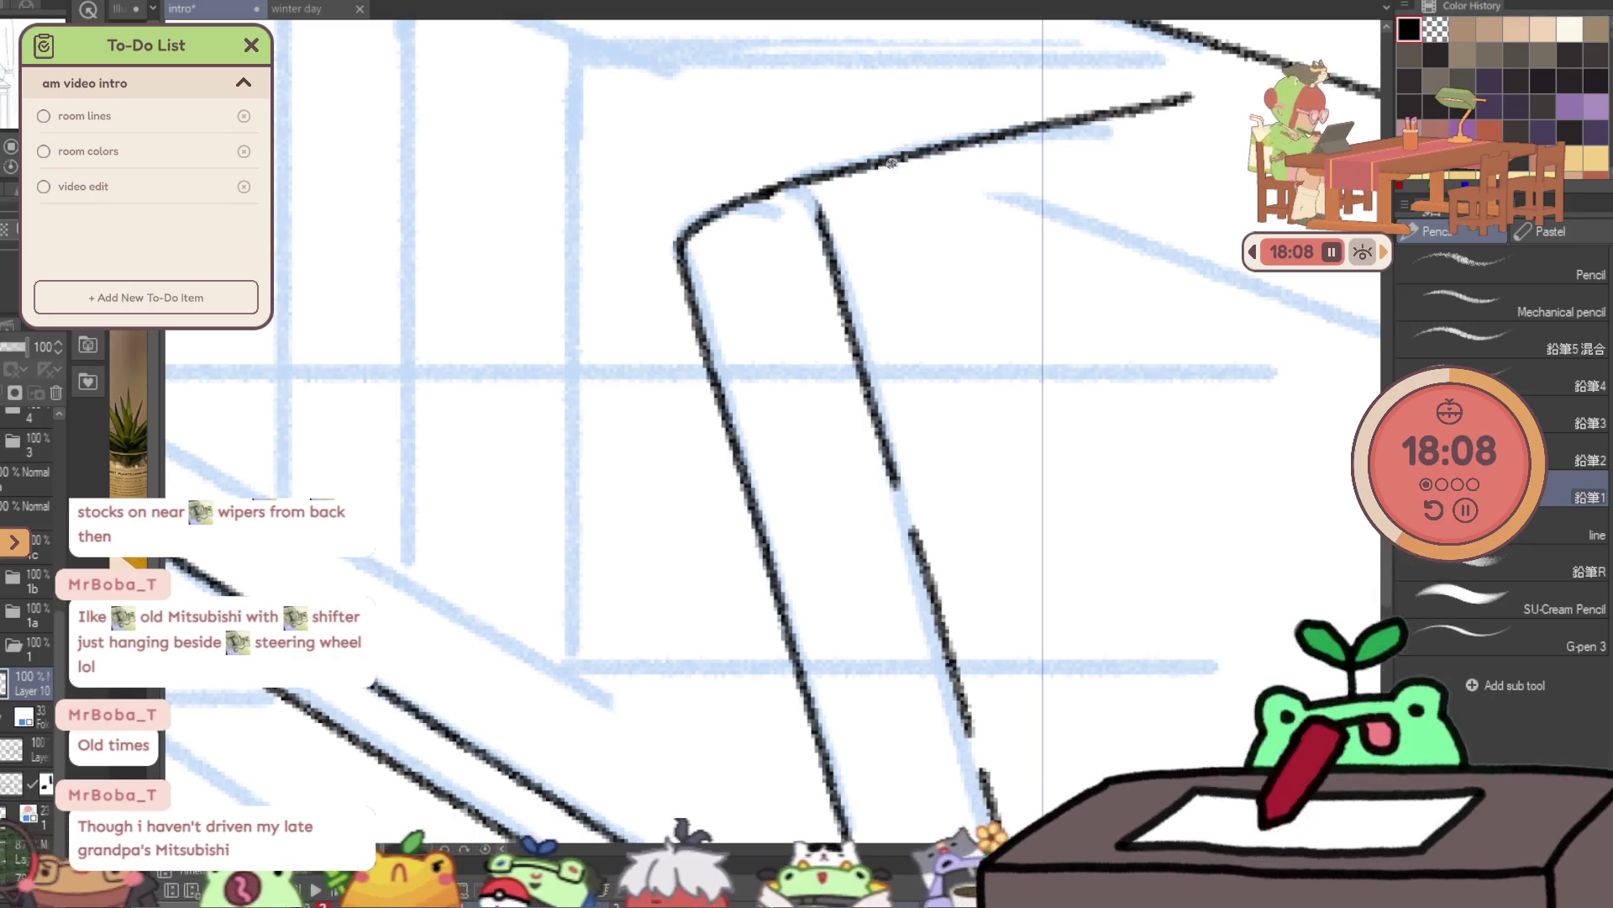
key(ctrl+z)
drag(782, 190, 1170, 119)
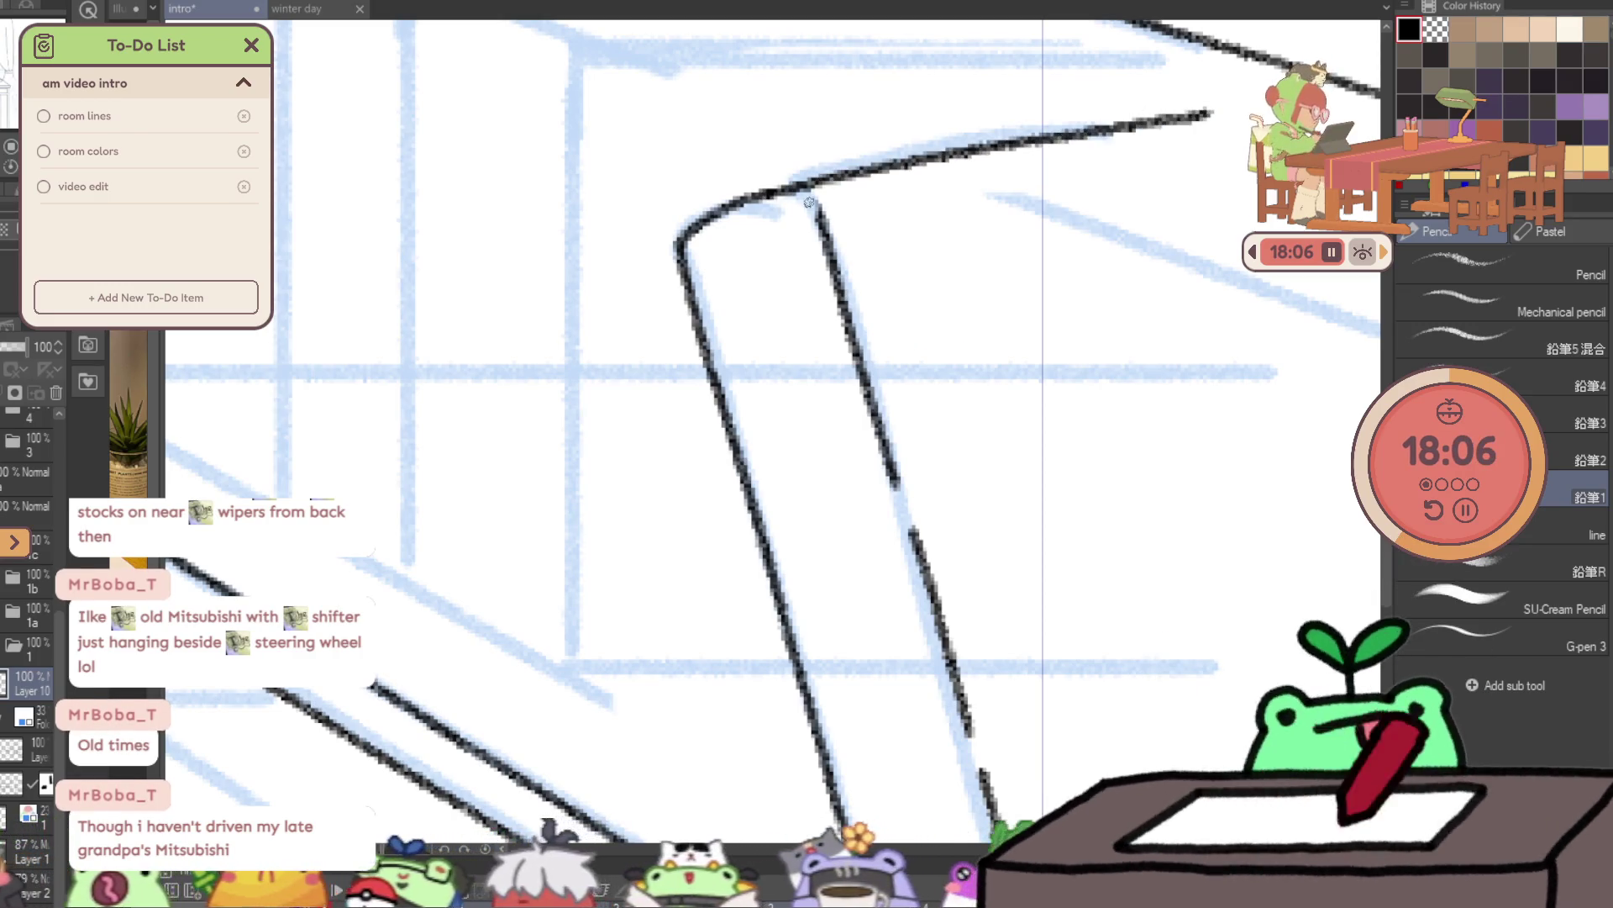
- Erase and redraw the book's bottom edge as a longer line
mouse_move(894, 339)
mouse_down()
mouse_move(853, 122)
mouse_move(832, 248)
mouse_up()
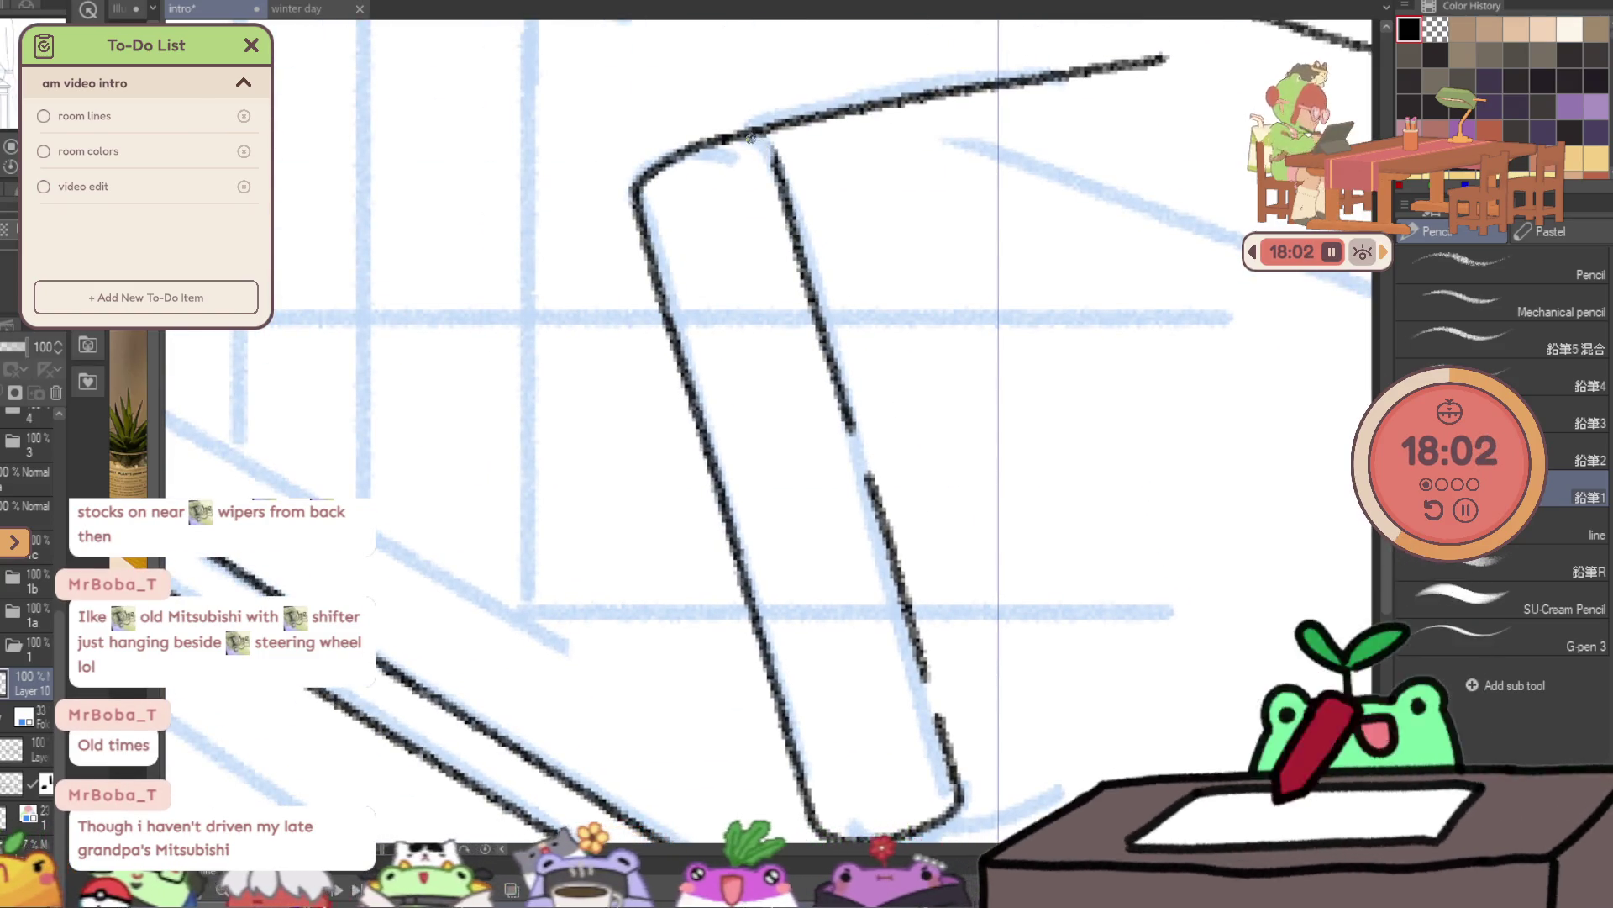
drag(1037, 497, 860, 288)
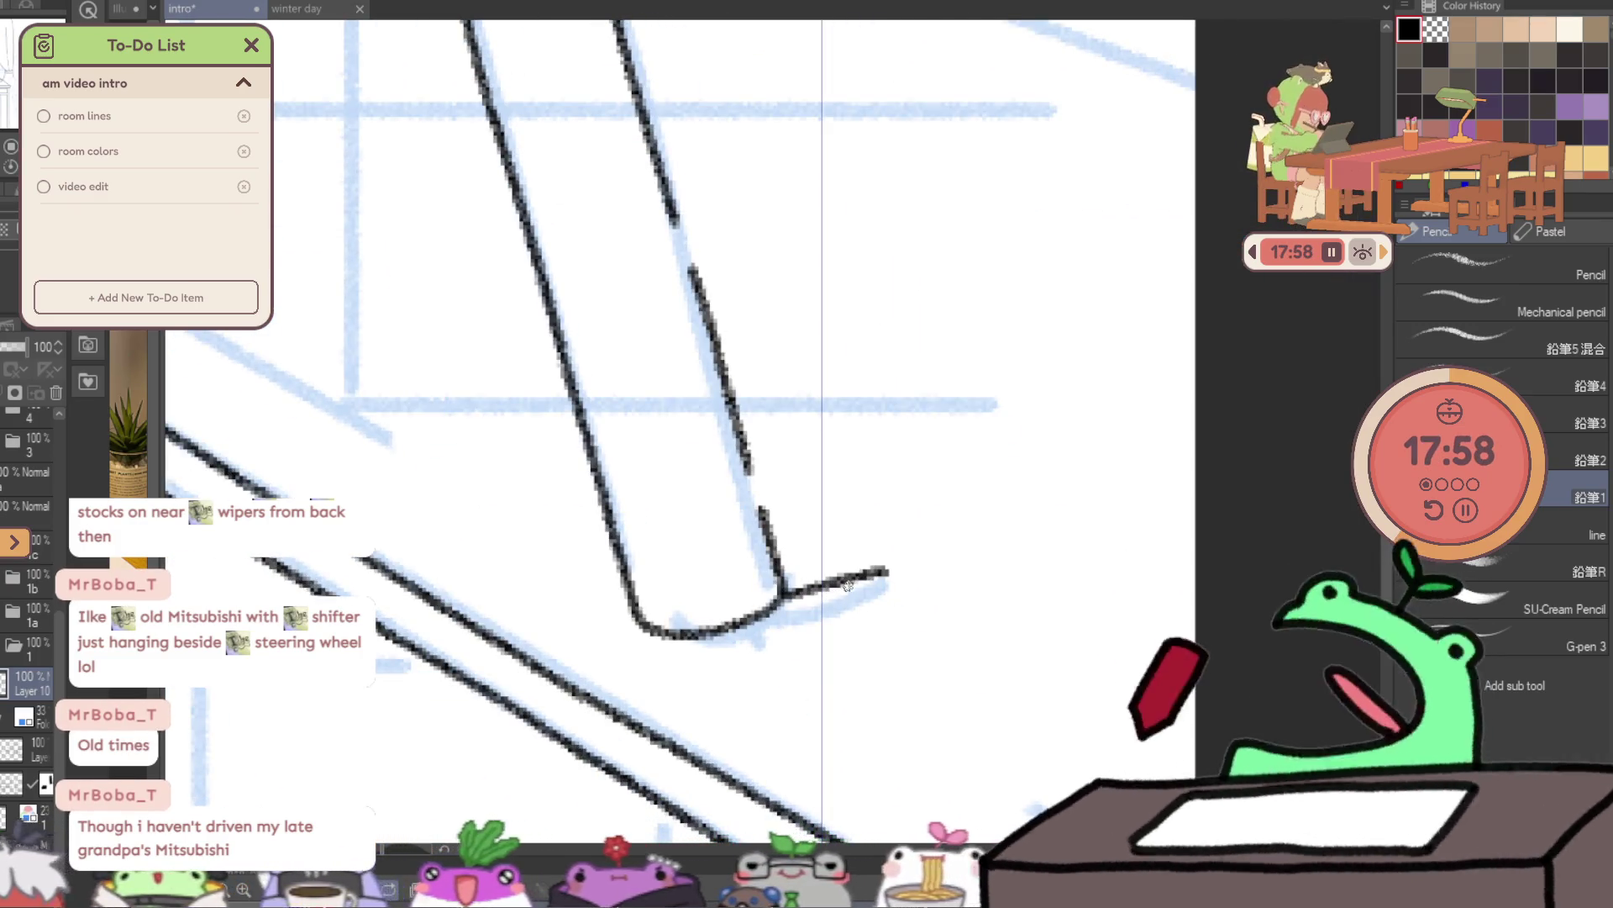
key(e)
drag(661, 637, 769, 617)
key(p)
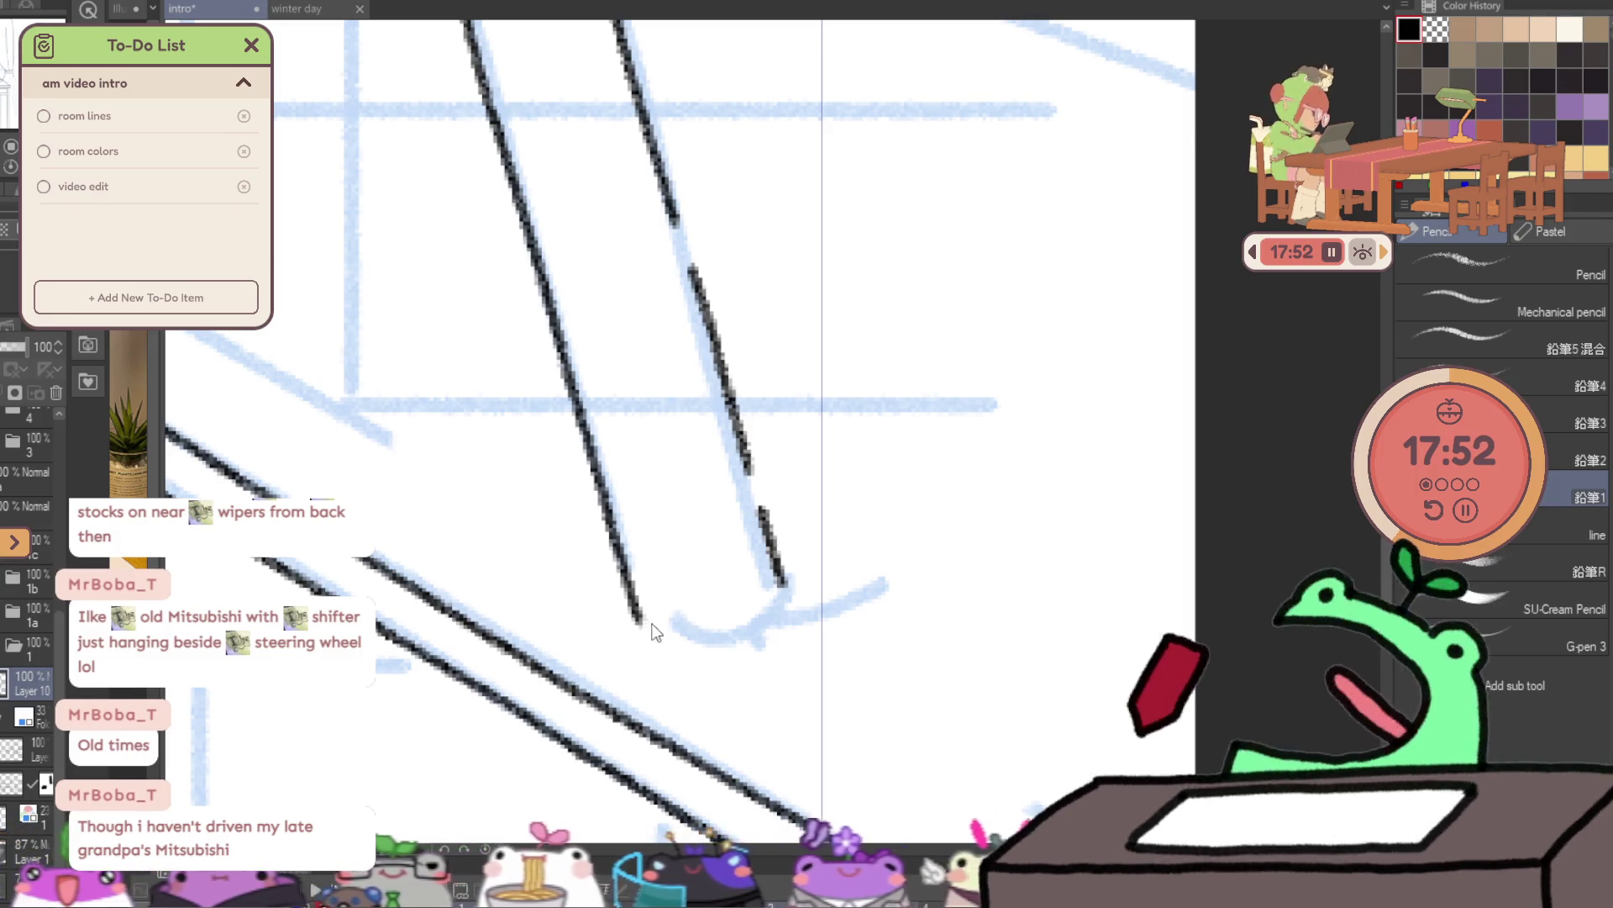
key(ctrl+z)
key(ctrl+z)
drag(639, 623, 722, 598)
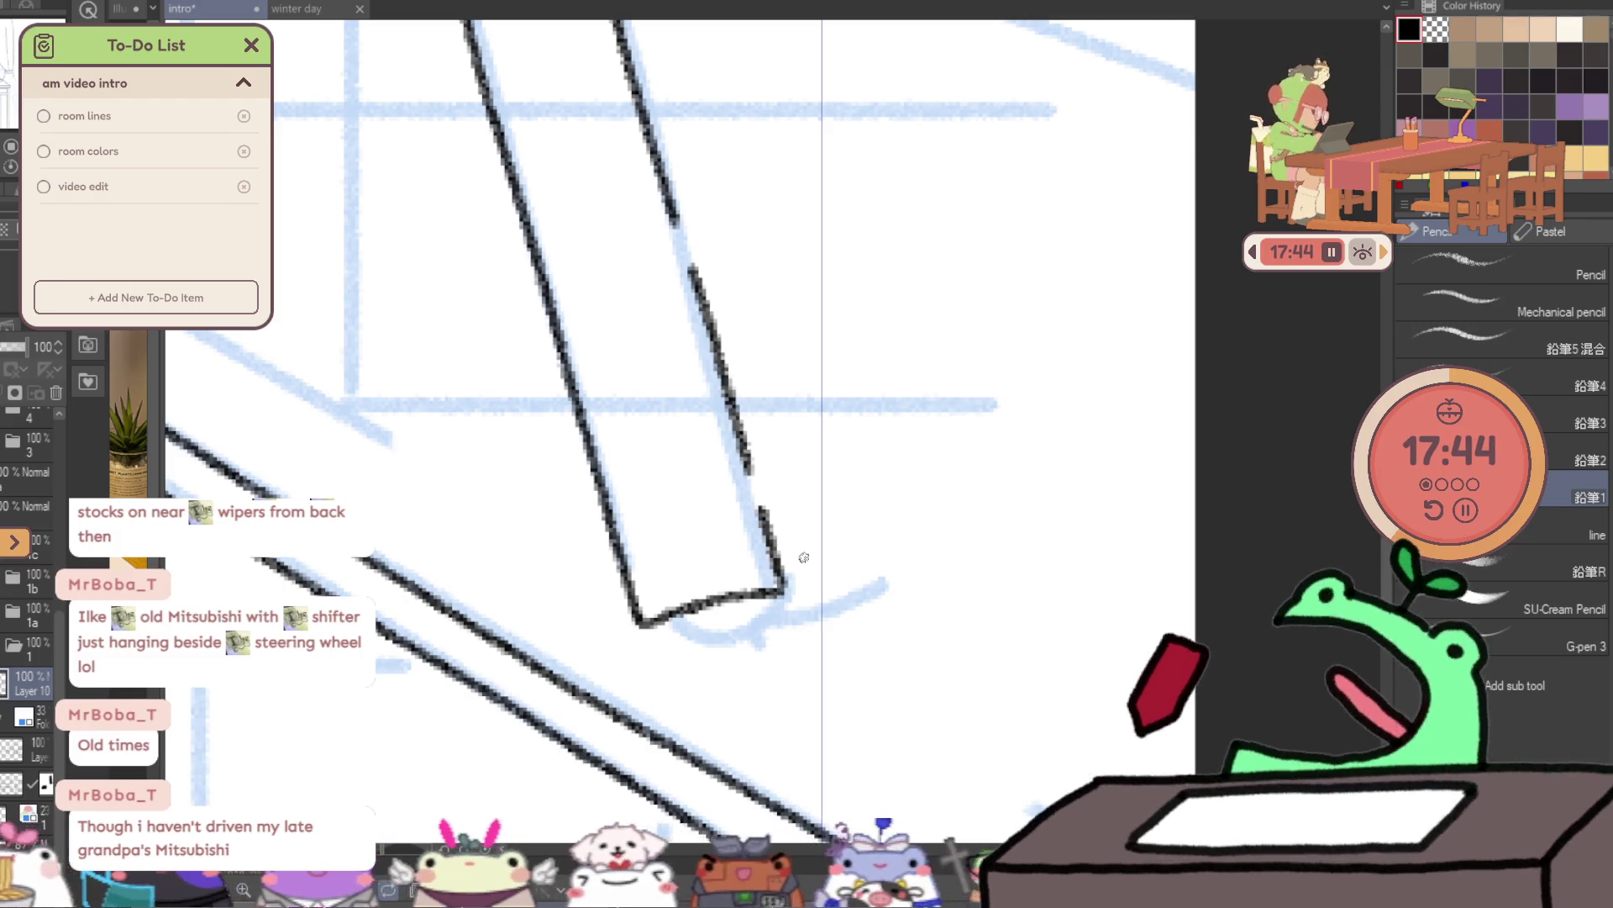
drag(786, 588, 844, 582)
scroll(844, 581, down, 3)
scroll(849, 582, up, 2)
key(ctrl+z)
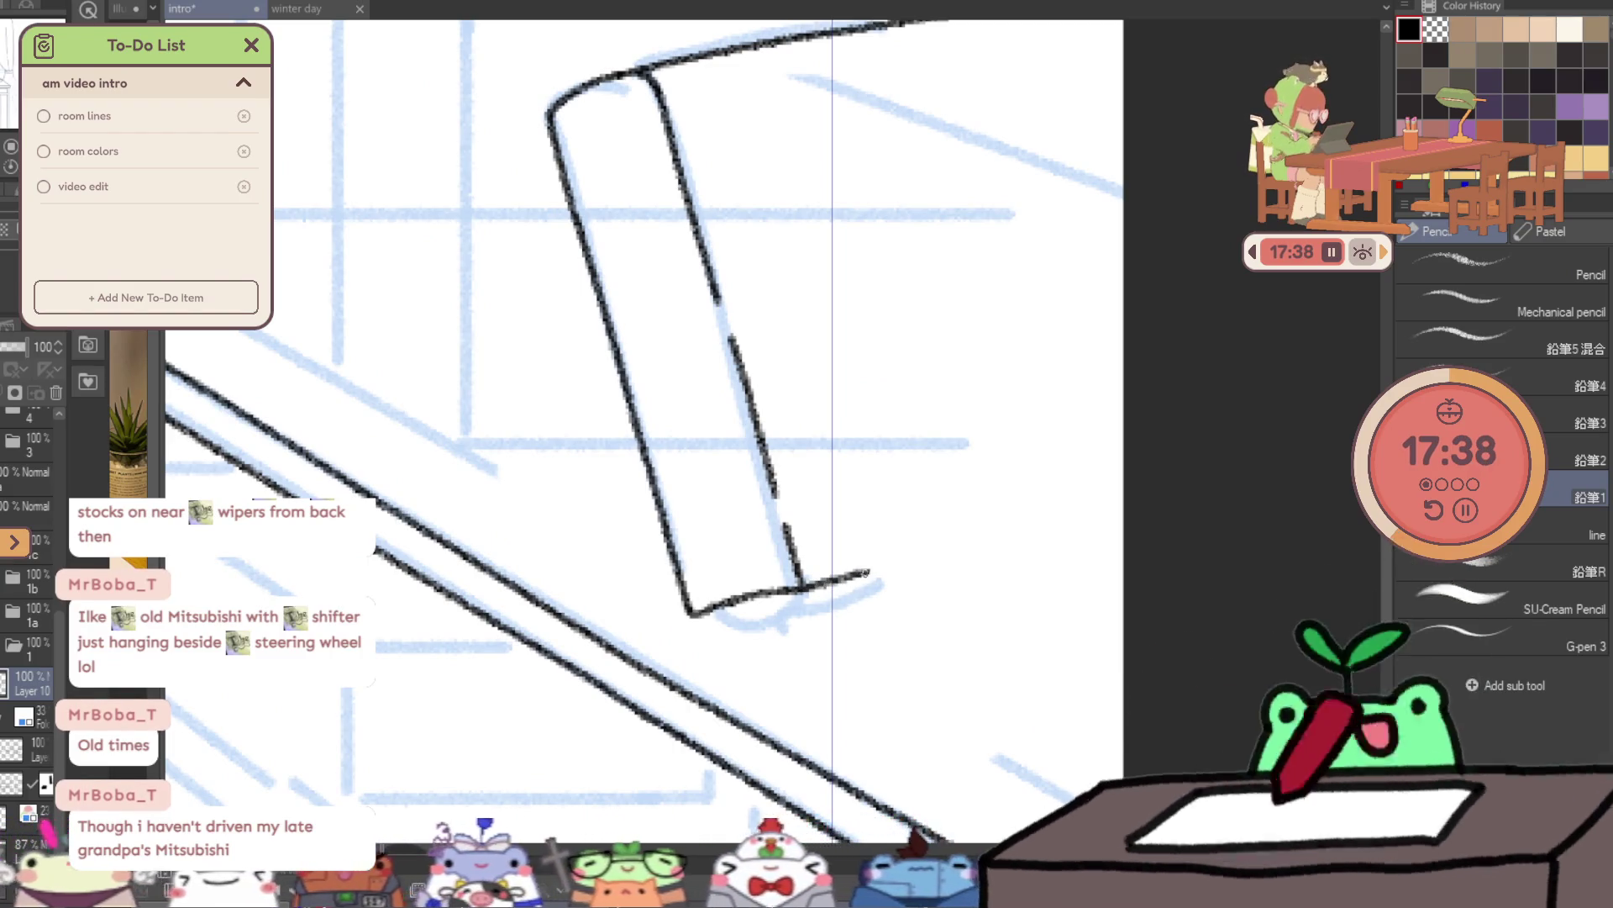
- Draw the book's lower and top edges to the right and redraw the spine's bottom corner
drag(874, 573, 788, 642)
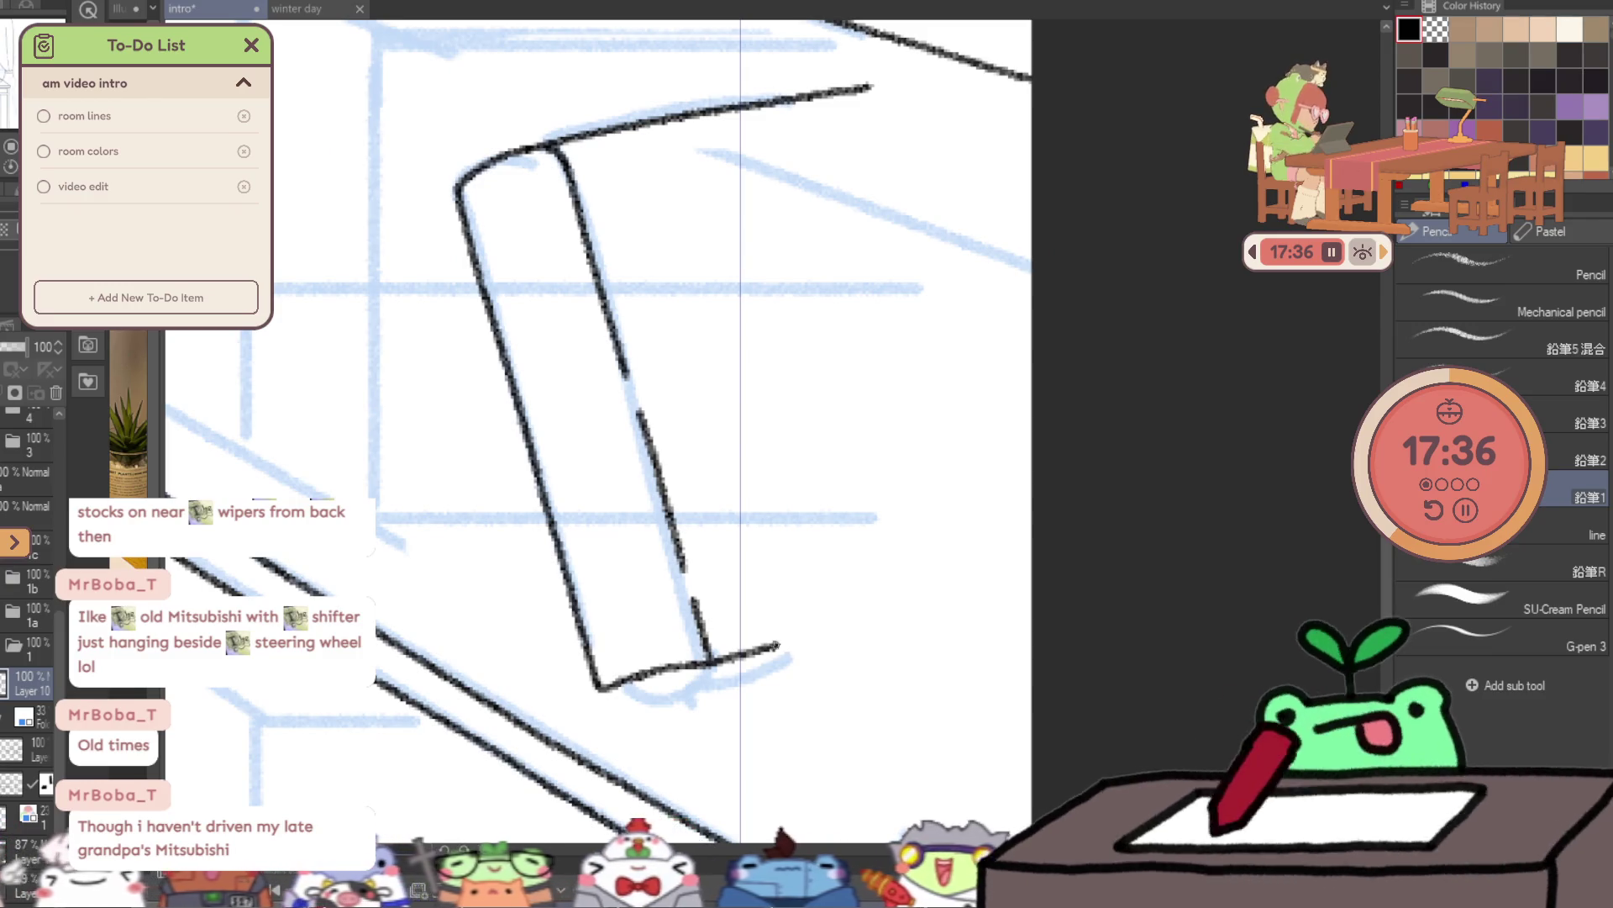
drag(999, 598, 1032, 590)
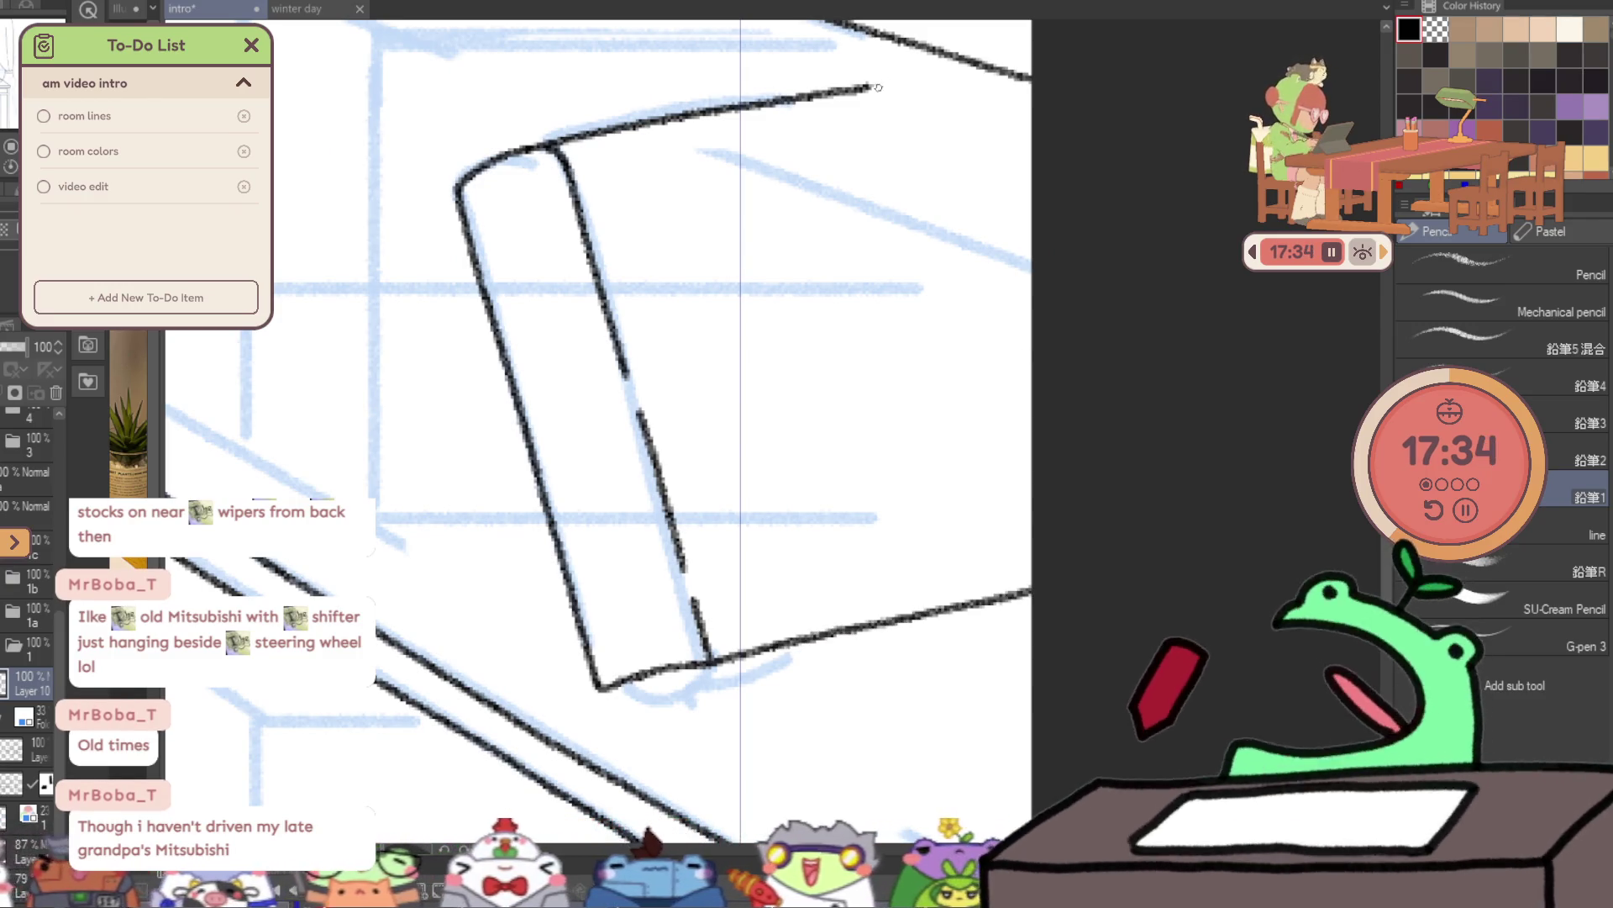
drag(879, 87, 1034, 125)
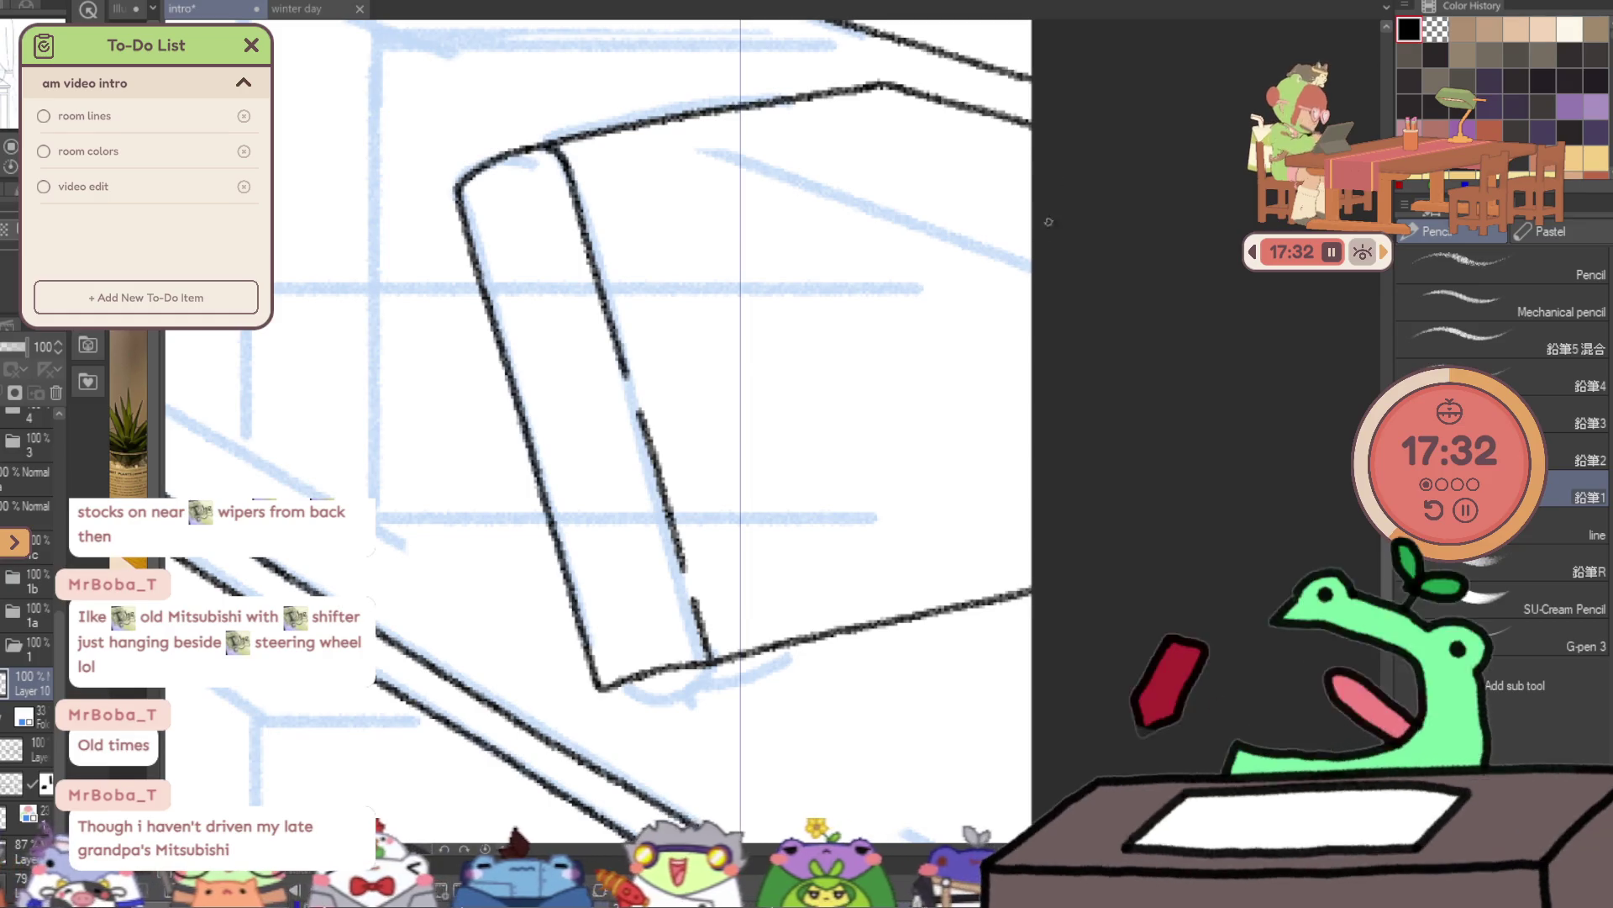
drag(713, 696, 713, 696)
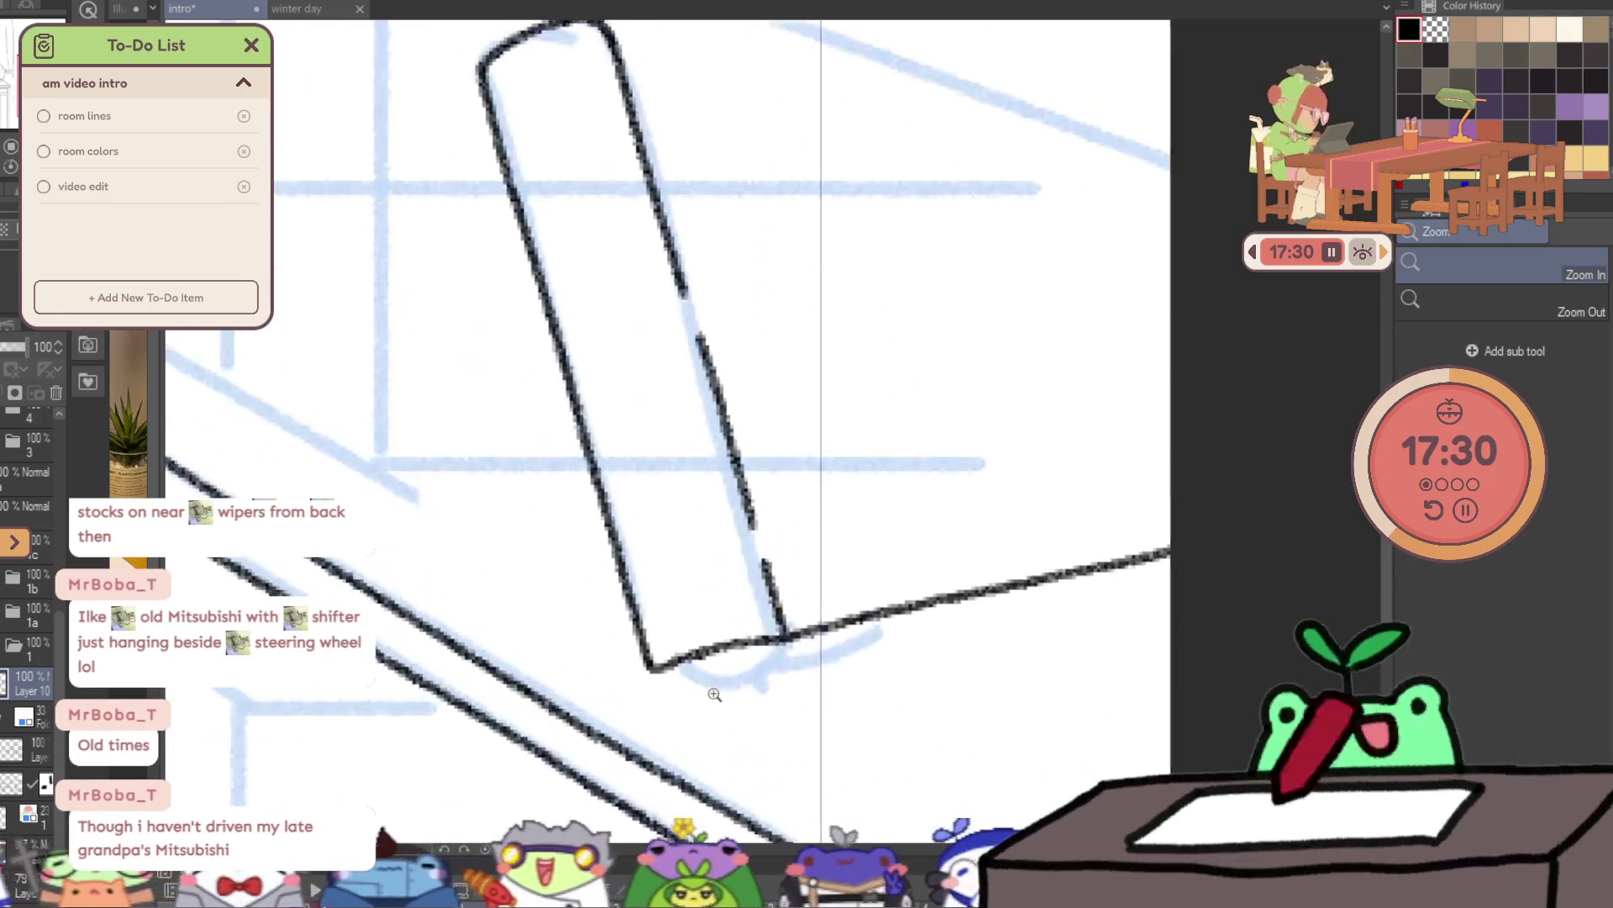
key(e)
drag(677, 669, 766, 660)
key(p)
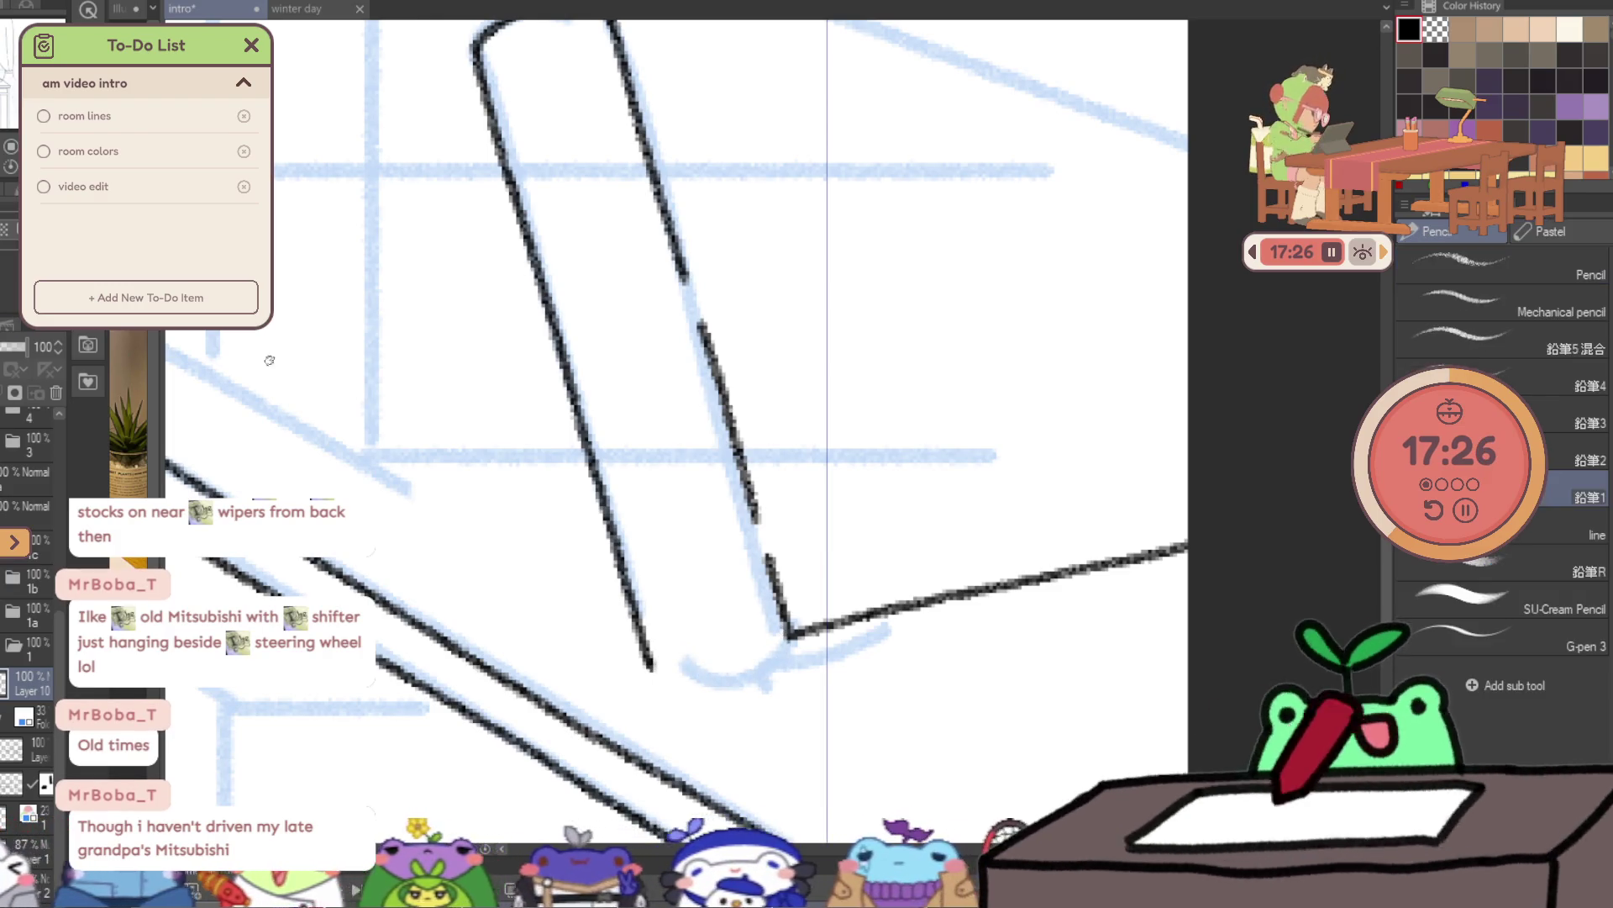
drag(661, 669, 752, 652)
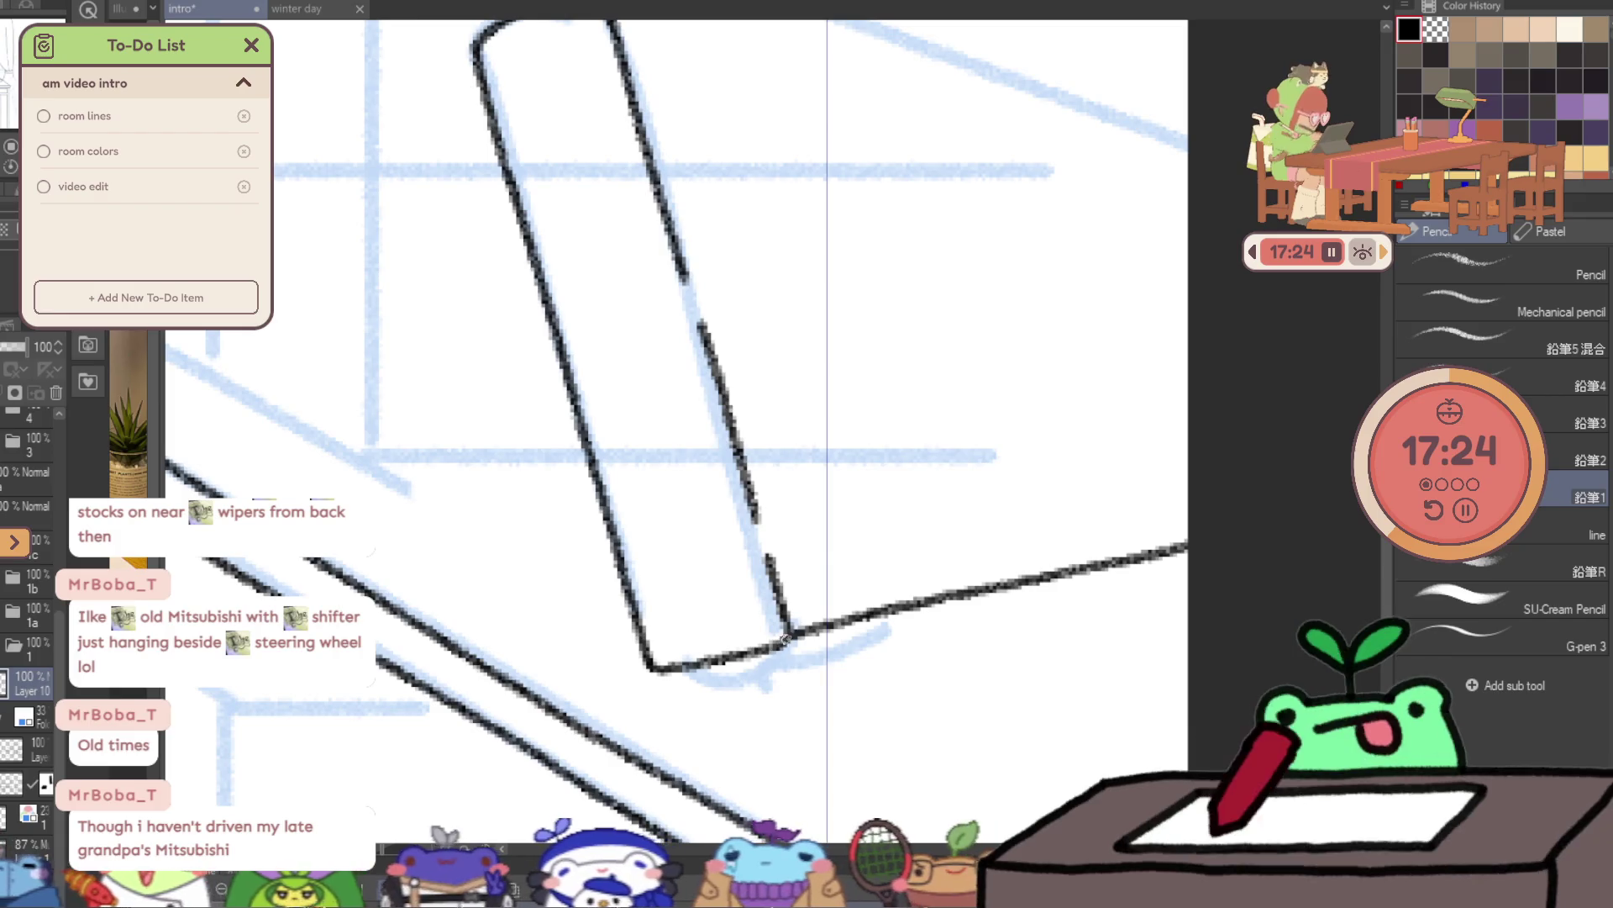
- Ink two bands across the top end of the spine
drag(721, 344, 696, 496)
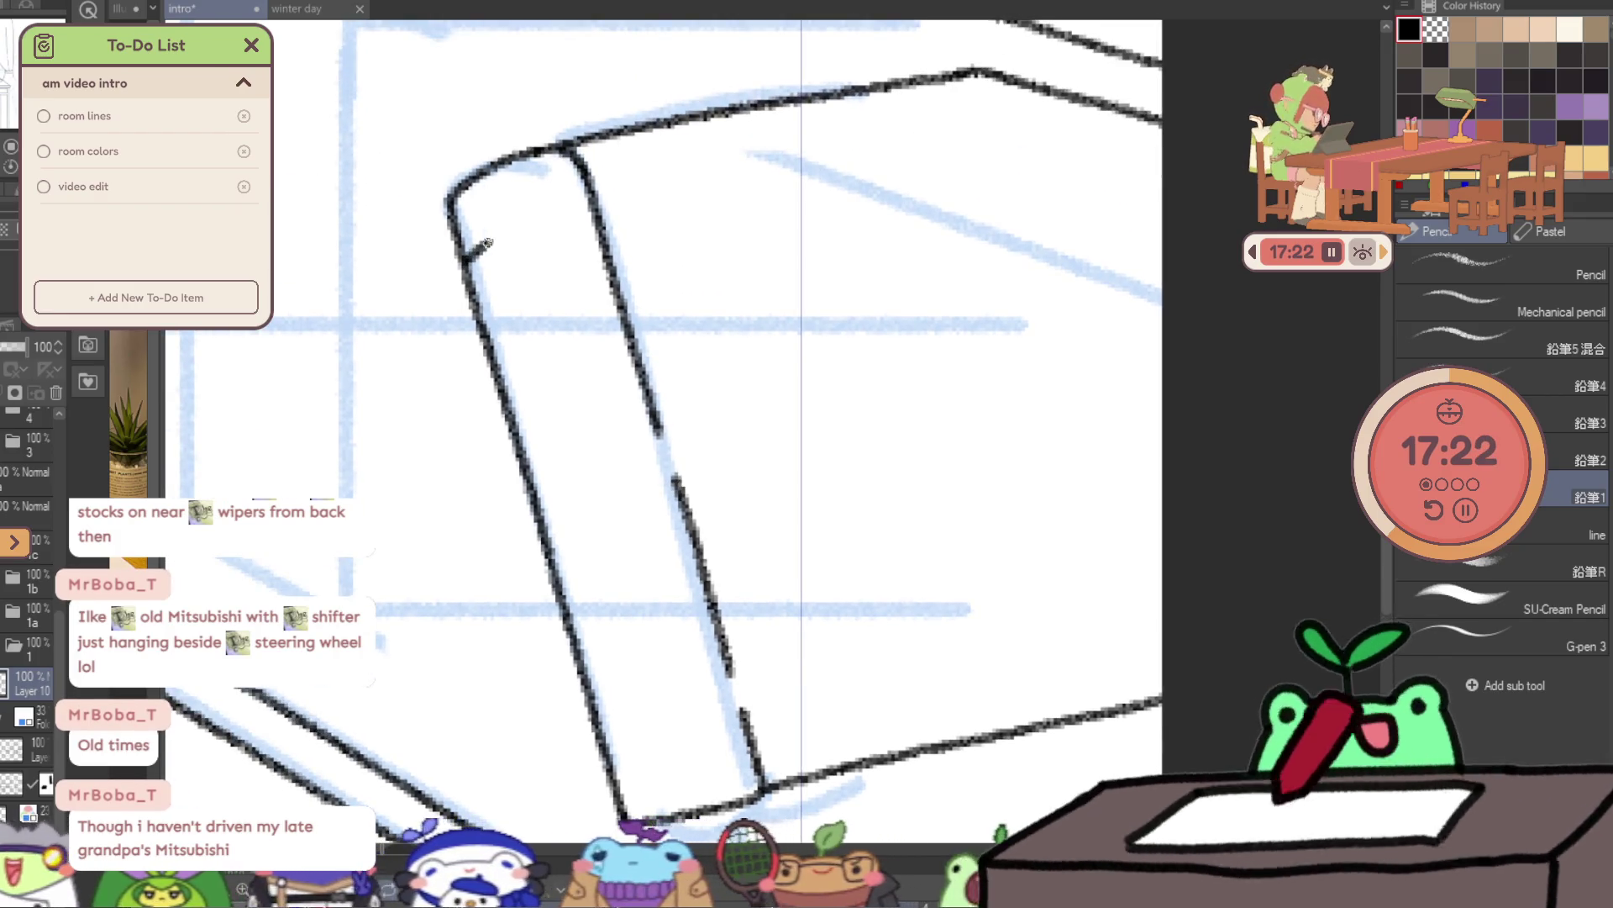
drag(467, 256, 578, 220)
key(ctrl+z)
drag(466, 256, 588, 220)
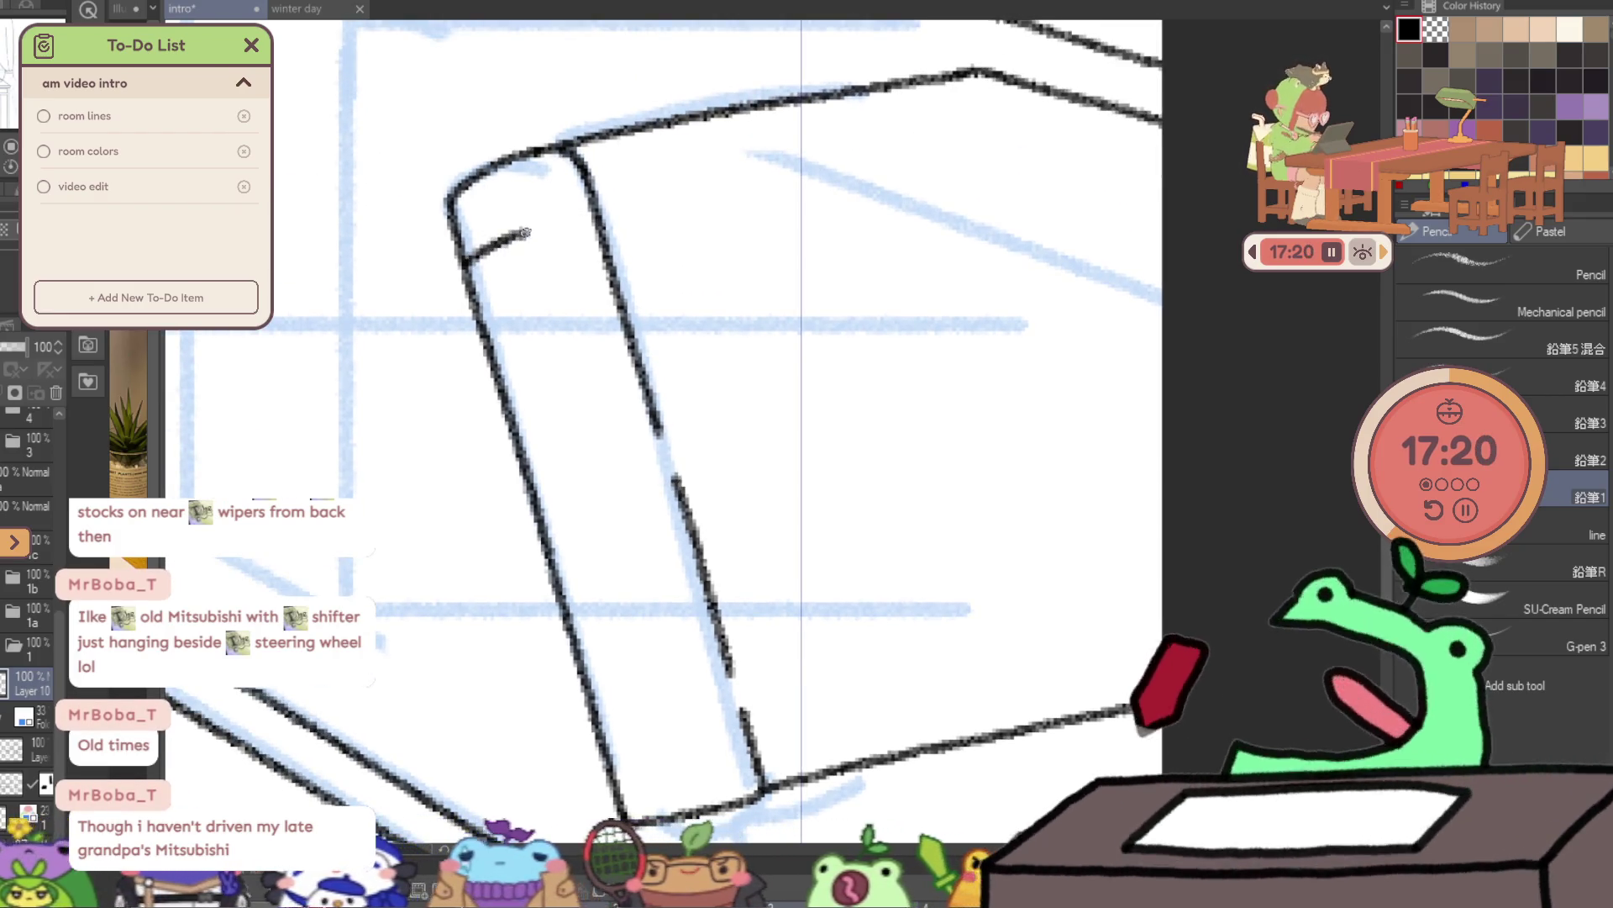
drag(467, 280, 591, 241)
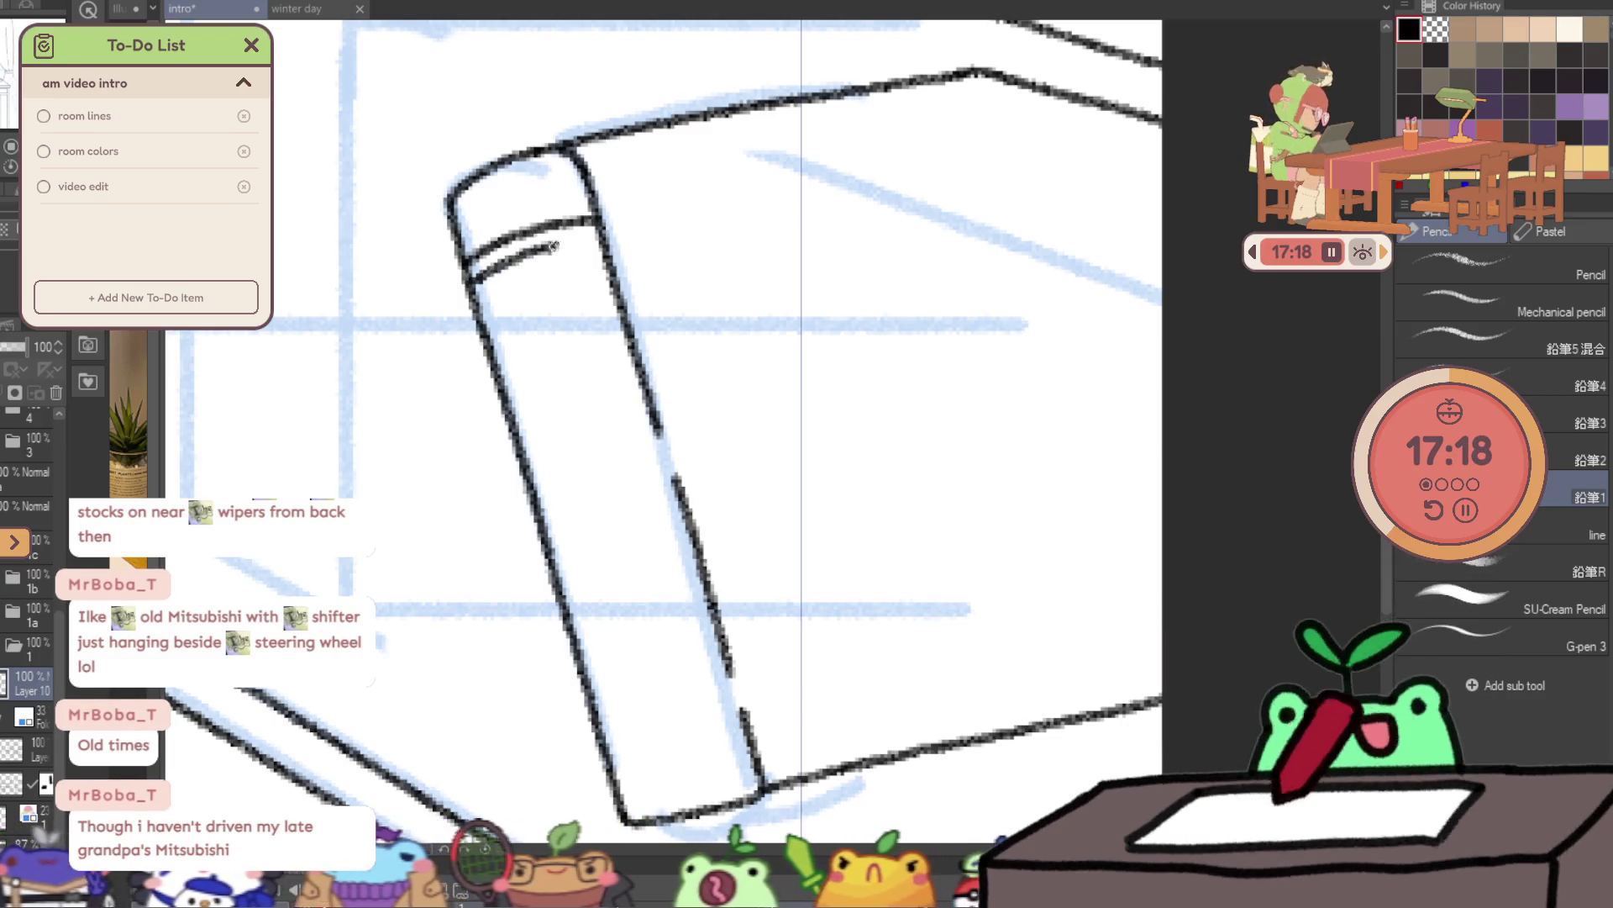
- Ink the paired bands near the bottom end of the spine
drag(691, 374, 656, 249)
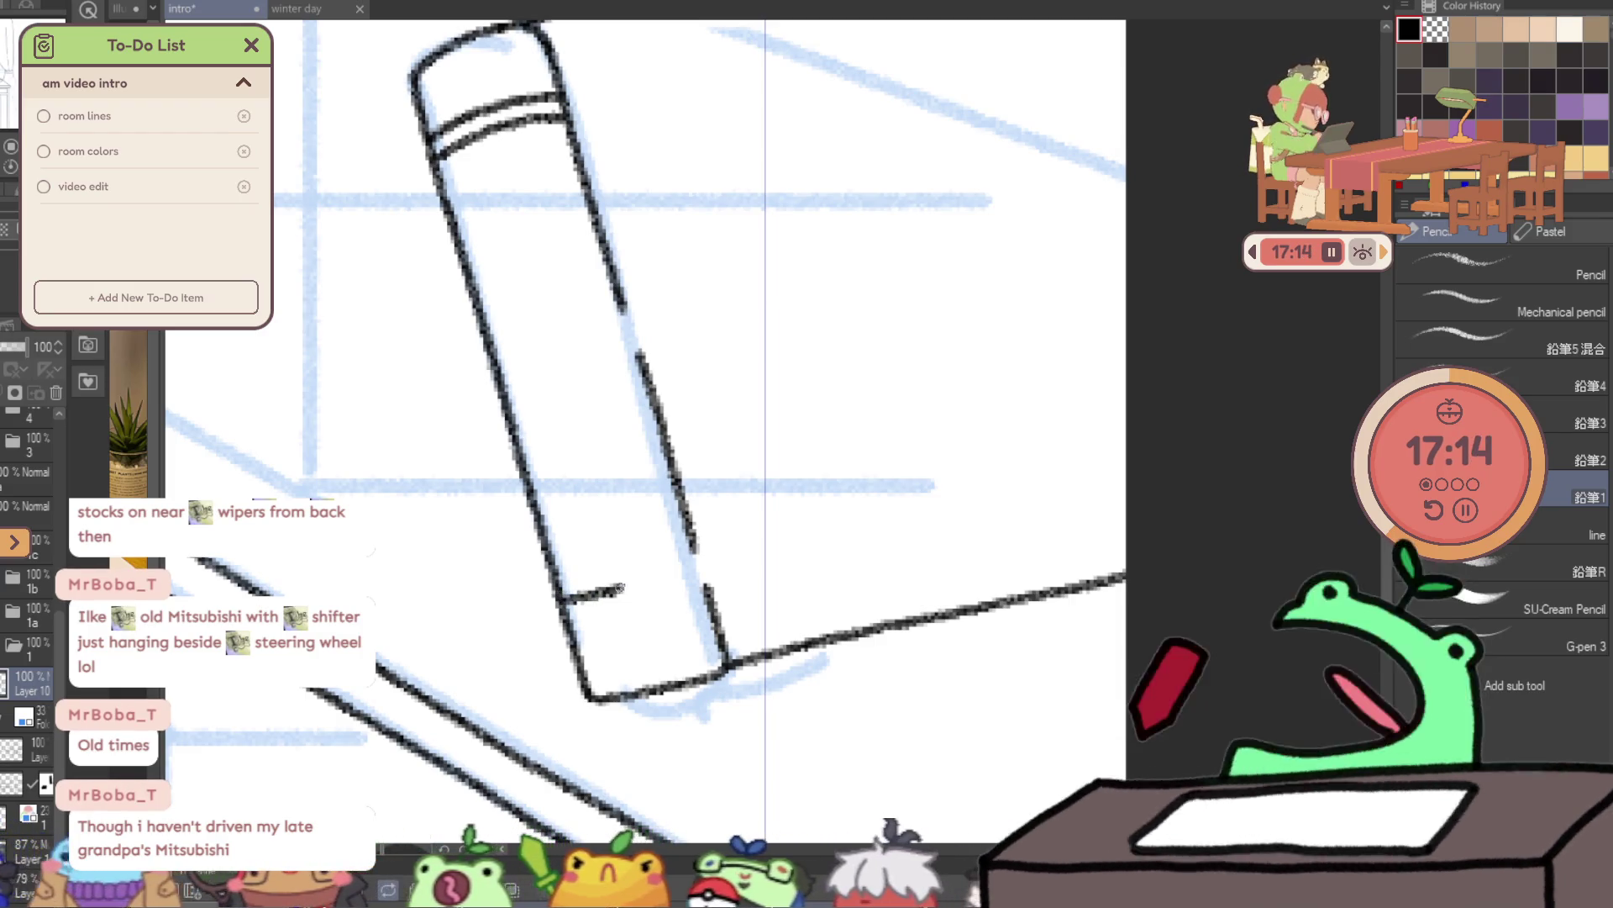
drag(617, 589, 658, 576)
key(ctrl+z)
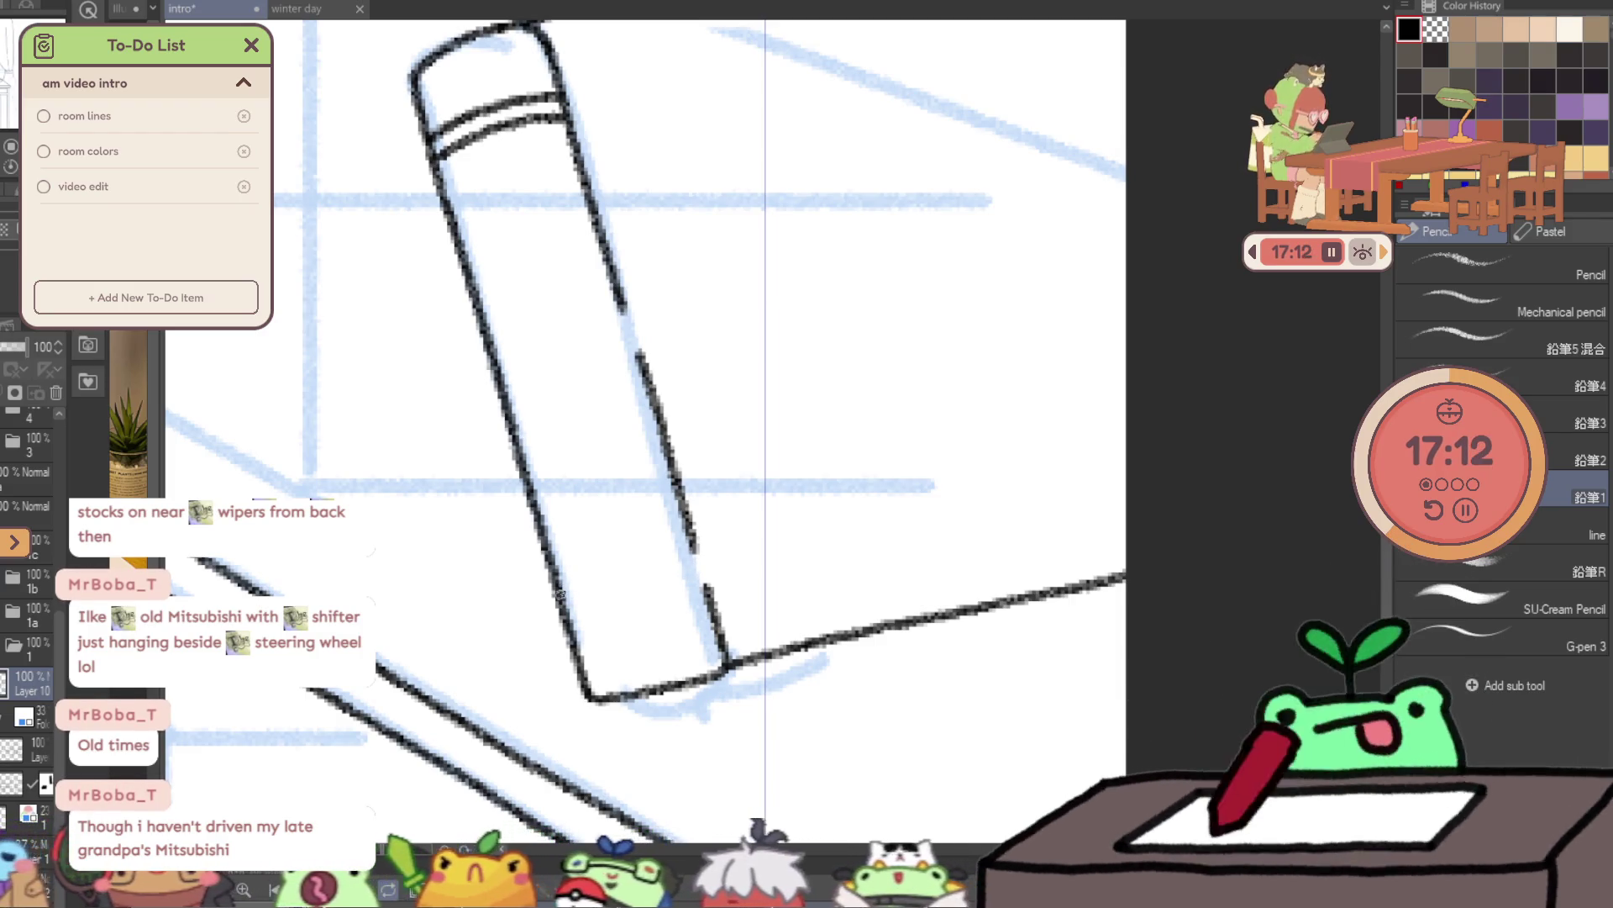
drag(561, 595, 702, 572)
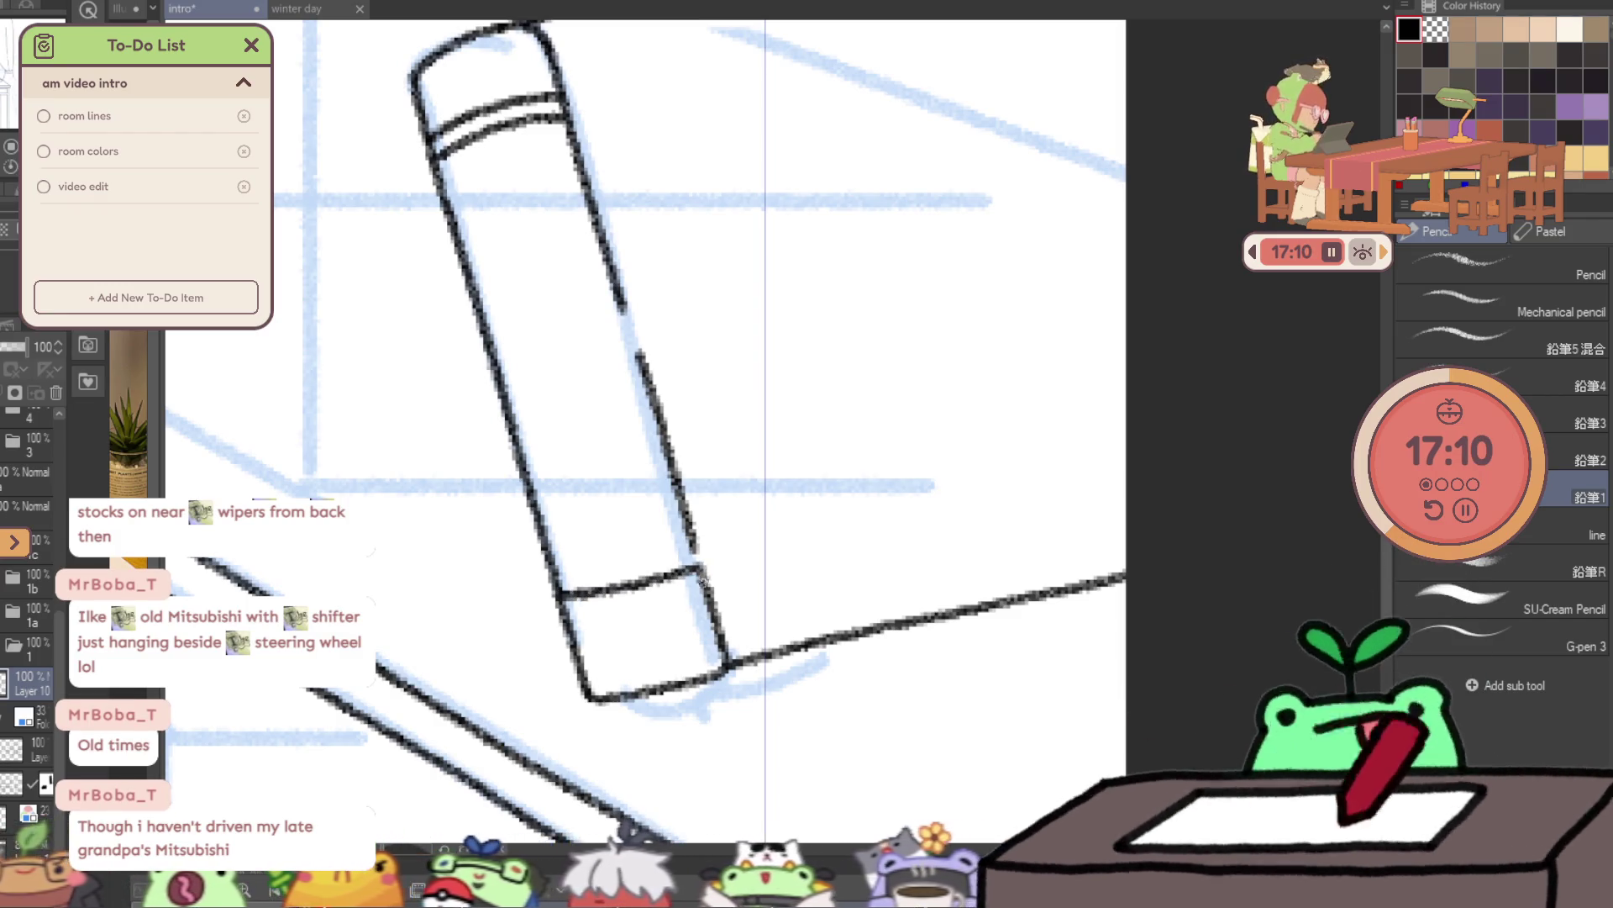
key(ctrl+z)
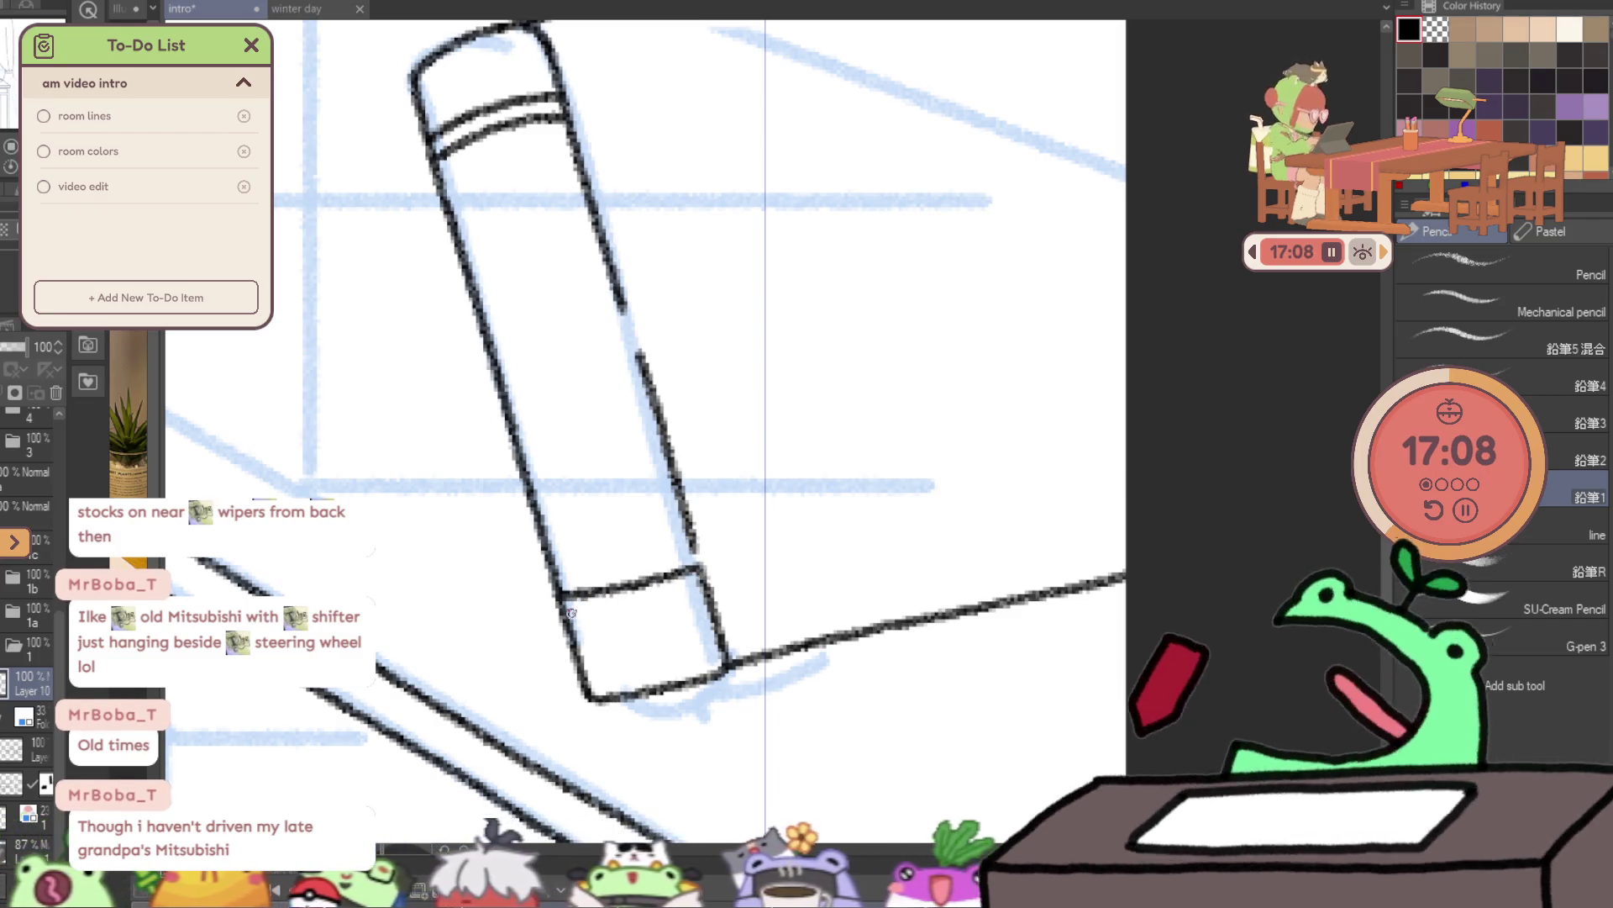
drag(586, 614, 697, 589)
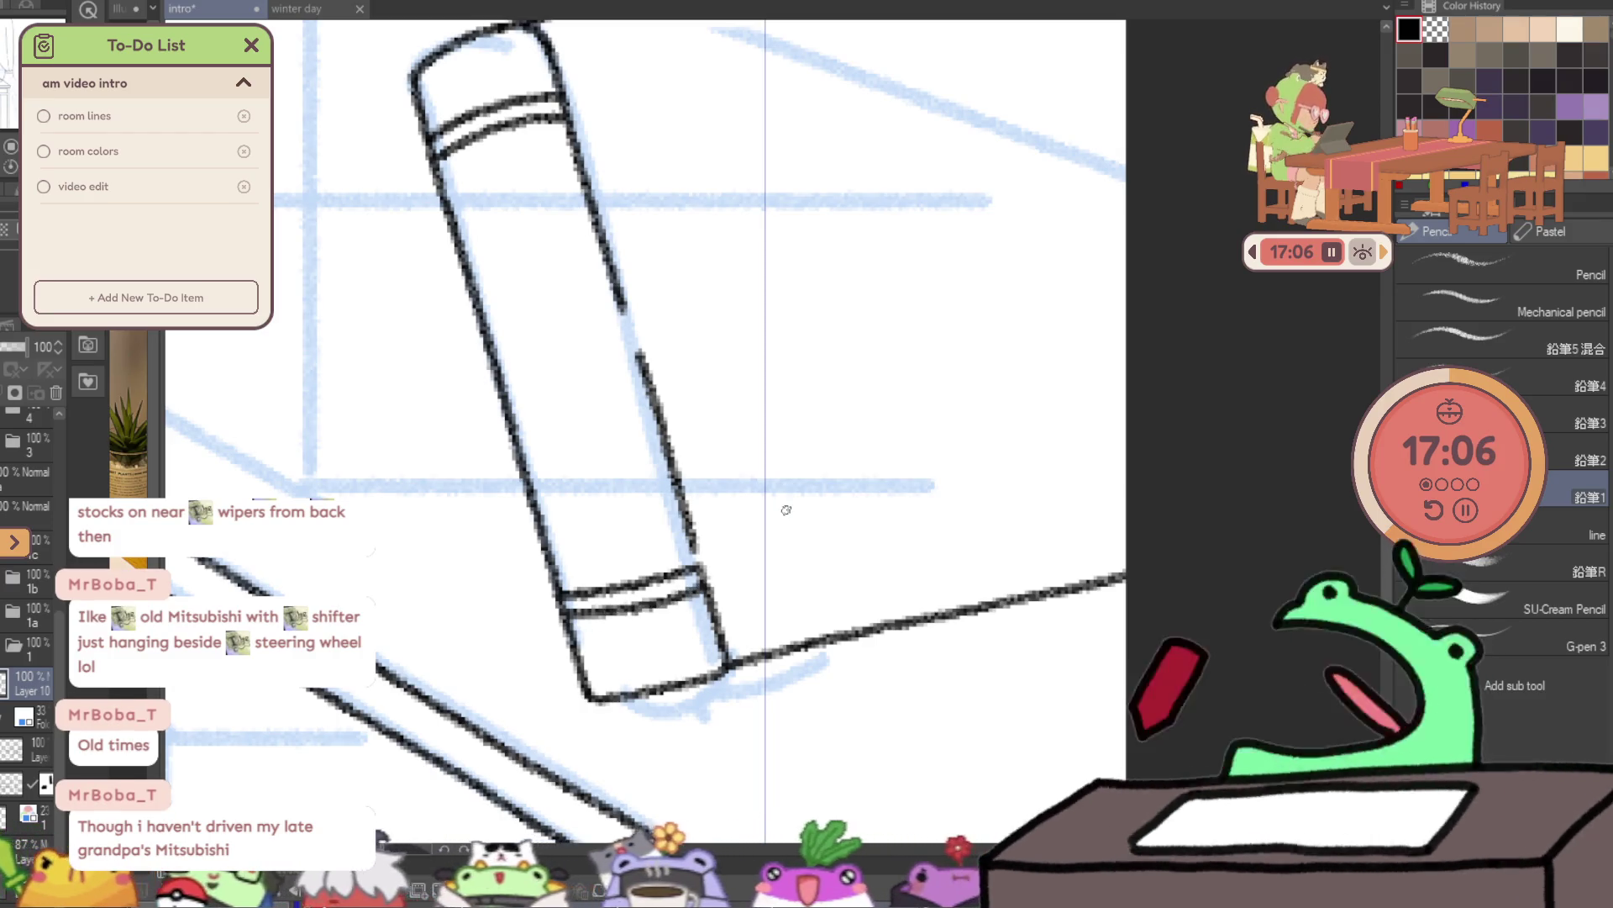
key(ctrl+z)
key(ctrl+z)
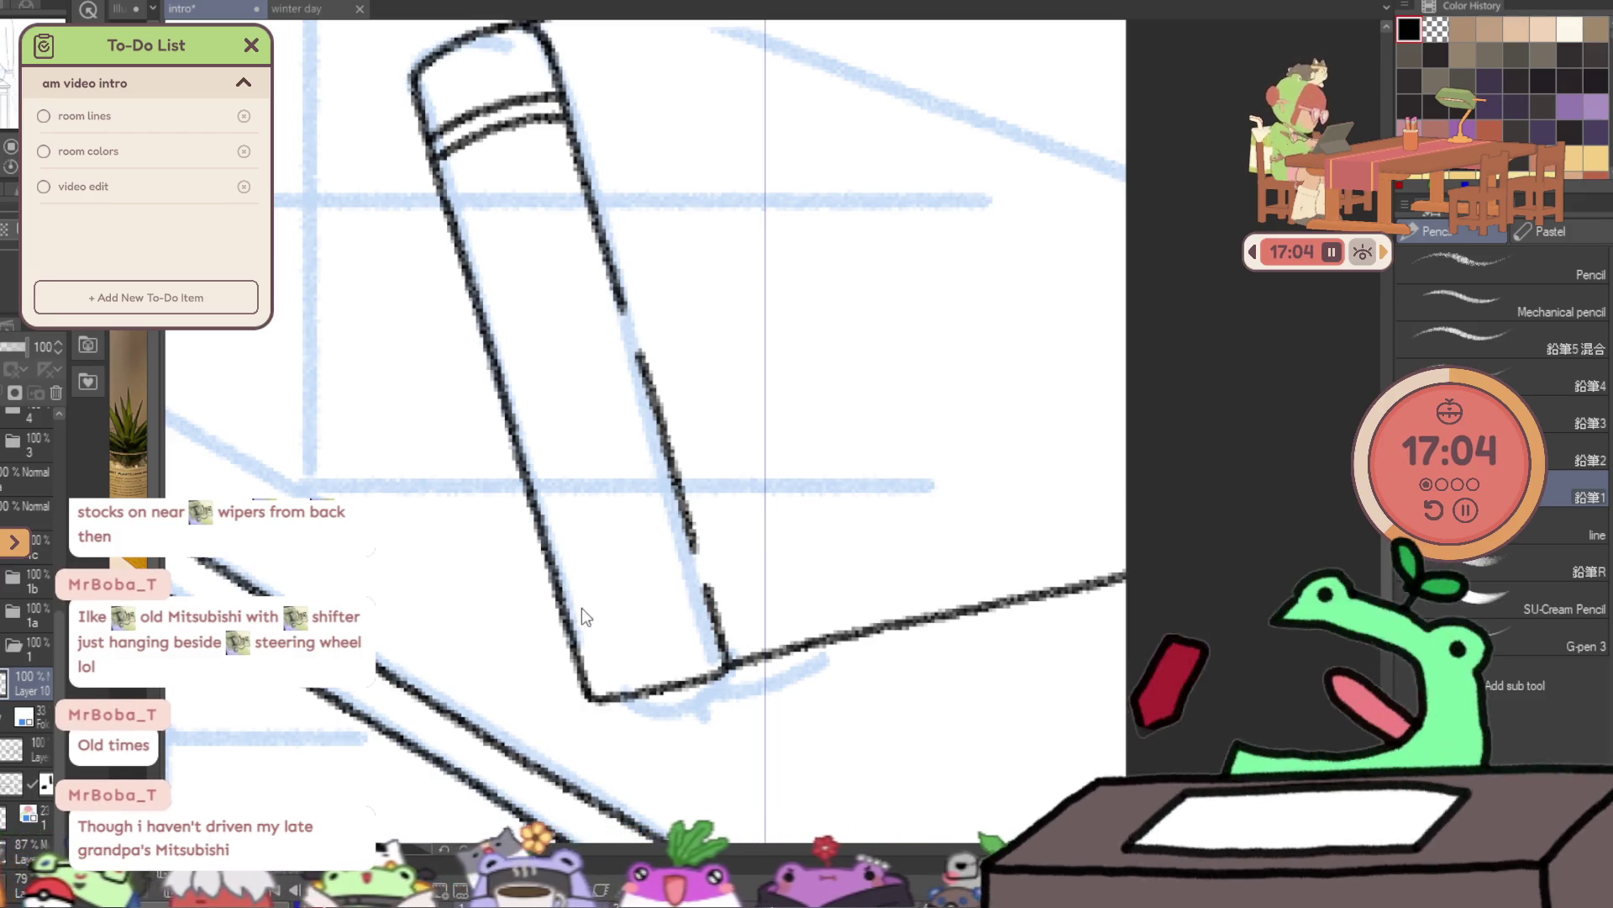
mouse_move(570, 613)
mouse_down()
mouse_move(646, 596)
mouse_move(607, 583)
mouse_move(668, 561)
mouse_up()
key(ctrl+z)
drag(564, 590, 639, 572)
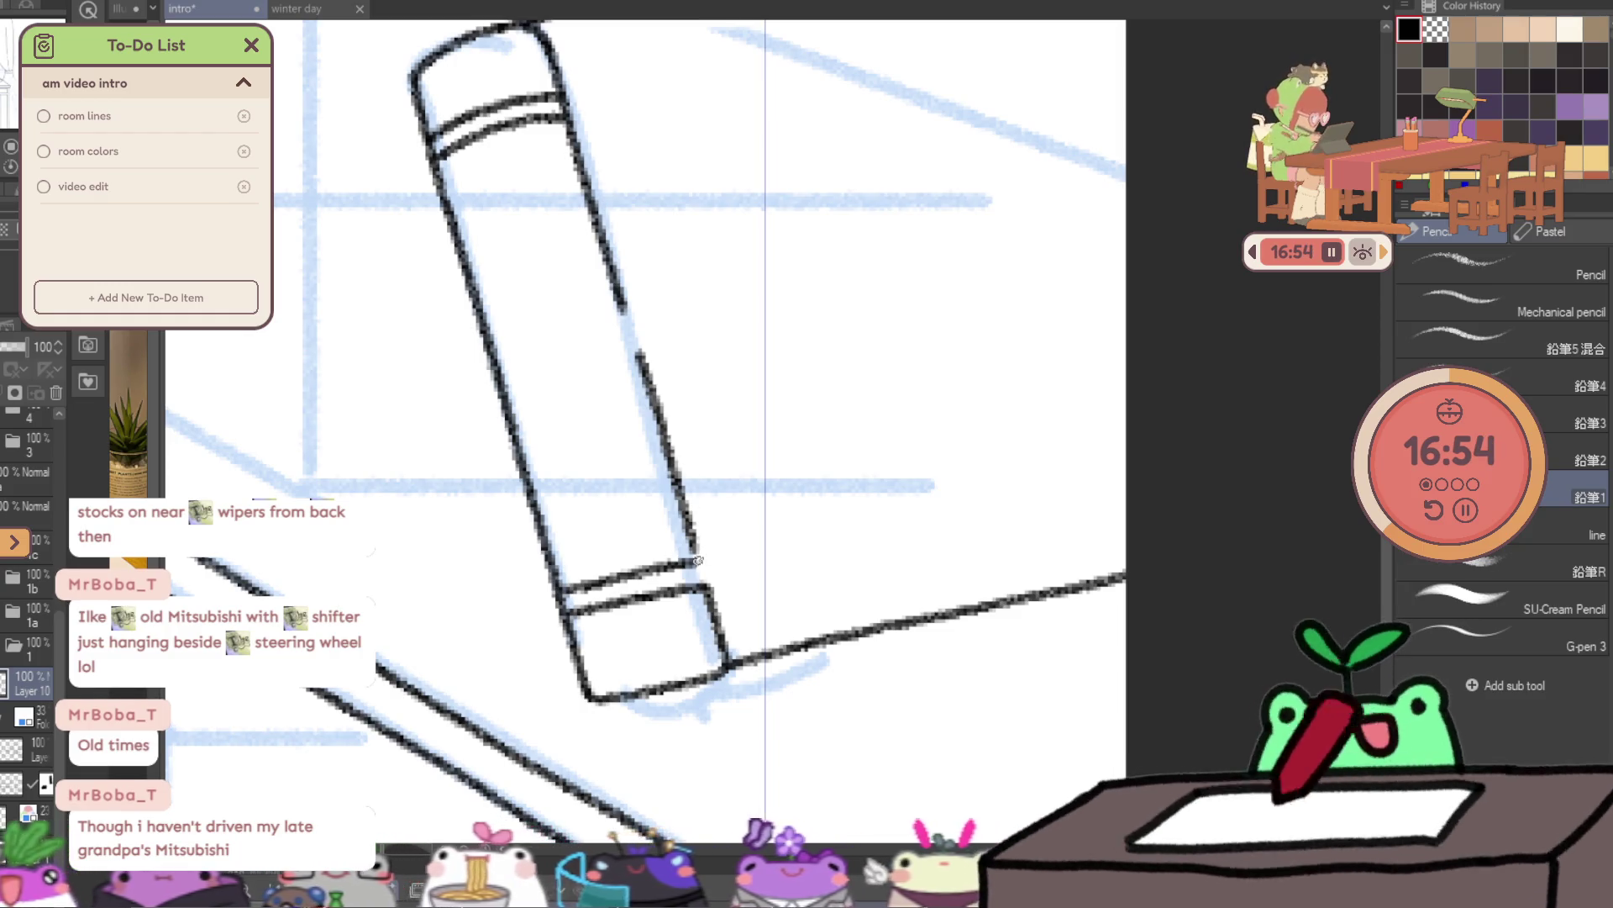
drag(699, 564, 623, 393)
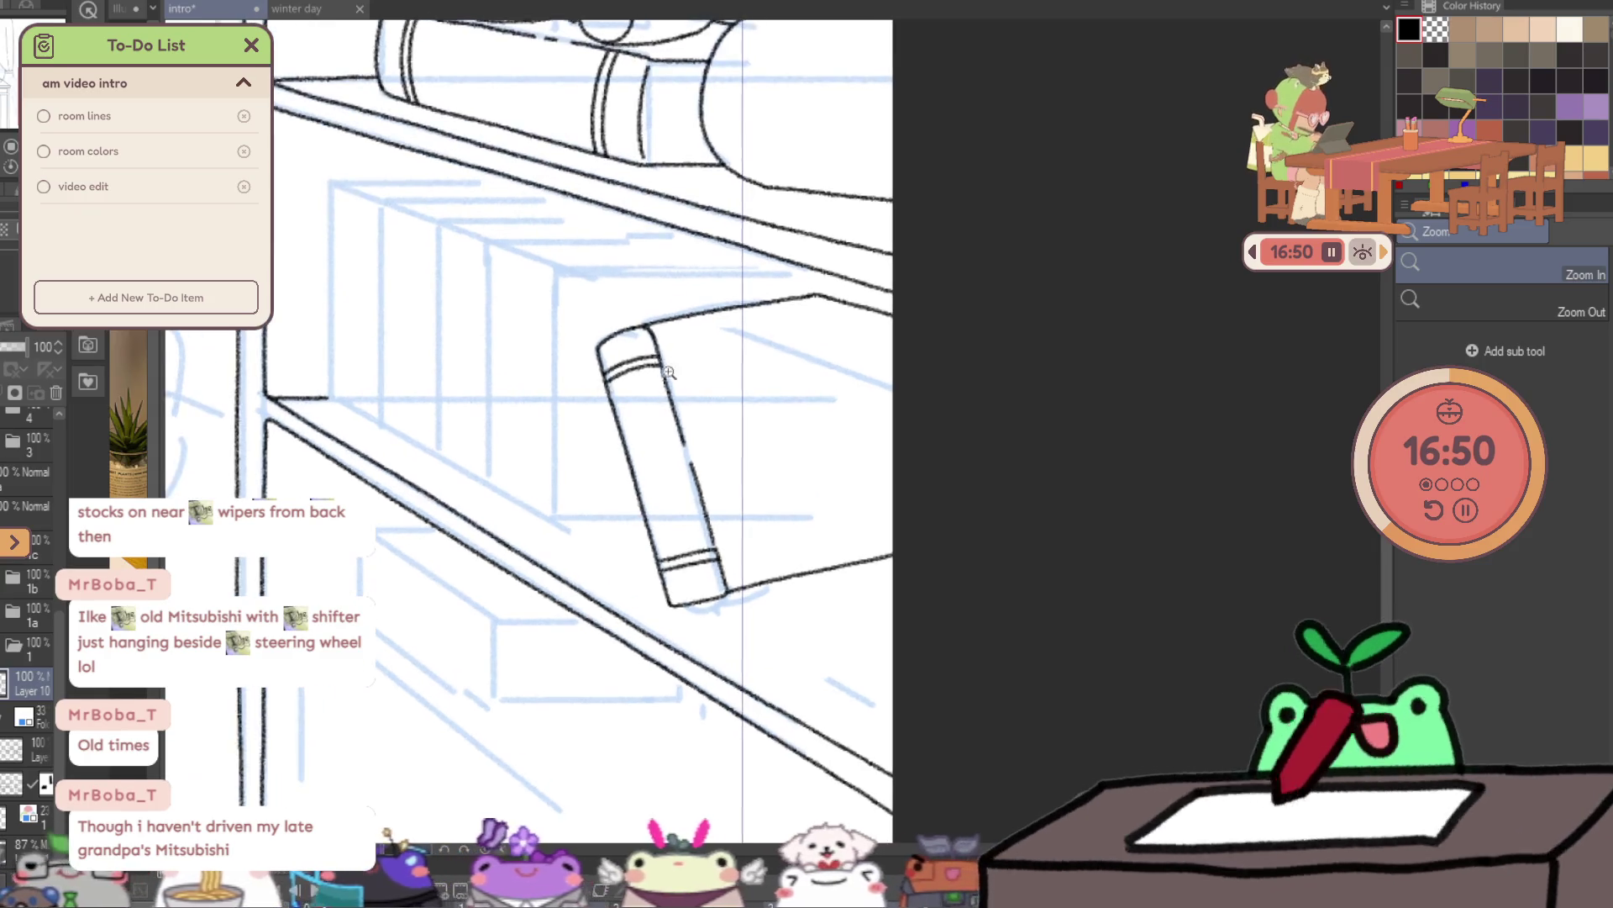
- Ink the shelf panel's vertical edge left of the book, extending it diagonally along the shelf
drag(622, 393, 718, 315)
key(p)
drag(540, 231, 779, 288)
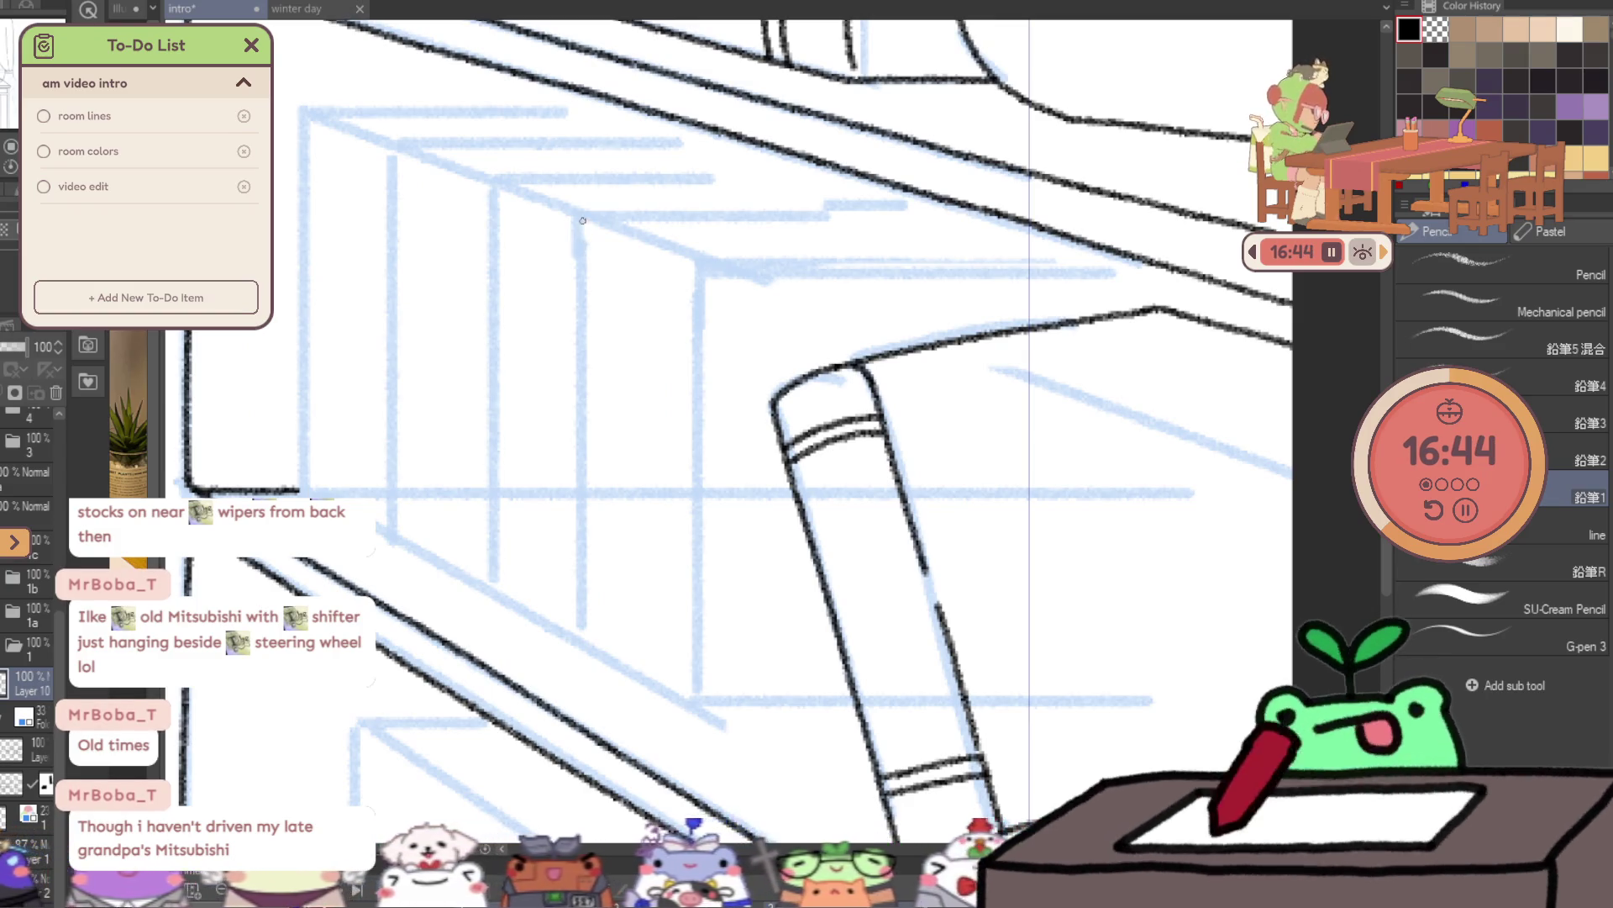
drag(576, 417, 575, 527)
key(ctrl+z)
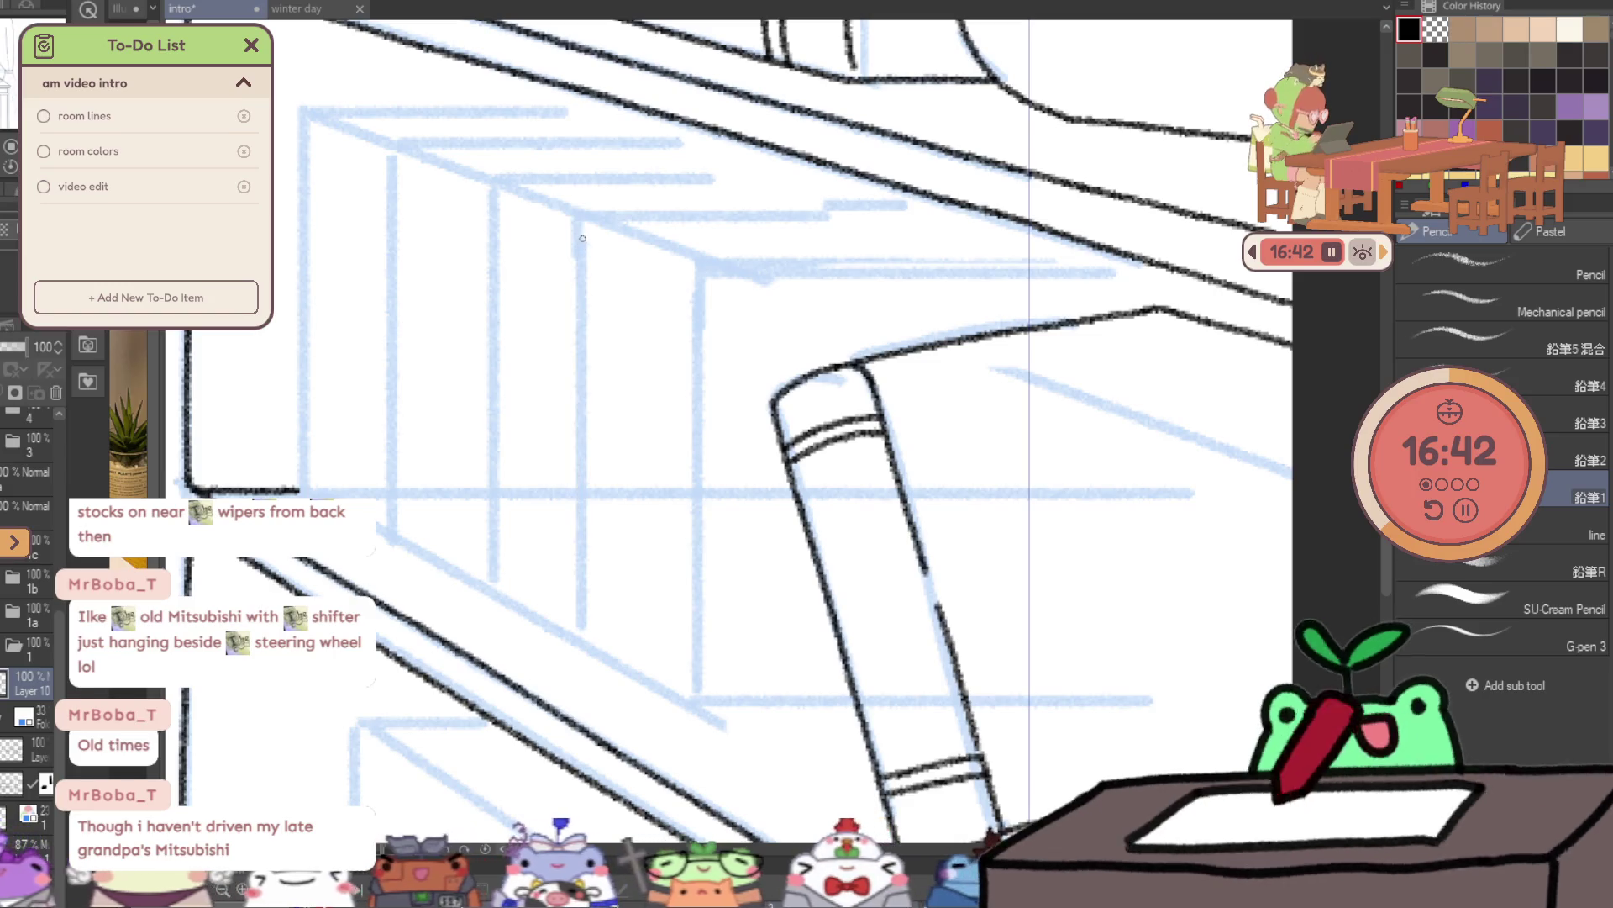
drag(581, 414, 580, 626)
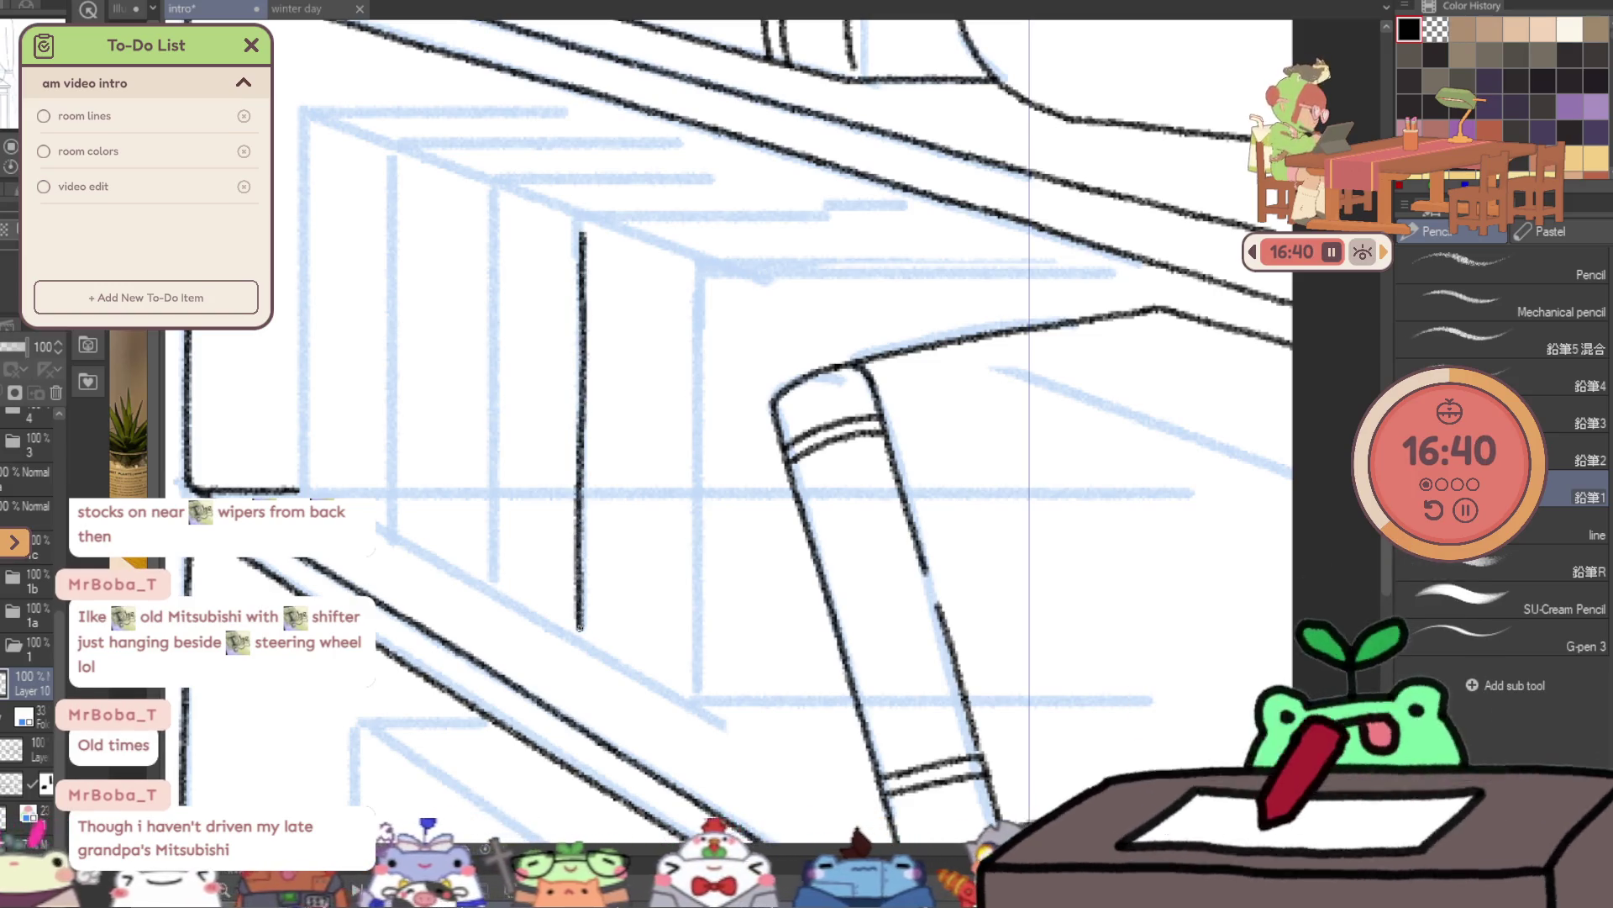
scroll(630, 641, up, 2)
scroll(652, 659, up, 1)
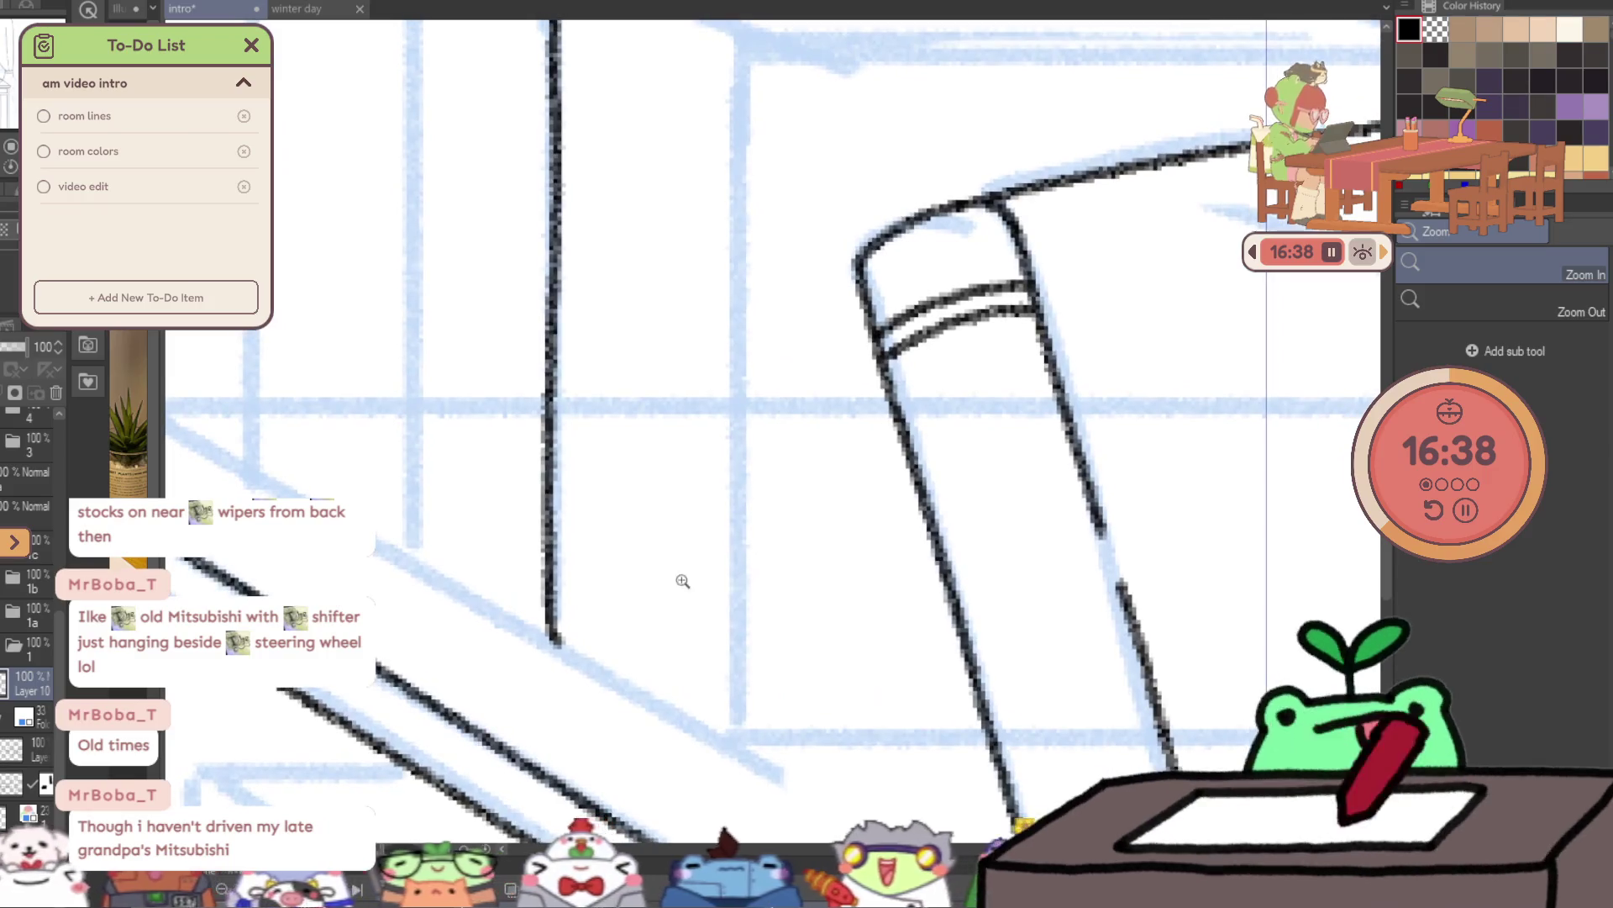
drag(578, 661, 664, 709)
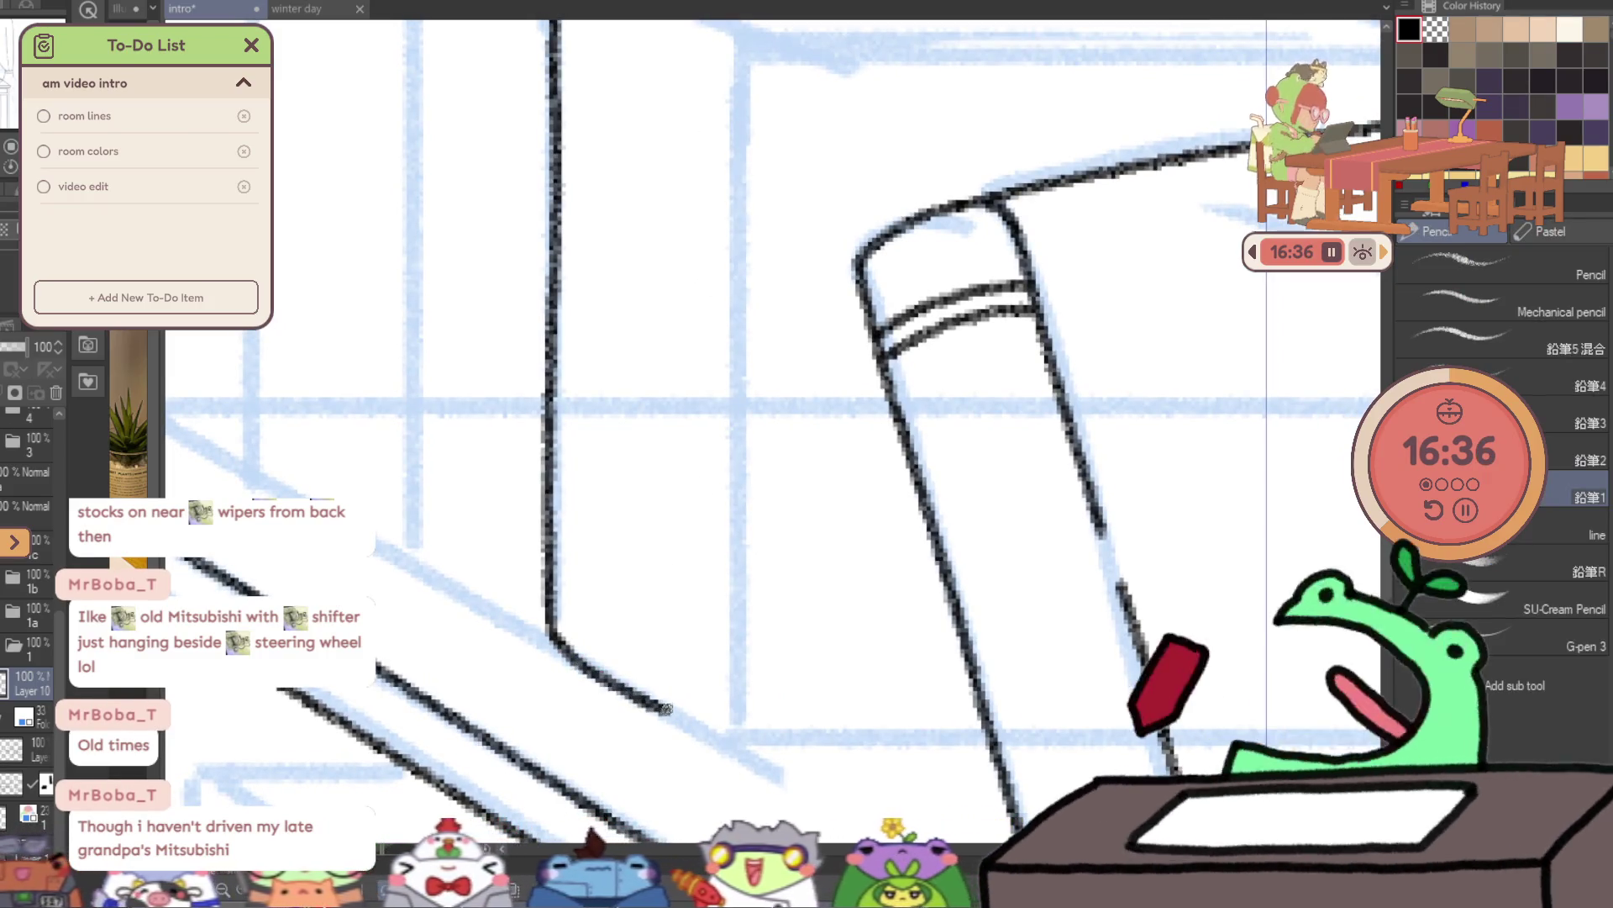
scroll(750, 682, up, 2)
scroll(672, 420, up, 2)
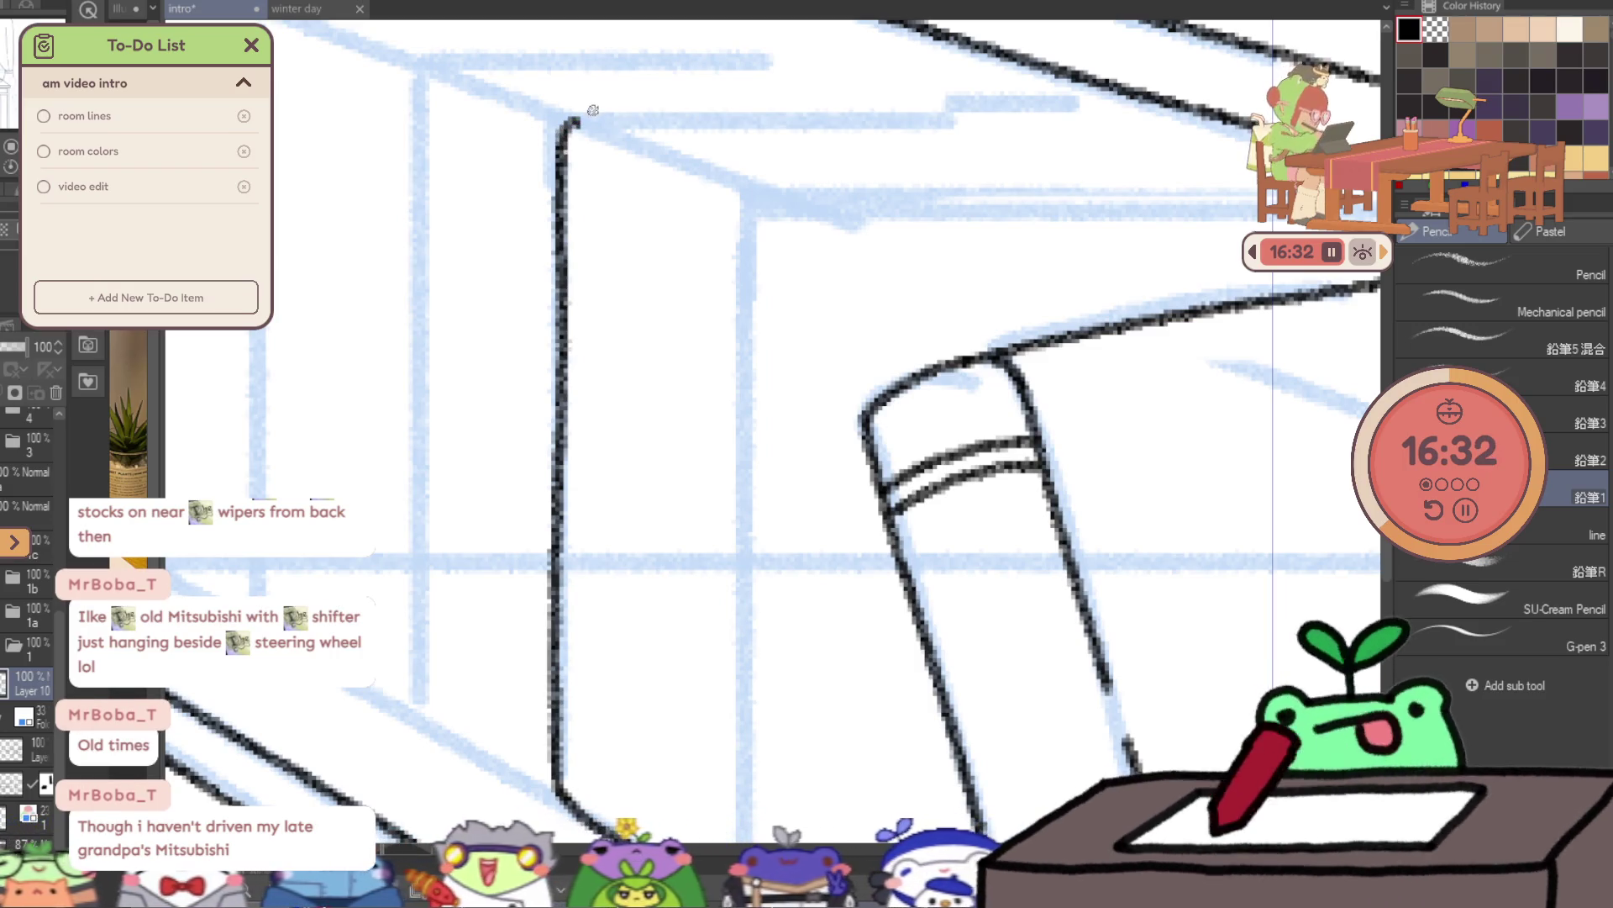
- Redraw the panel's top corner curving right and extend both vertical edges downward
key(ctrl+z)
drag(562, 154, 647, 152)
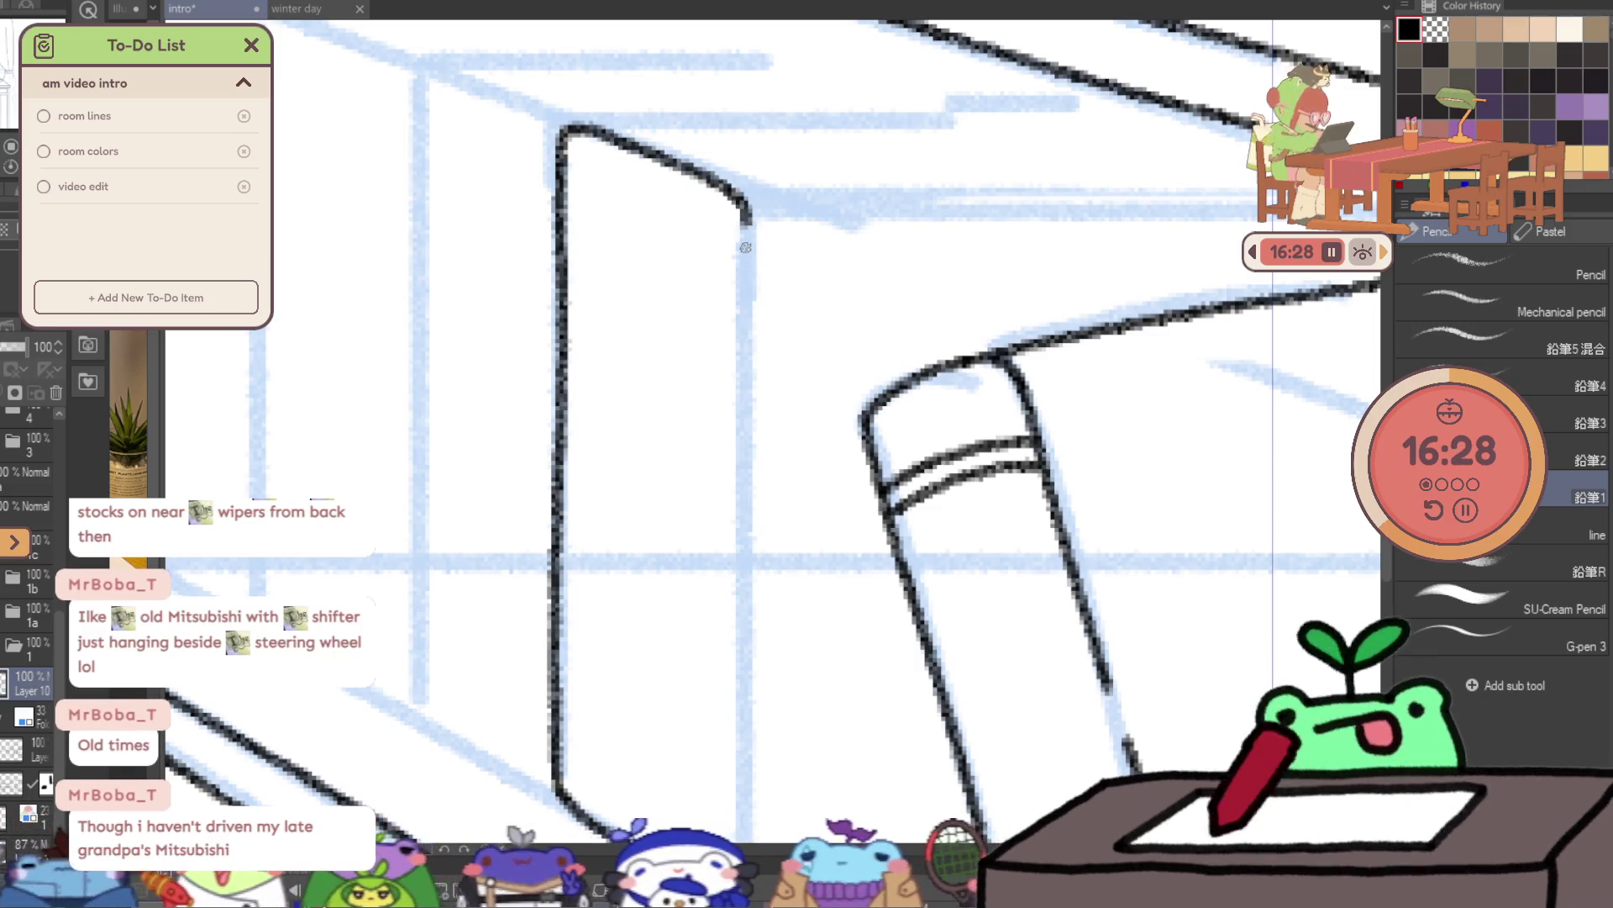
drag(743, 367, 743, 515)
scroll(743, 514, down, 4)
drag(724, 402, 723, 499)
mouse_move(722, 590)
mouse_down()
mouse_move(720, 689)
mouse_move(706, 510)
mouse_up()
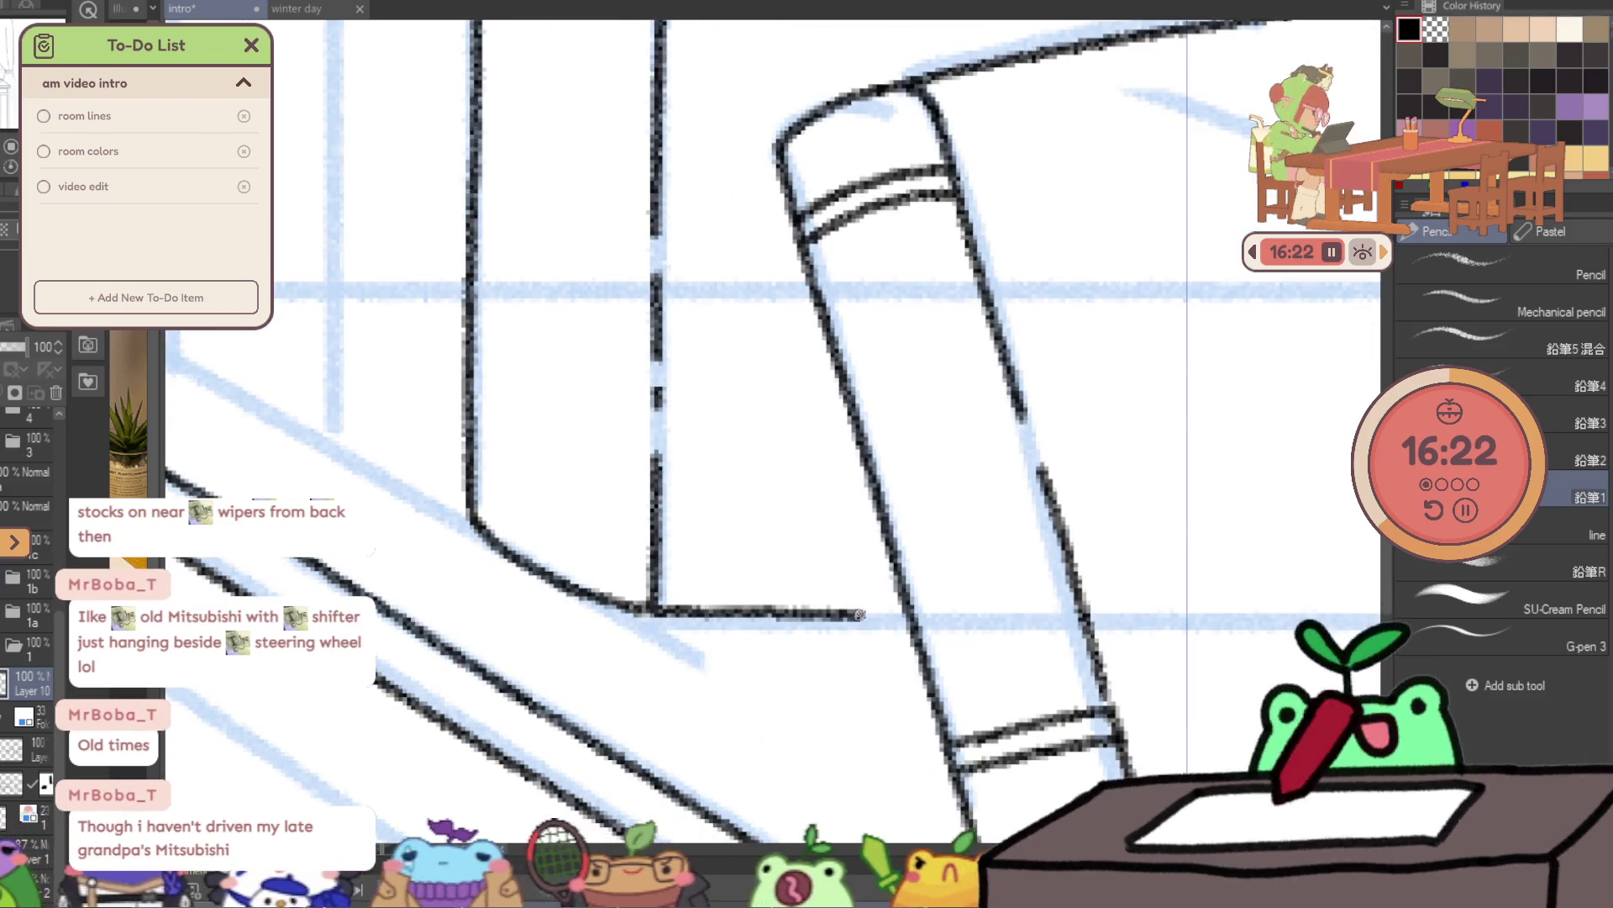
- Mark the wall corner above the book and ink the long edge lines running right from it
drag(654, 611, 583, 906)
drag(594, 293, 605, 296)
drag(412, 215, 929, 184)
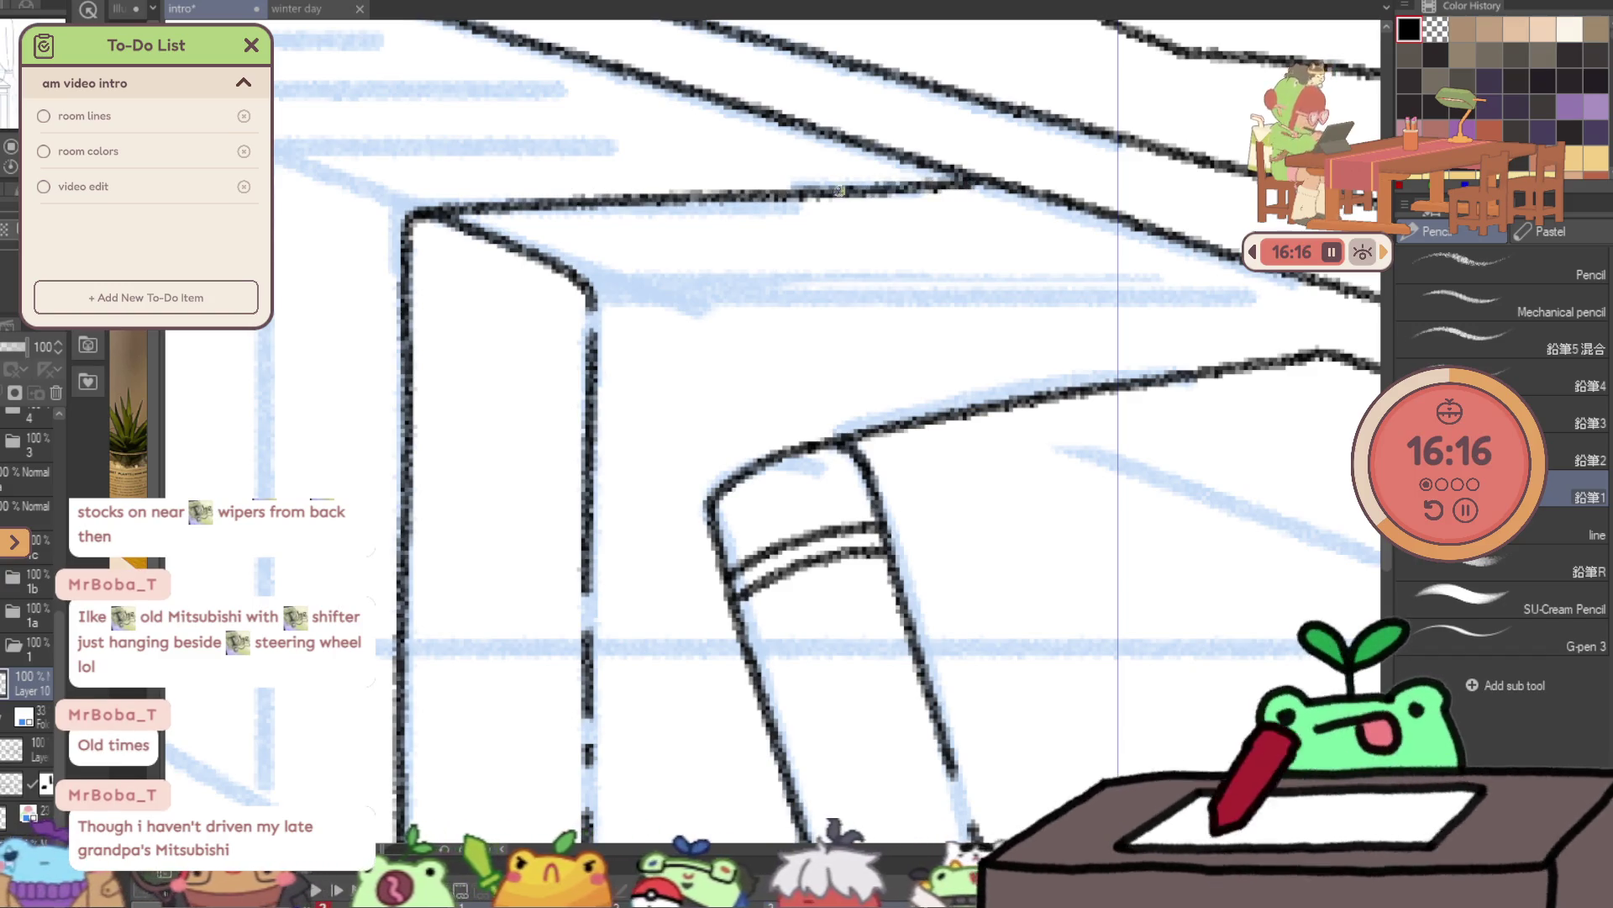
drag(477, 225, 840, 206)
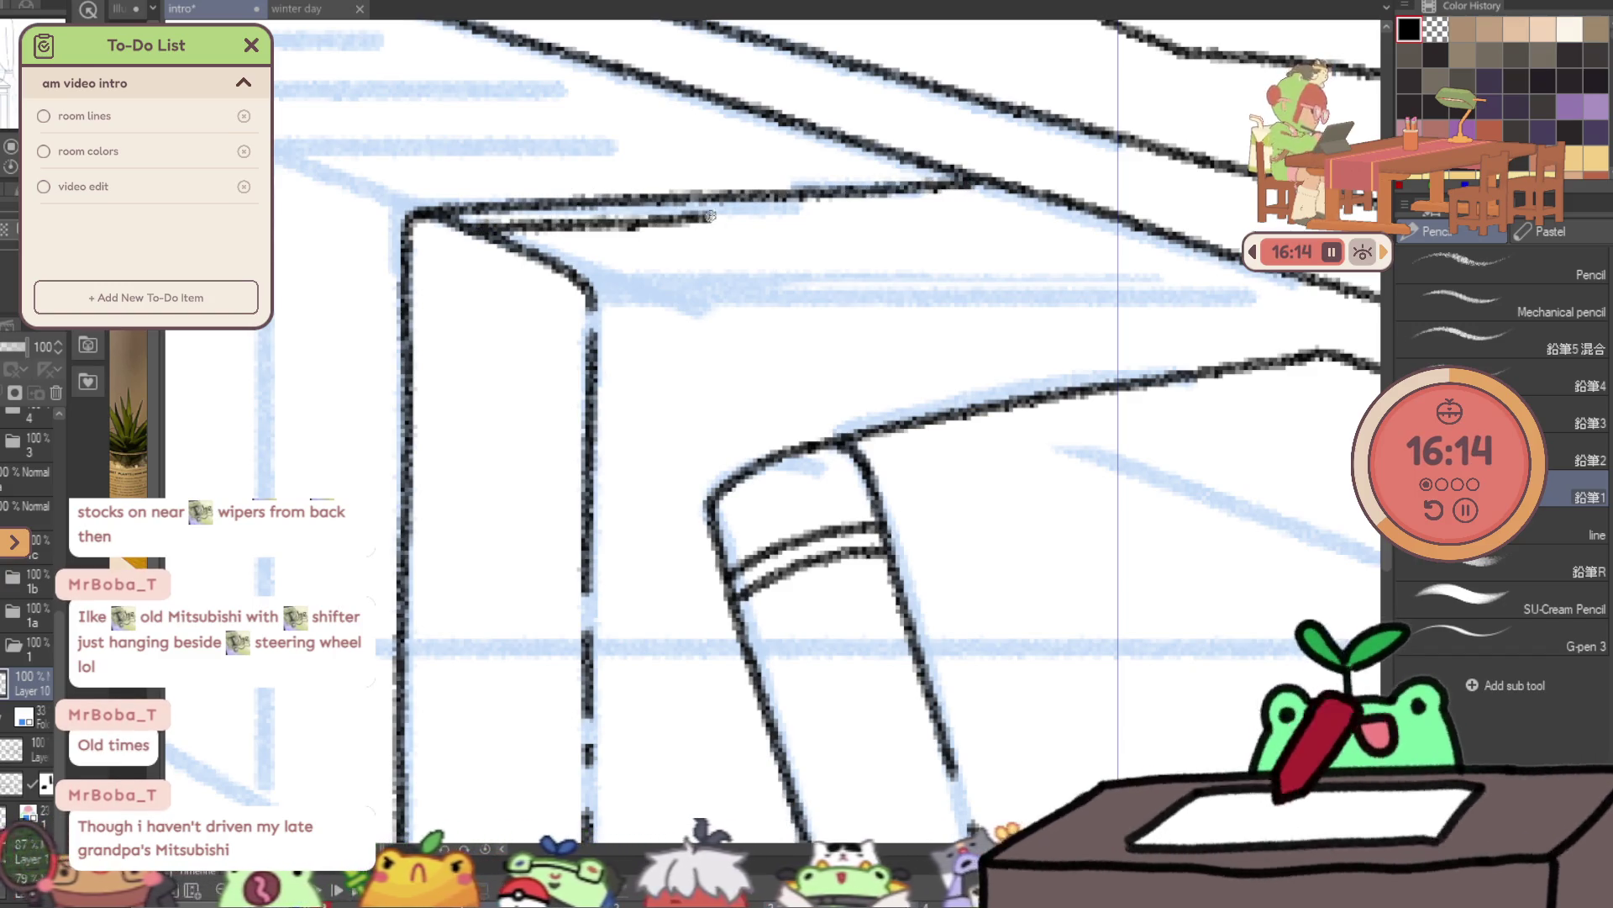
key(ctrl+z)
drag(470, 227, 1042, 188)
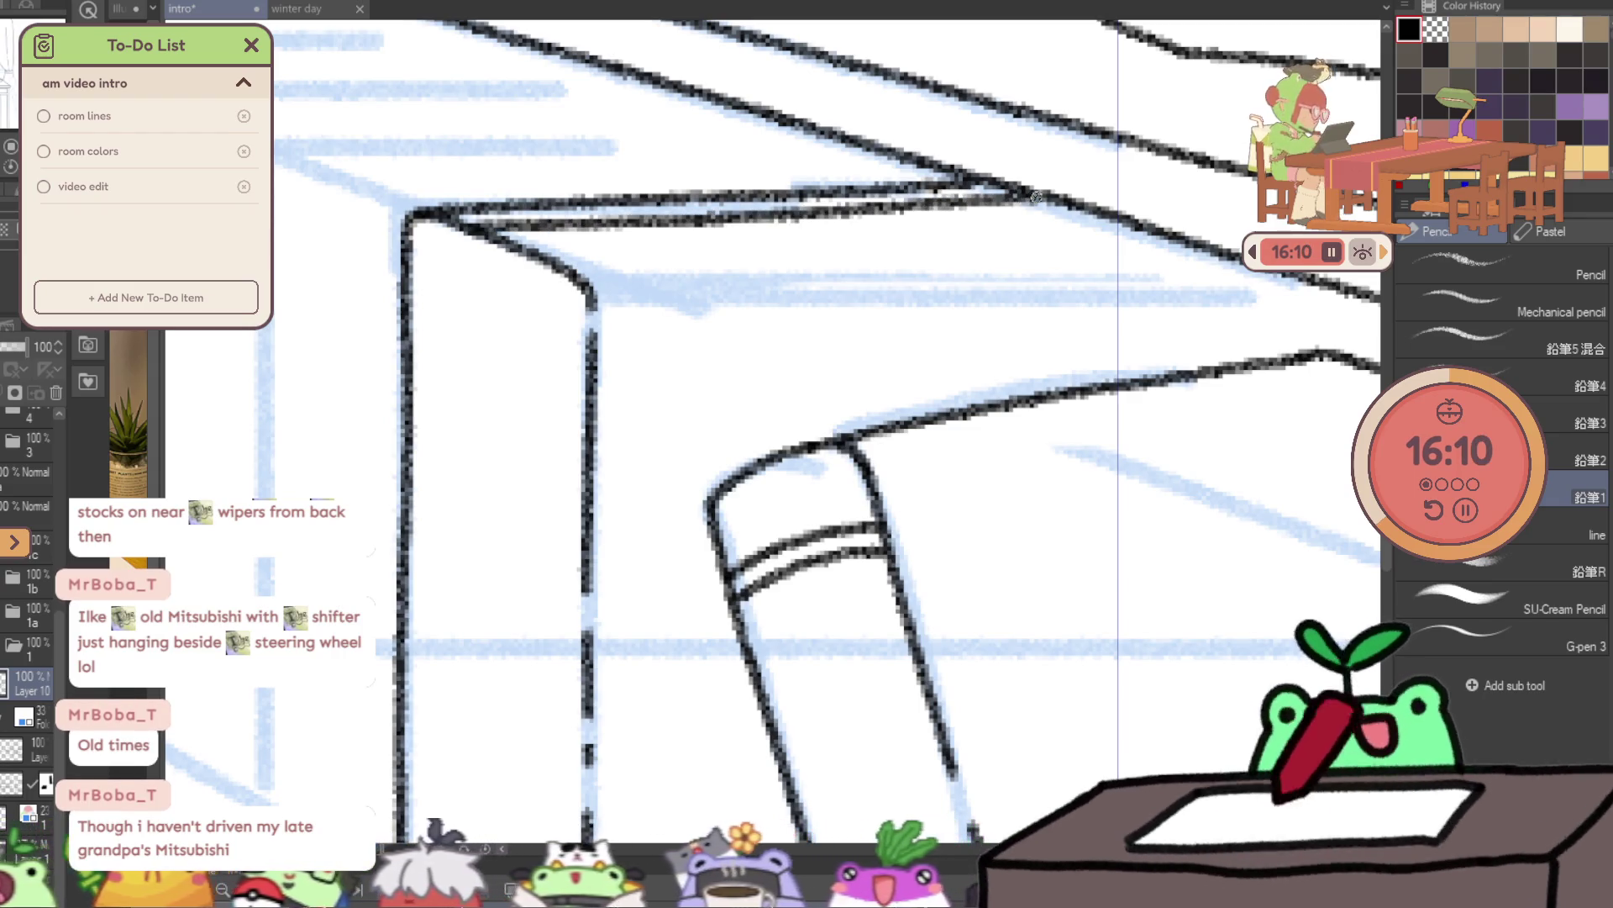
drag(586, 287, 1277, 275)
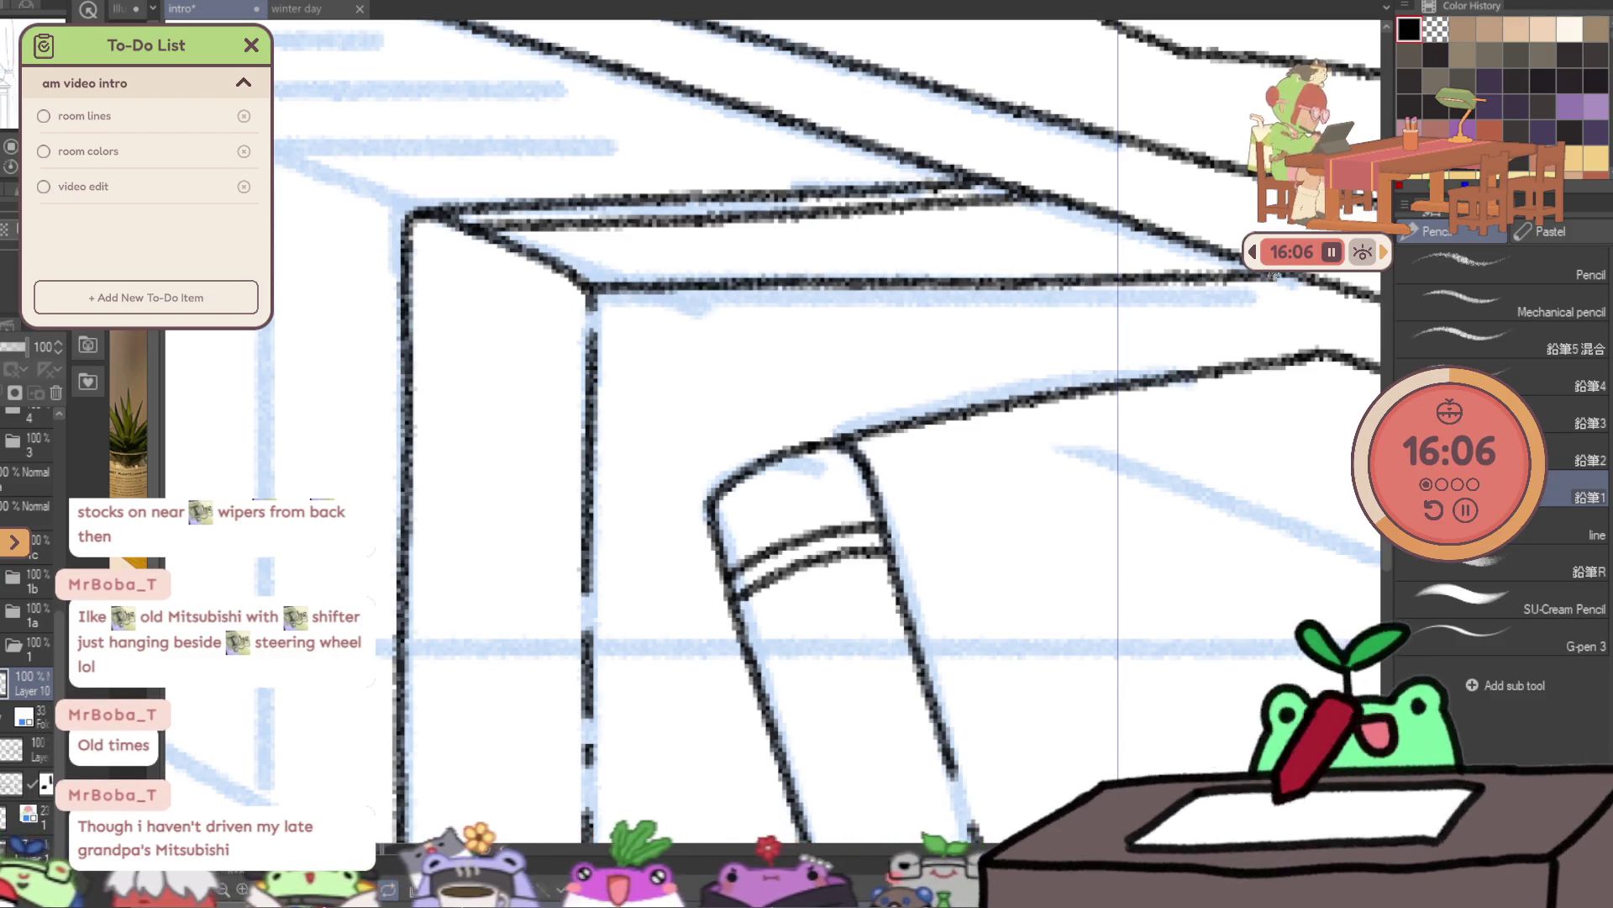
drag(617, 305, 907, 315)
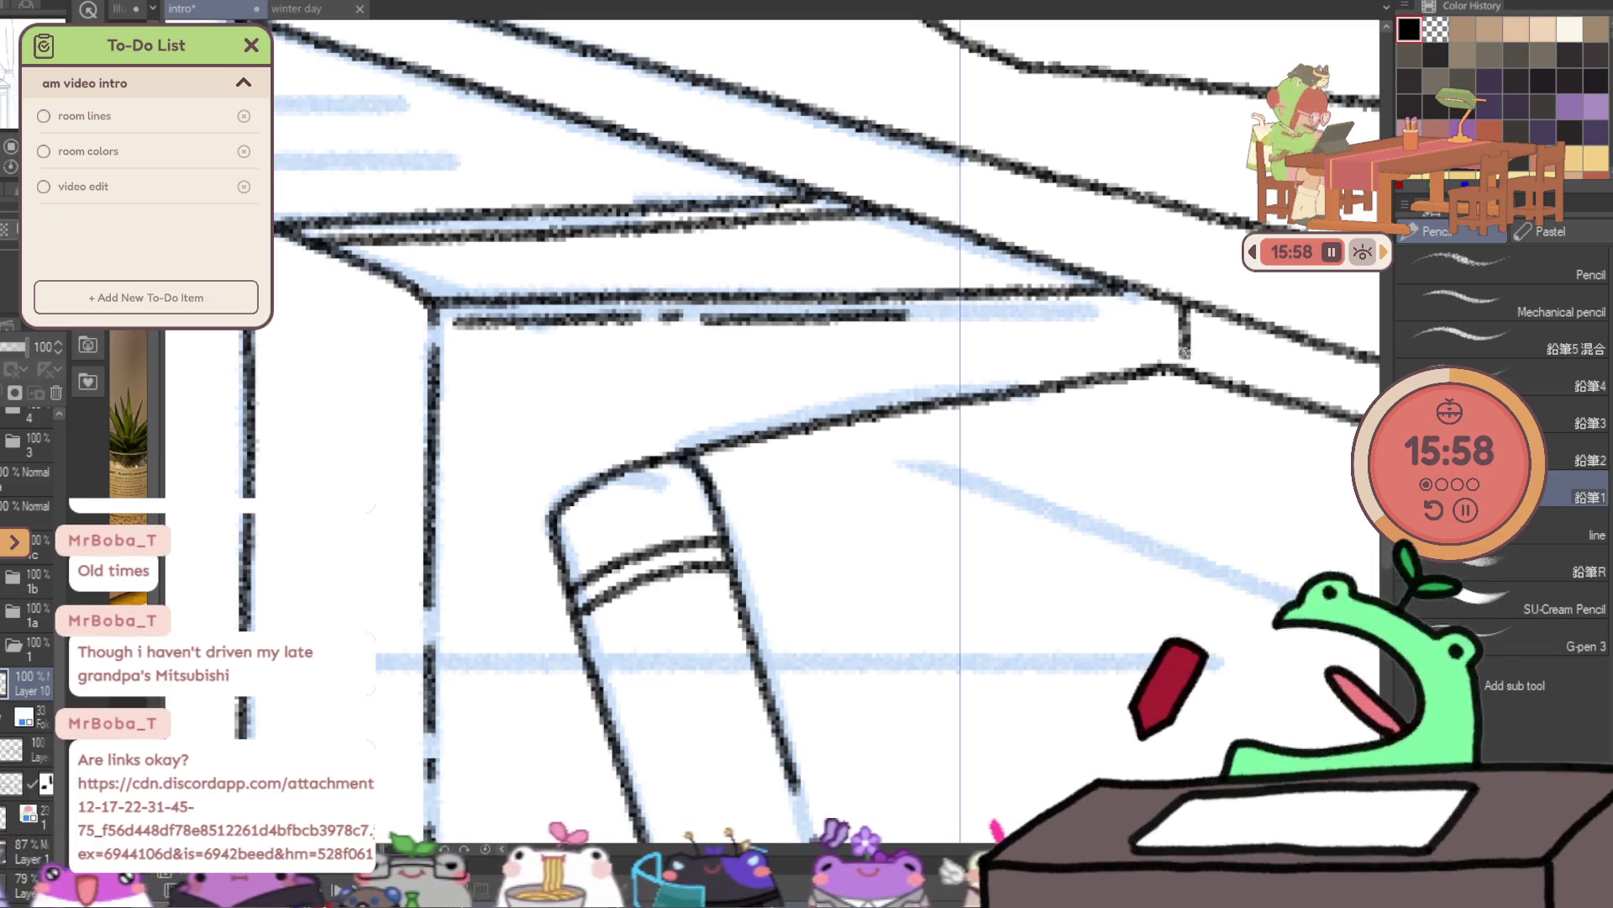
drag(1177, 303, 1110, 96)
- Close the box's right edge and ink a book's long vertical edge
key(p)
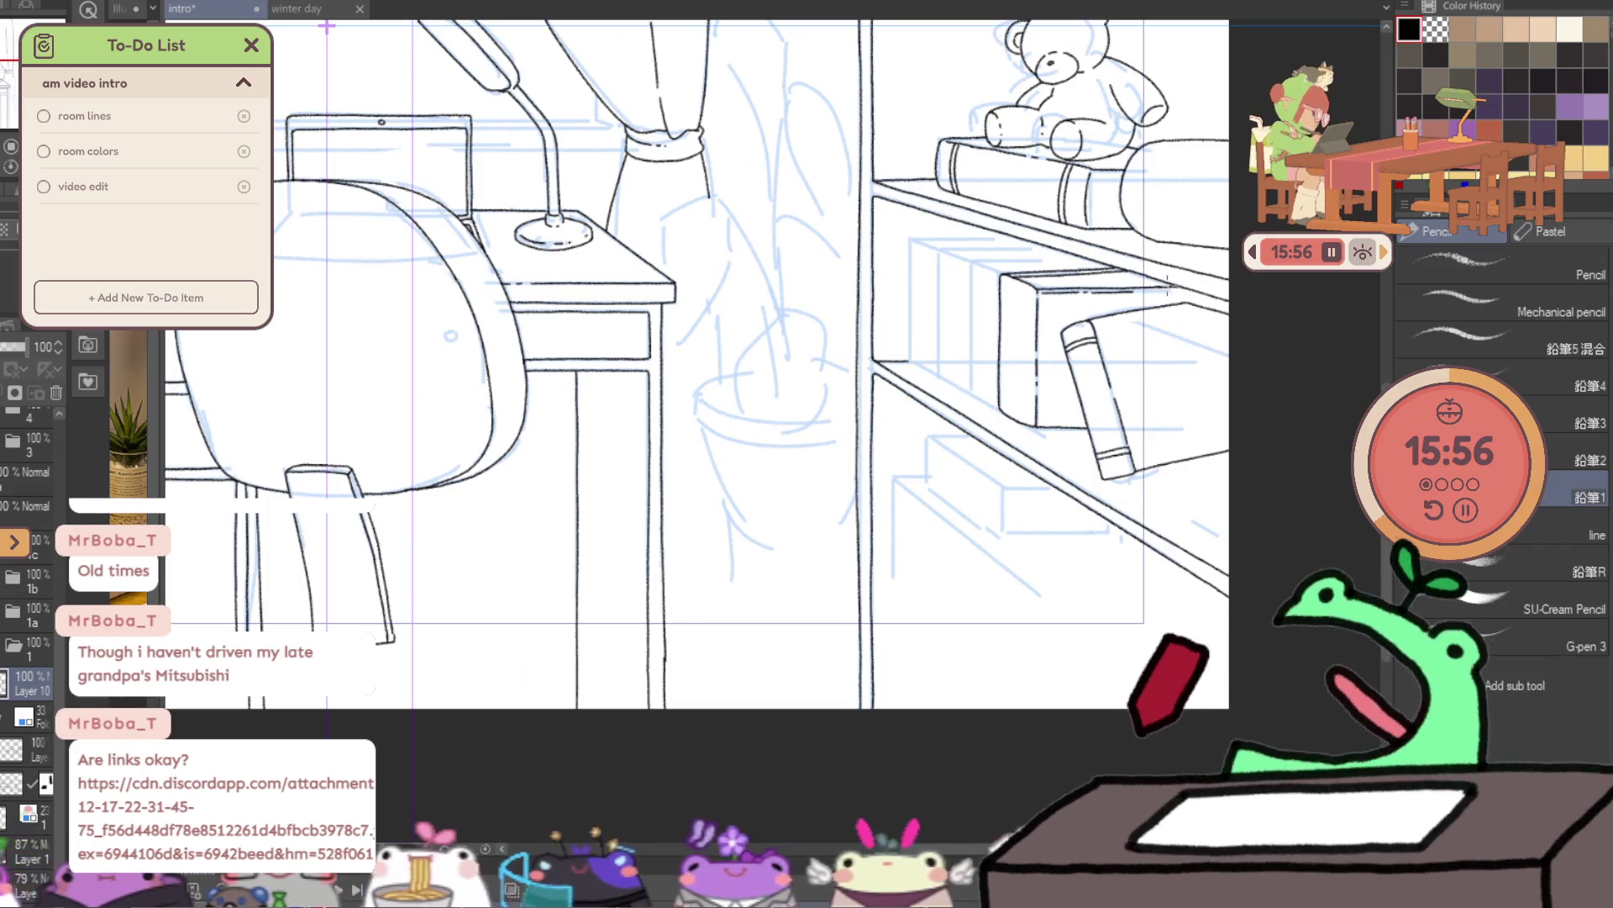
scroll(1178, 298, up, 5)
drag(1172, 297, 1168, 346)
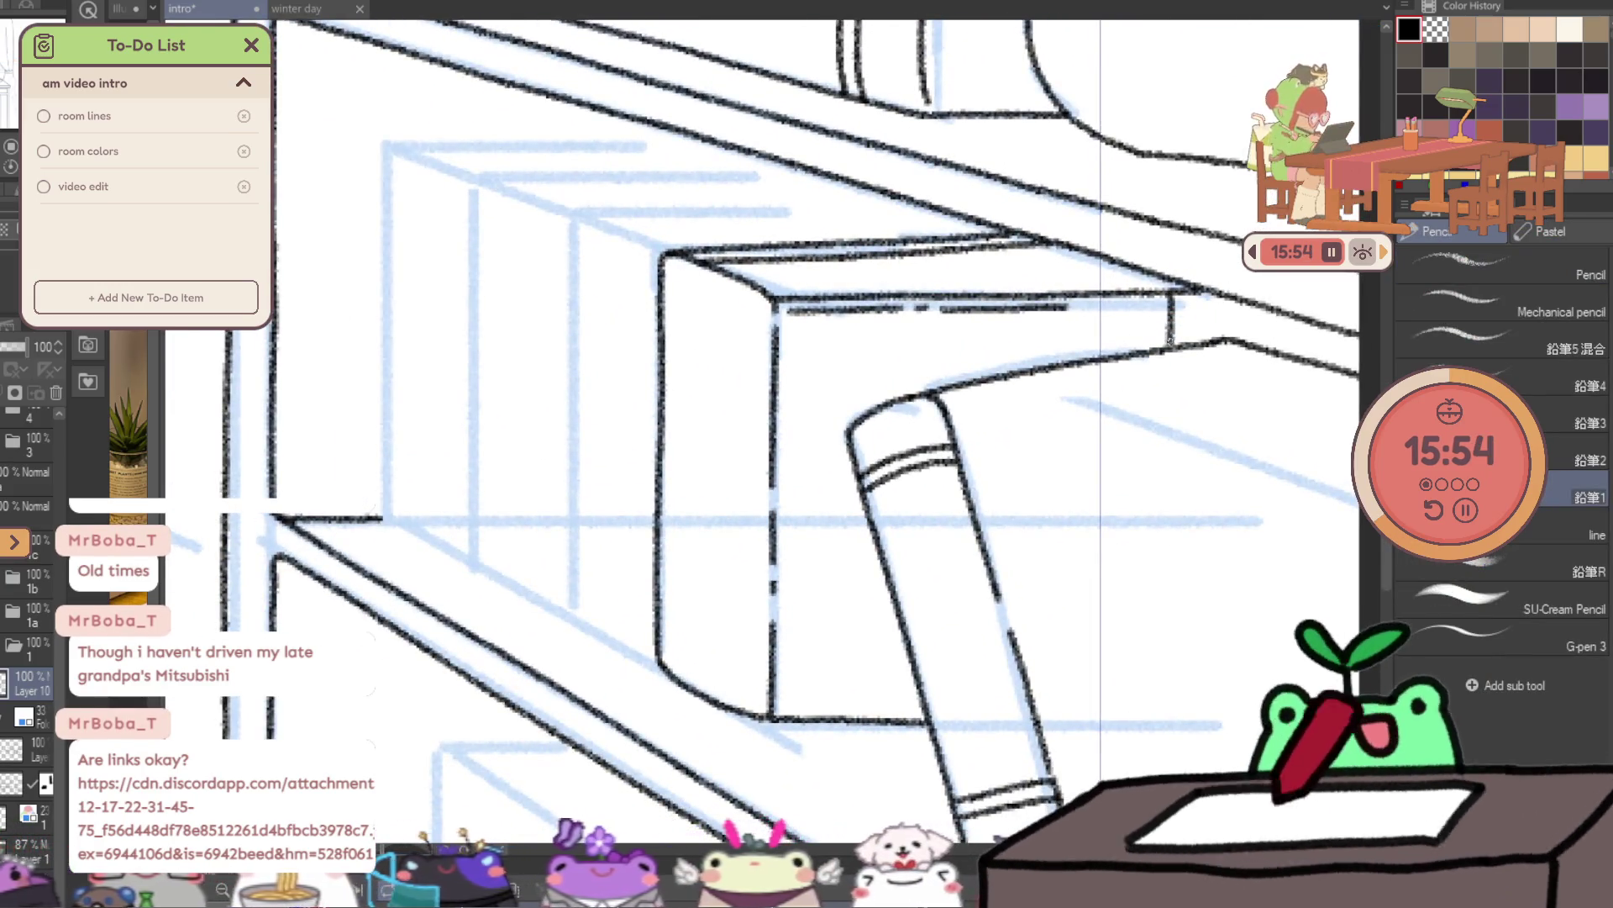
scroll(620, 325, up, 4)
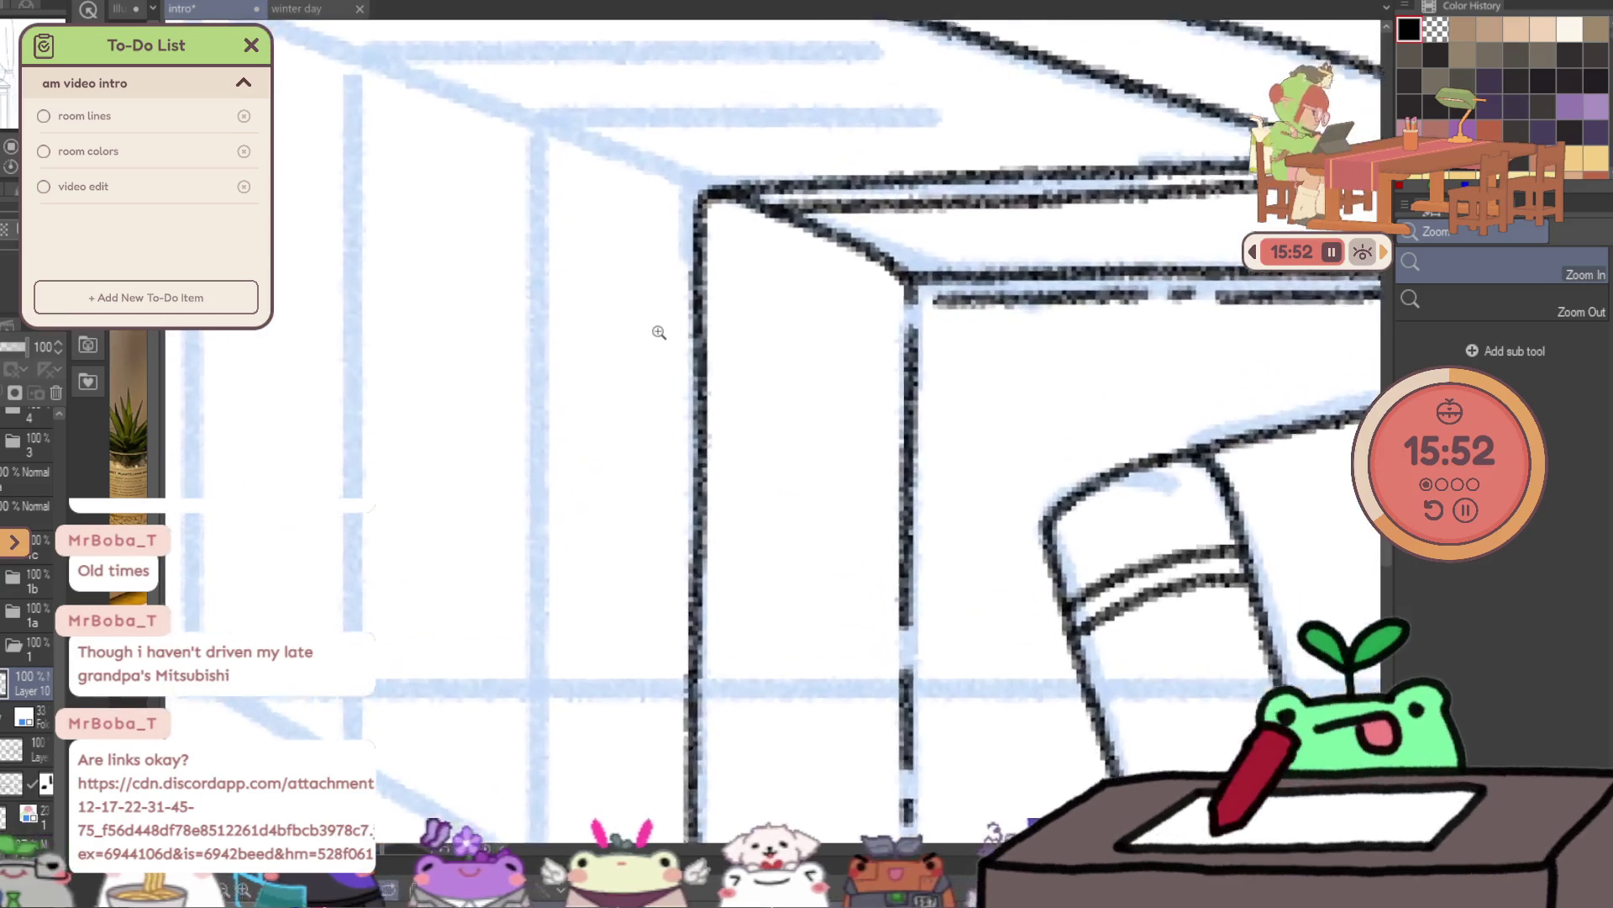
scroll(868, 248, down, 2)
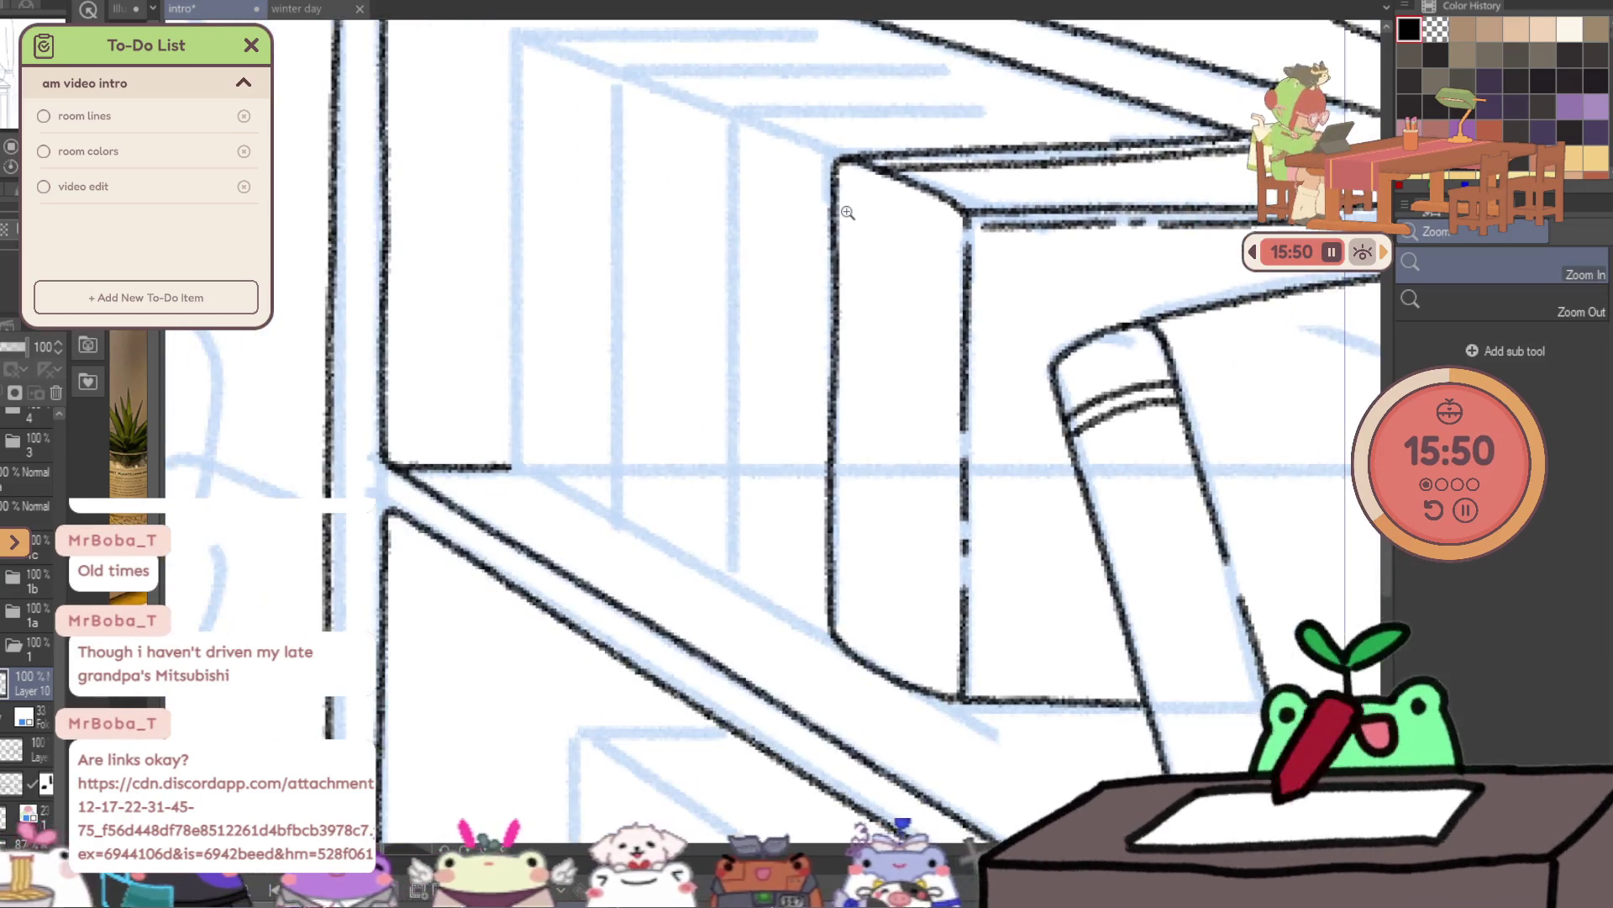
scroll(764, 134, down, 1)
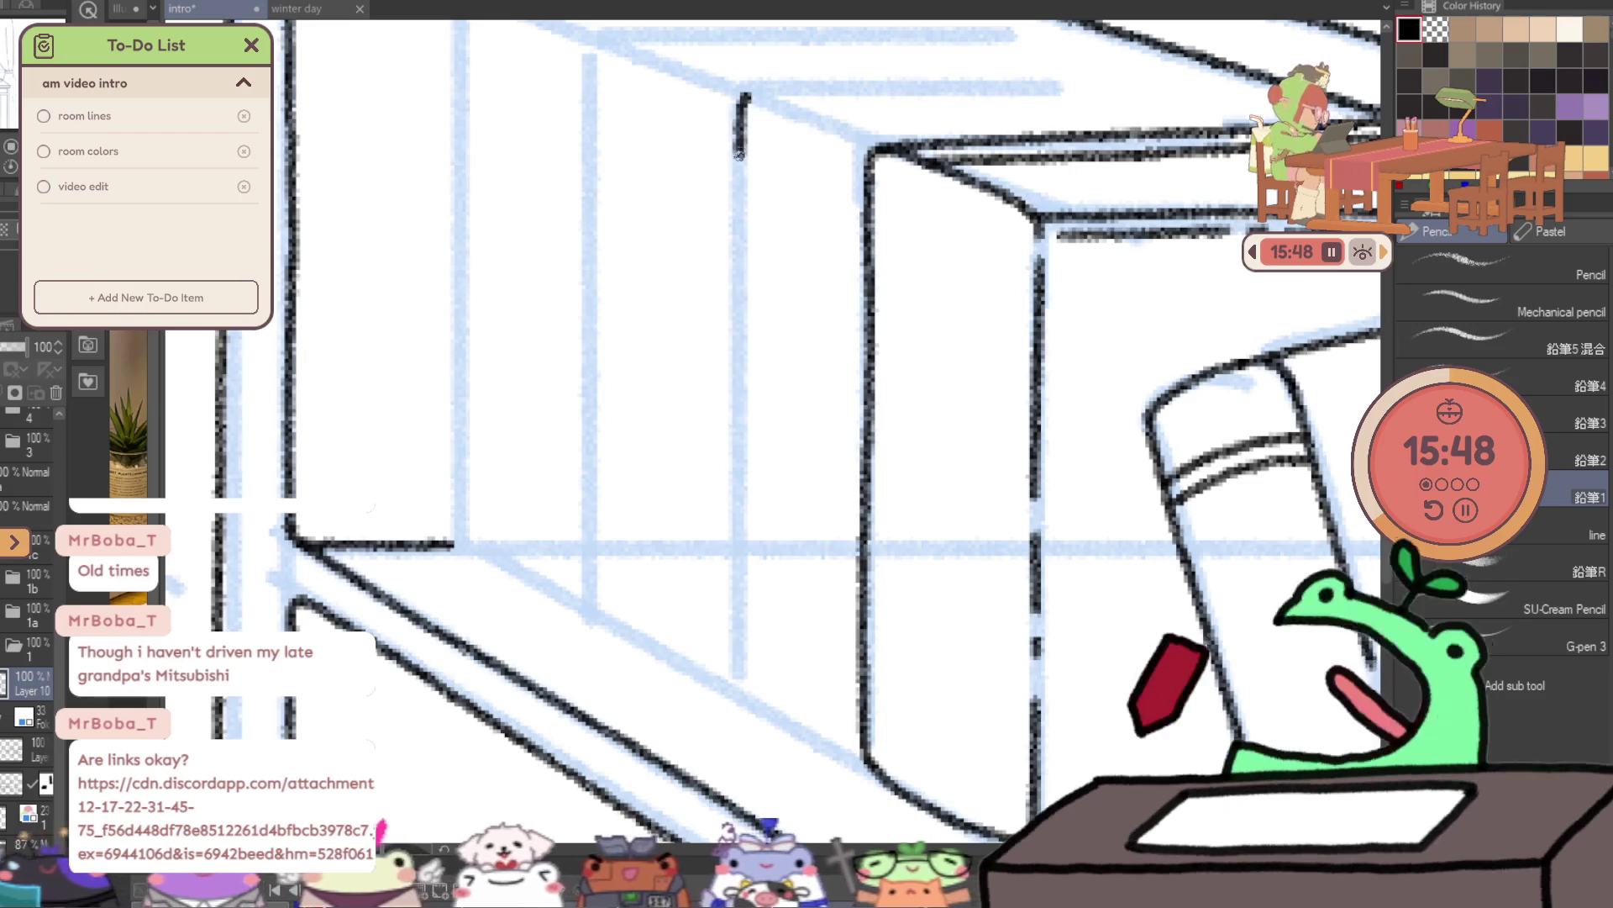
drag(748, 96, 734, 269)
key(ctrl+z)
drag(745, 94, 736, 603)
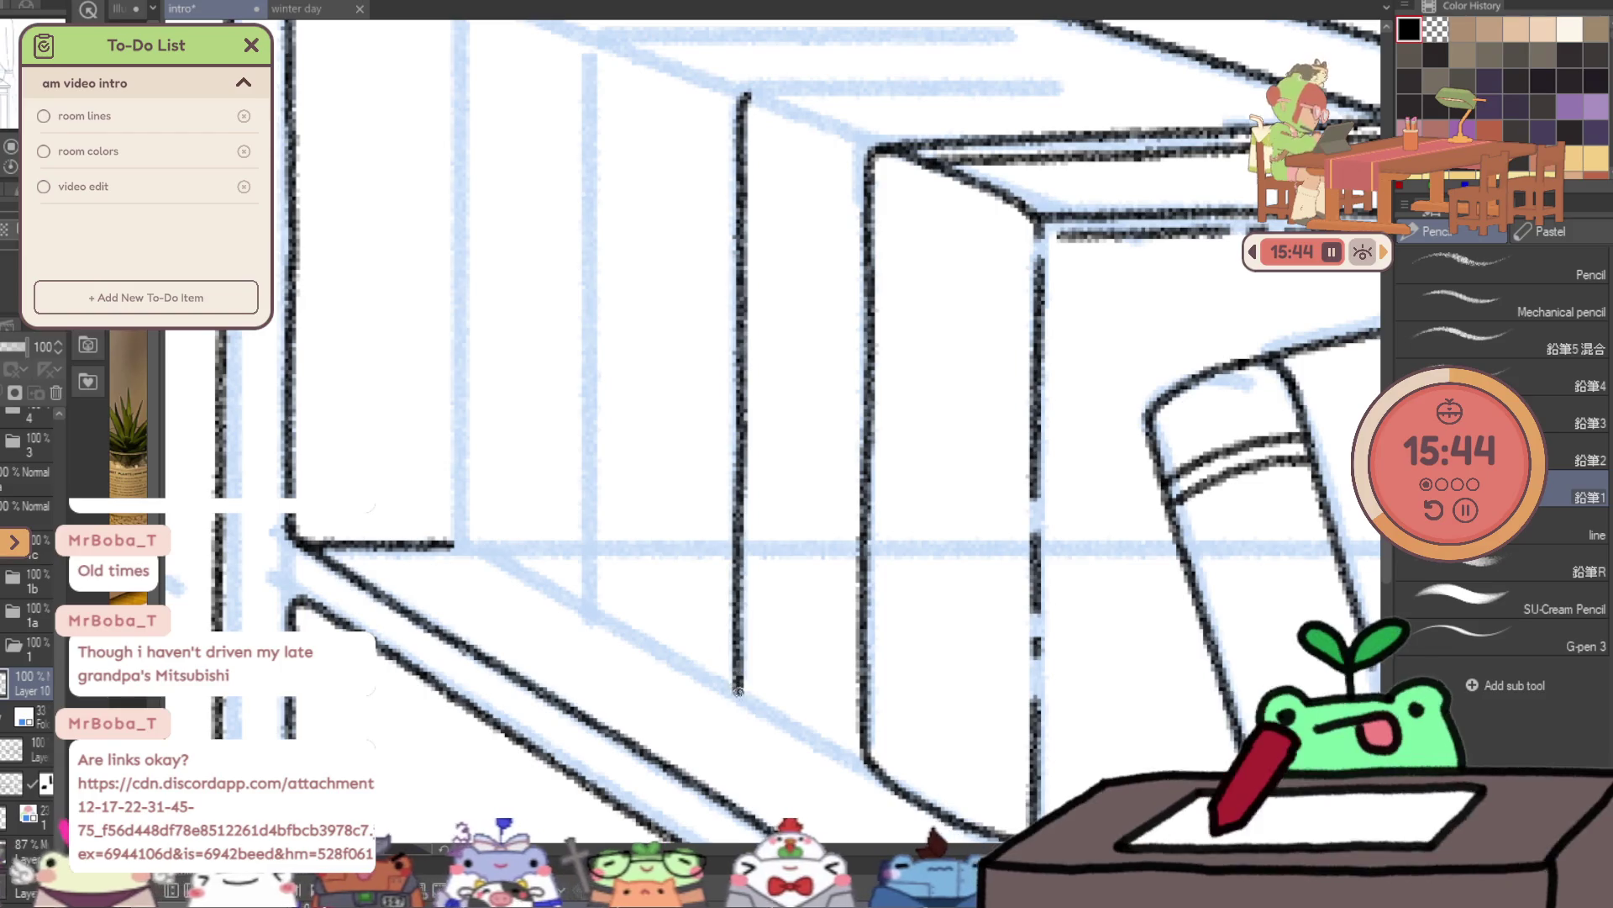
- Ink the top edges of the upright books, extending them to the right
scroll(882, 504, up, 4)
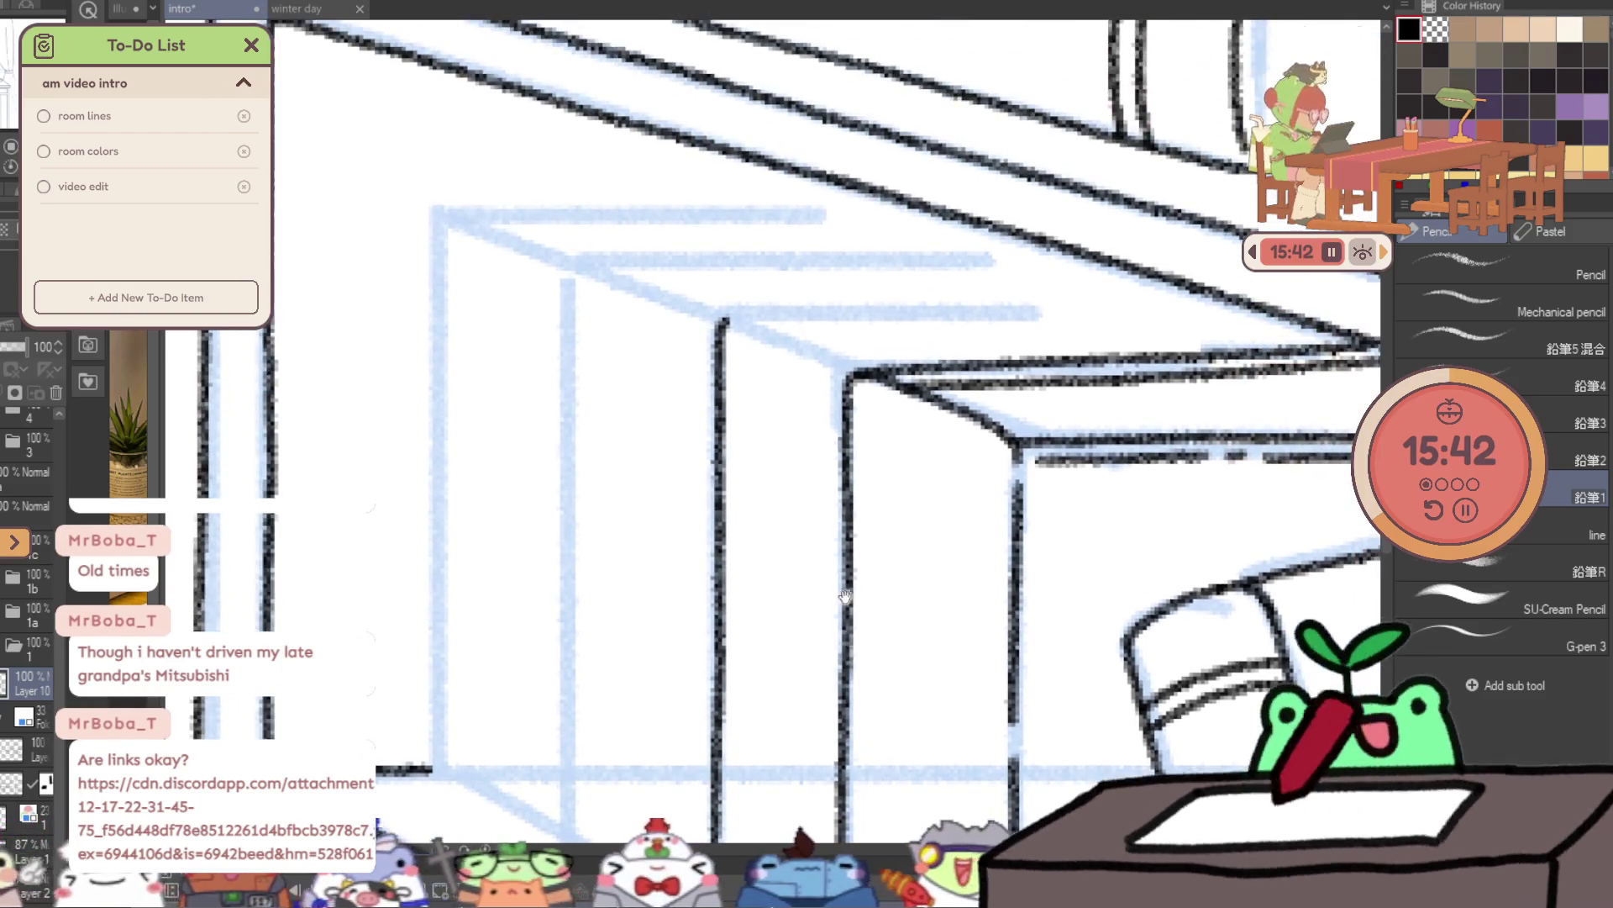
drag(728, 319, 1210, 294)
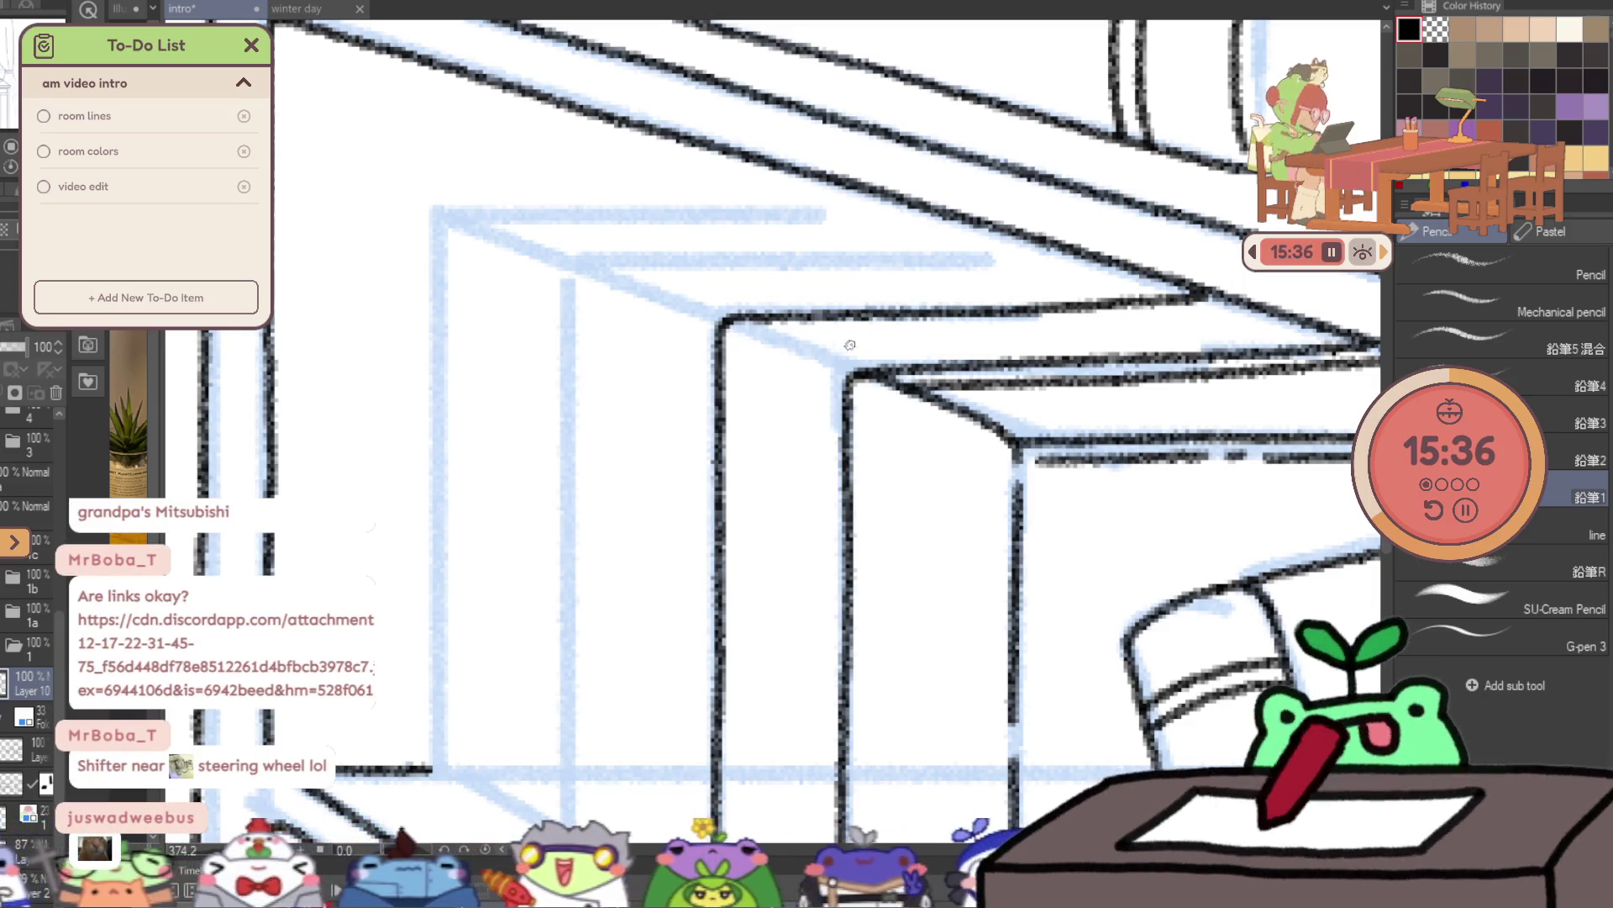
drag(768, 333, 954, 324)
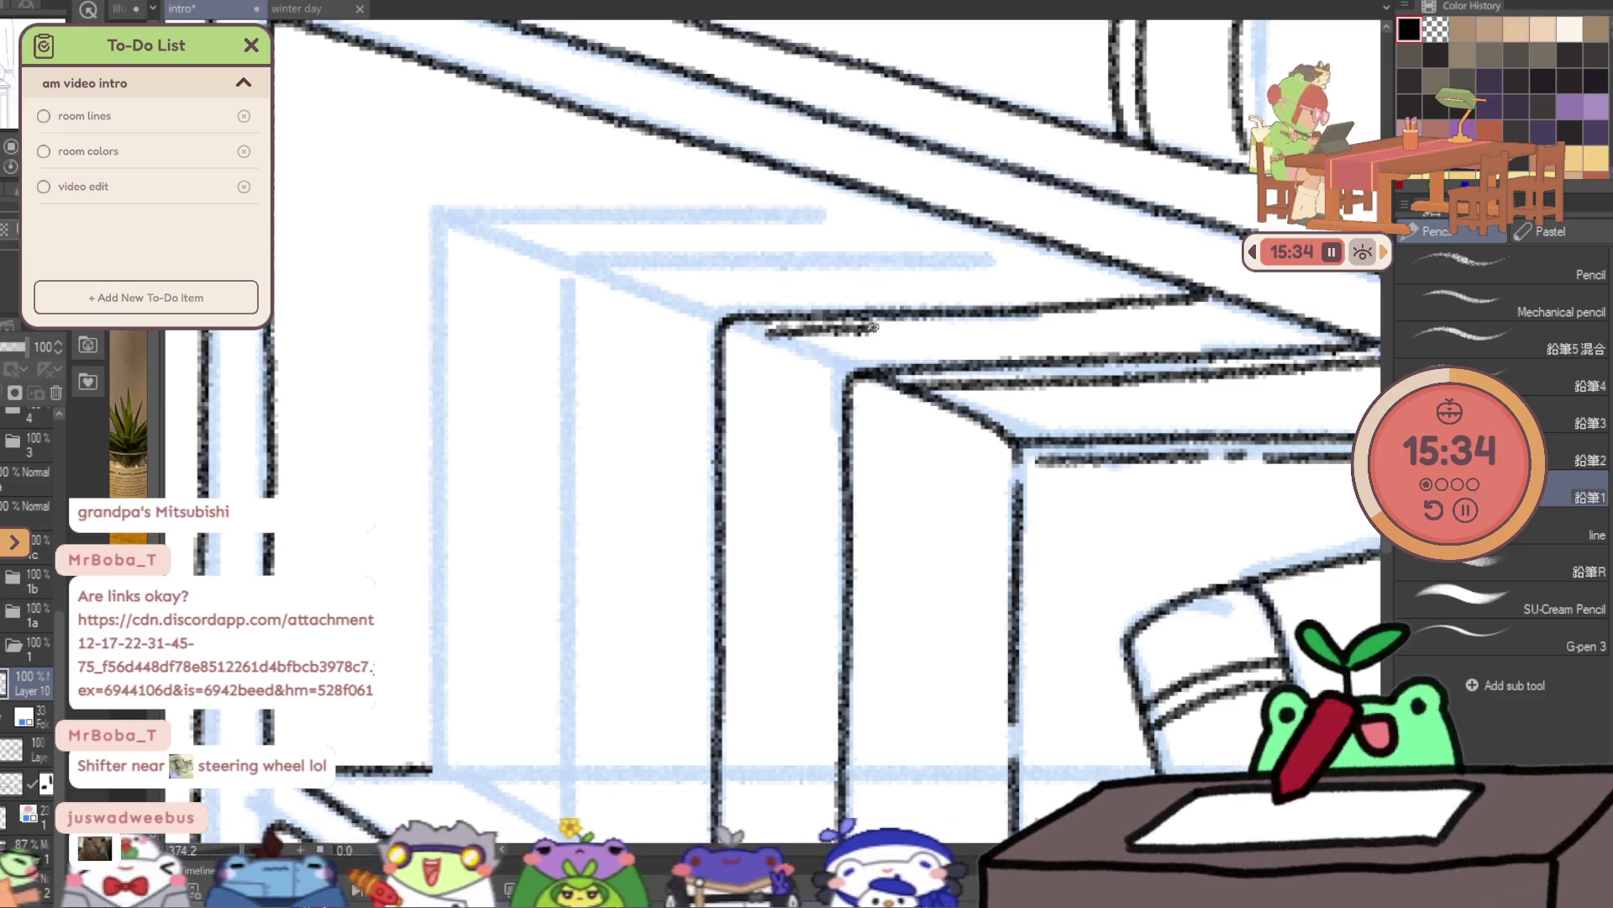
key(ctrl+z)
drag(769, 335, 972, 325)
drag(1101, 318, 1250, 304)
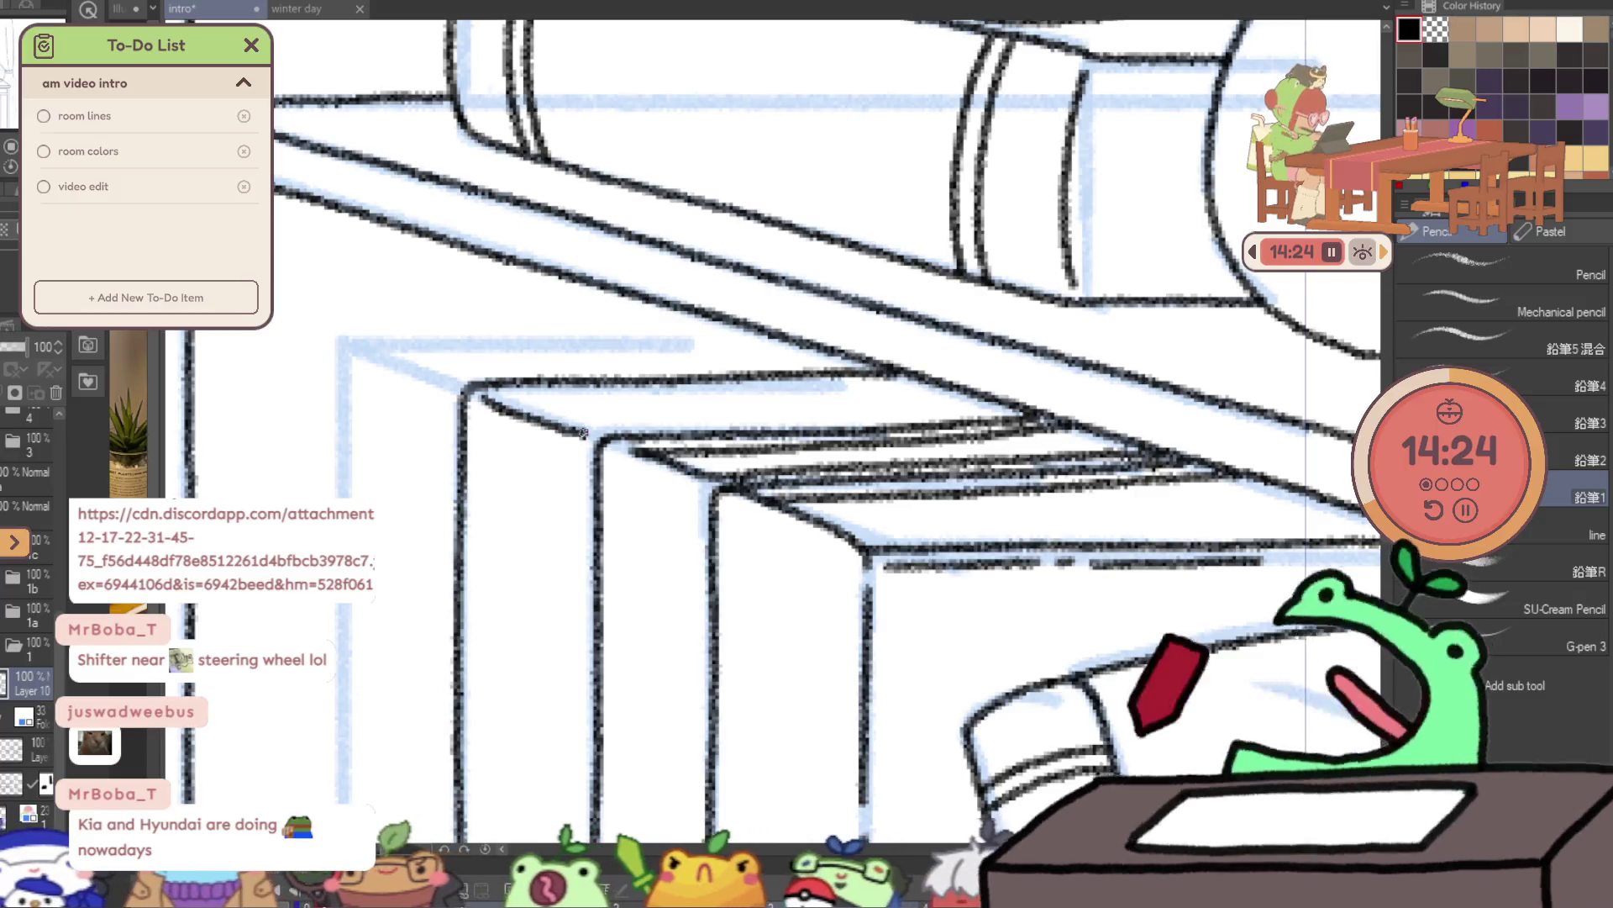
key(ctrl+z)
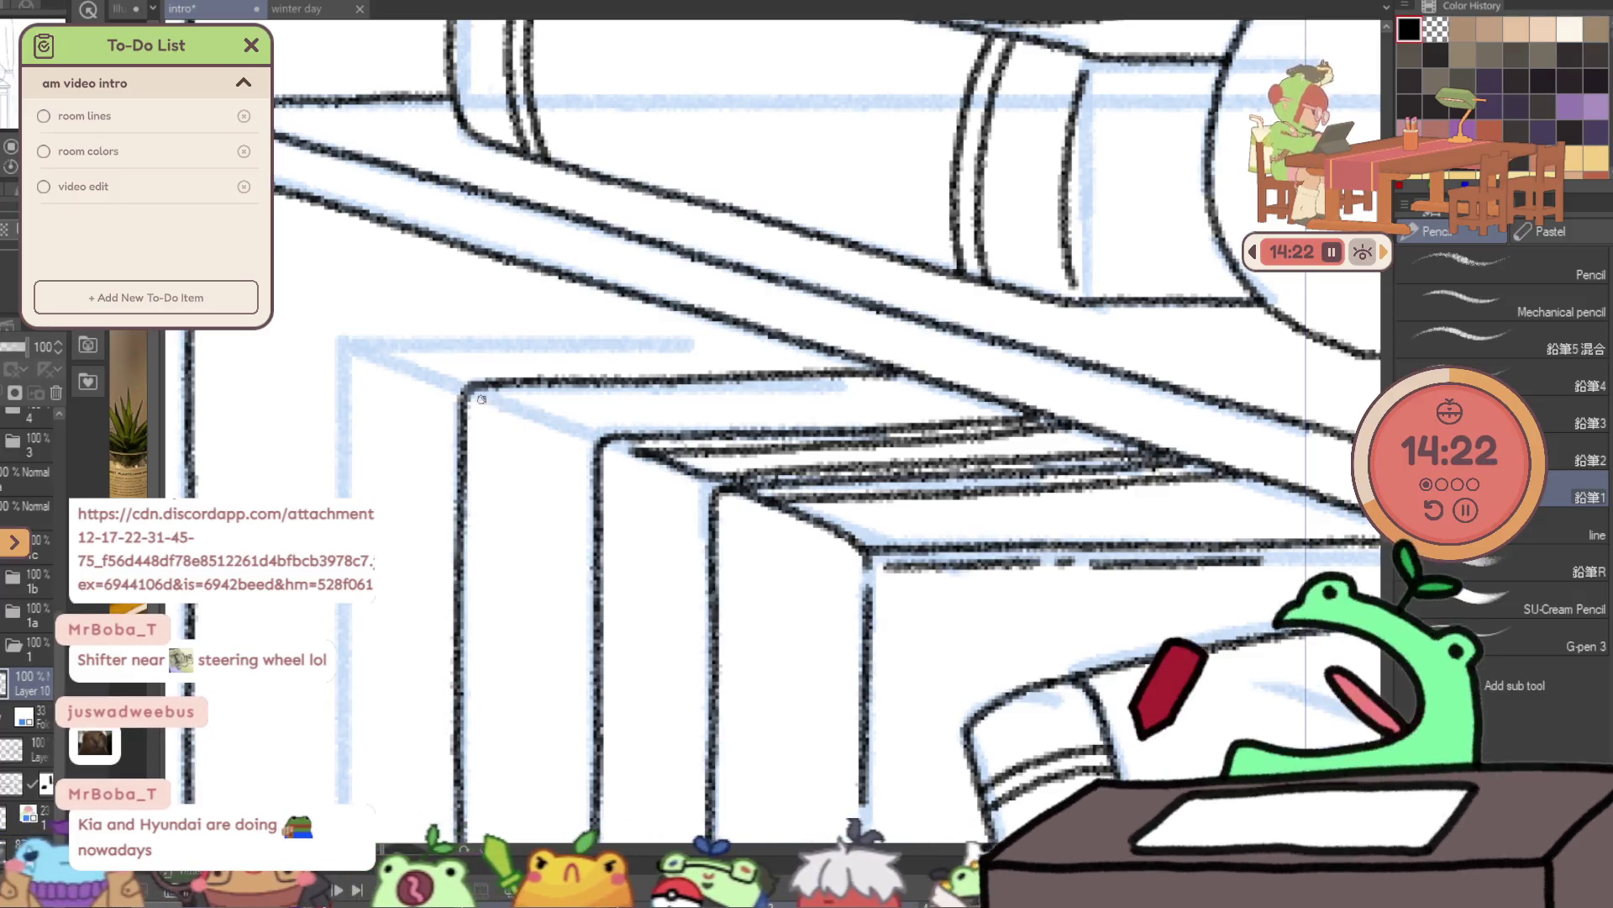
mouse_move(521, 413)
mouse_down()
mouse_move(756, 423)
mouse_move(737, 421)
mouse_up()
key(ctrl+z)
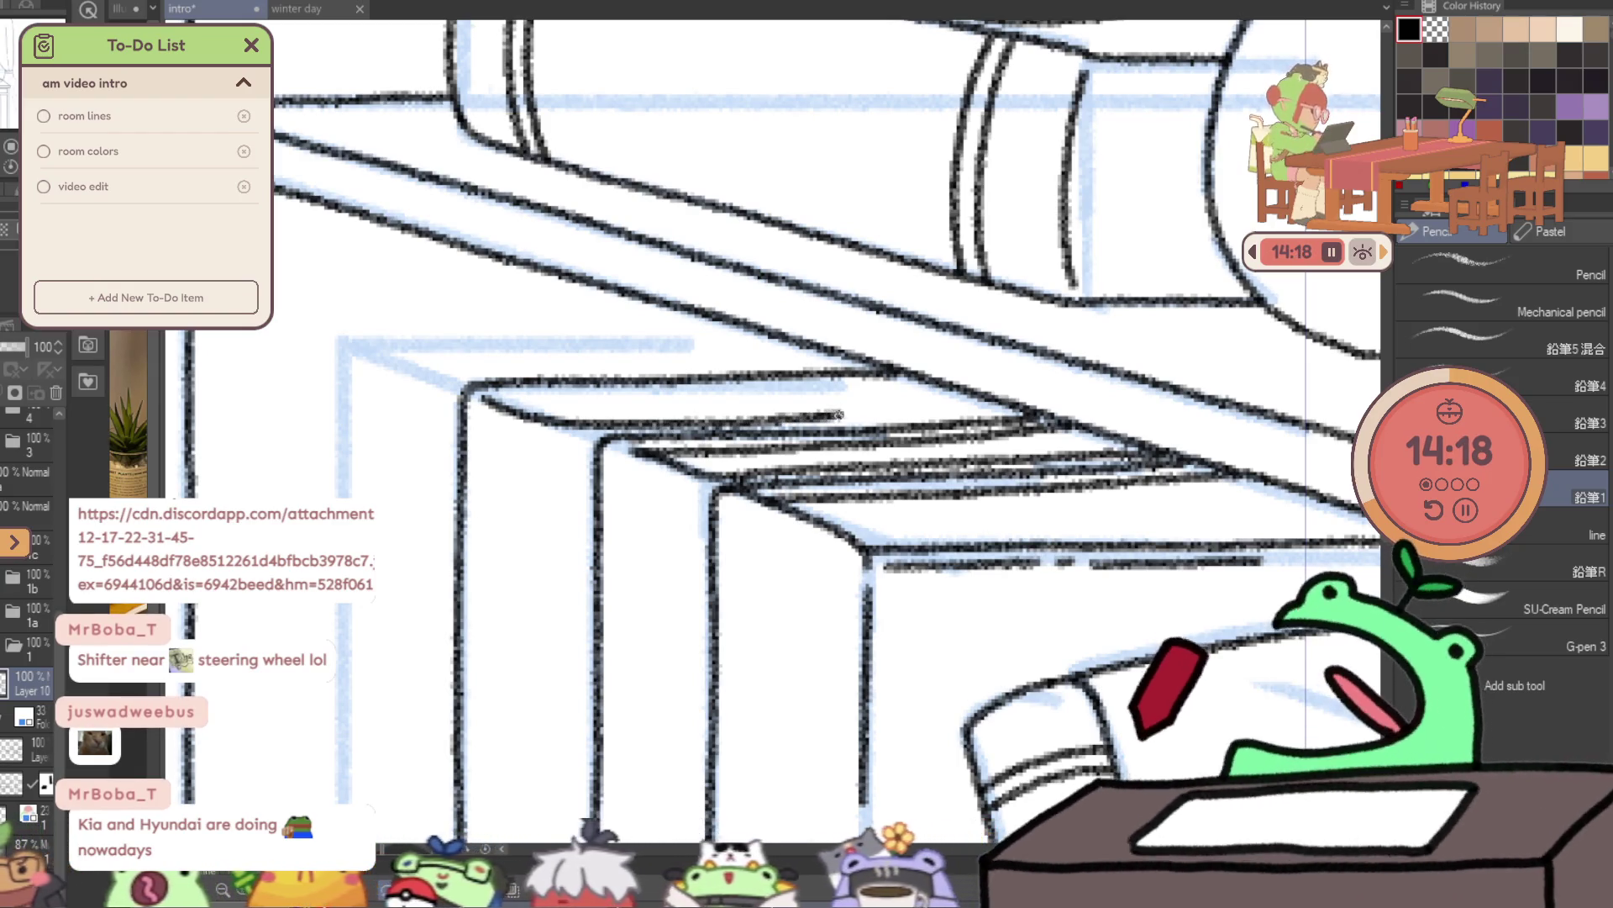
drag(837, 414, 934, 413)
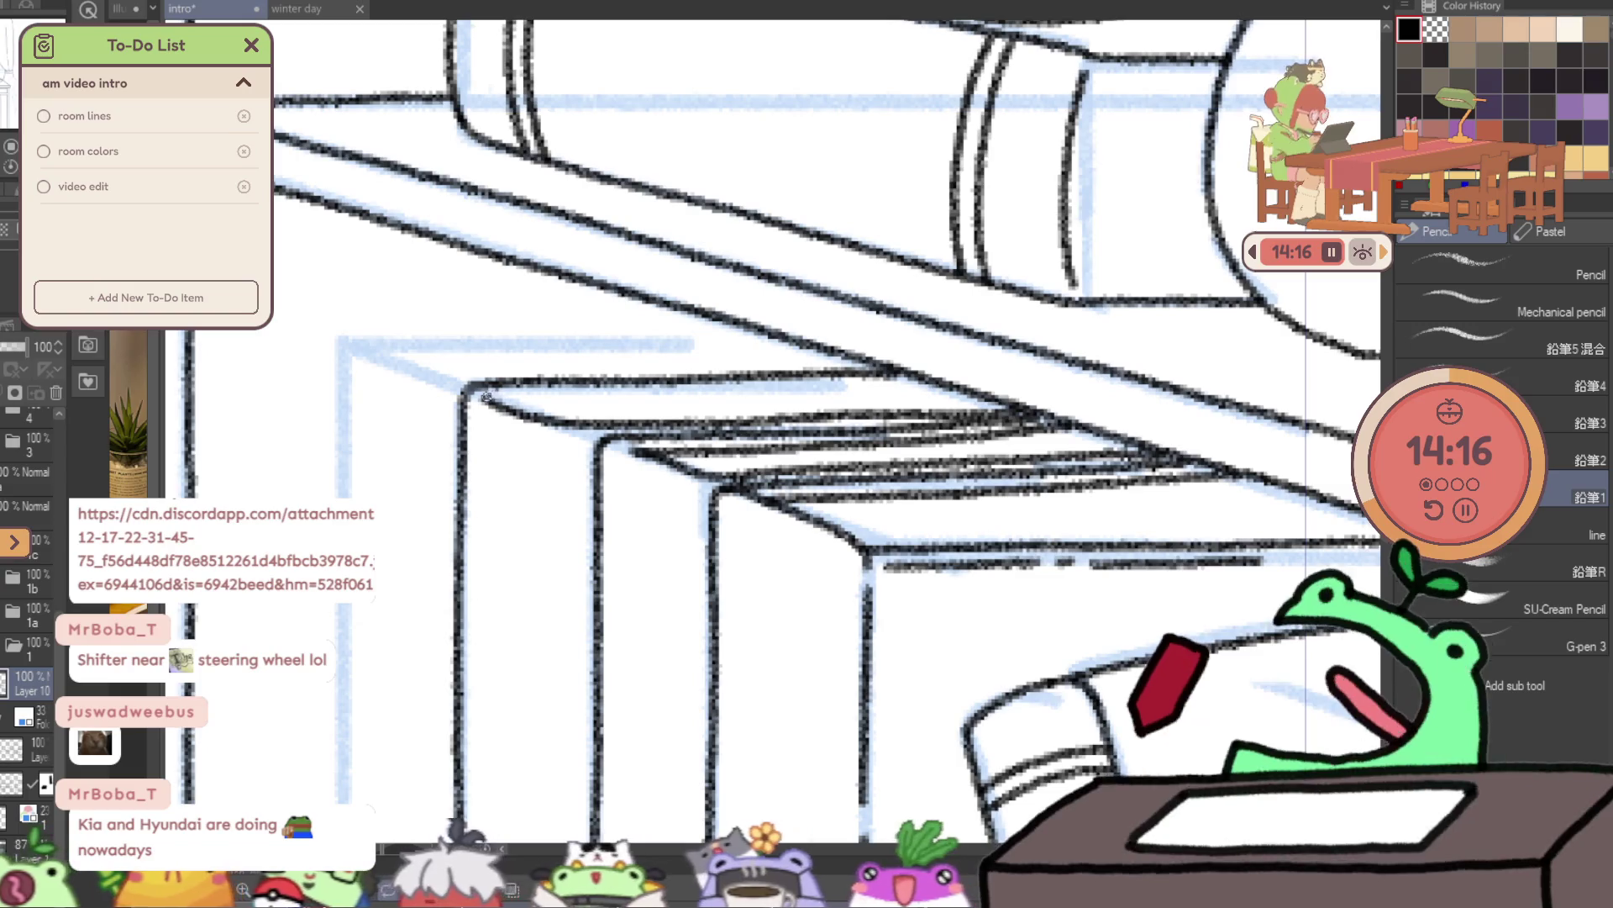
drag(540, 393, 881, 376)
- Zoom out to view the bookshelf, then ink another book's vertical side edge
key(ctrl+0)
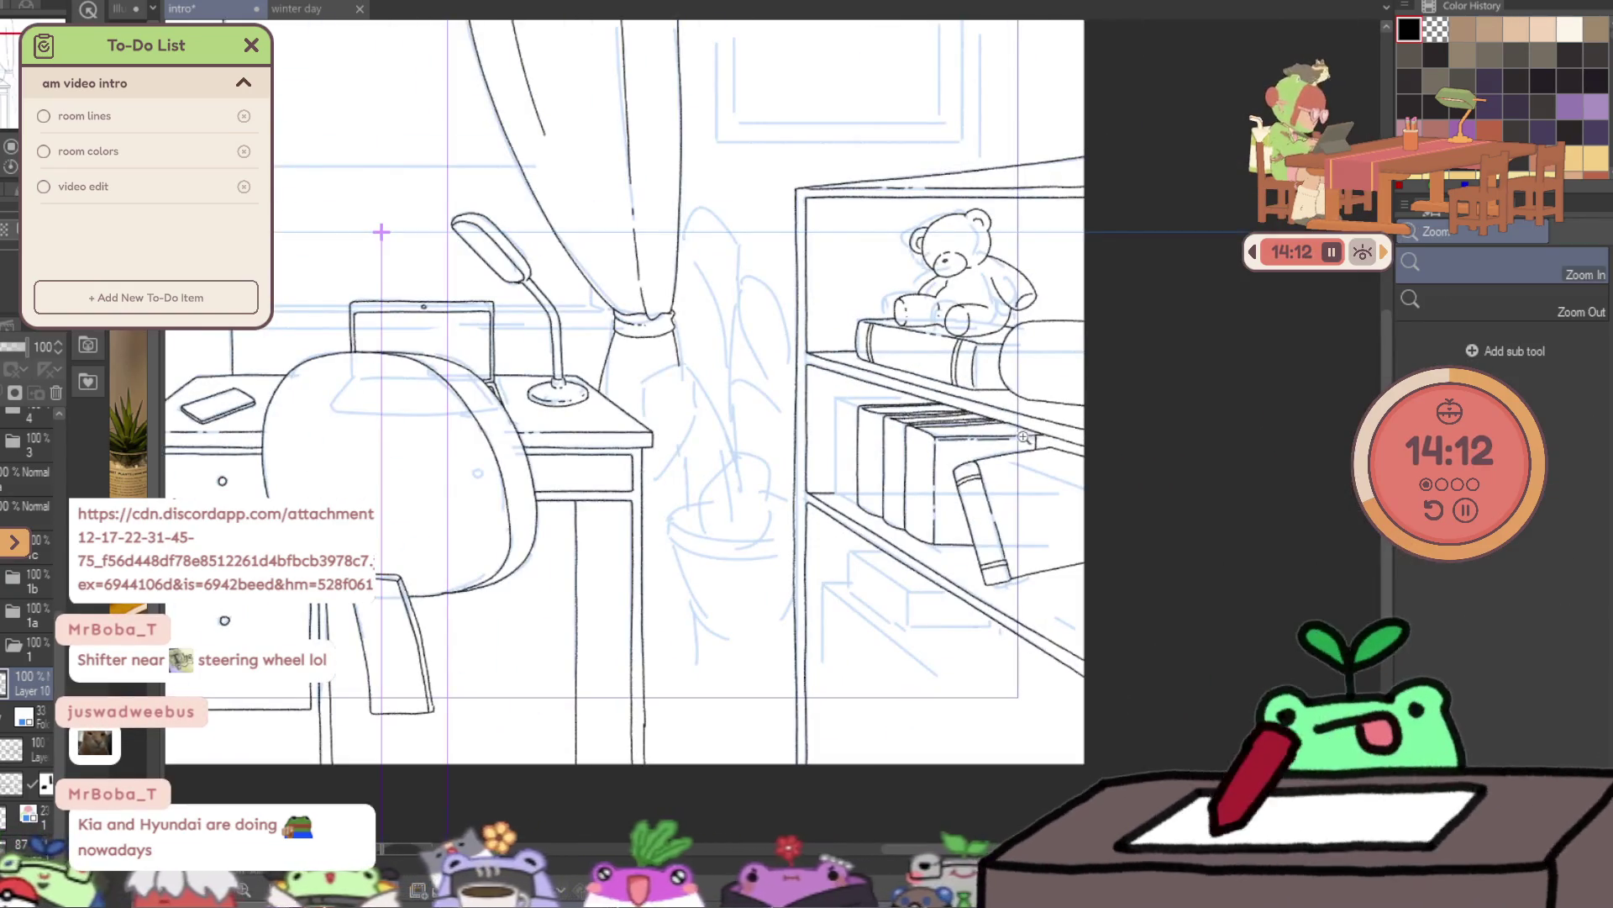
scroll(905, 467, up, 5)
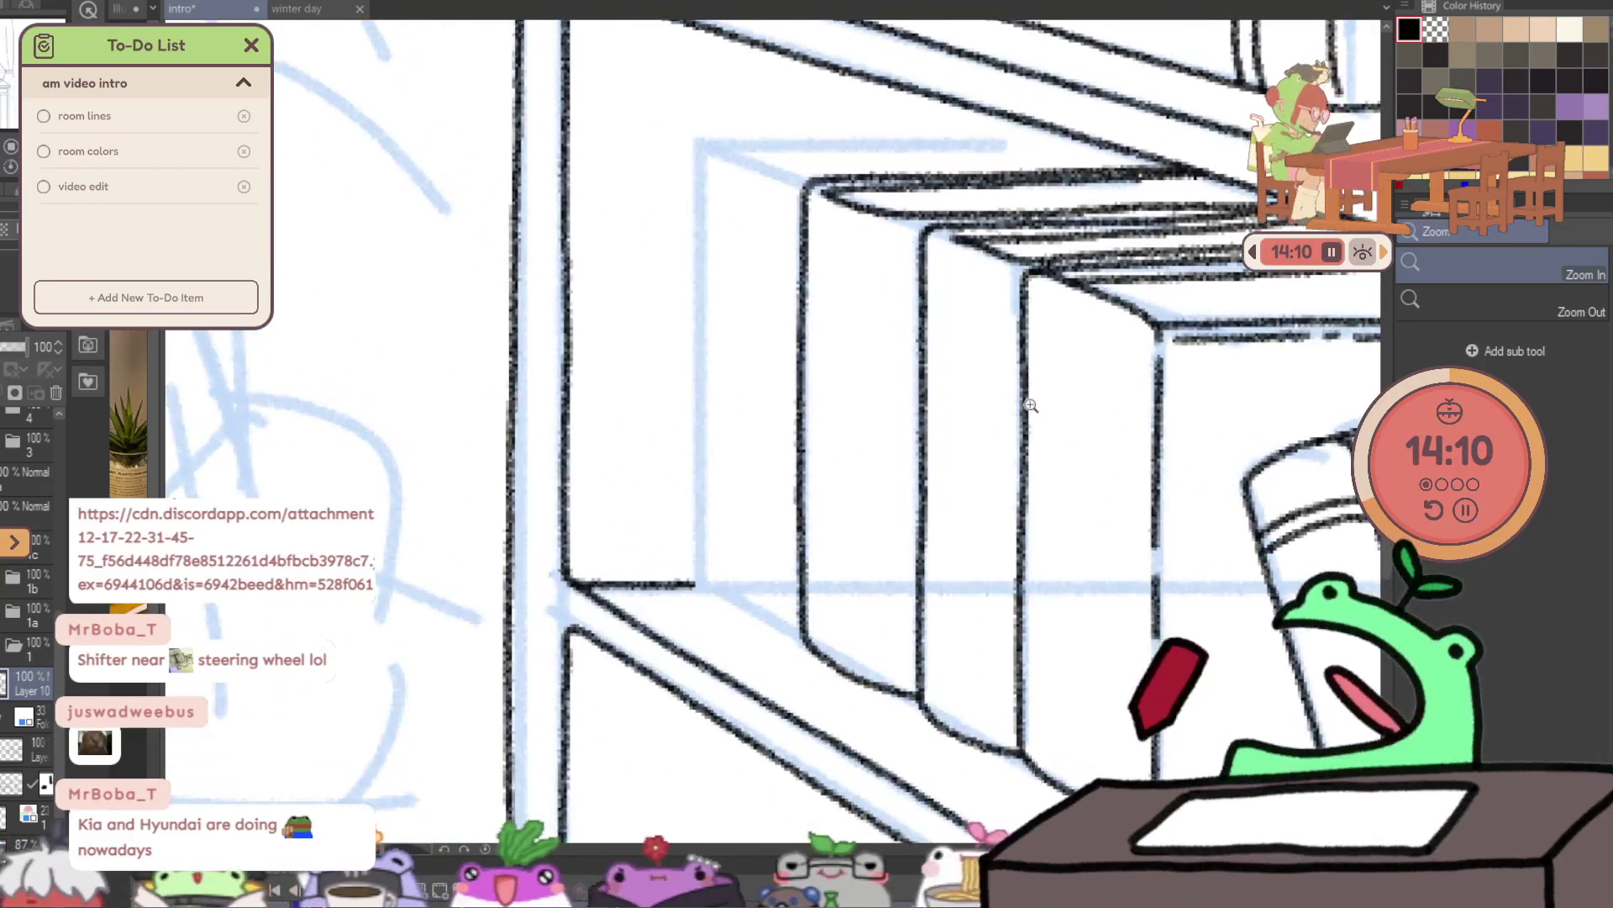
scroll(715, 584, up, 1)
key(p)
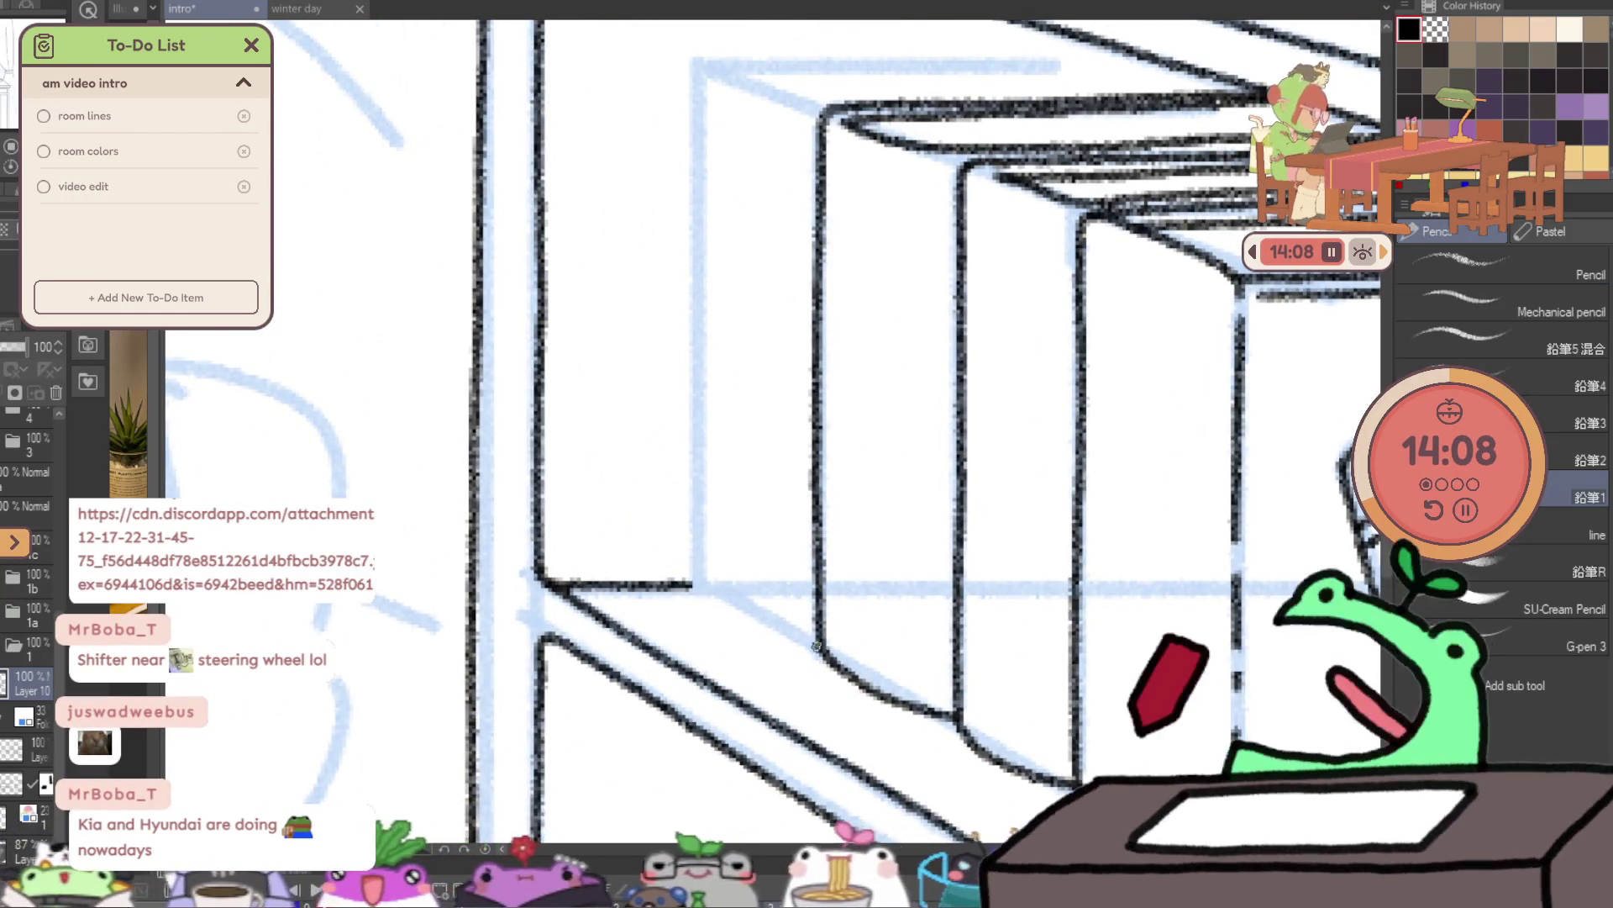
scroll(703, 585, up, 2)
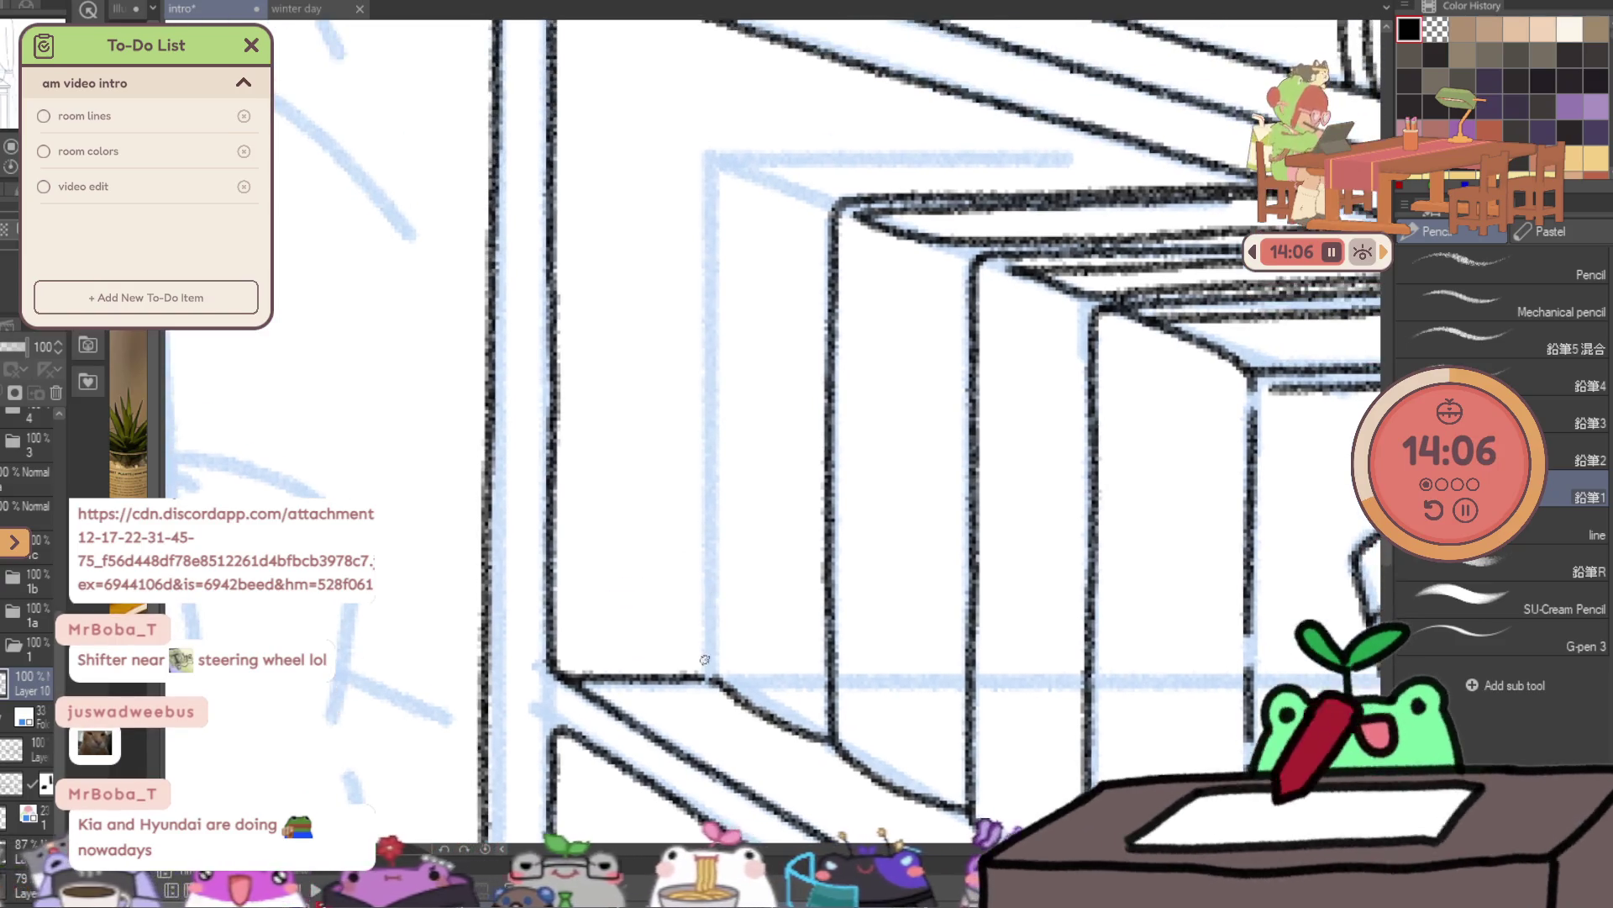
drag(710, 682, 710, 165)
scroll(738, 183, up, 2)
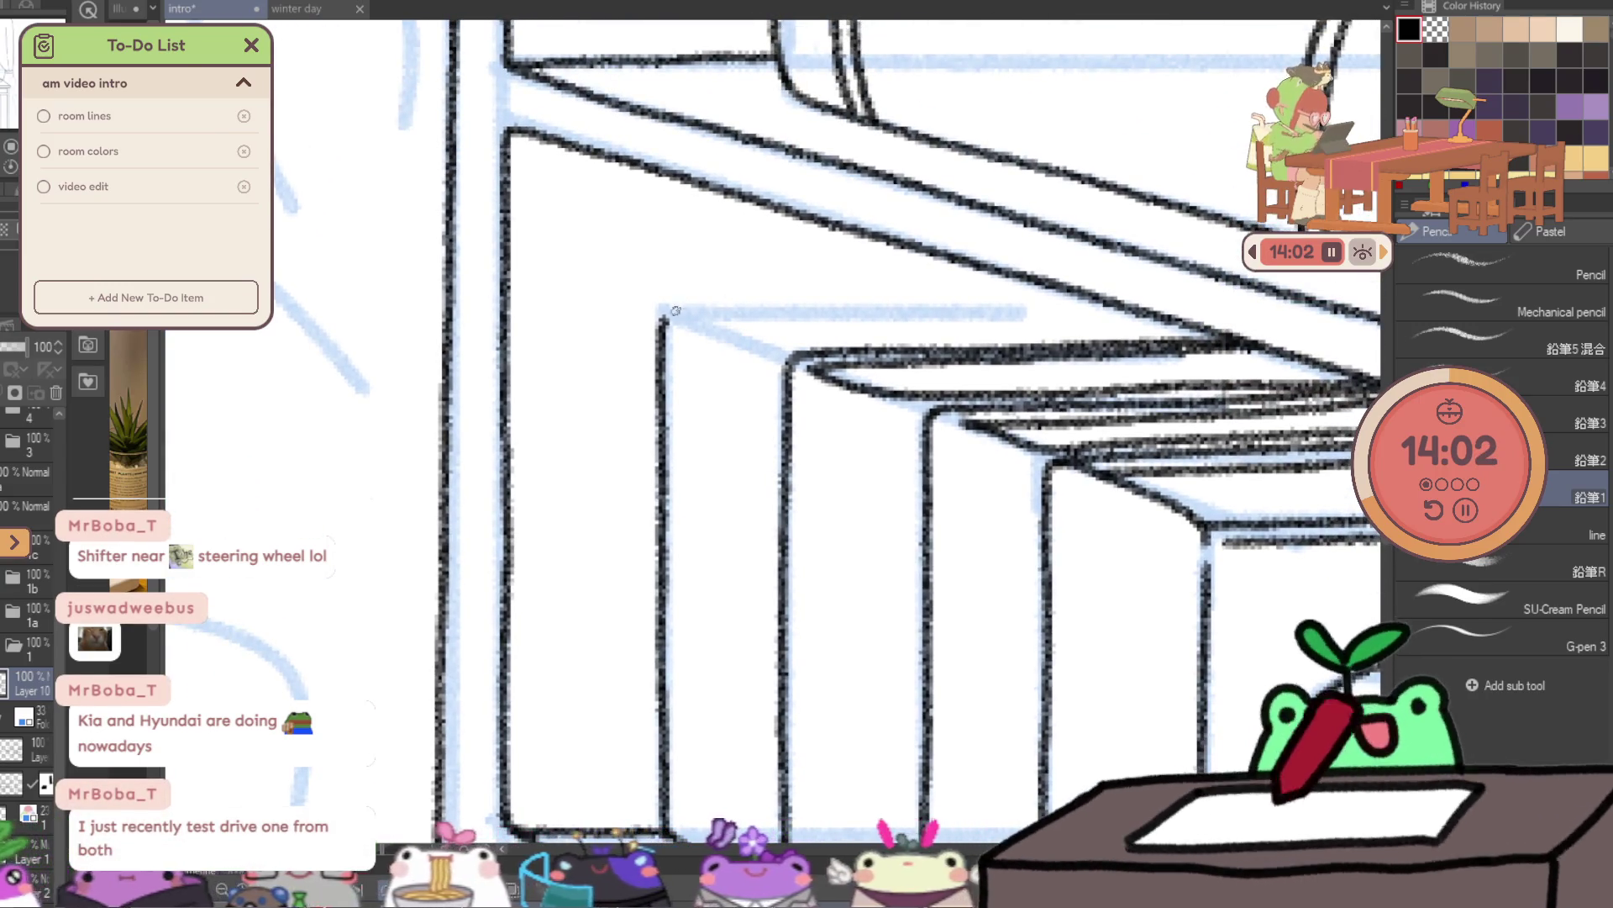
- Ink the book's long top edge lines and the corner where its edges meet
key(ctrl+z)
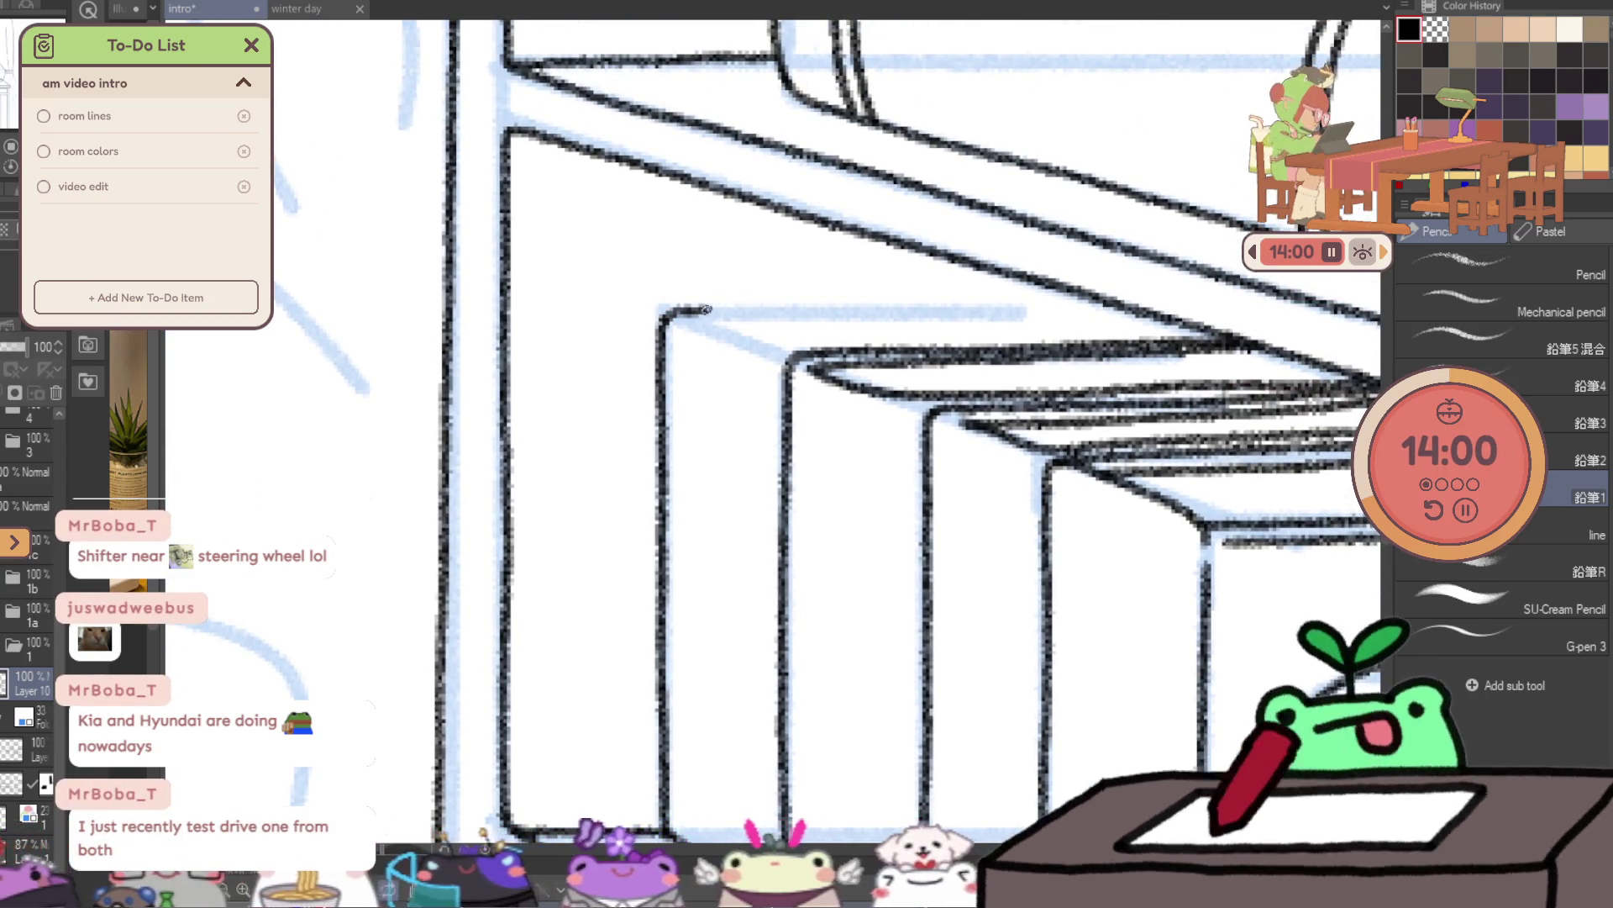
drag(703, 309, 1084, 298)
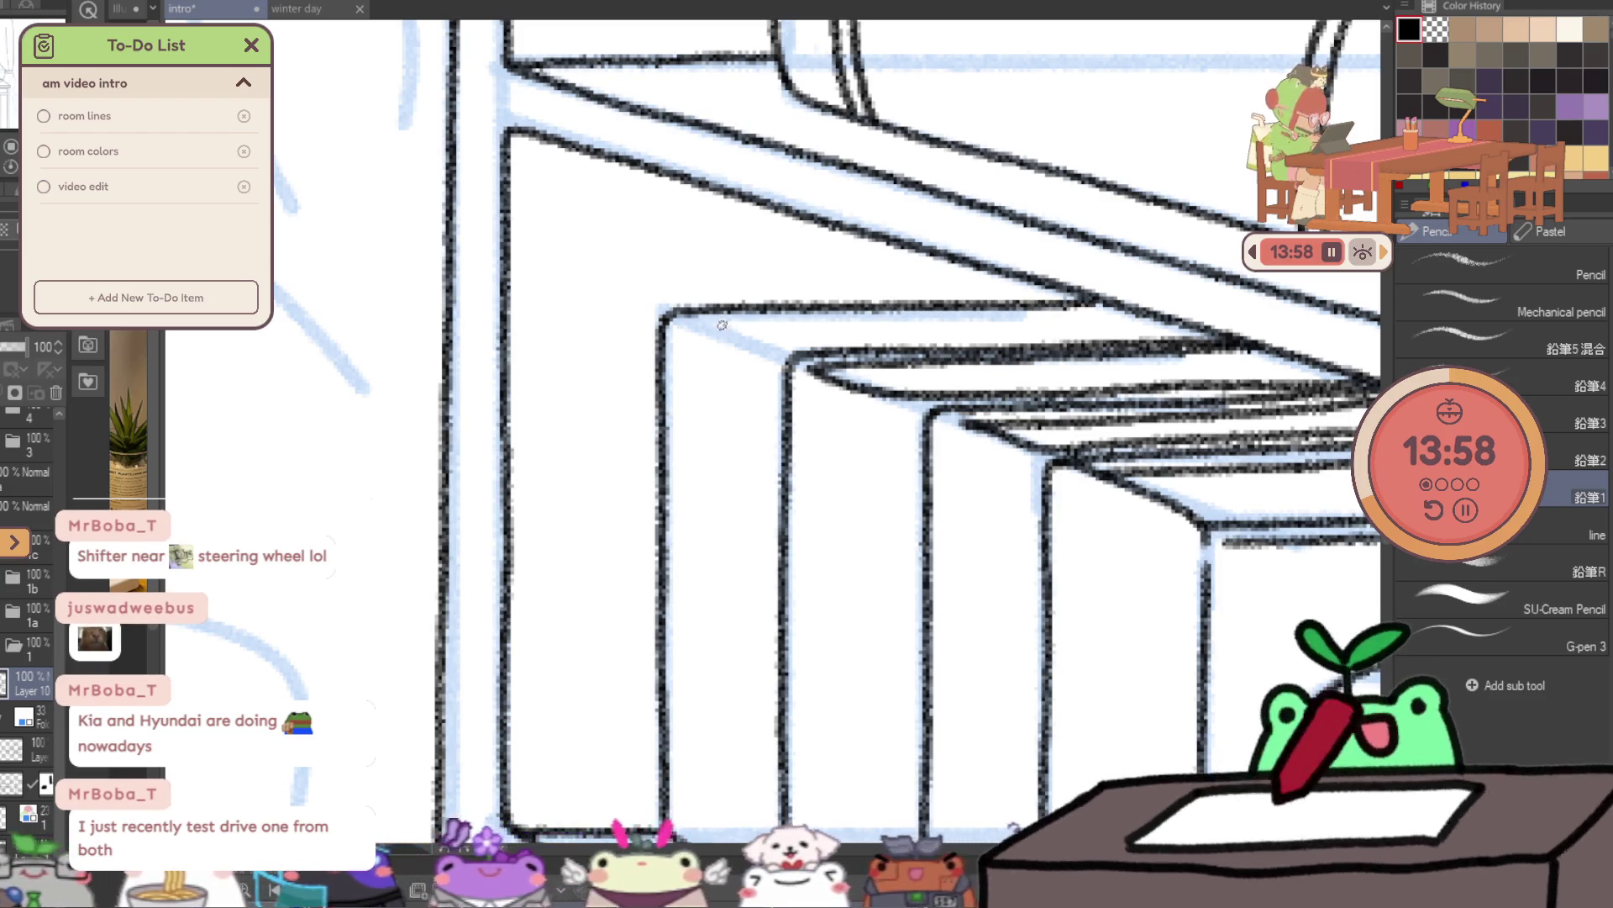
drag(745, 322, 1030, 316)
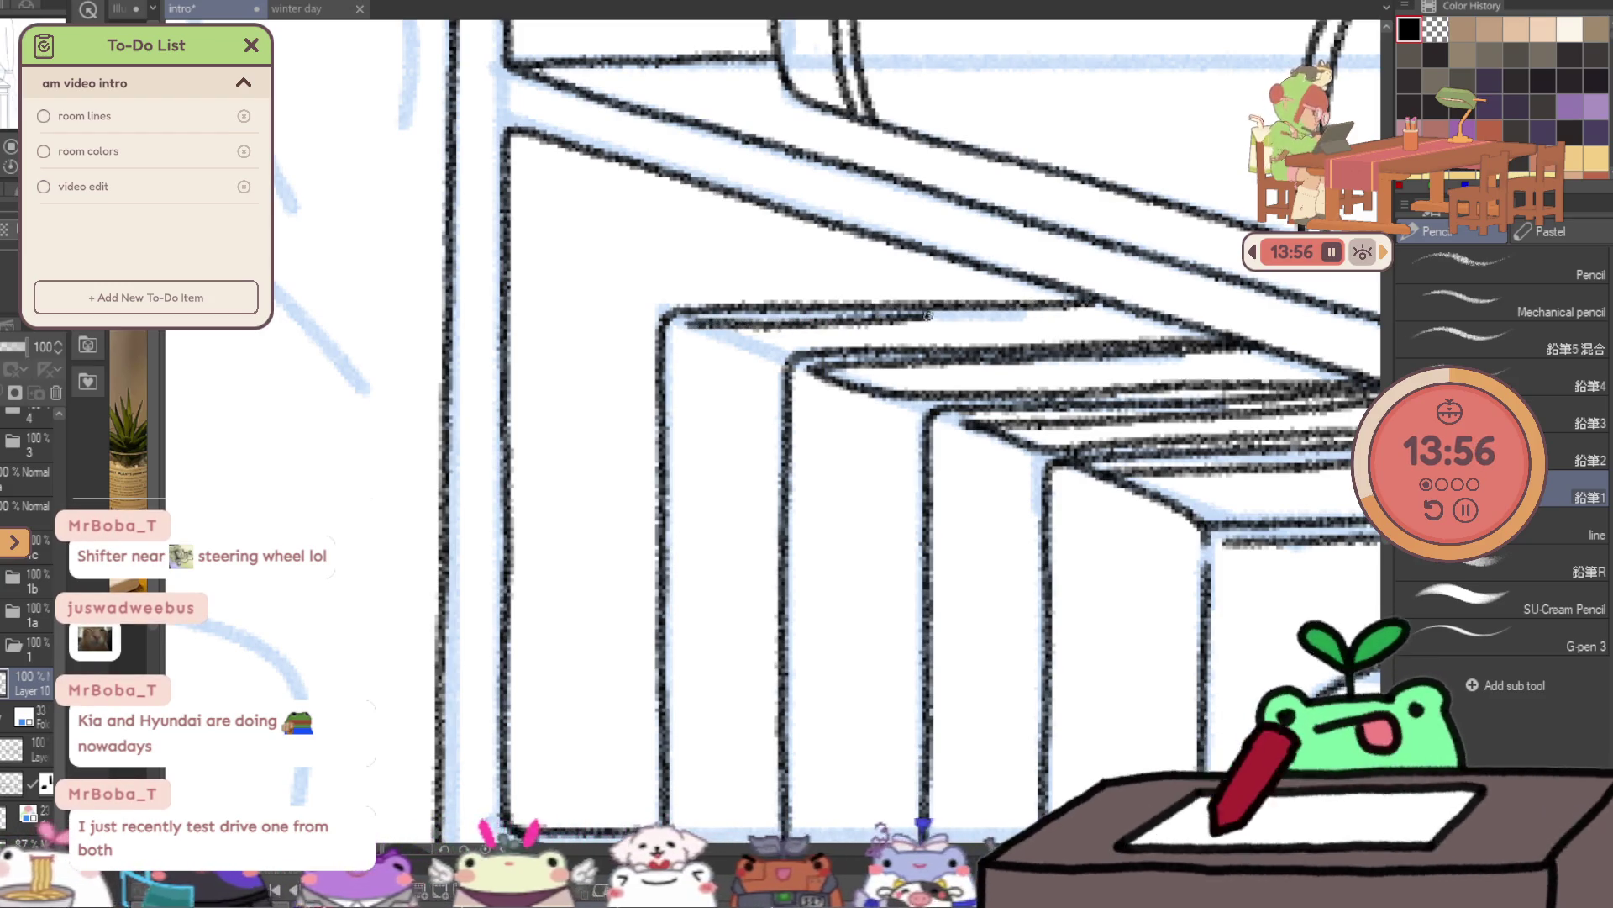
drag(689, 321, 770, 349)
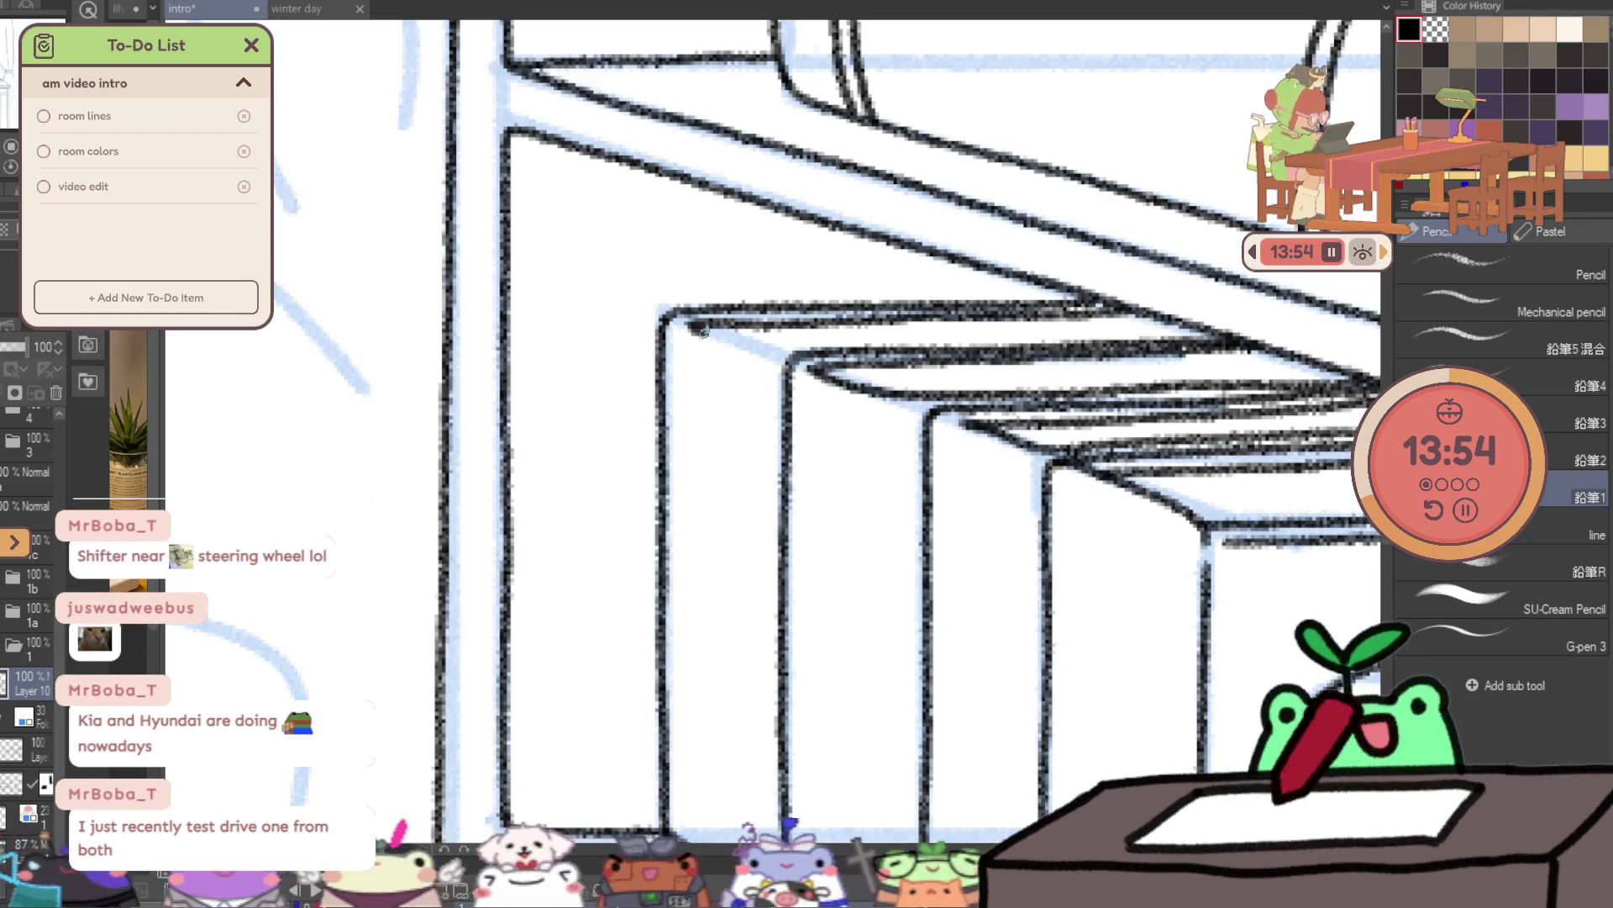
ctrl+alt+click(984, 546)
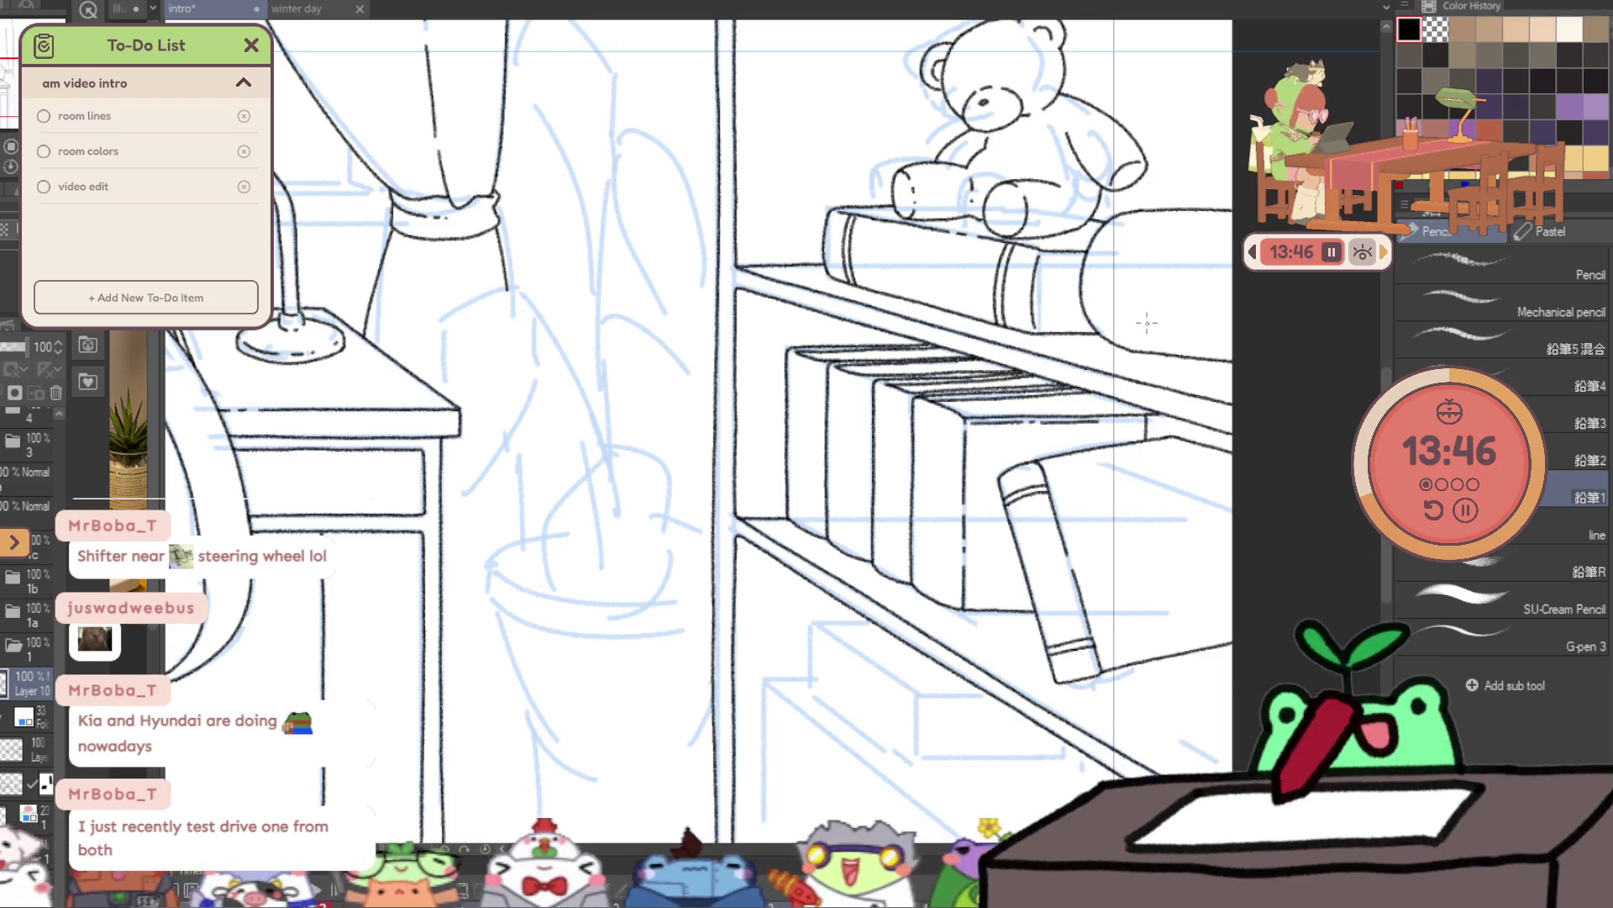
ctrl+click(984, 535)
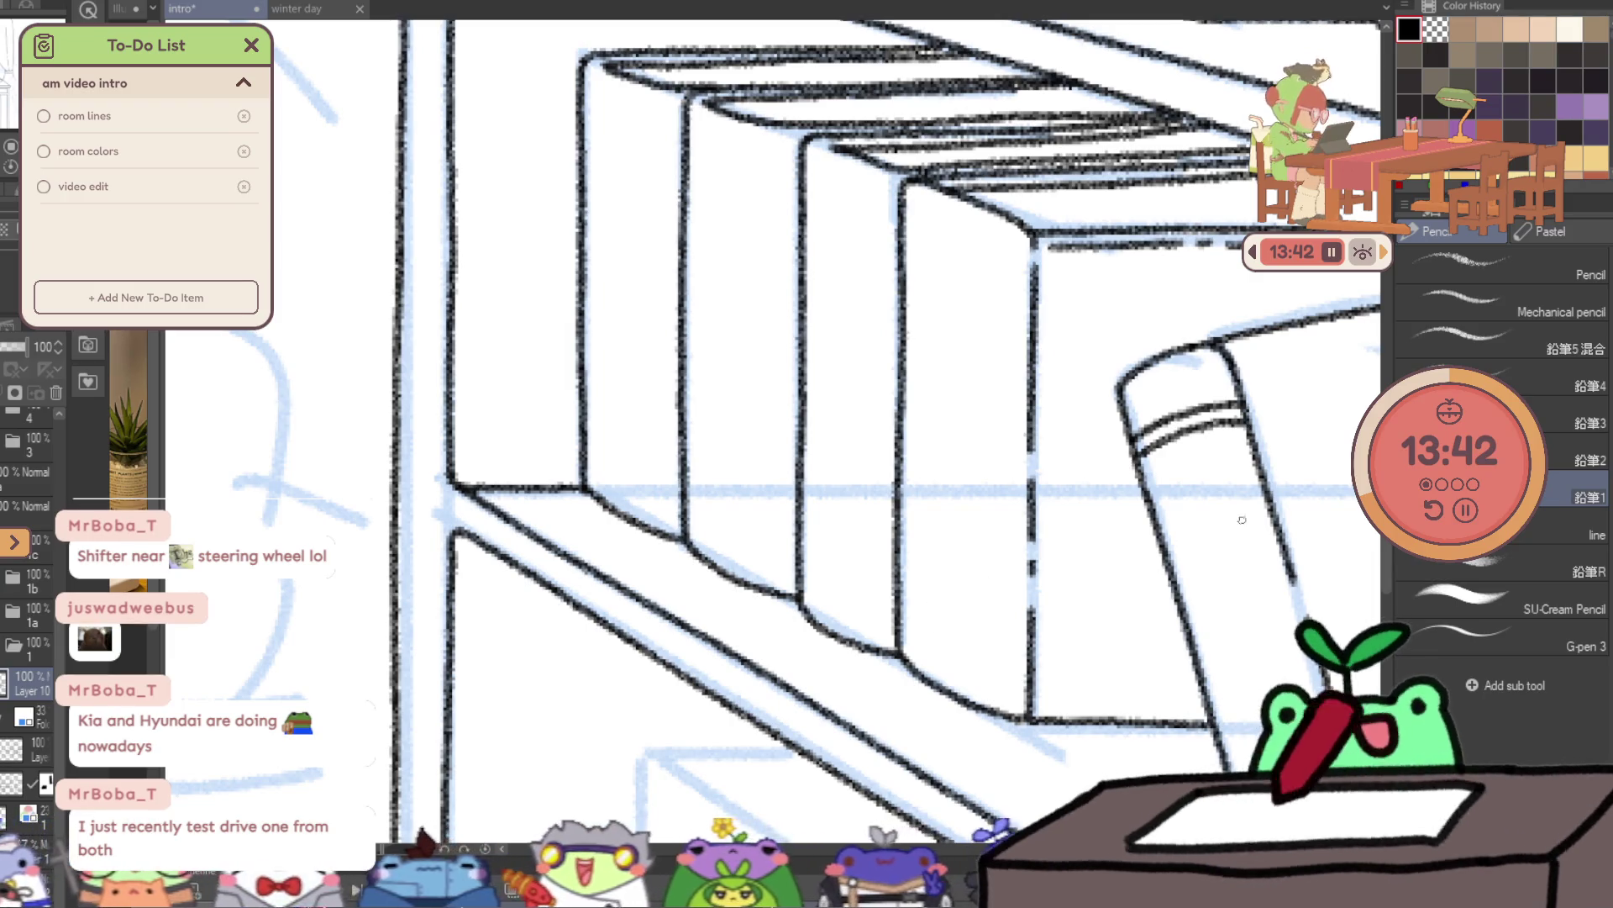
- Remove a stray edge stroke and draw two curved bands near a book spine's bottom
scroll(1173, 468, up, 2)
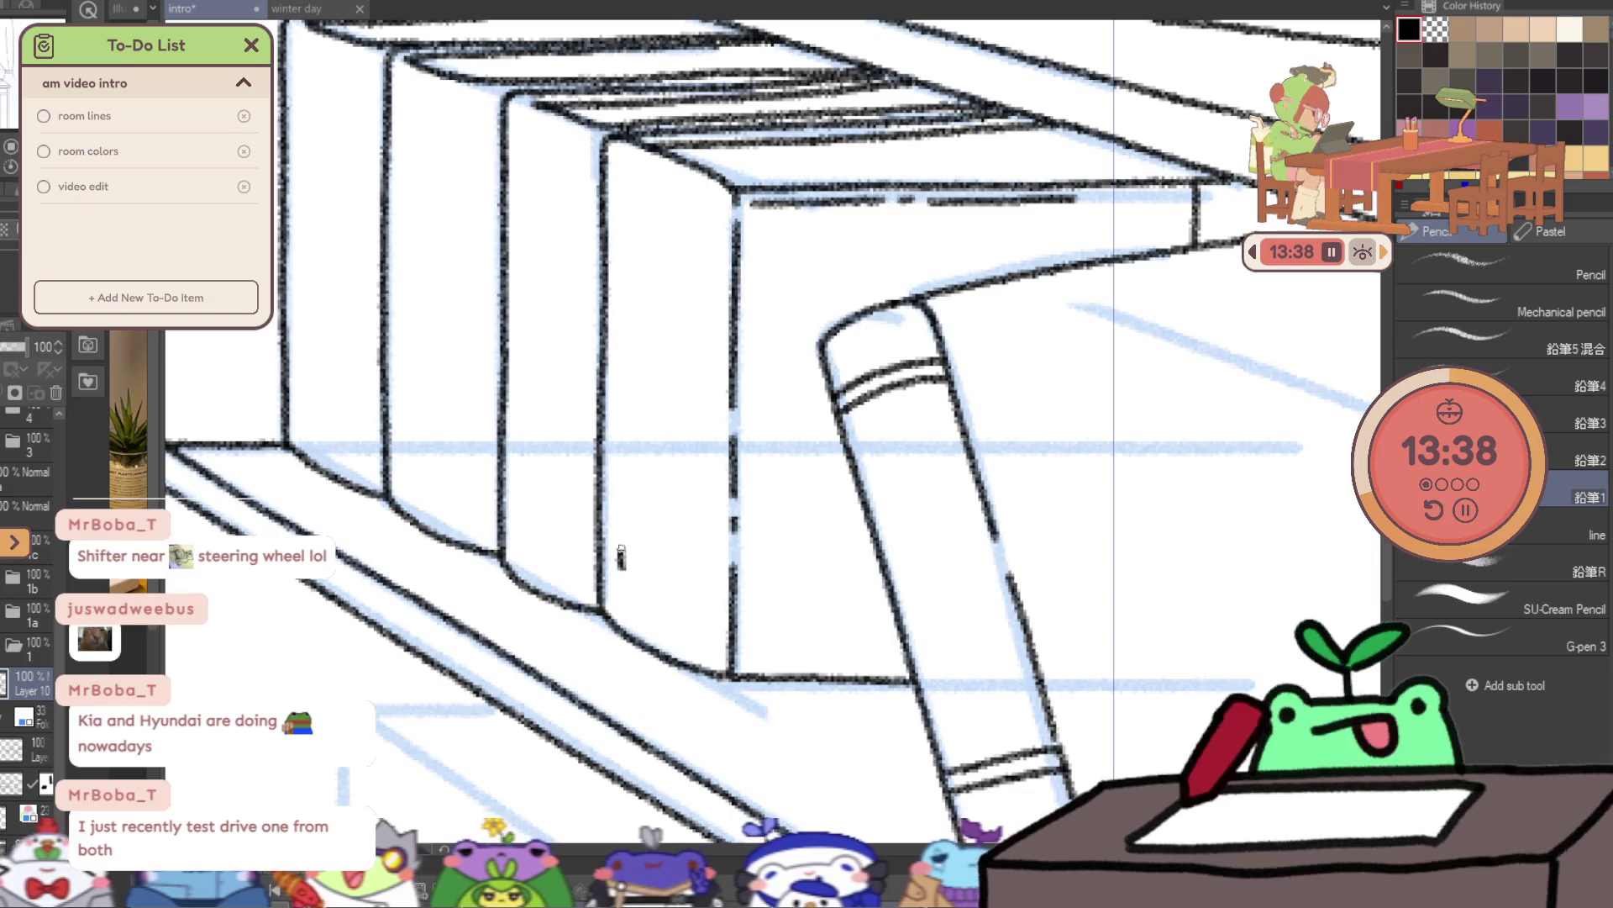
drag(618, 555, 636, 235)
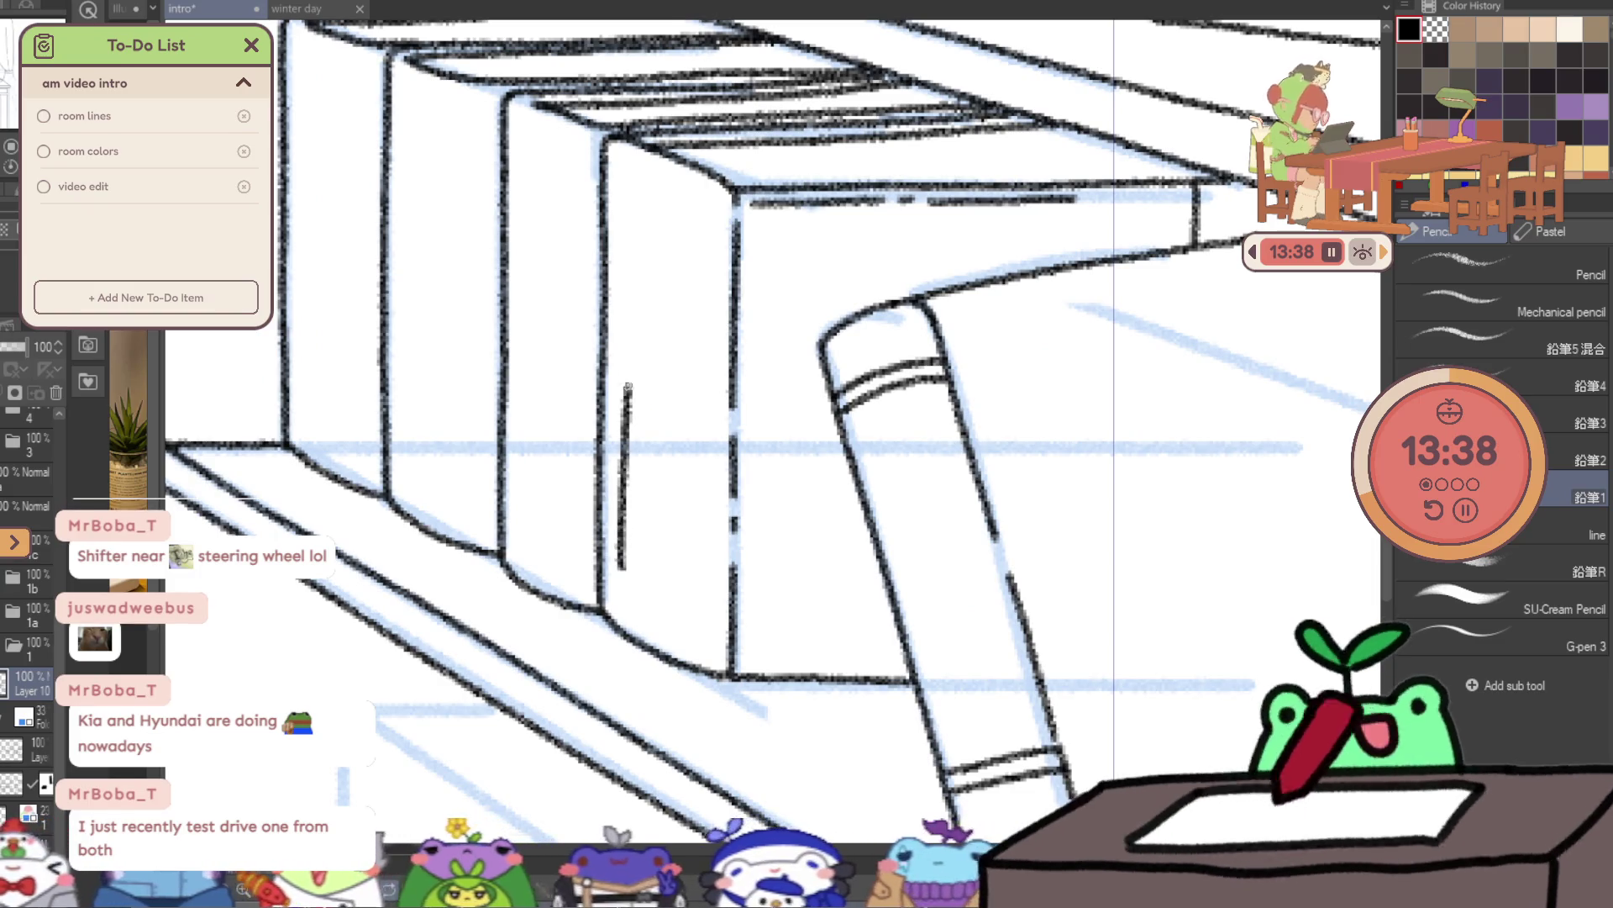
key(ctrl+z)
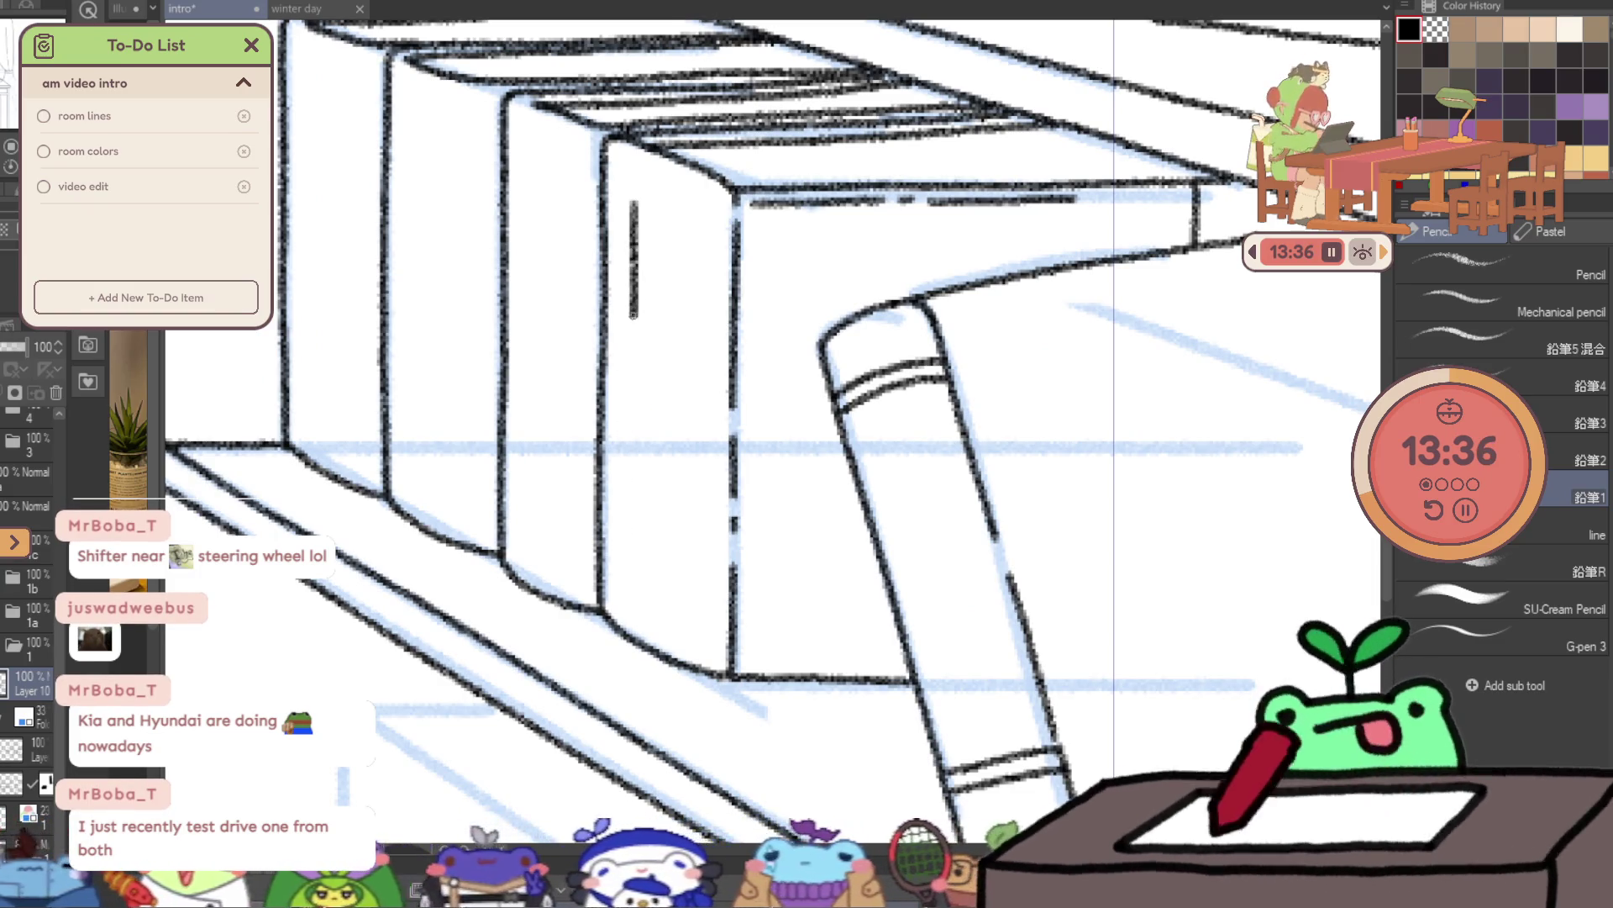
key(ctrl+z)
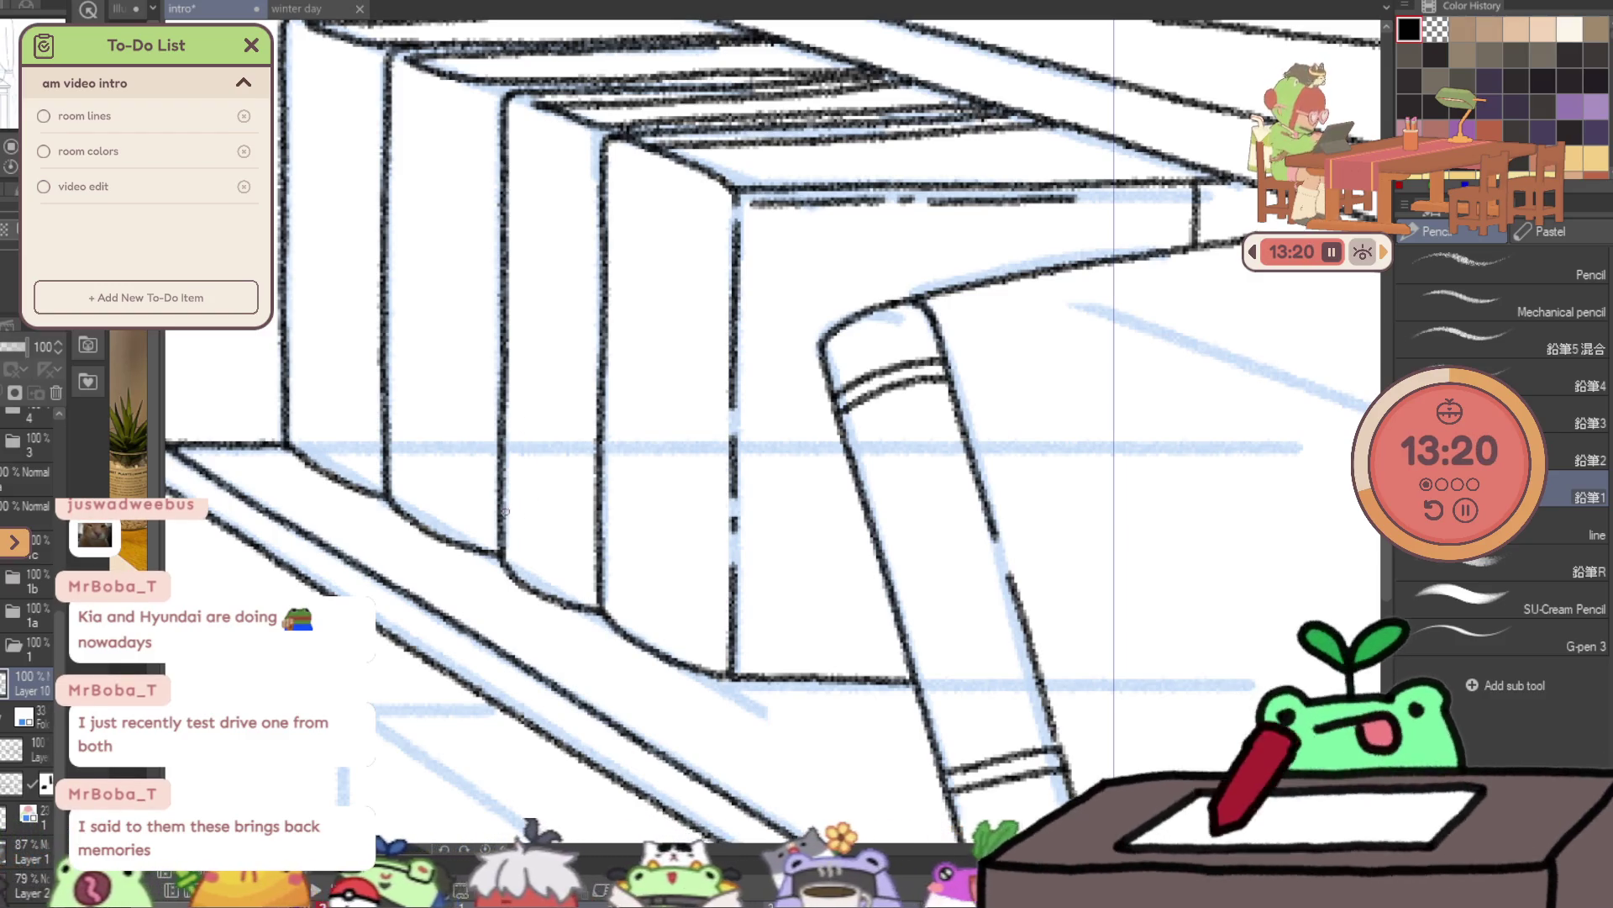
drag(504, 510, 568, 545)
drag(507, 468, 593, 497)
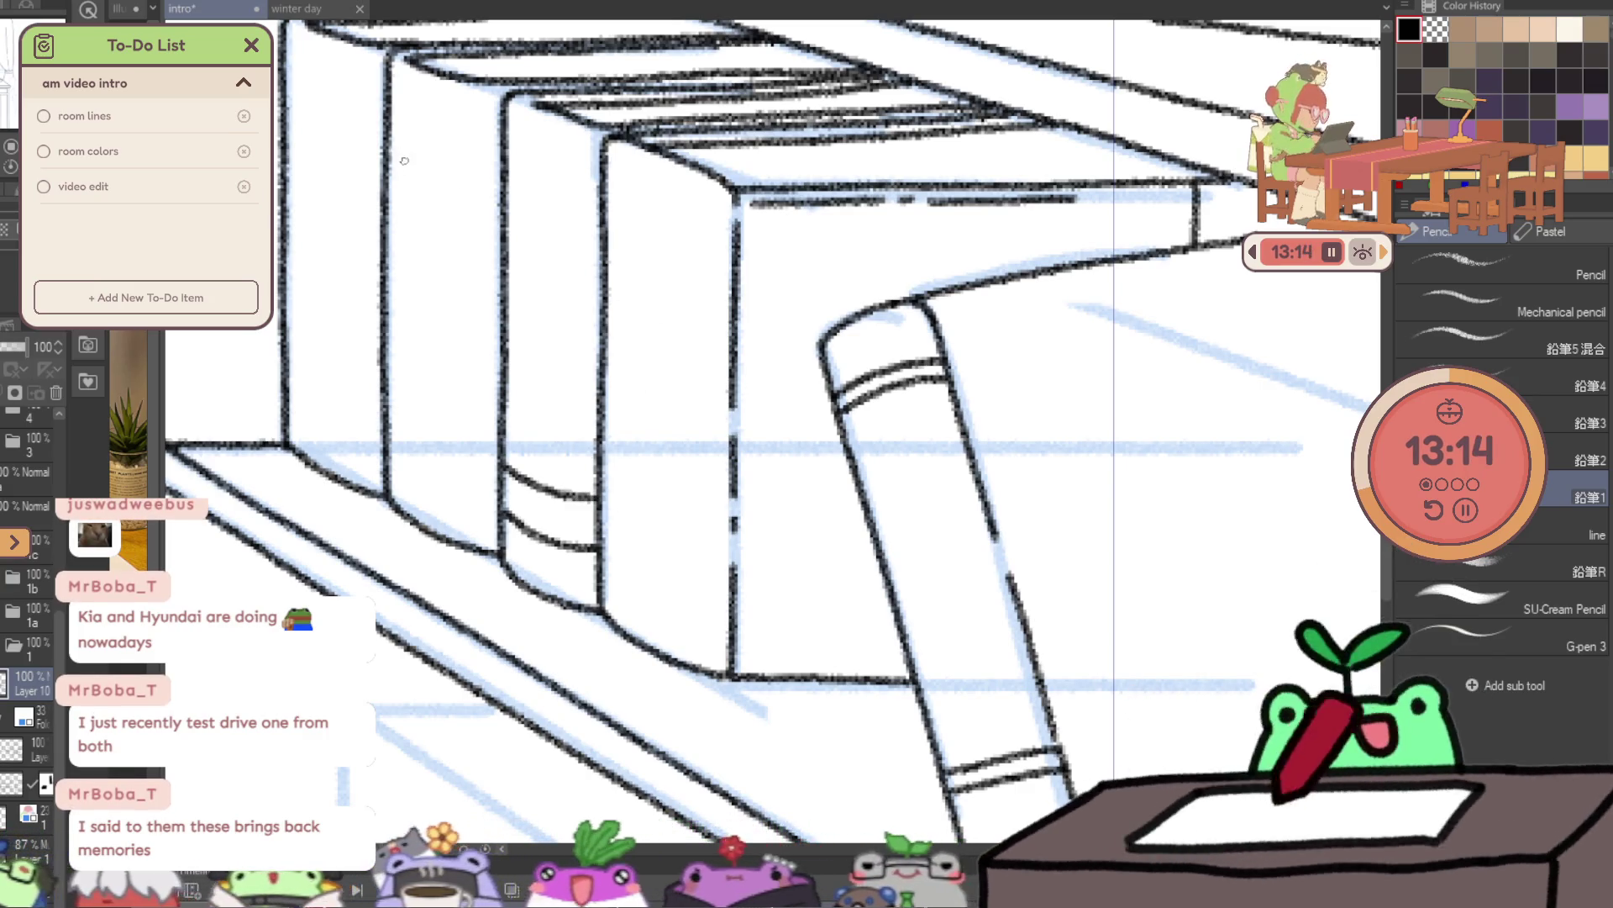
- Ink a short bottom edge and a vertical line up the book's side
drag(415, 179, 504, 239)
mouse_move(505, 546)
mouse_down()
mouse_move(535, 562)
mouse_move(496, 436)
mouse_up()
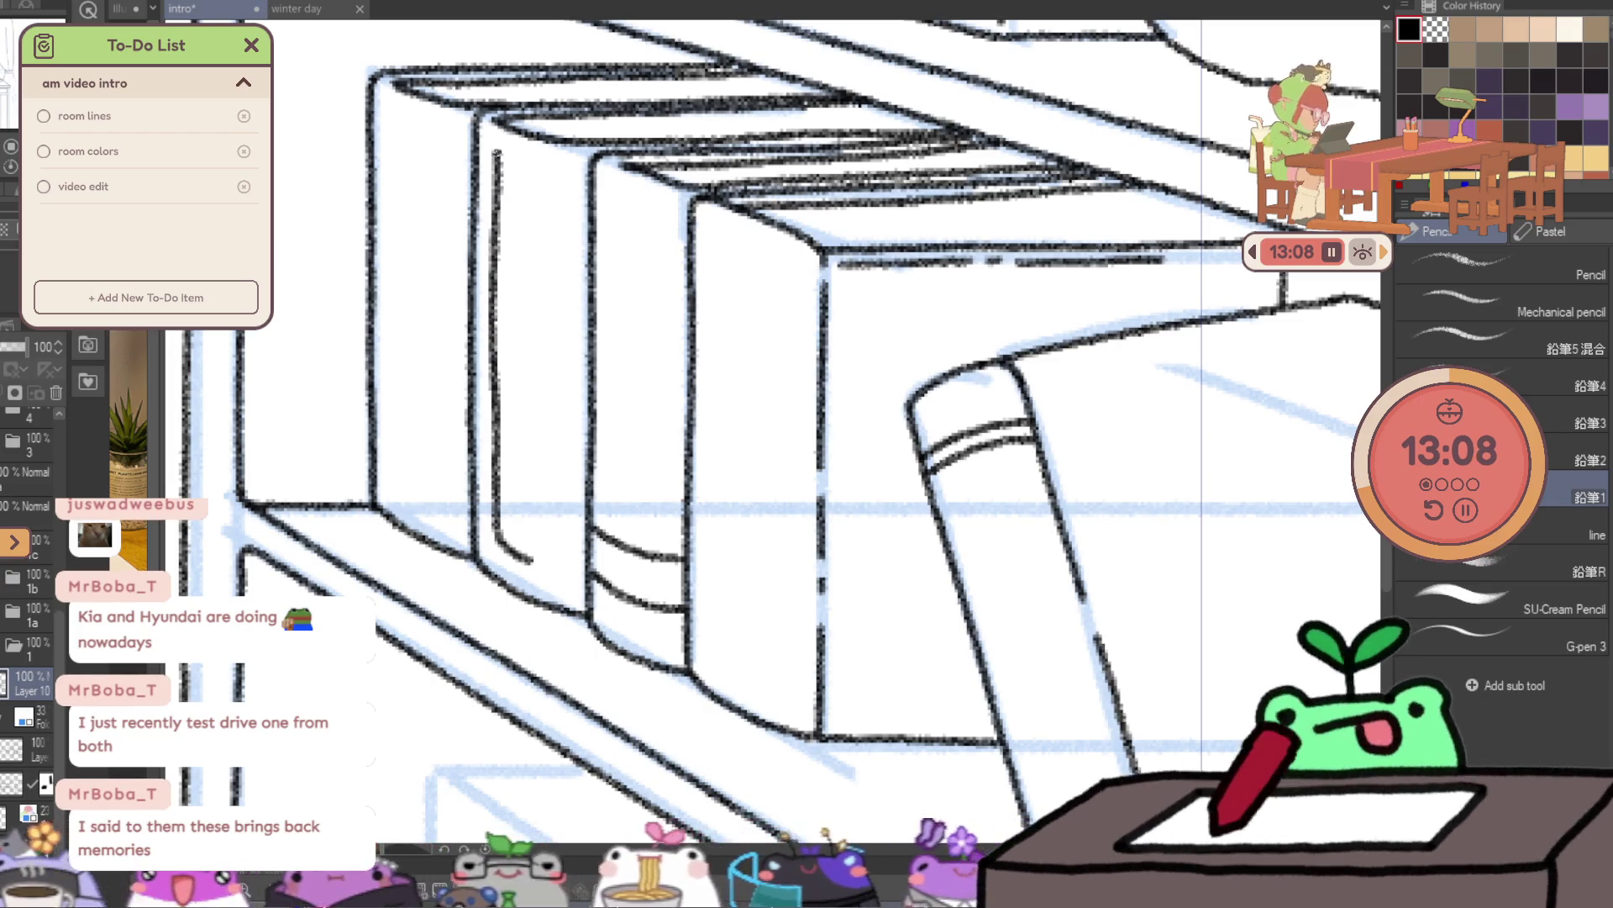
drag(534, 560, 536, 429)
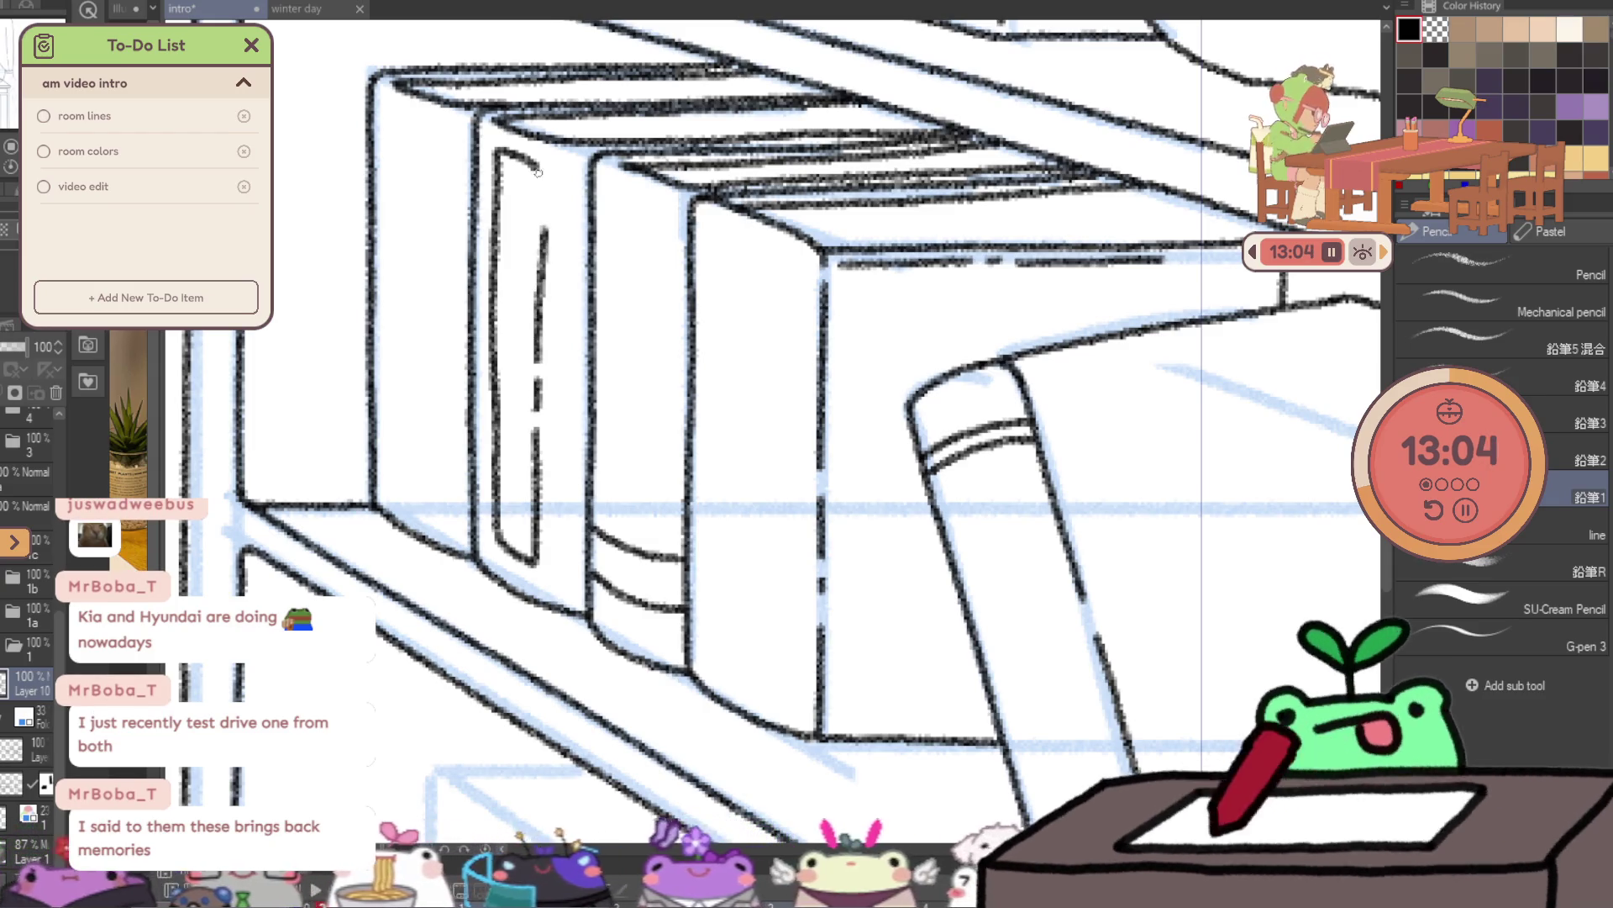
key(ctrl+minus)
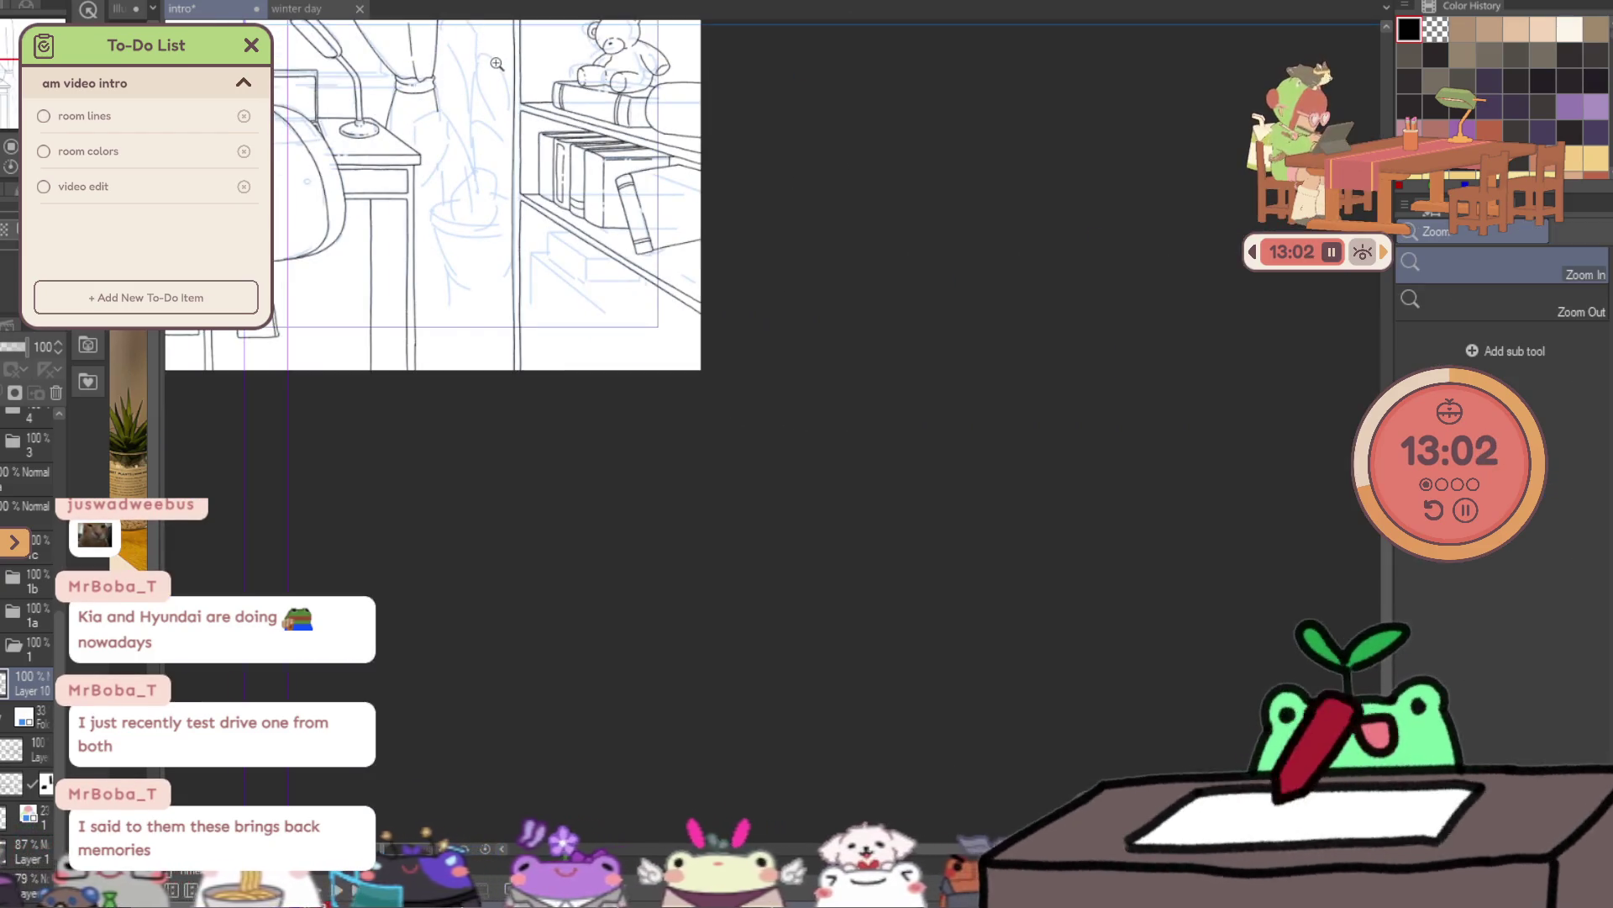
- Ink the shelf's side line and base, then the lower board's slanted diagonal edge
click(576, 226)
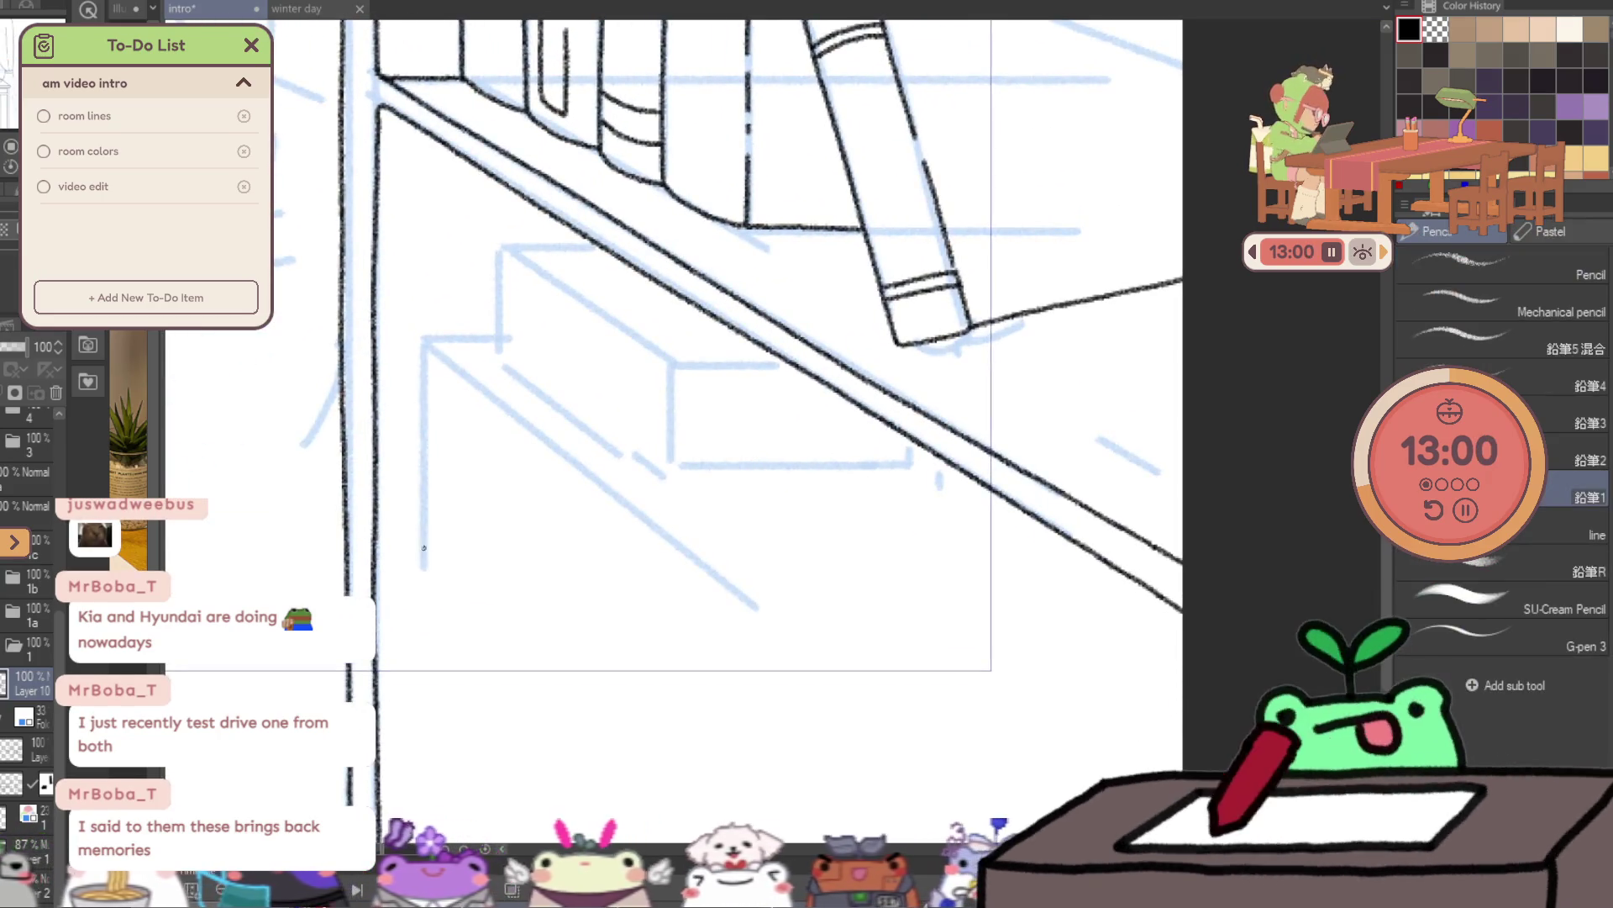
mouse_move(425, 404)
mouse_down()
mouse_move(418, 753)
mouse_move(788, 813)
mouse_up()
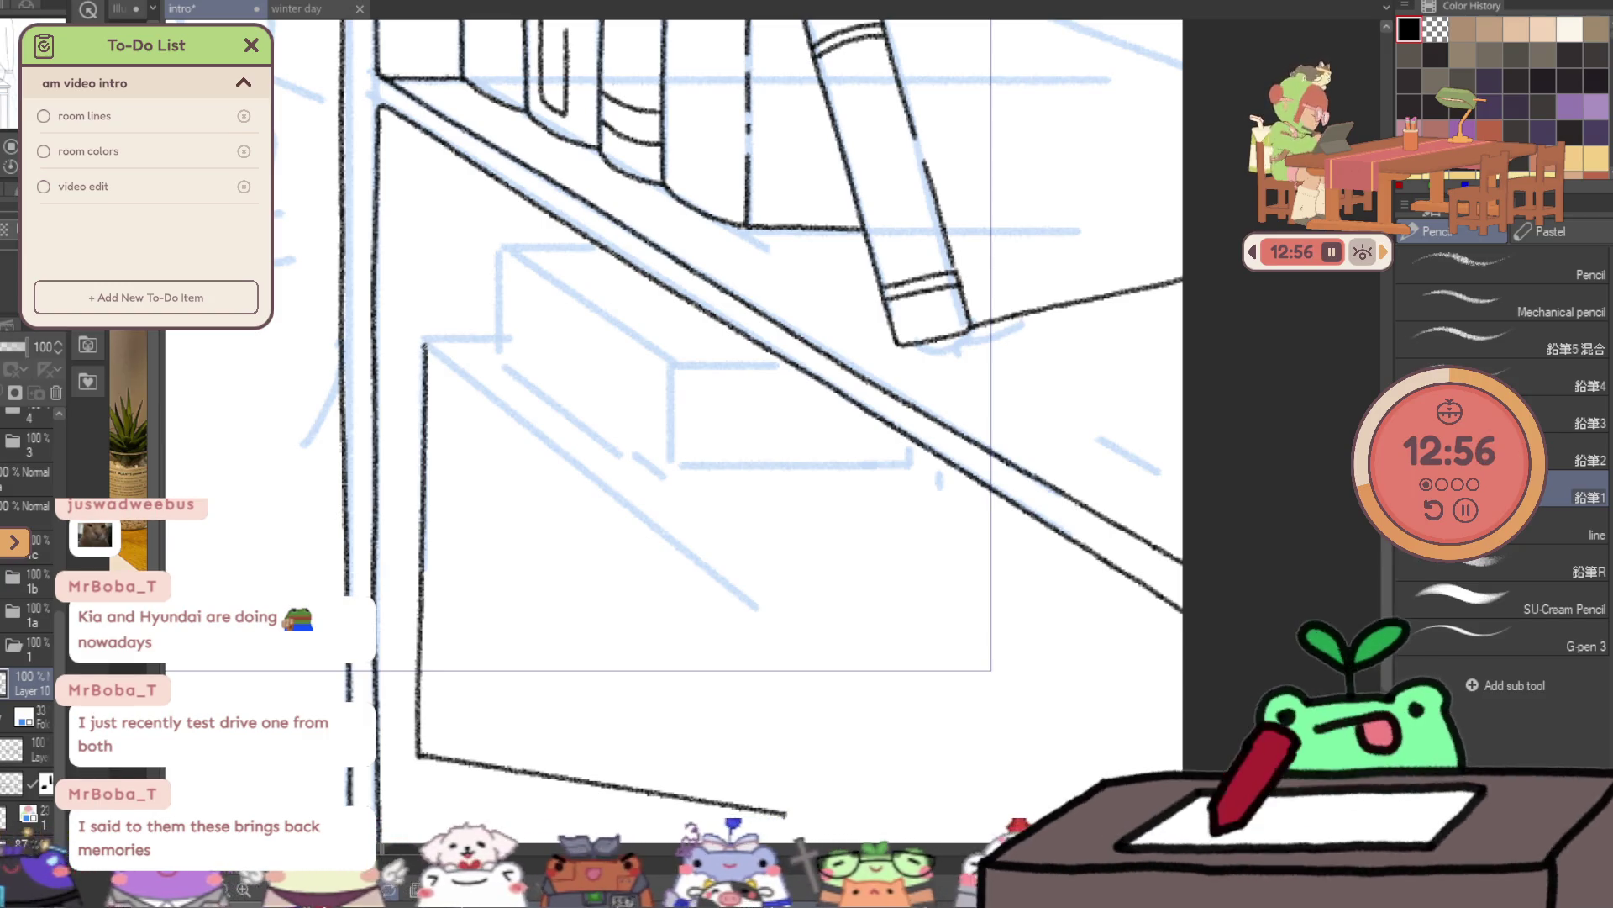
drag(616, 498, 713, 574)
key(ctrl+z)
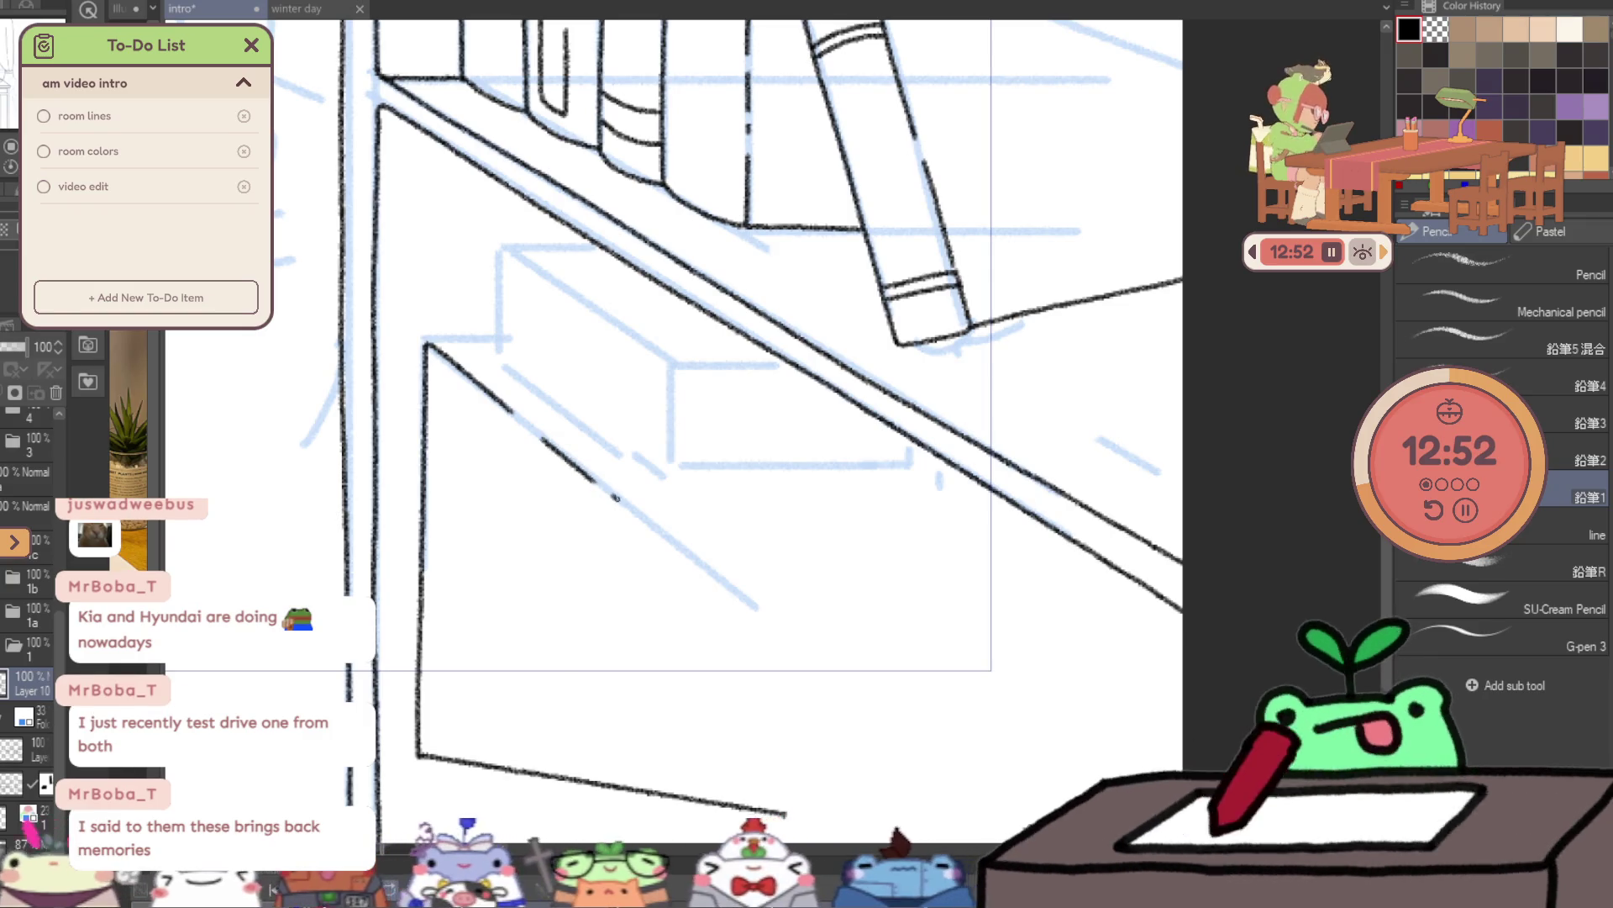
drag(615, 498, 677, 541)
mouse_move(767, 611)
mouse_down()
mouse_move(869, 693)
mouse_move(788, 813)
mouse_up()
- Outline the flat box on the shelf: left, front, top, end and bottom edges
scroll(471, 277, up, 3)
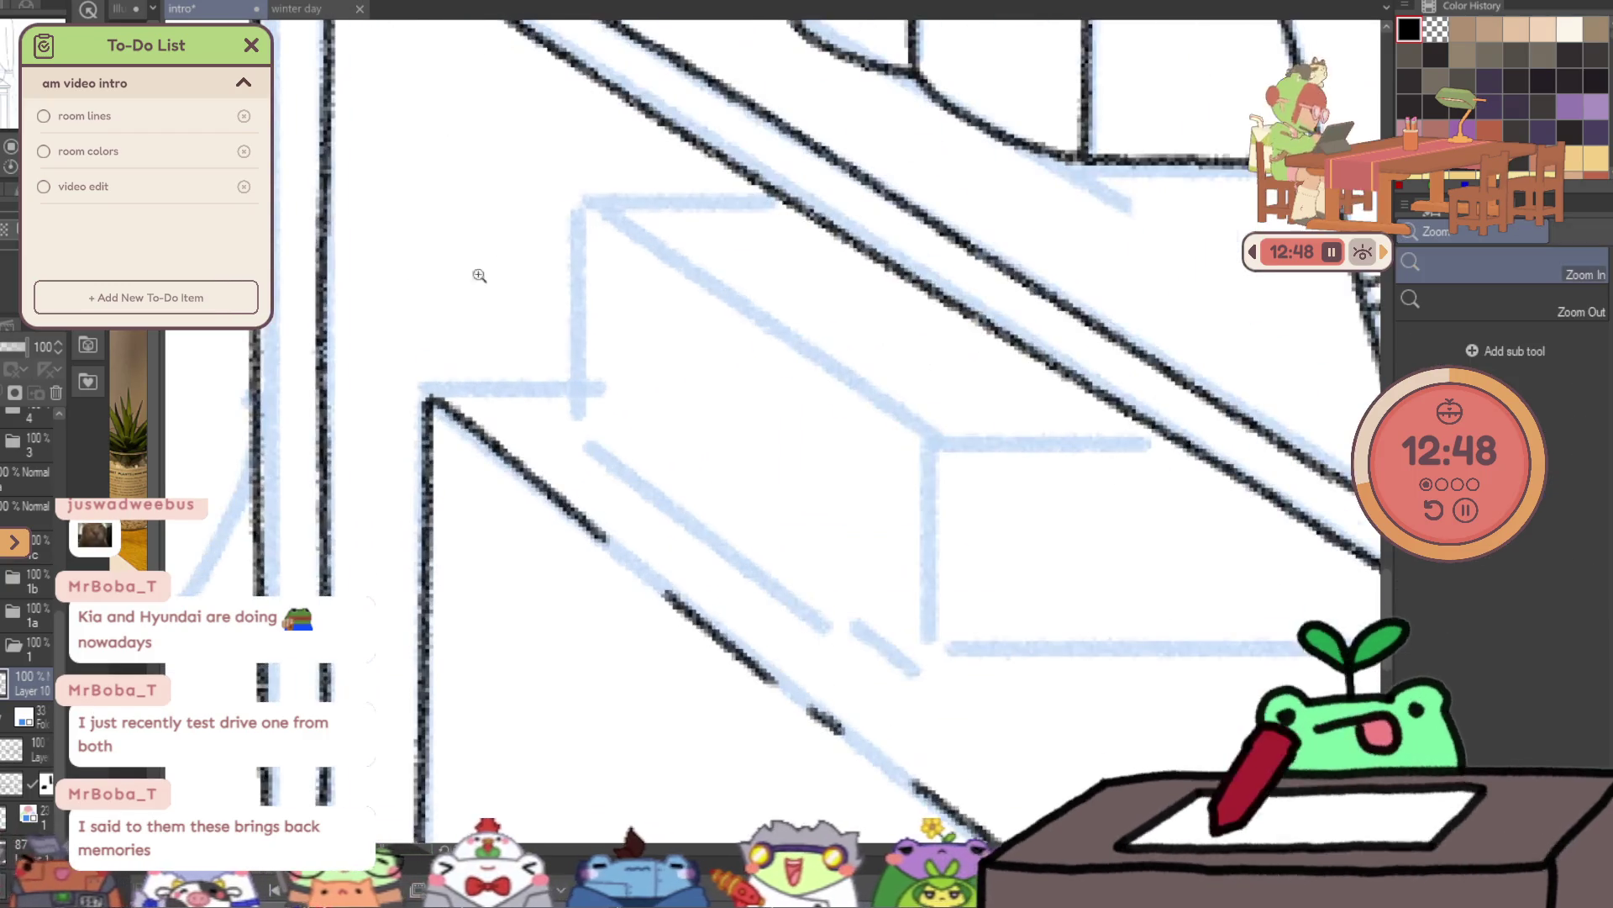
drag(580, 289, 586, 431)
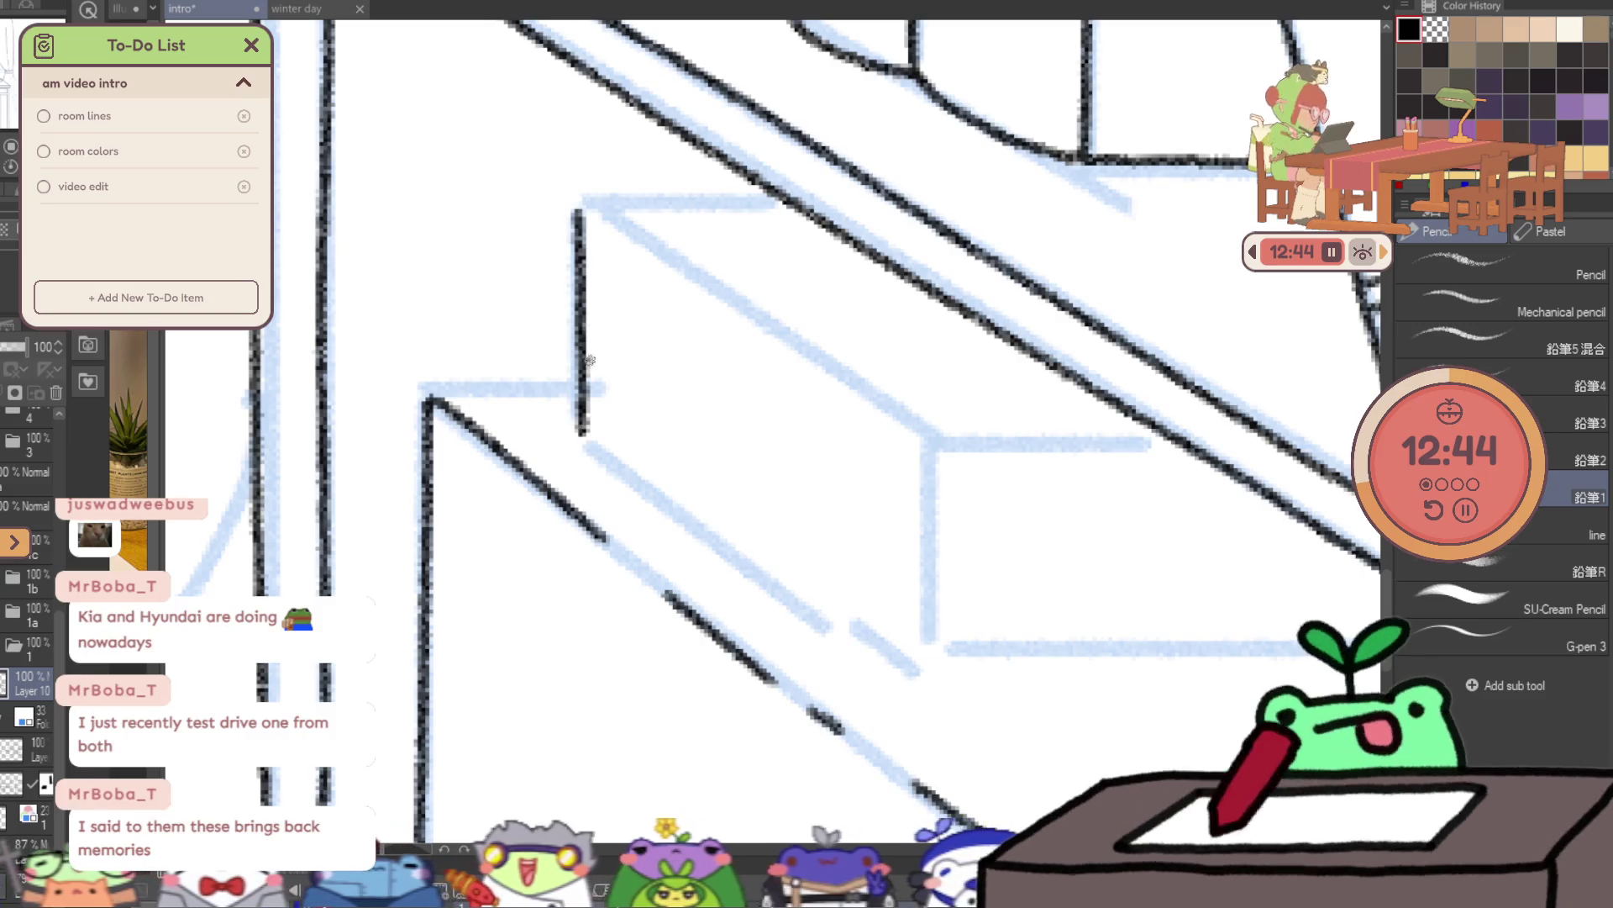
drag(583, 431, 928, 679)
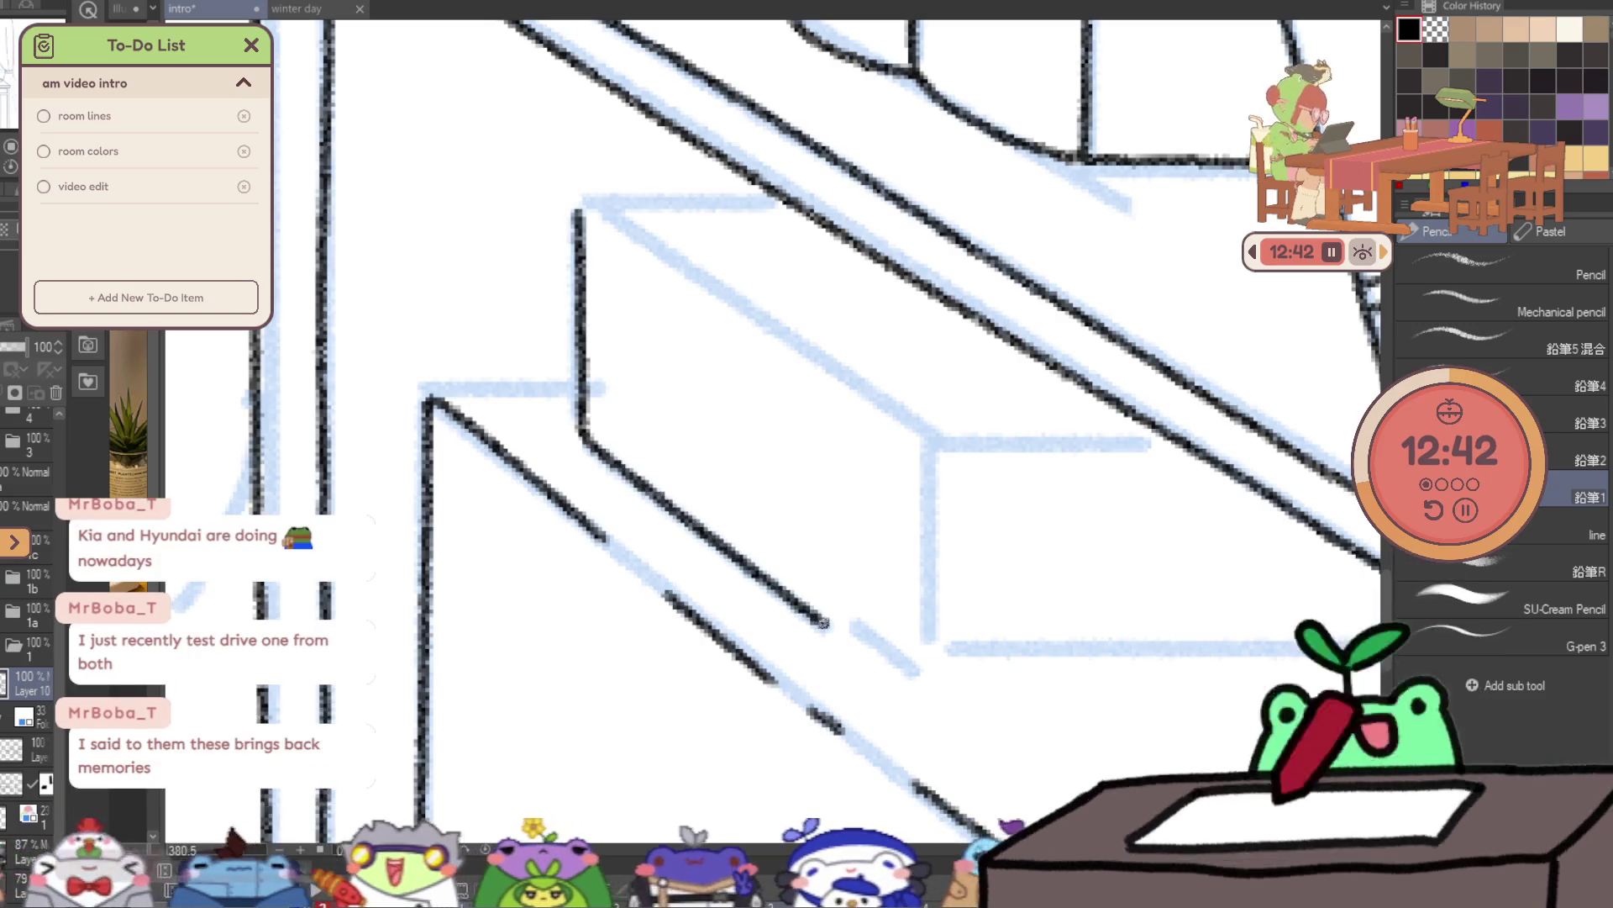
mouse_move(580, 212)
mouse_down()
mouse_move(926, 432)
mouse_move(934, 507)
mouse_up()
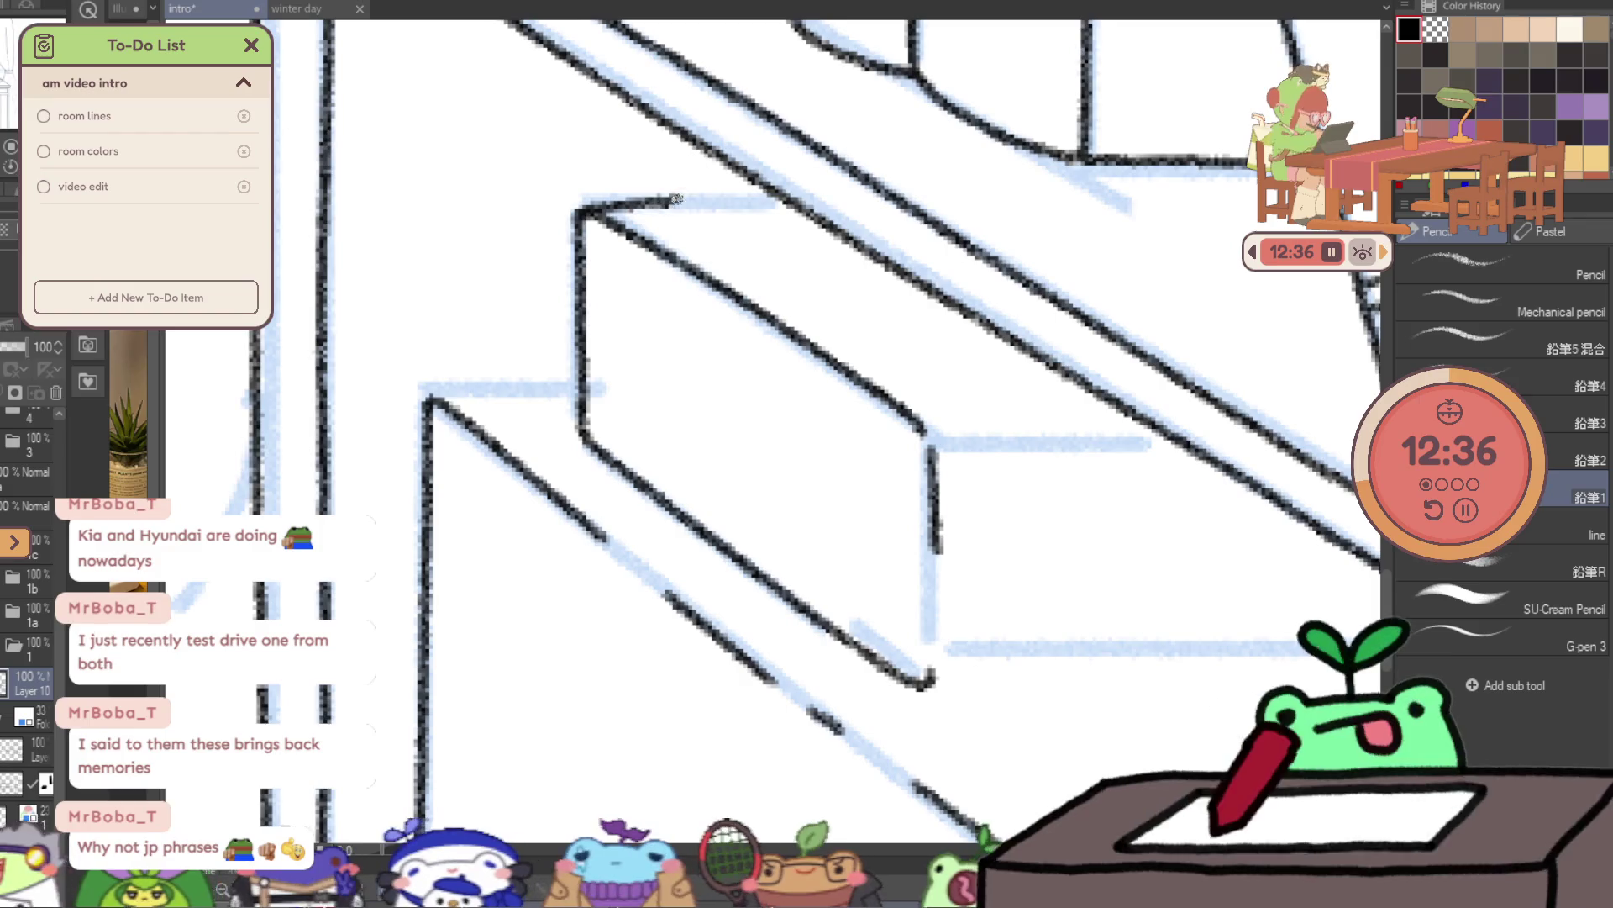
drag(673, 200, 790, 192)
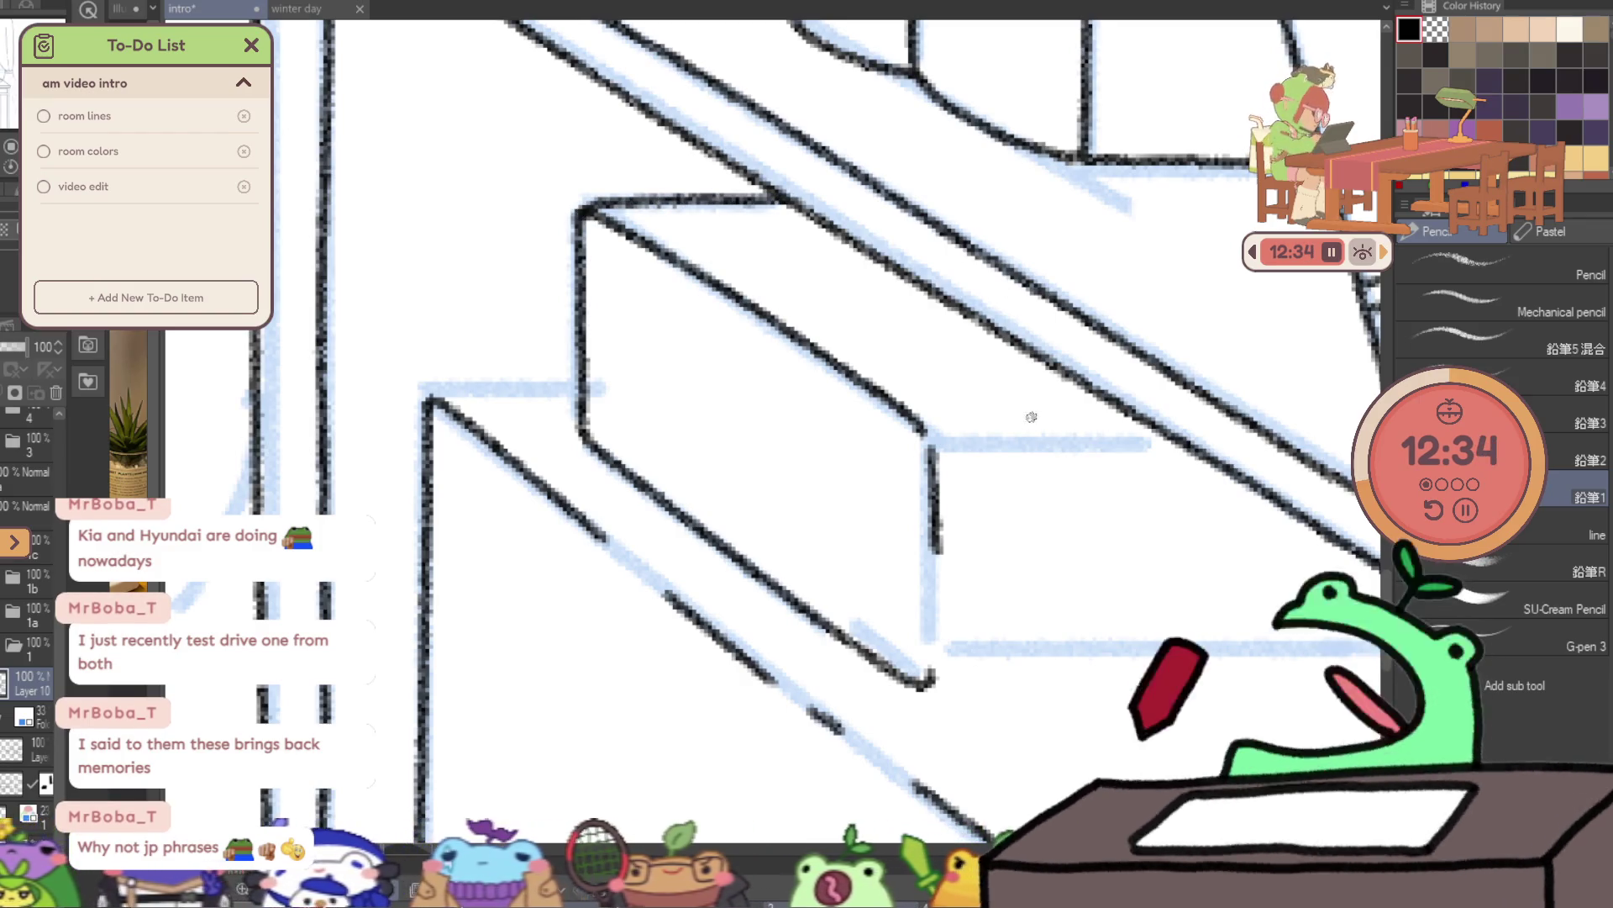
drag(937, 443, 1144, 443)
drag(1092, 528, 889, 394)
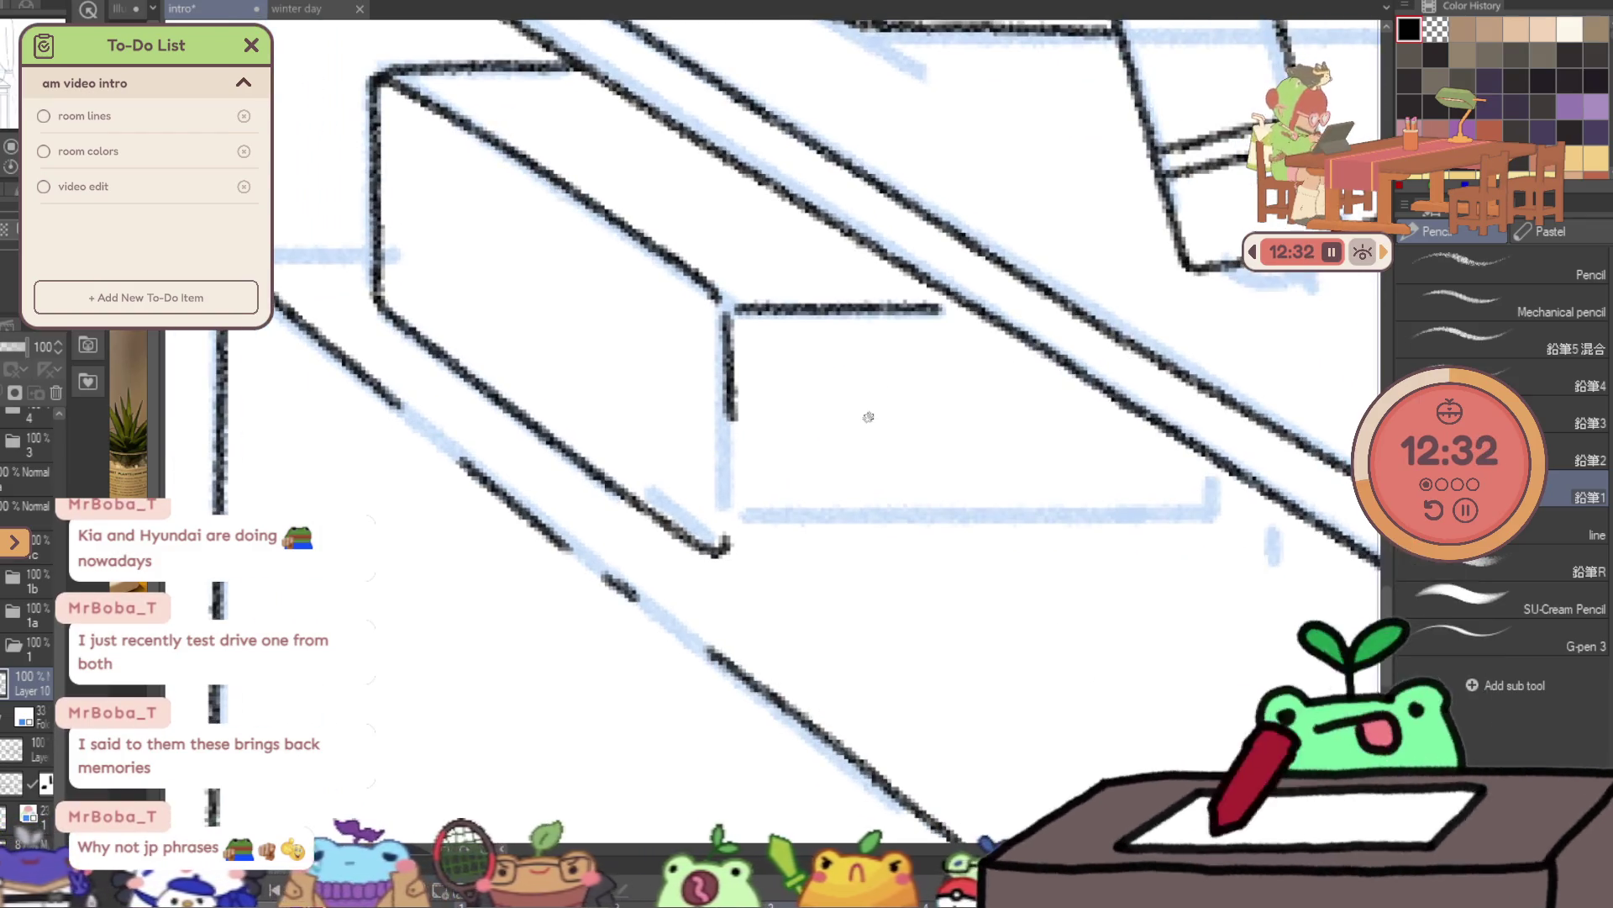
drag(716, 550, 1085, 547)
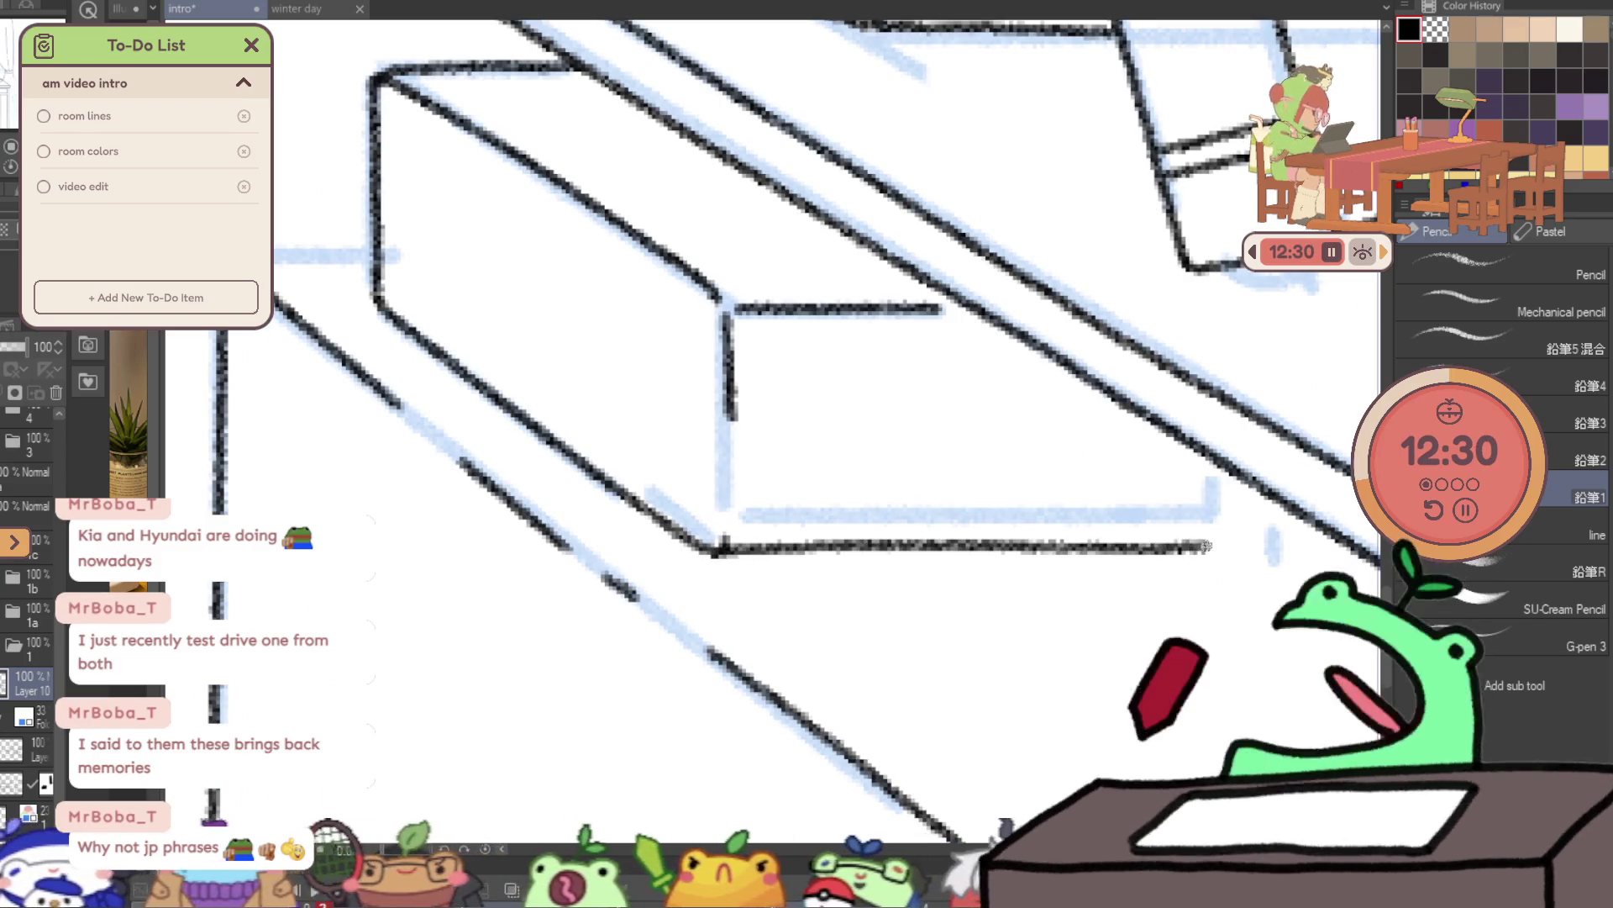
key(ctrl+z)
mouse_move(716, 551)
mouse_down()
mouse_move(1213, 548)
mouse_move(1241, 484)
mouse_up()
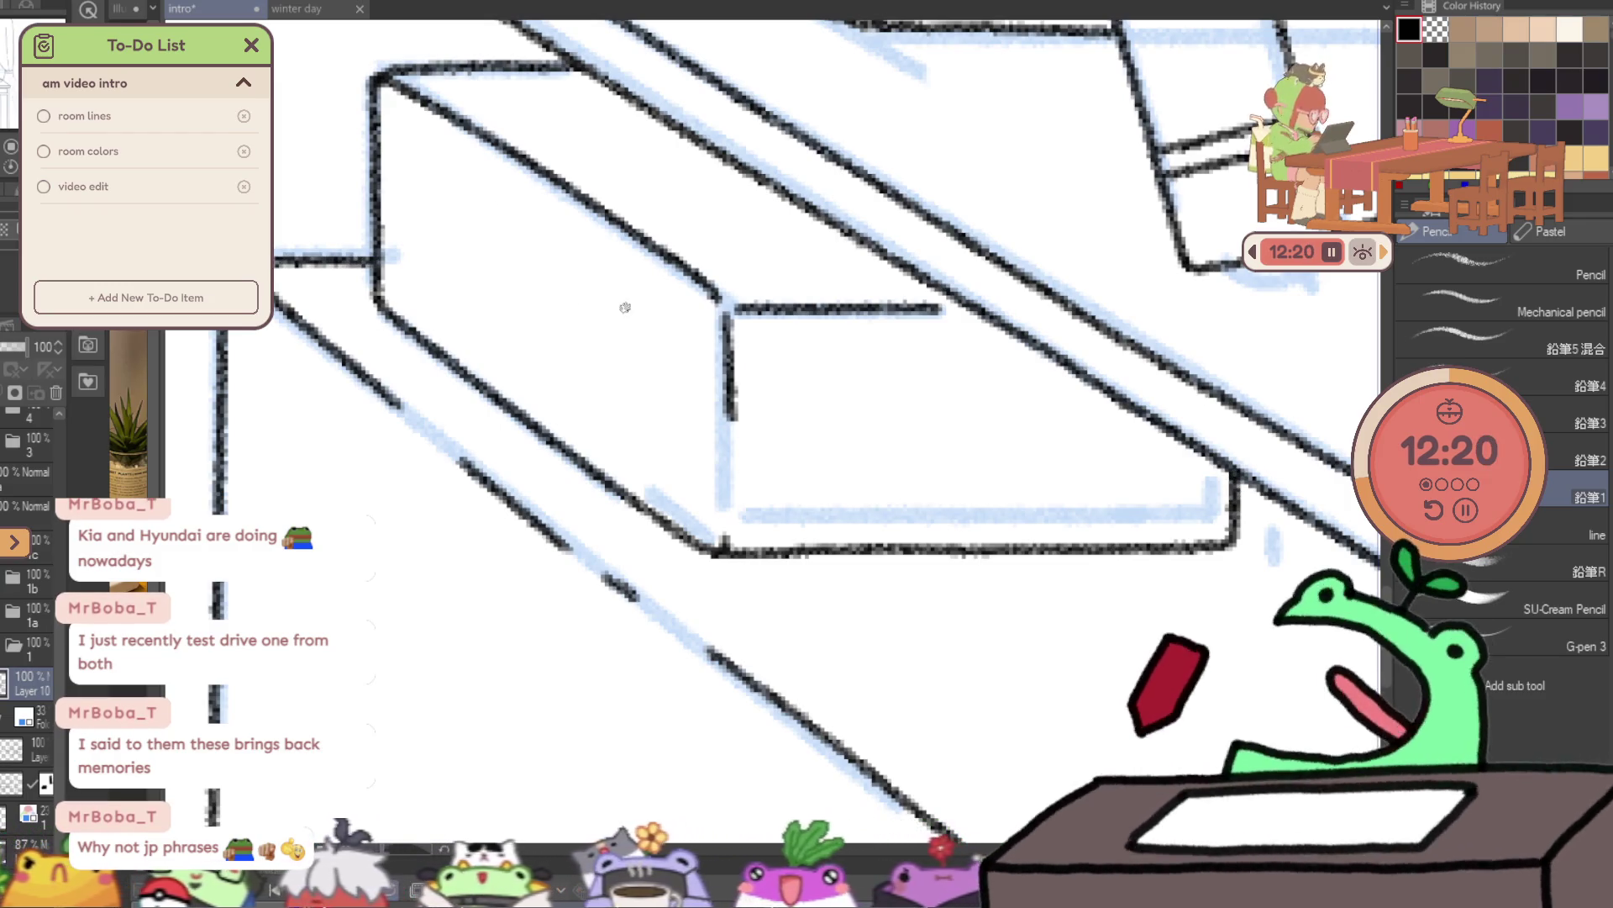
key(/)
alt+click(975, 329)
- Ink the window frame's bottom edge out to the right corner
key(p)
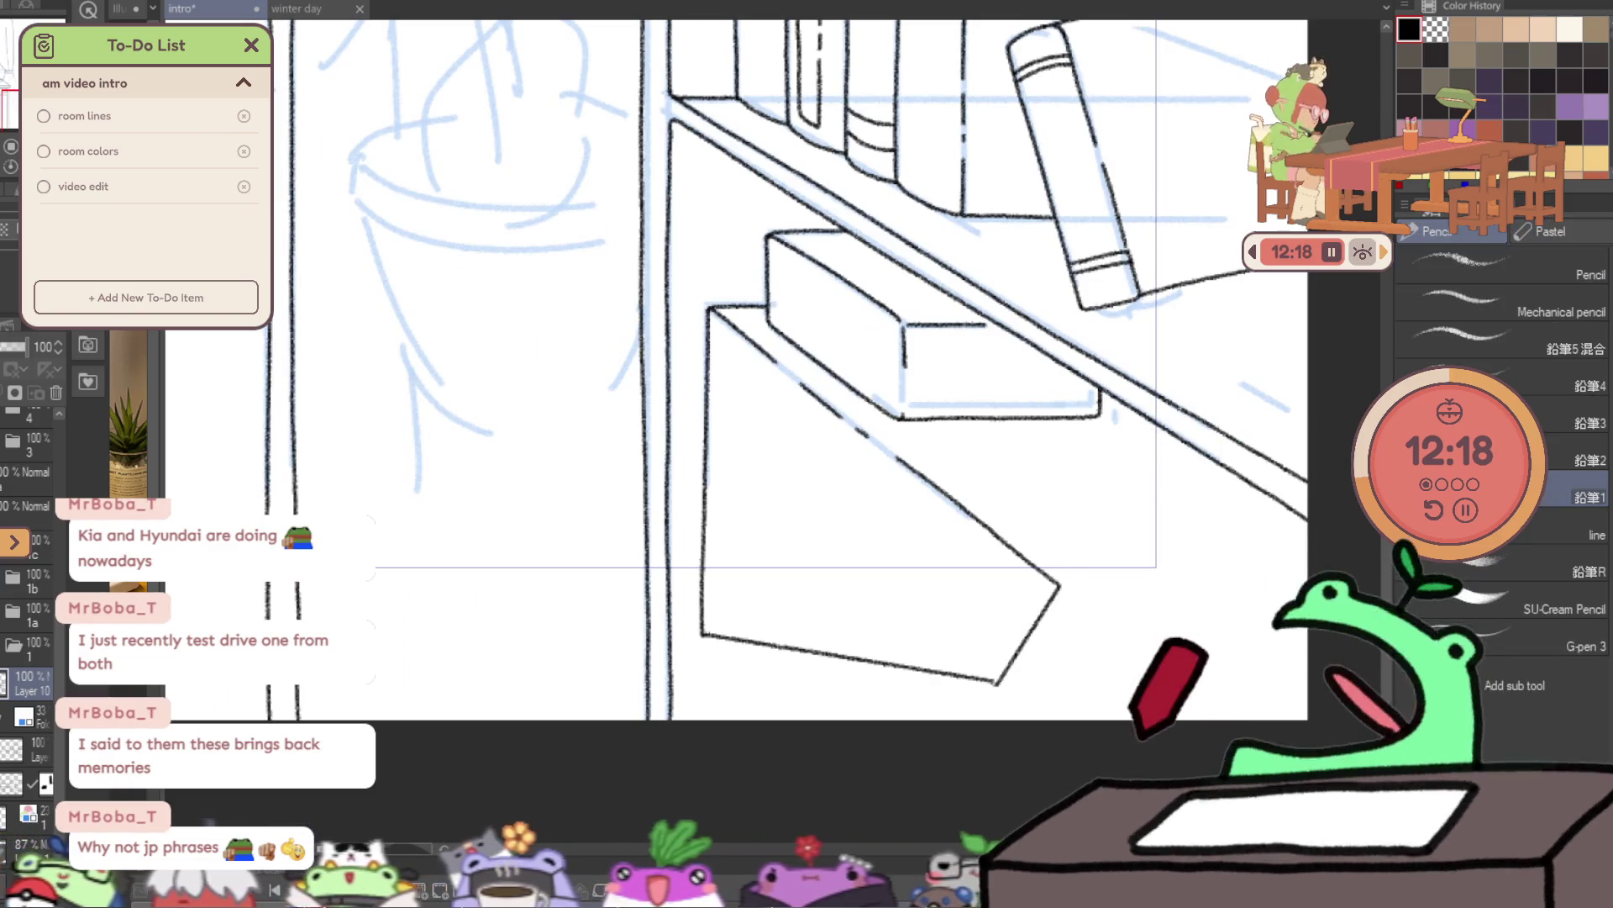
scroll(785, 533, down, 2)
scroll(785, 532, down, 2)
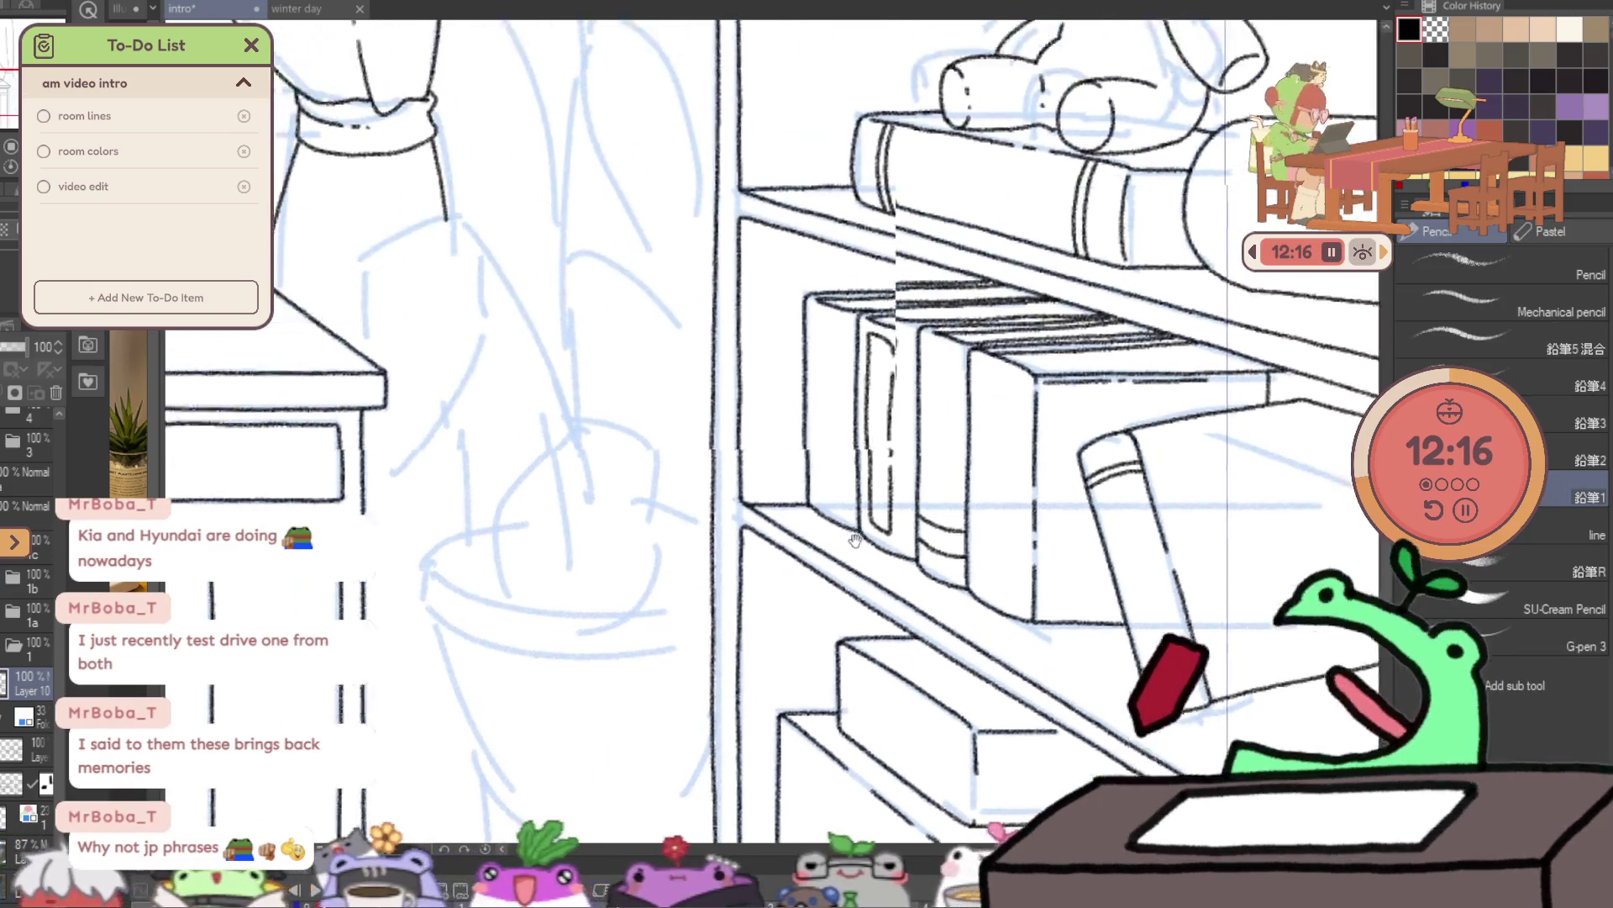
key(/)
scroll(875, 549, down, 2)
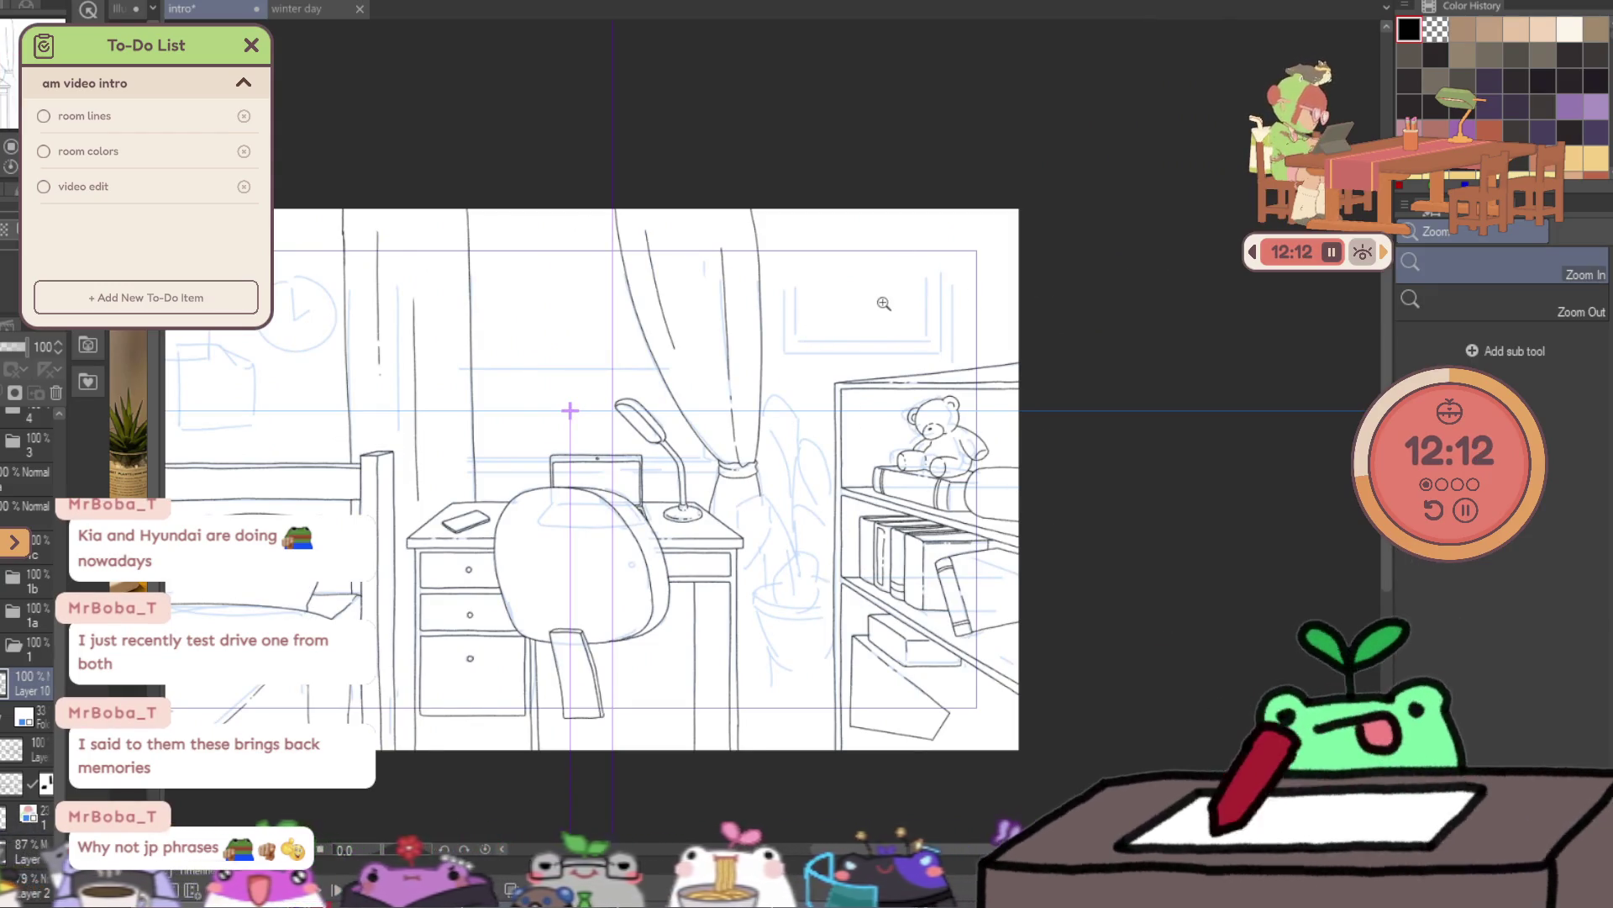
scroll(922, 259, up, 2)
scroll(915, 263, up, 2)
scroll(588, 244, up, 2)
scroll(601, 200, up, 1)
key(p)
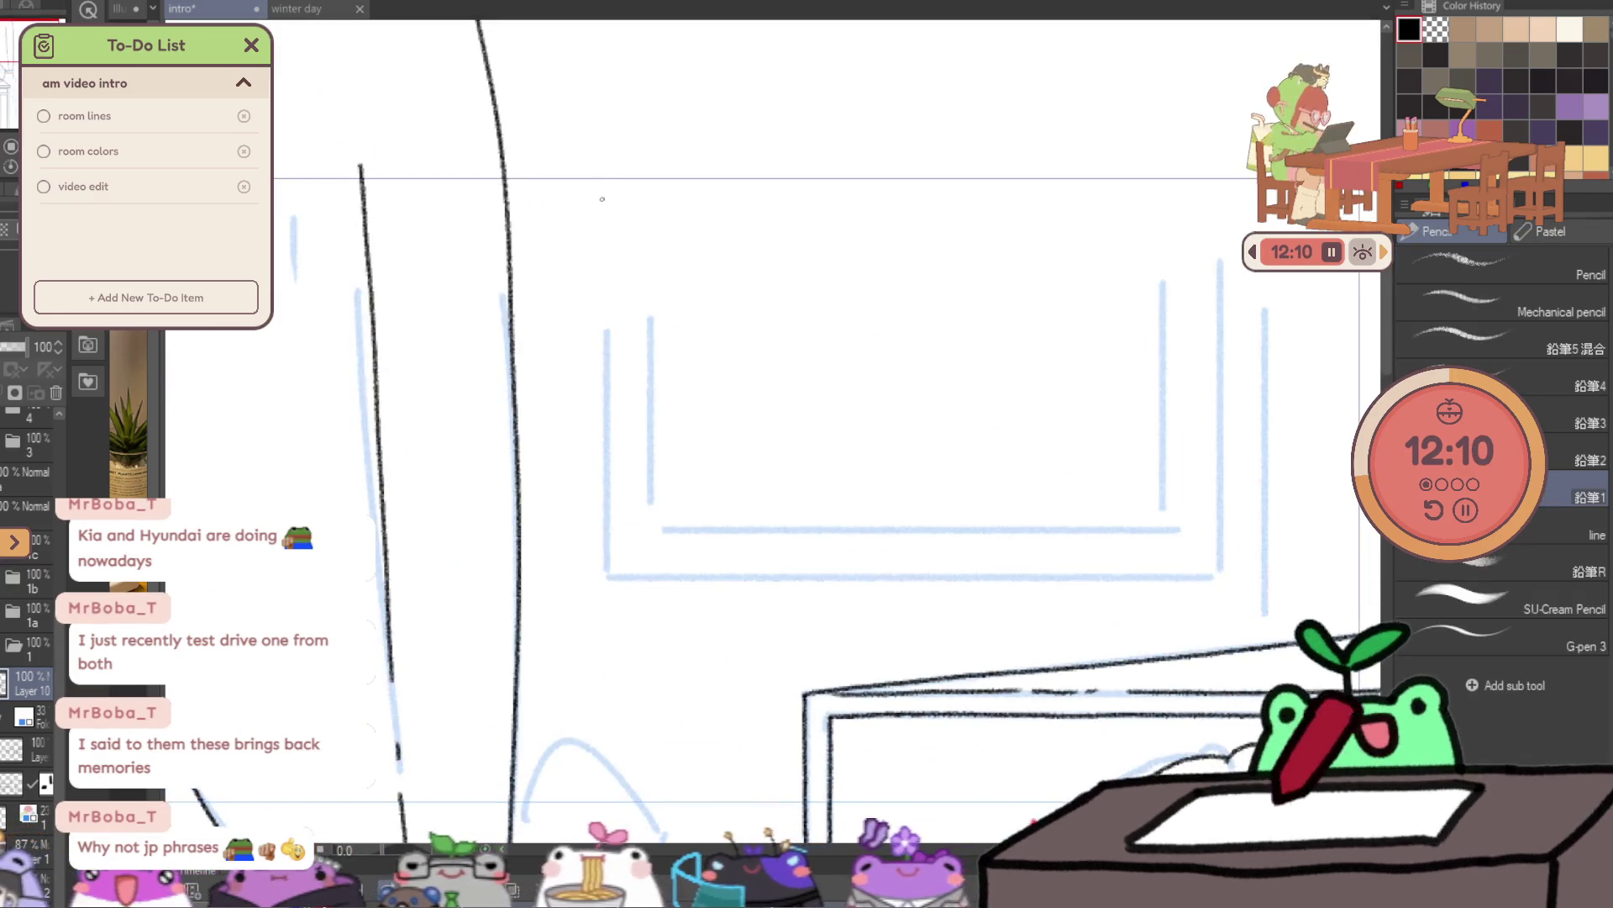
drag(601, 176, 602, 203)
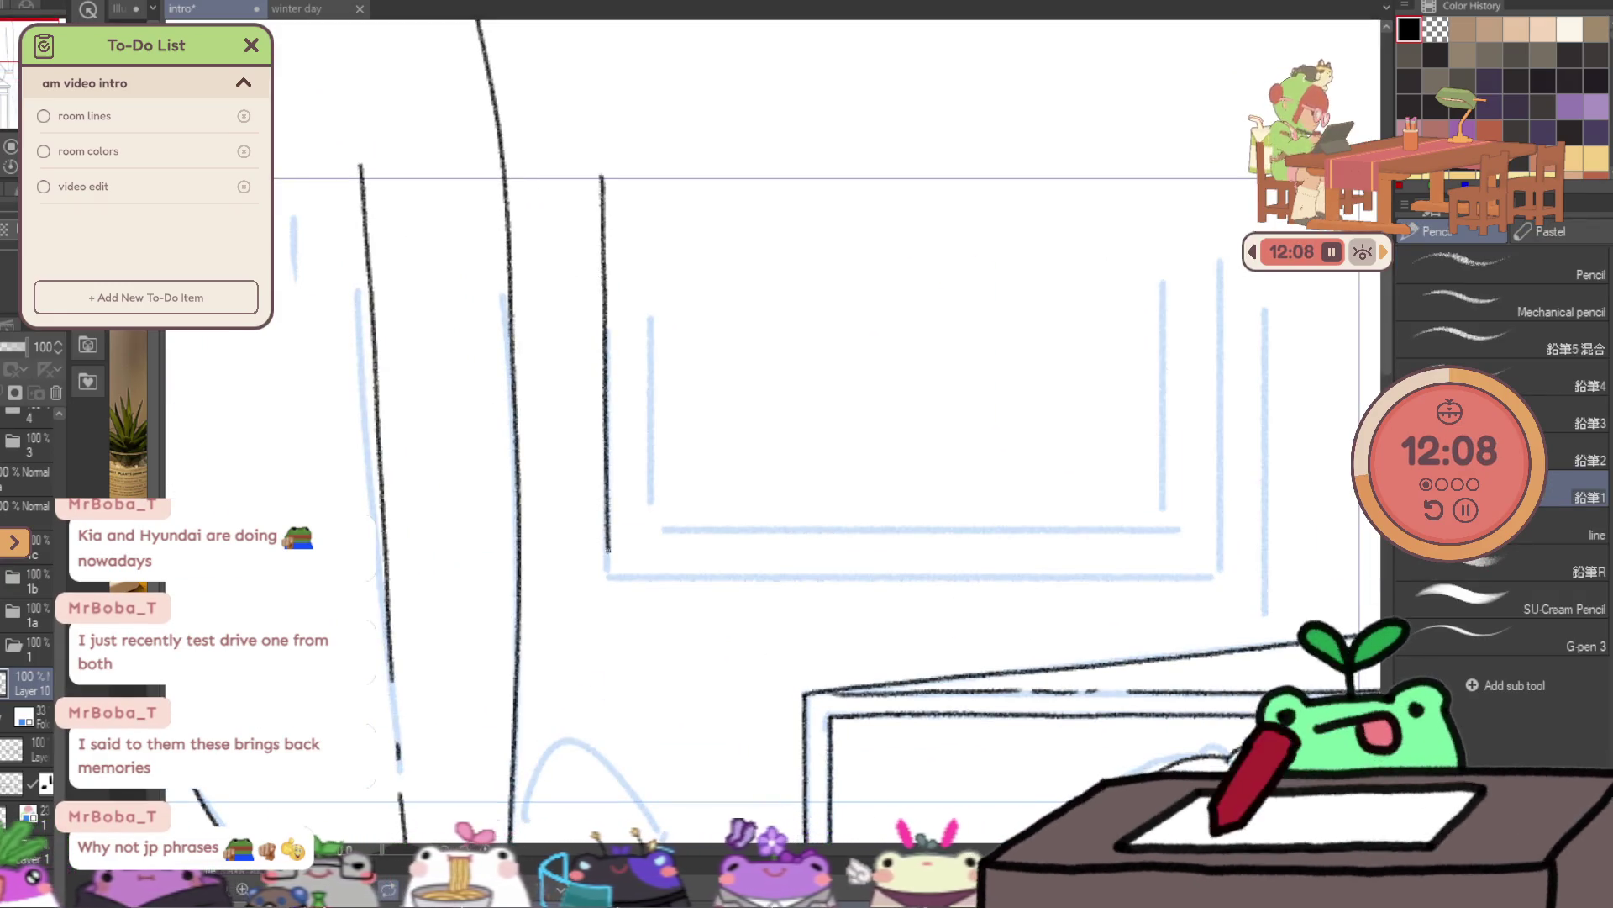
key(e)
scroll(925, 526, down, 1)
scroll(713, 501, up, 2)
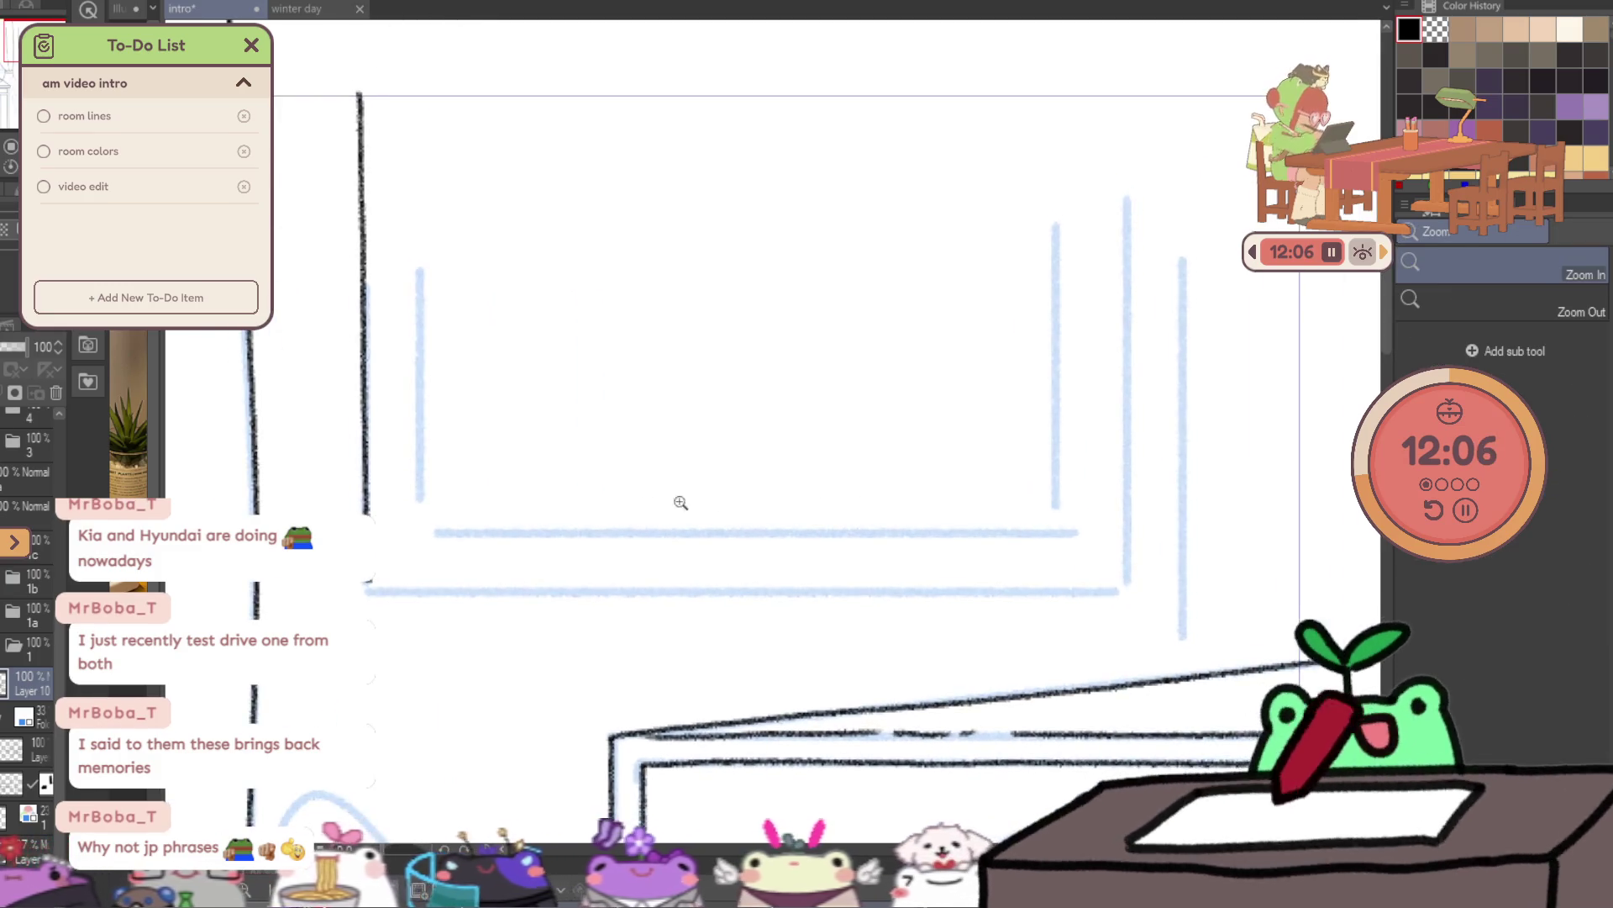
key(p)
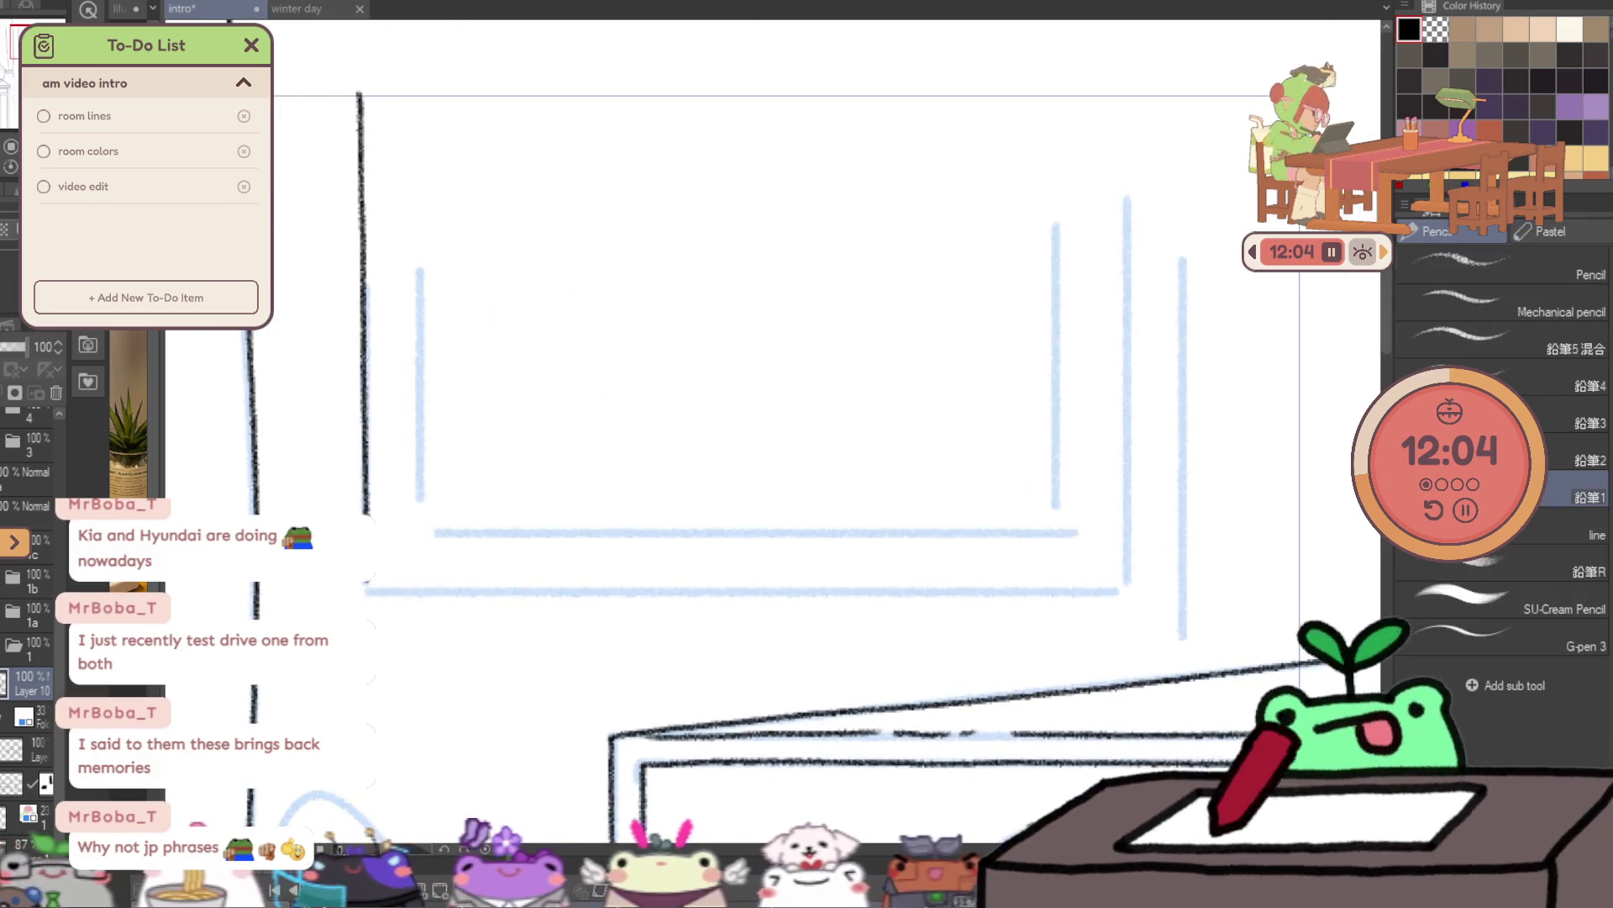
drag(367, 589, 853, 594)
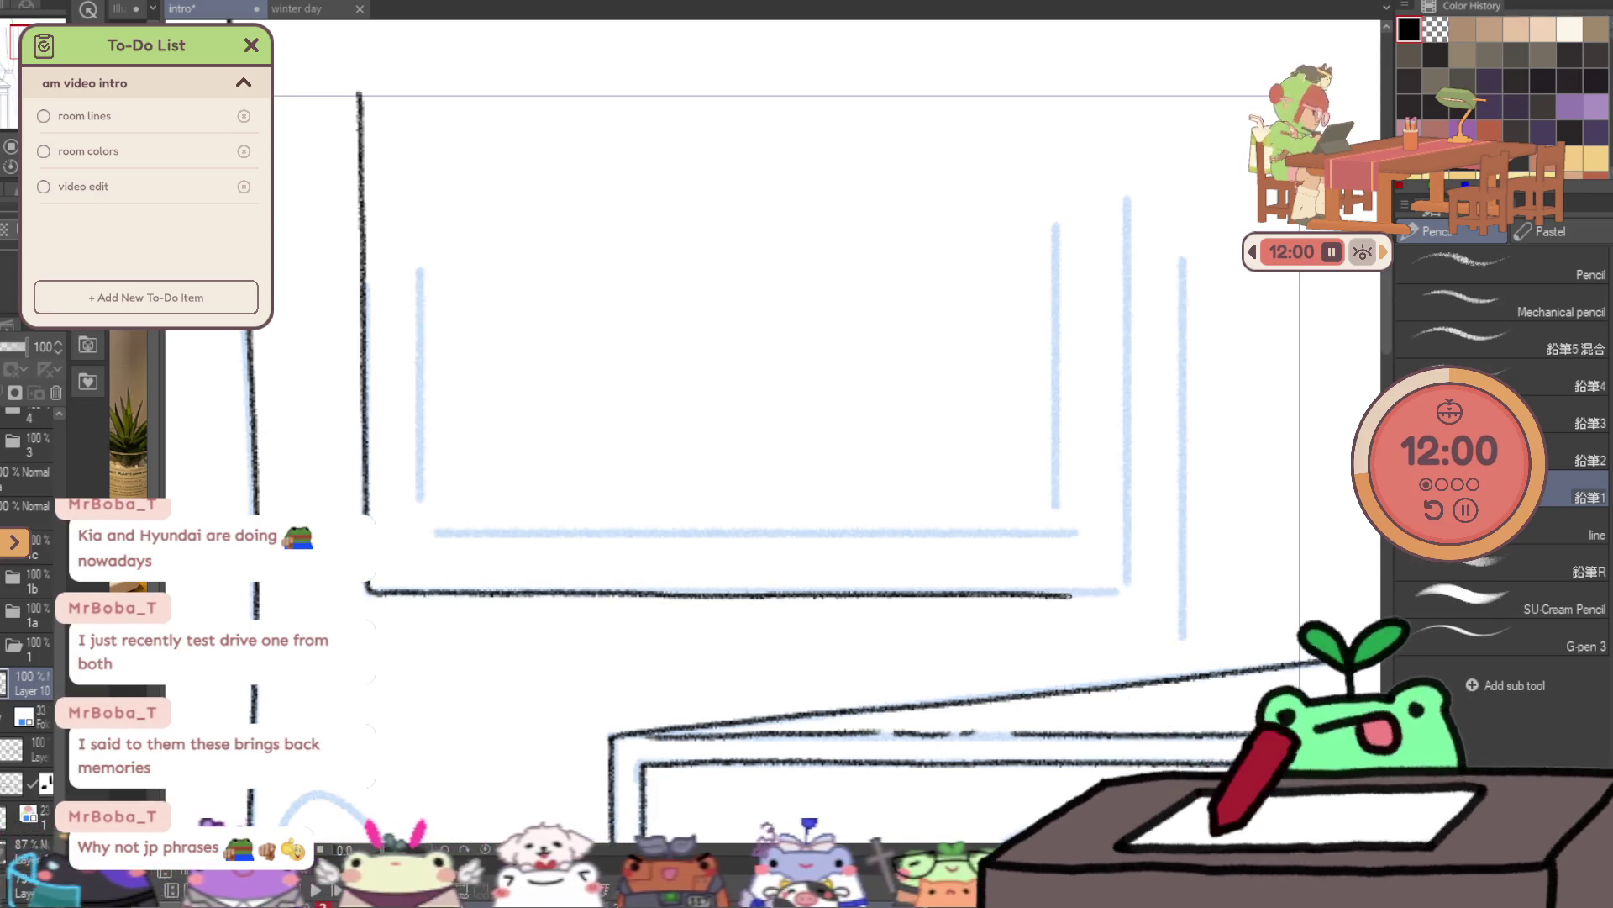
drag(1067, 595, 1121, 593)
drag(756, 420, 706, 551)
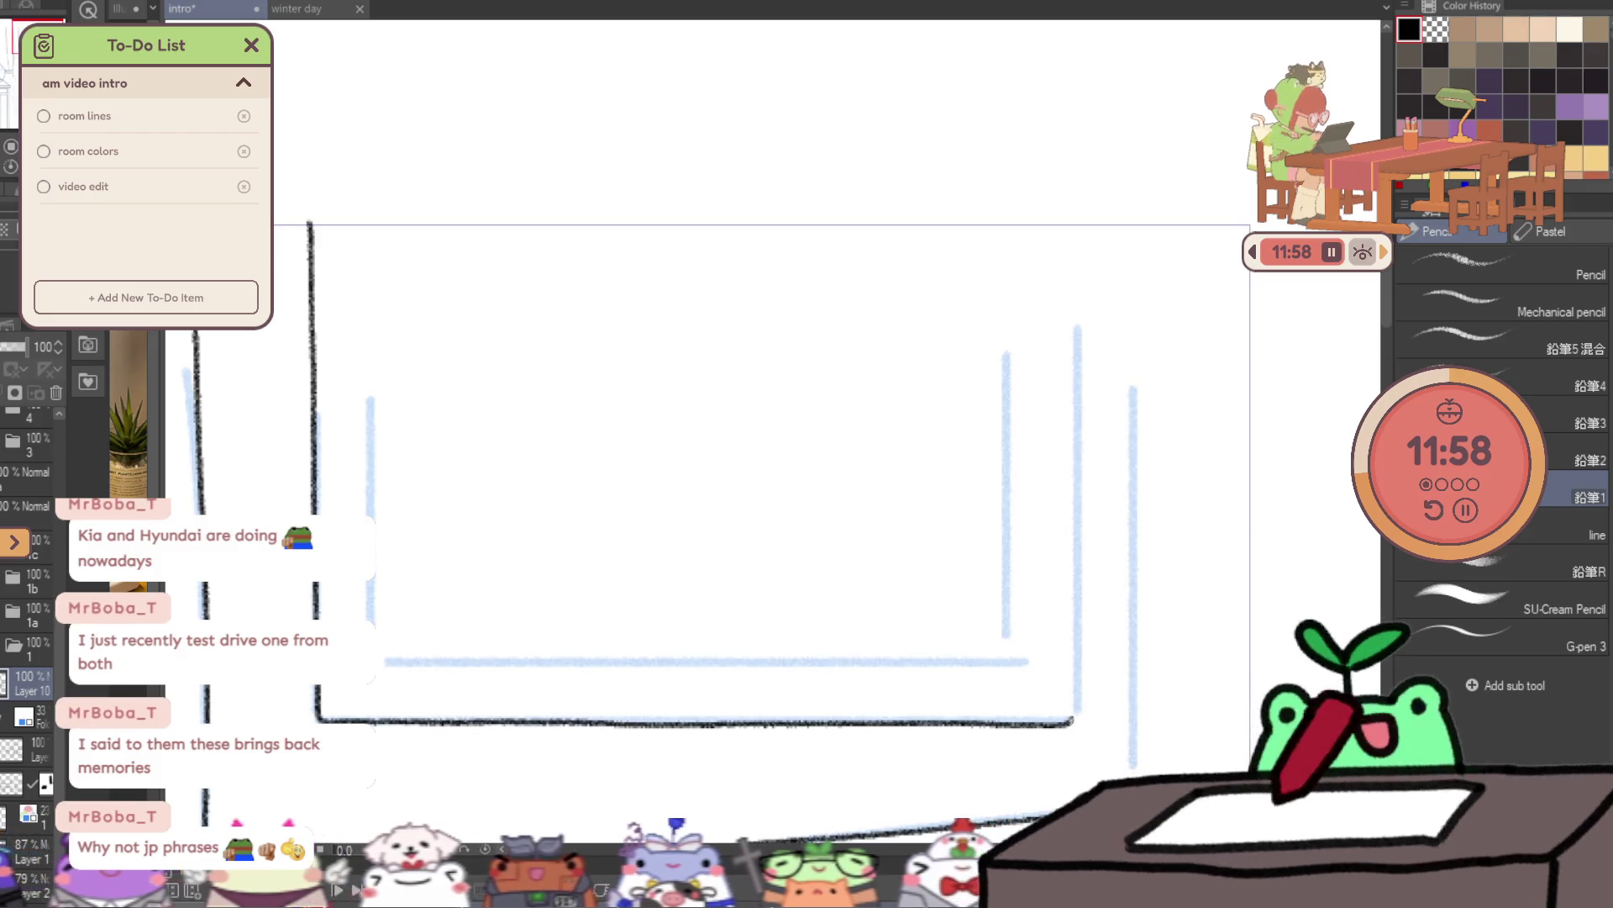
- Ink the frame's right side down to the corner and the window's outer right edge
drag(1073, 721, 1075, 675)
key(ctrl+z)
drag(1070, 199, 1074, 276)
drag(1080, 373, 1077, 668)
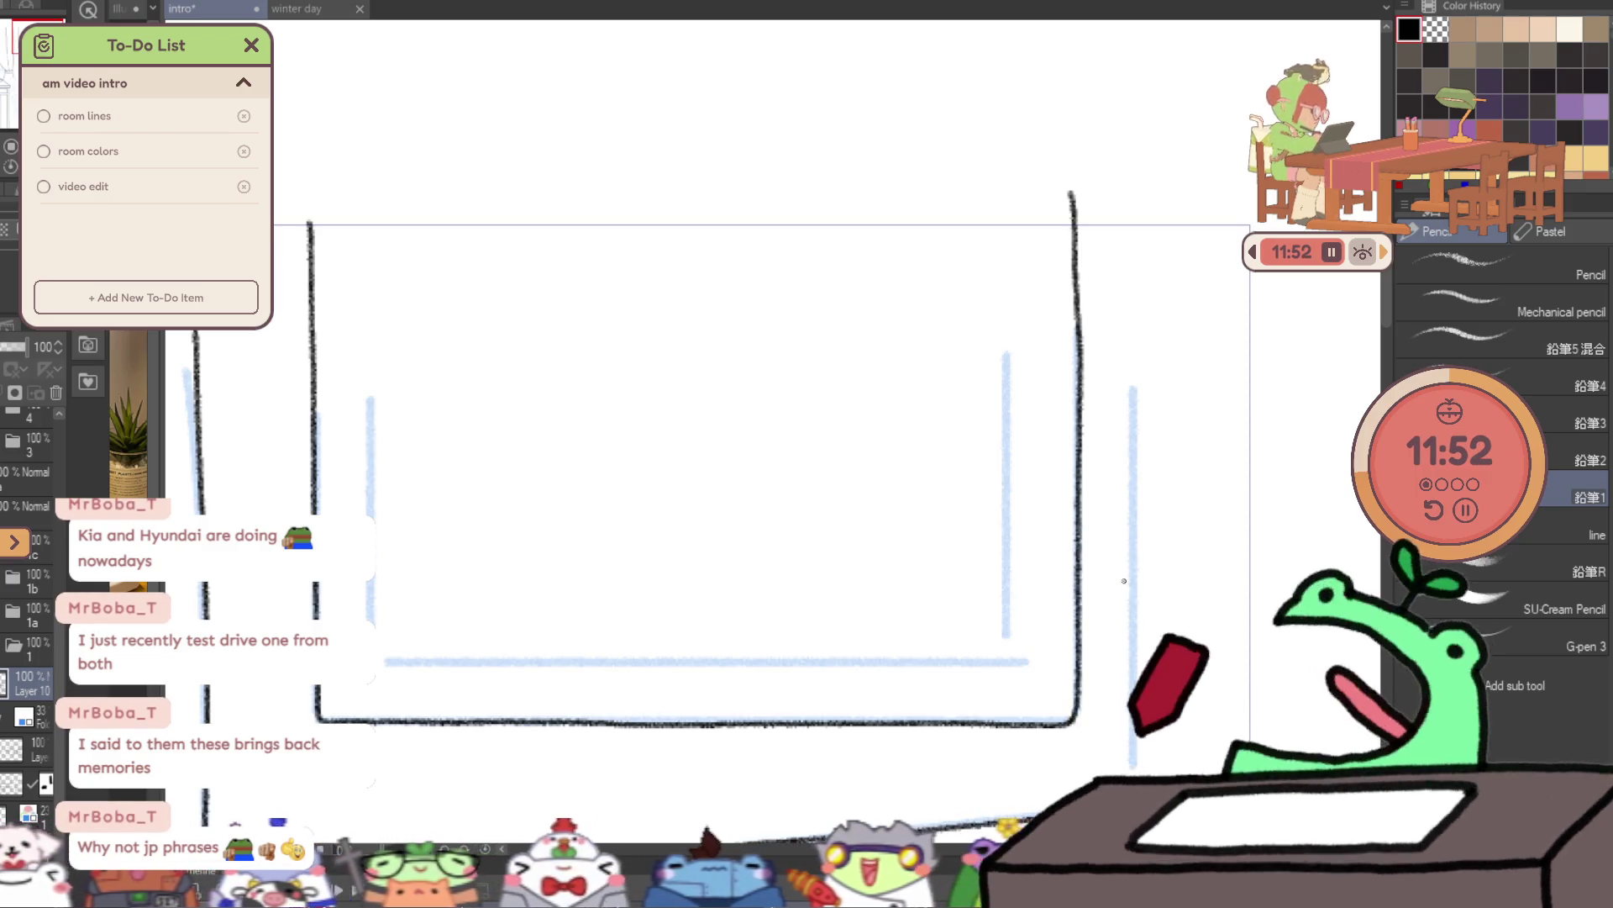
key(e)
scroll(1117, 664, up, 2)
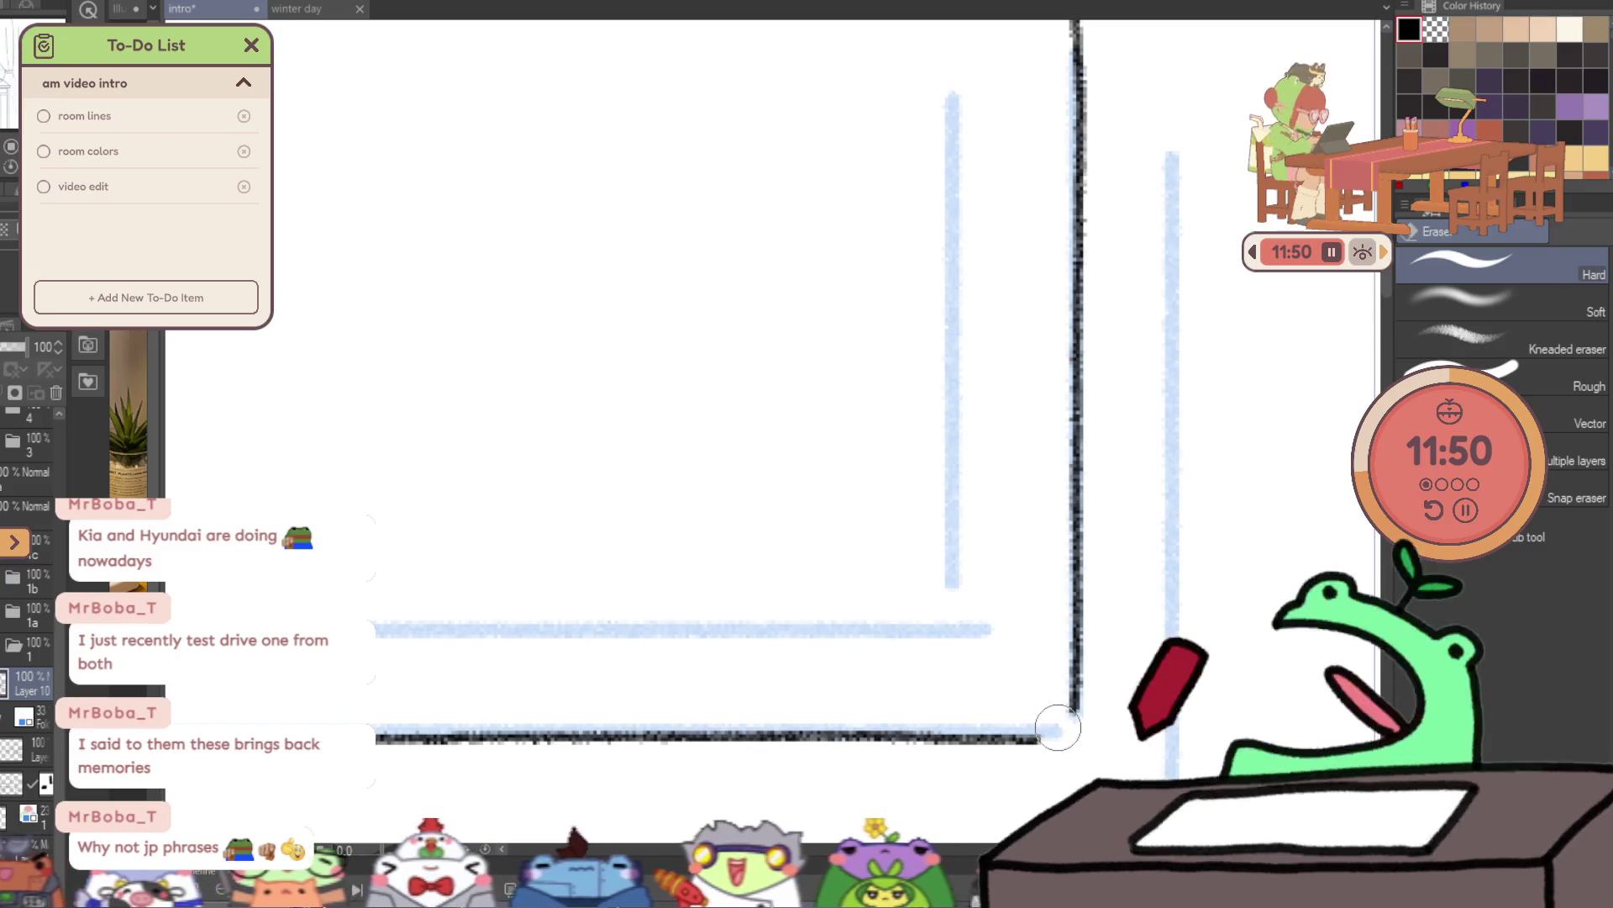
key(p)
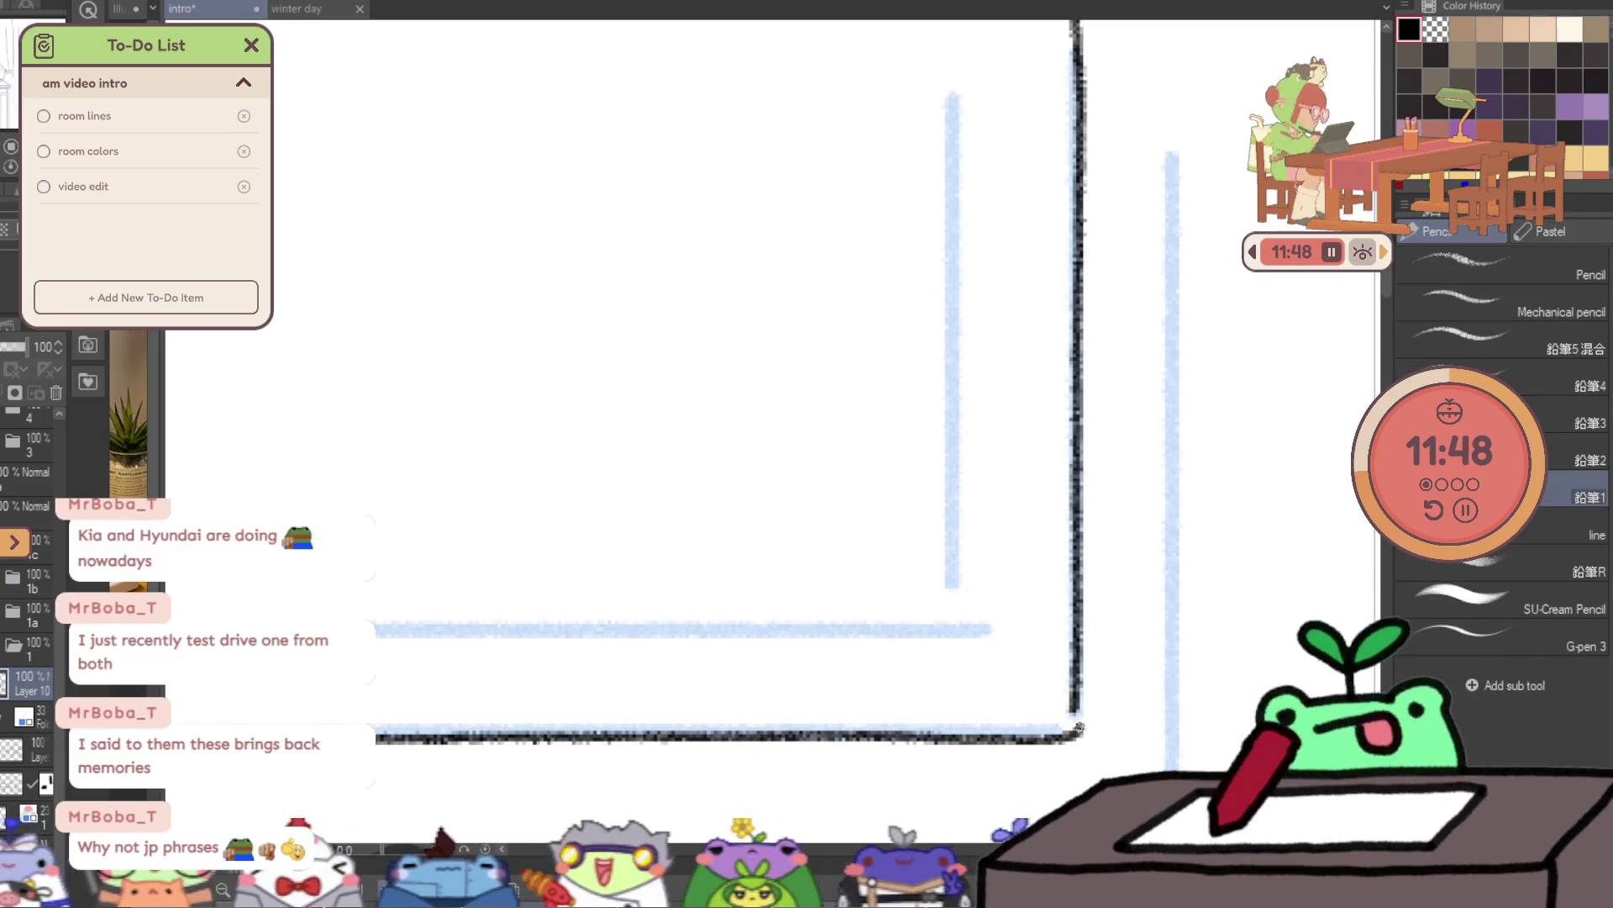
scroll(1080, 727, up, 2)
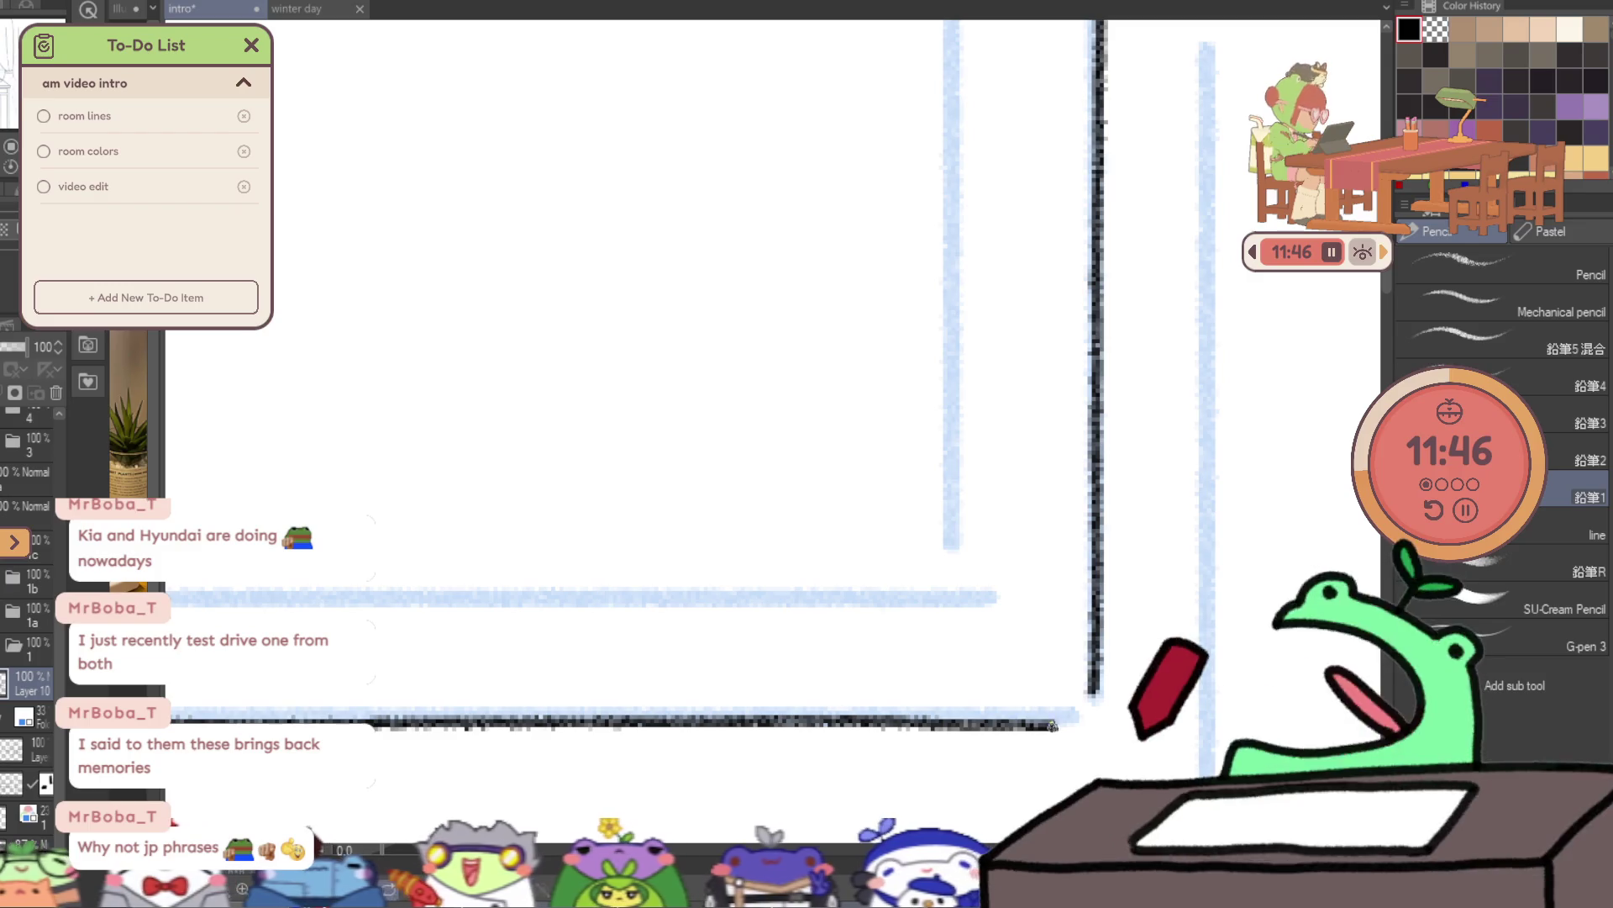
scroll(1084, 681, down, 3)
drag(1151, 237, 1156, 716)
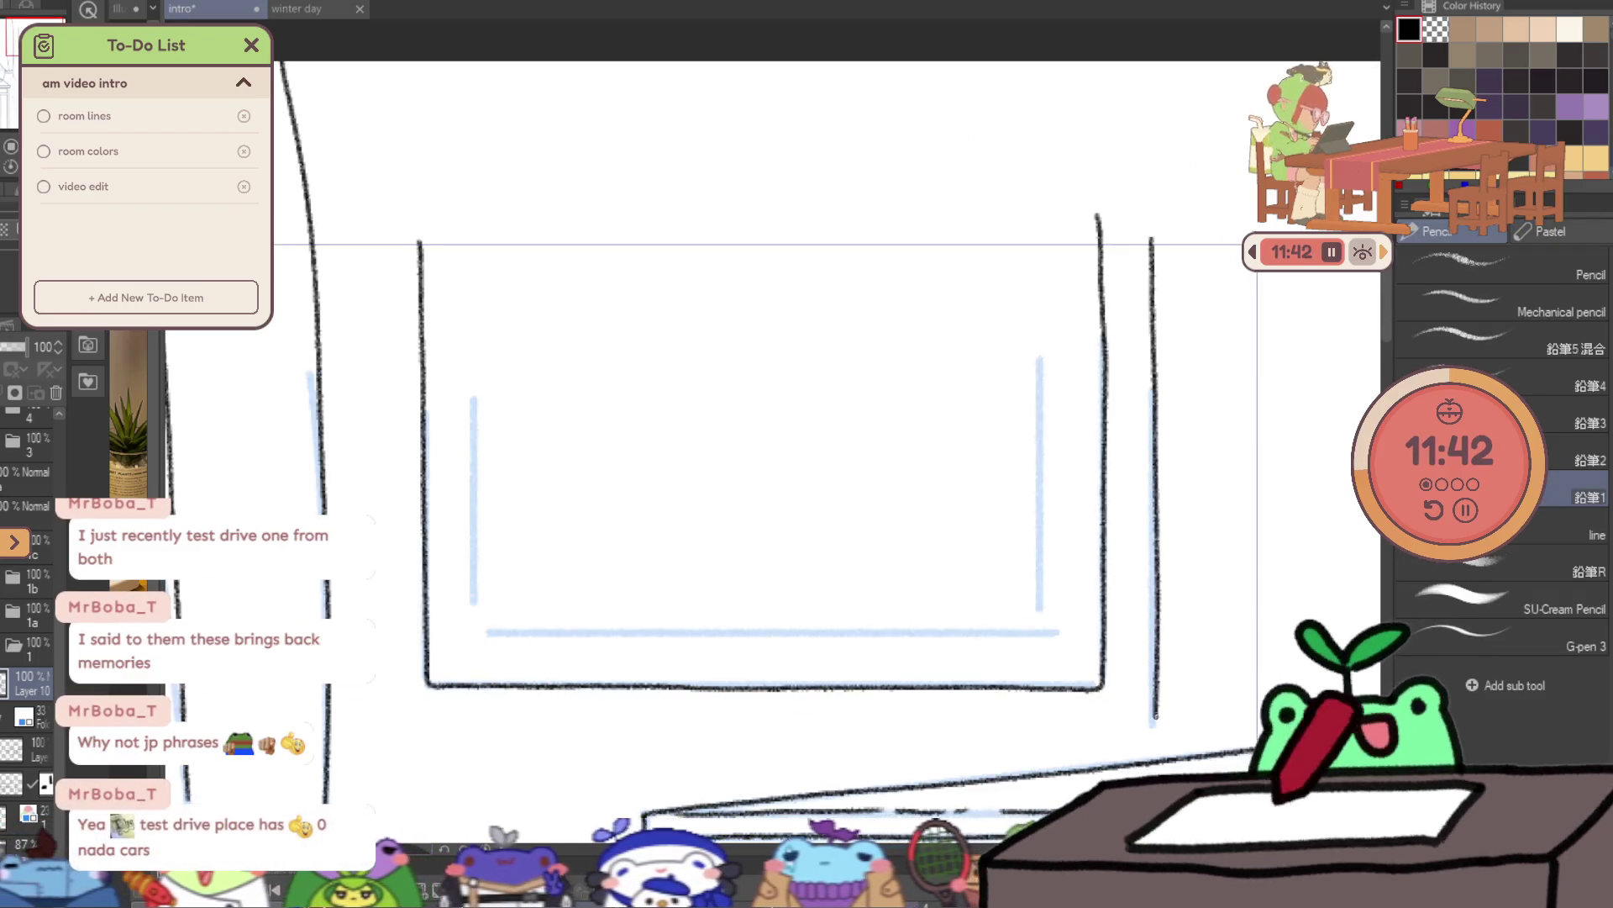
key(ctrl+z)
mouse_move(1149, 307)
mouse_down()
mouse_move(1155, 755)
mouse_move(1190, 325)
mouse_up()
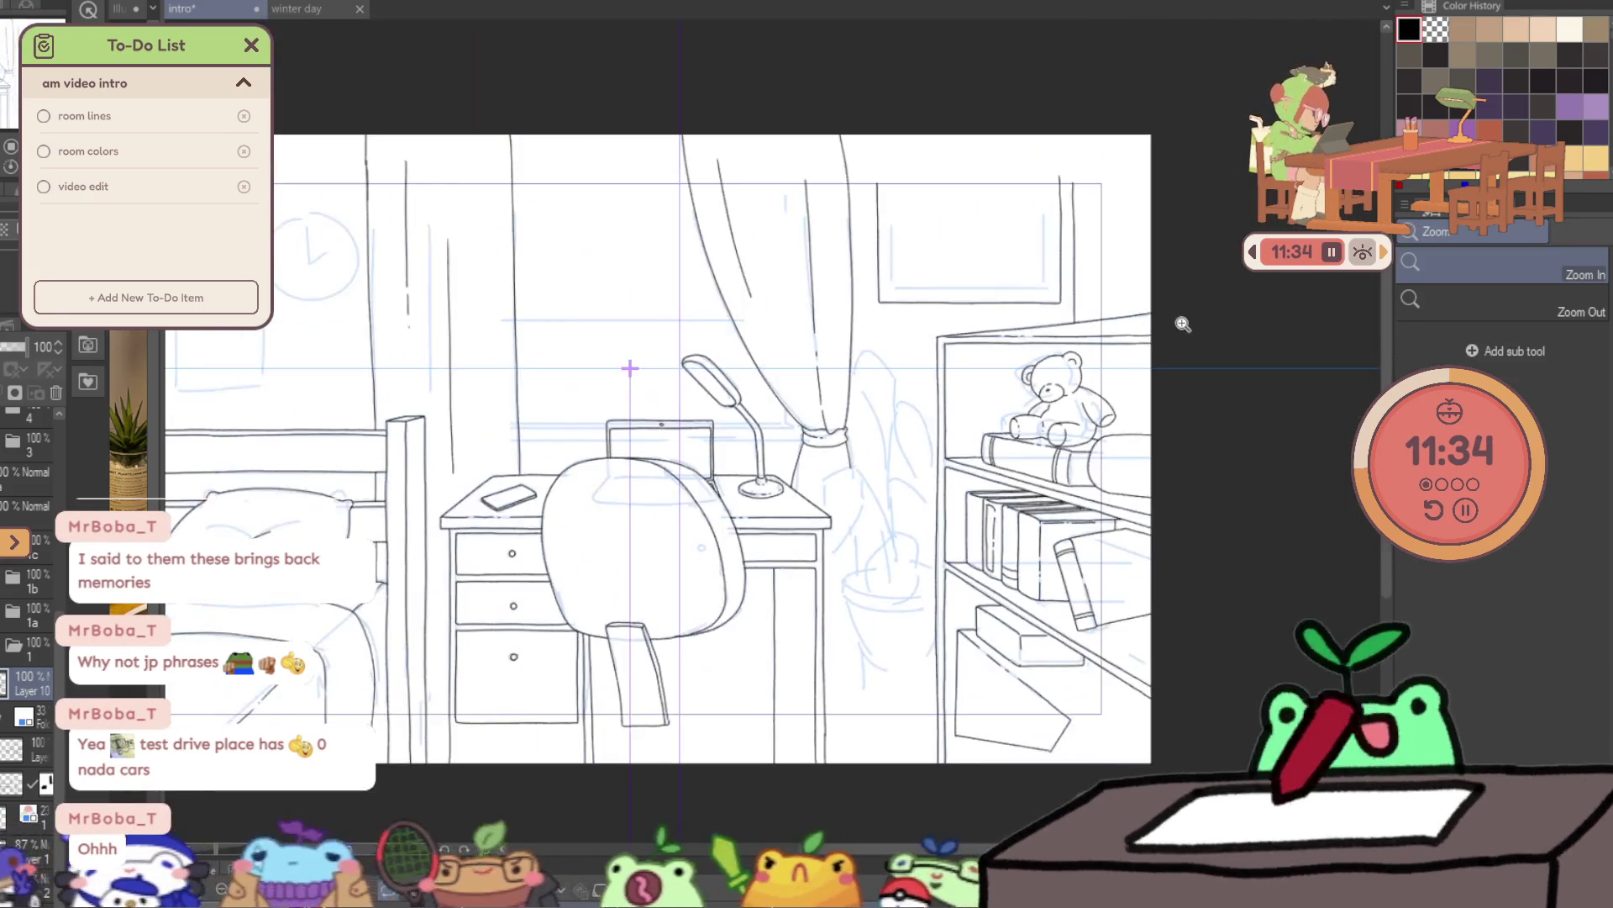
- Try a short line at the frame's top right, undo it, and zoom in on the wall frame
drag(1112, 251, 1160, 251)
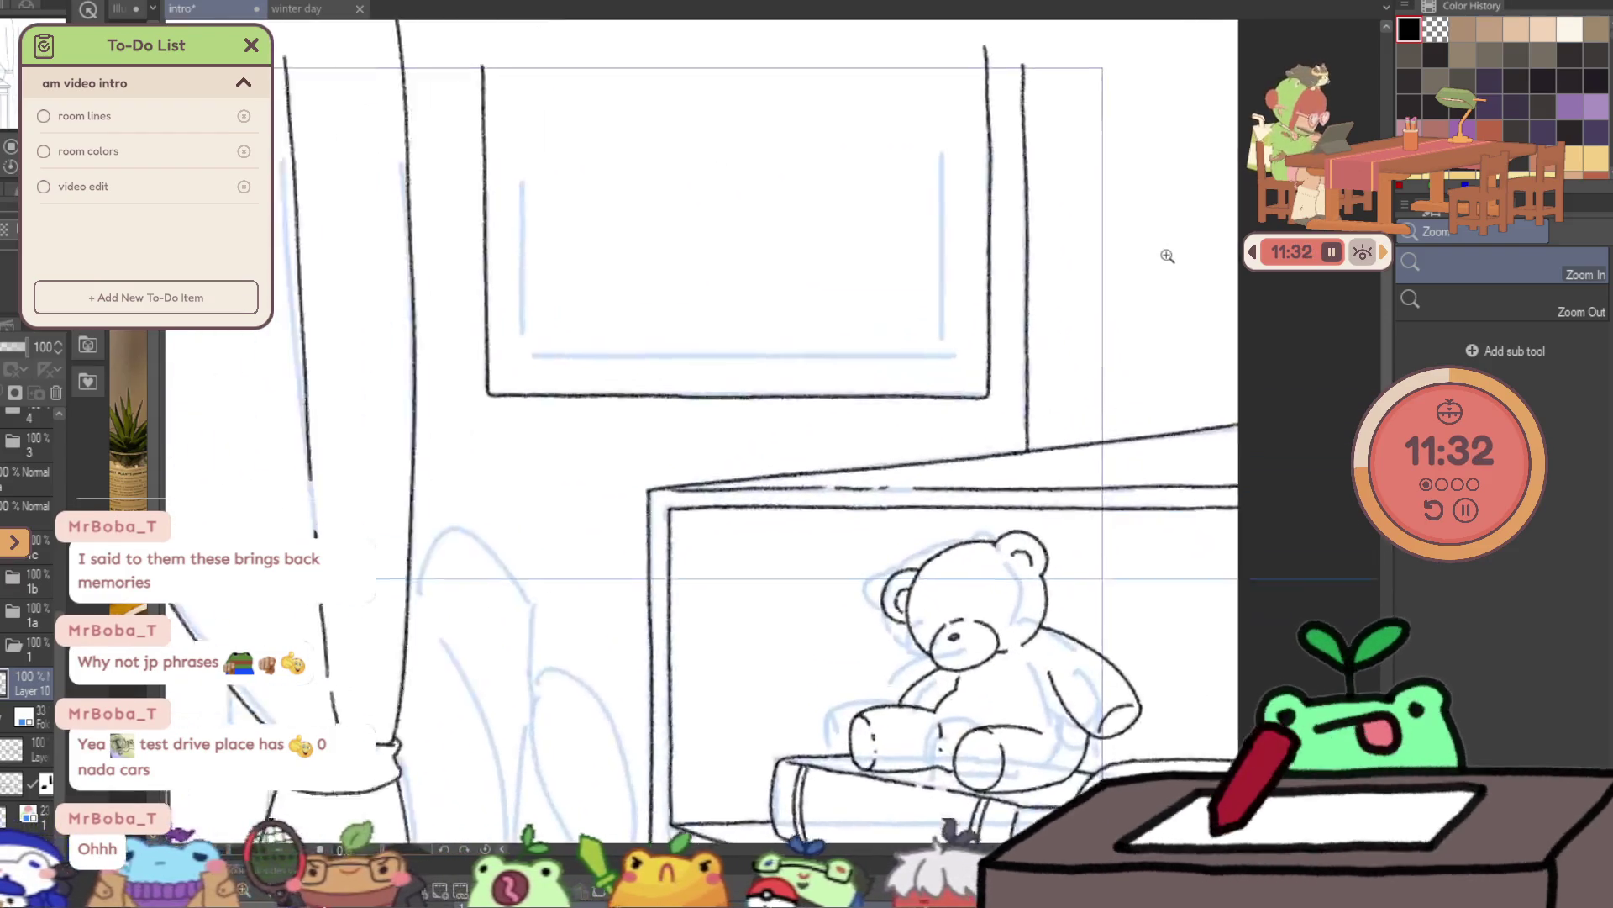
key(p)
drag(1054, 35, 1065, 371)
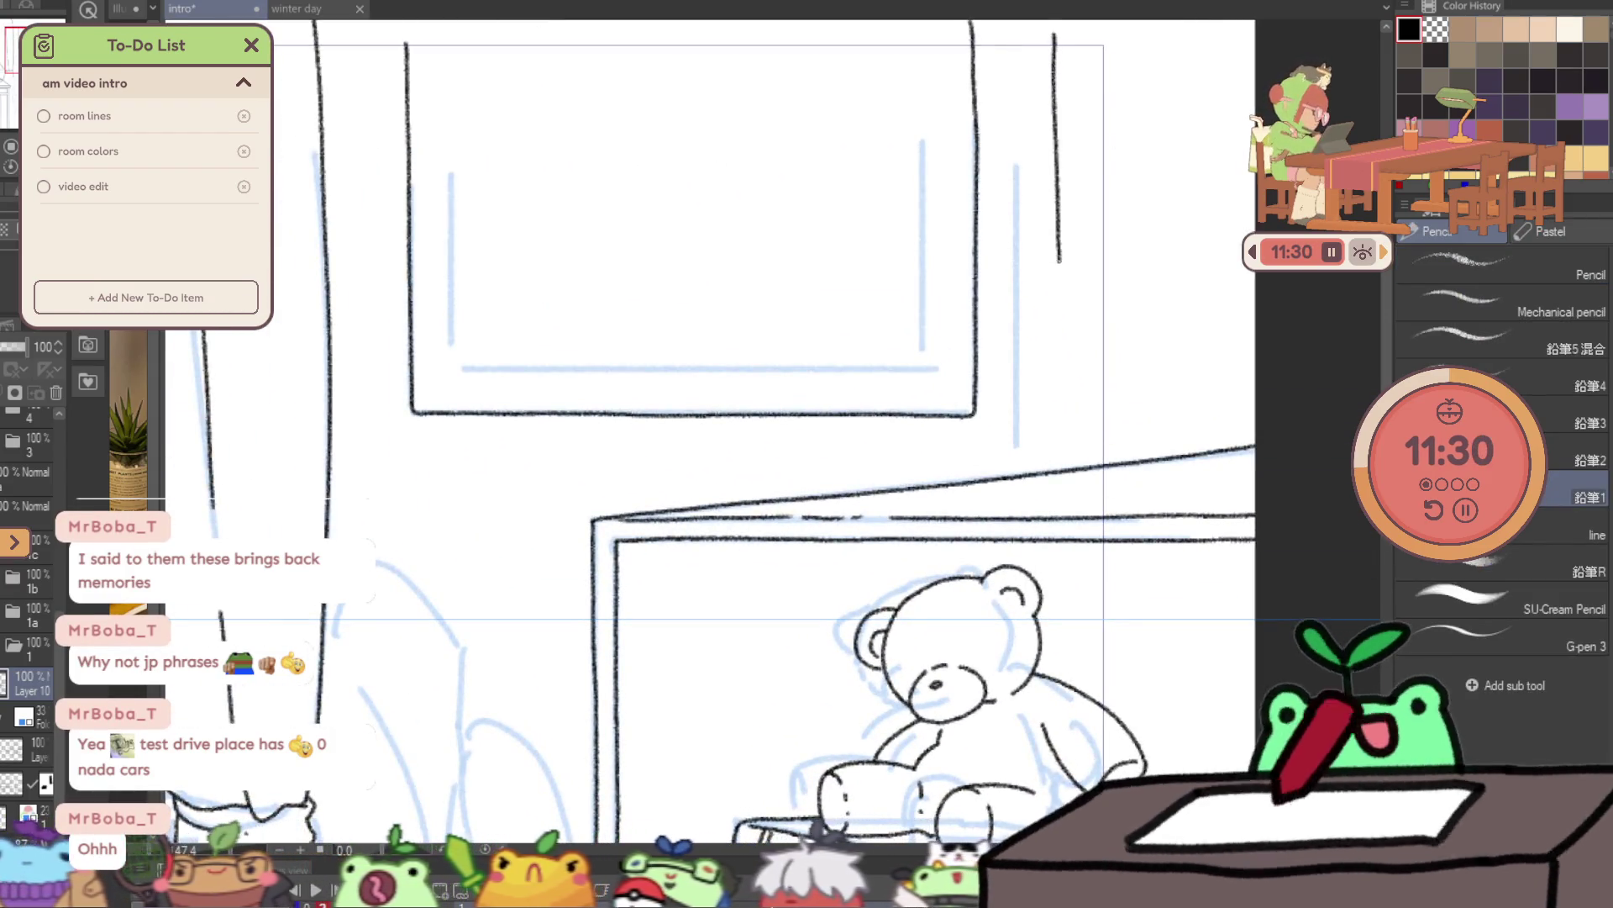
key(ctrl+space)
mouse_move(1068, 430)
mouse_down()
mouse_move(1063, 284)
mouse_move(1088, 314)
mouse_up()
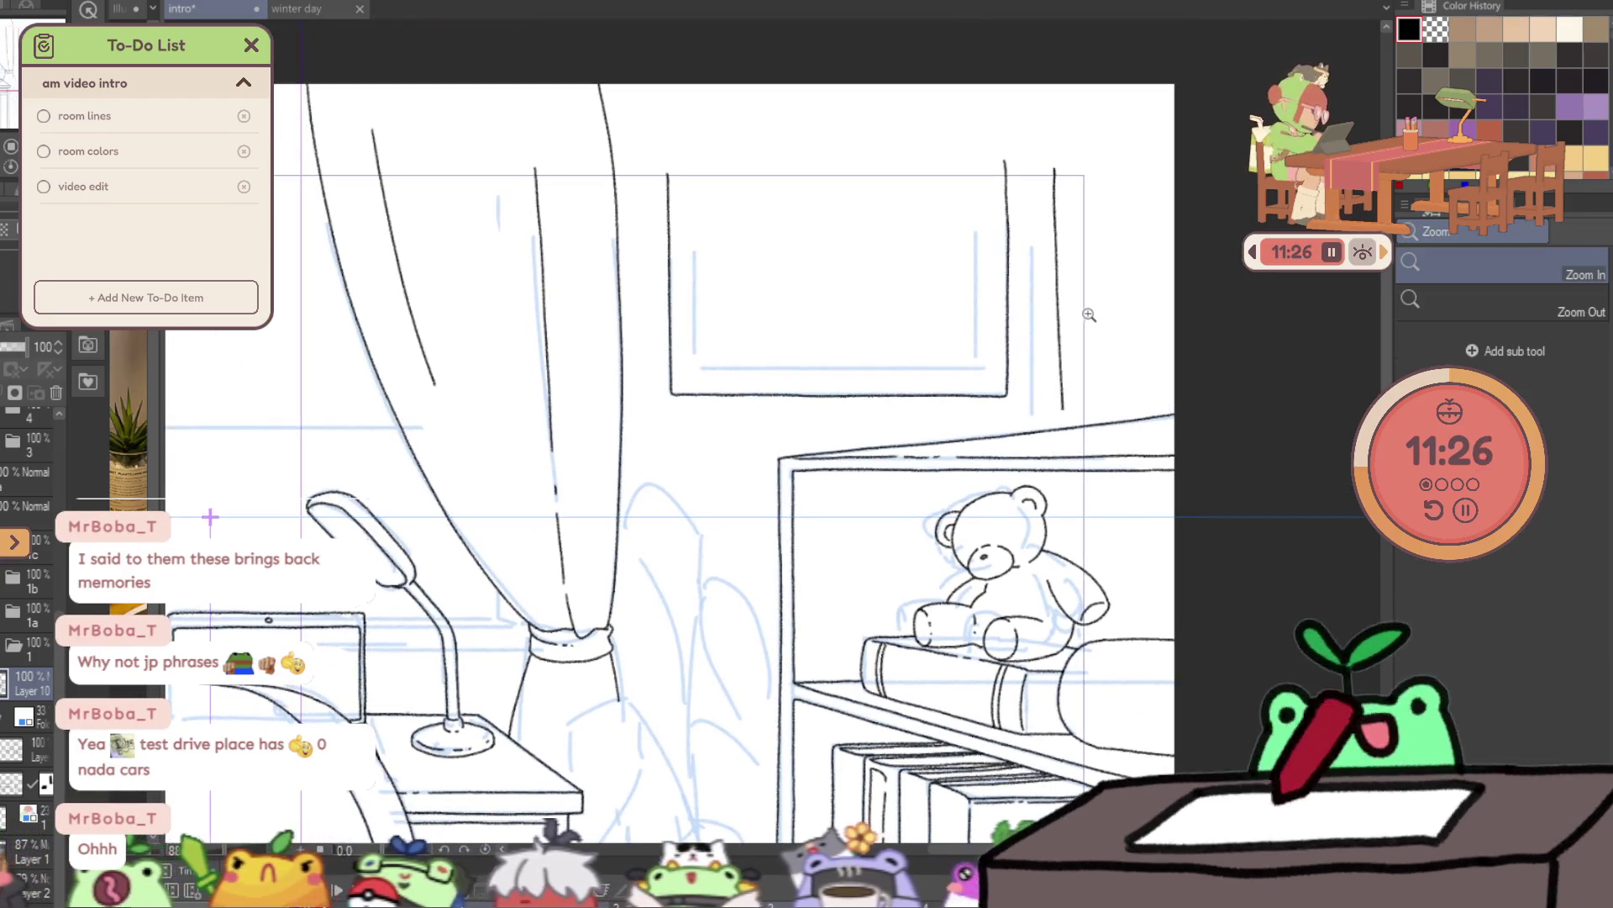
key(ctrl+z)
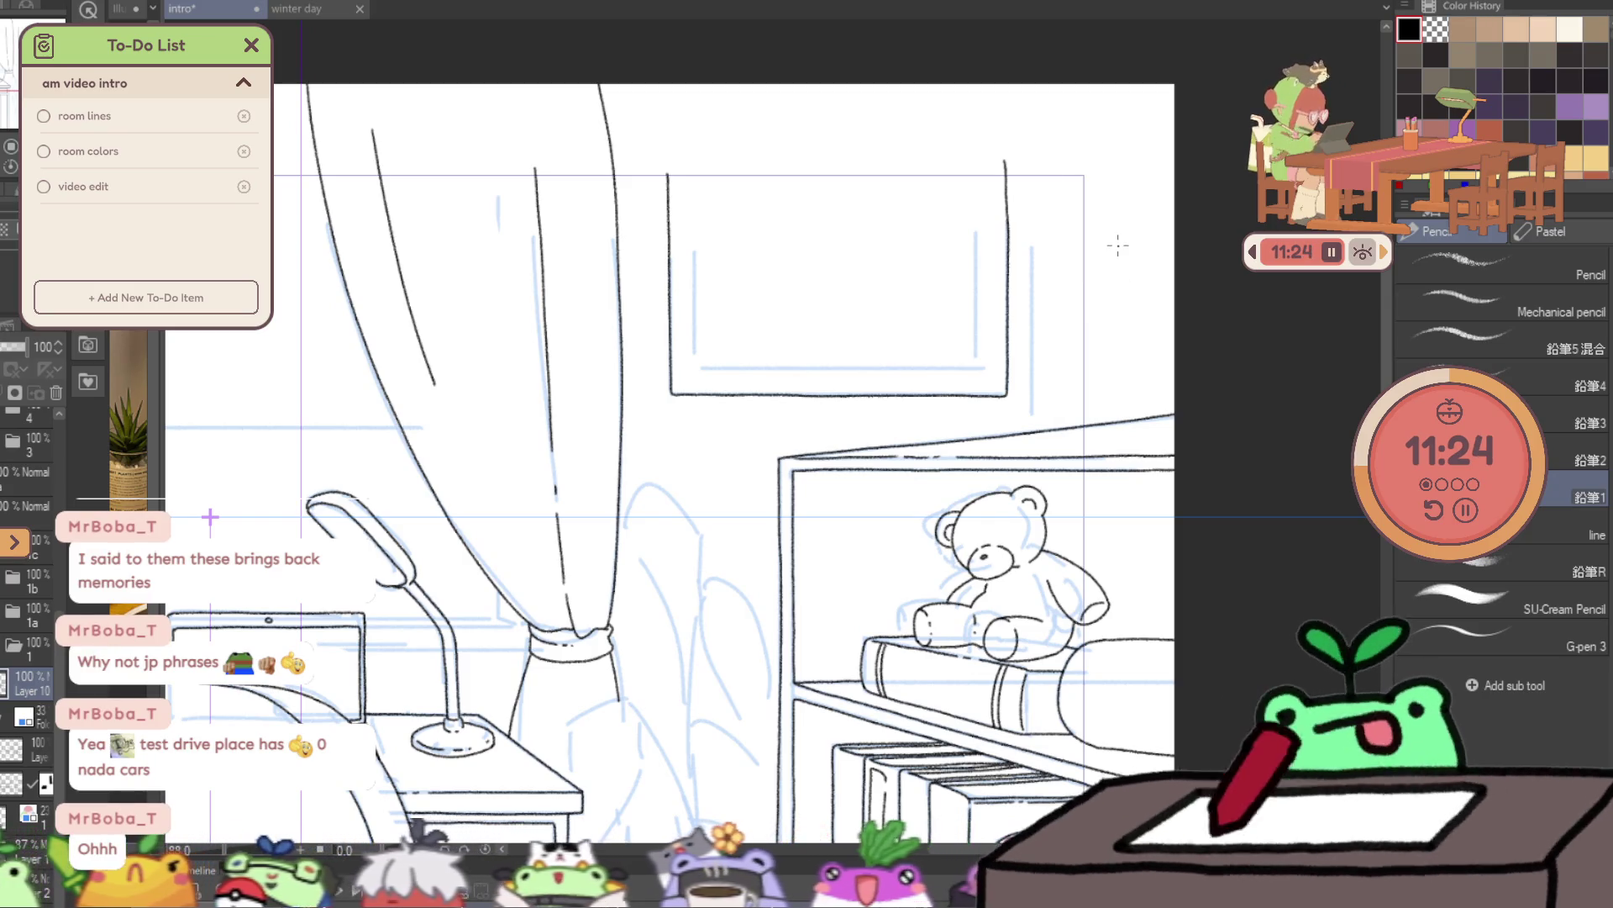
key(ctrl+space)
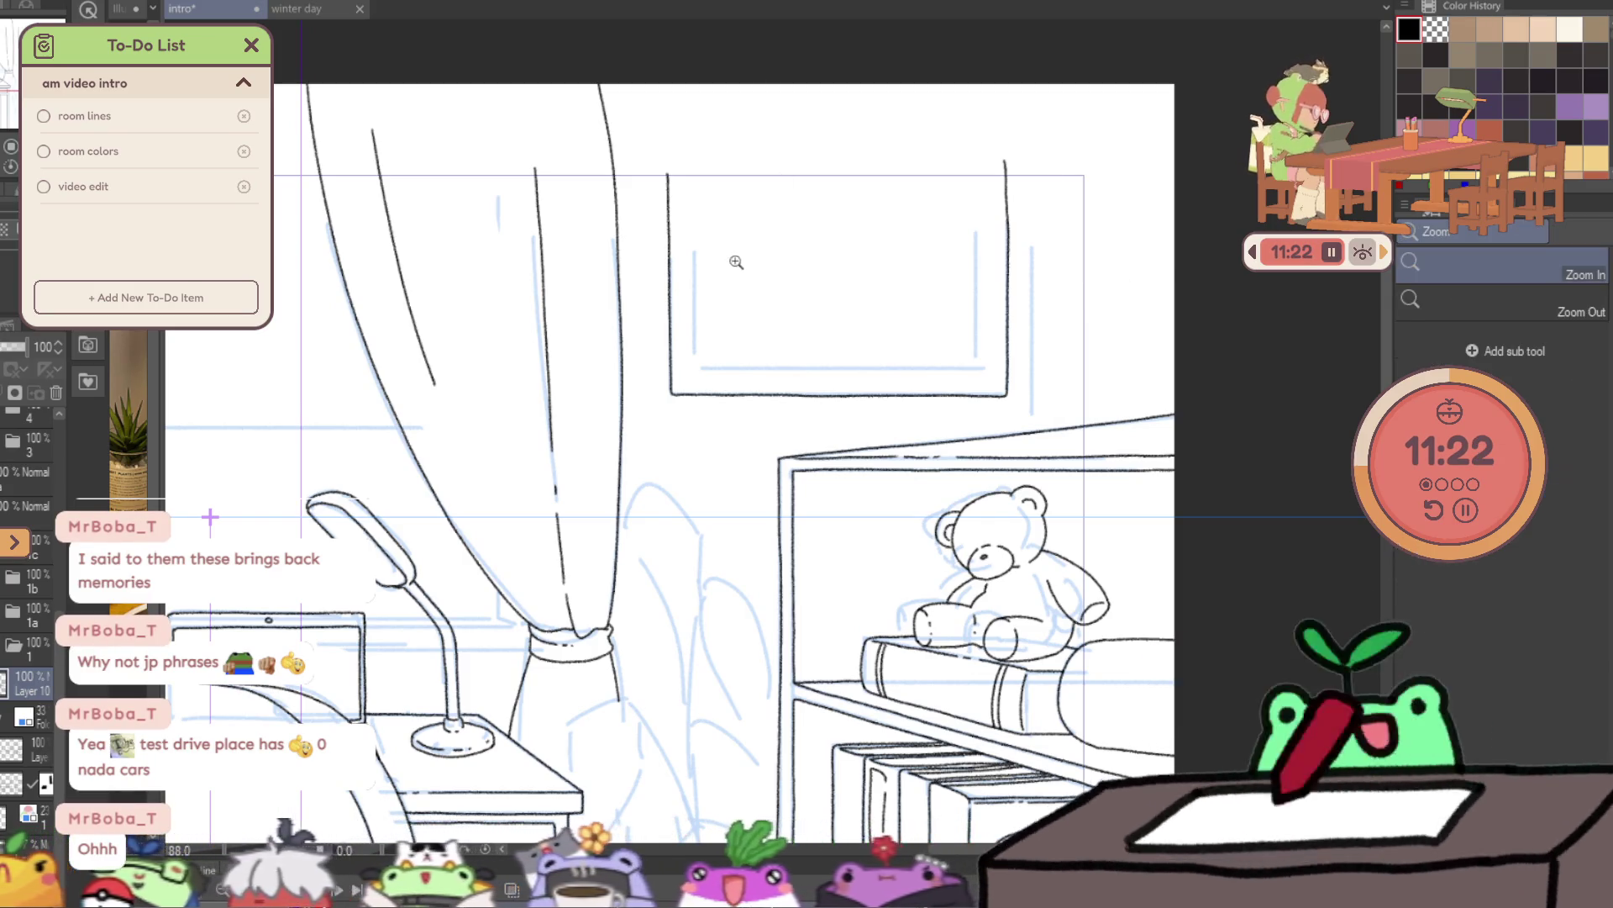
click(738, 256)
- Ink the frame's inner left, bottom and right edges plus the bottom-right corner diagonals
drag(636, 69, 650, 412)
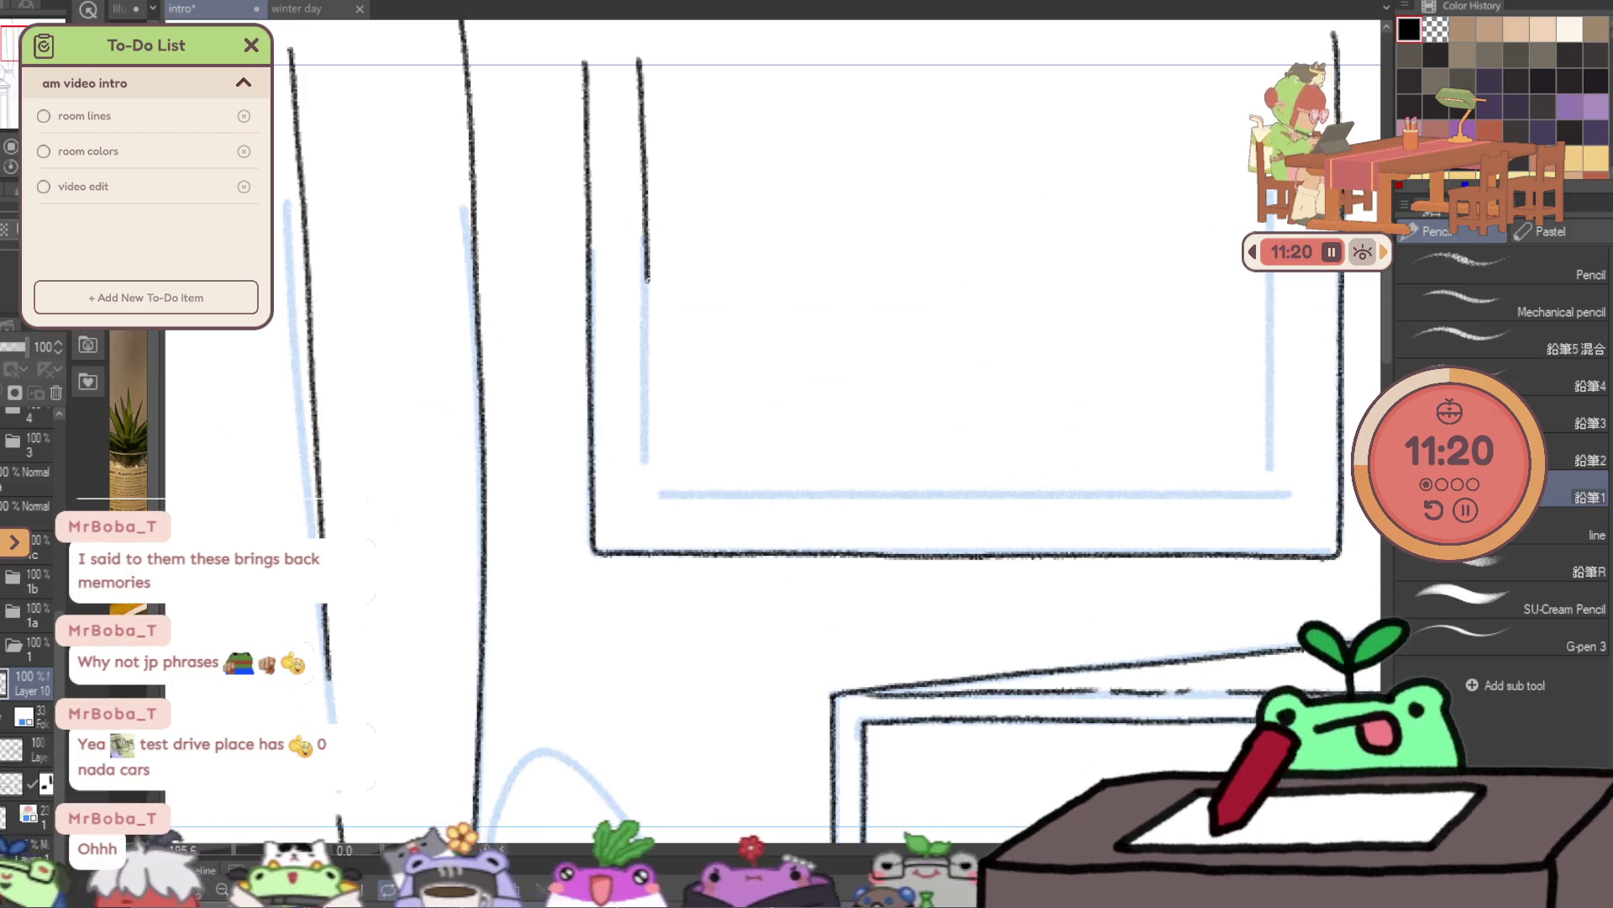
drag(653, 497, 1191, 502)
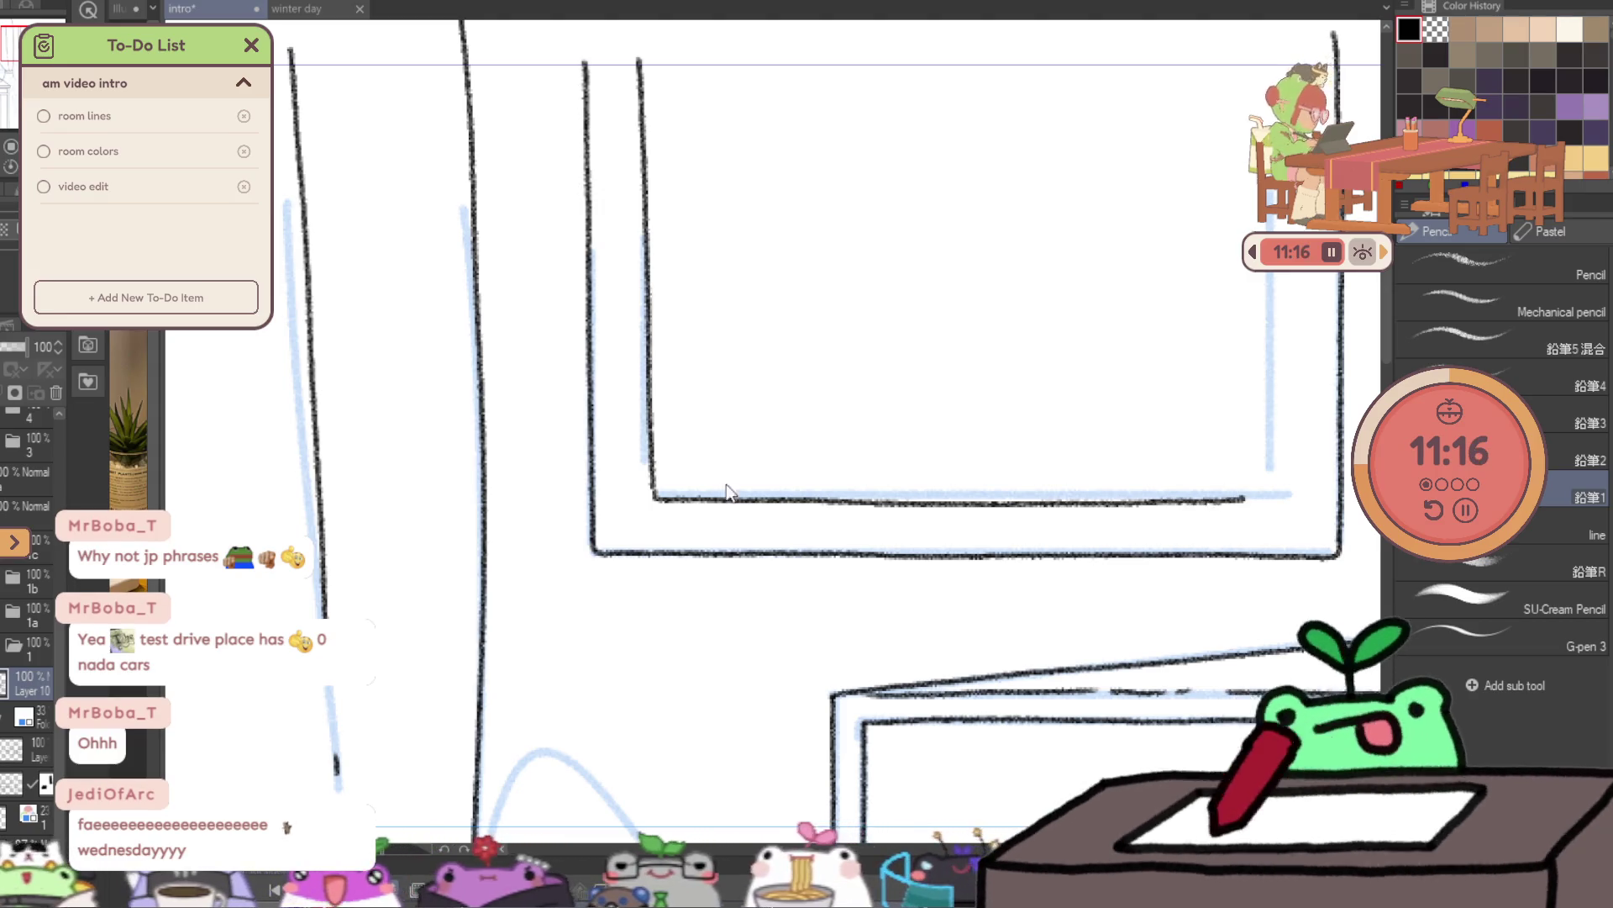
key(ctrl+z)
mouse_move(690, 496)
mouse_down()
mouse_move(1267, 494)
mouse_move(1057, 594)
mouse_up()
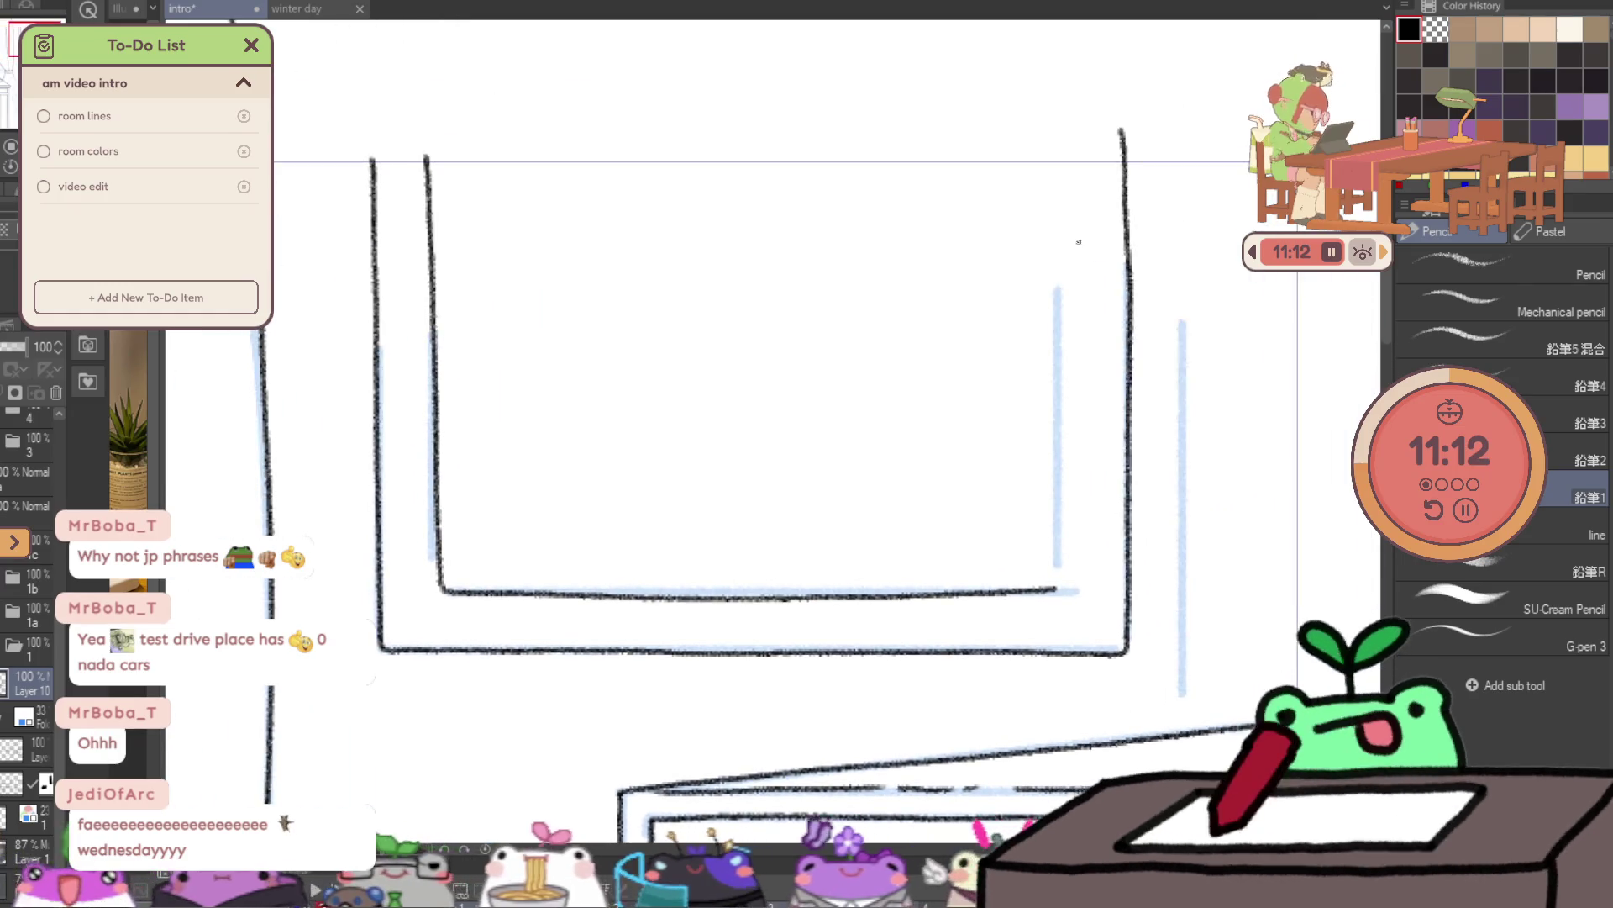
drag(1062, 261, 1059, 580)
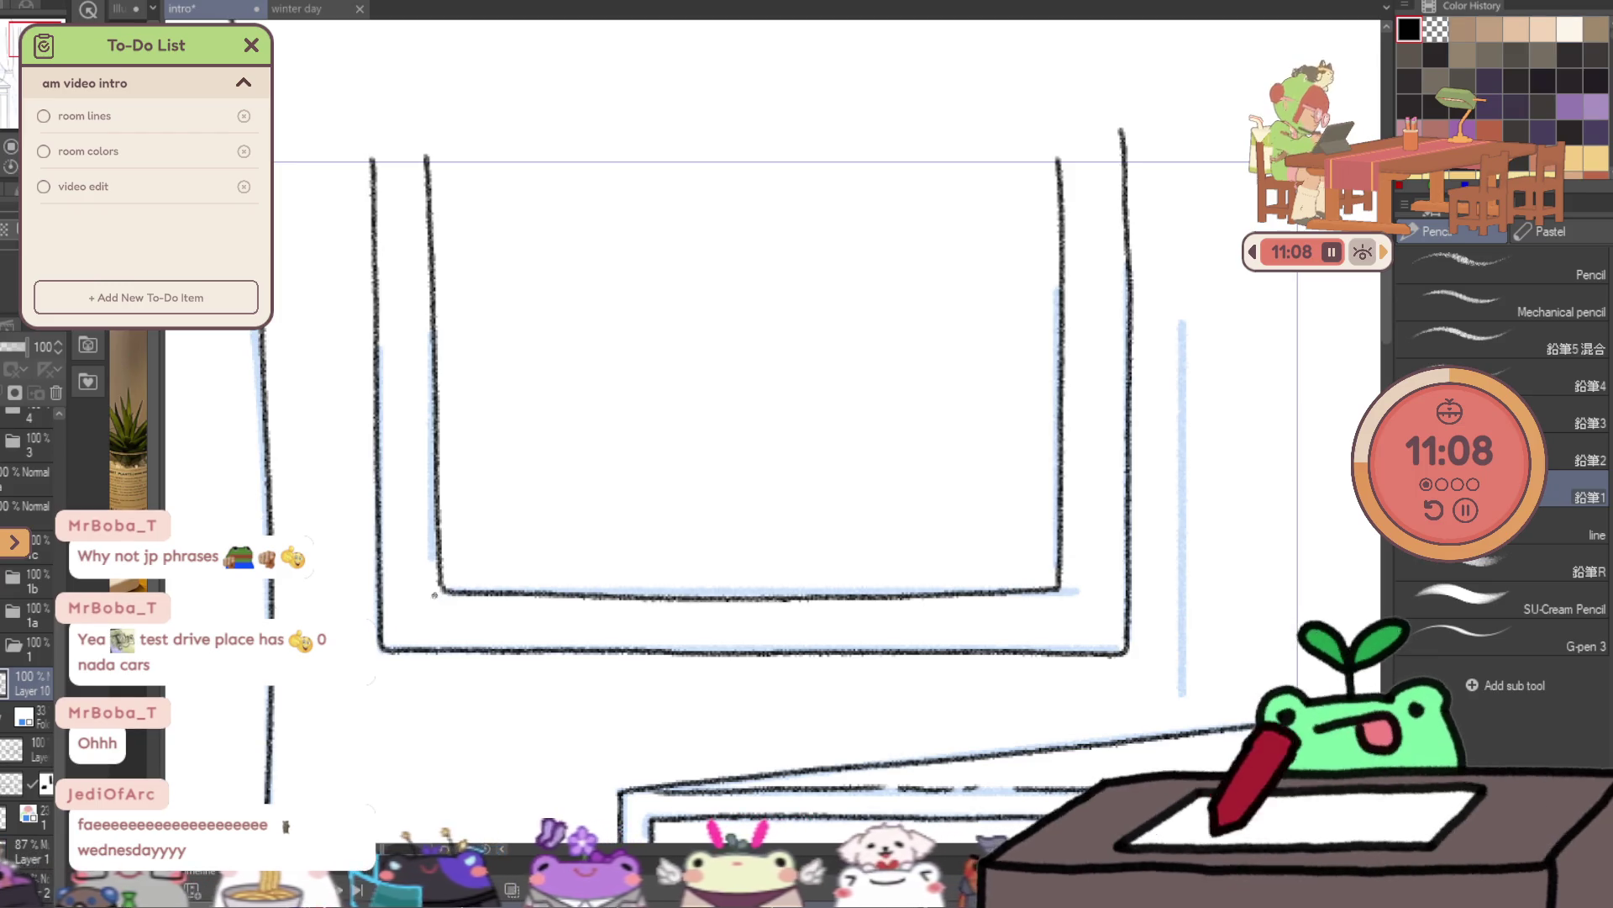
drag(1061, 588, 1103, 632)
scroll(1012, 479, down, 2)
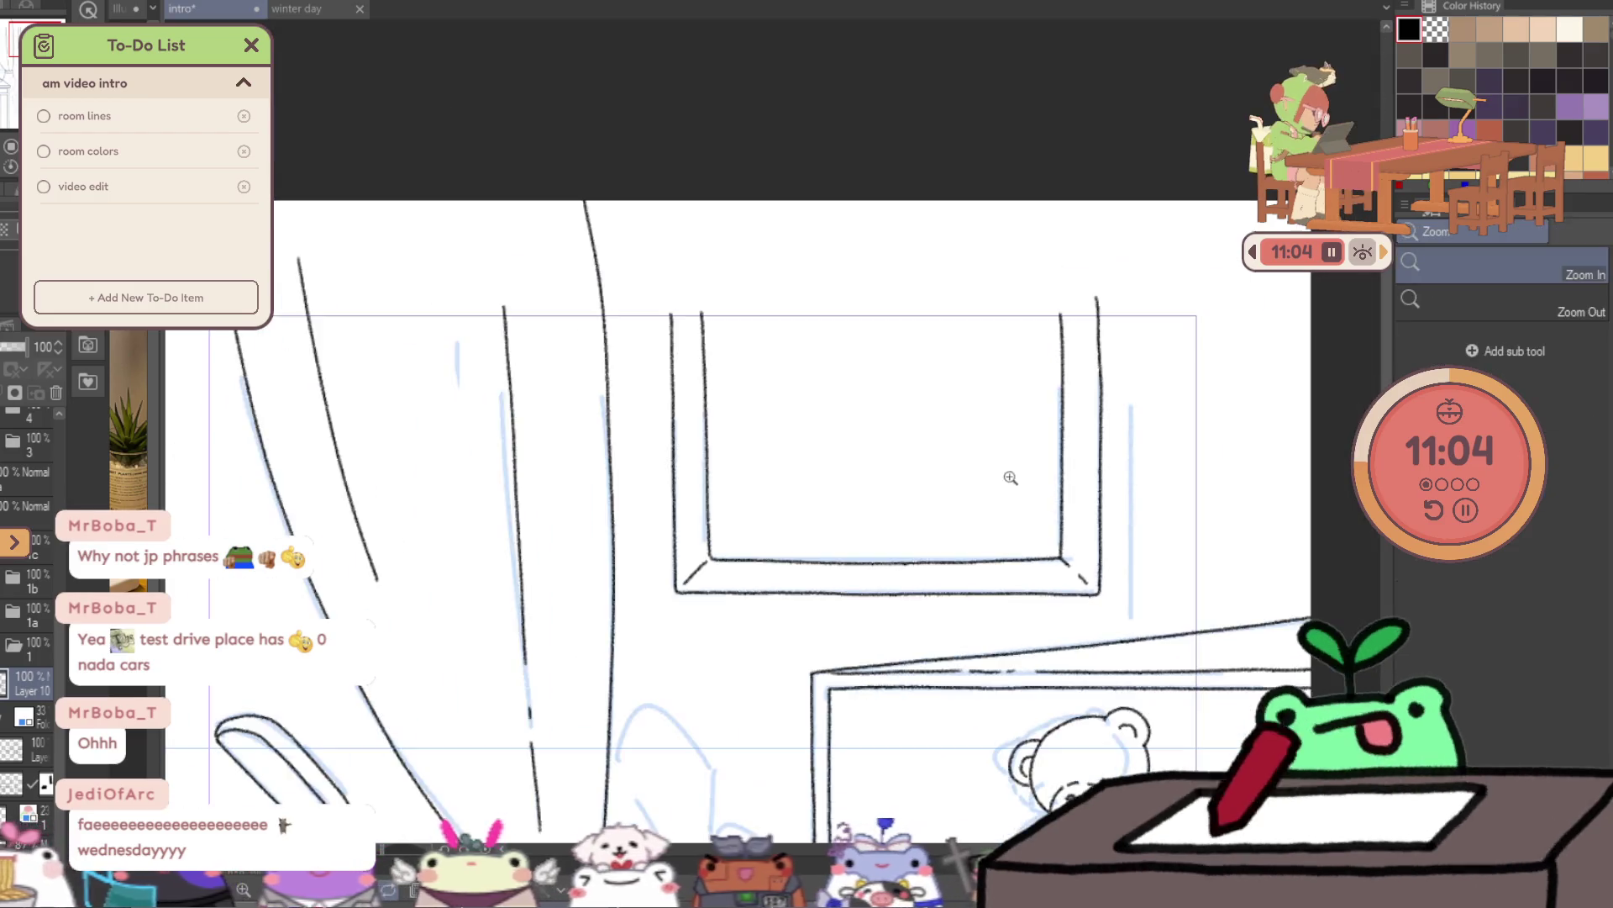
- Zoom out, recenter the room sketch, and zoom in on the desk and chair
scroll(933, 433, down, 2)
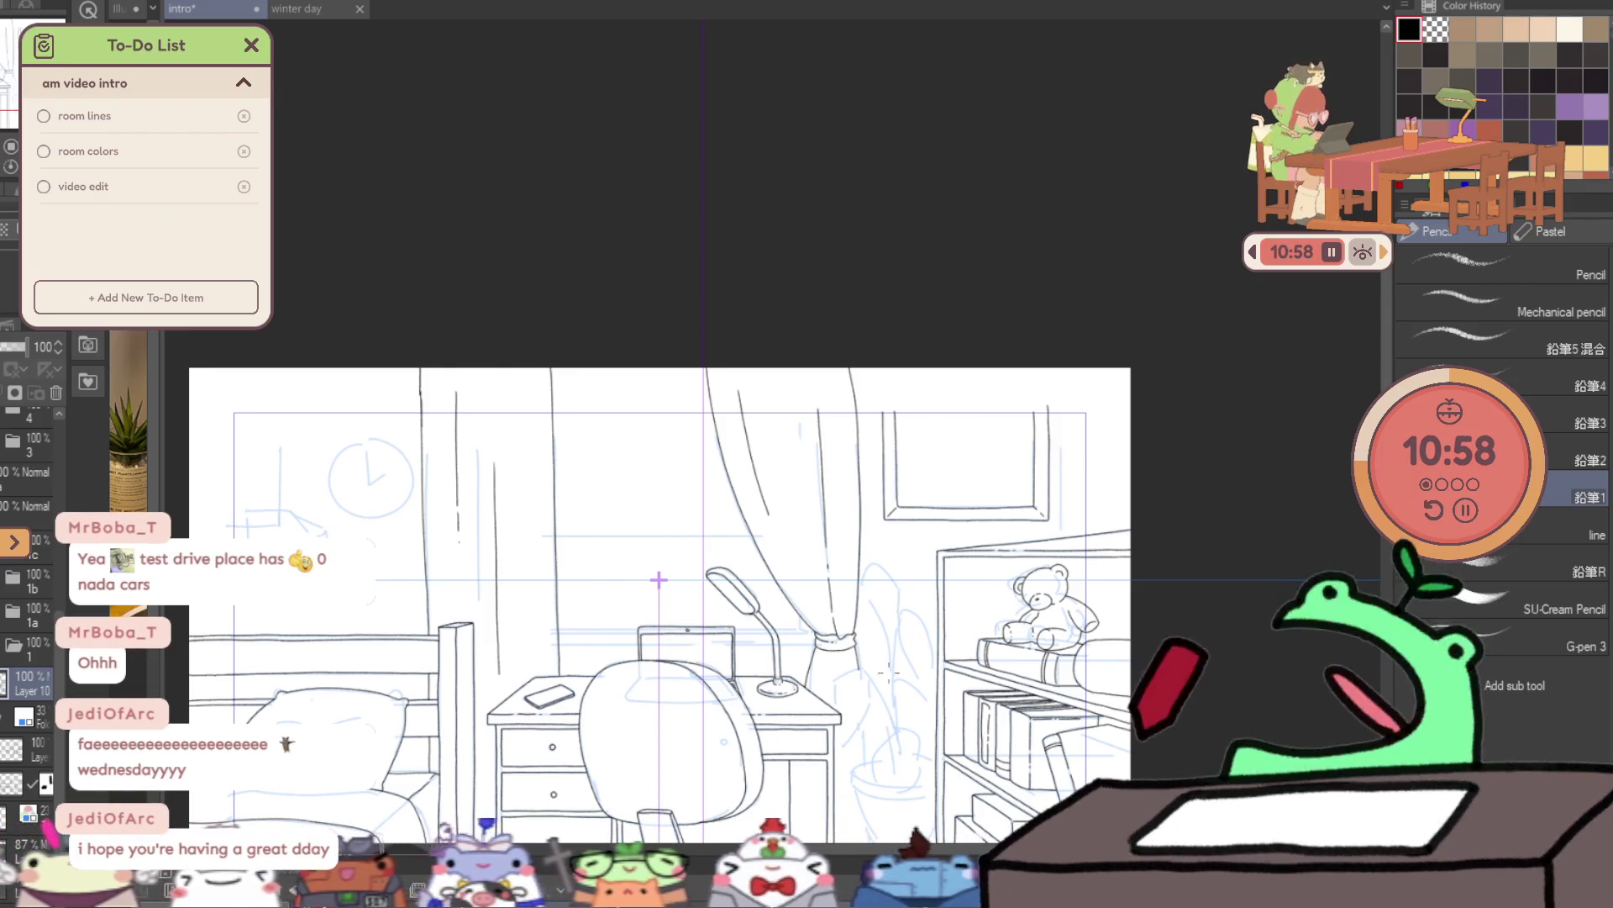
drag(882, 623, 943, 422)
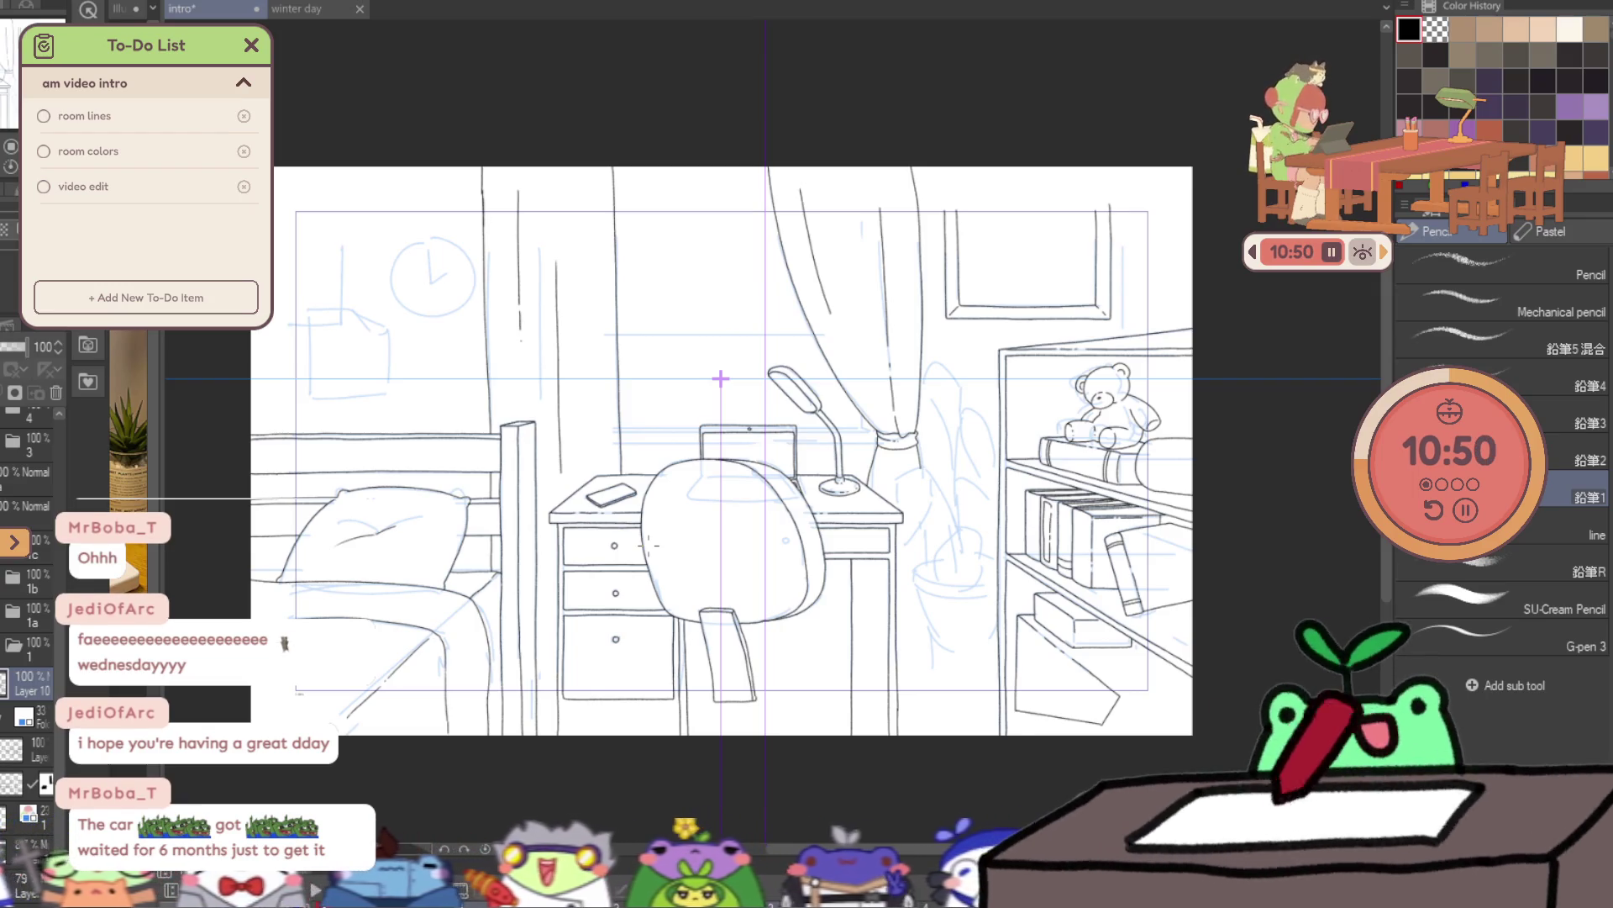
key(/)
drag(972, 627, 311, 558)
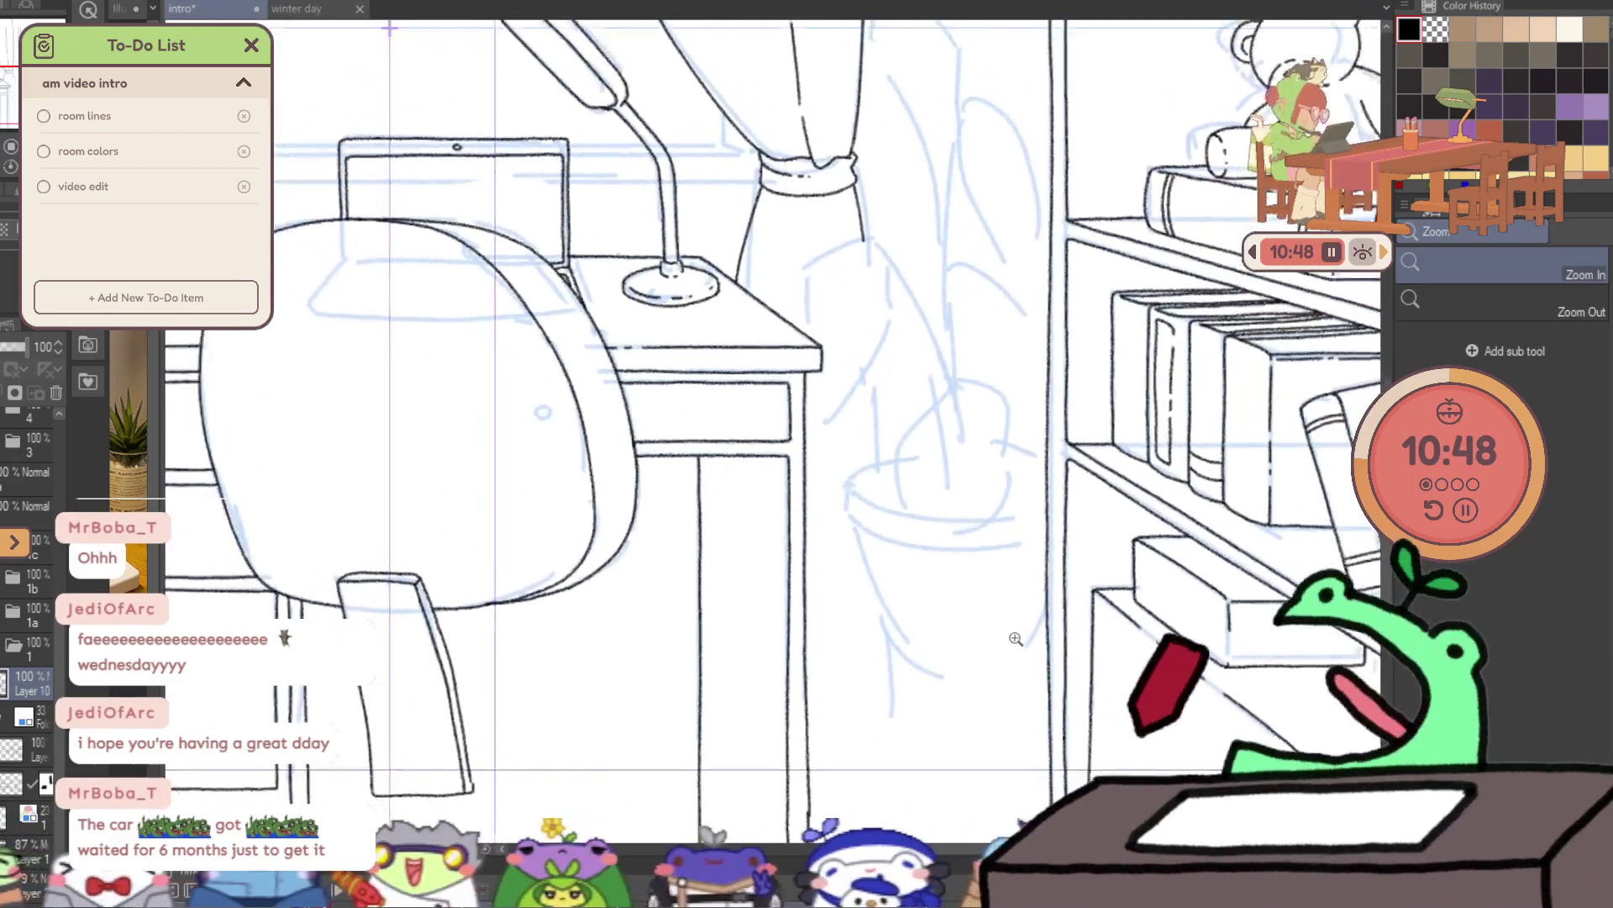
- Ink the lower and upper window sill lines behind the laptop
key(p)
scroll(310, 558, up, 5)
drag(542, 507, 619, 510)
drag(753, 508, 845, 504)
key(ctrl+z)
drag(539, 508, 839, 506)
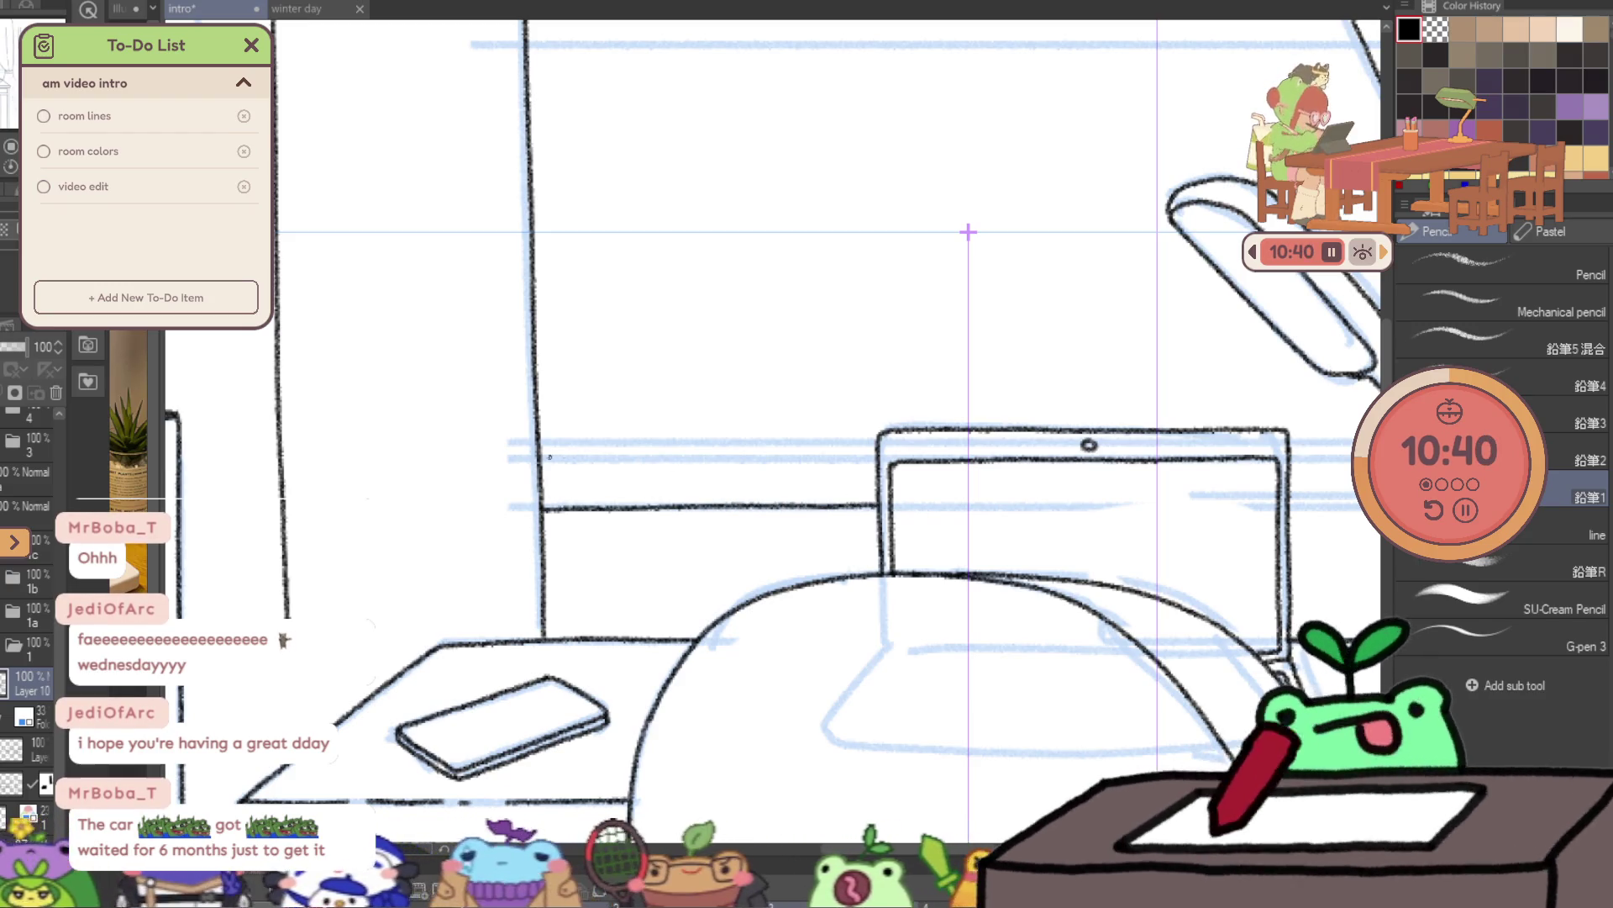
drag(539, 458, 876, 458)
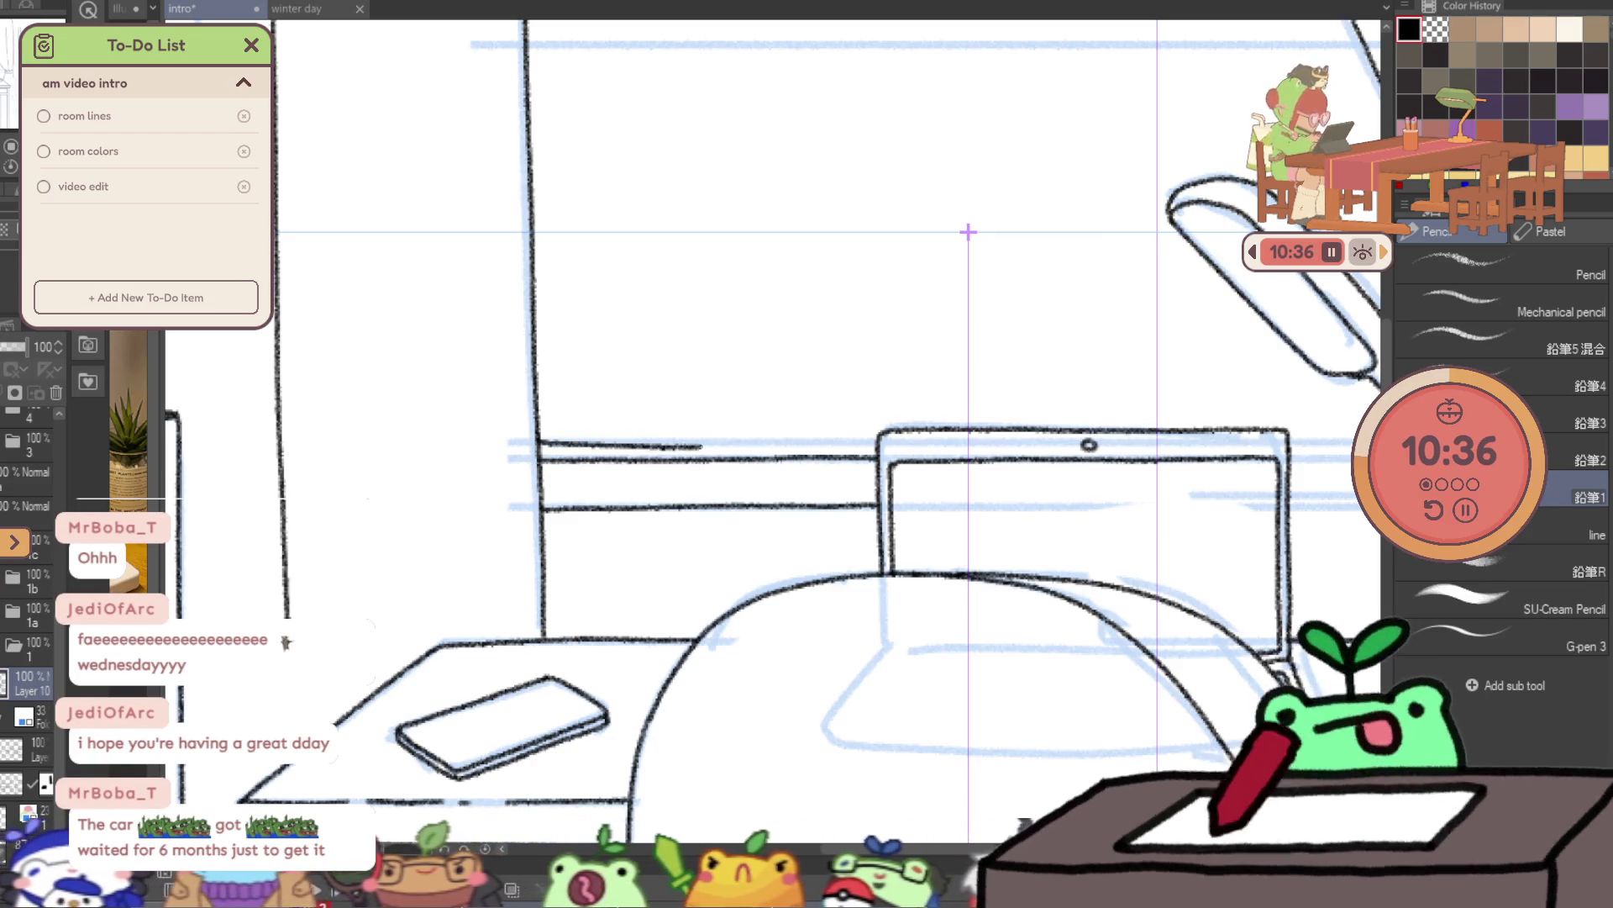
drag(542, 444, 861, 443)
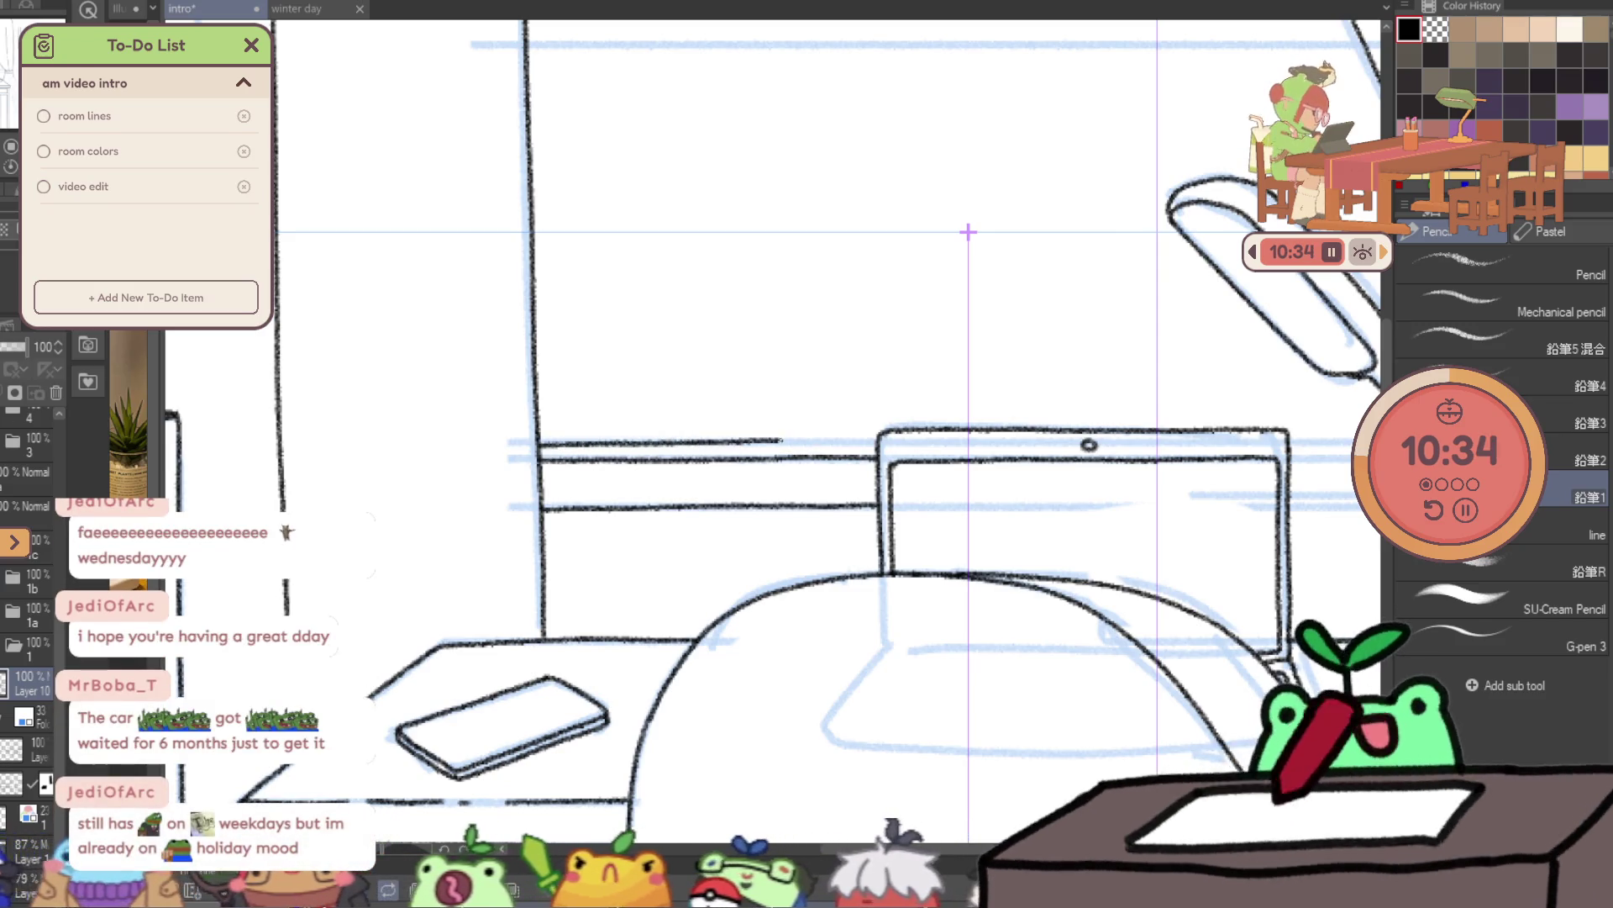
- Carry the sill lines past the lamp stand right across to the curtain
drag(968, 231, 873, 224)
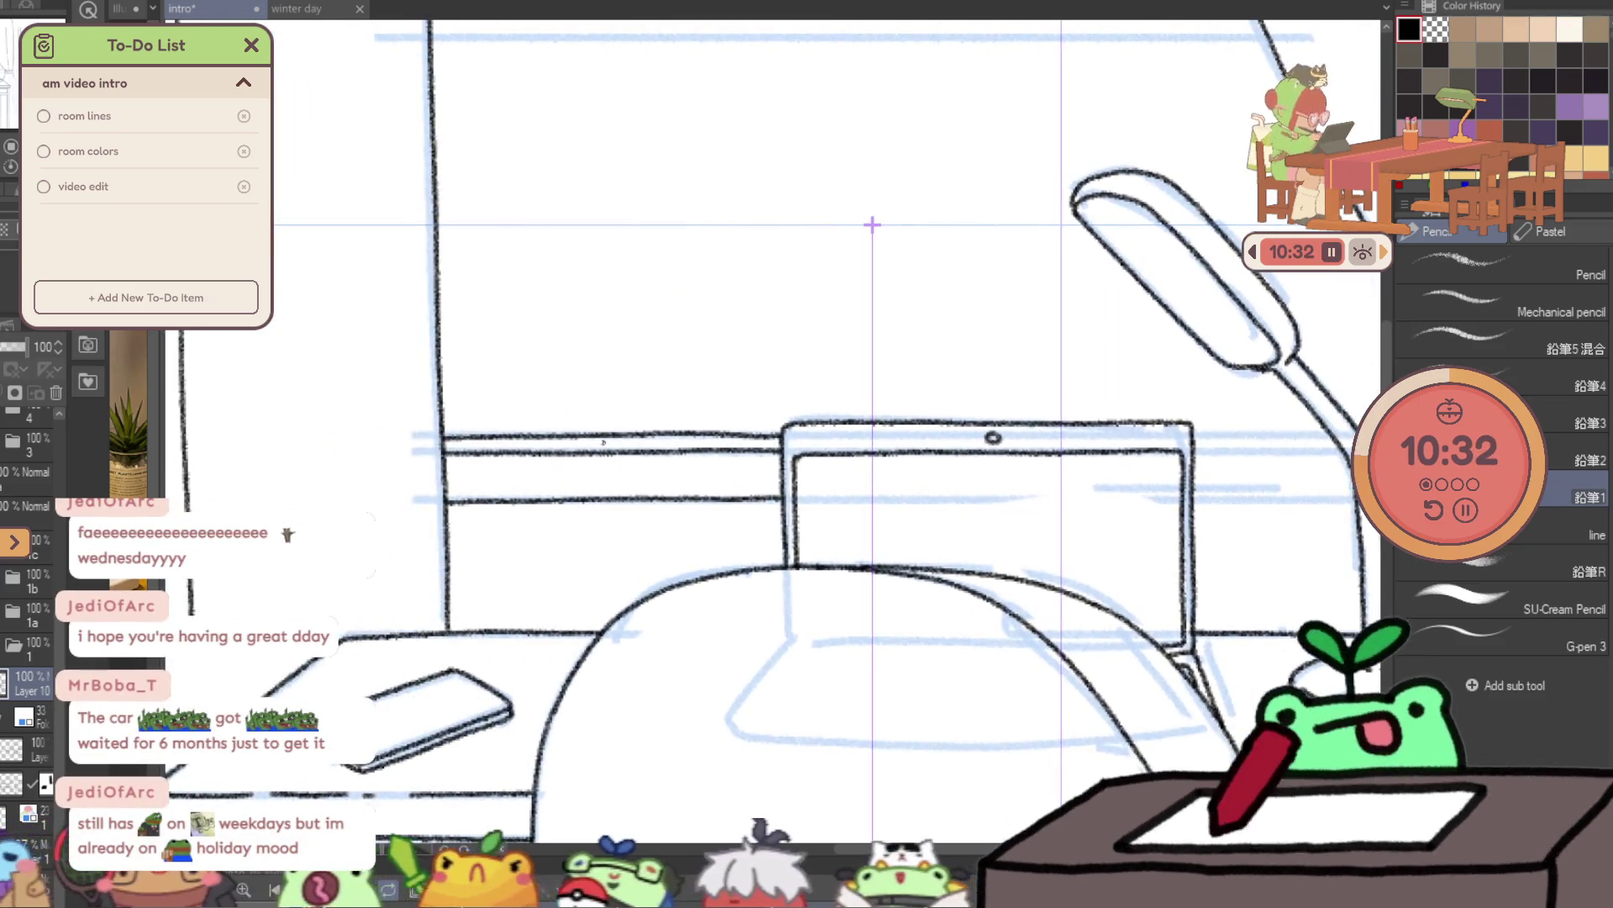
drag(480, 435, 778, 435)
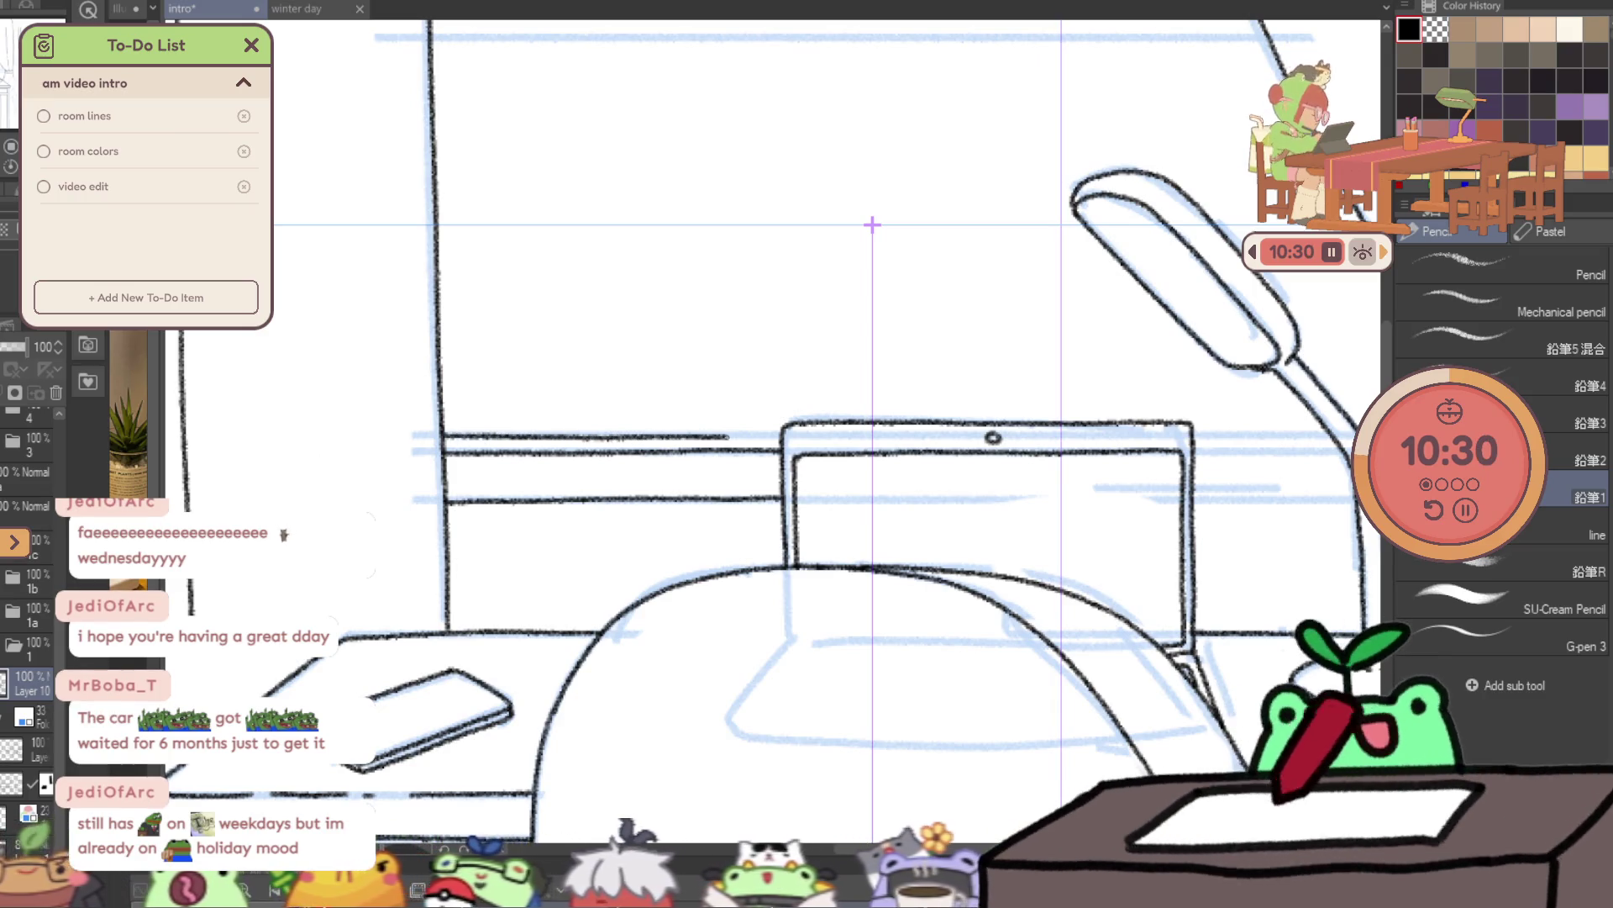
drag(872, 225, 496, 217)
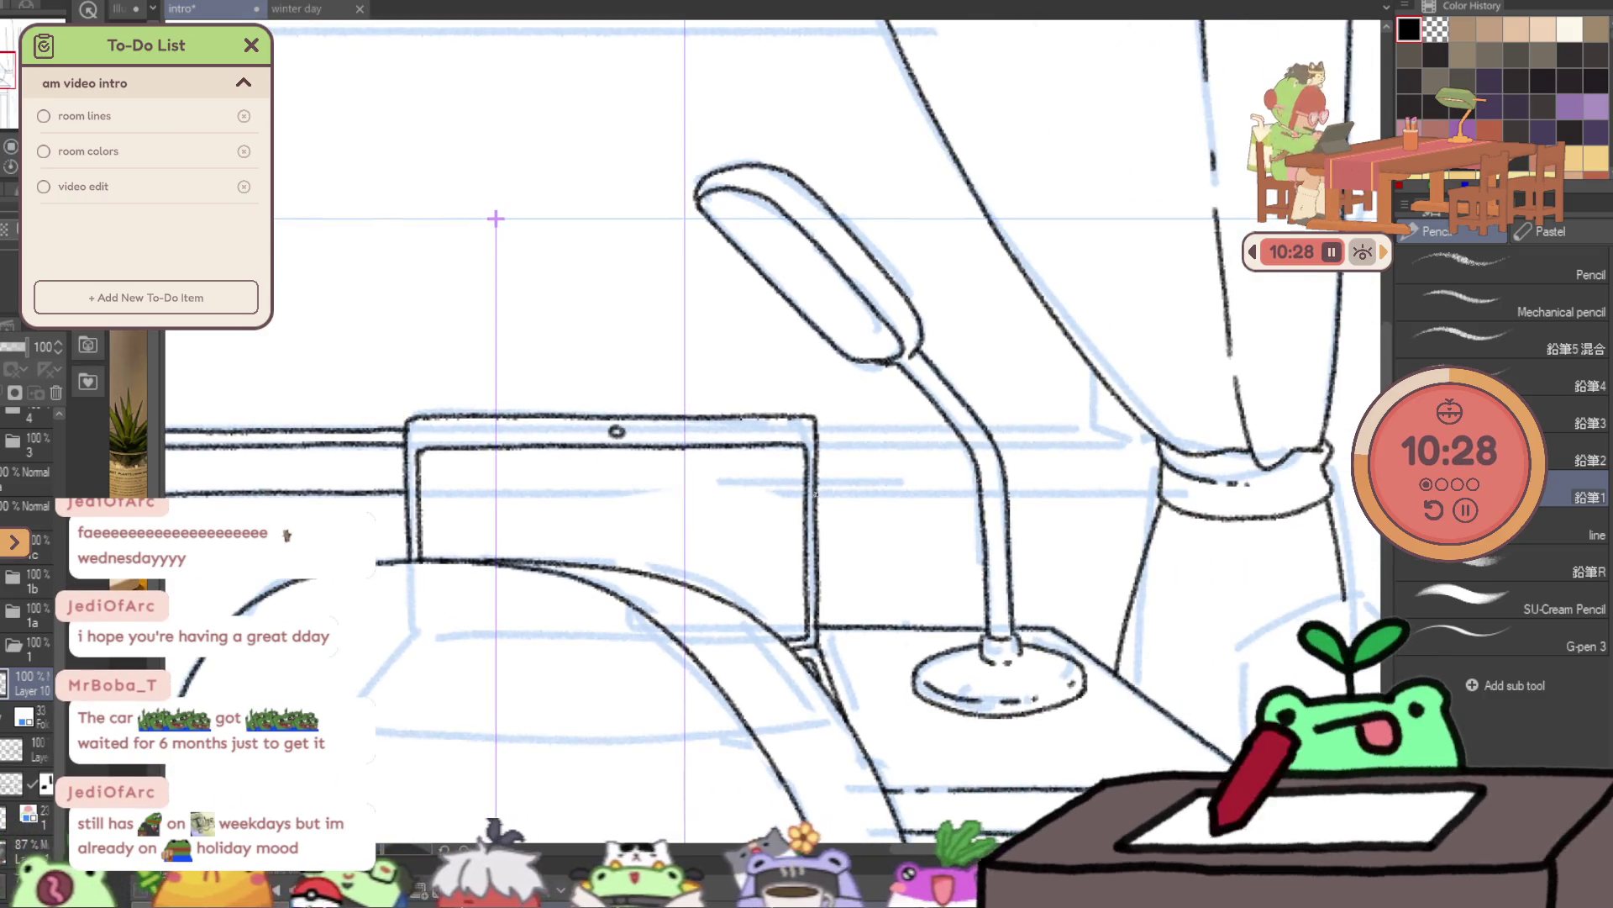
drag(877, 495, 1138, 497)
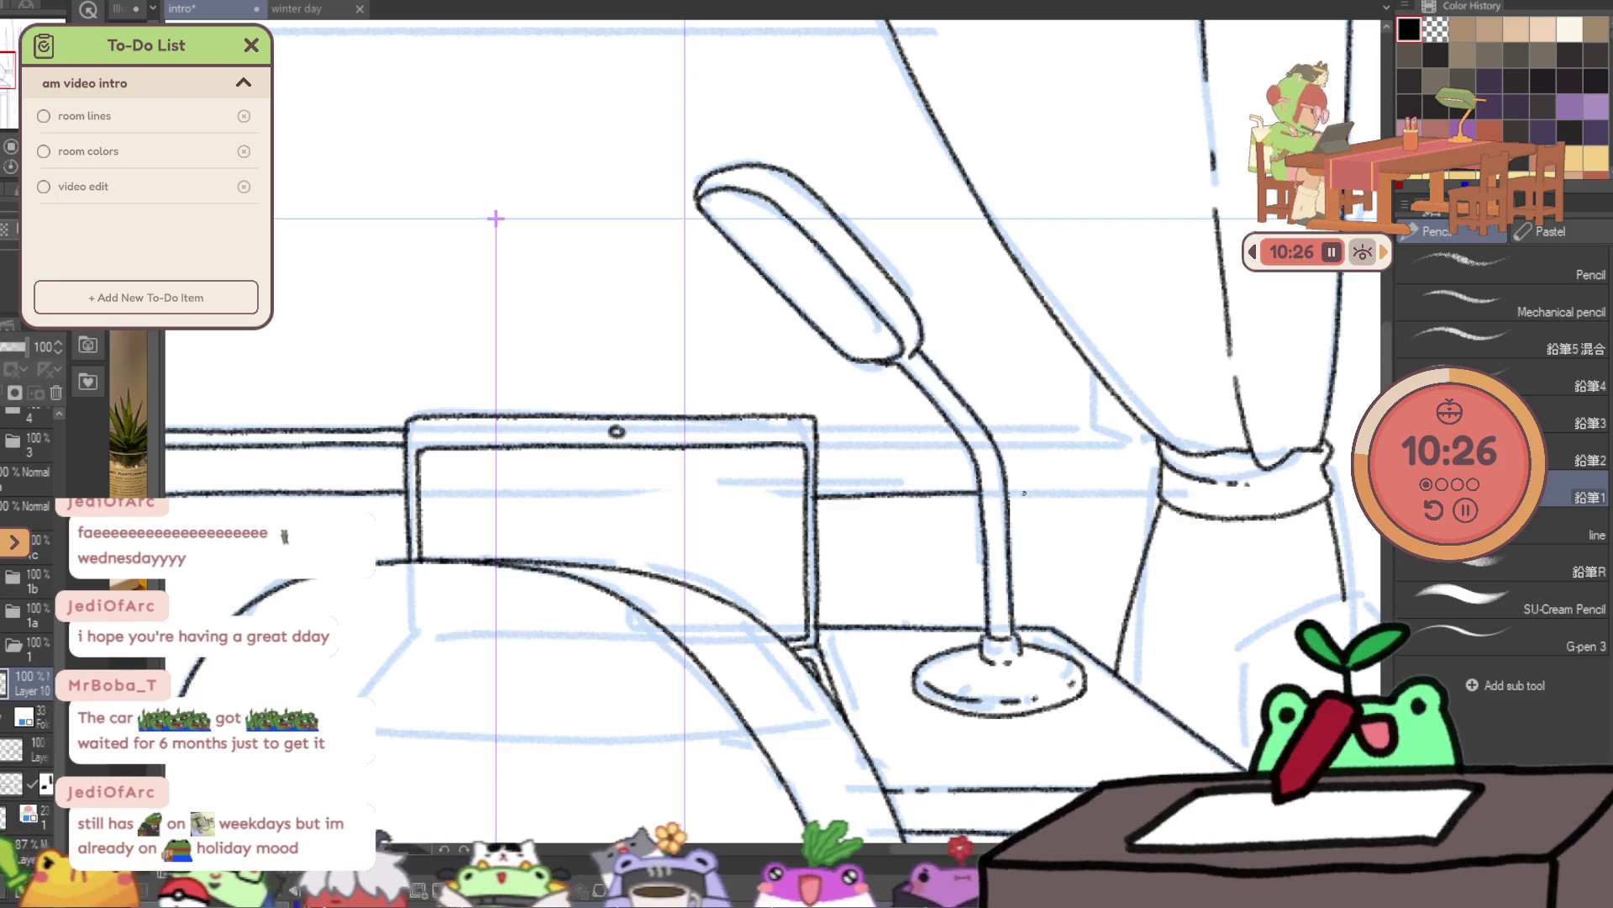
click(1013, 498)
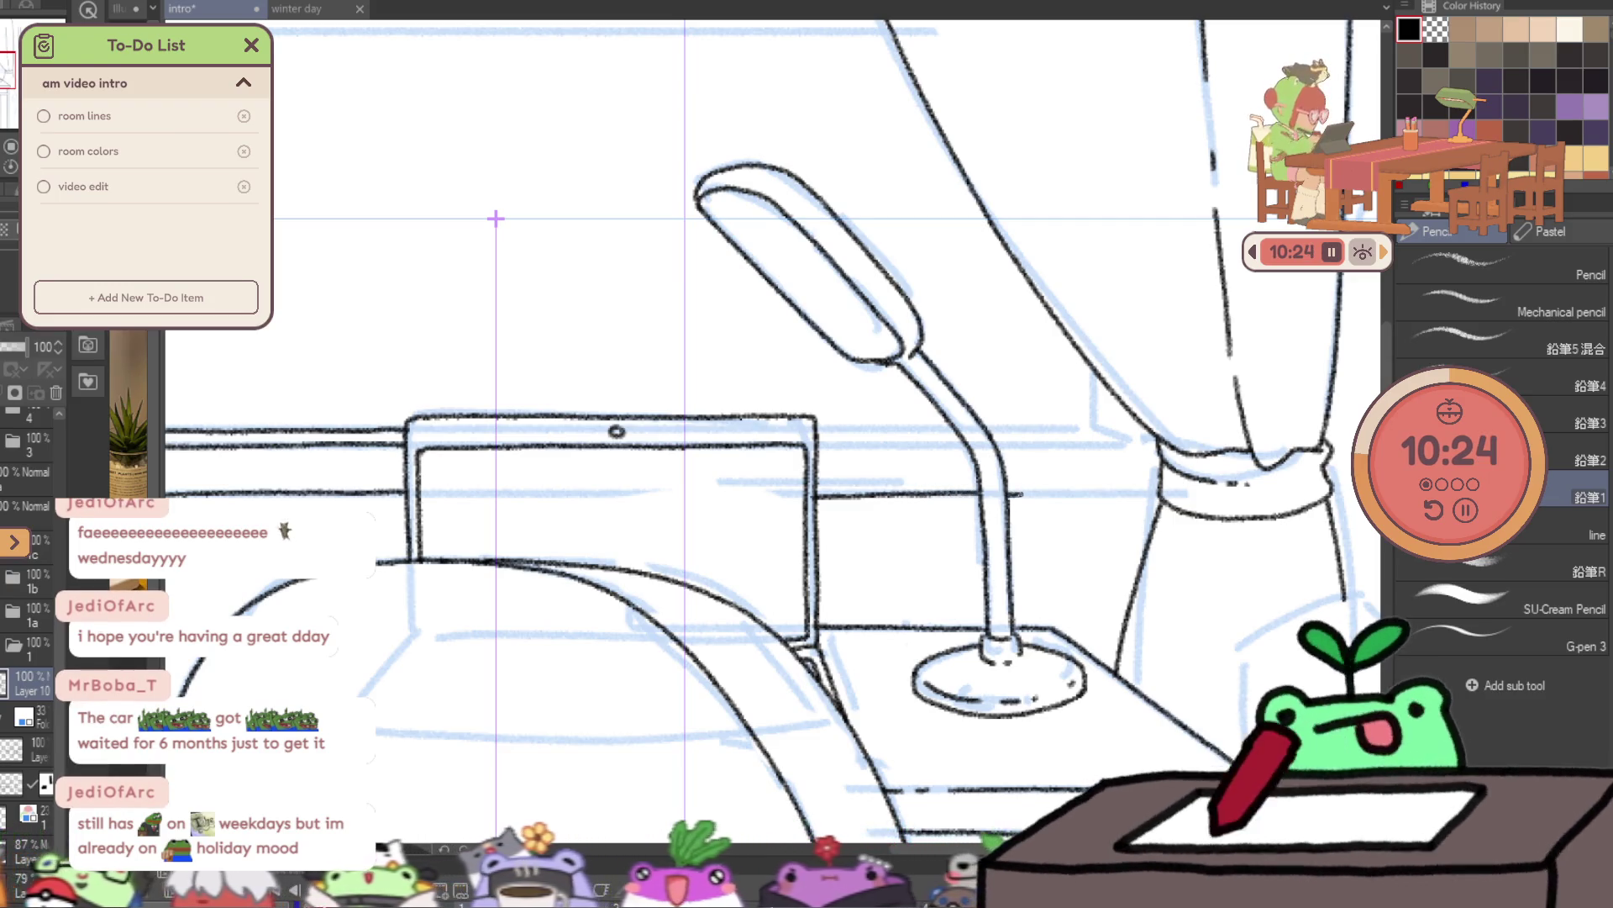
drag(1013, 494, 1143, 492)
drag(813, 446, 955, 445)
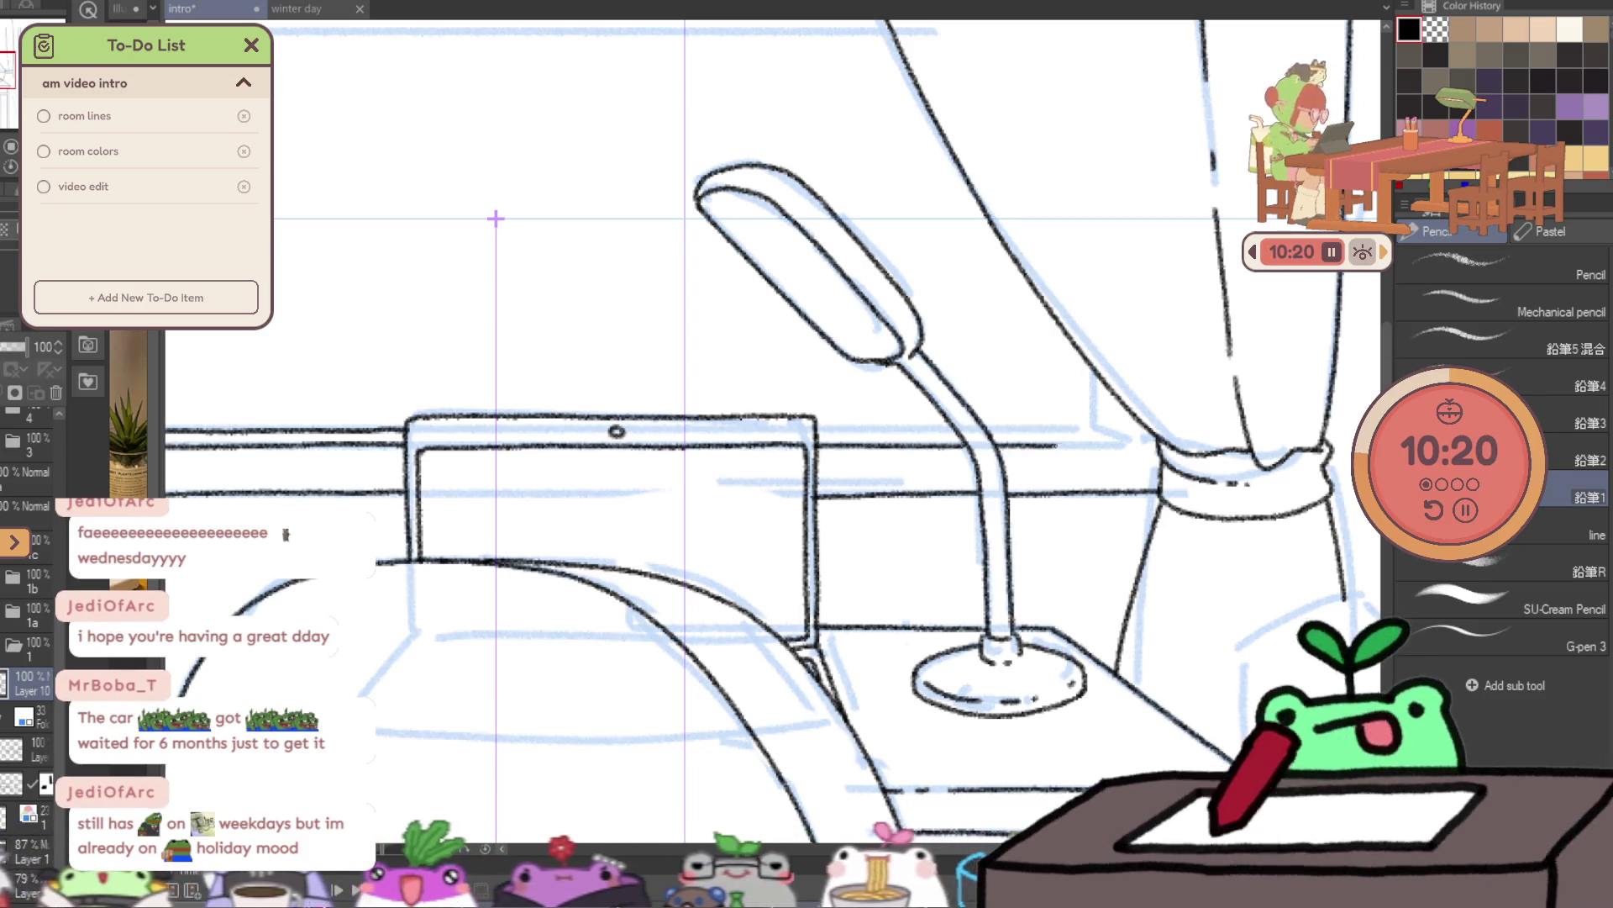
drag(1053, 445, 1130, 446)
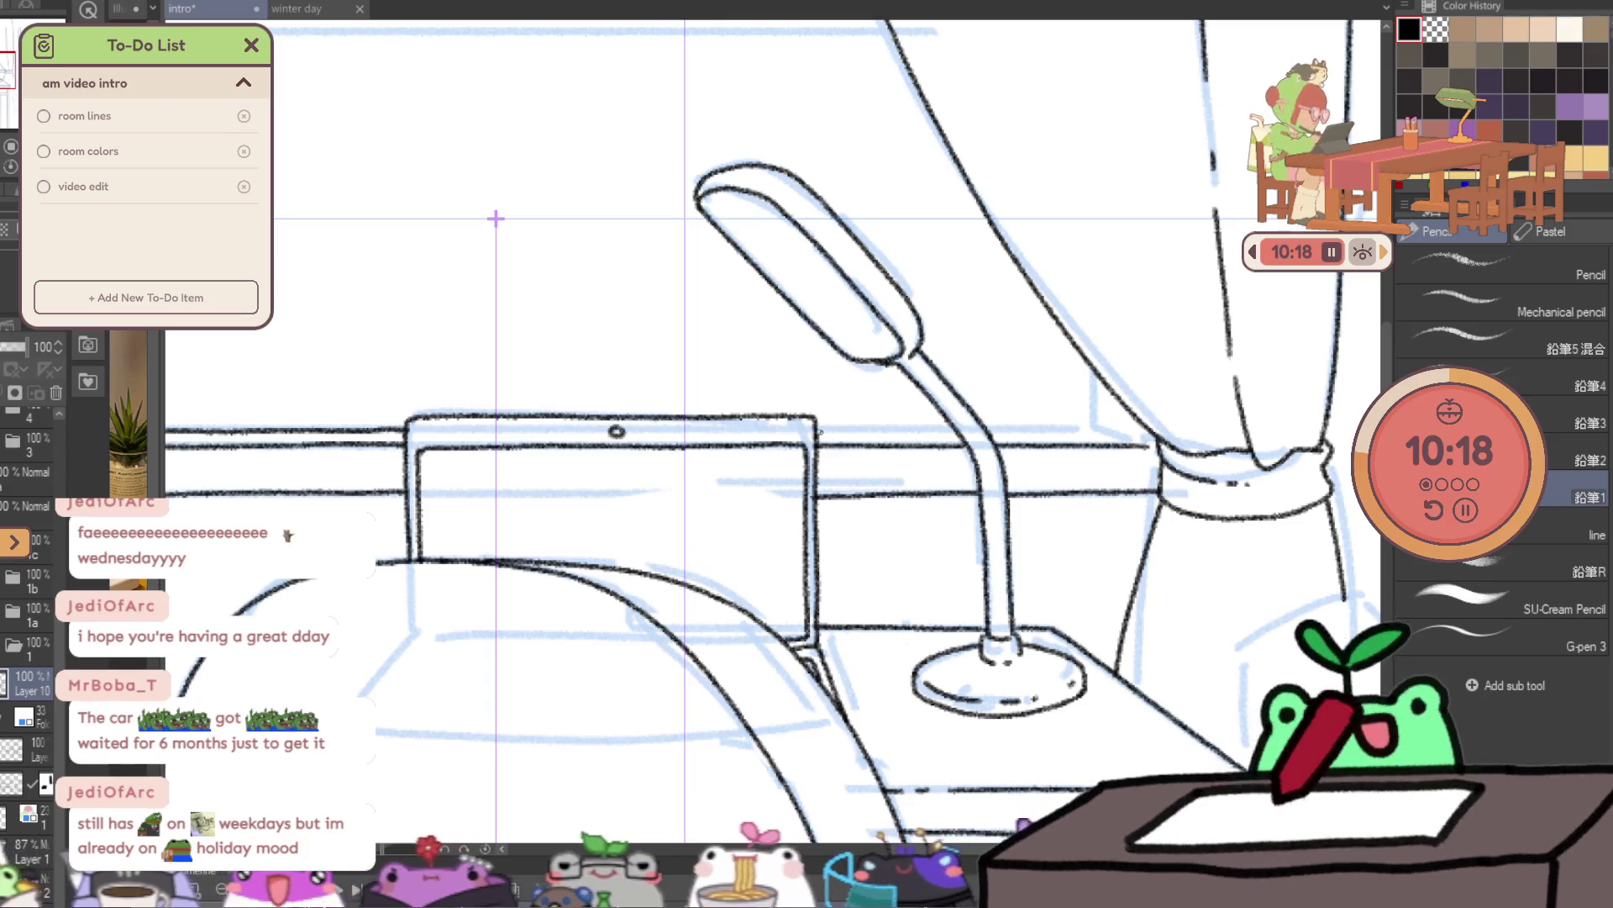
drag(822, 431, 919, 431)
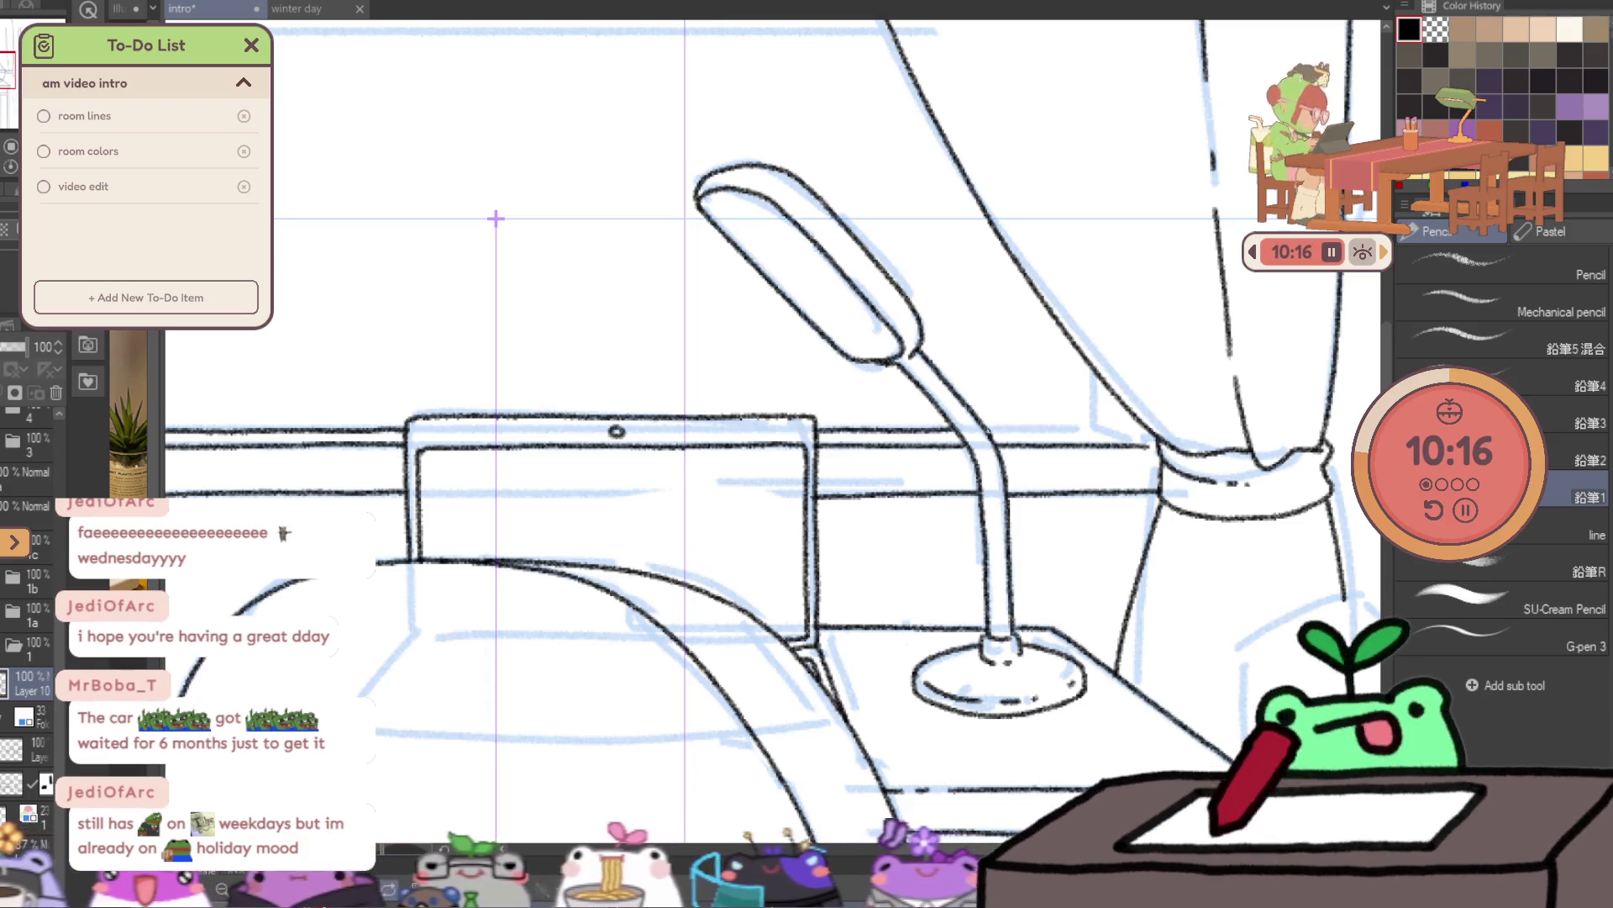
drag(1093, 429, 1150, 445)
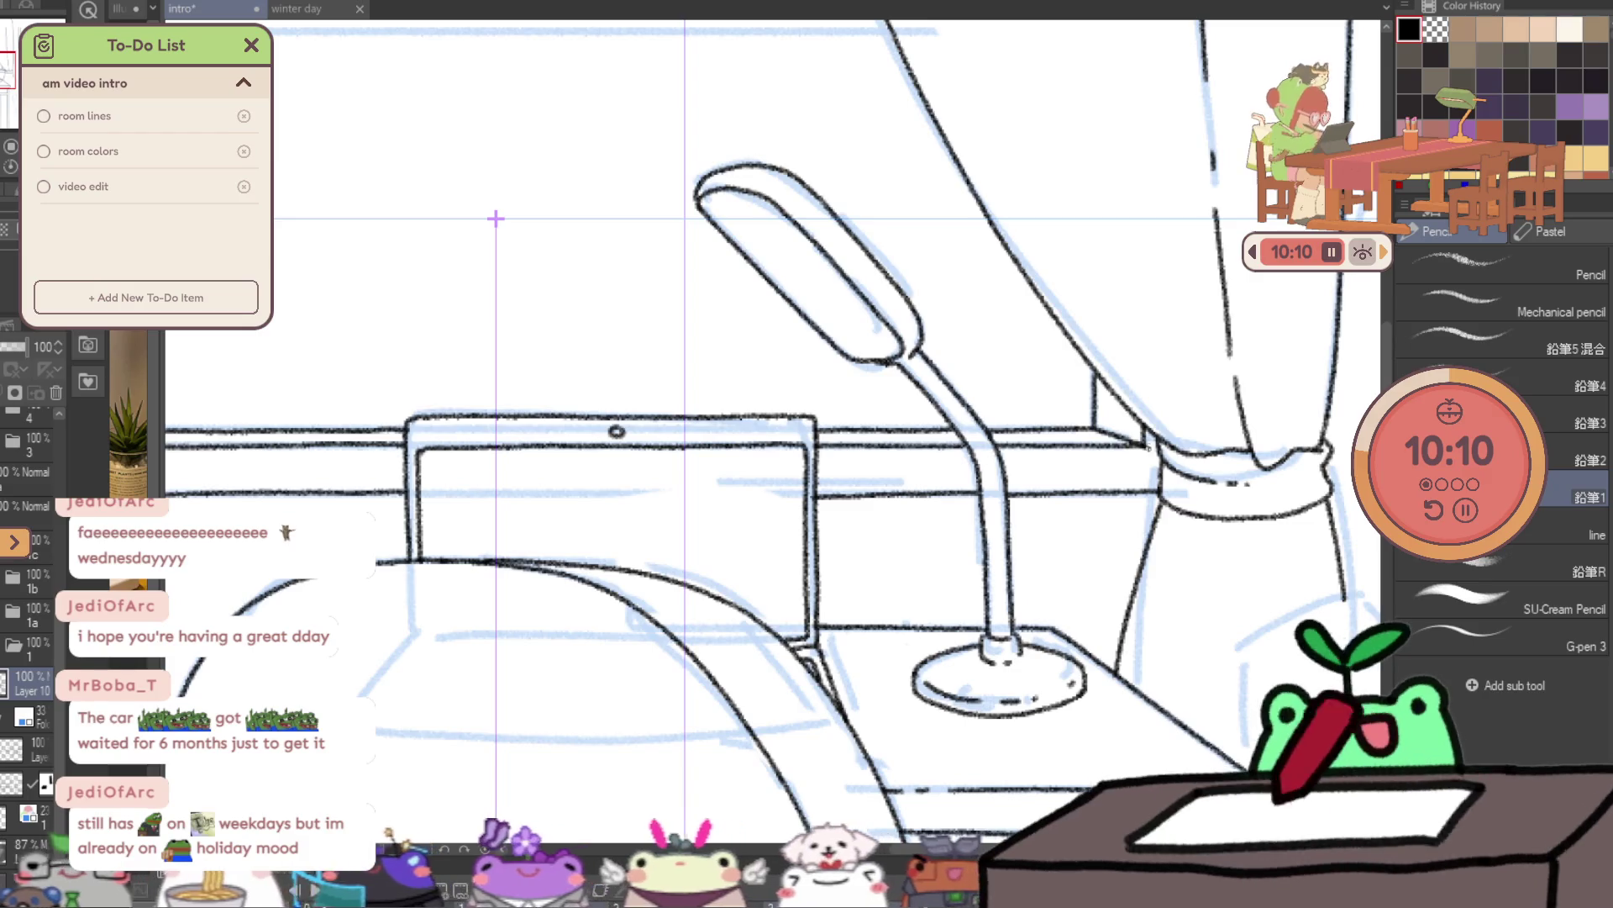
- Ink the window crossbar line from the left frame across the window
scroll(1153, 449, down, 3)
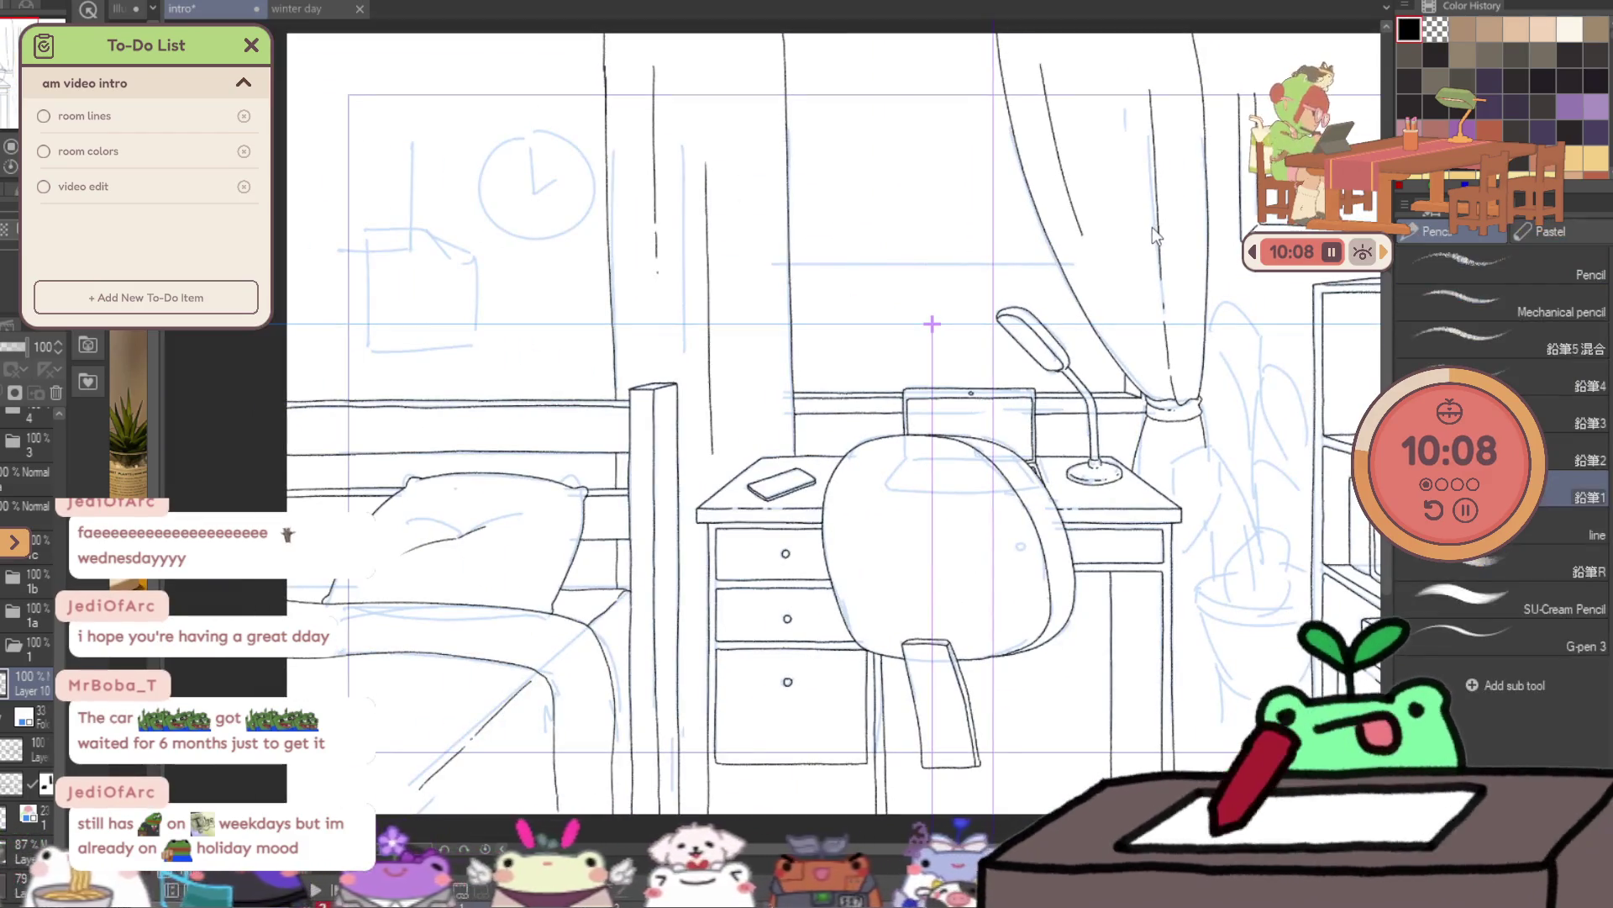
scroll(1072, 274, up, 3)
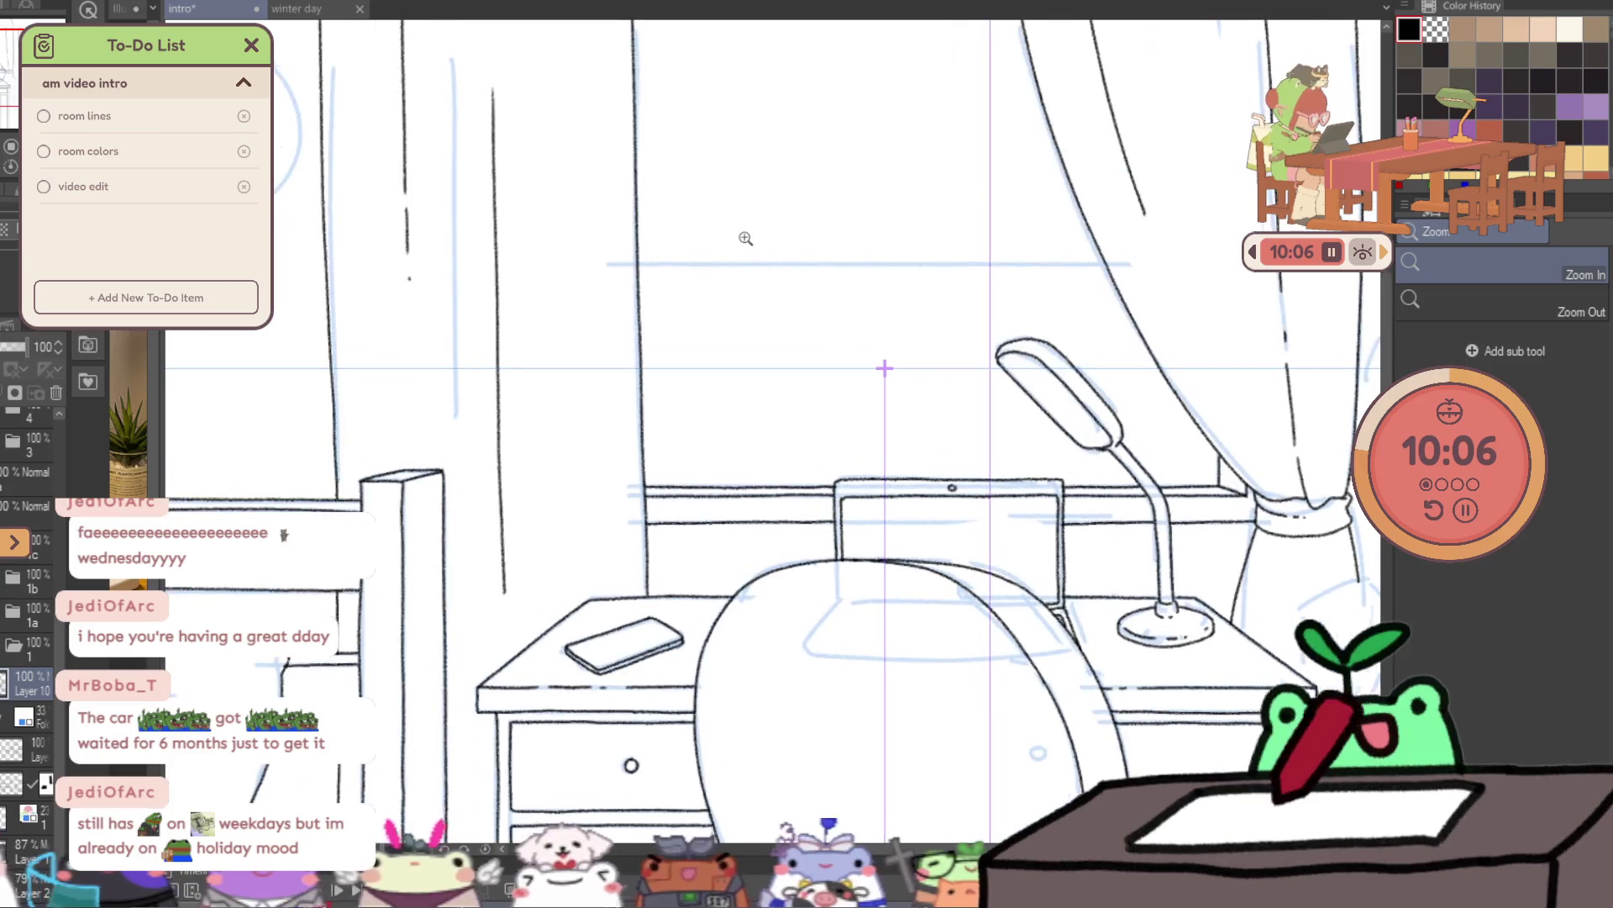
drag(803, 261, 976, 267)
key(ctrl+z)
drag(639, 263, 794, 266)
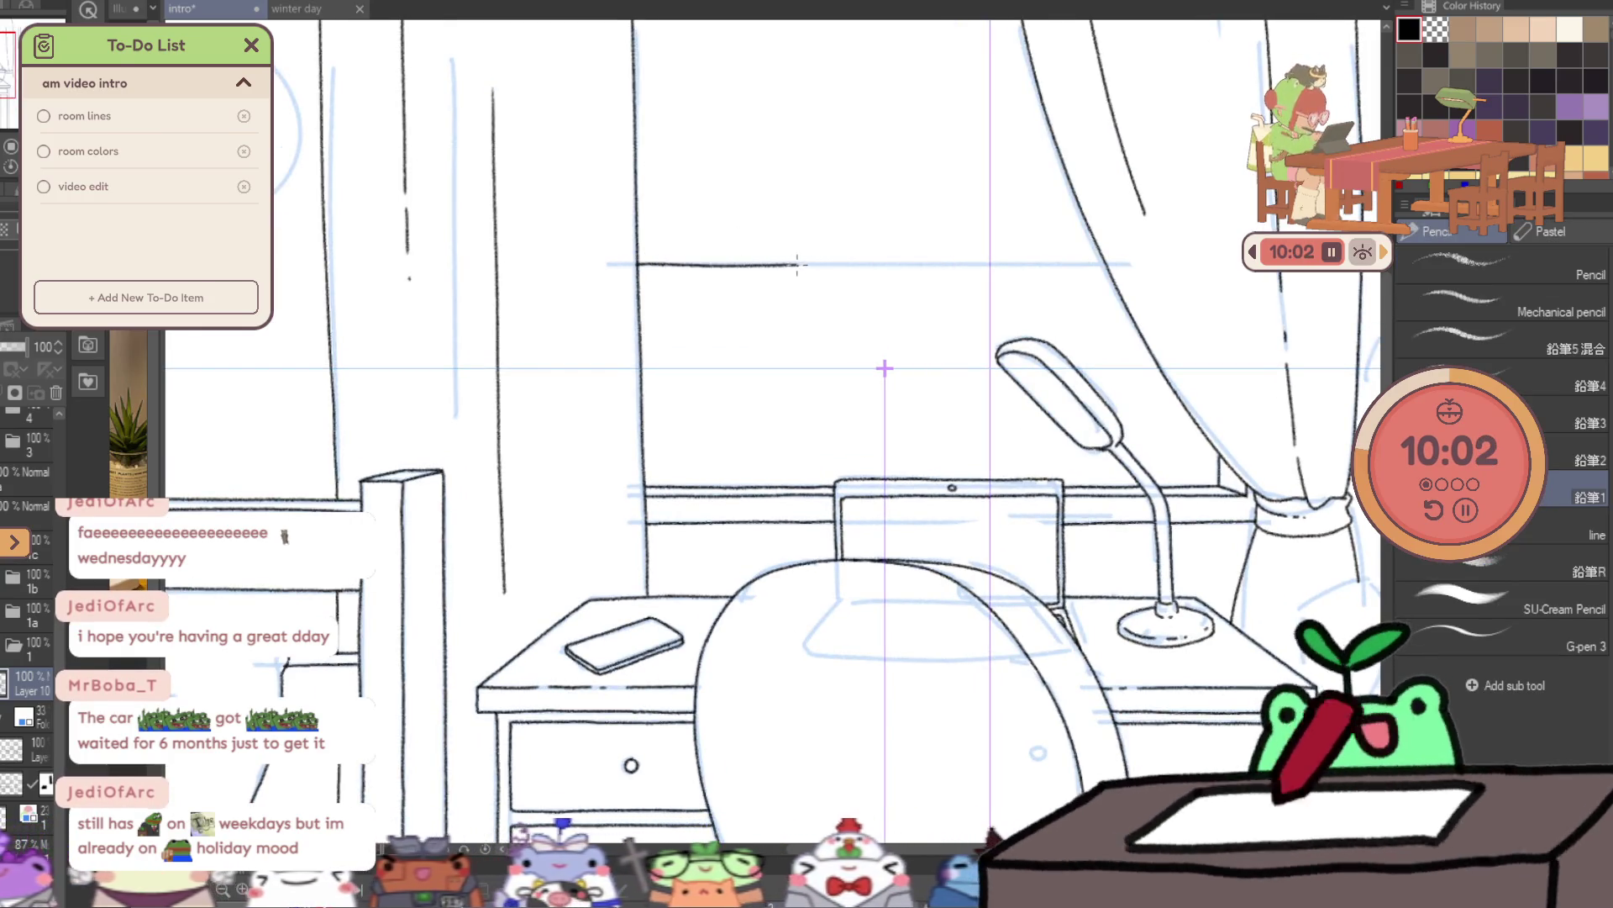
key(ctrl+z)
drag(639, 264, 1084, 263)
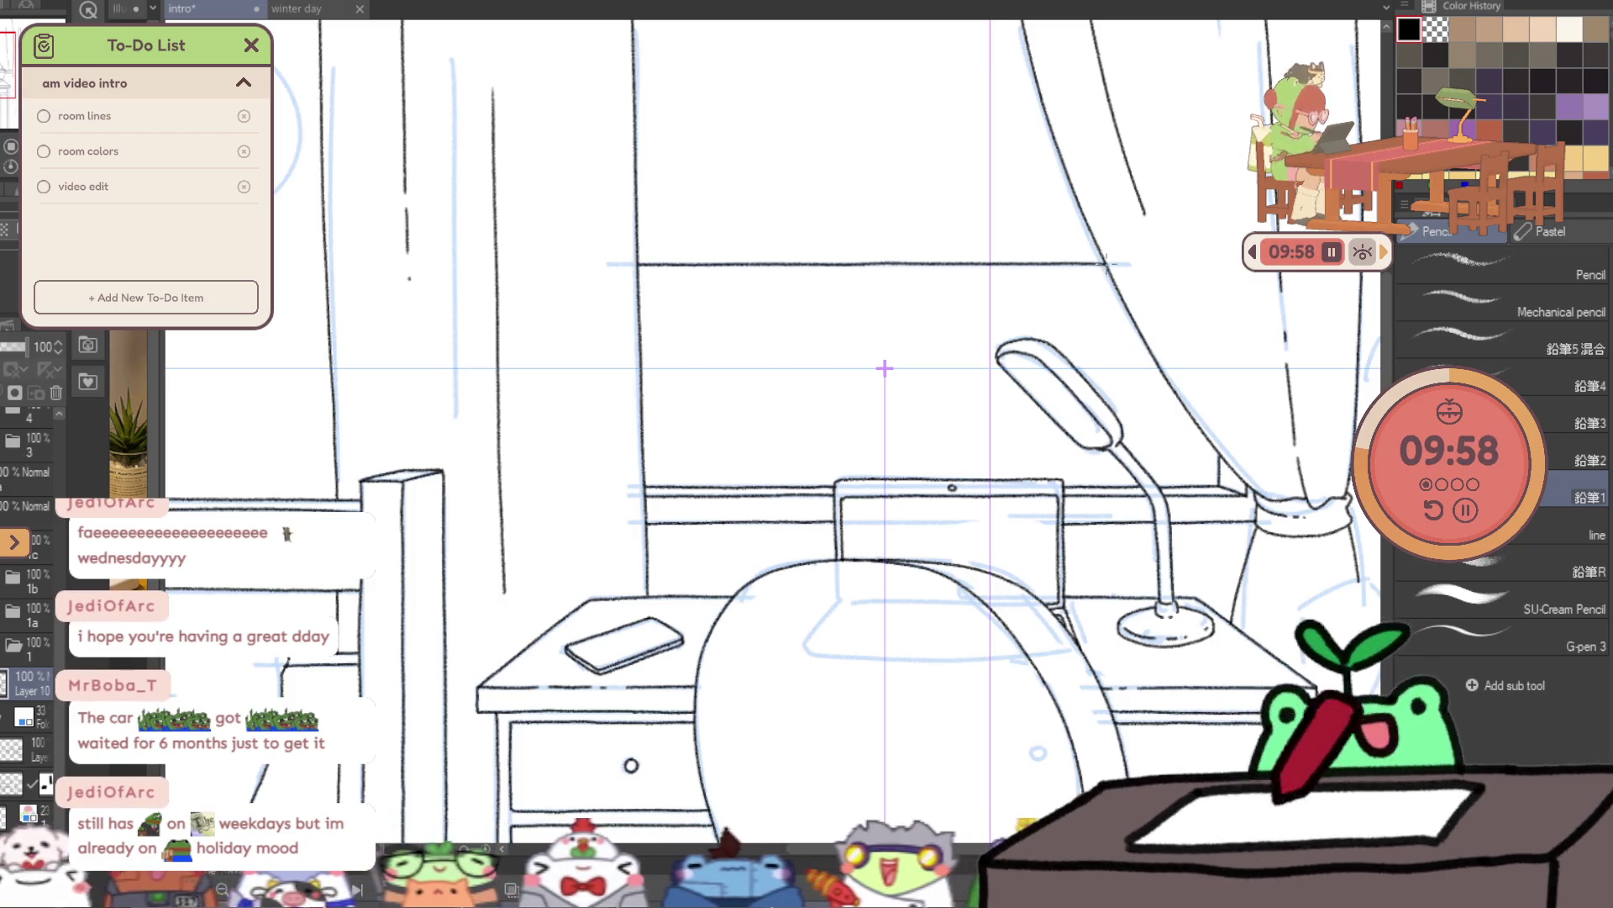
- Zoom in and ink a second crossbar line reaching the curtain
ctrl+click(1034, 252)
key(p)
drag(575, 246, 623, 246)
key(ctrl+z)
drag(462, 250, 718, 253)
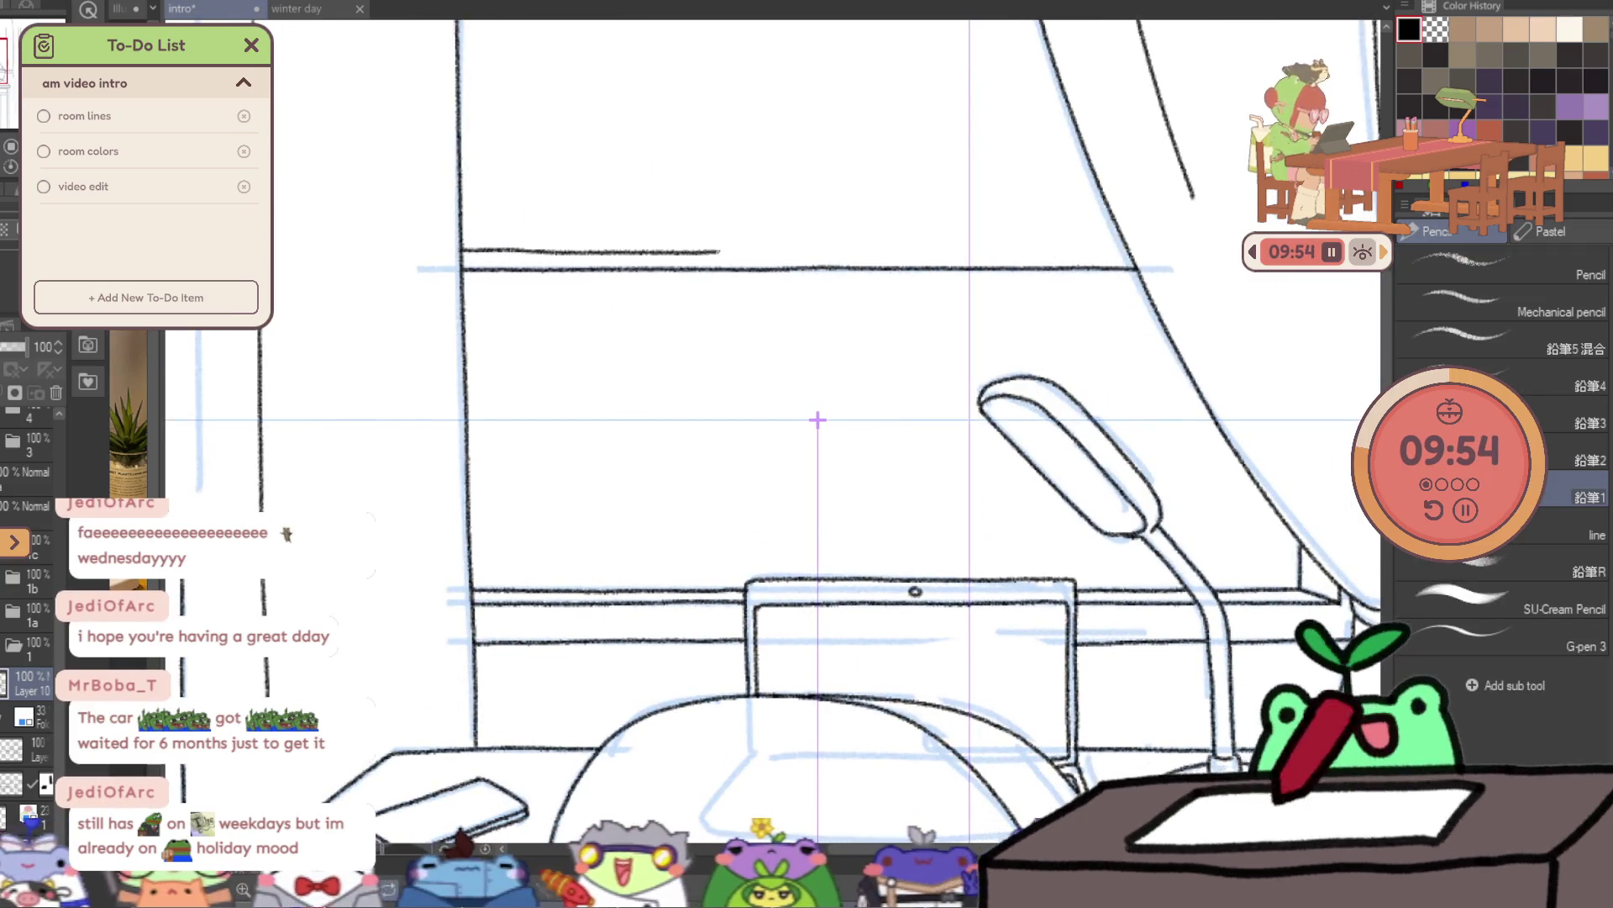
key(ctrl+z)
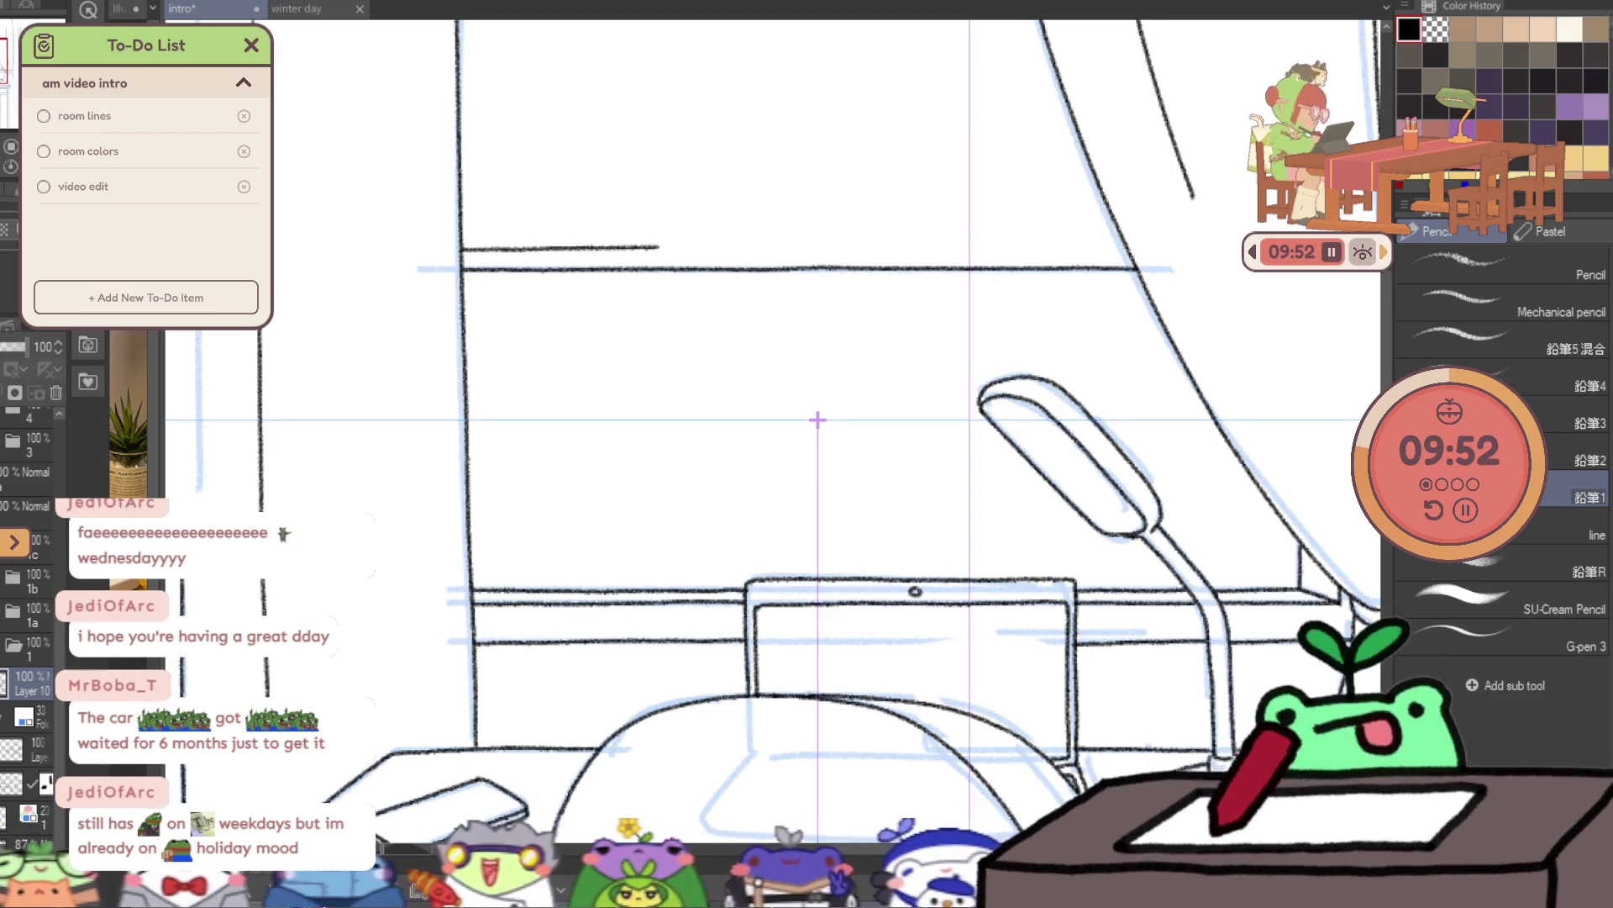
drag(655, 247, 757, 246)
key(ctrl+z)
drag(461, 249, 795, 246)
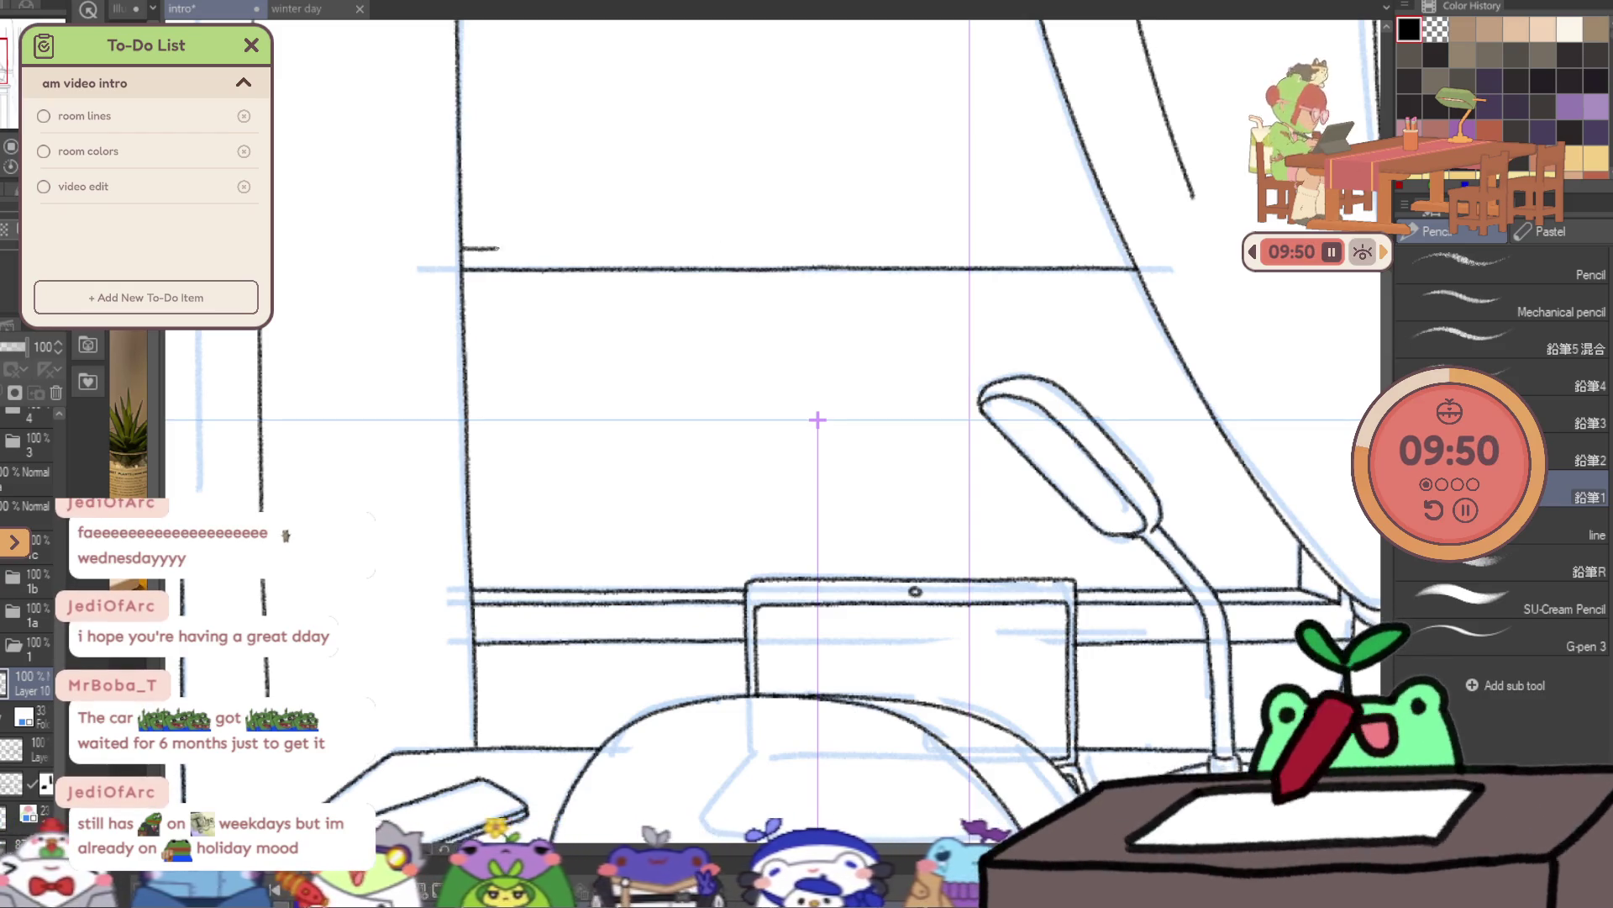
key(ctrl+z)
drag(588, 249, 937, 244)
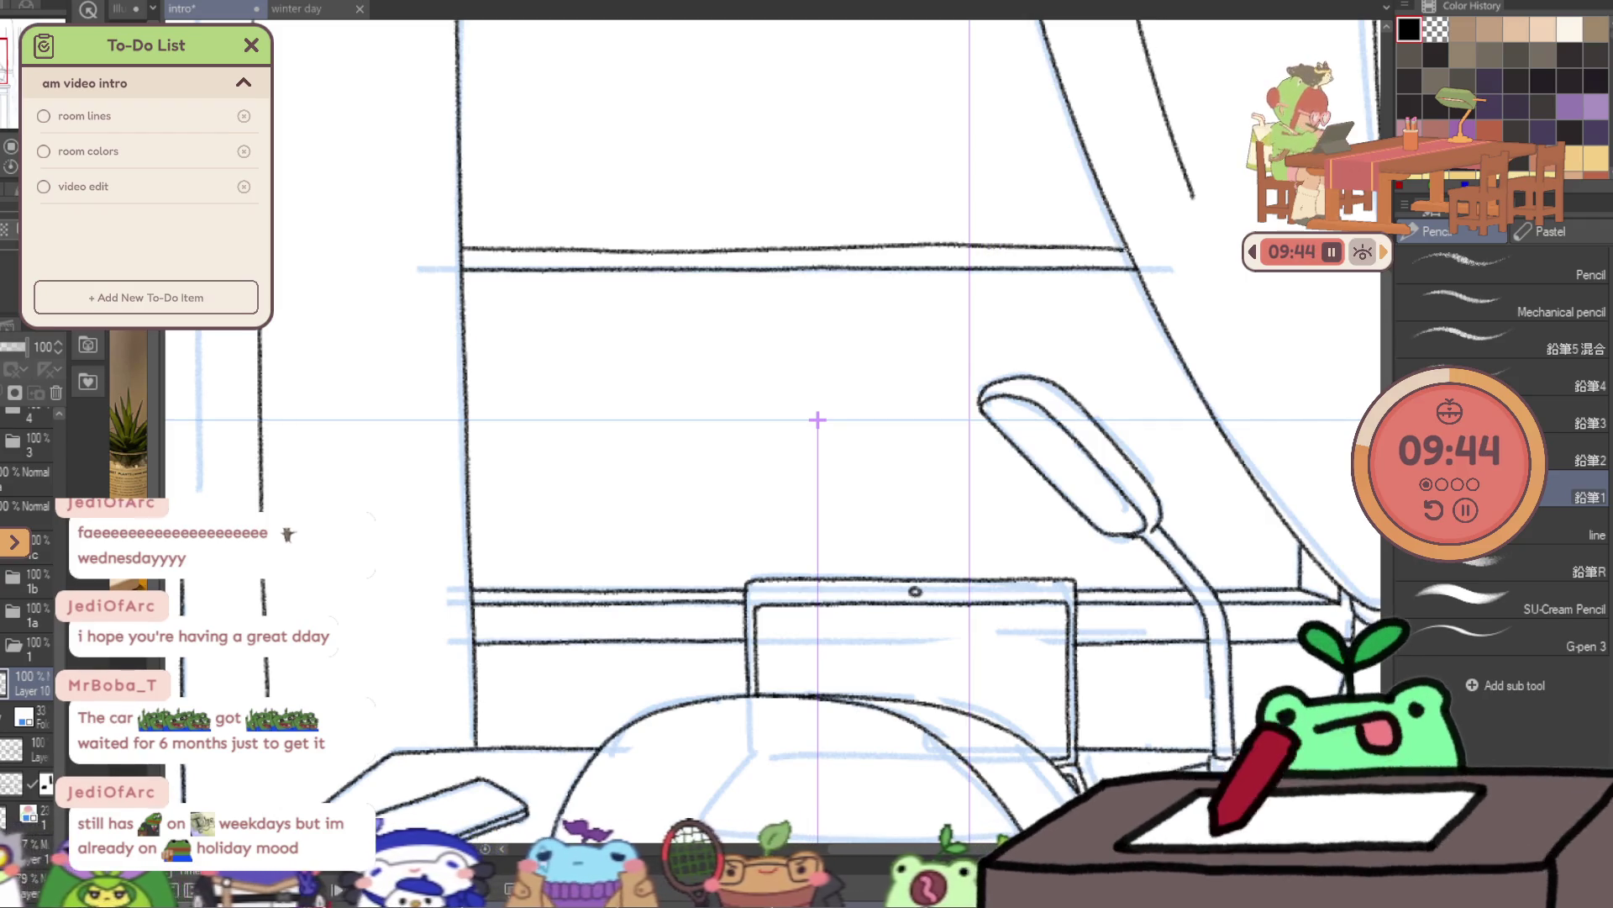
scroll(818, 420, down, 5)
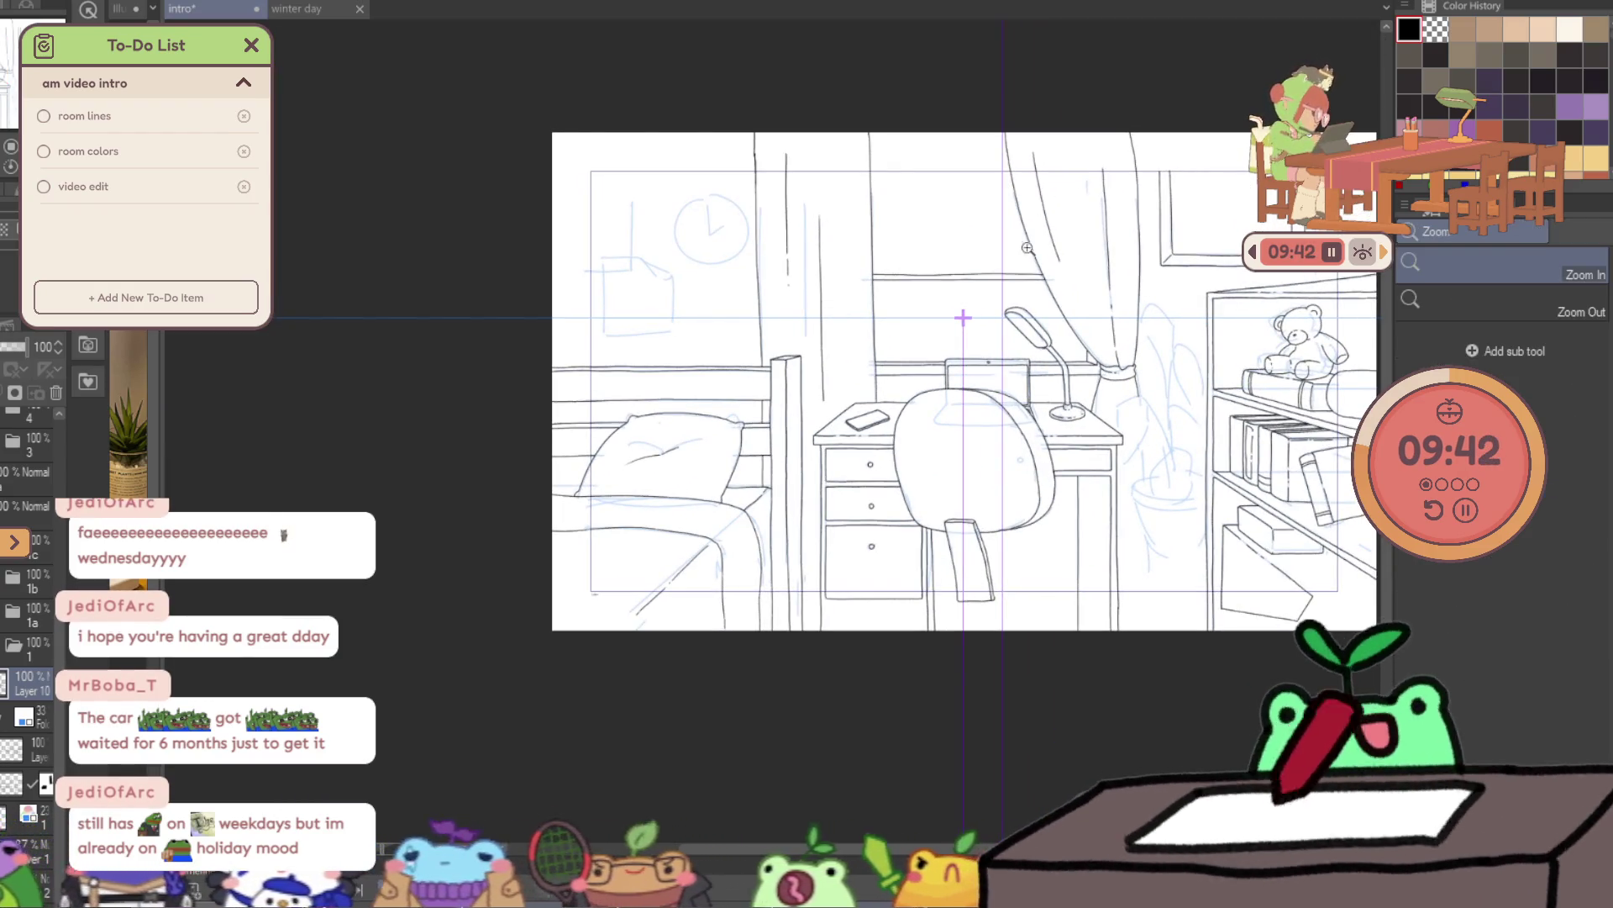
- Draw three diagonal shine lines across the upper window glass
scroll(1025, 246, up, 2)
drag(798, 153, 880, 238)
key(ctrl+z)
key(ctrl+z)
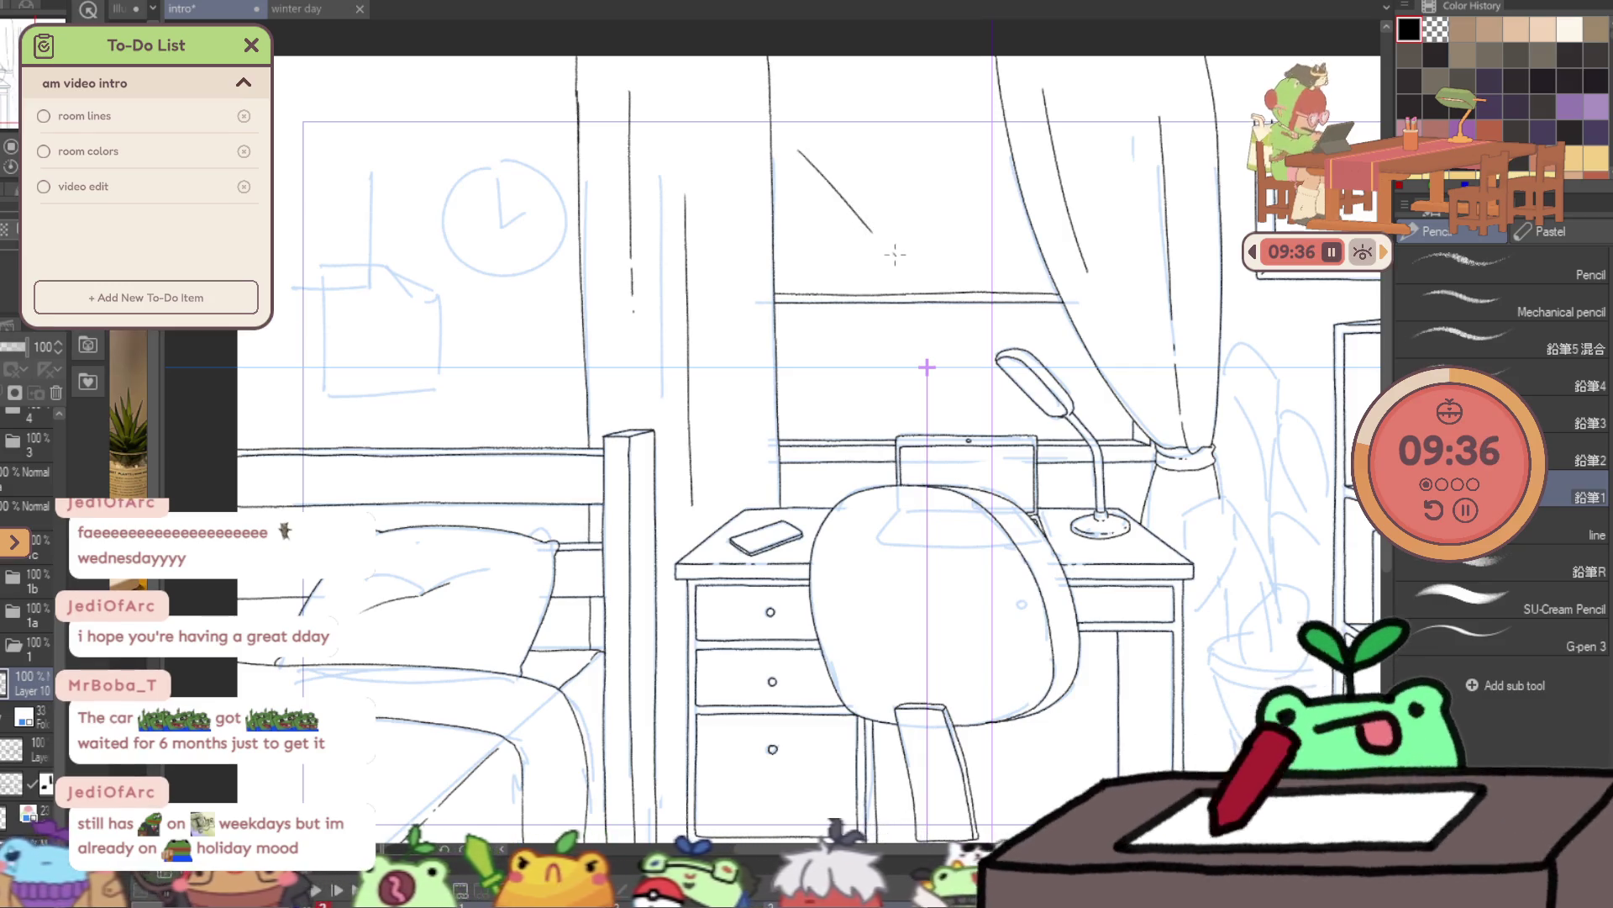
drag(891, 159, 996, 269)
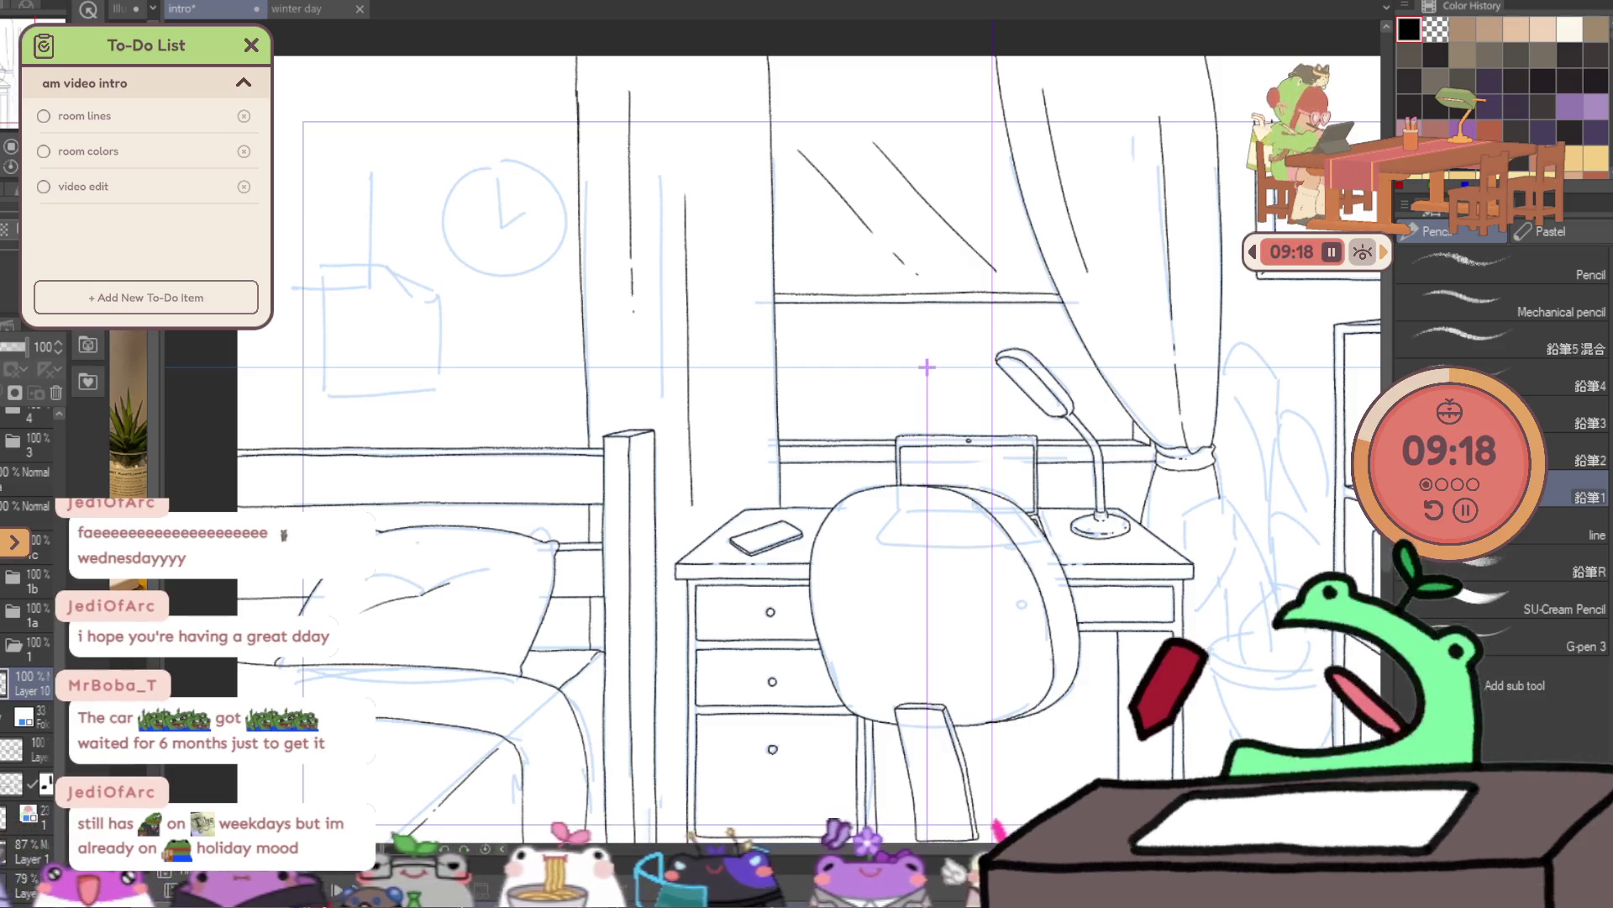
key(ctrl+z)
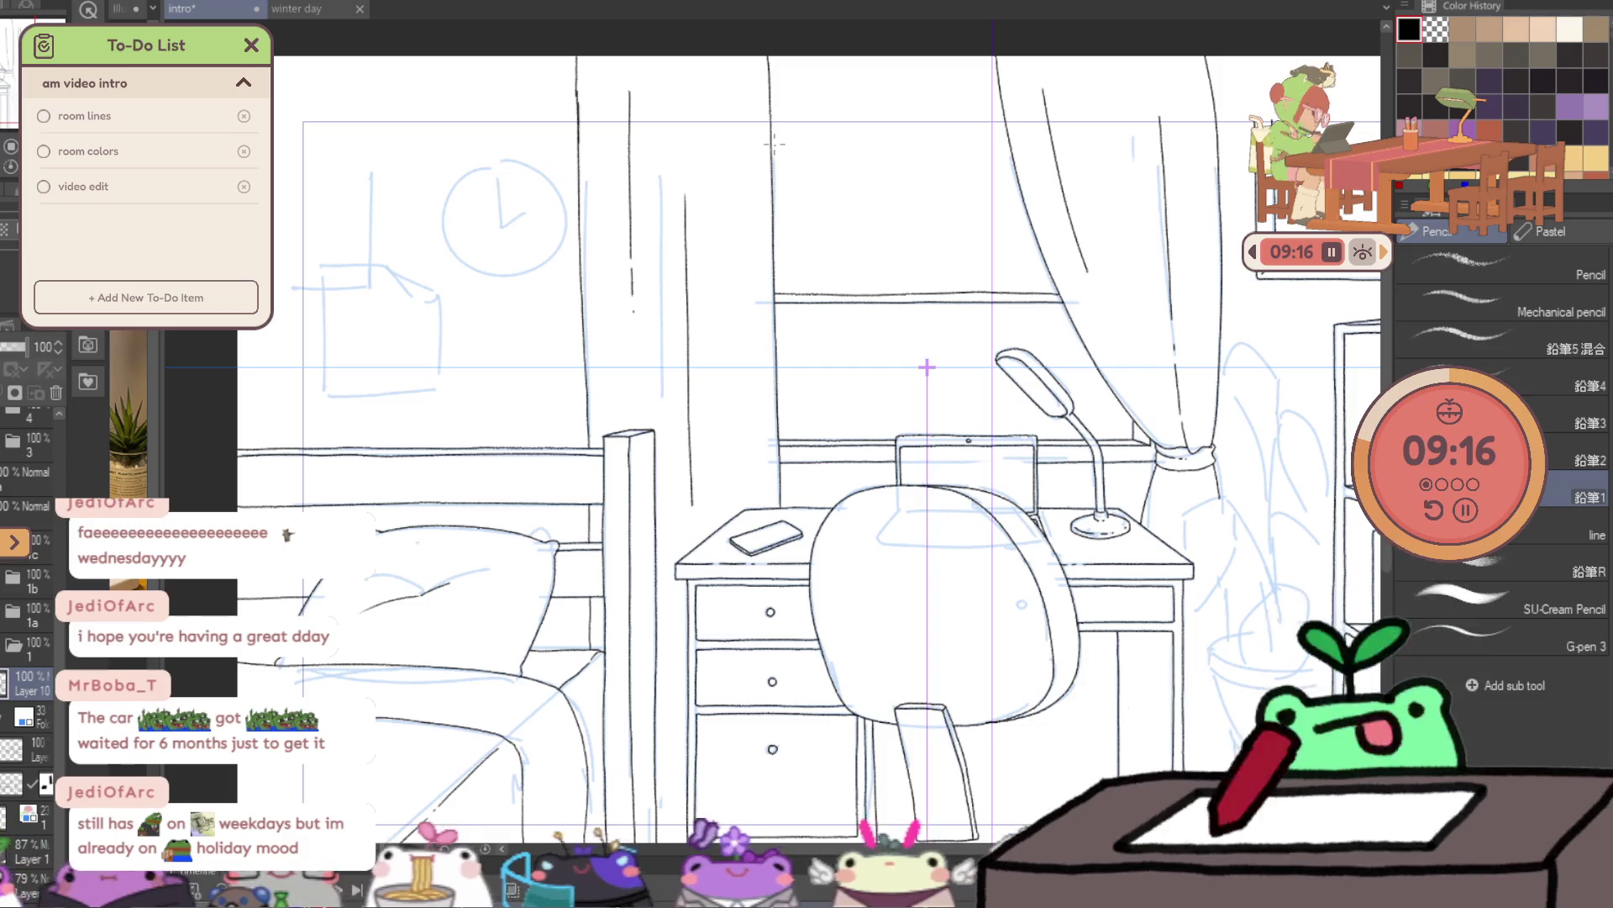
click(758, 172)
drag(748, 174, 853, 318)
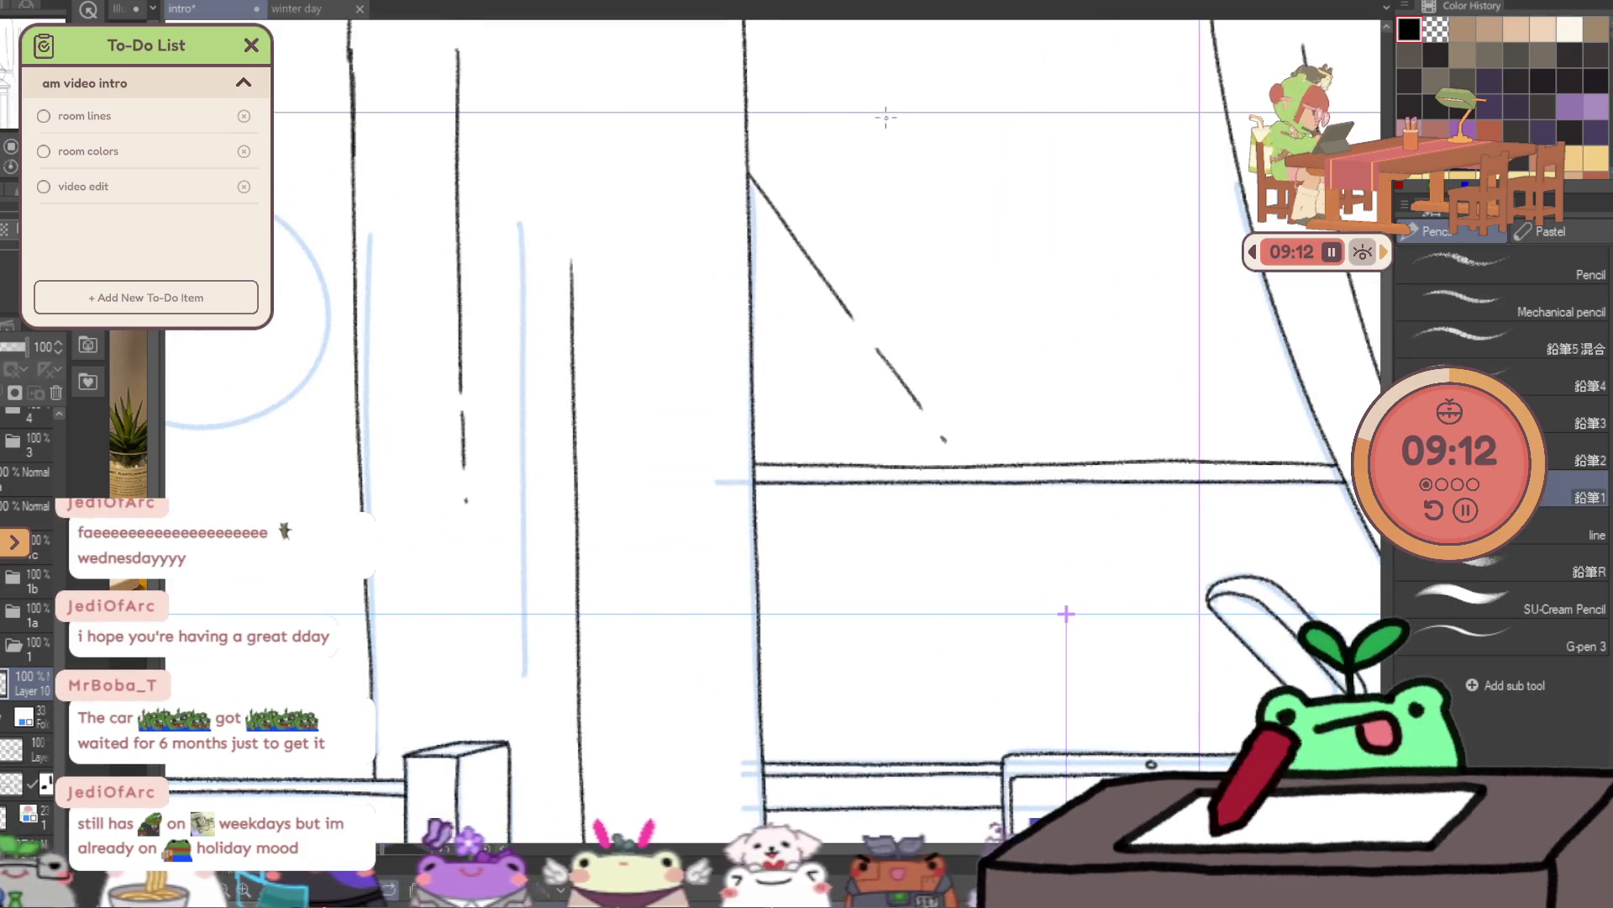
drag(851, 95, 1130, 461)
key(ctrl+space)
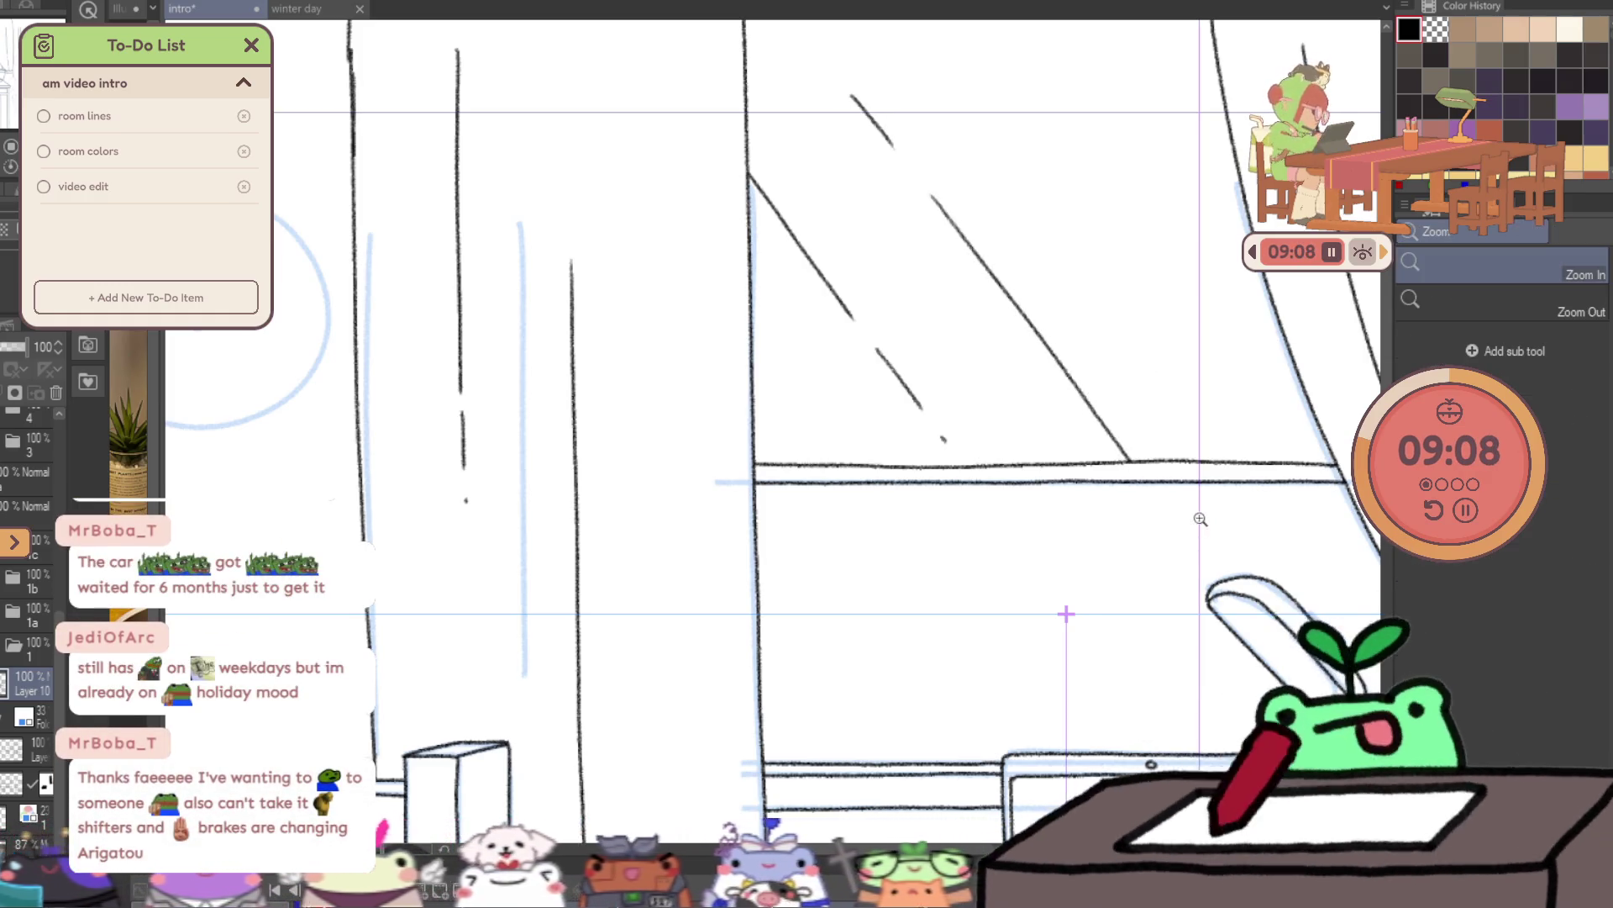
drag(1199, 519, 1178, 536)
key(p)
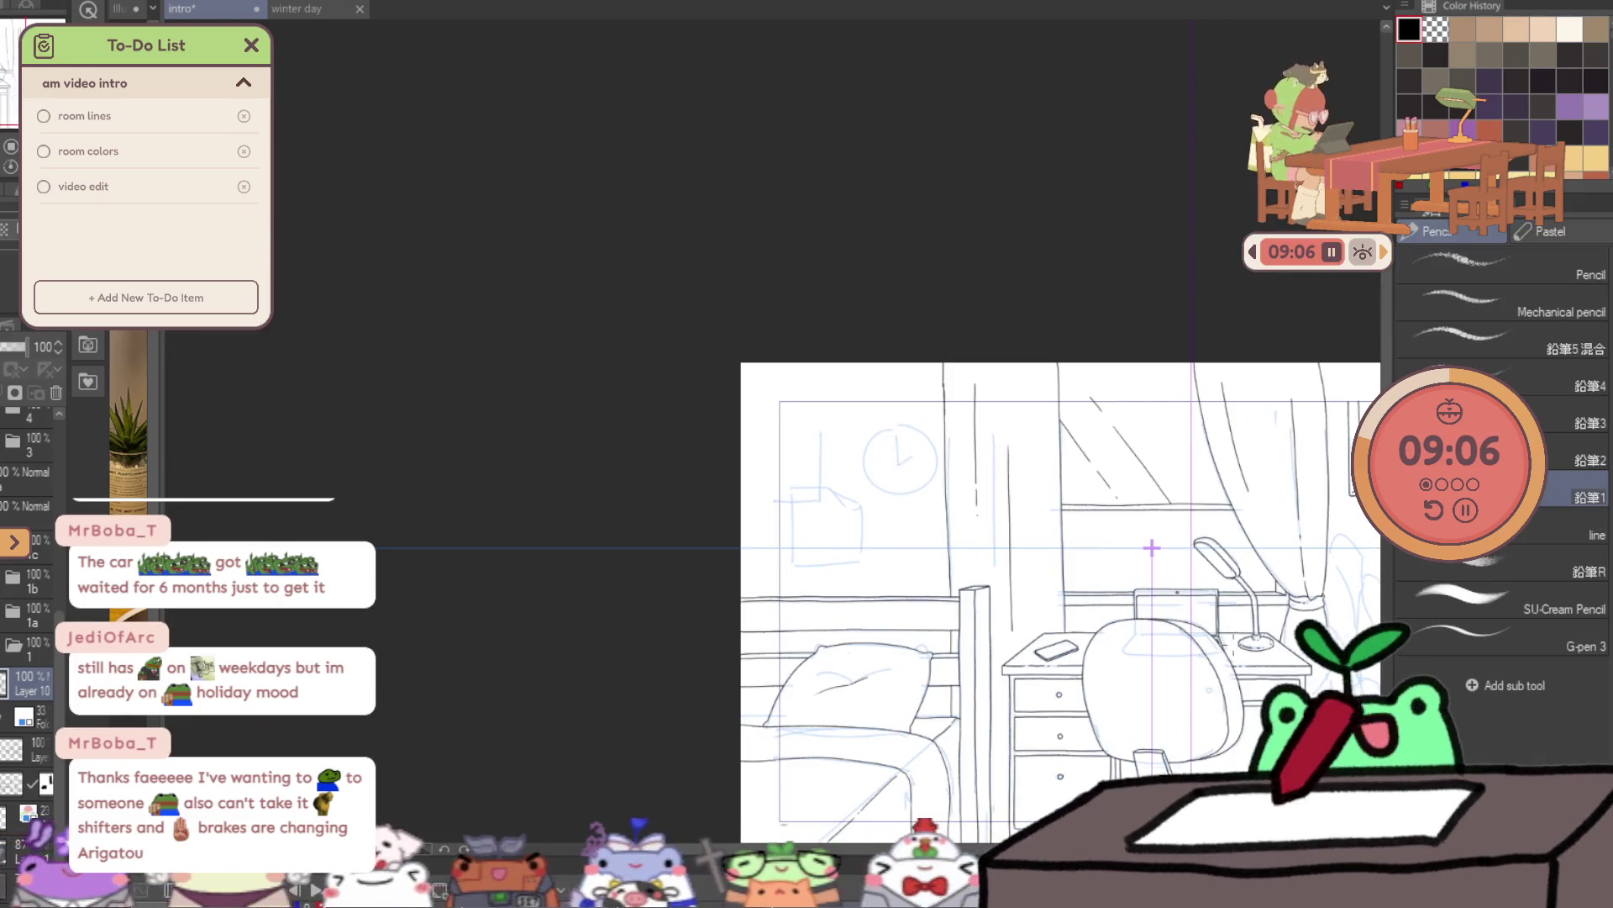
drag(1226, 662, 1015, 564)
key(/)
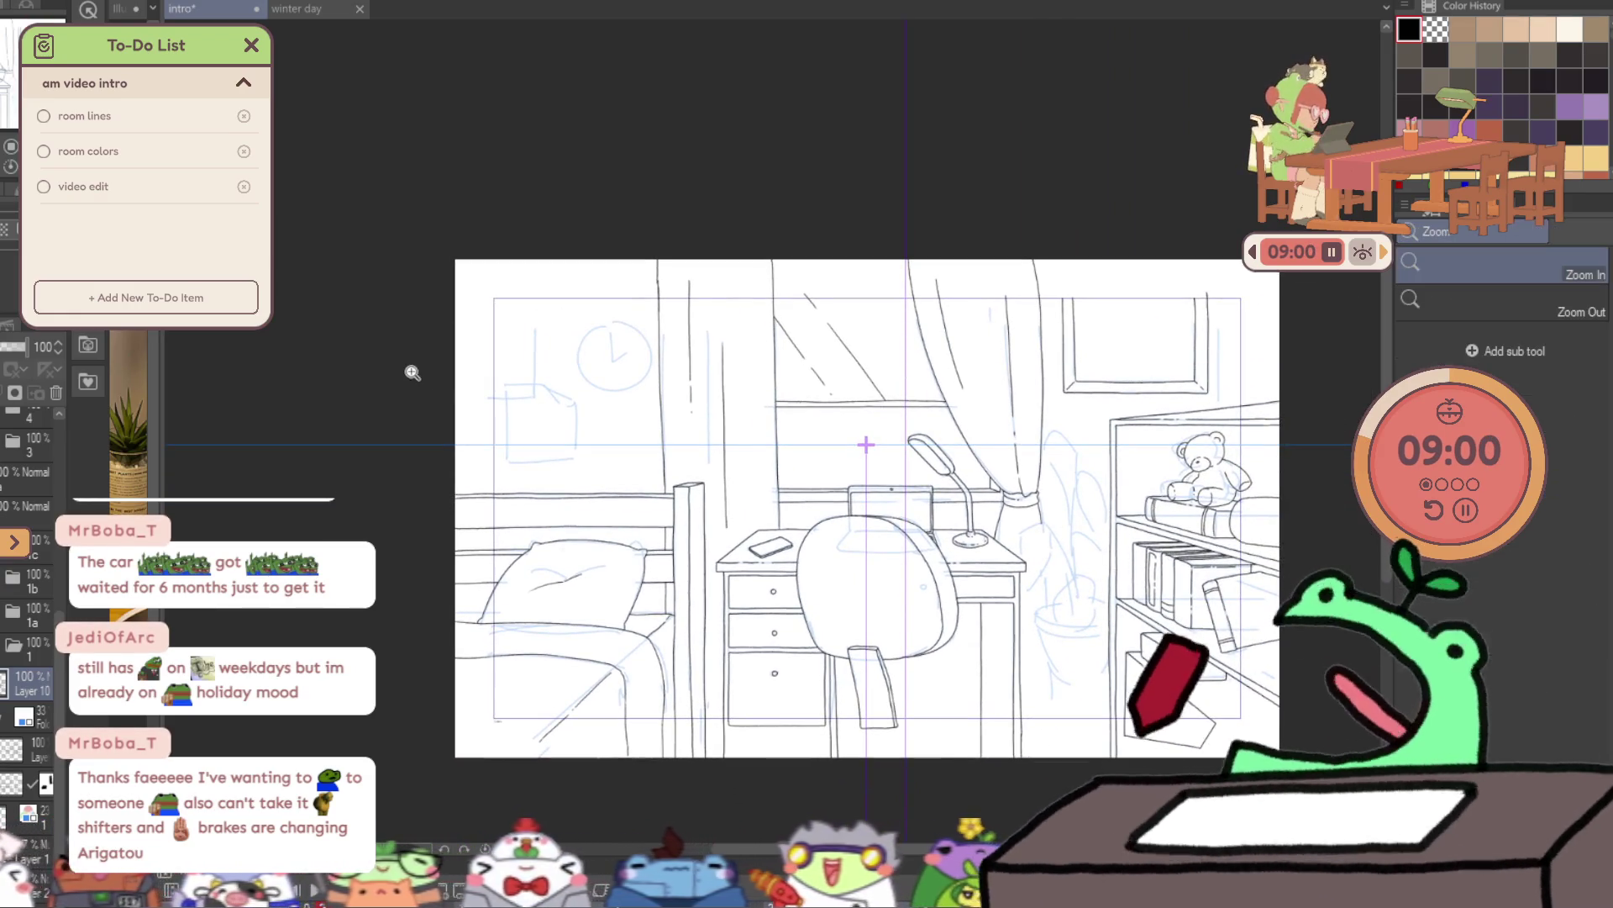
- Zoom in on the note sketch, discard the first outline strokes, and select Layer 10 at 100% opacity
drag(497, 378, 687, 384)
click(686, 384)
key(p)
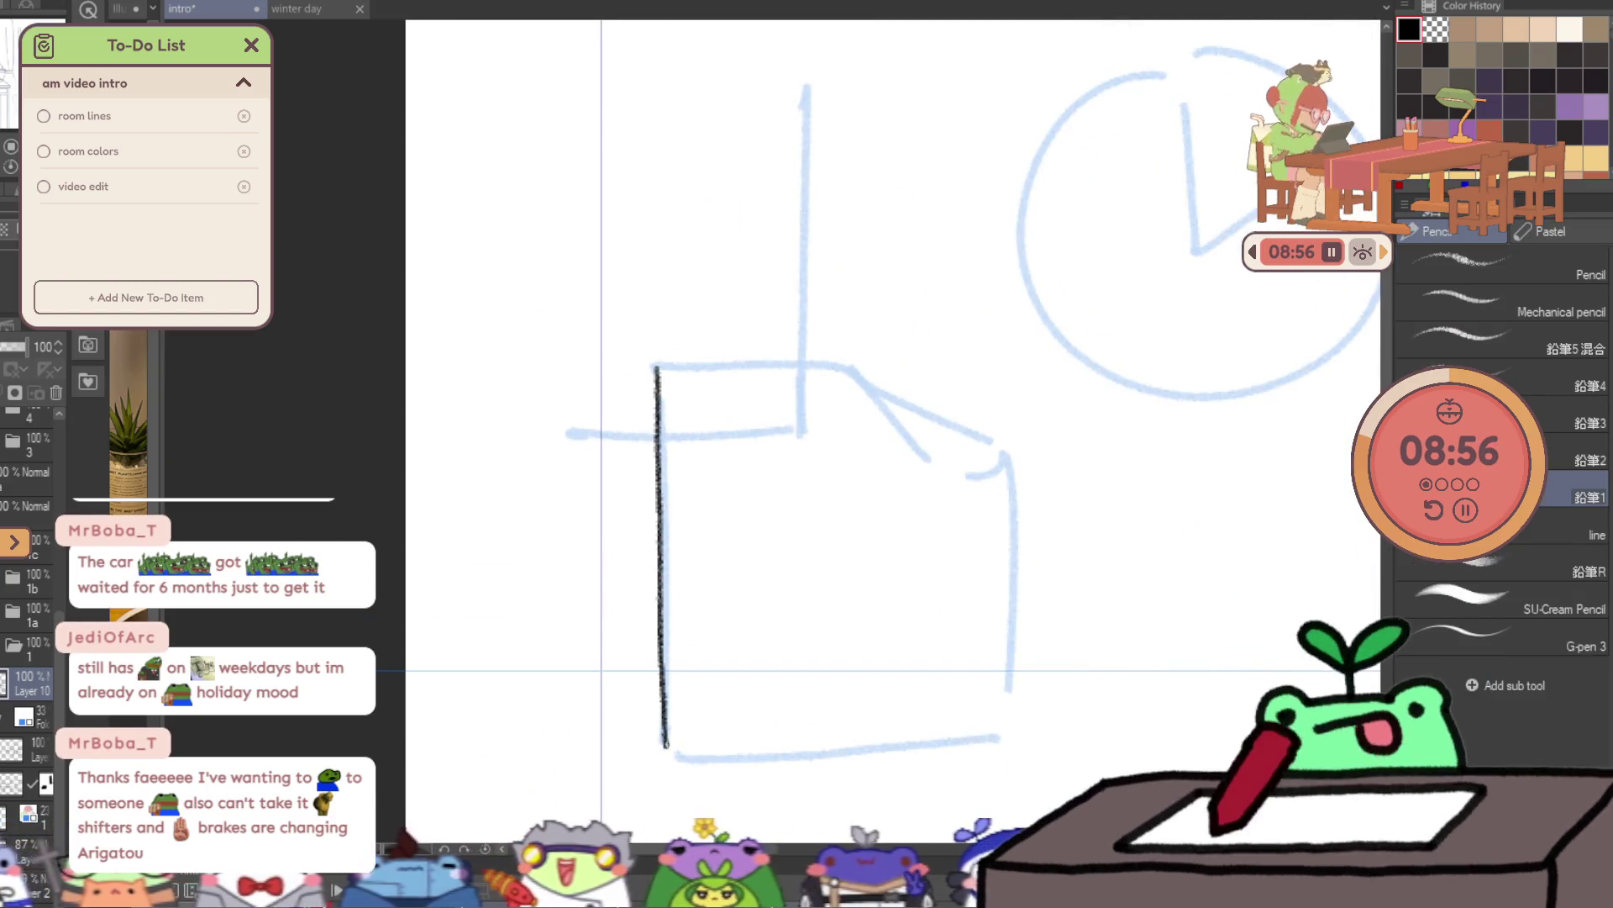
key(ctrl+z)
mouse_move(656, 368)
mouse_down()
mouse_move(664, 743)
mouse_move(788, 756)
mouse_up()
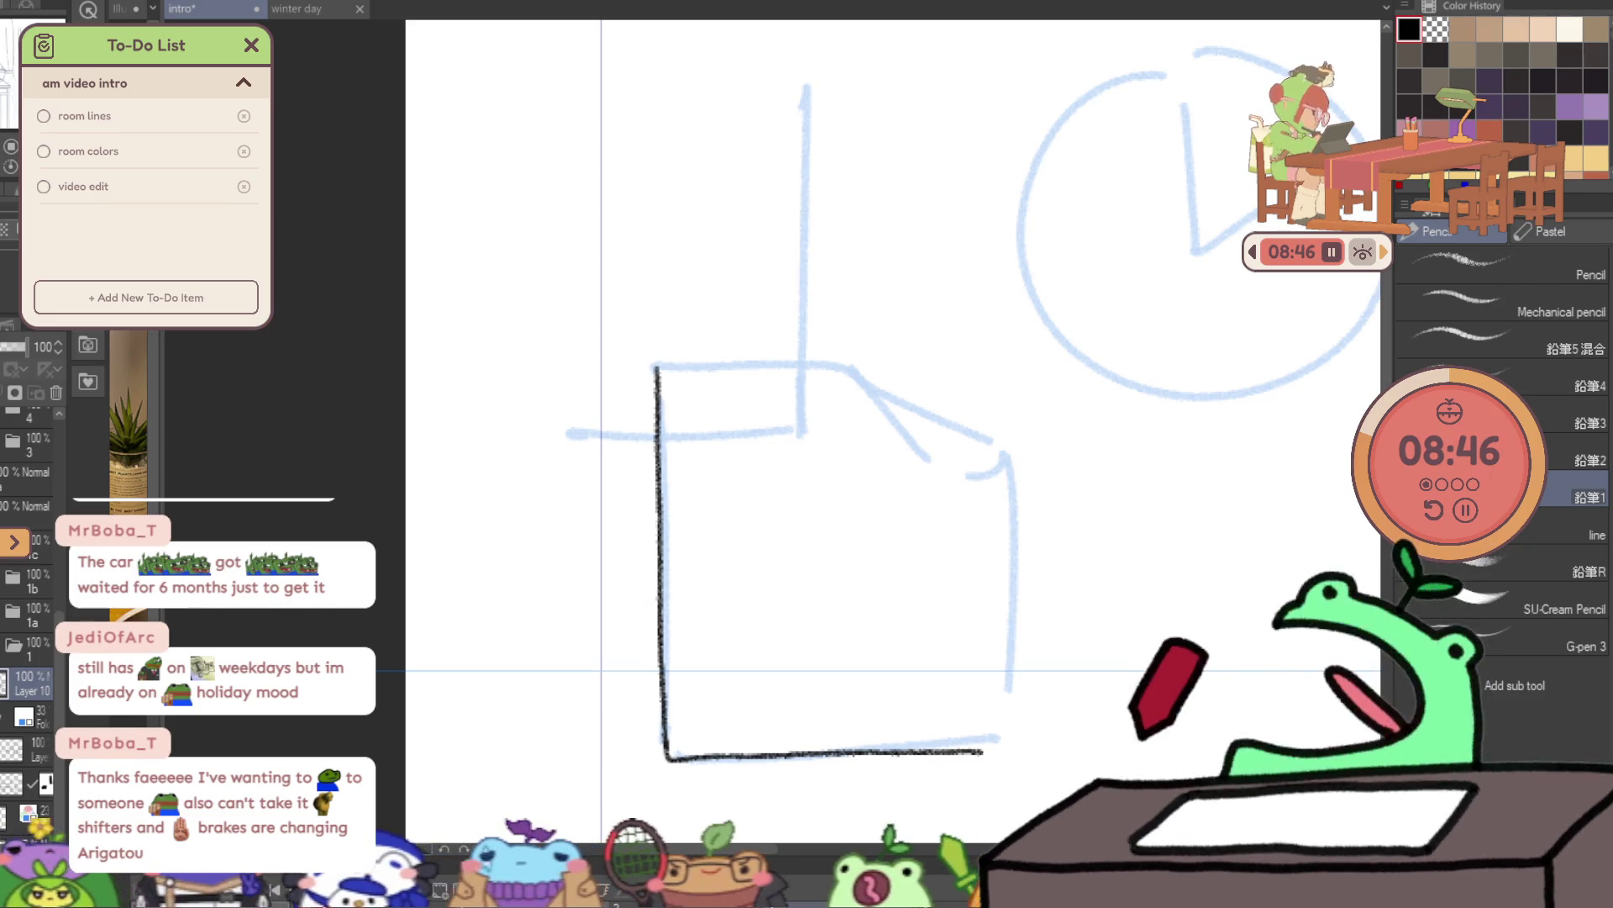
click(25, 714)
key(ctrl+z)
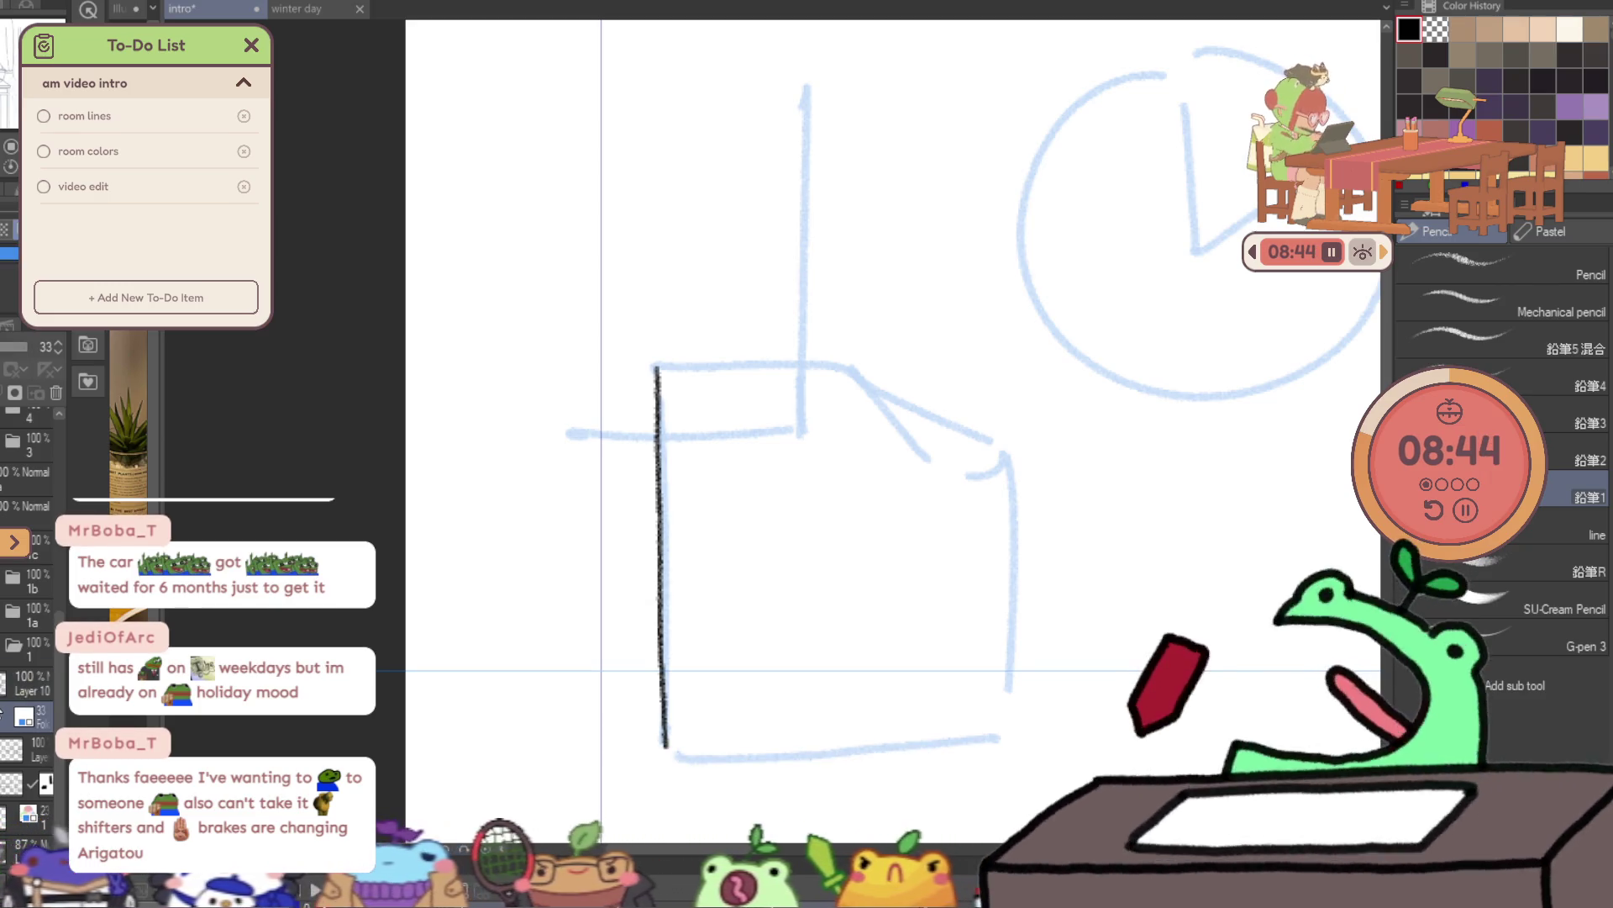
key(ctrl+z)
click(25, 682)
- Ink the note's left, bottom and top edges with its slanted folded corner
drag(657, 369, 660, 459)
drag(659, 610, 661, 713)
scroll(818, 602, up, 2)
scroll(817, 602, up, 1)
drag(545, 704, 691, 702)
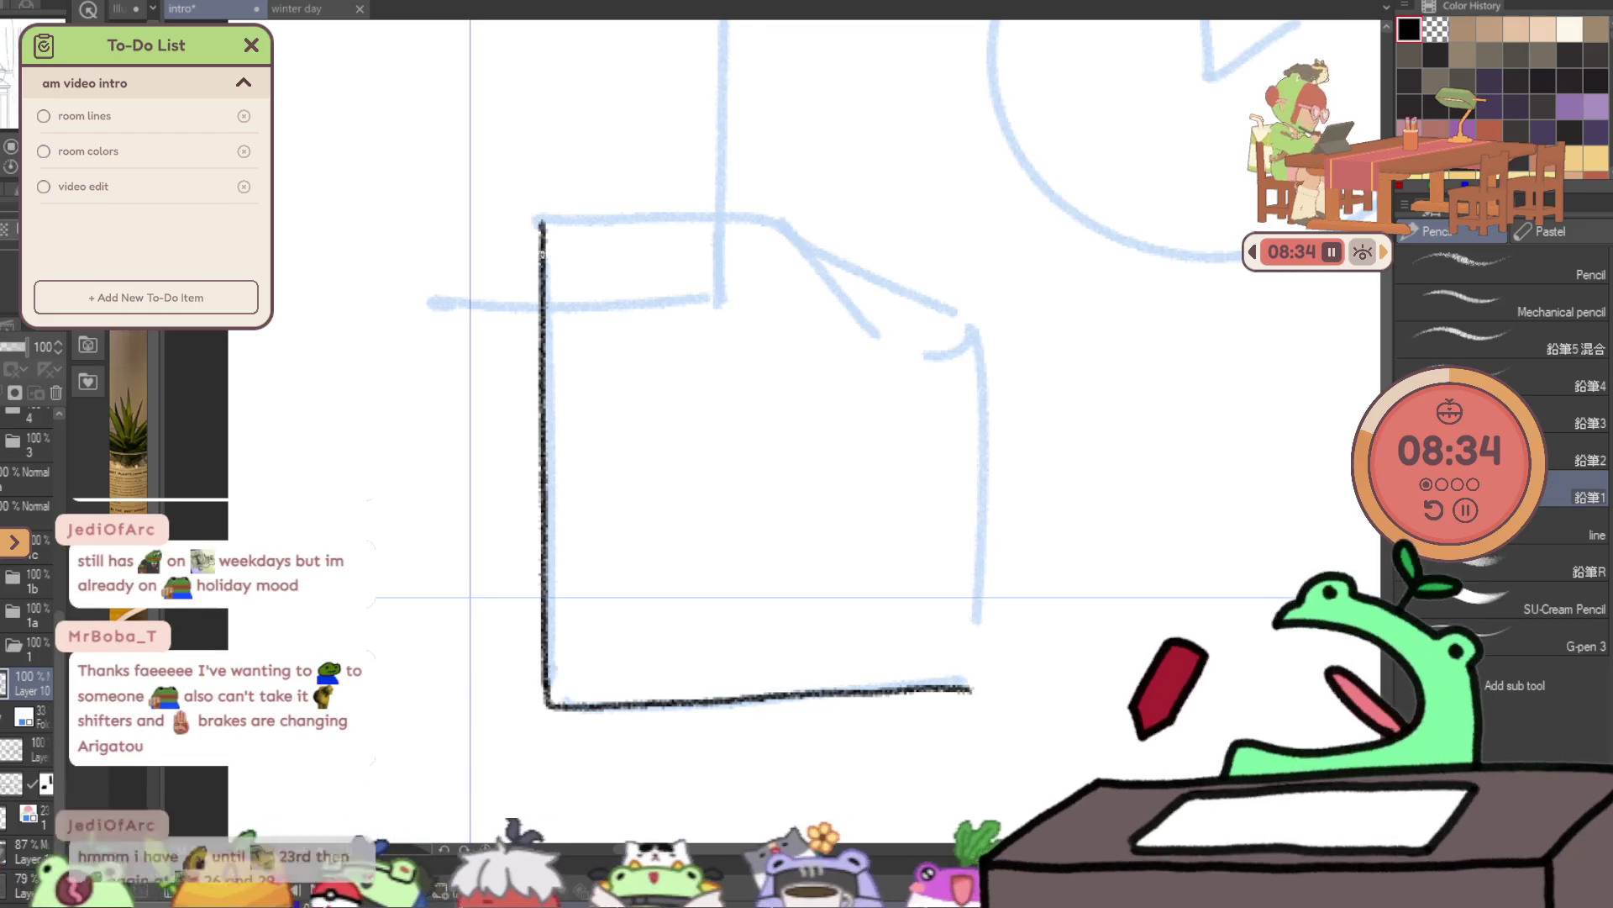
mouse_move(542, 218)
mouse_down()
mouse_move(791, 215)
mouse_move(954, 315)
mouse_up()
key(ctrl+z)
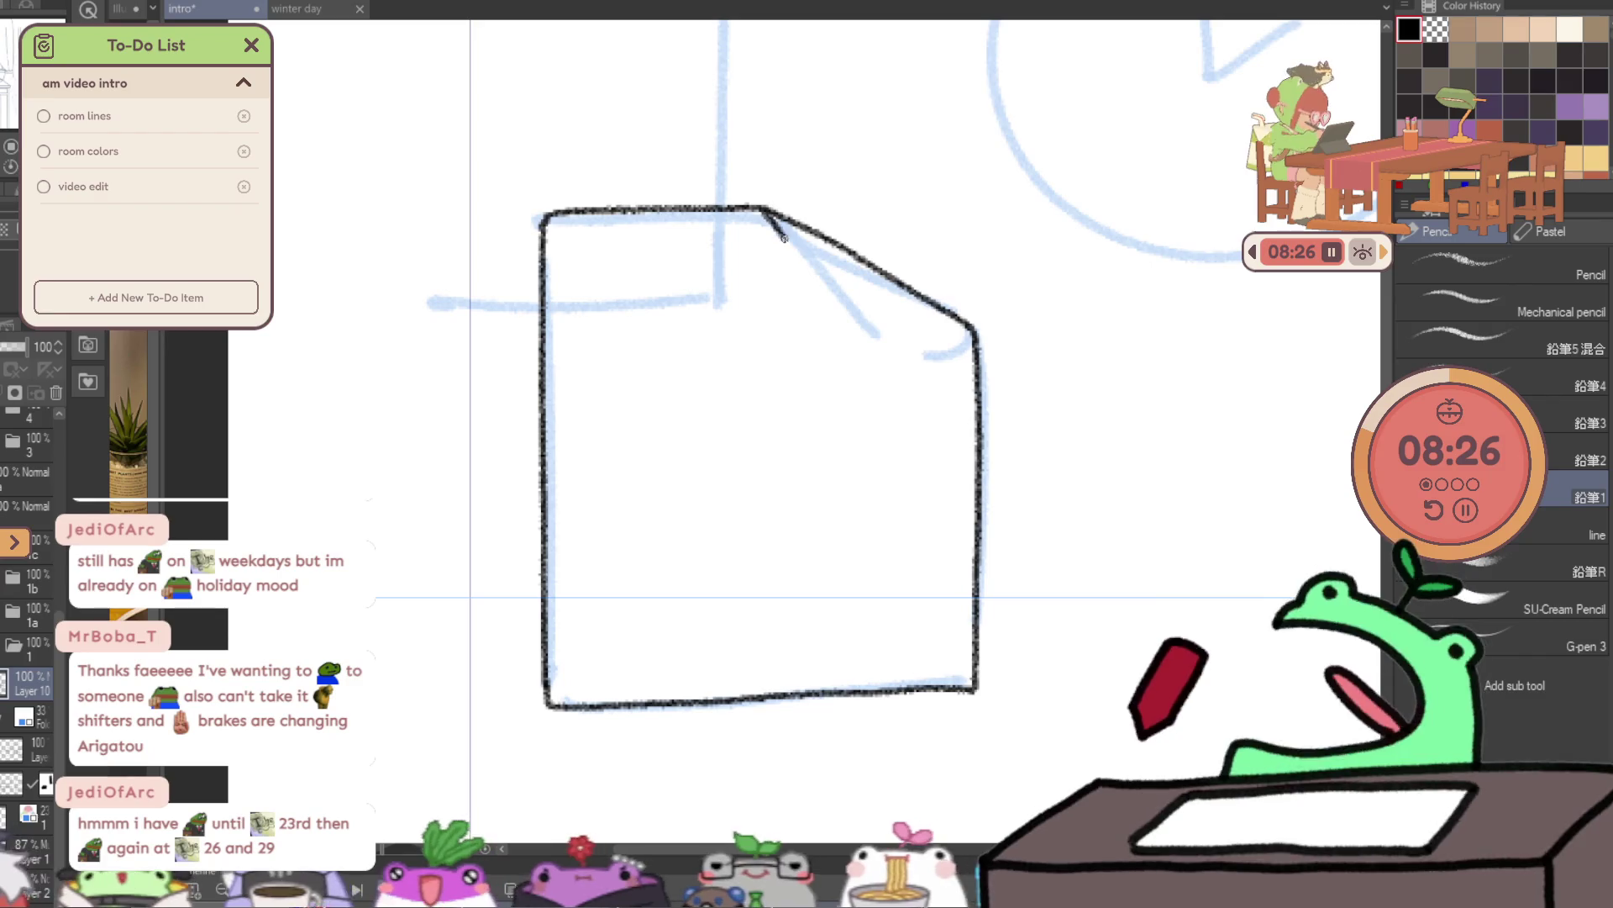
drag(781, 236, 829, 307)
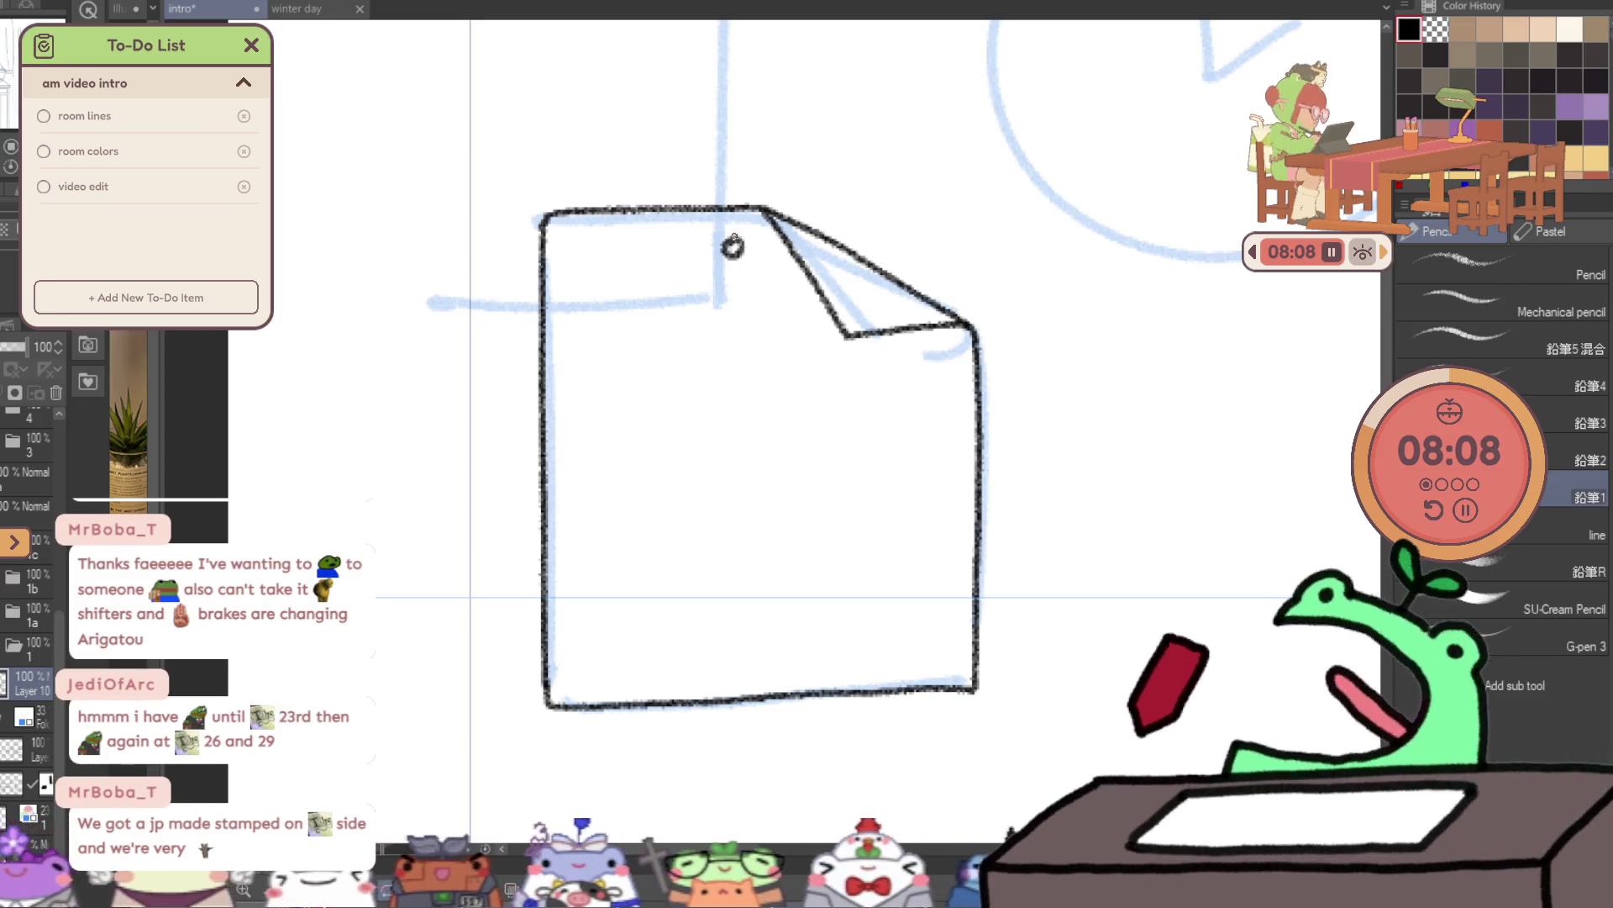
mouse_move(506, 272)
mouse_down()
mouse_move(523, 555)
mouse_move(403, 778)
mouse_move(501, 78)
mouse_up()
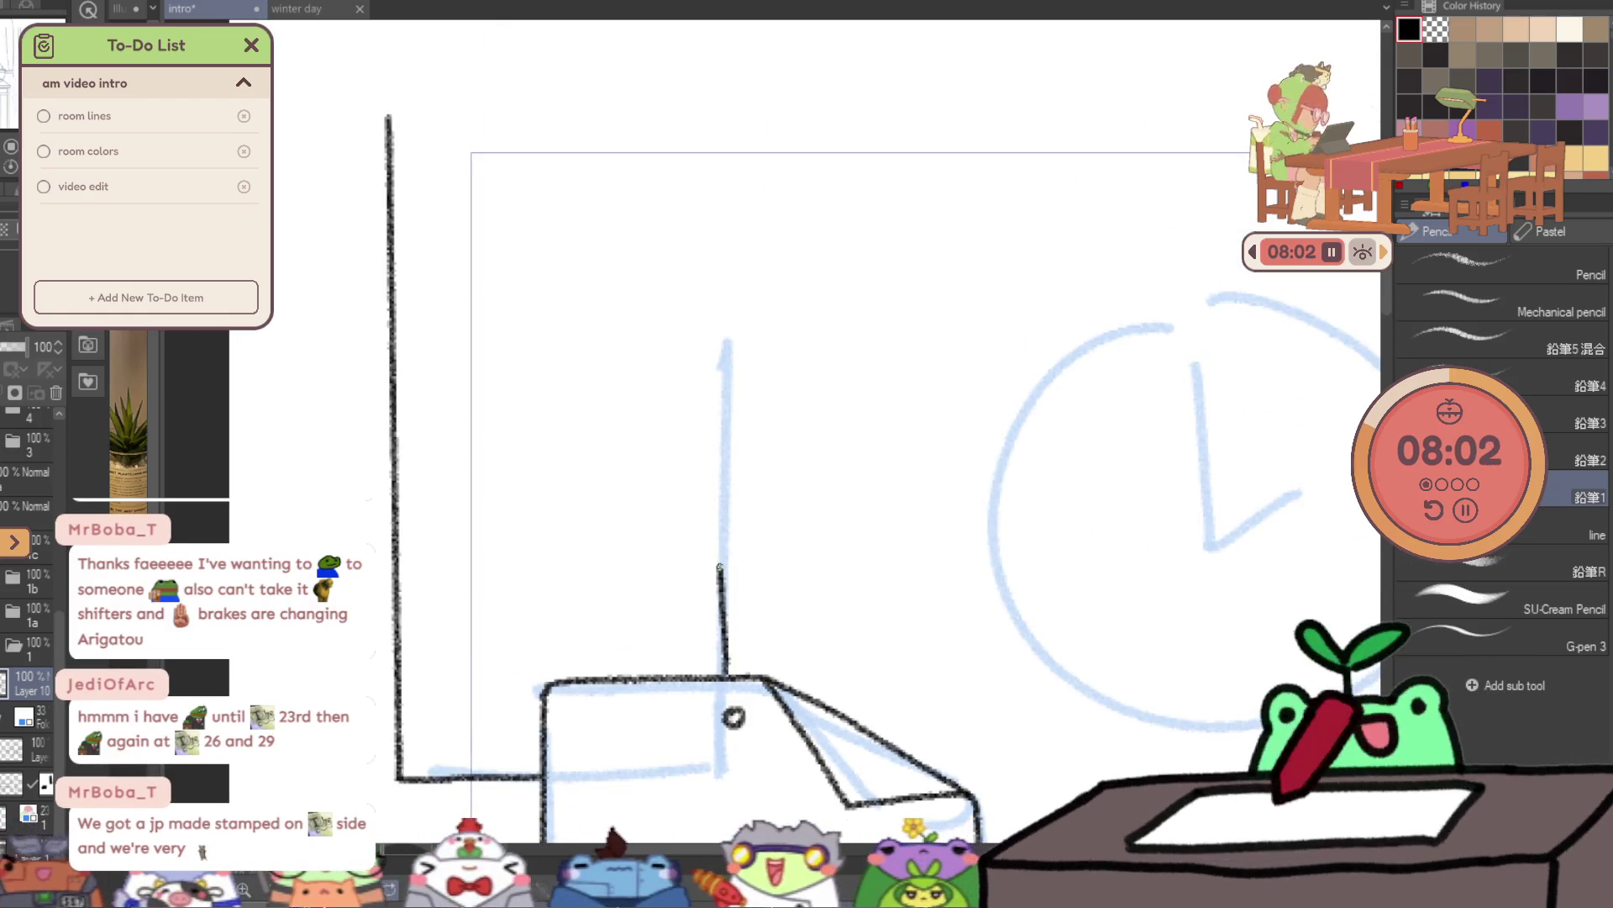
- Ink the tall paper's right edge and top above the pinned note
key(ctrl+z)
drag(724, 670, 722, 533)
drag(725, 379, 722, 210)
shift+click(386, 107)
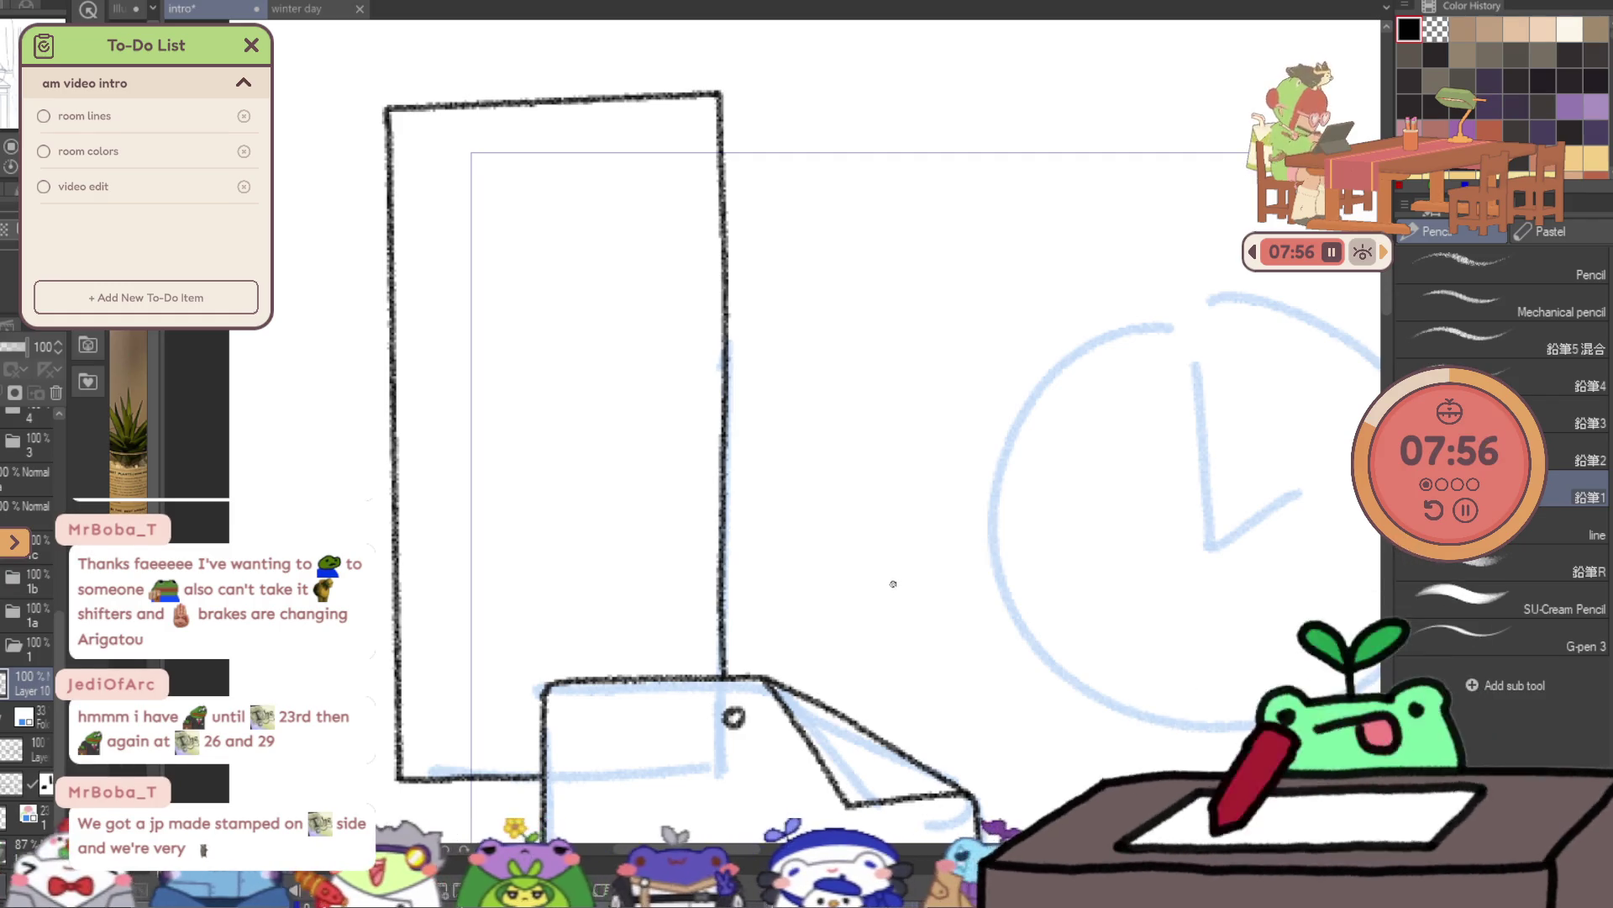
scroll(840, 546, down, 5)
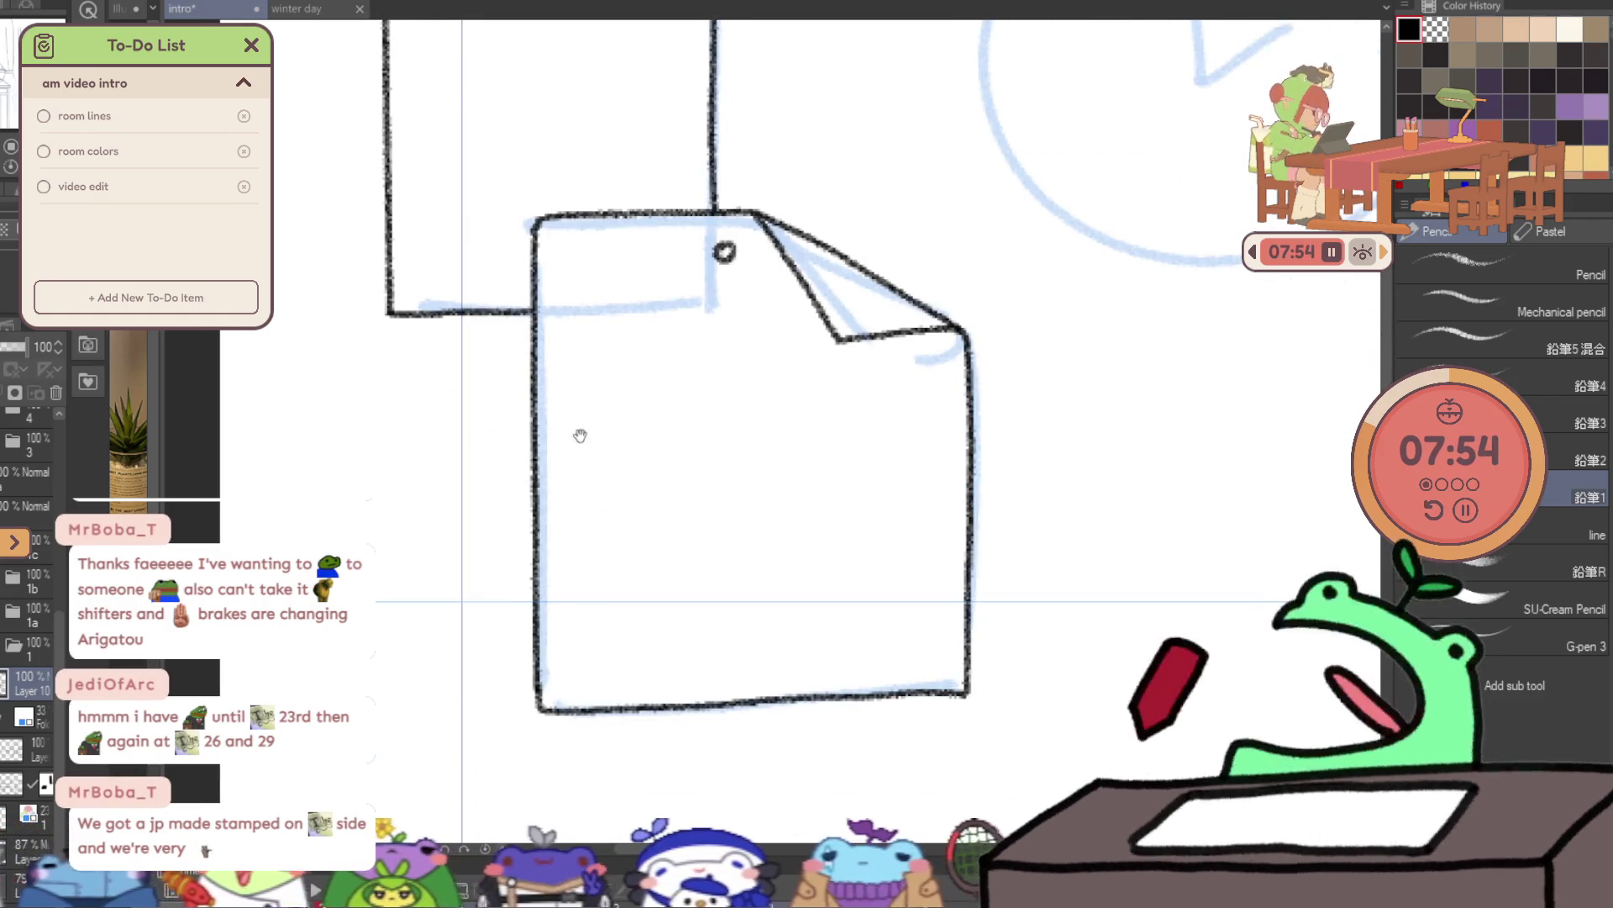
- Draw a small square picture box inside the note
drag(568, 677, 567, 620)
key(ctrl+z)
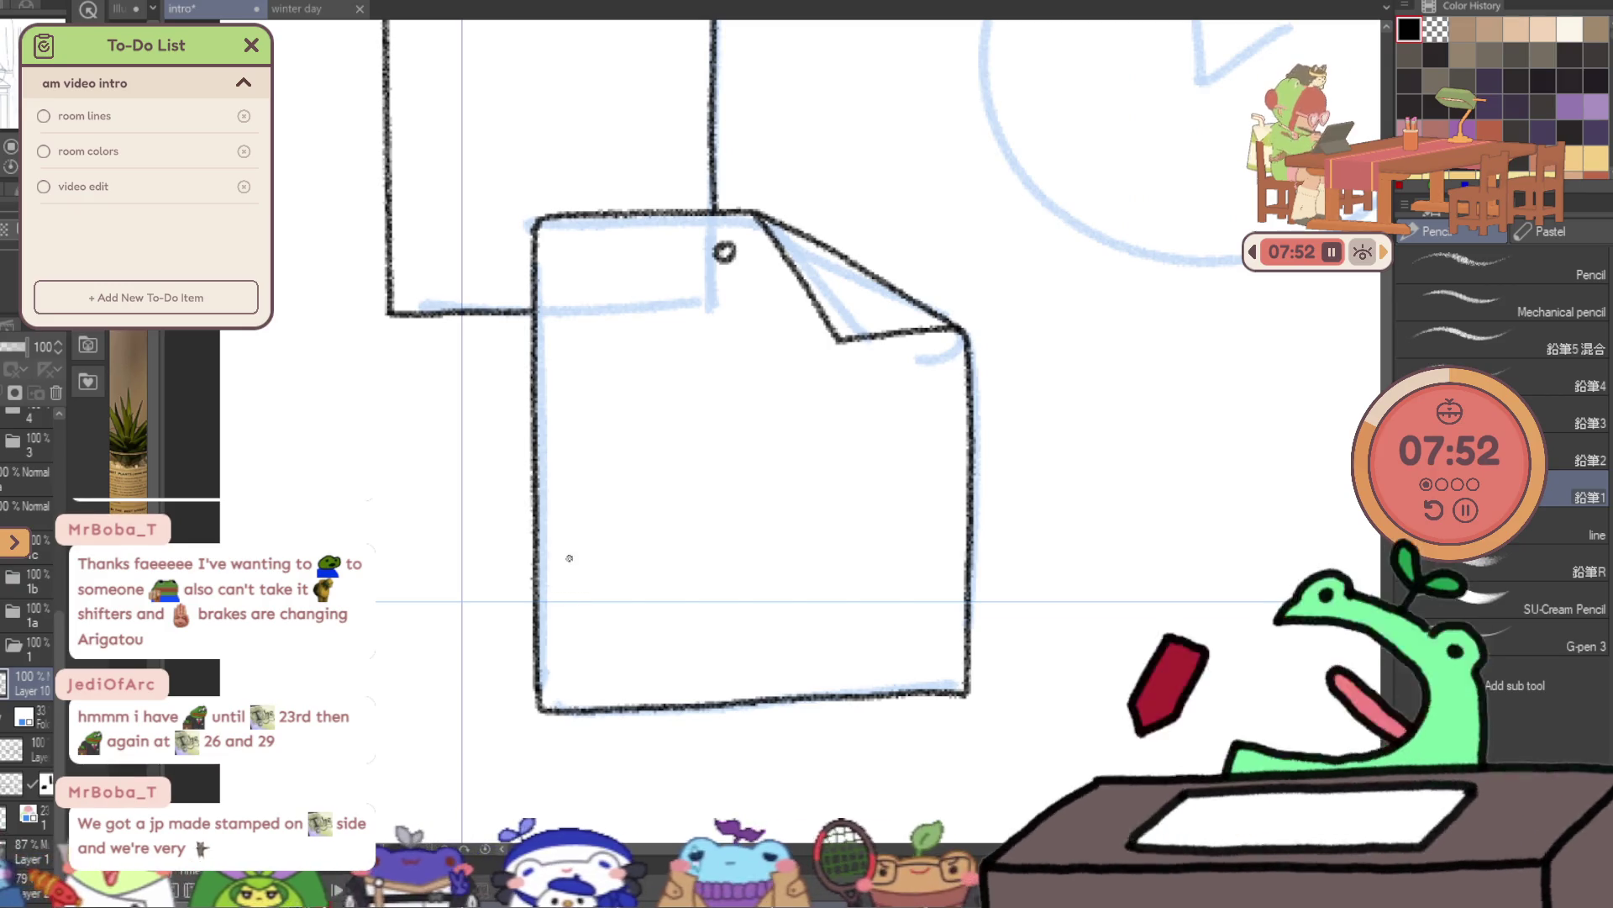
drag(570, 556, 574, 651)
drag(570, 557, 740, 642)
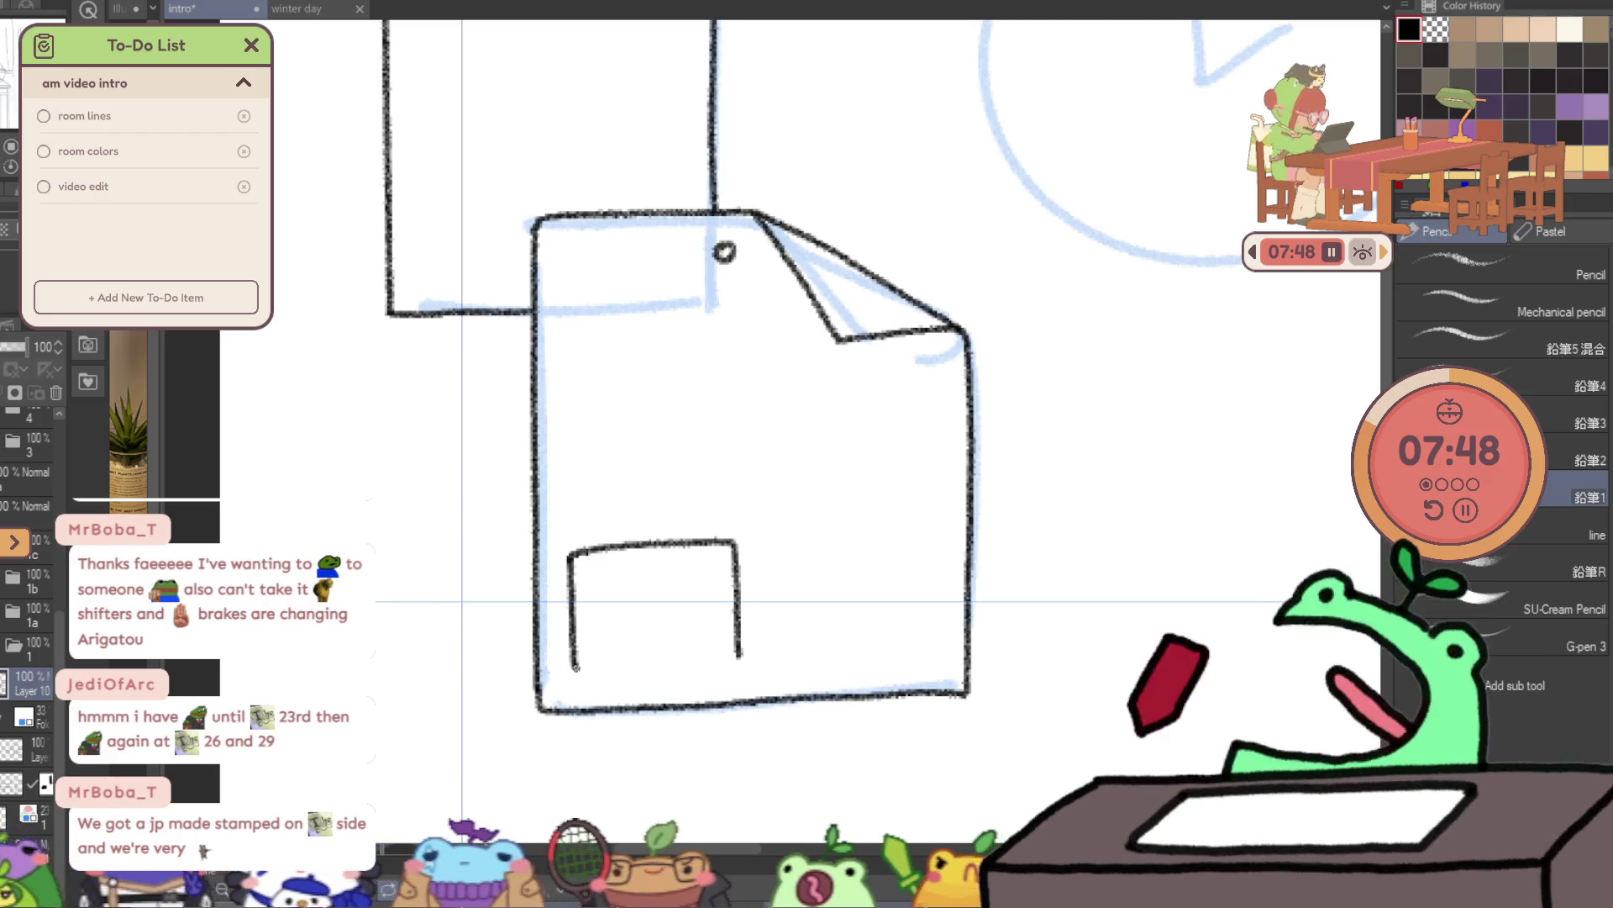
drag(573, 671, 740, 663)
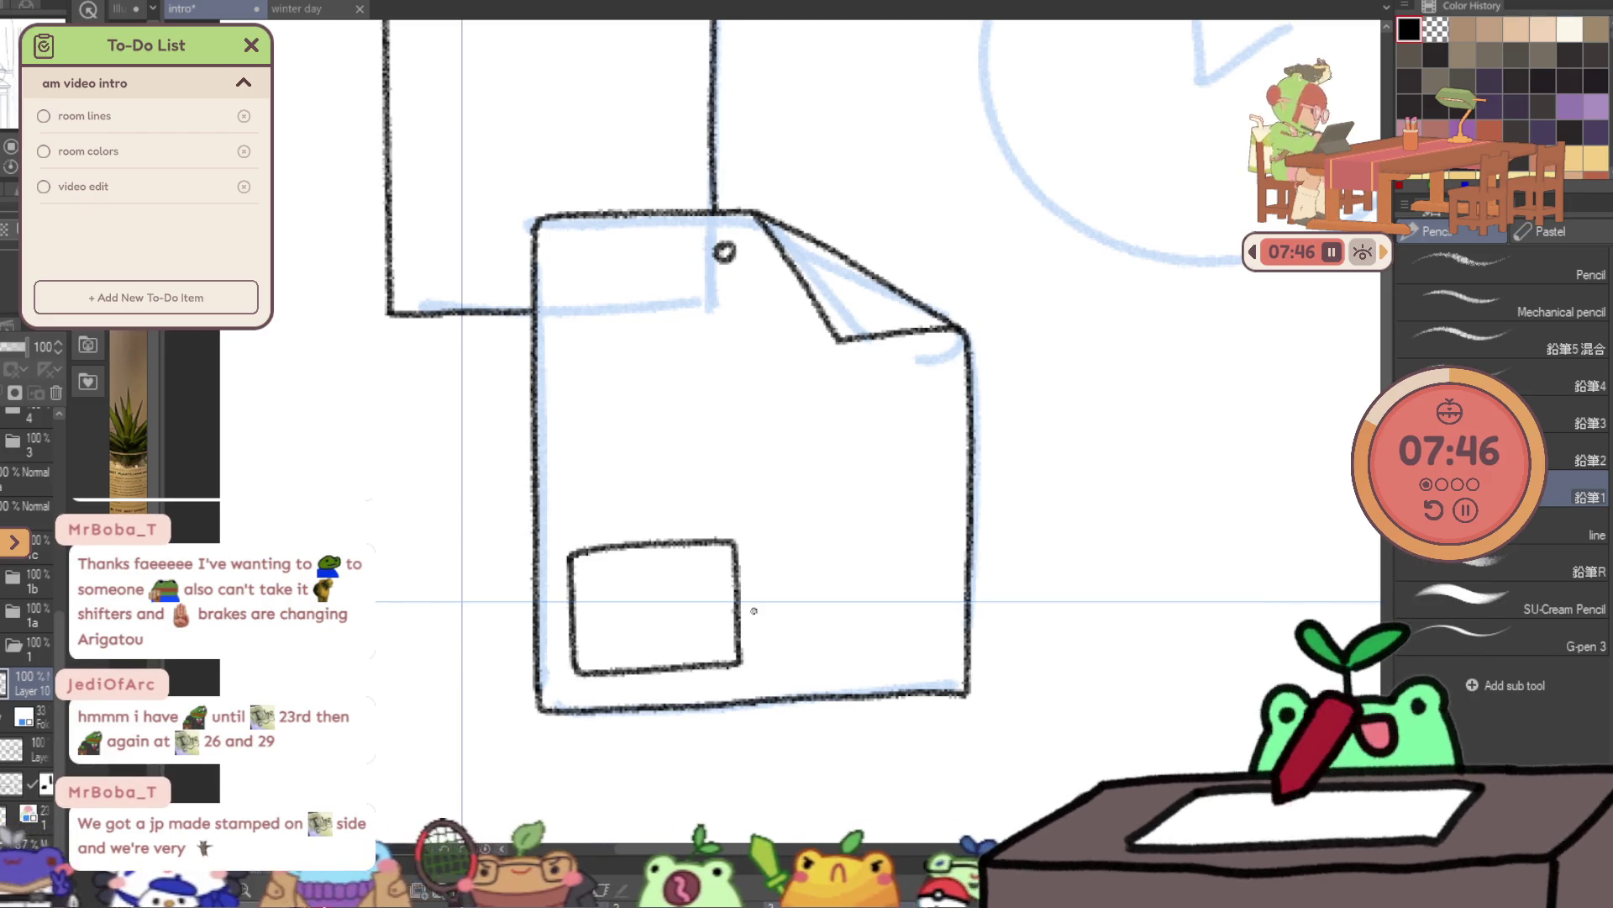
- Draw the first wavy text lines near the note's top, redoing strokes after undos
drag(570, 326, 711, 324)
drag(587, 363, 819, 353)
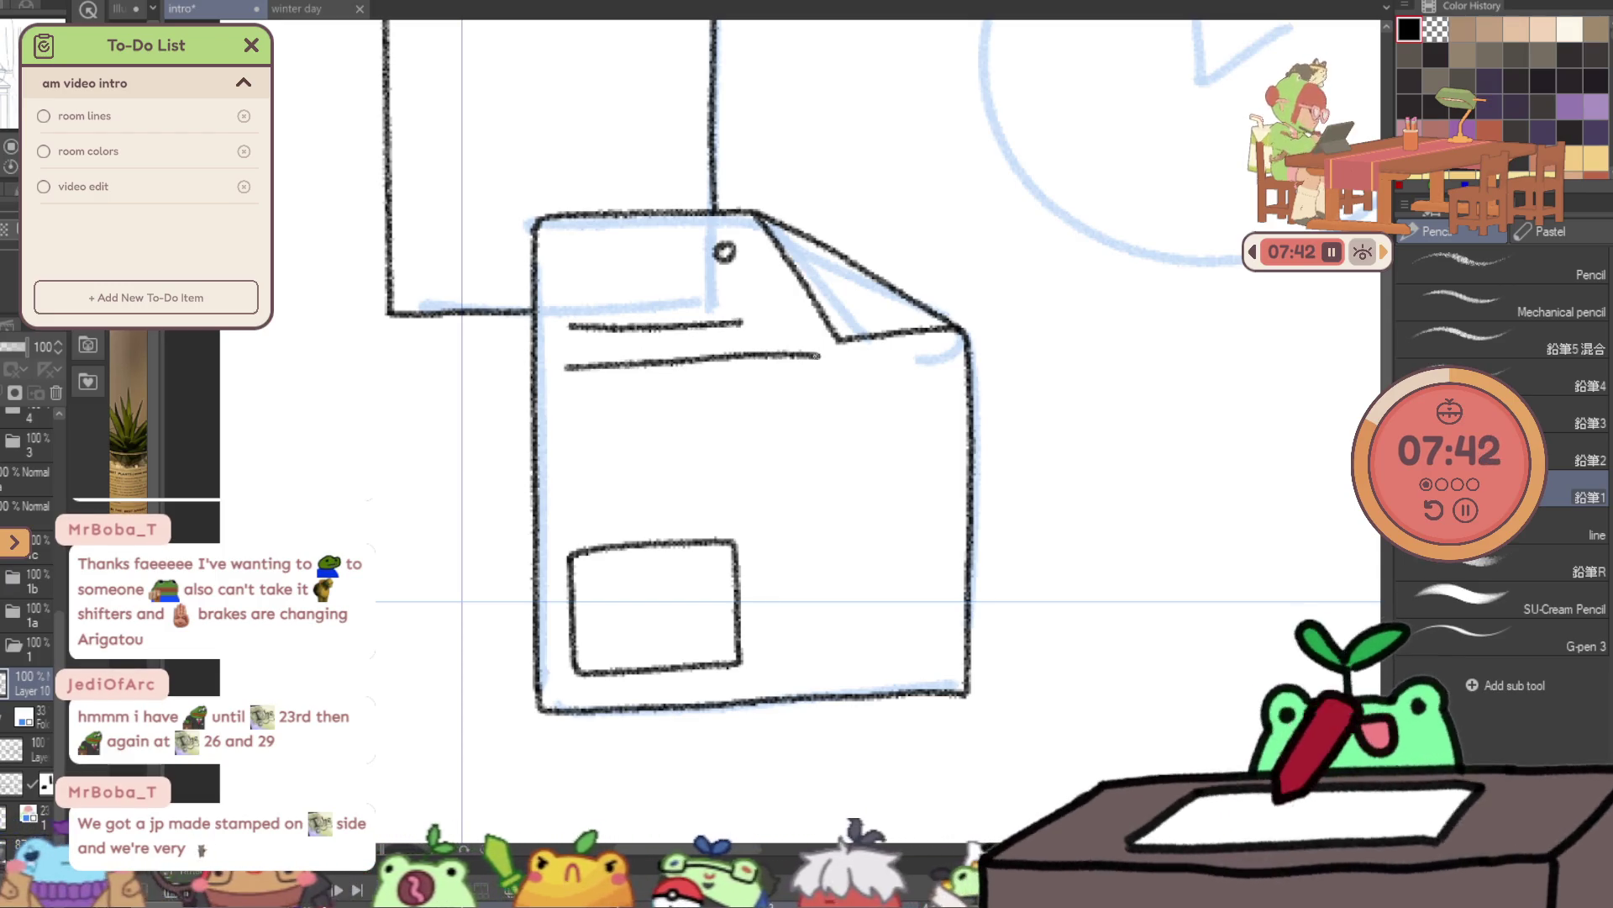
key(ctrl+z)
key(ctrl+z)
drag(585, 328, 747, 327)
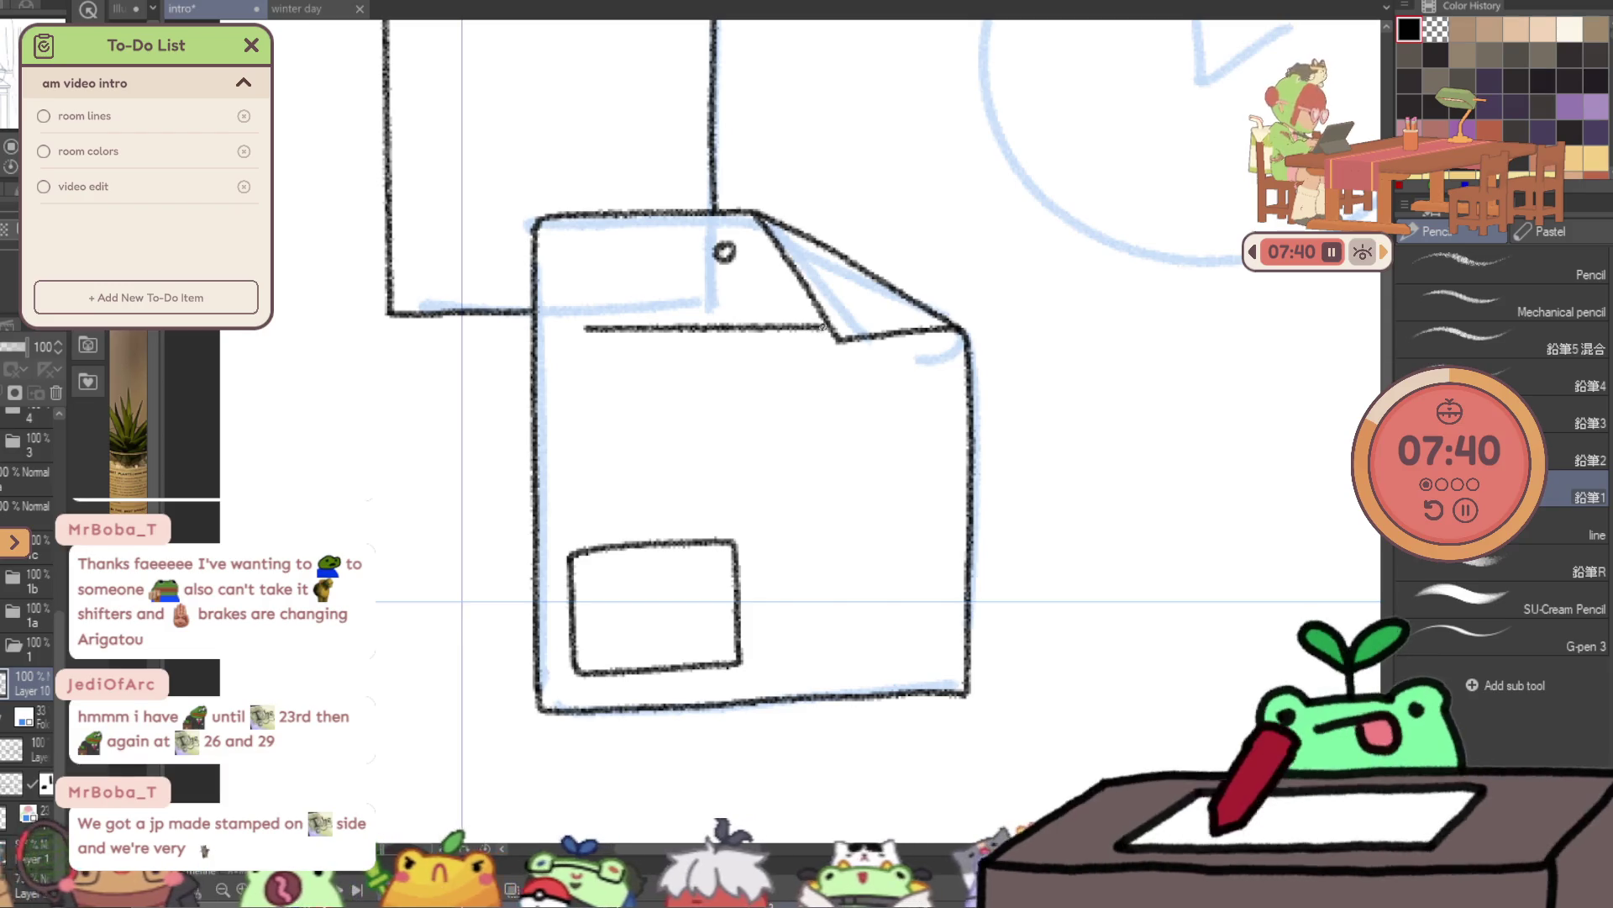
drag(588, 369, 924, 367)
drag(664, 414, 904, 406)
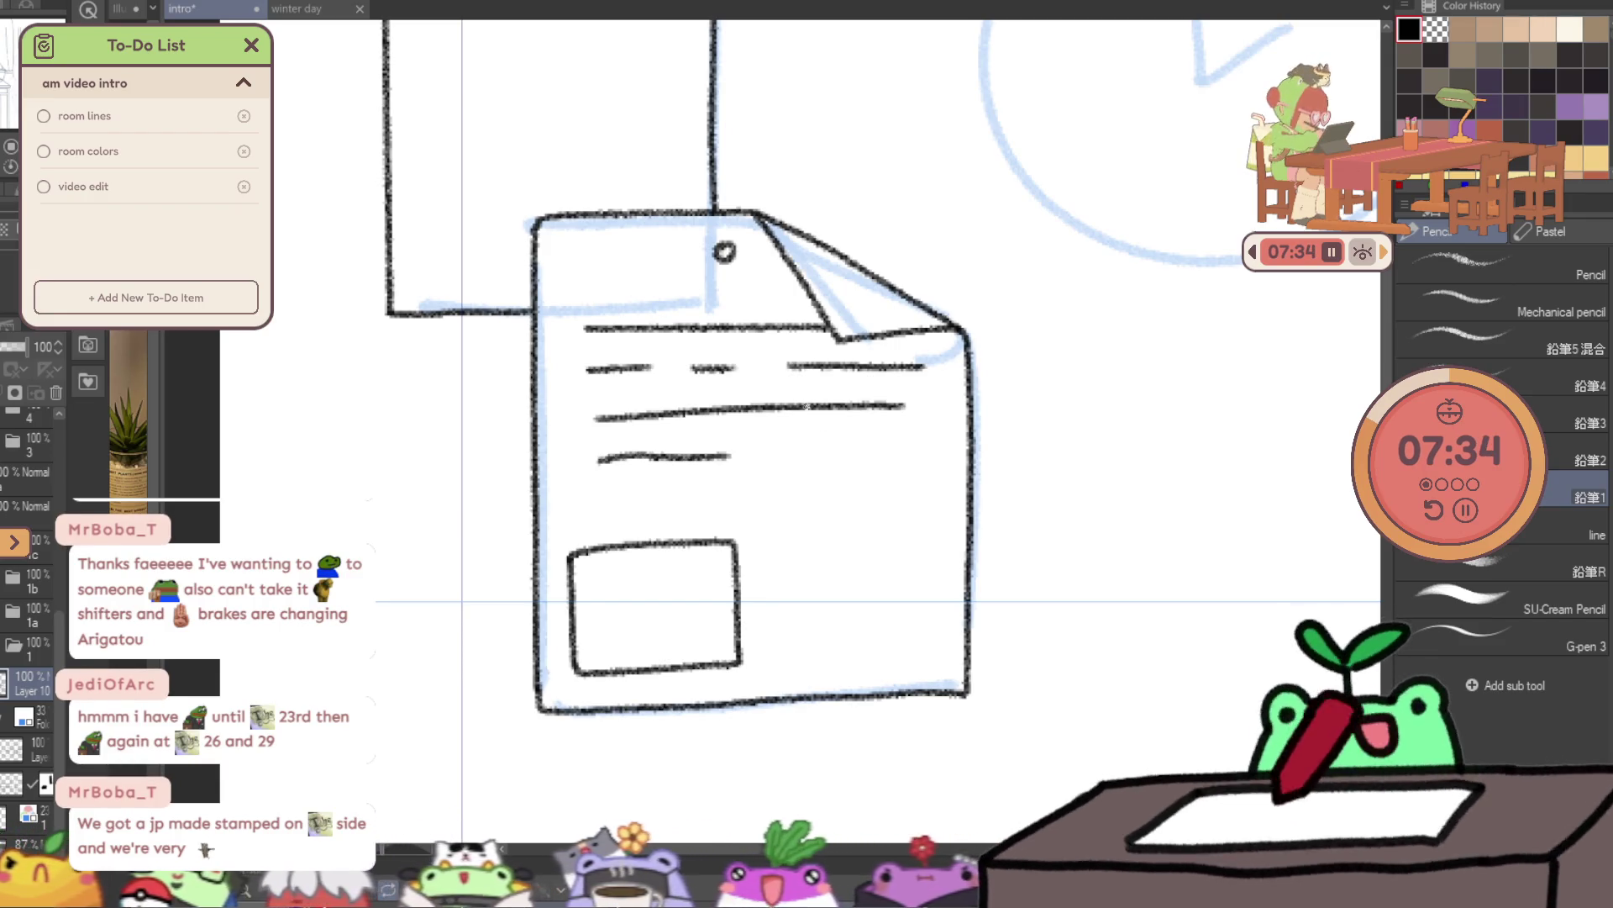
key(ctrl+z)
key(ctrl+z)
key(ctrl+z)
key(ctrl+z)
key(ctrl+z)
key(ctrl+z)
mouse_move(575, 329)
mouse_down()
mouse_move(698, 338)
mouse_move(781, 379)
mouse_up()
key(ctrl+z)
- Add the remaining wavy text rows, plus a line and dash beside the picture box
drag(798, 379, 937, 379)
drag(616, 435, 726, 435)
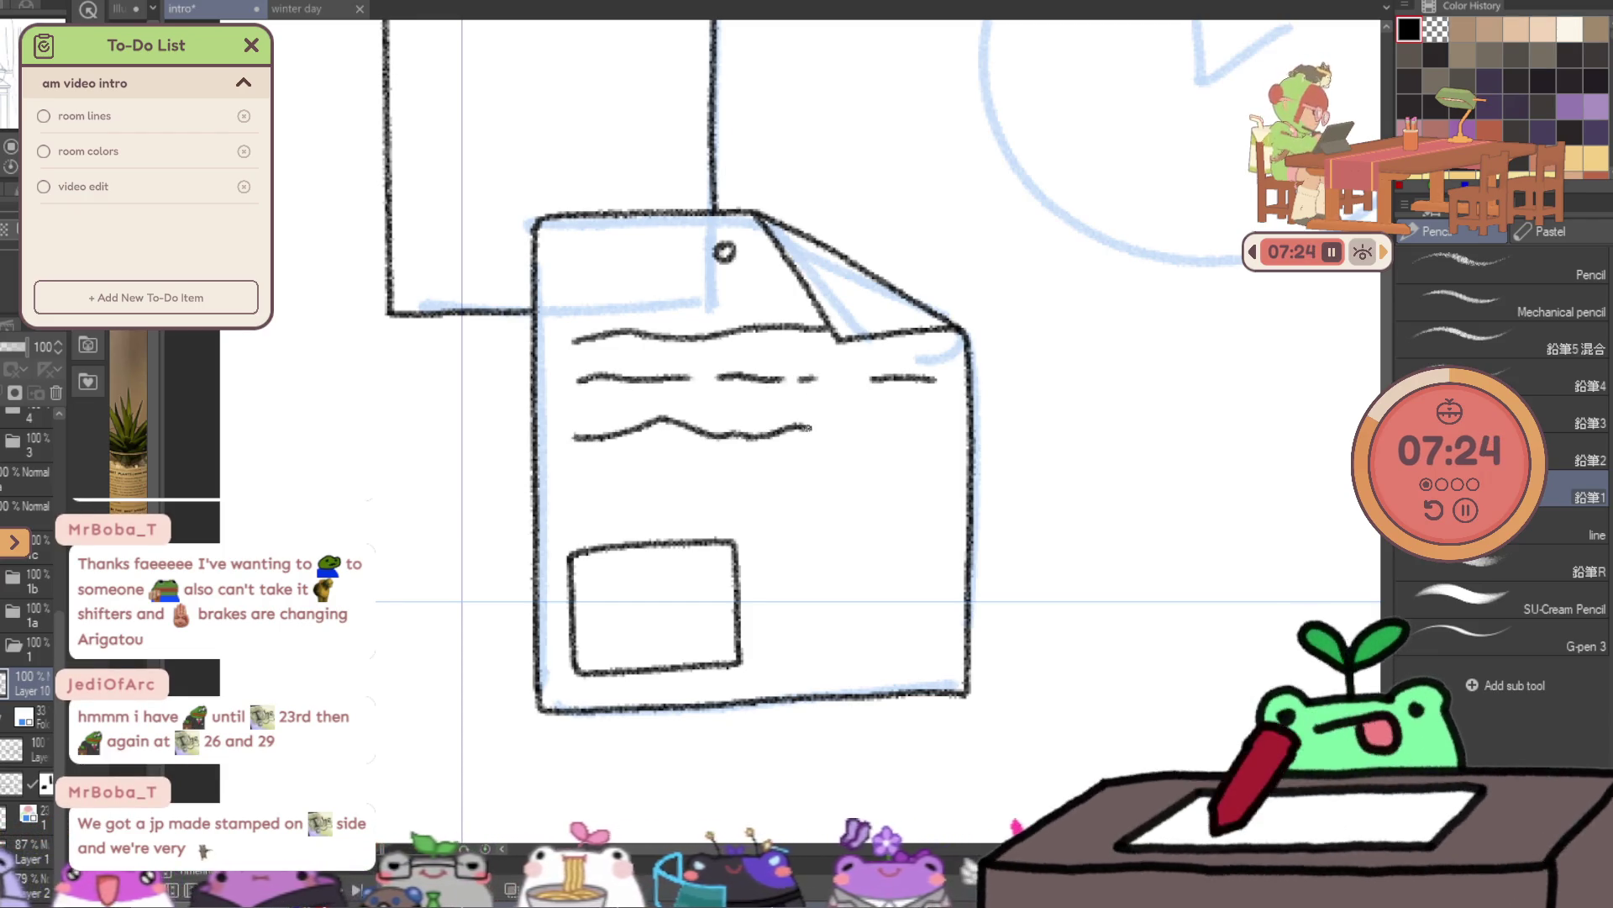
drag(580, 480, 935, 477)
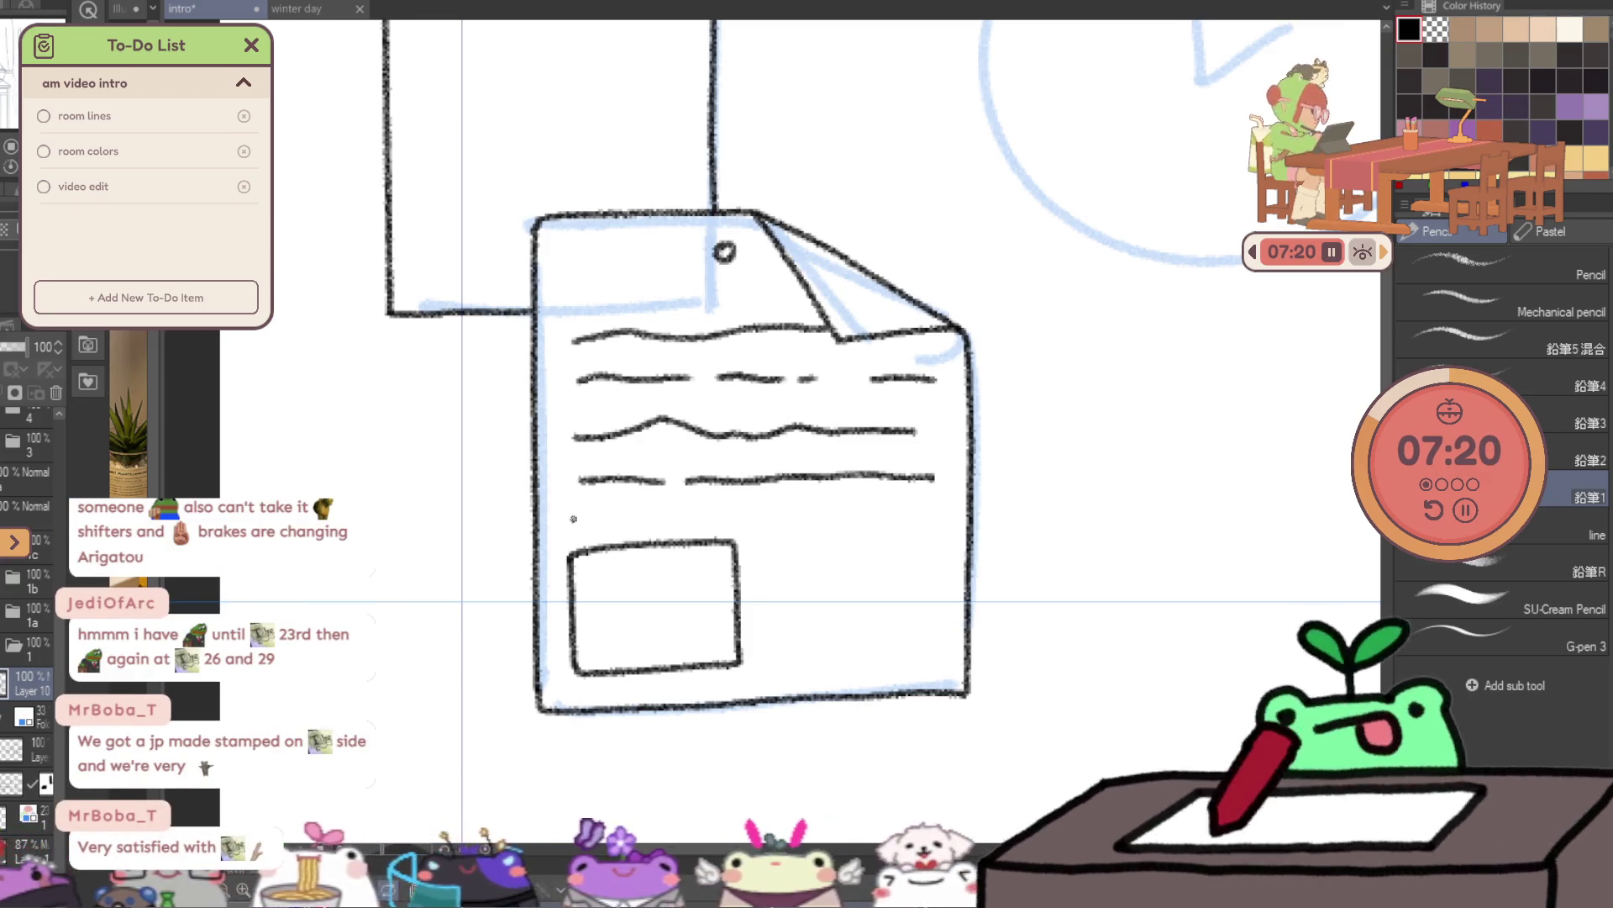
drag(574, 519, 711, 515)
key(ctrl+z)
drag(588, 525, 790, 521)
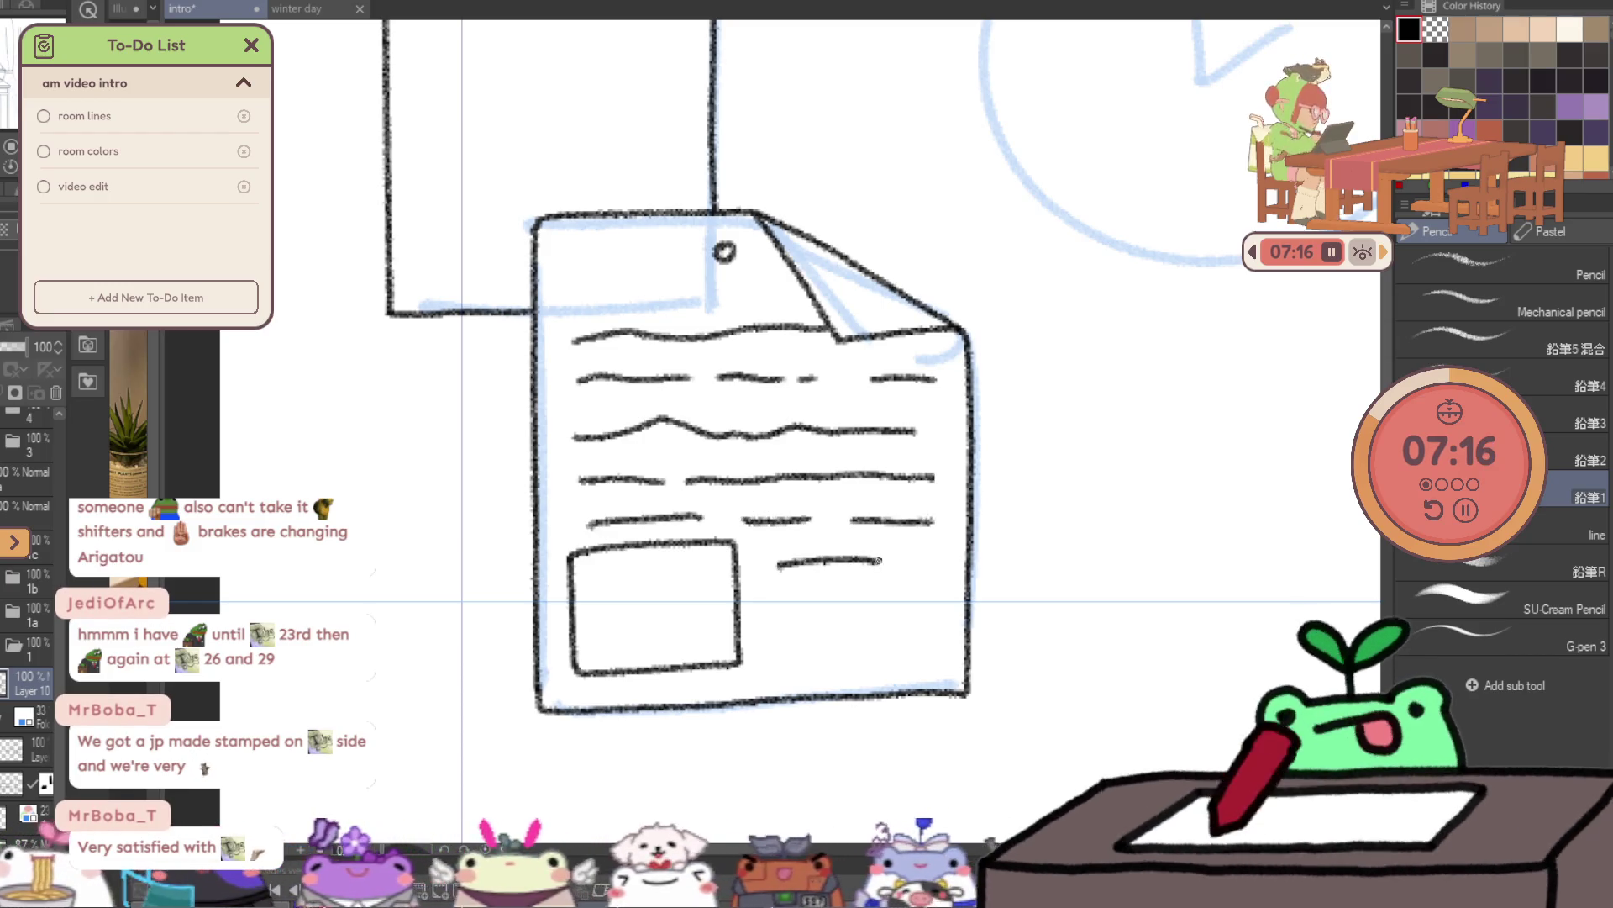
drag(769, 619, 927, 607)
drag(799, 655, 831, 653)
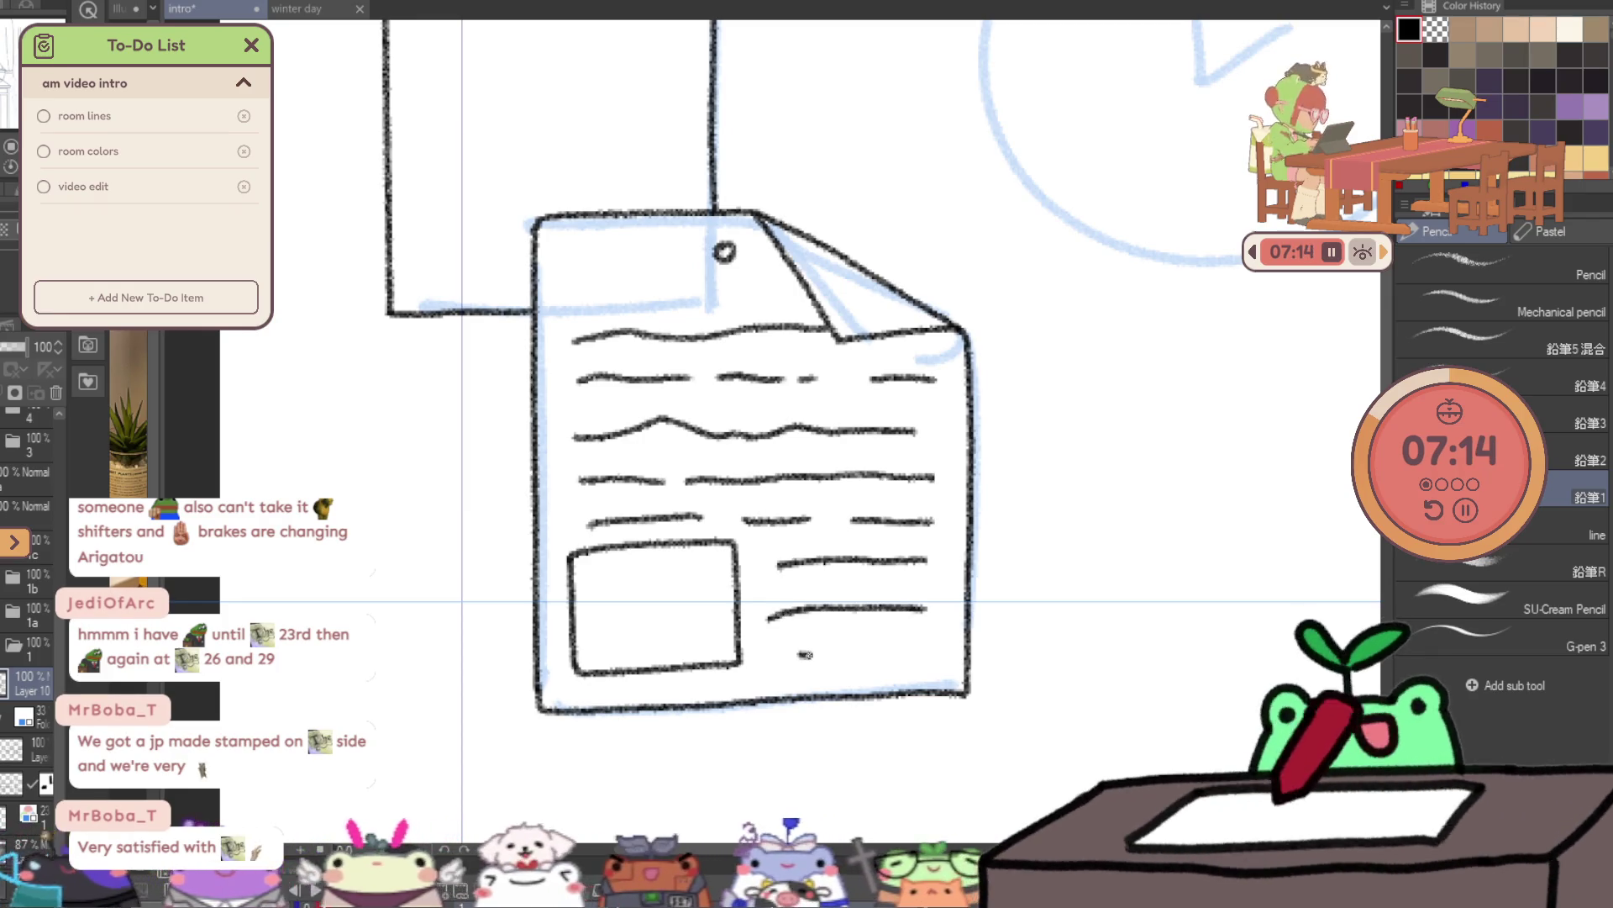
drag(730, 221, 752, 630)
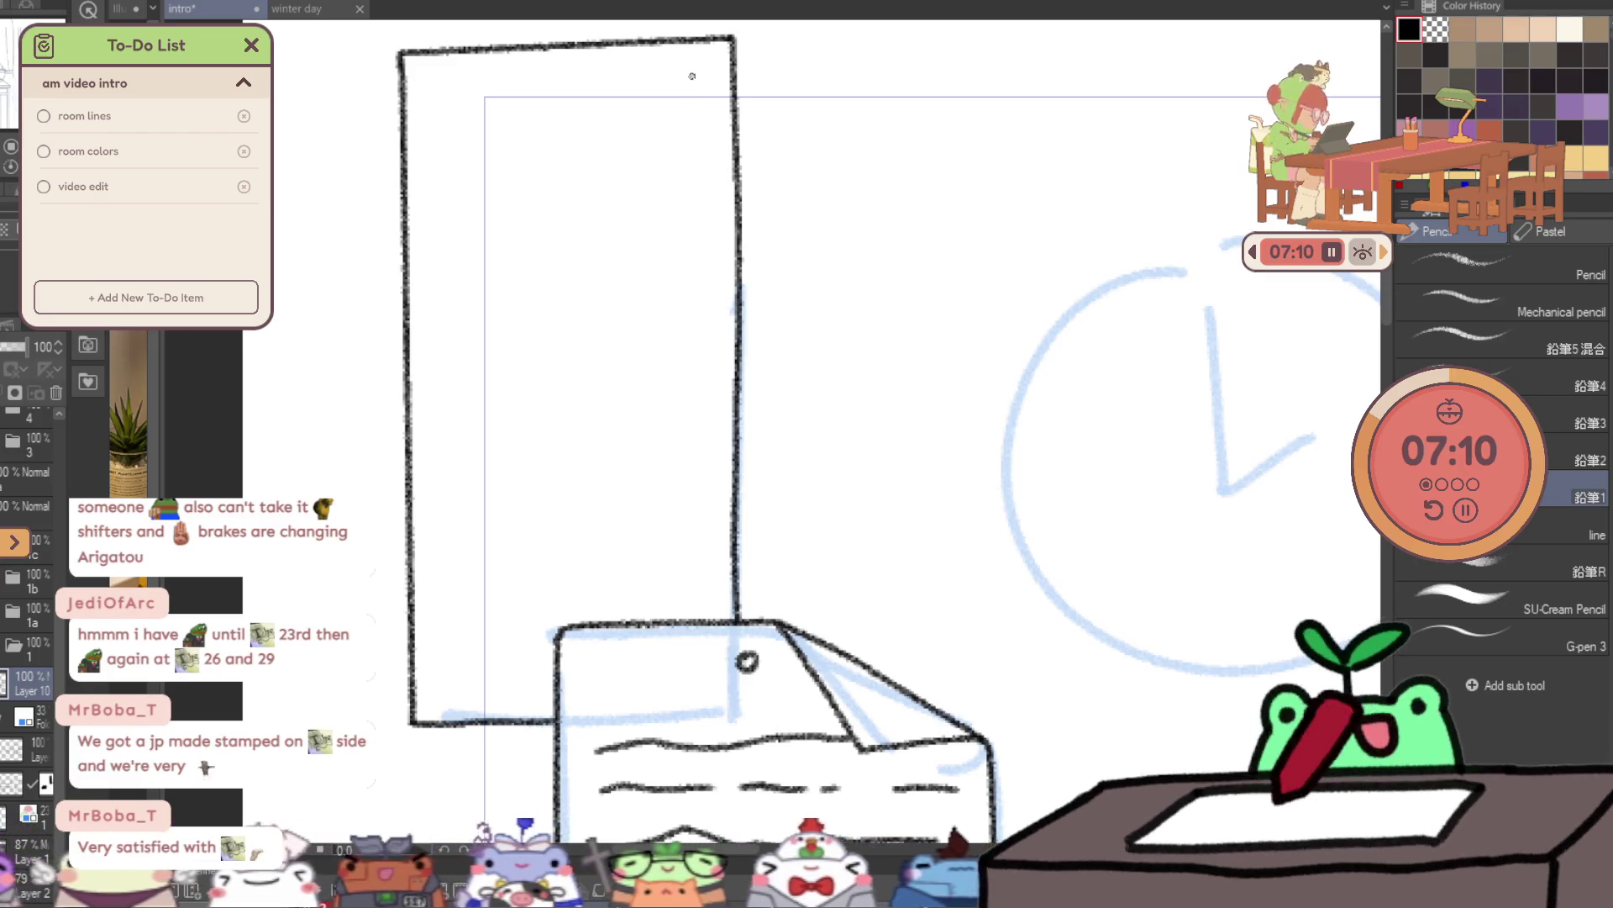
- Close the picture rectangle on the tall poster and ink text lines beneath it
drag(693, 76, 692, 170)
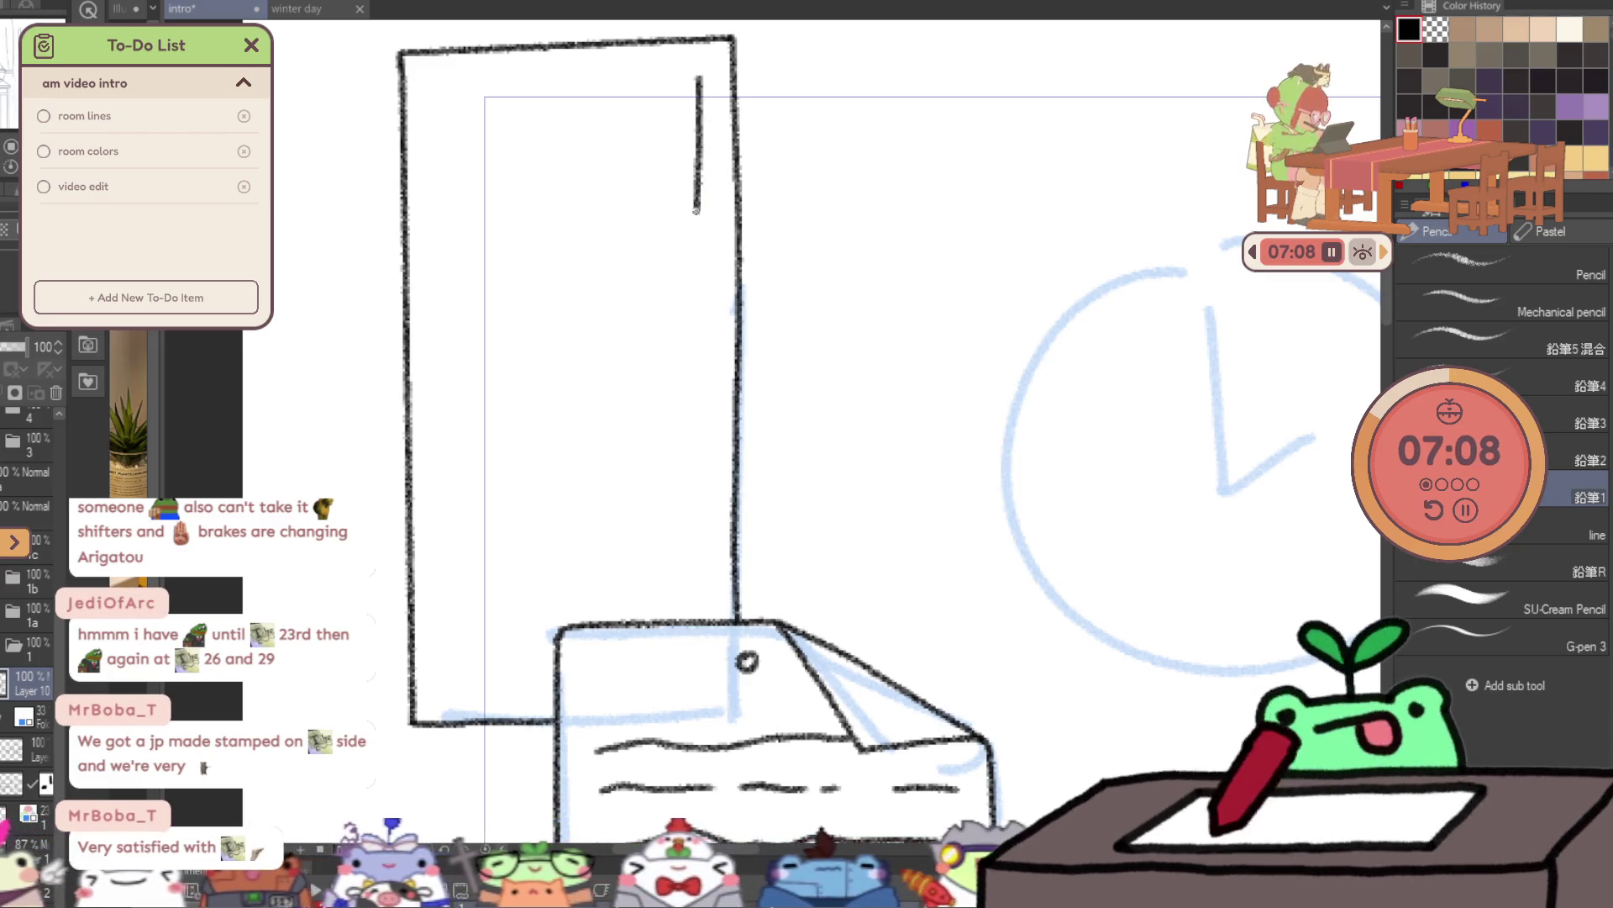
mouse_move(452, 239)
mouse_down()
mouse_move(438, 87)
mouse_move(682, 66)
mouse_up()
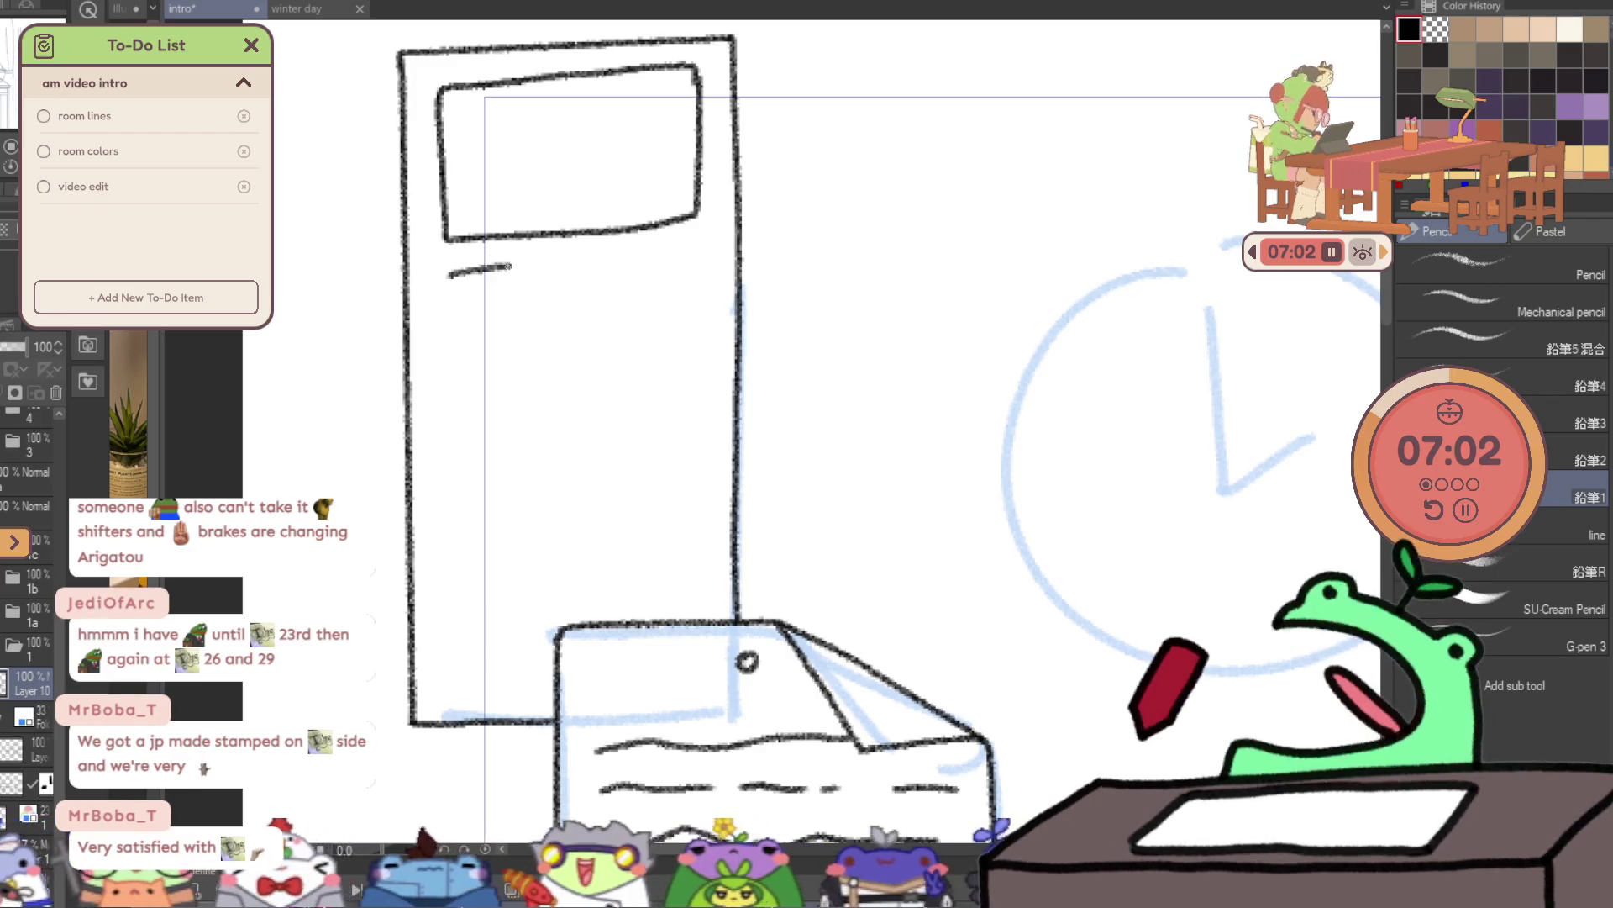
drag(504, 266, 696, 260)
drag(448, 309, 701, 300)
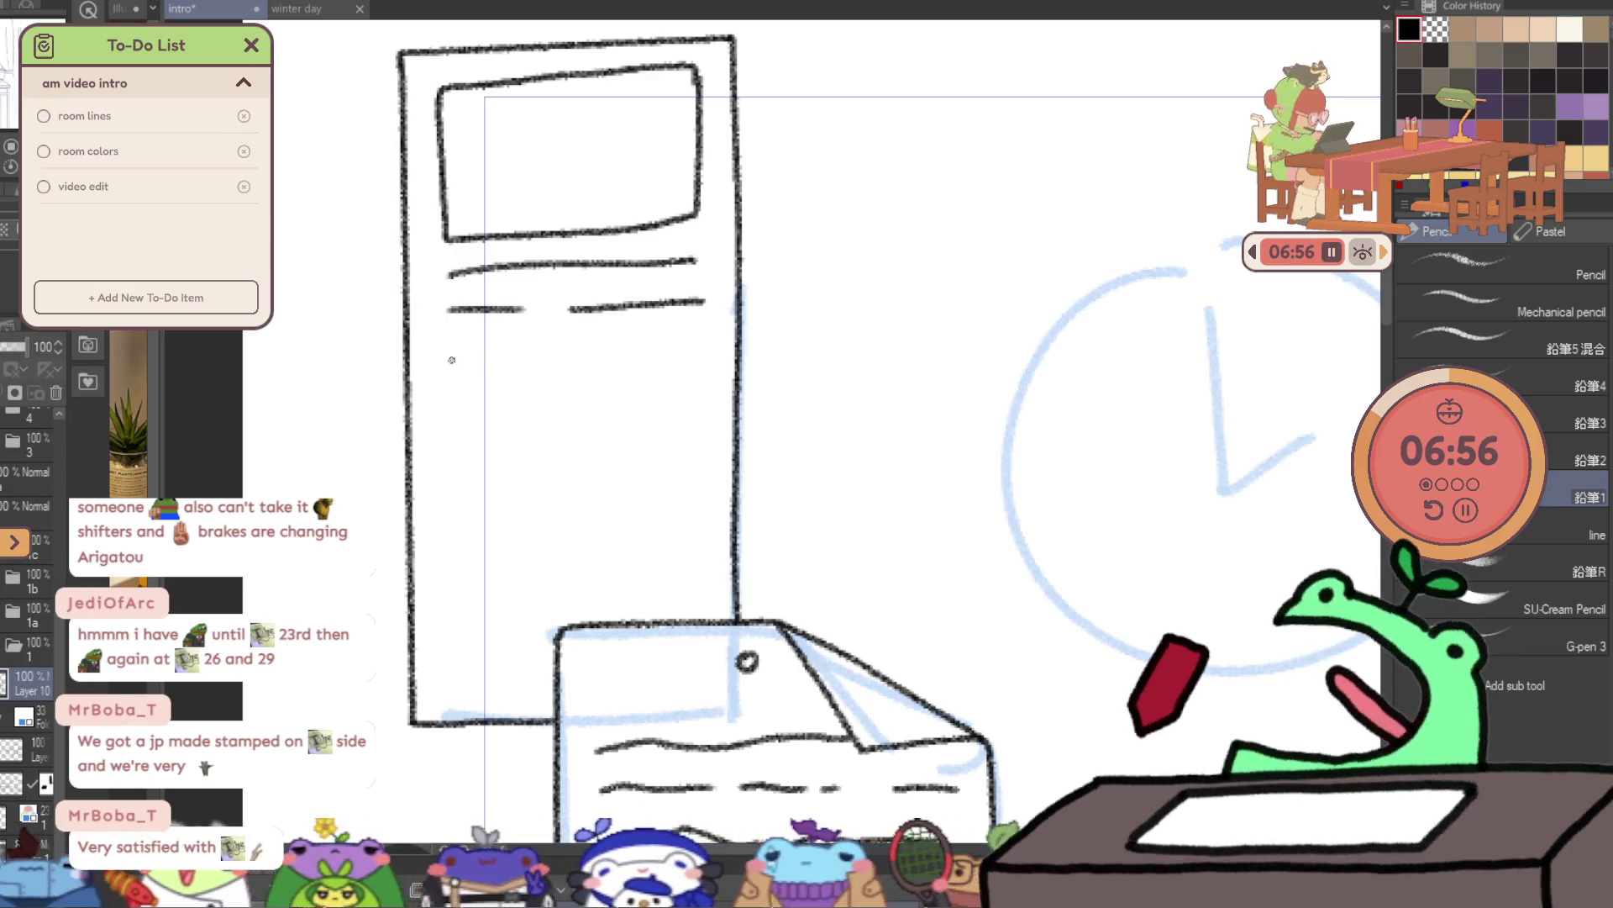
drag(494, 359, 706, 352)
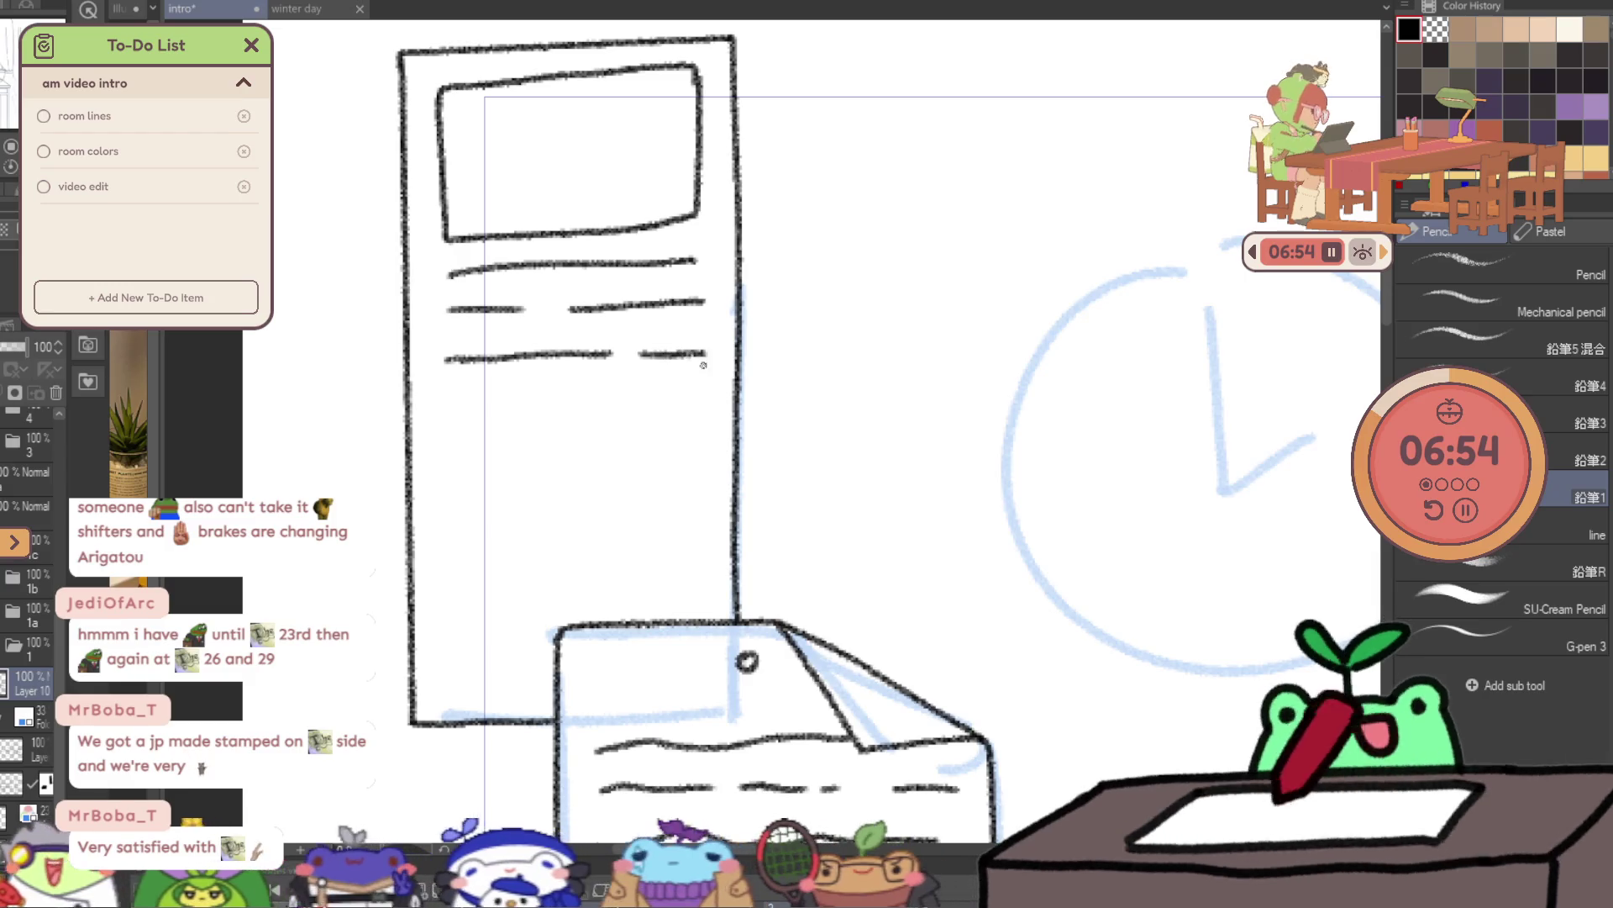
- Ink six more text lines down to the bottom of the poster
drag(453, 403, 534, 401)
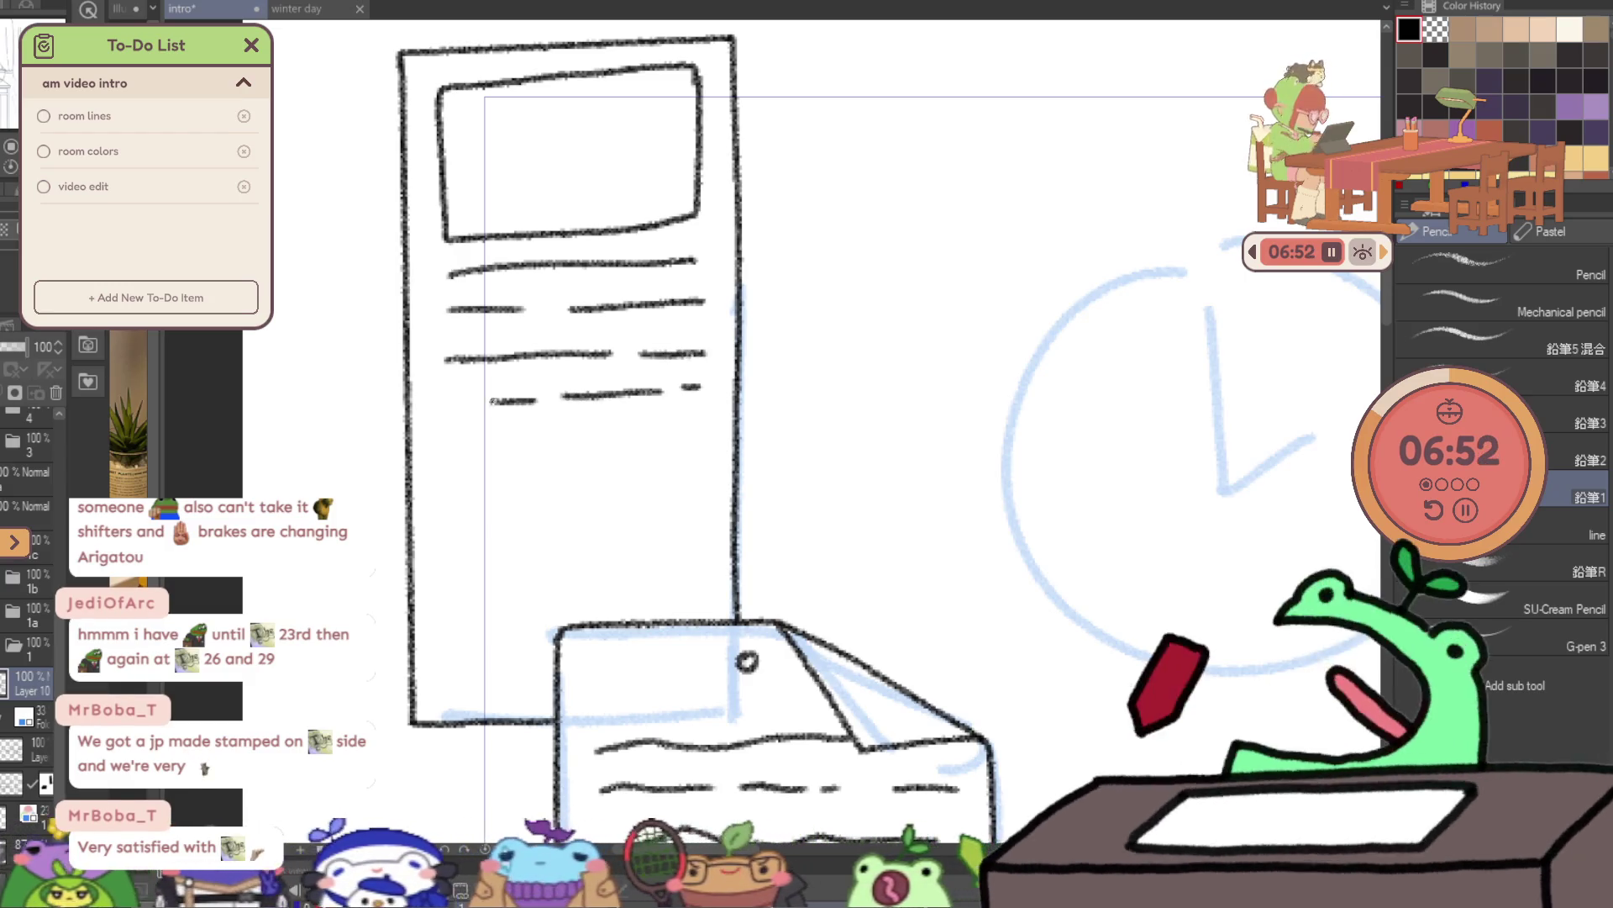
mouse_move(456, 438)
mouse_down()
mouse_move(684, 438)
mouse_move(603, 475)
mouse_up()
drag(580, 479, 463, 477)
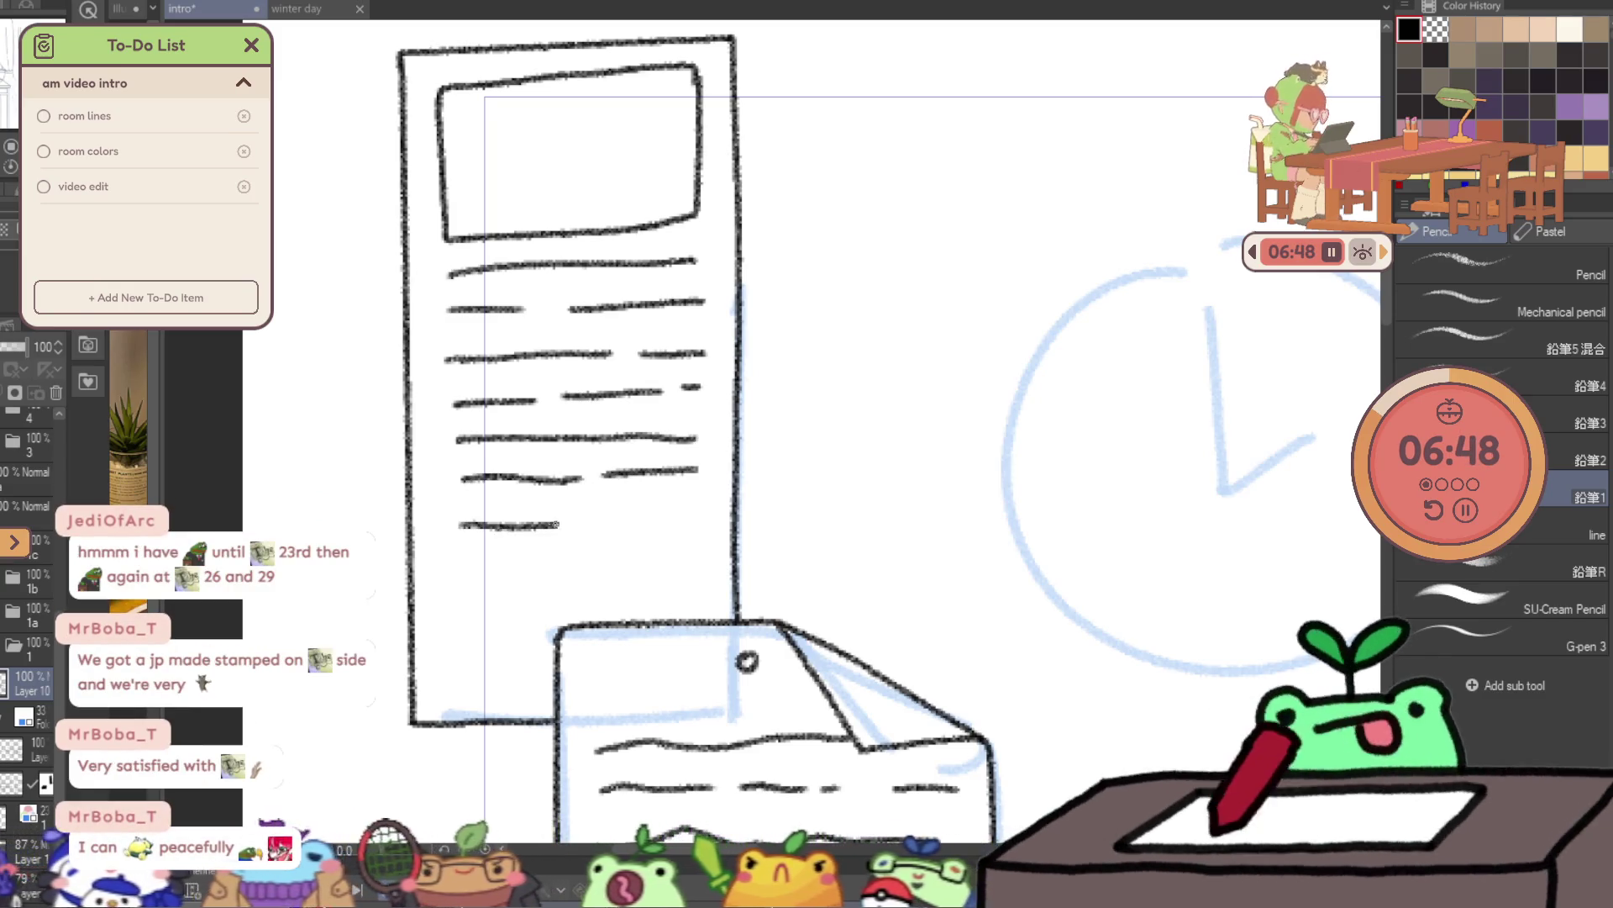
drag(467, 559, 691, 546)
drag(459, 605, 641, 593)
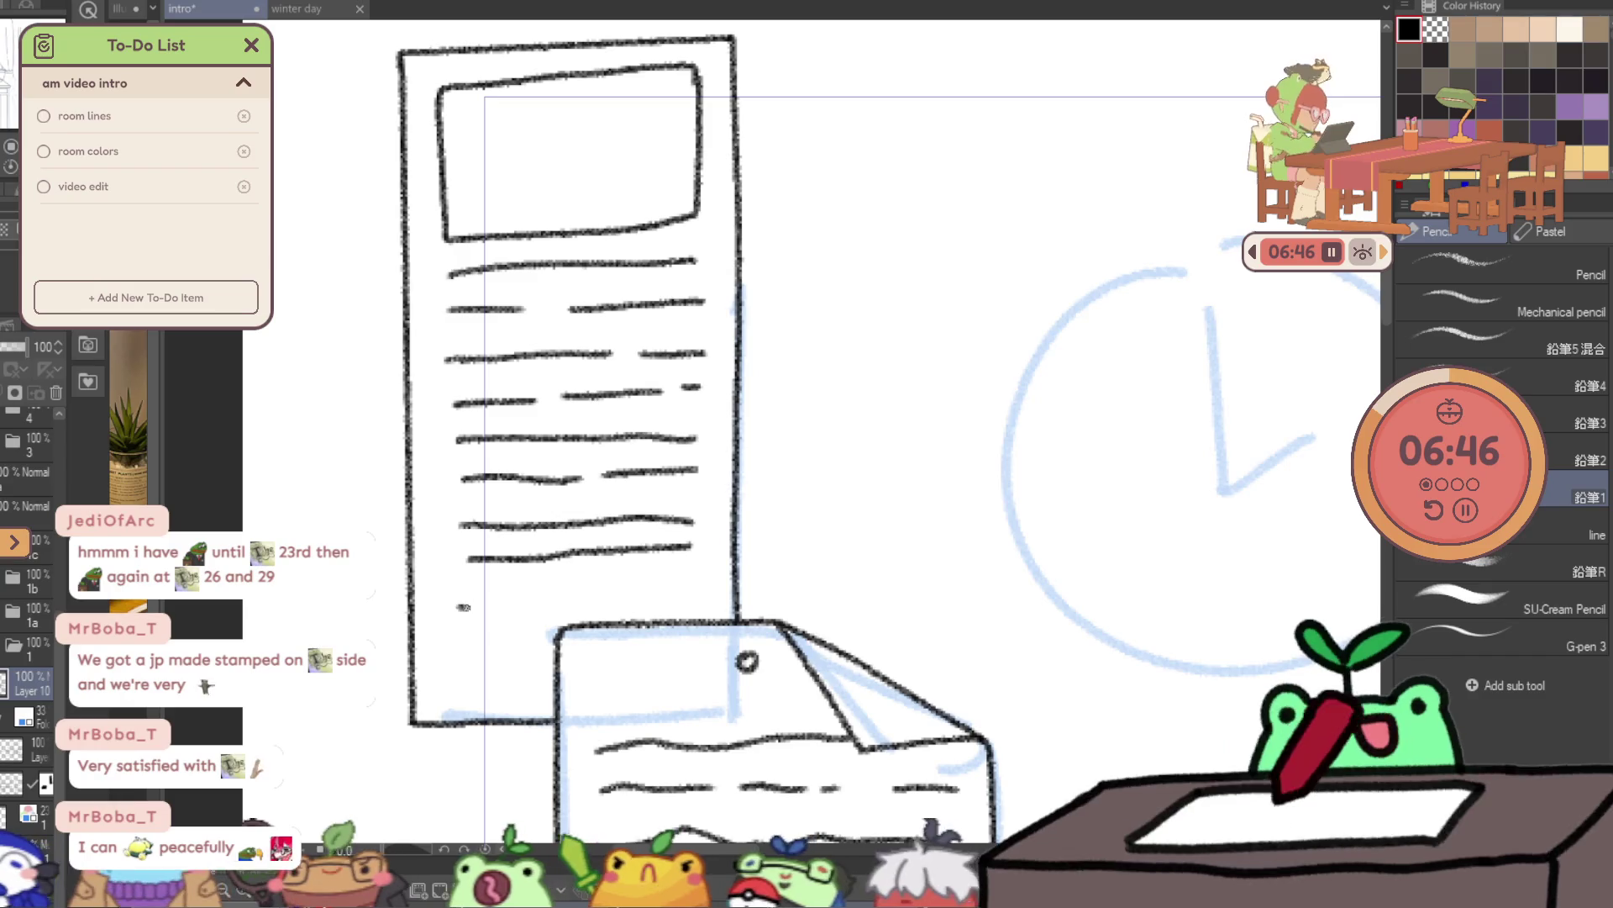
drag(452, 649, 541, 644)
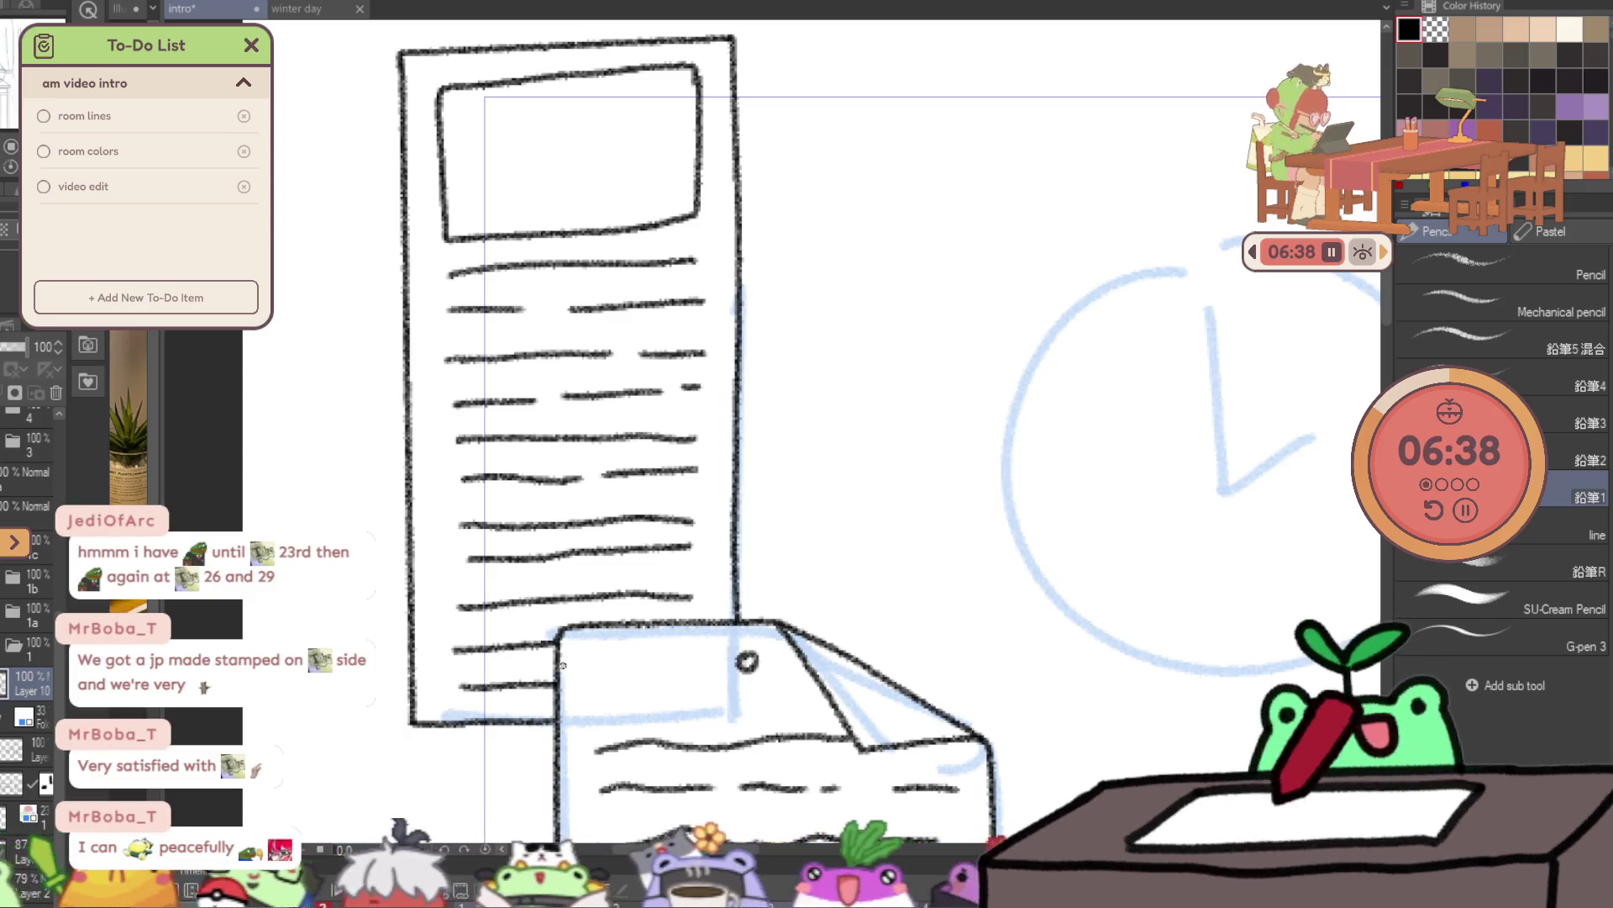
drag(907, 510, 814, 532)
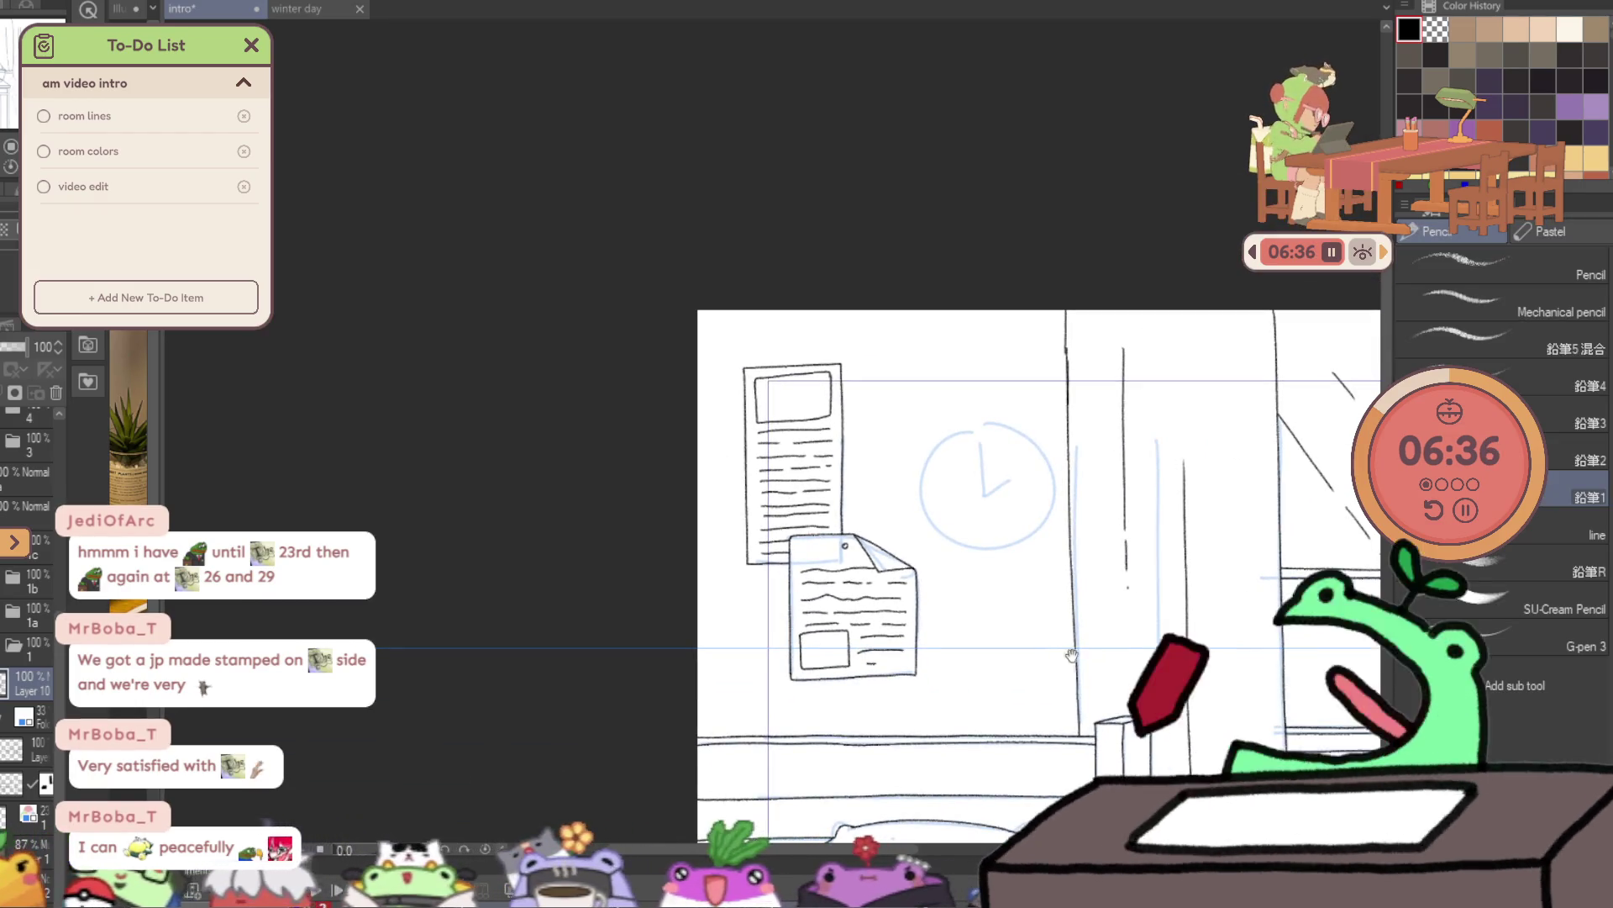
- On a new layer, draw a circle over the blue clock sketch with the ellipse tool
scroll(944, 528, down, 5)
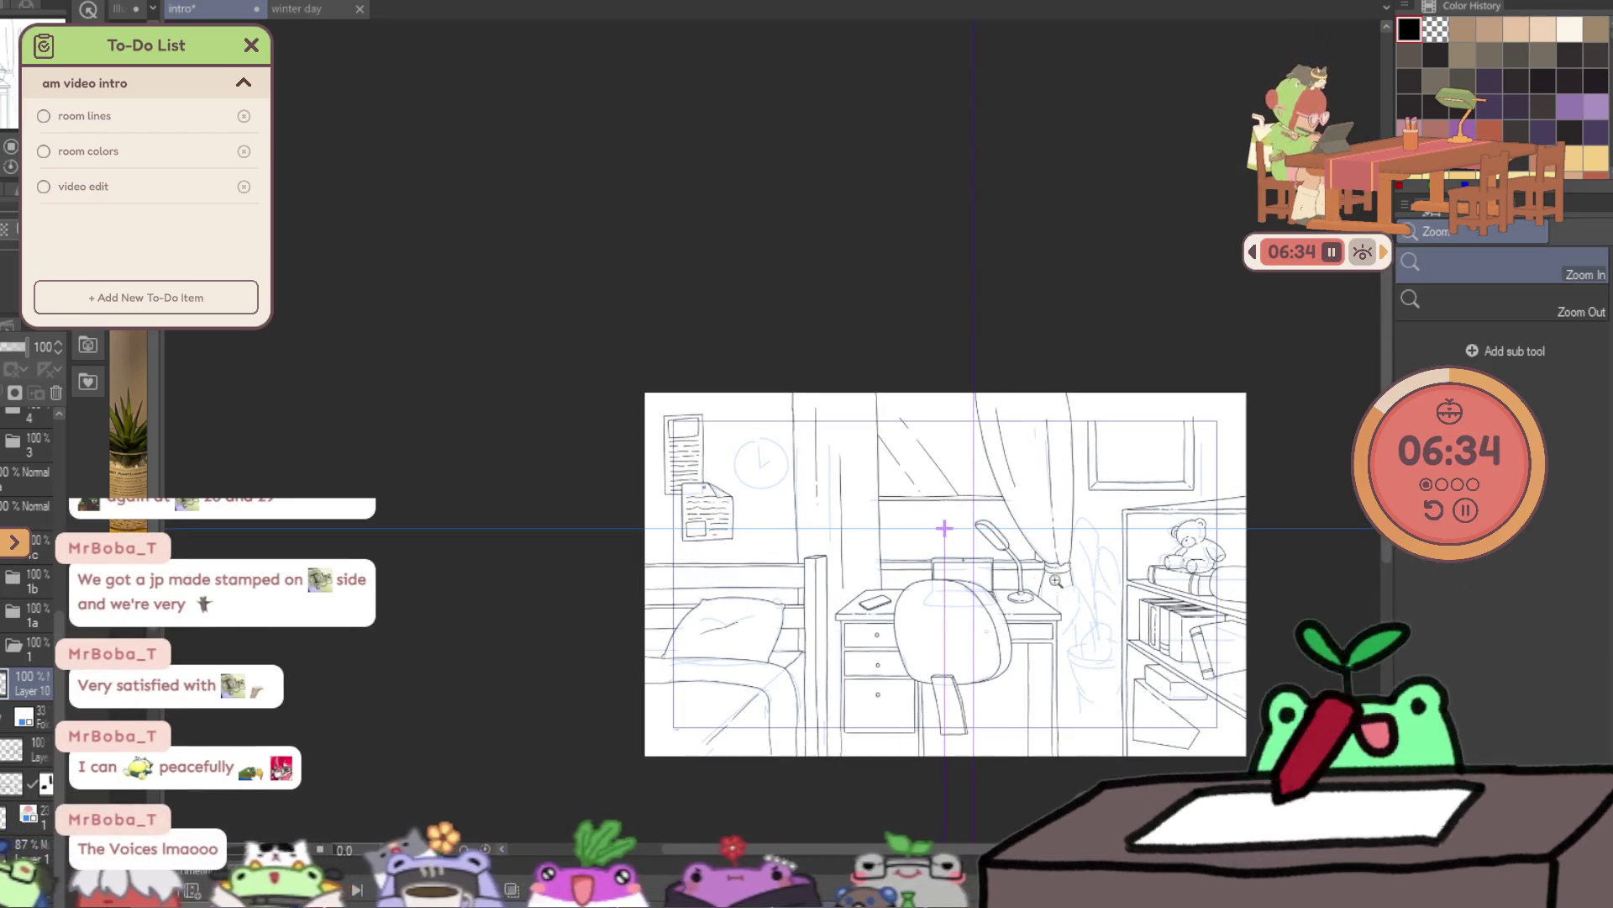
scroll(826, 485, up, 5)
scroll(826, 485, up, 2)
key(p)
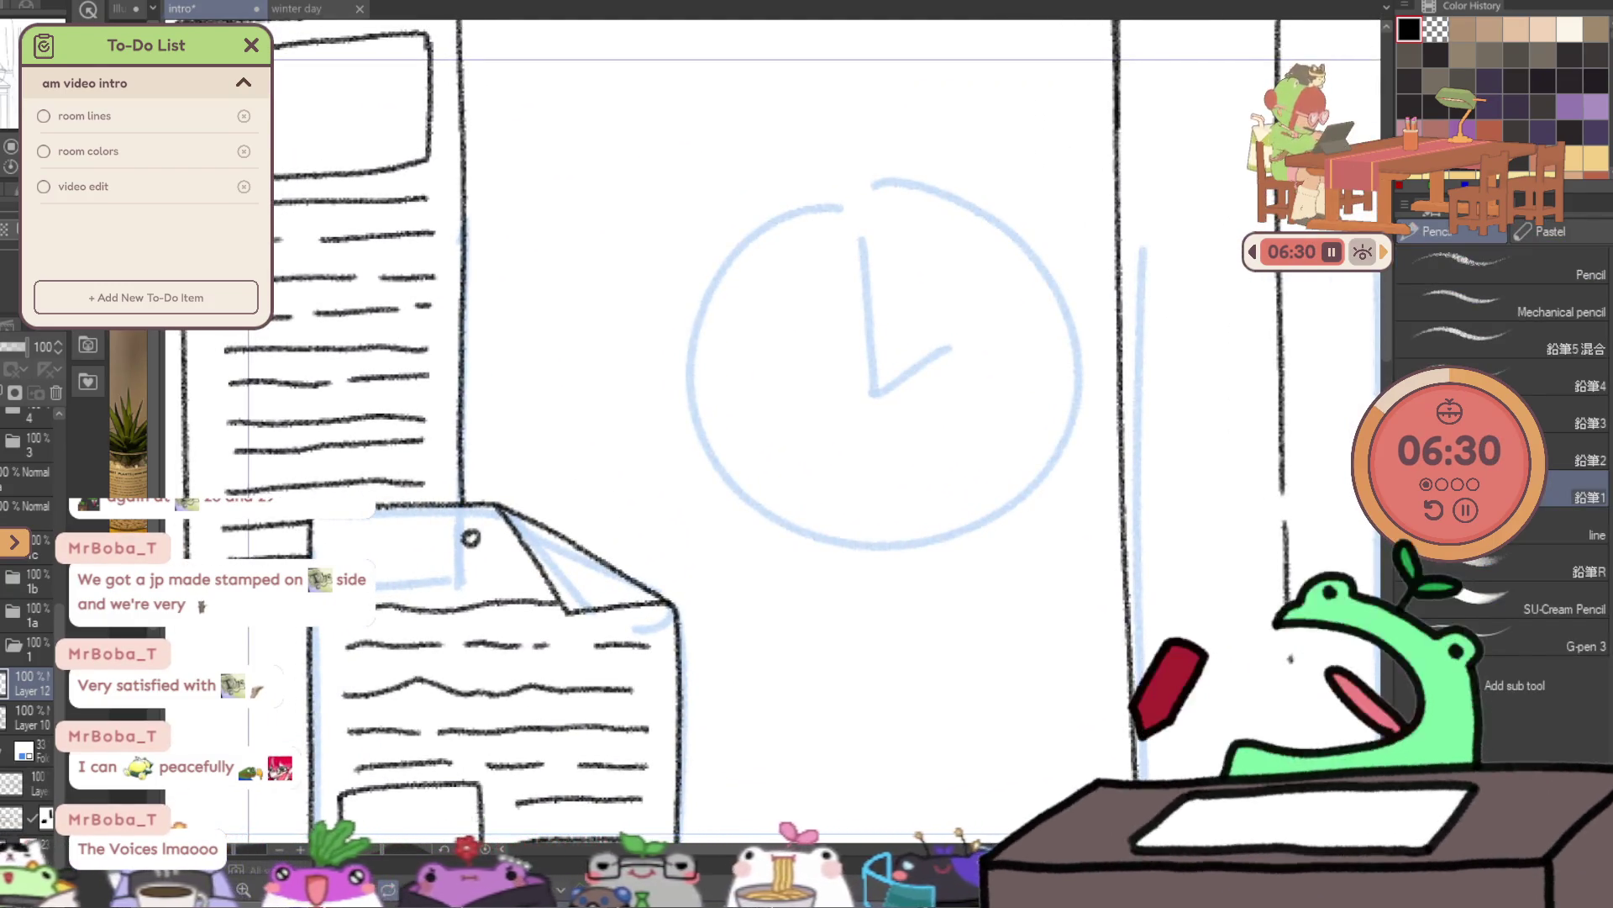
key(ctrl+shift+n)
key(u)
click(1553, 349)
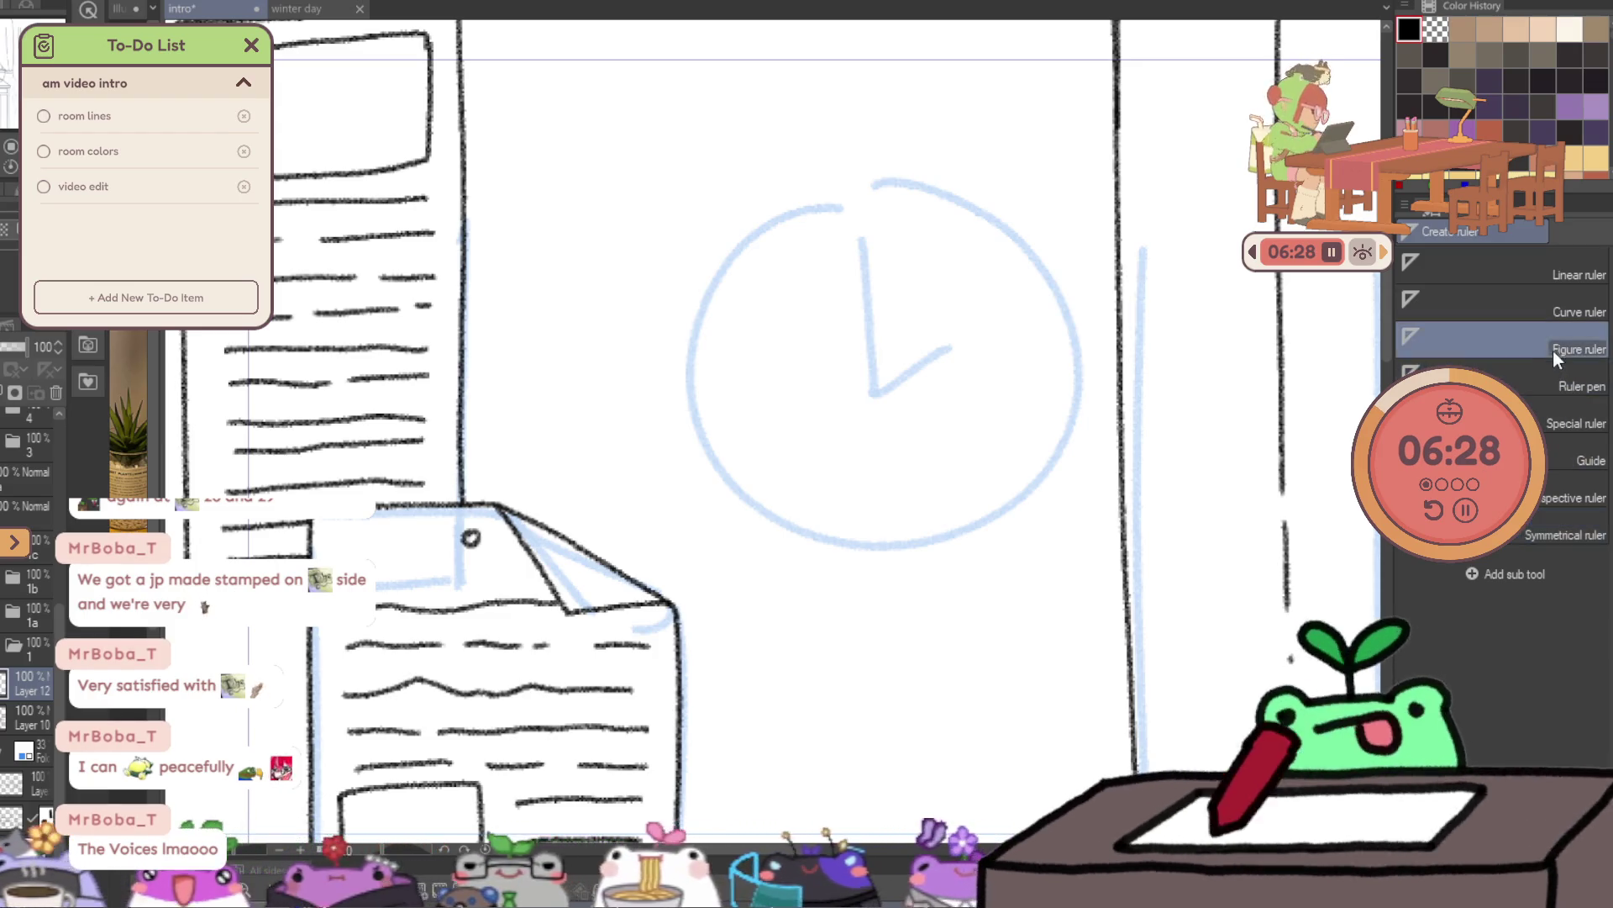
key(u)
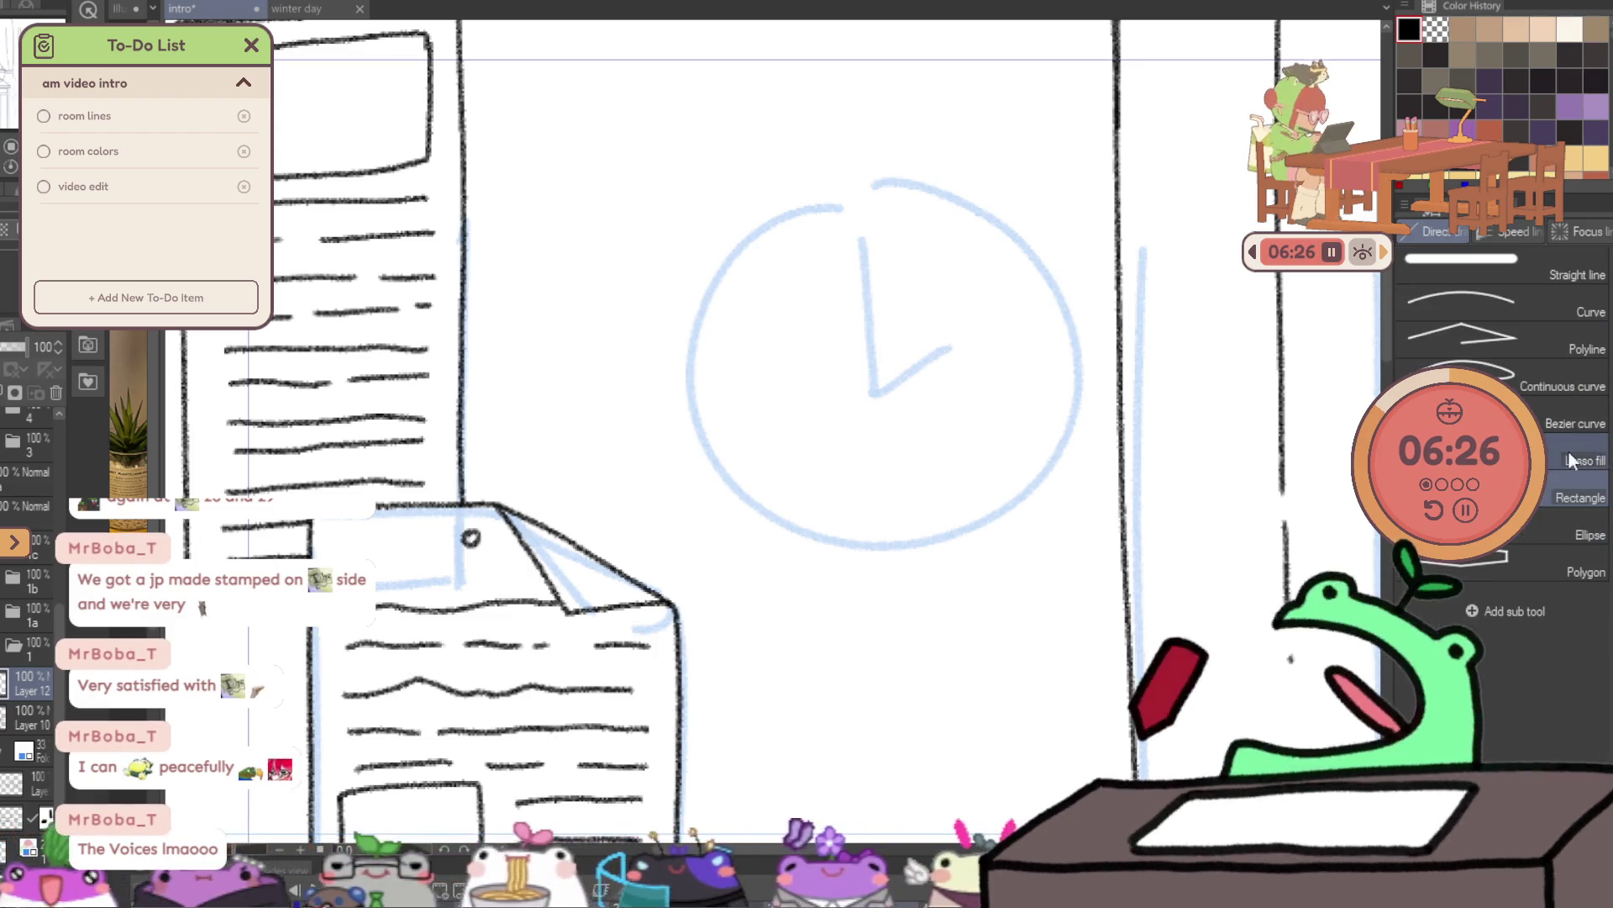
drag(652, 202, 945, 654)
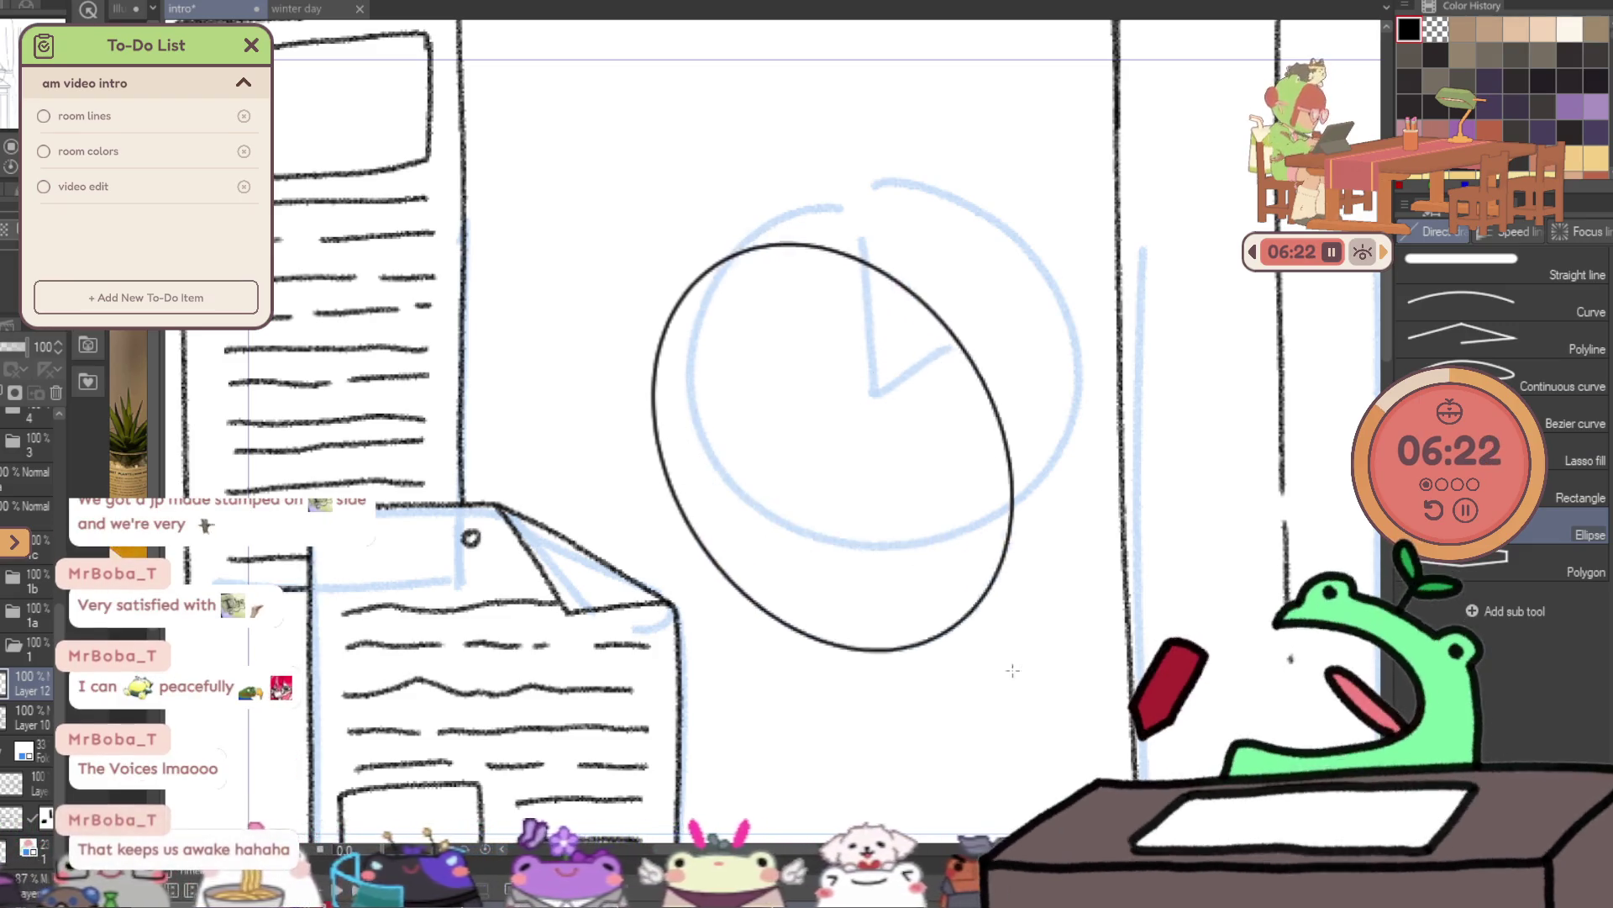
key(ctrl+z)
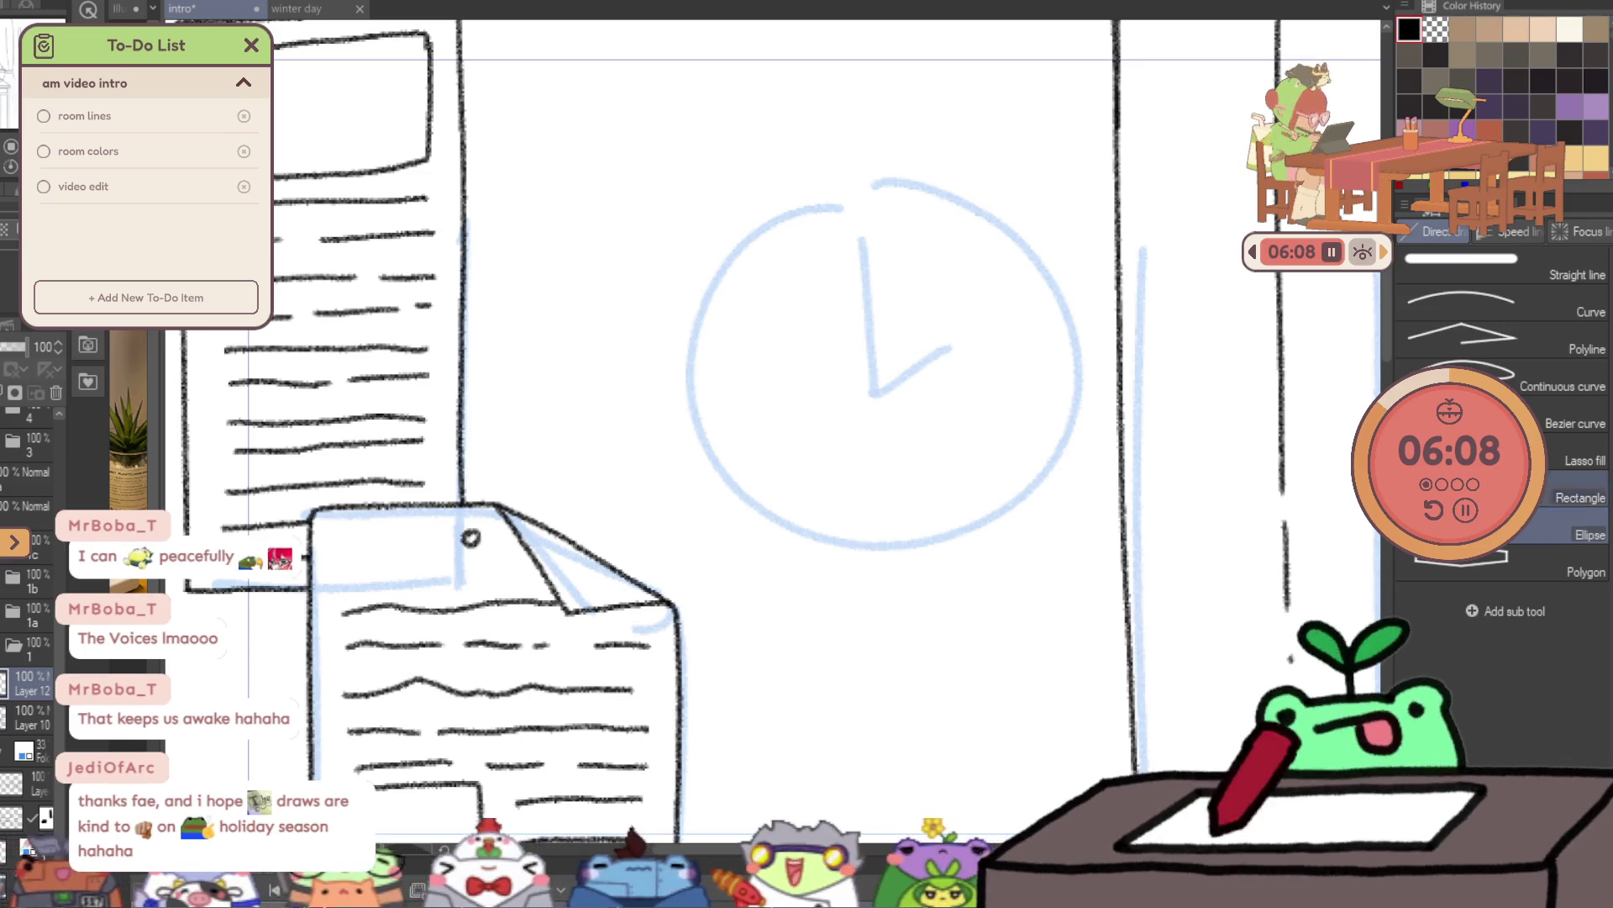
drag(658, 176, 1044, 591)
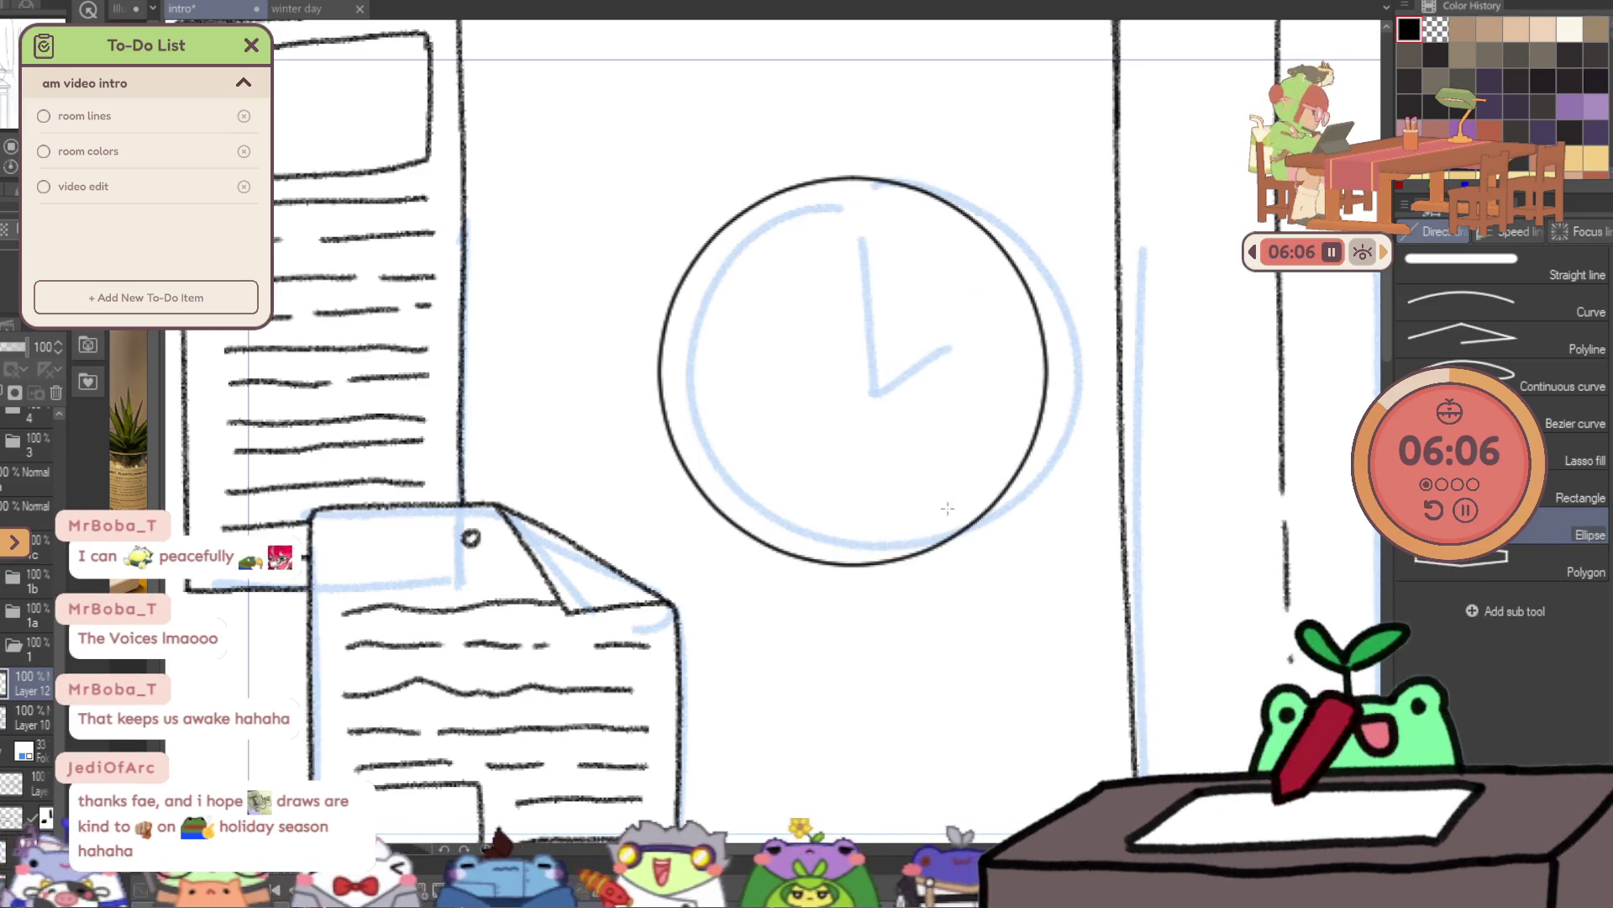
- Shrink a copy into an inner rim, merge down, and tint the guide blue at 44% opacity
key(ctrl+t)
mouse_move(908, 462)
mouse_down()
mouse_move(936, 471)
mouse_move(891, 429)
mouse_up()
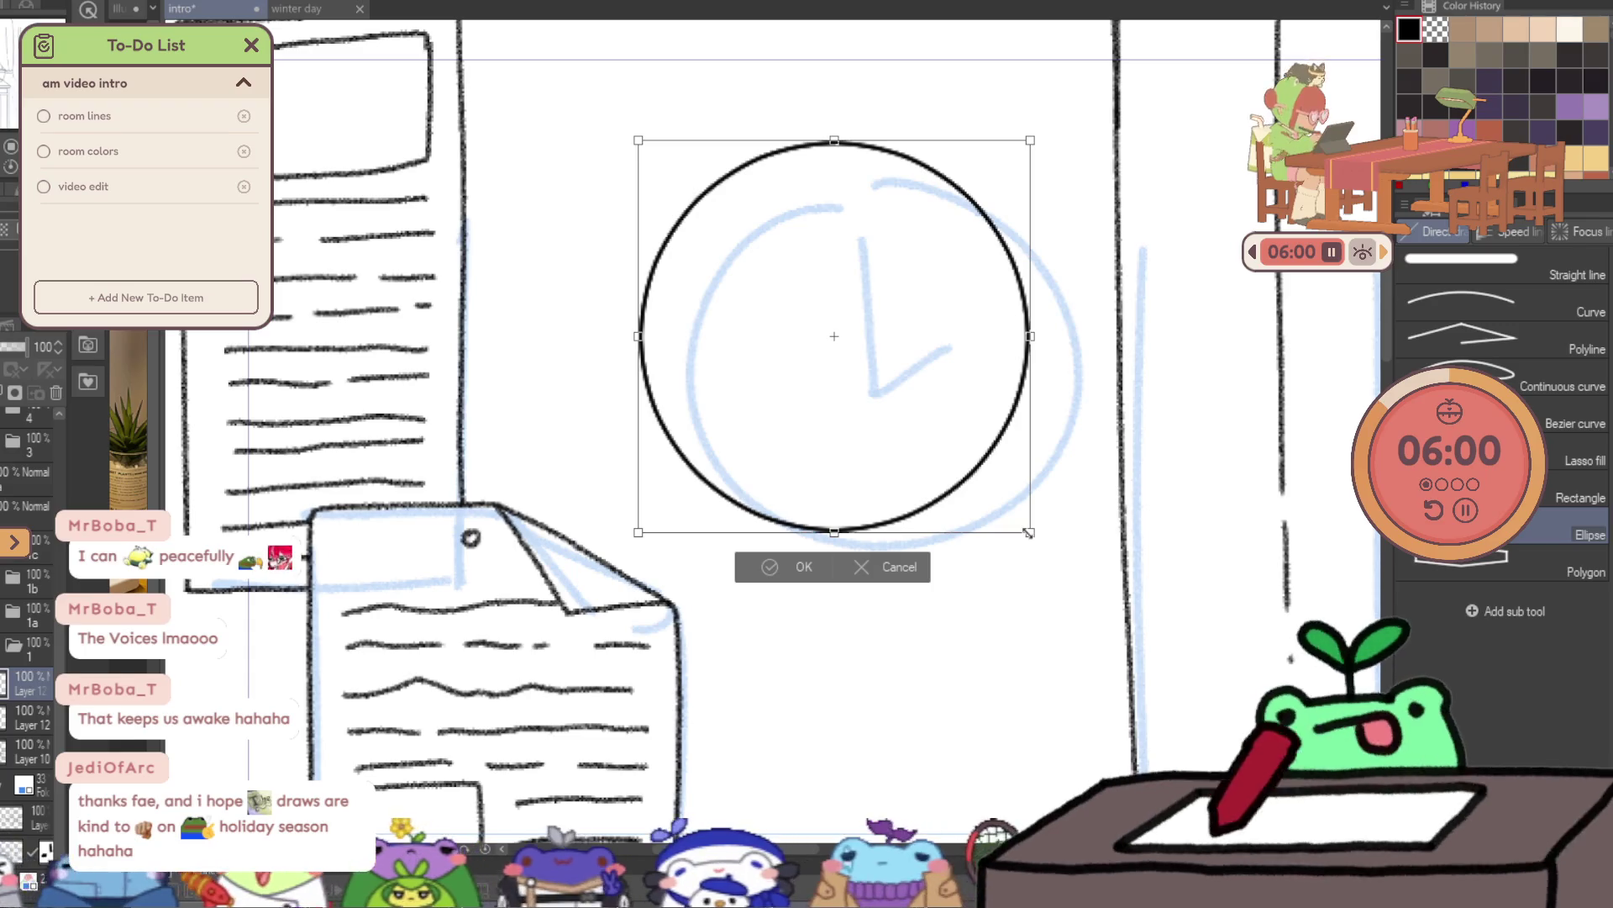
drag(1028, 532, 997, 501)
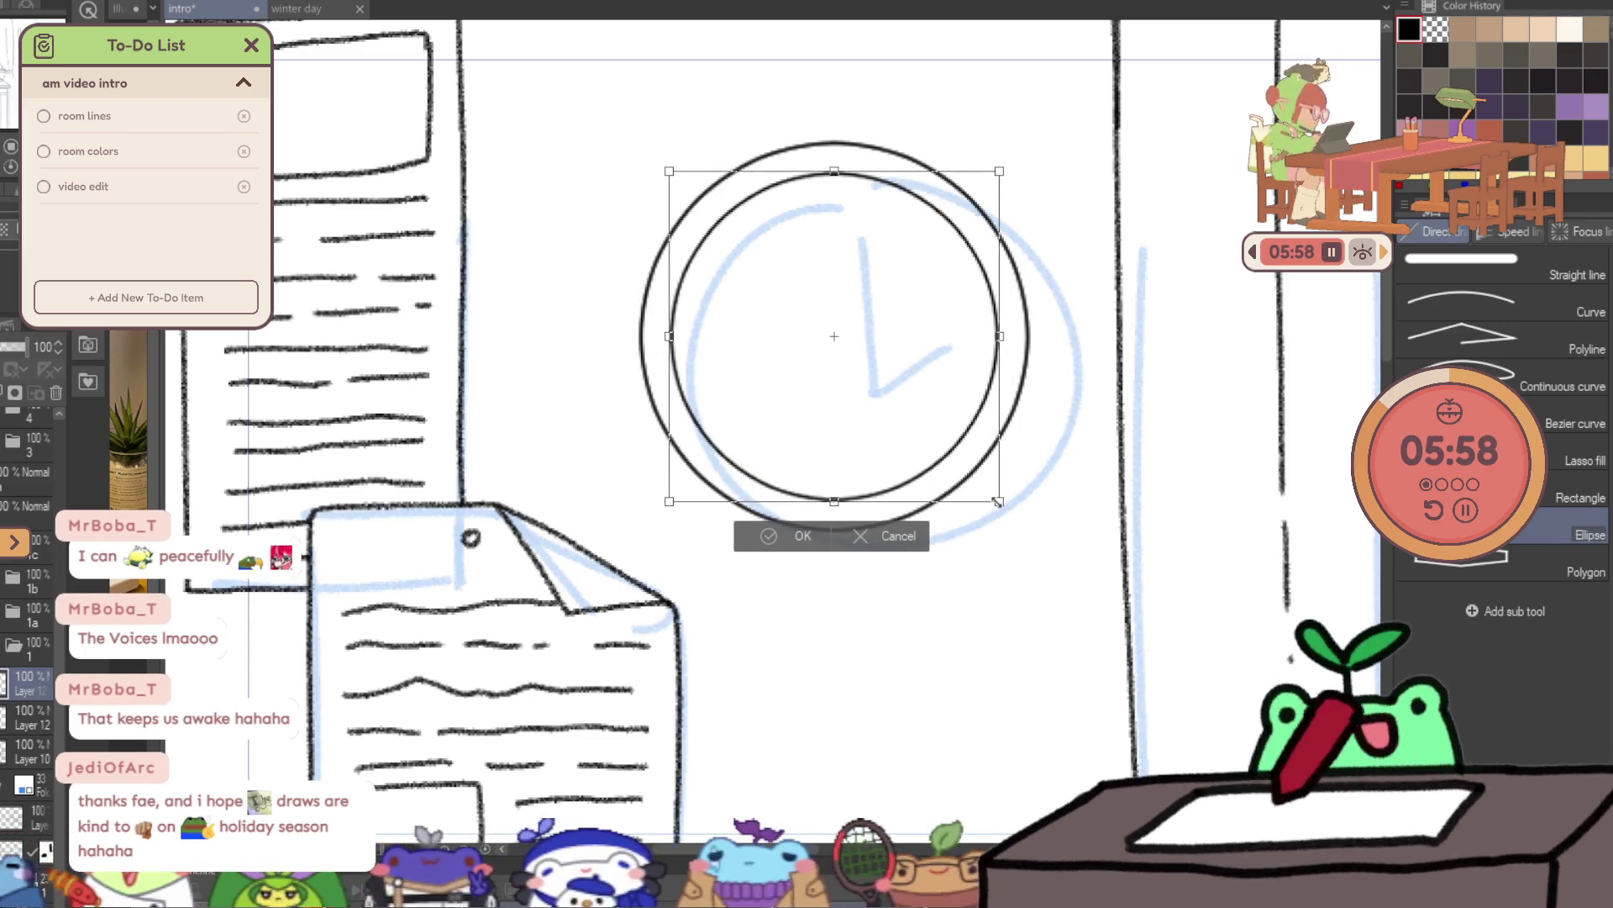
key(Return)
key(ctrl+e)
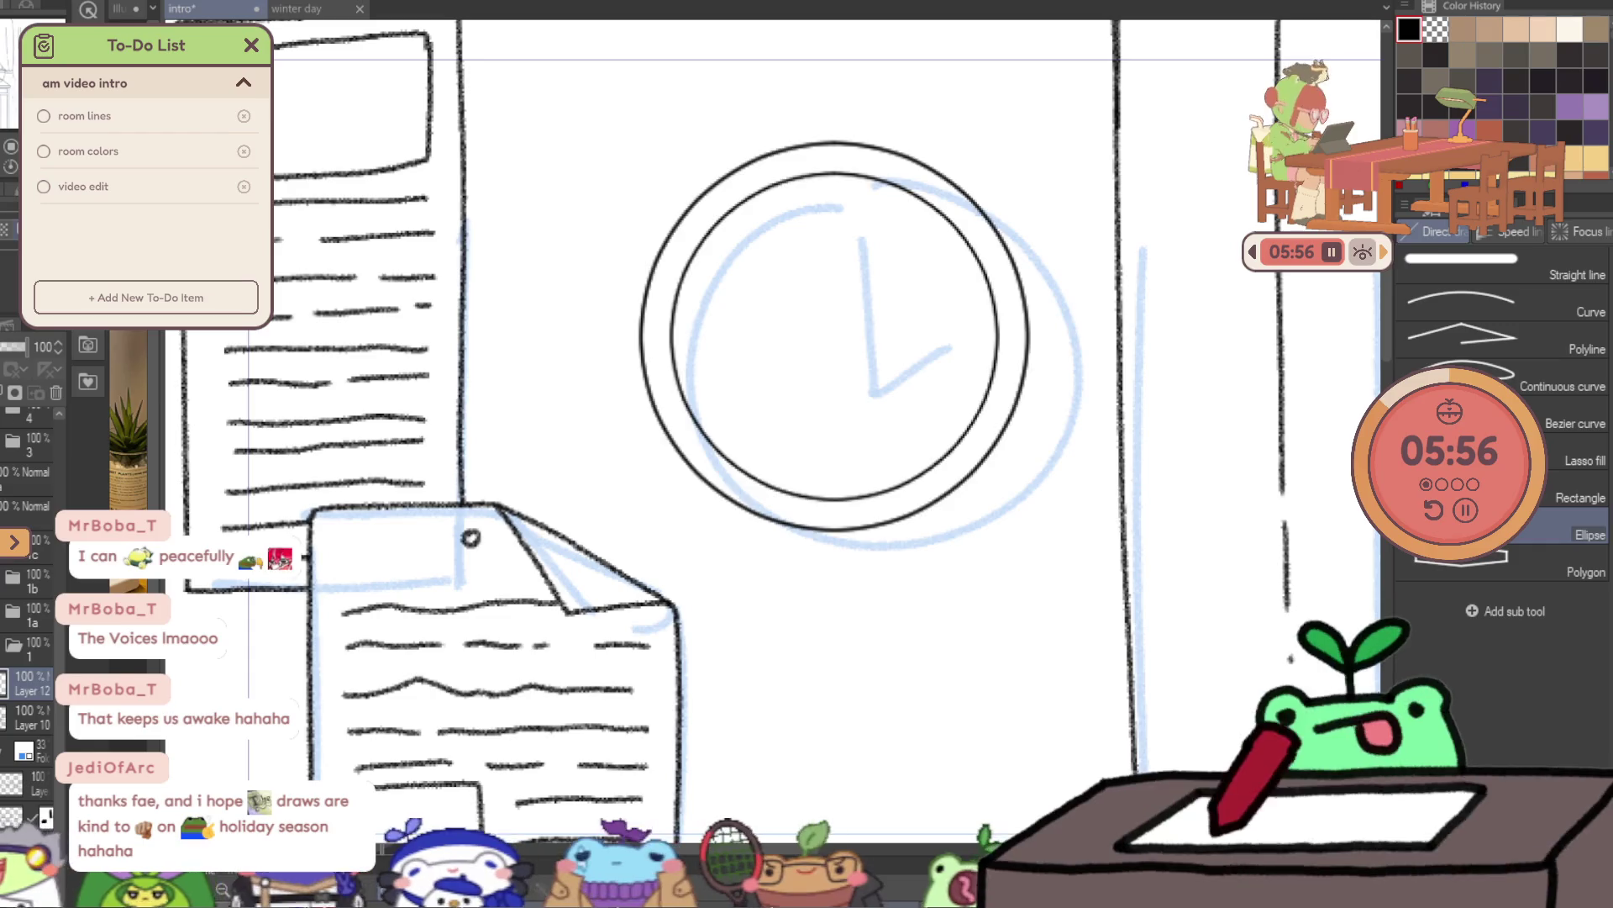
click(5, 339)
drag(5, 346, 1, 346)
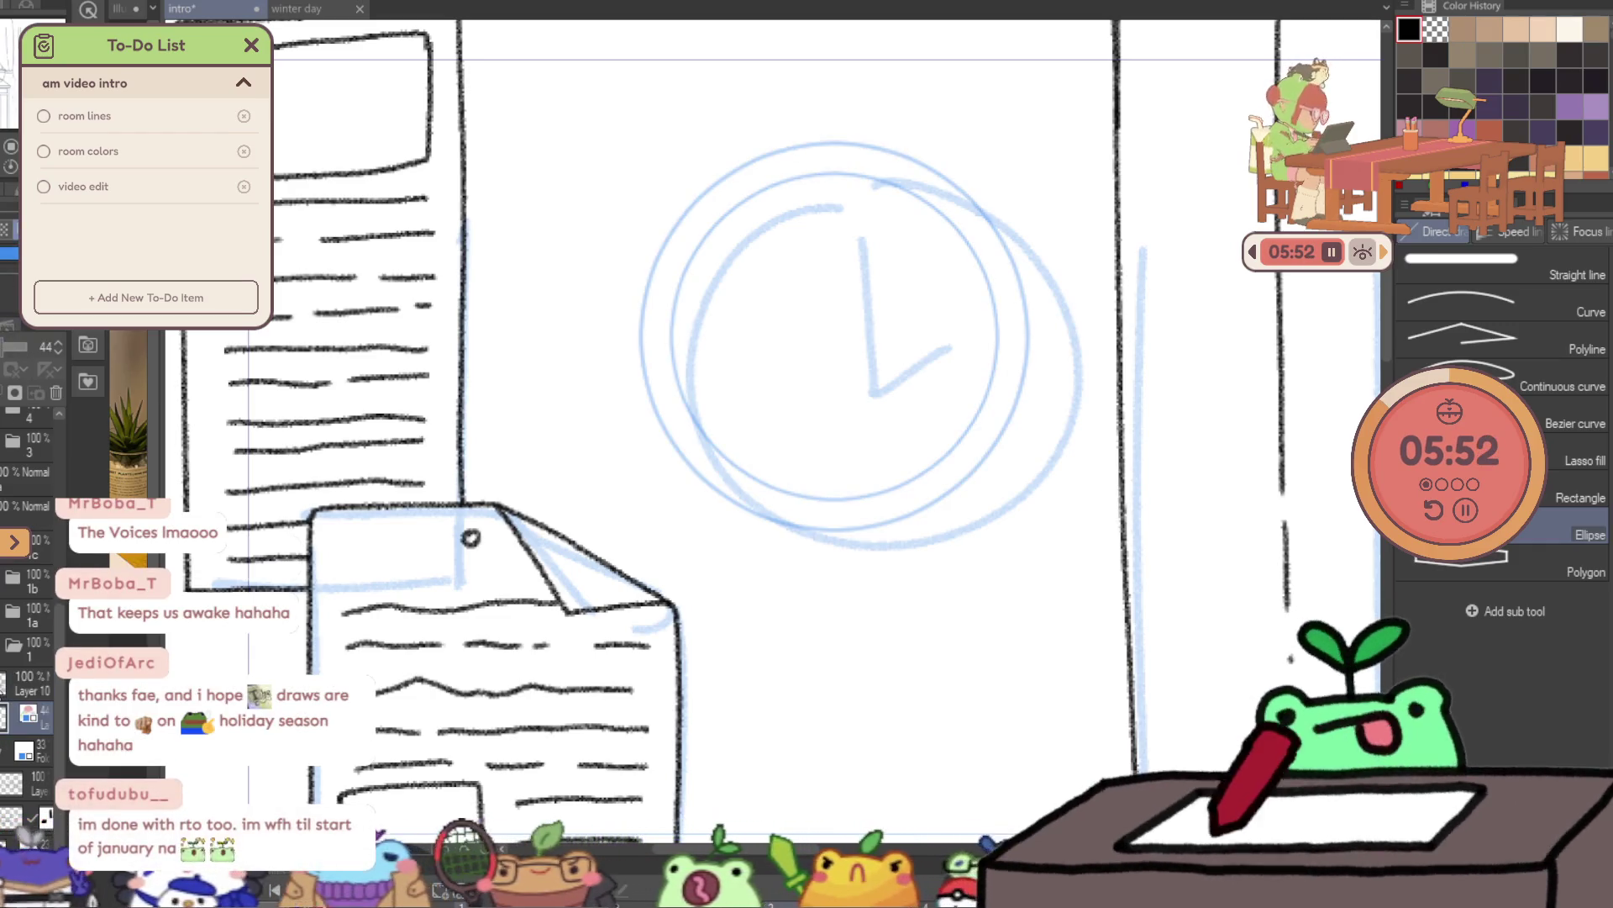
click(30, 682)
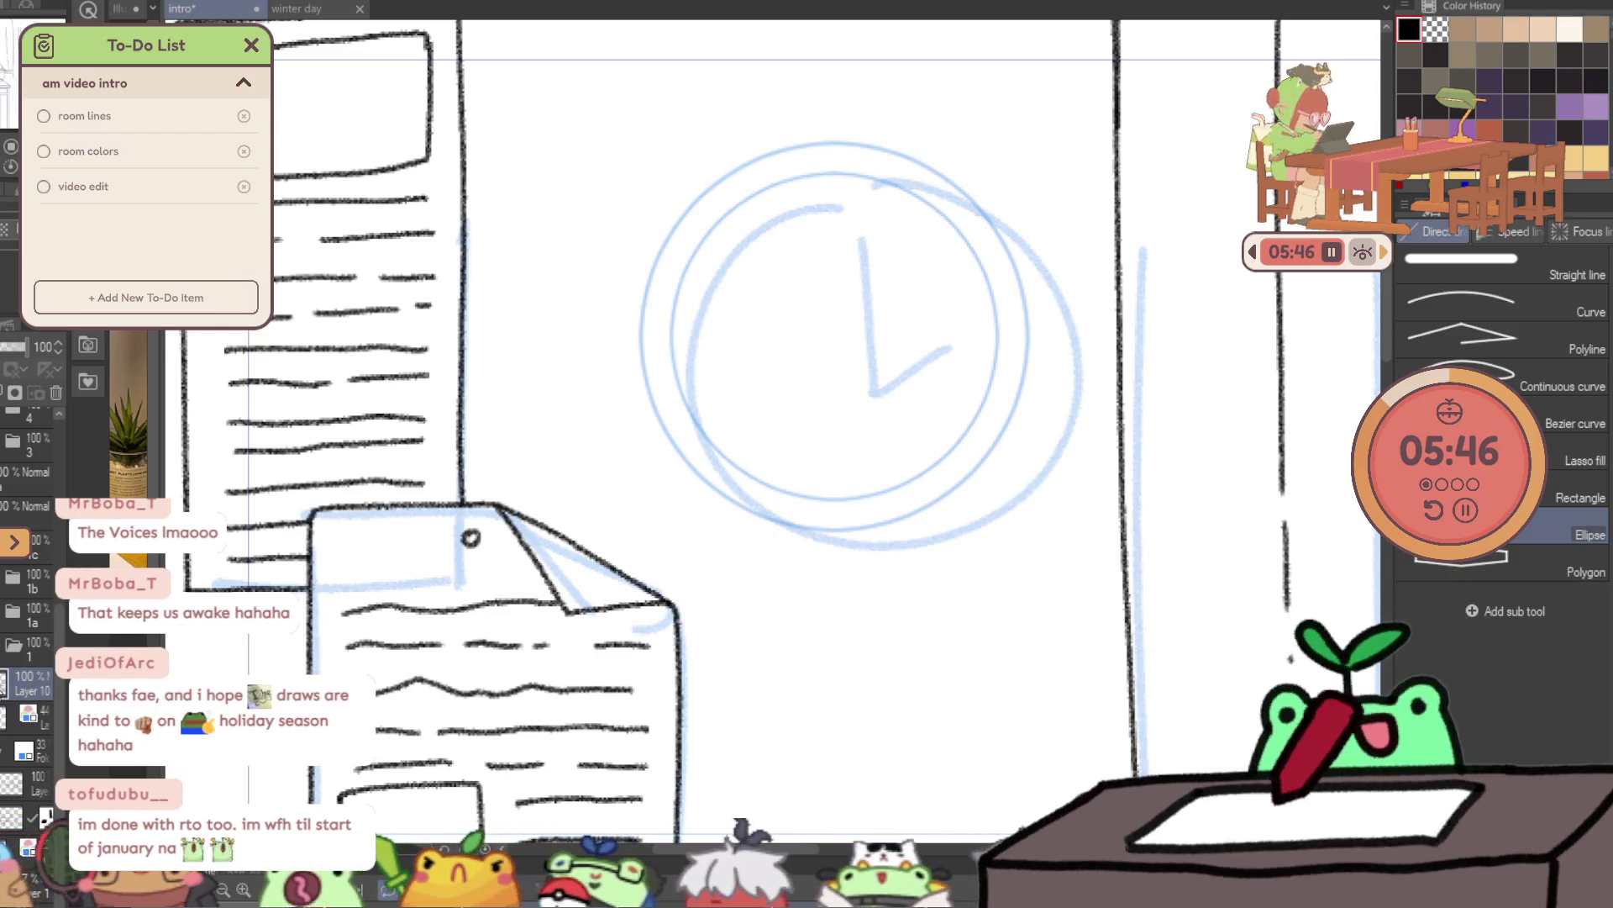
- Trace the clock's outer and inner guide rings in black with the Pencil
key(p)
scroll(868, 216, up, 2)
mouse_move(513, 359)
mouse_down()
mouse_move(805, 689)
mouse_move(1113, 402)
mouse_up()
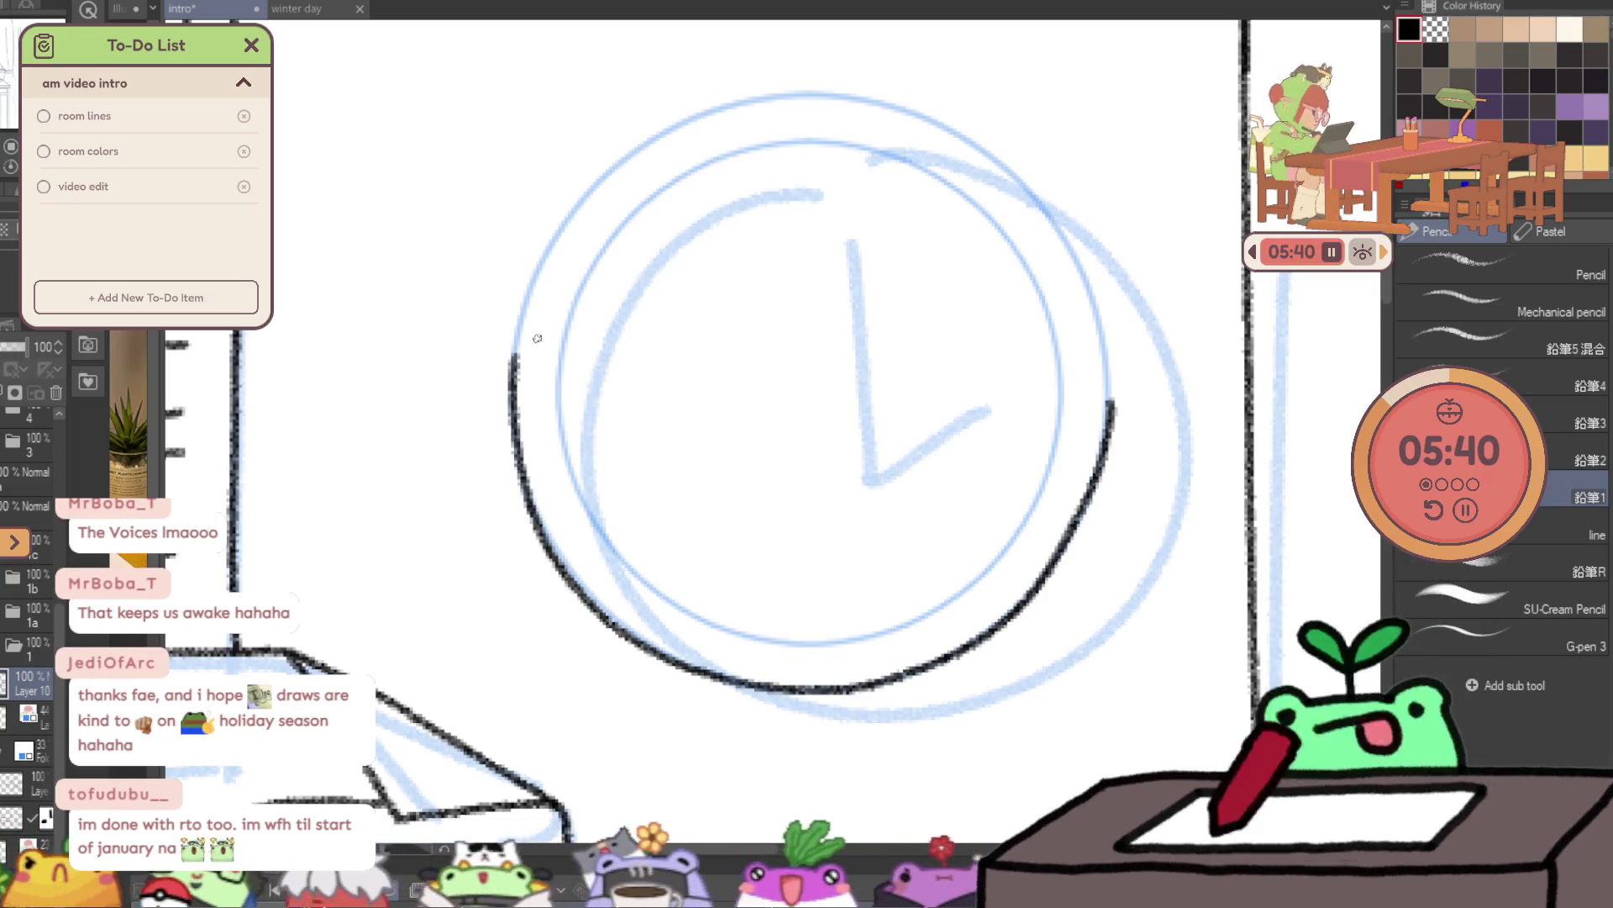
mouse_move(513, 357)
mouse_down()
mouse_move(940, 121)
mouse_move(1110, 403)
mouse_up()
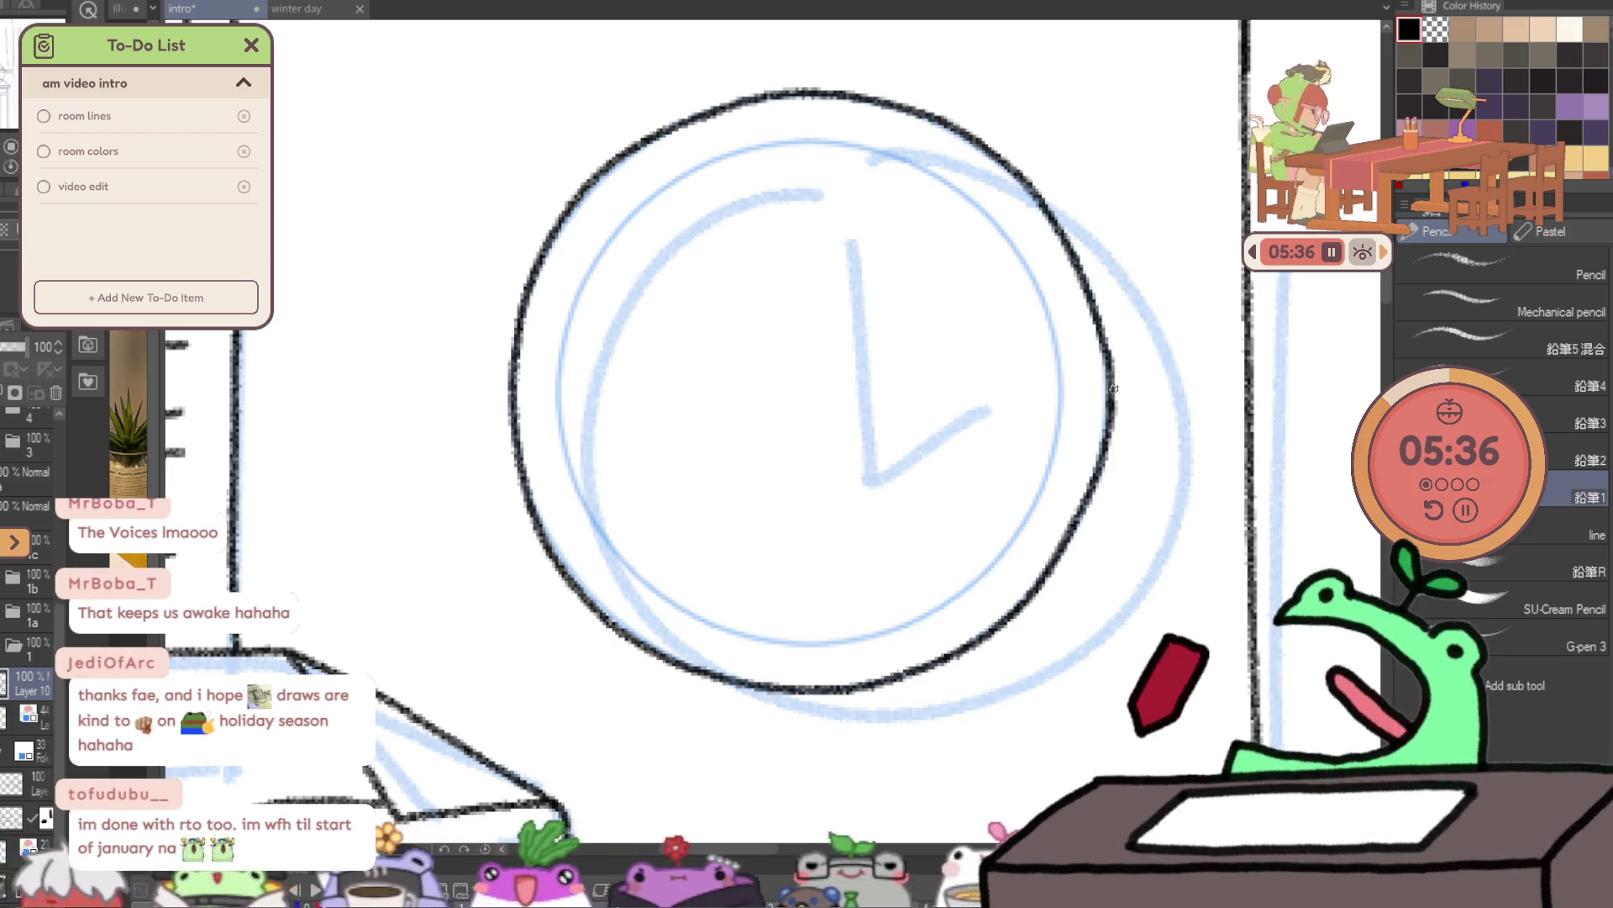
mouse_move(578, 300)
mouse_down()
mouse_move(910, 620)
mouse_move(996, 572)
mouse_up()
mouse_move(580, 290)
mouse_down()
mouse_move(694, 172)
mouse_move(1054, 349)
mouse_up()
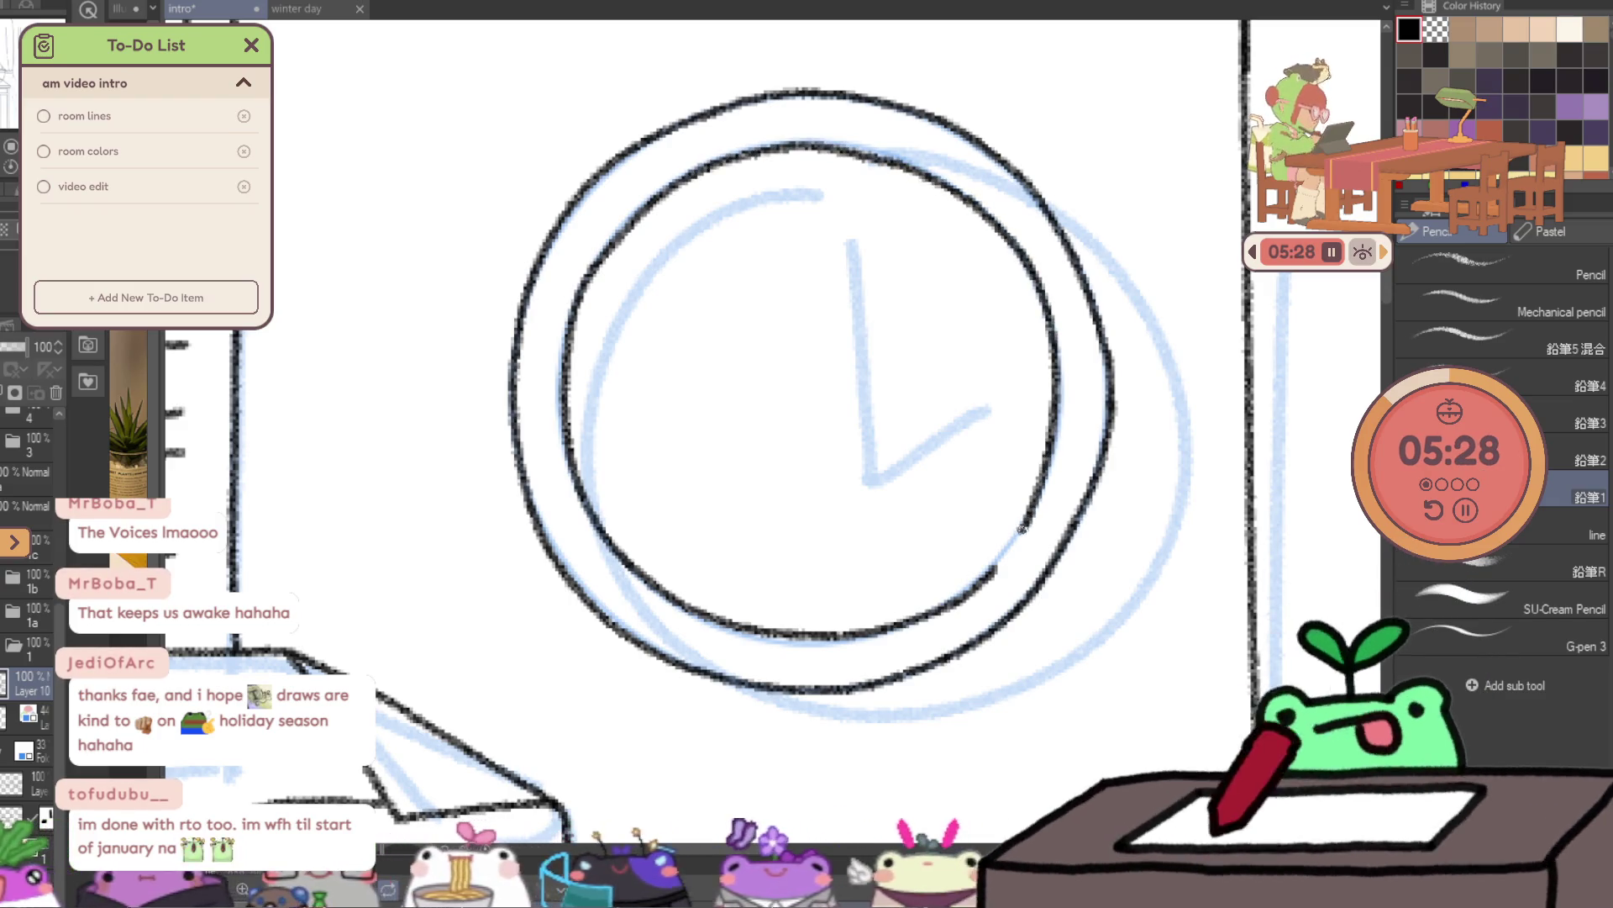
- Dot the clock's centre and draw its upright hour hand
click(788, 388)
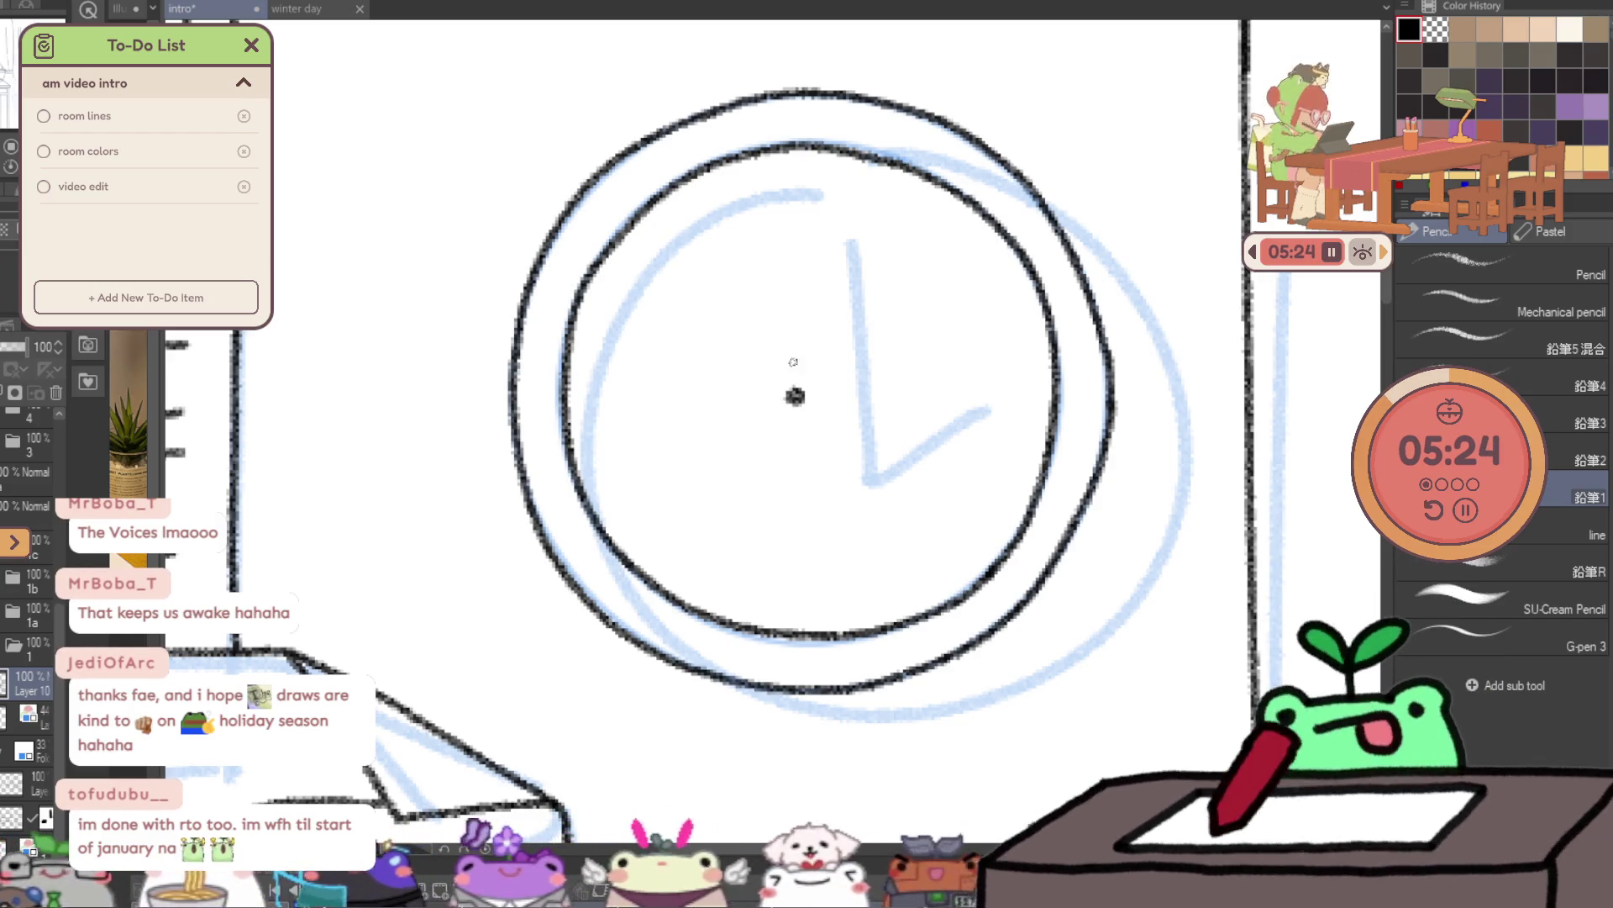
drag(787, 254, 784, 200)
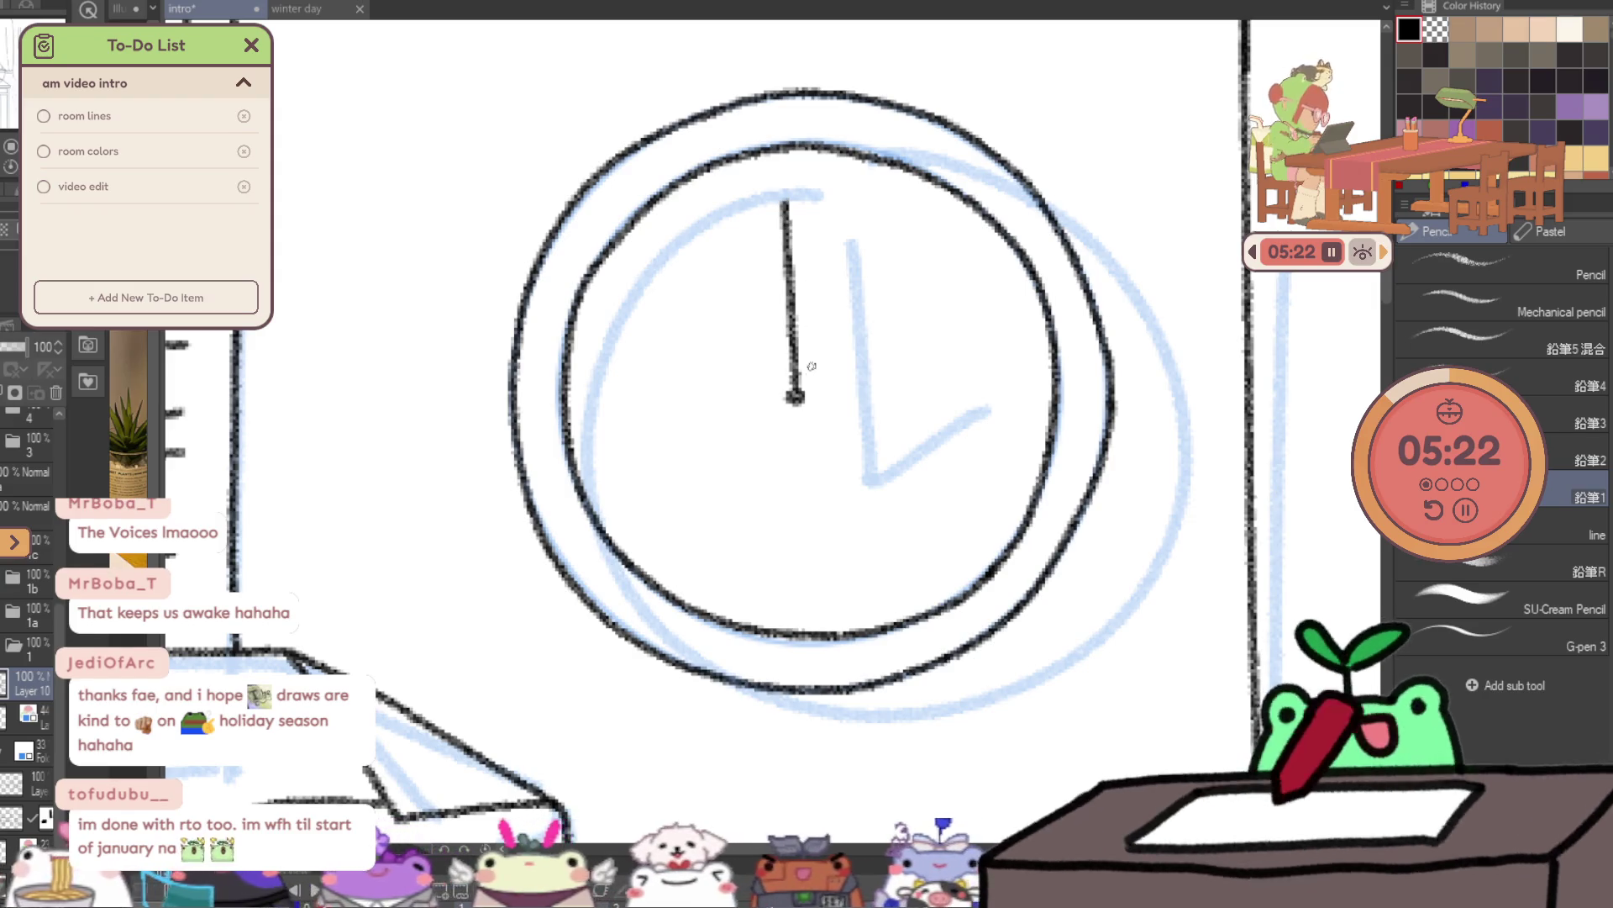
scroll(1166, 202, down, 5)
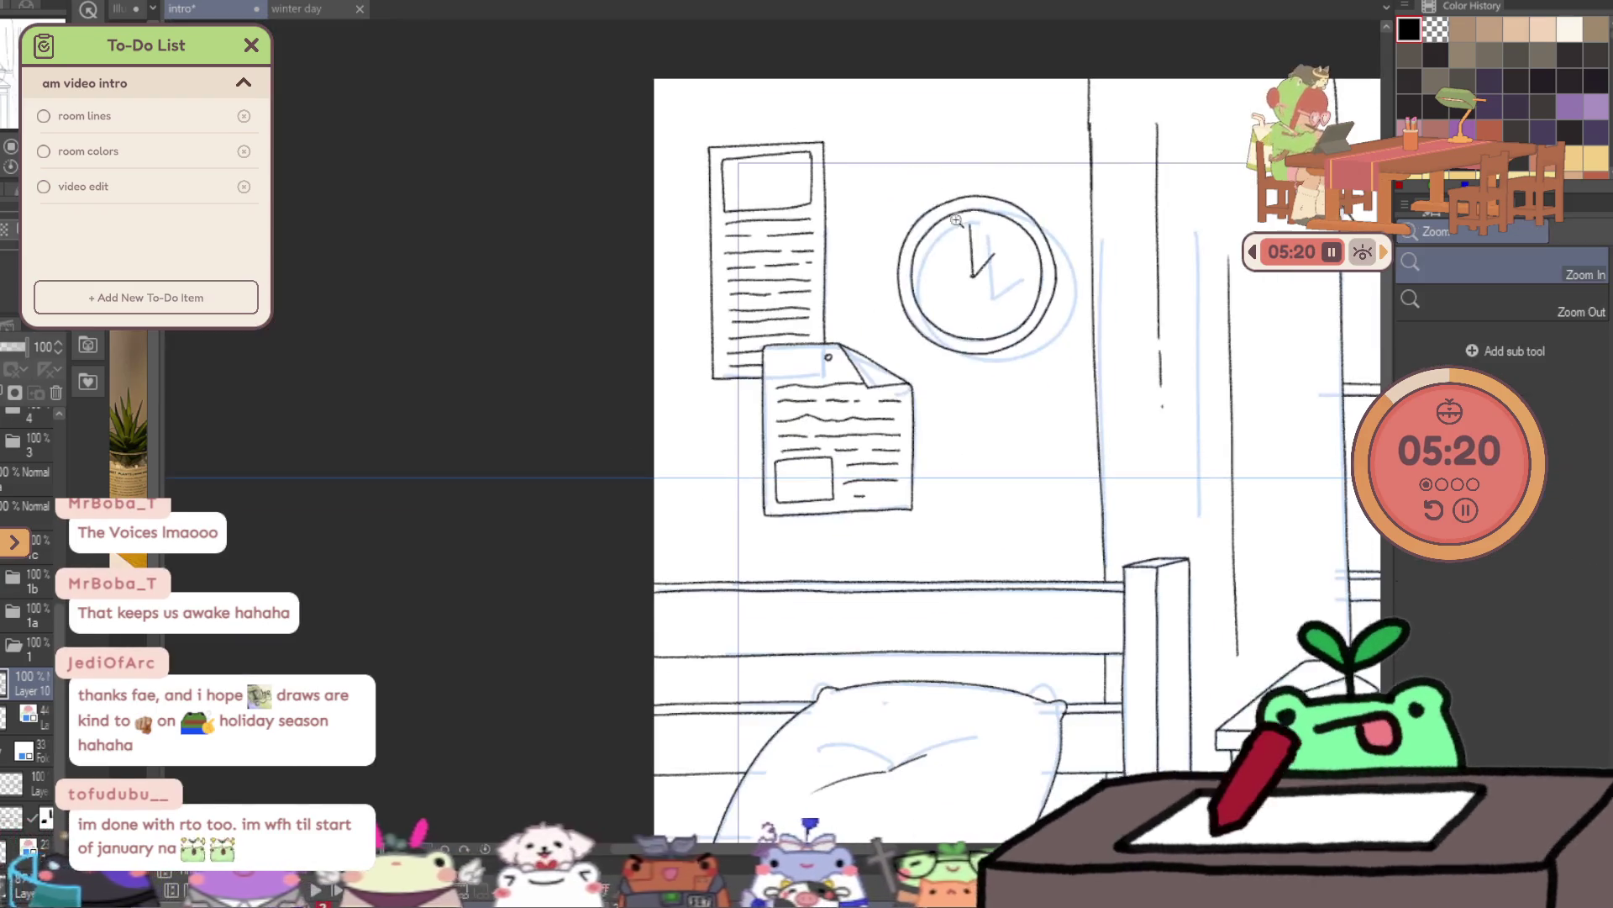
key(p)
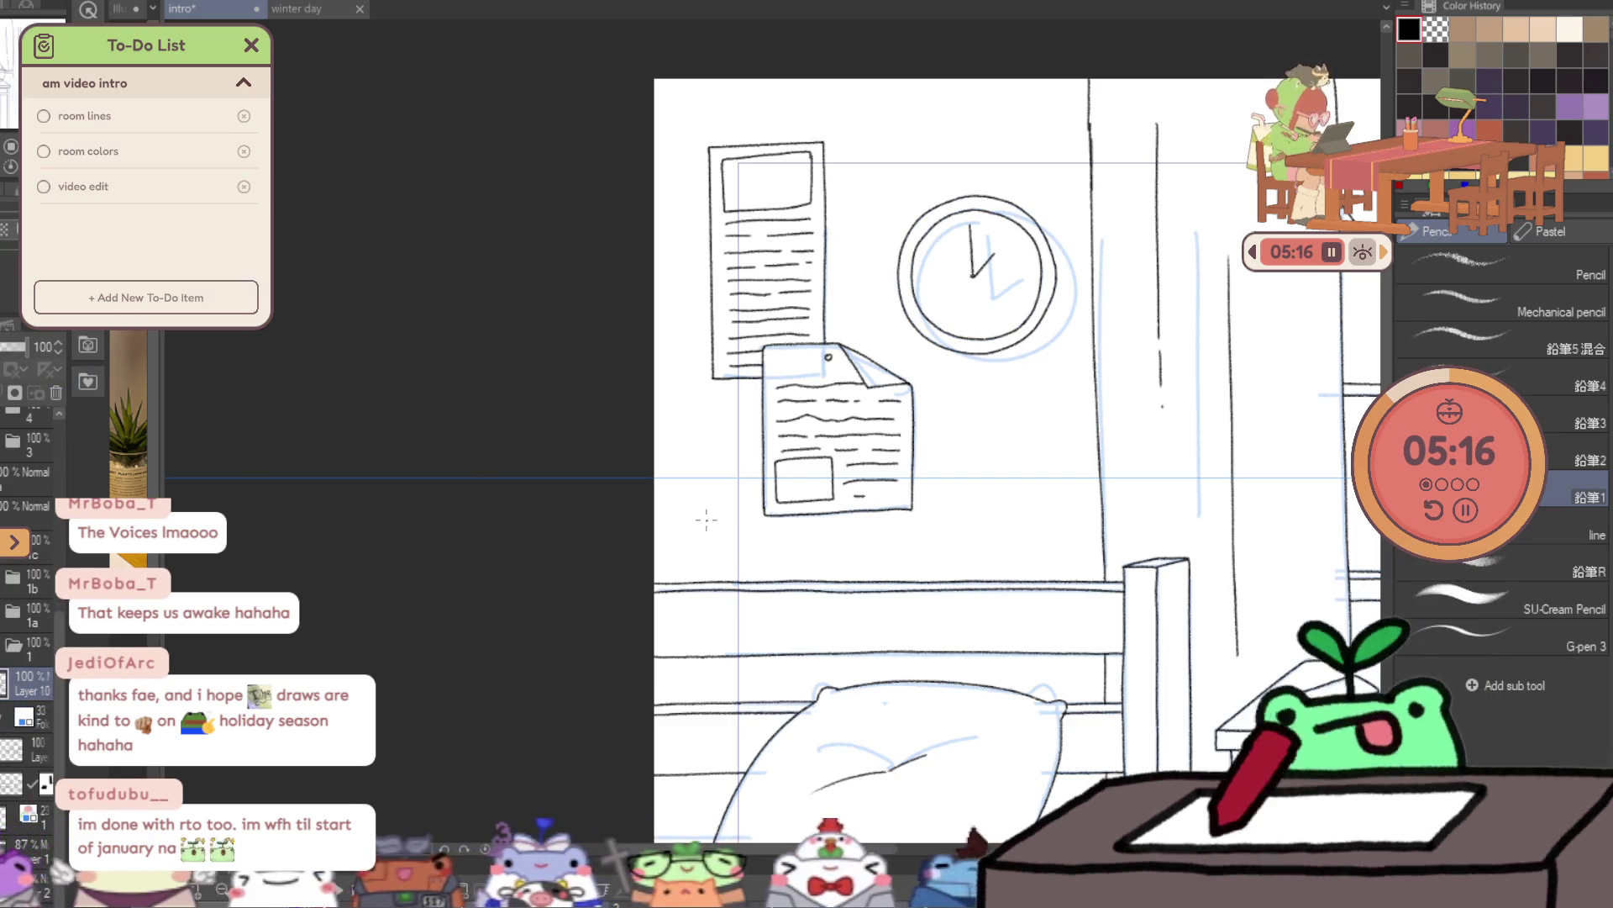
- Centre the whole room in the window, then zoom in on the desk and bookshelf
scroll(1128, 563, down, 5)
key(p)
drag(1245, 504, 836, 459)
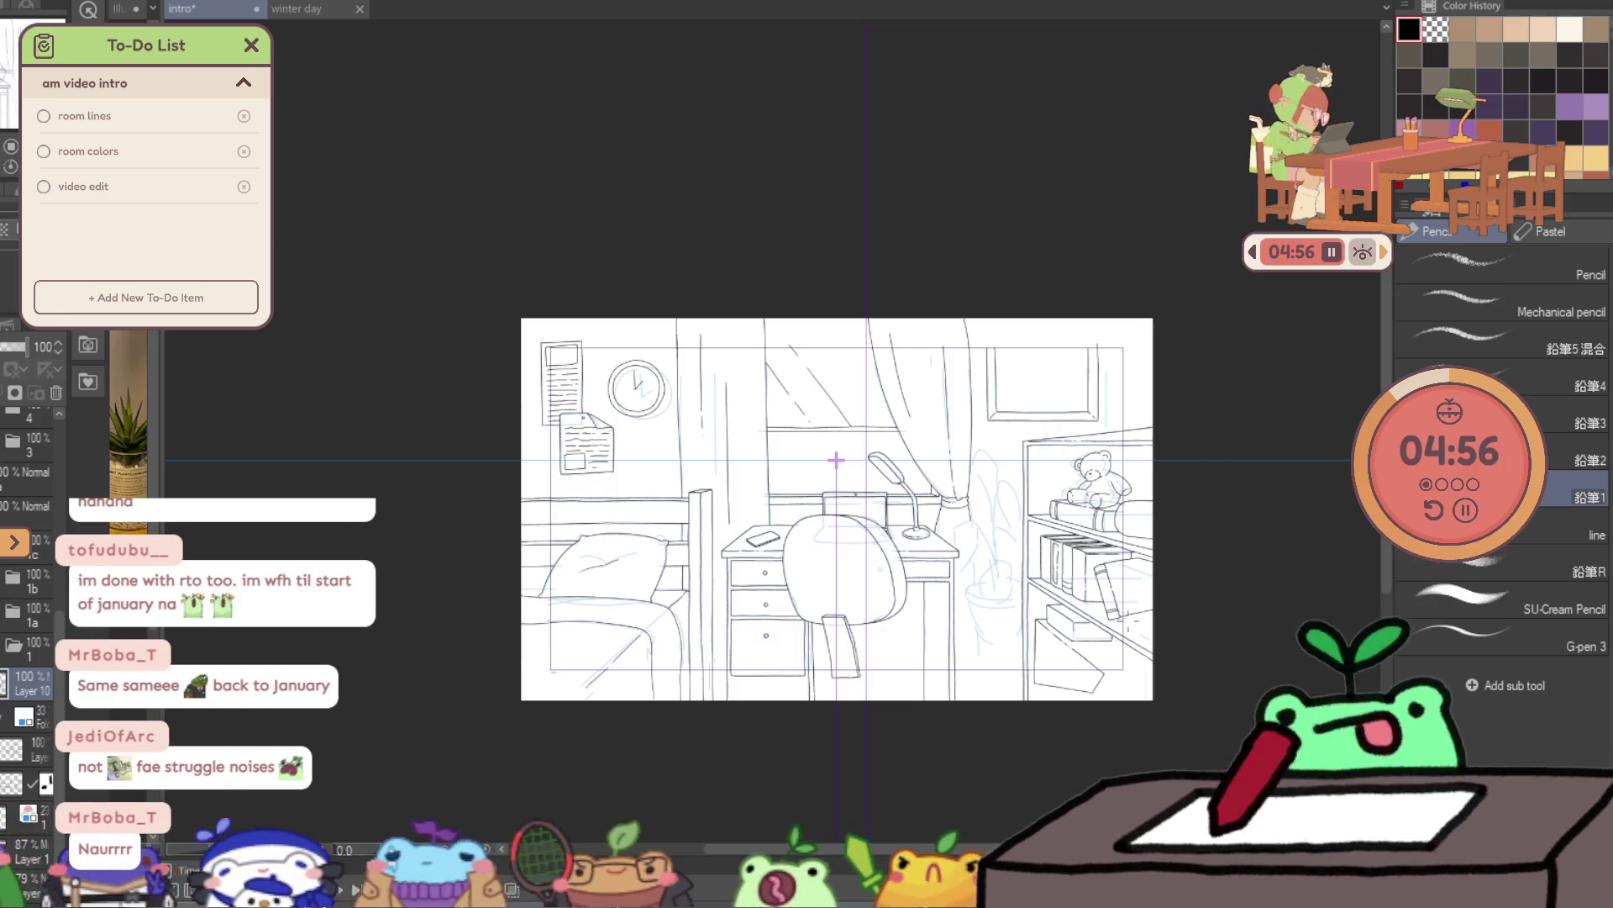
key(slash)
mouse_move(1018, 631)
mouse_down()
mouse_move(1099, 642)
mouse_move(1077, 628)
mouse_up()
key(p)
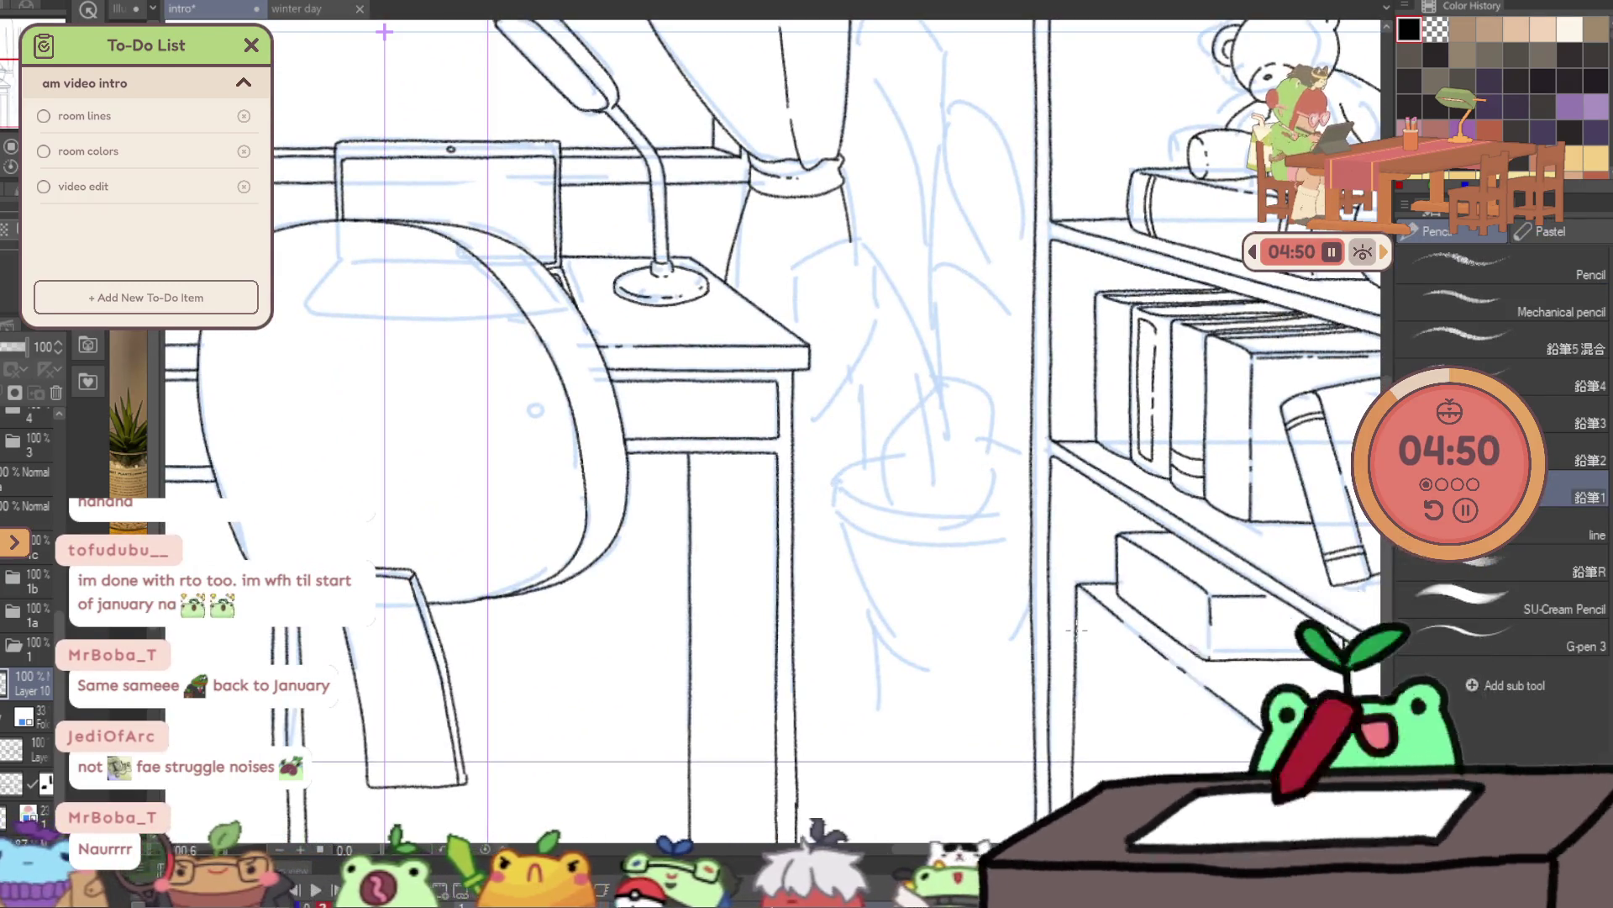
- Lasso around the potted plant sketch, then clear the selection
key(e)
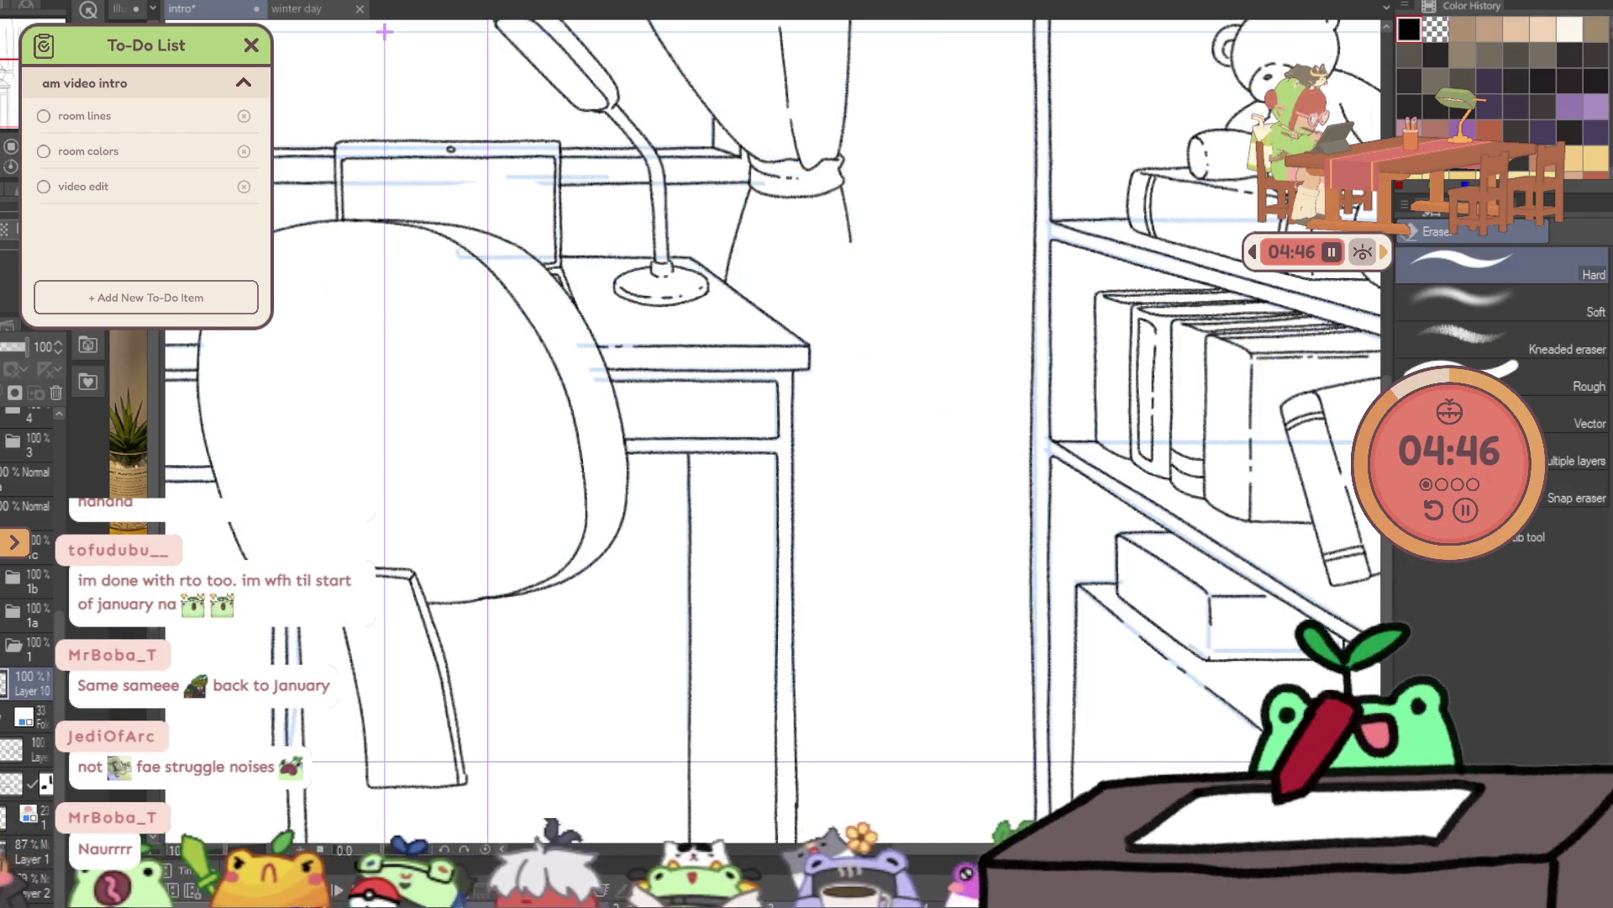
key(m)
key(ctrl+space)
drag(697, 156, 722, 159)
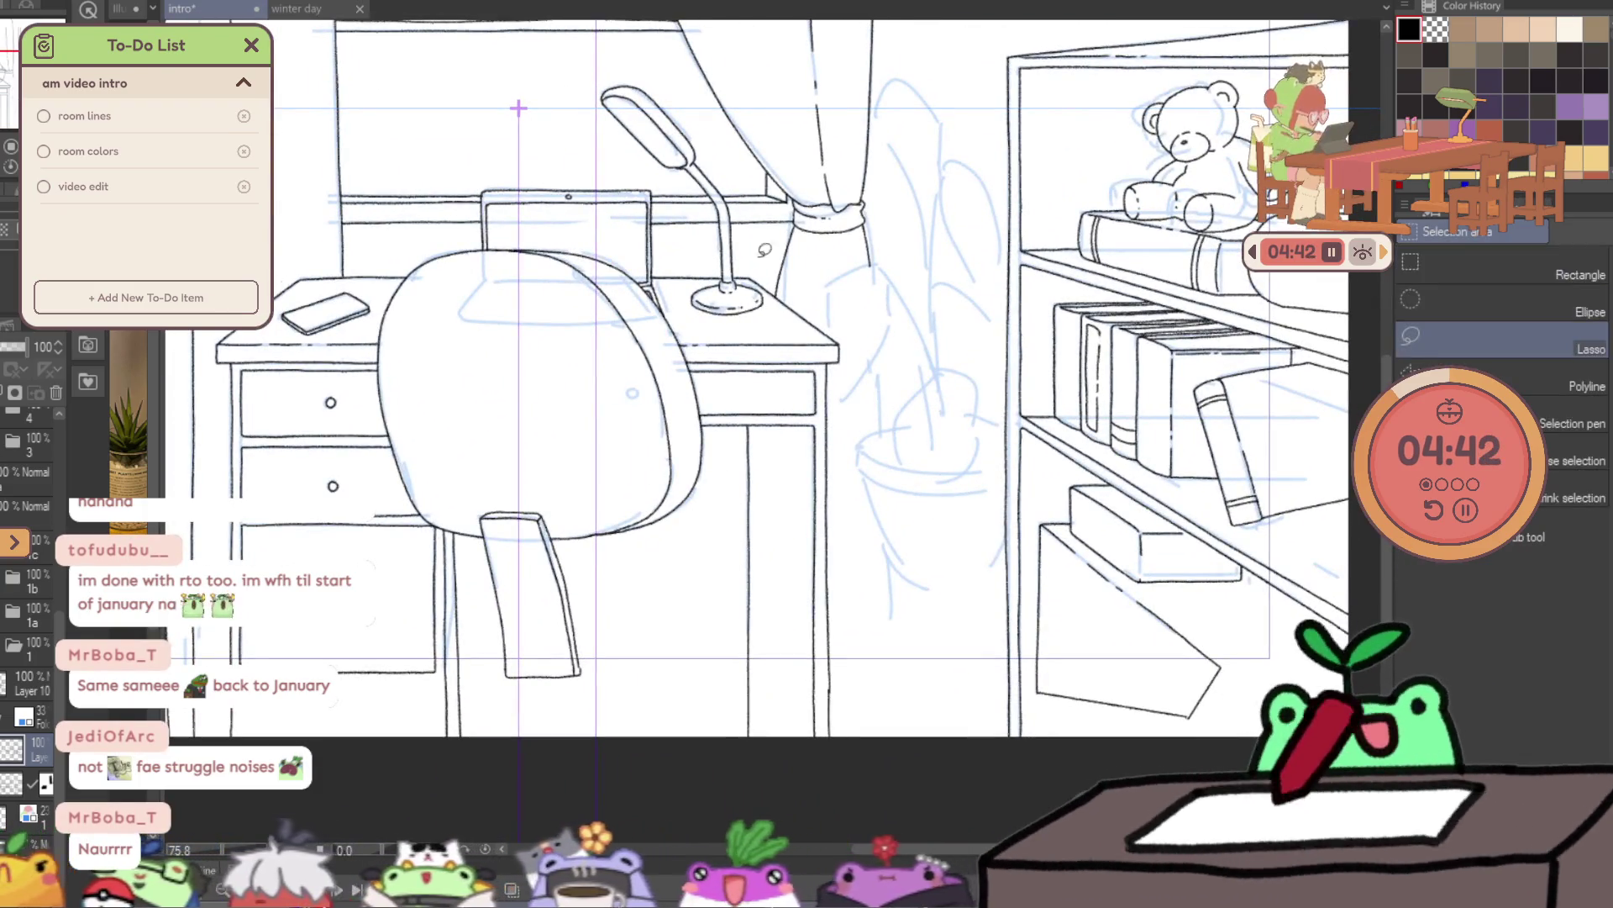
drag(945, 356, 1008, 580)
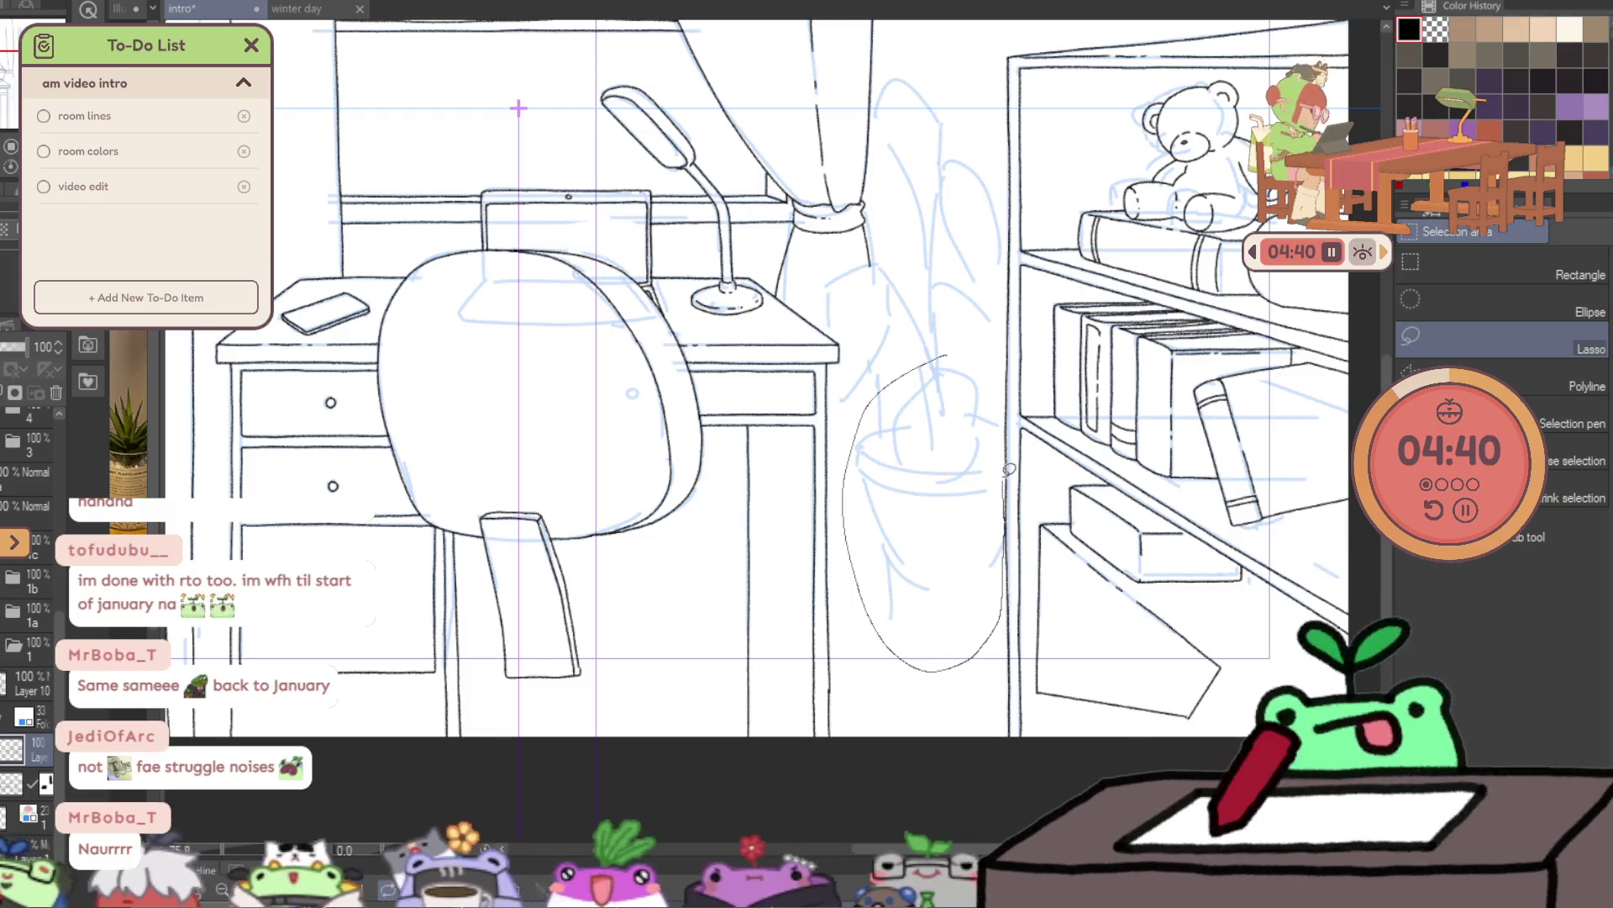
drag(1008, 473, 991, 360)
drag(973, 508, 966, 595)
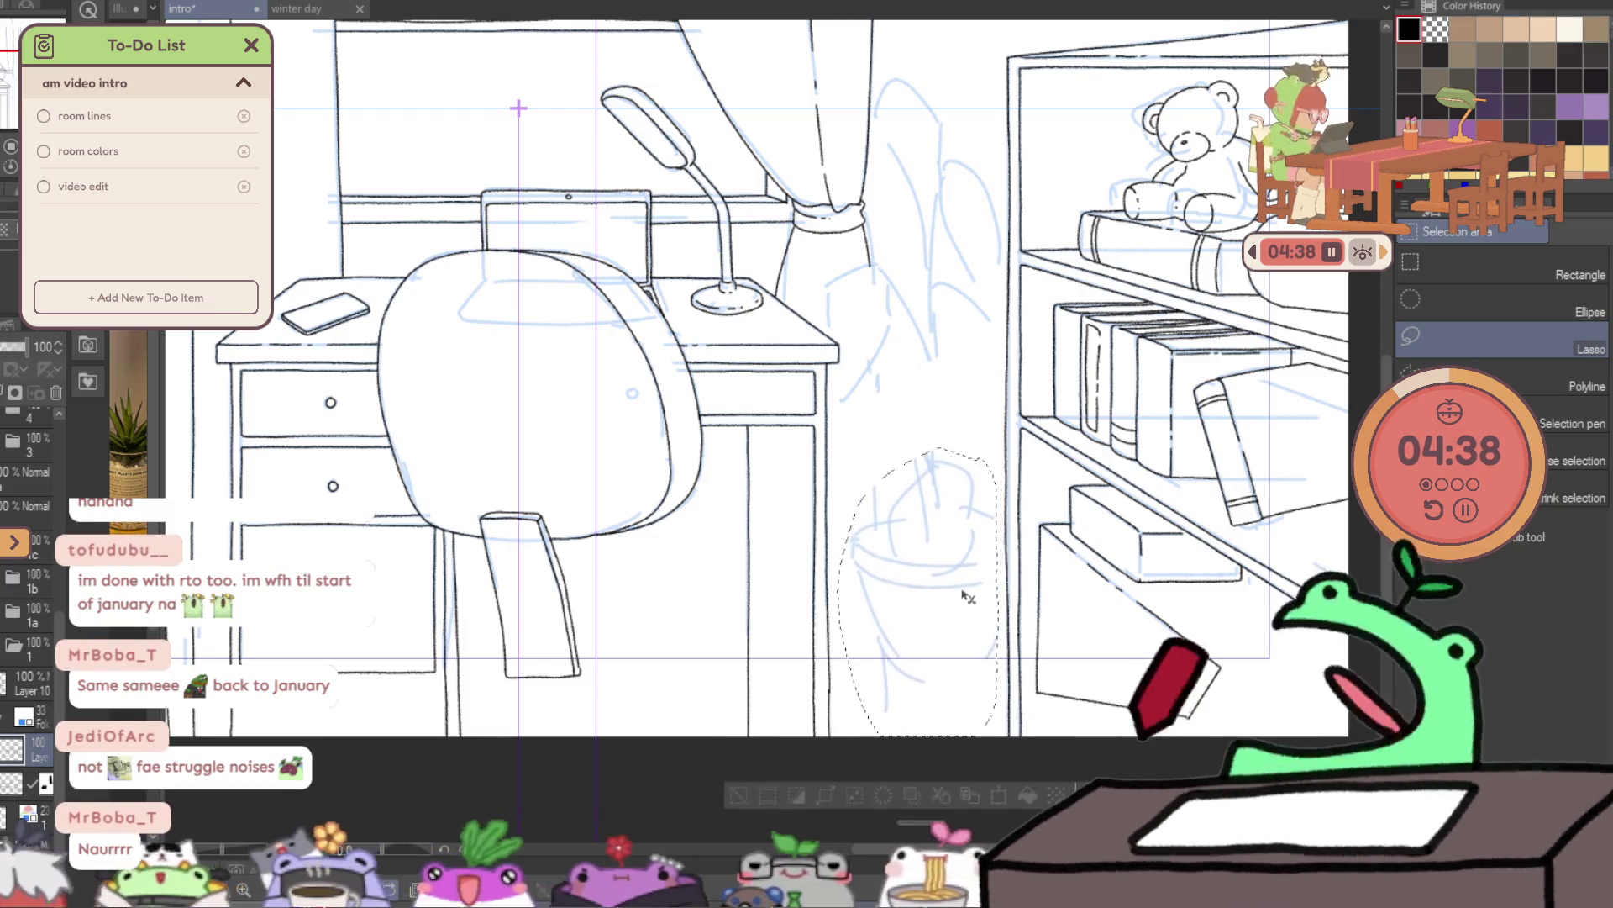
click(967, 595)
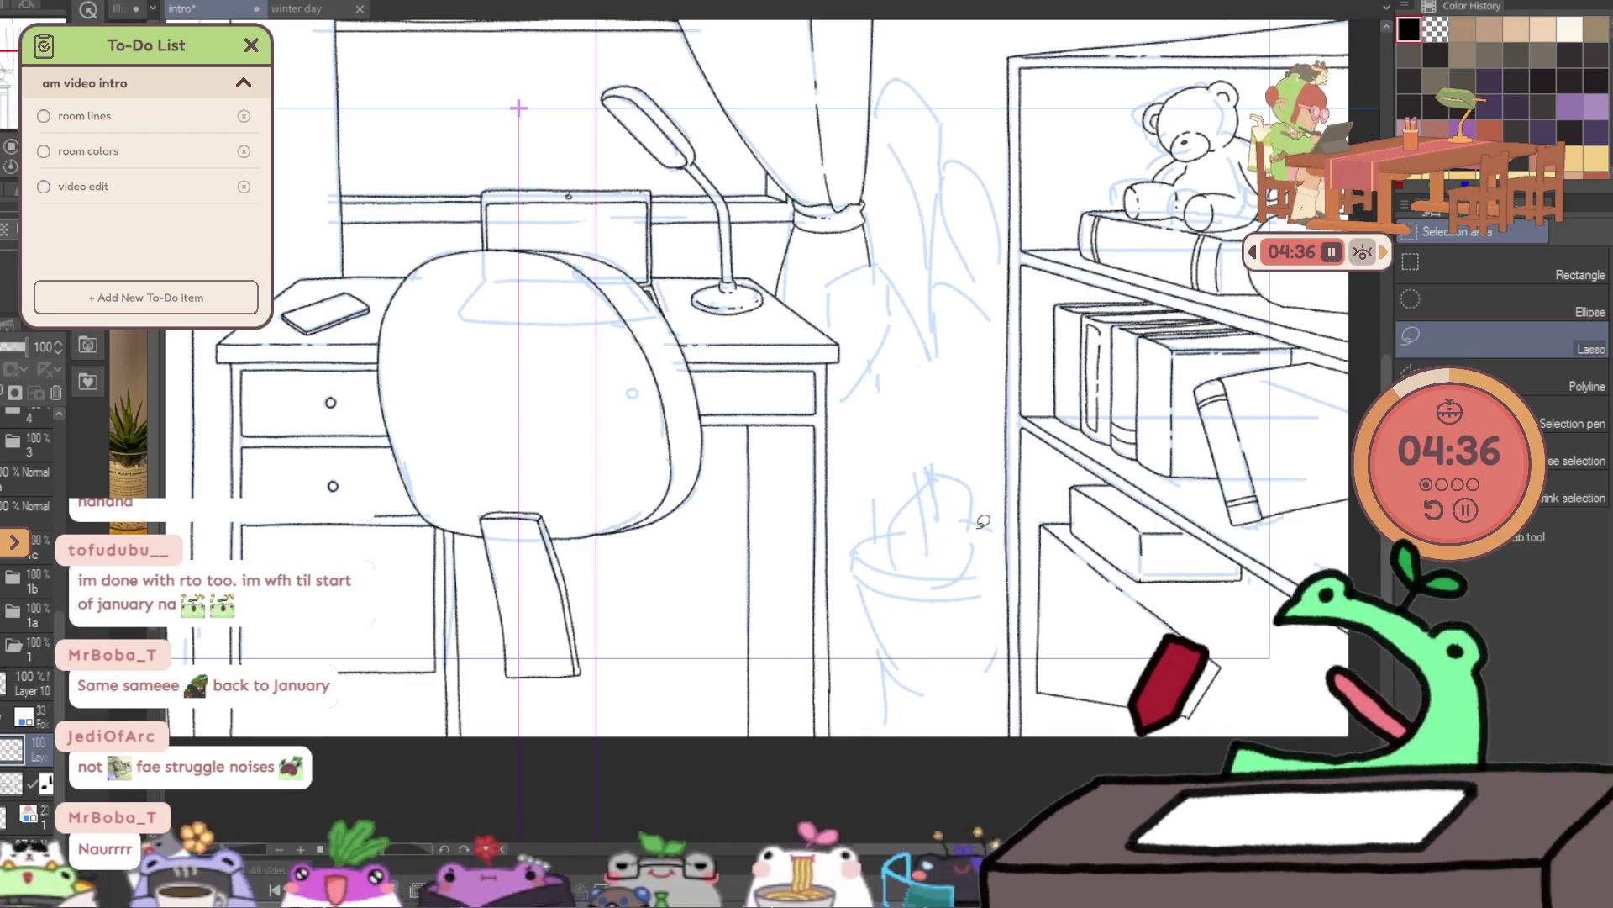
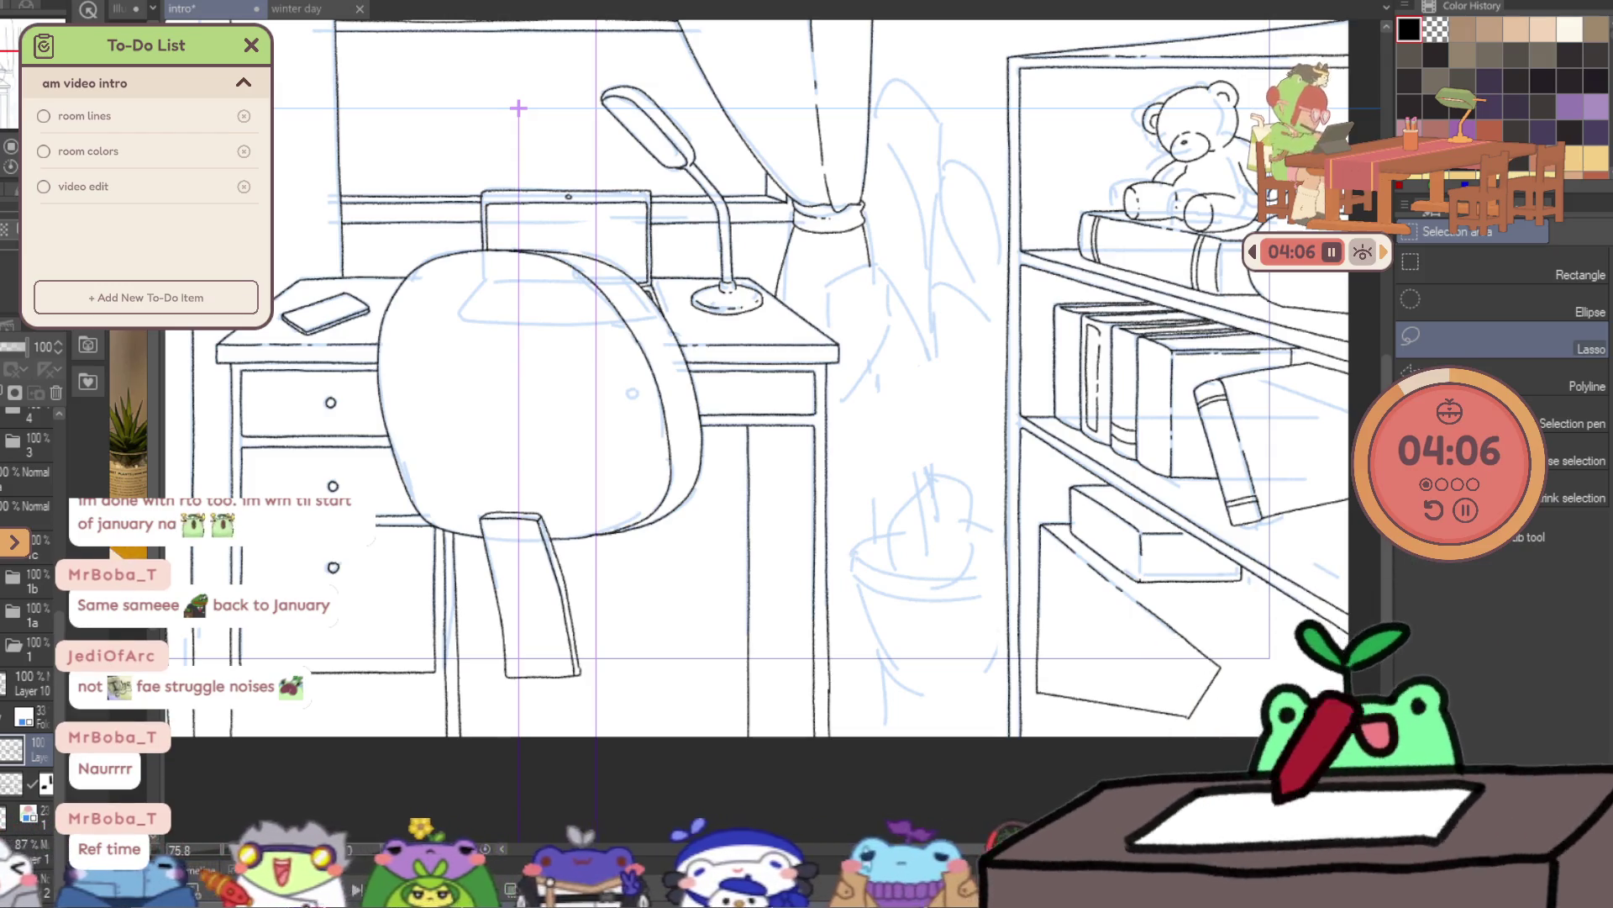
- Ink the monstera leaf's arched top edge, lower lobe and lower edge over the blue sketch
scroll(982, 522, up, 2)
scroll(982, 523, up, 3)
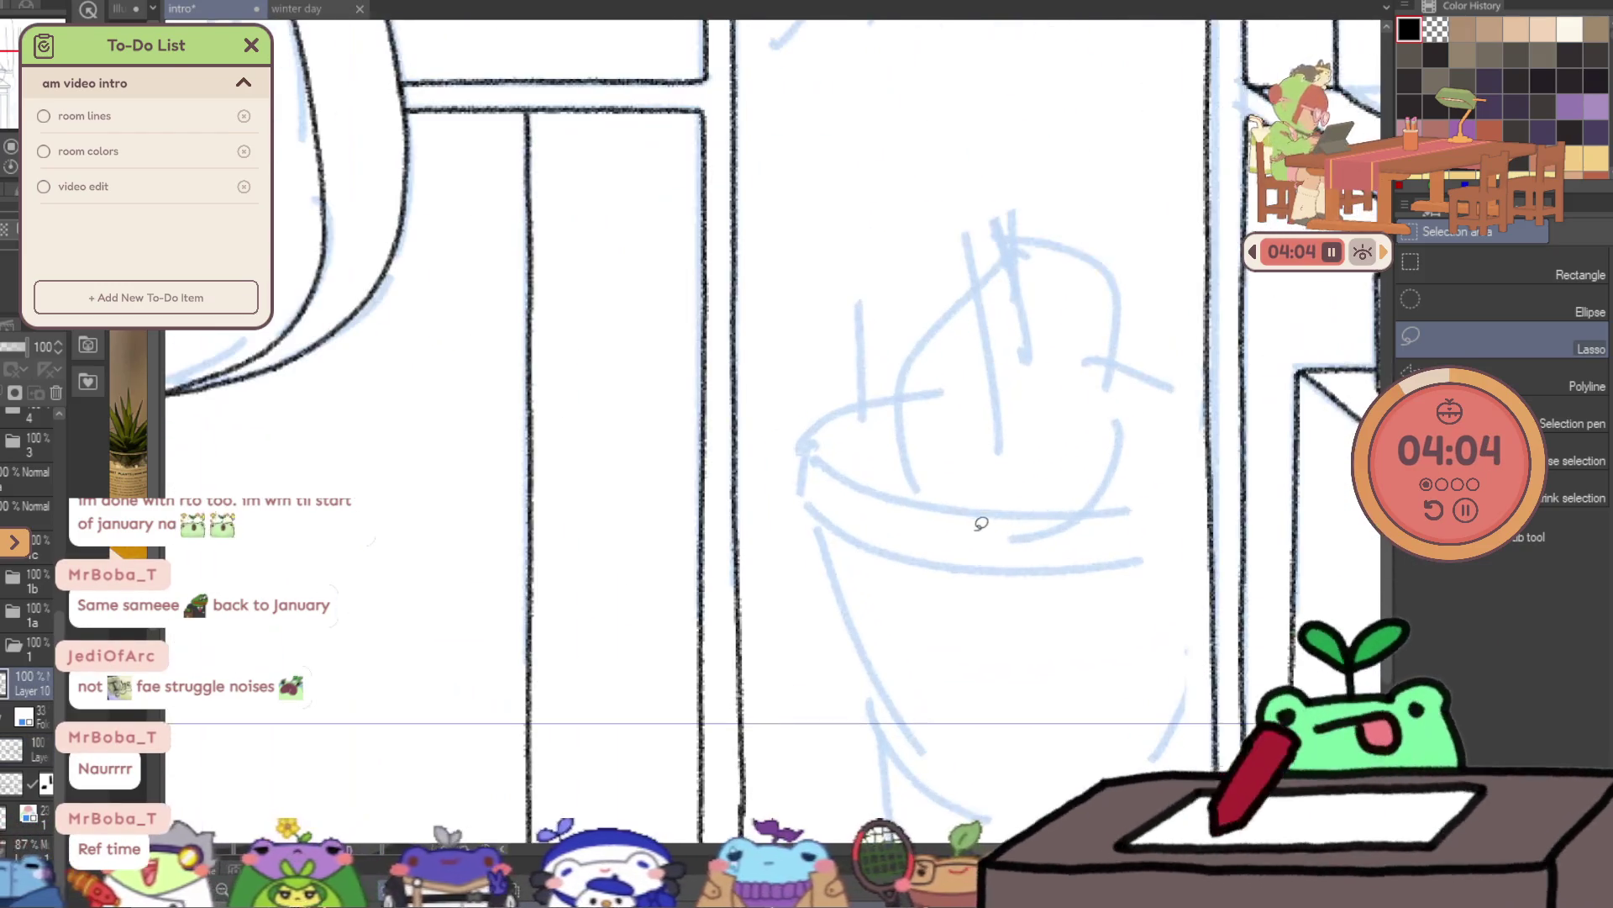
drag(951, 506, 791, 473)
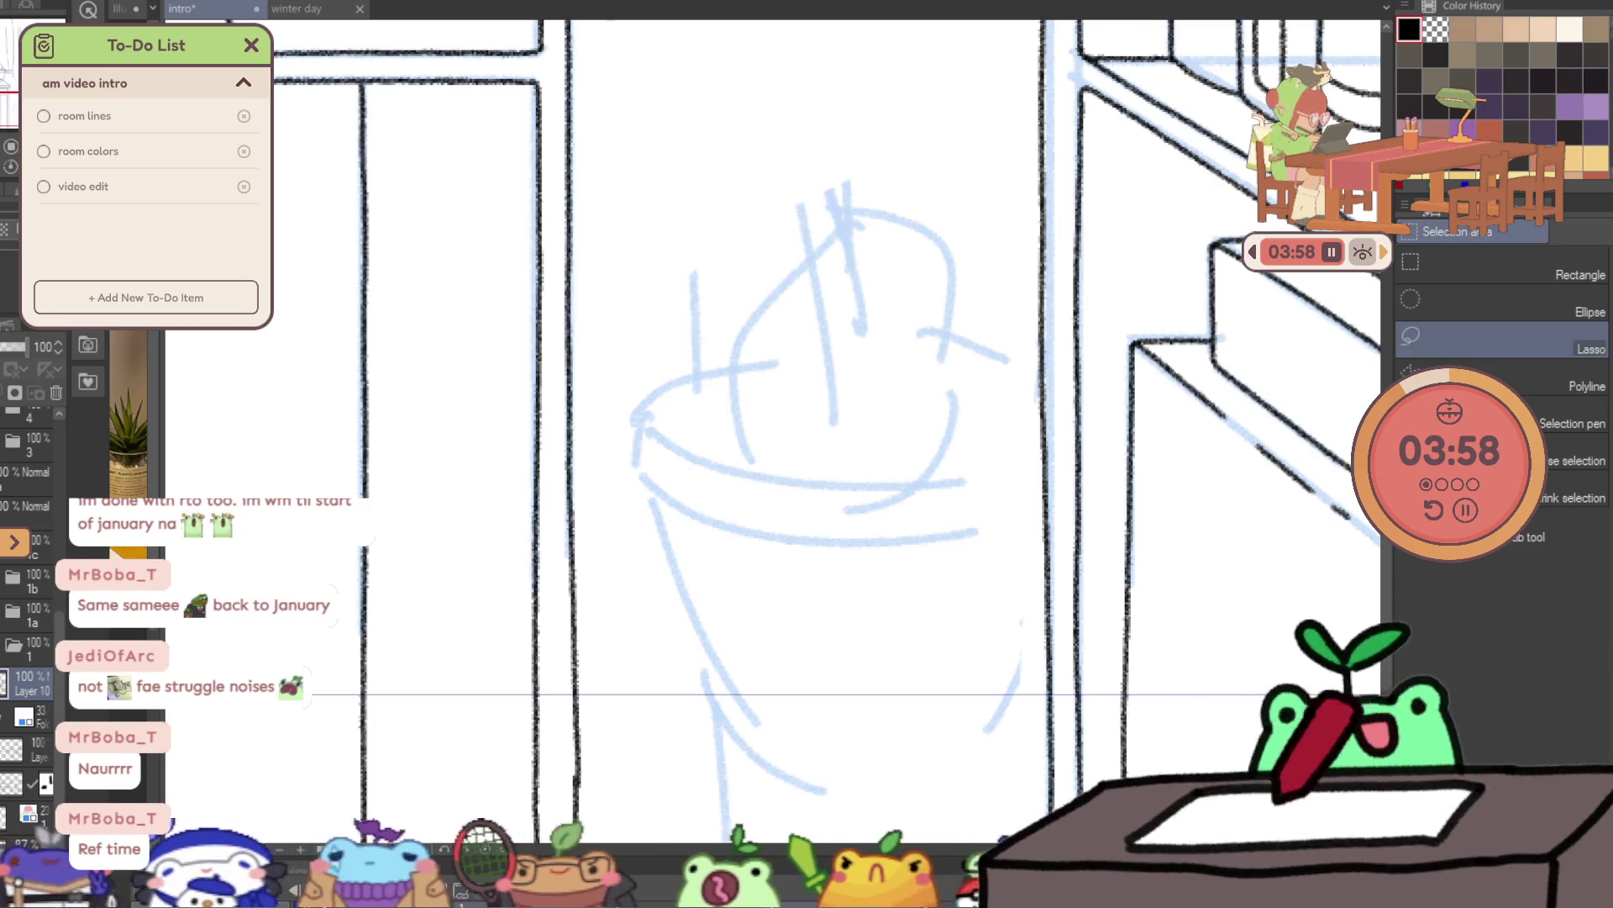
key(p)
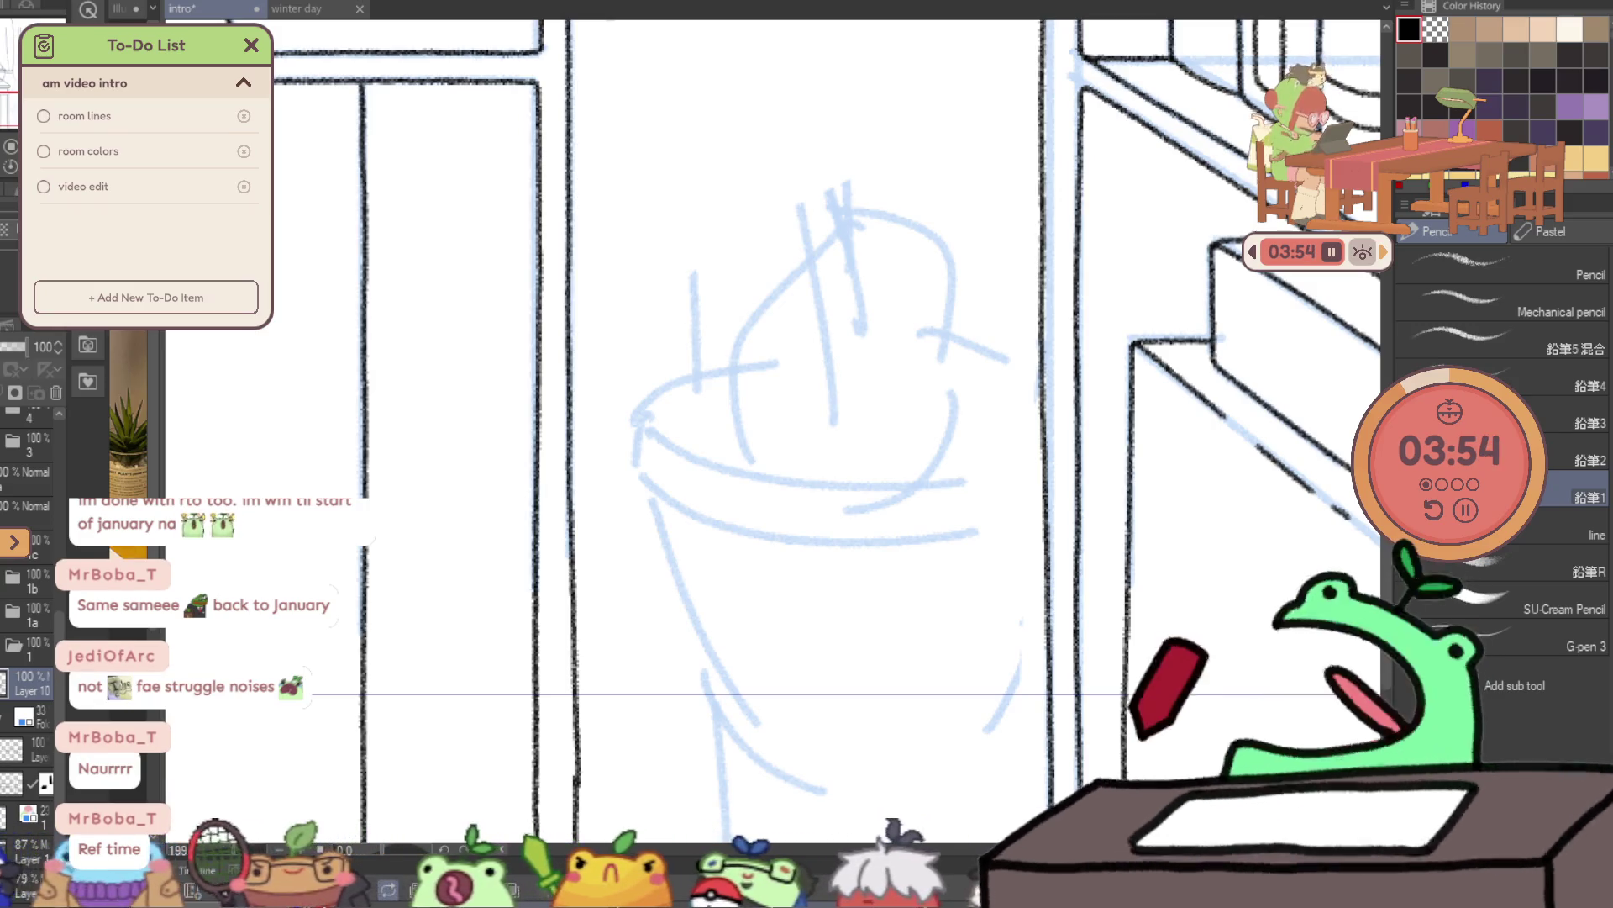
mouse_move(845, 222)
mouse_down()
mouse_move(834, 200)
mouse_move(713, 267)
mouse_up()
key(ctrl+z)
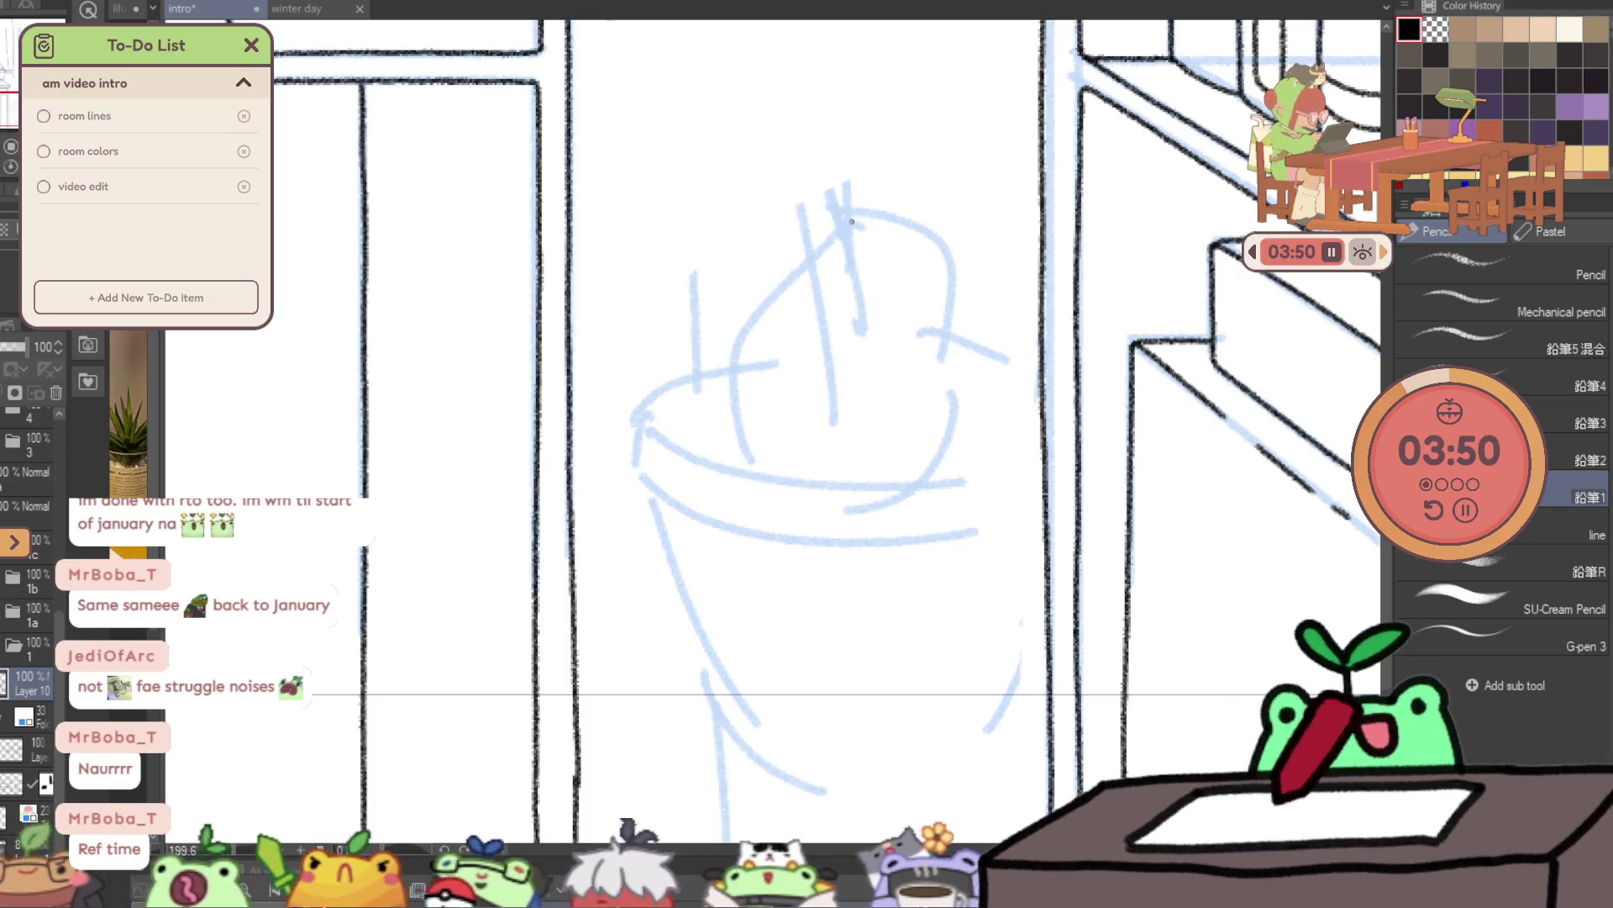
drag(853, 223, 740, 209)
mouse_move(713, 338)
mouse_down()
mouse_move(787, 311)
mouse_move(731, 460)
mouse_up()
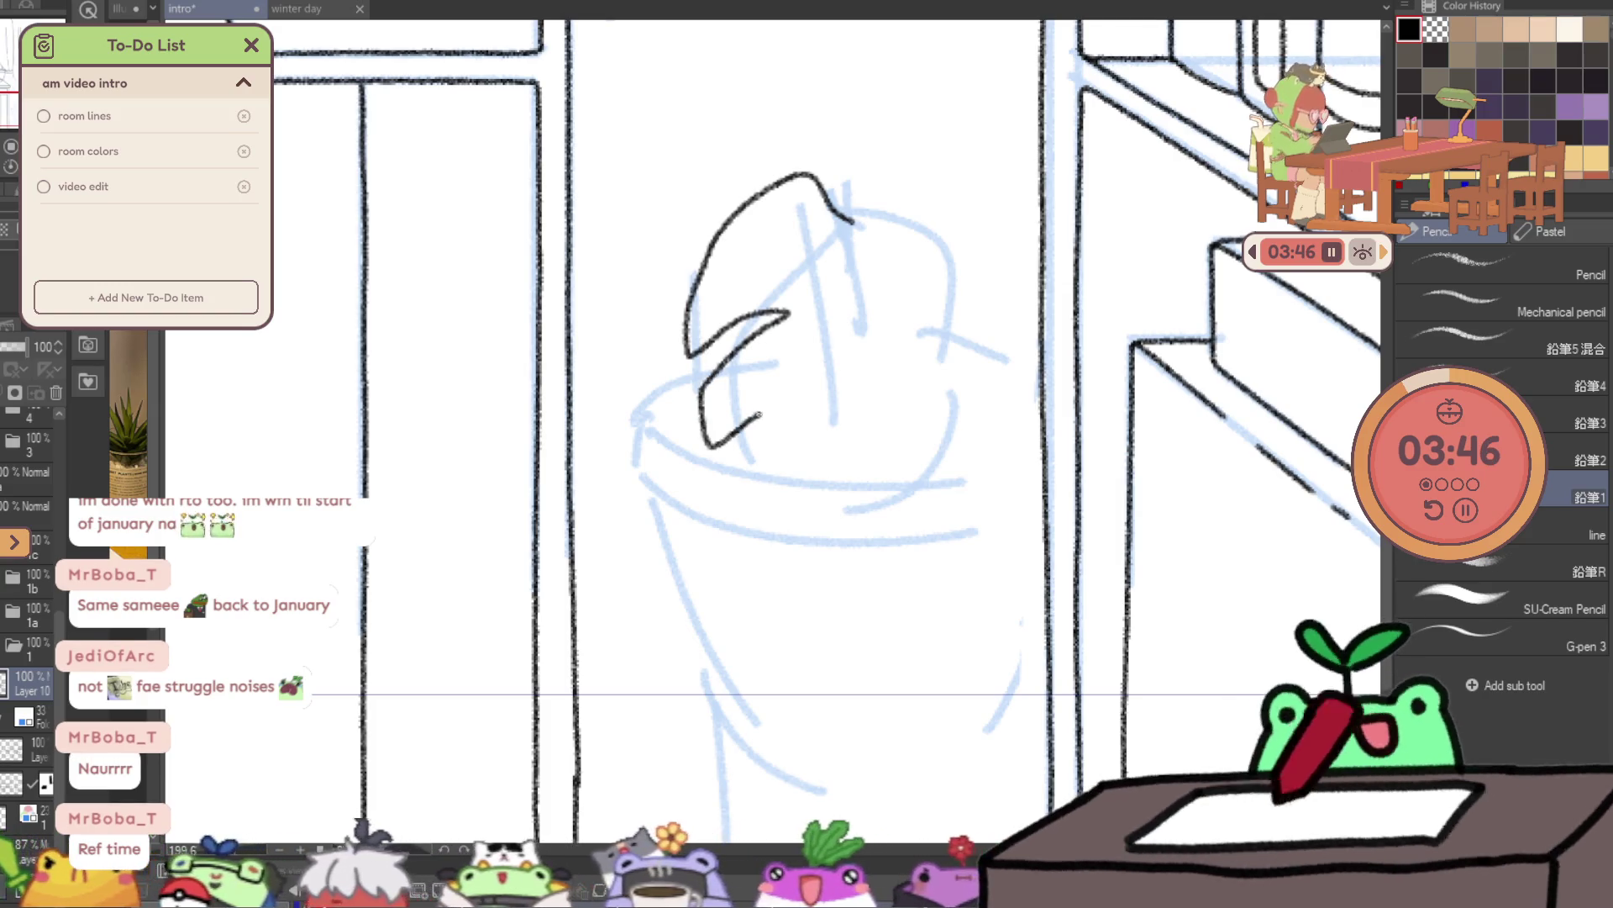
mouse_move(802, 521)
mouse_down()
mouse_move(845, 588)
mouse_move(950, 534)
mouse_move(975, 475)
mouse_move(936, 448)
mouse_move(991, 472)
mouse_move(1026, 397)
mouse_move(1020, 359)
mouse_up()
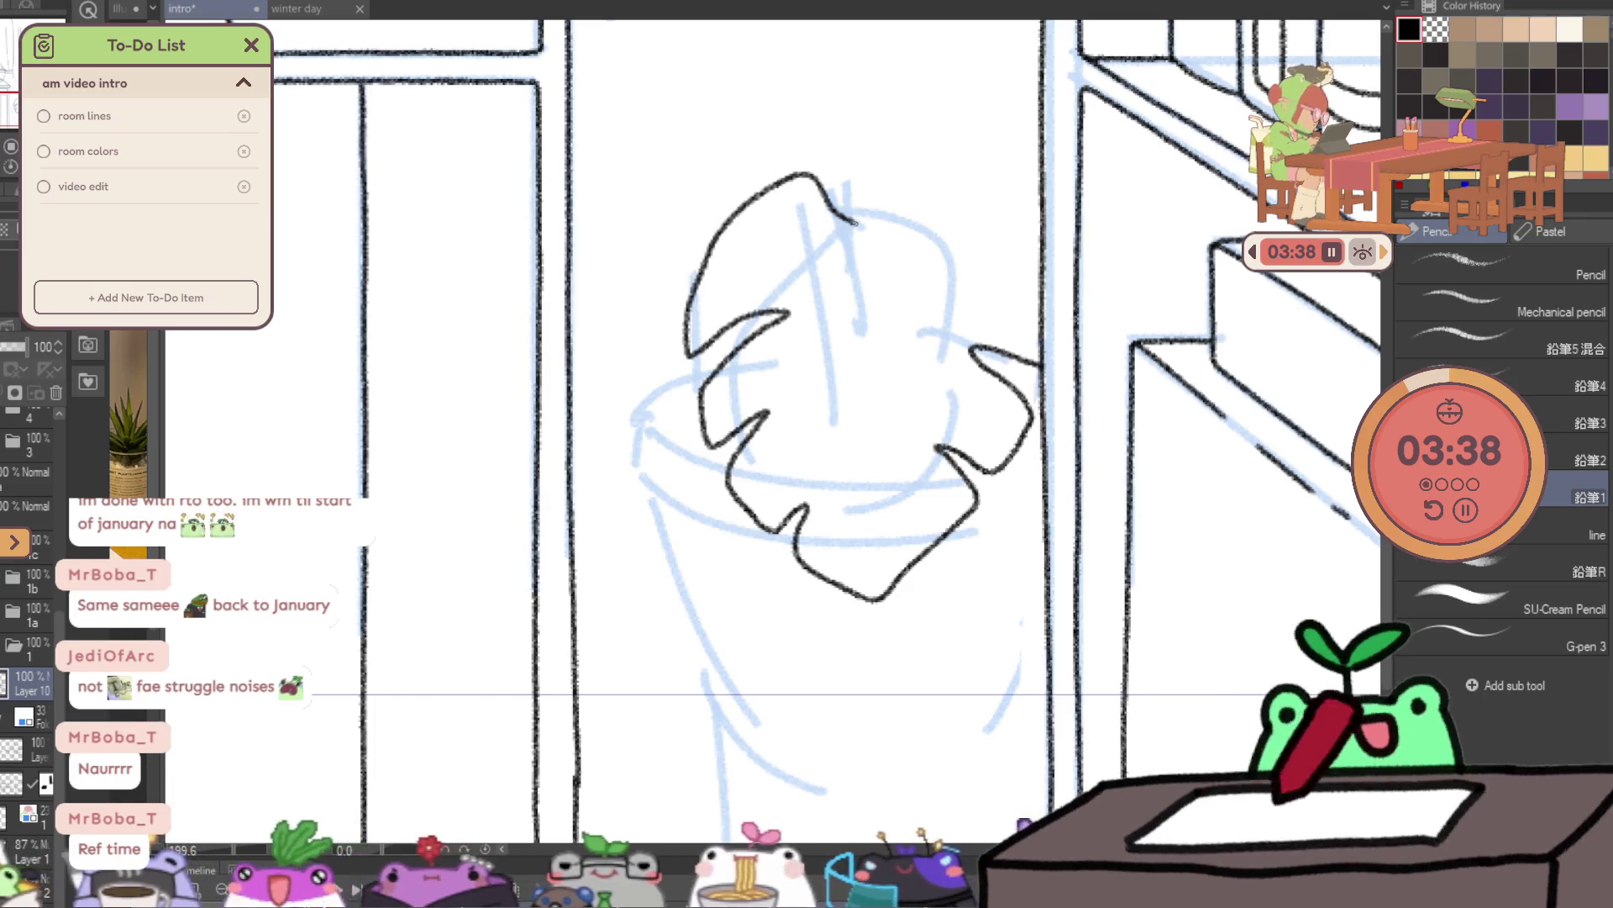
- Finish the leaf's top-right lobe outline and draw its central vein
drag(856, 224, 890, 213)
key(ctrl+z)
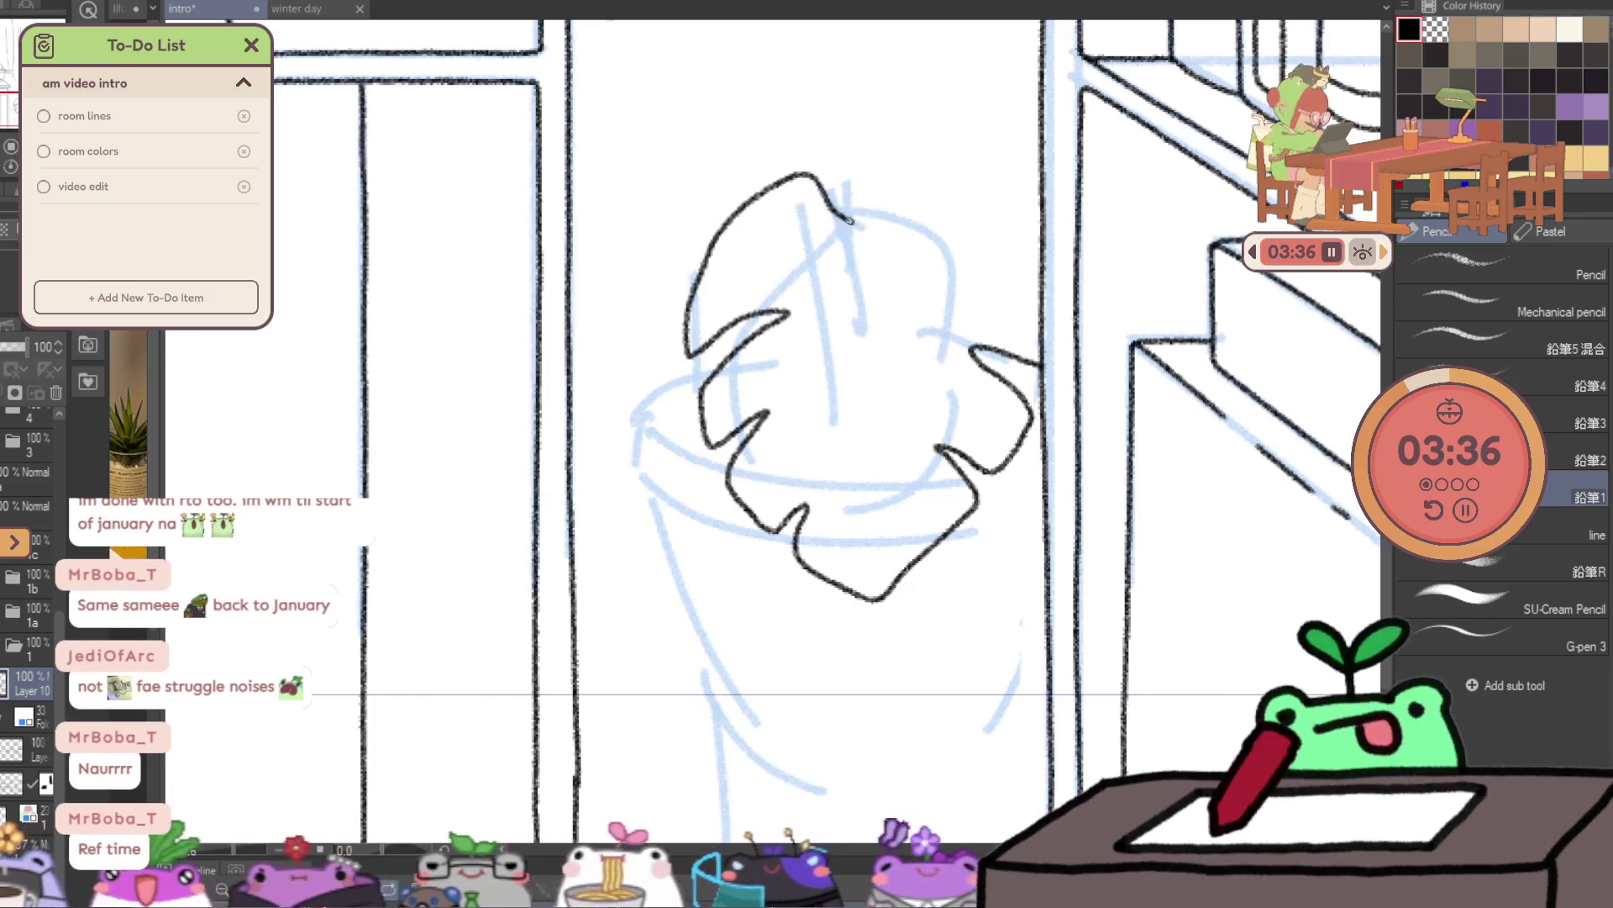
drag(987, 190, 1040, 225)
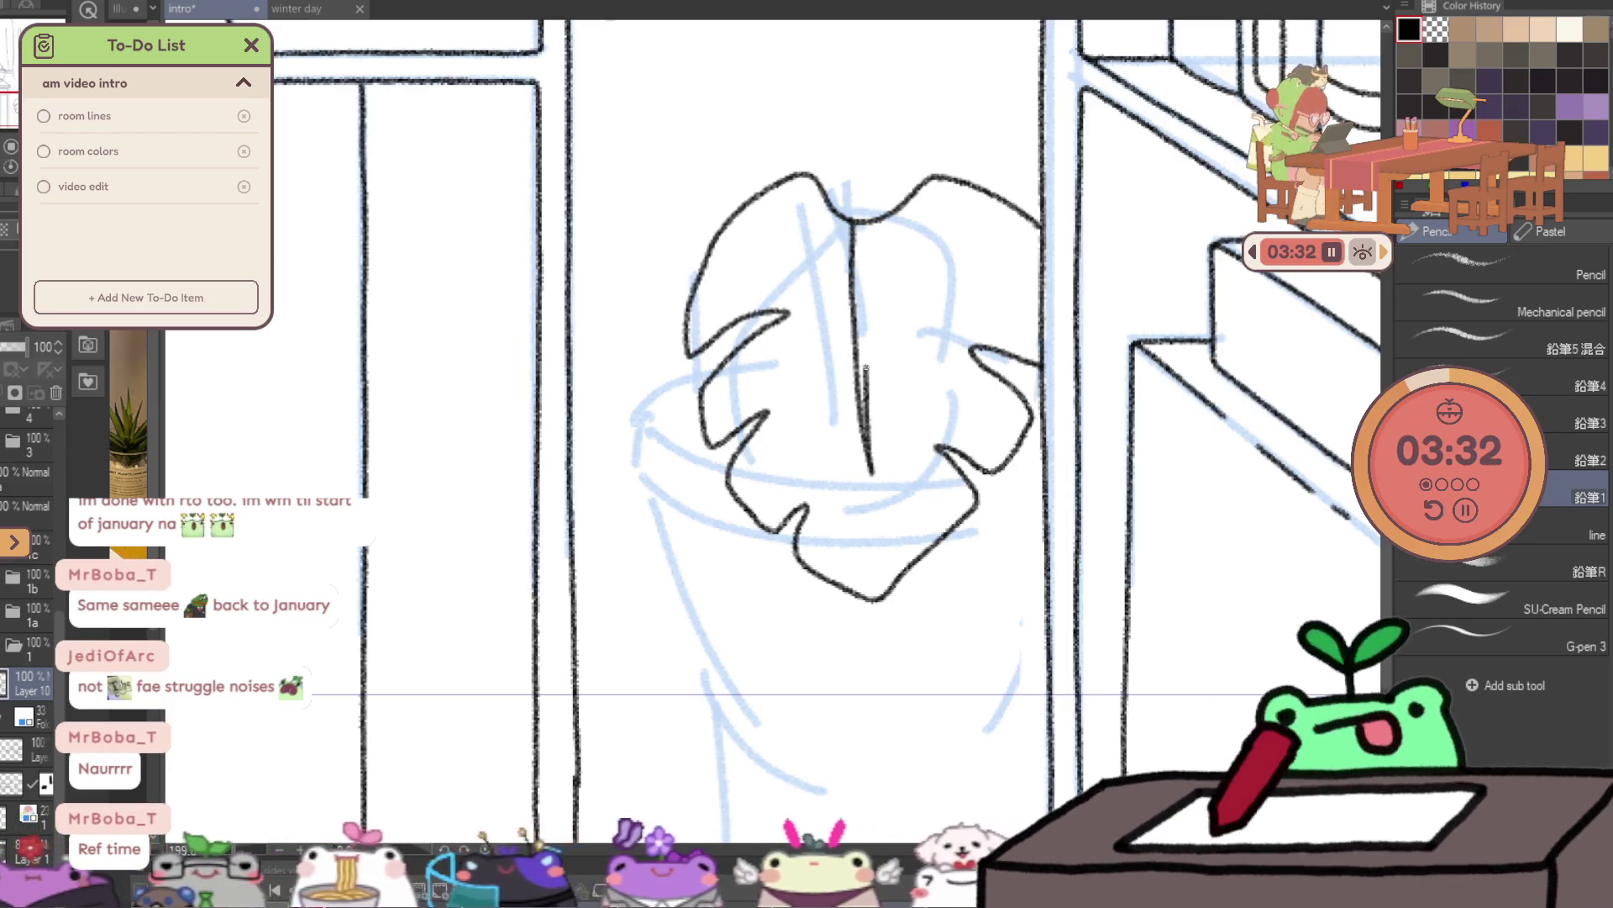
drag(865, 372, 870, 266)
mouse_move(896, 421)
mouse_down()
mouse_move(947, 425)
mouse_move(694, 392)
mouse_move(871, 541)
mouse_up()
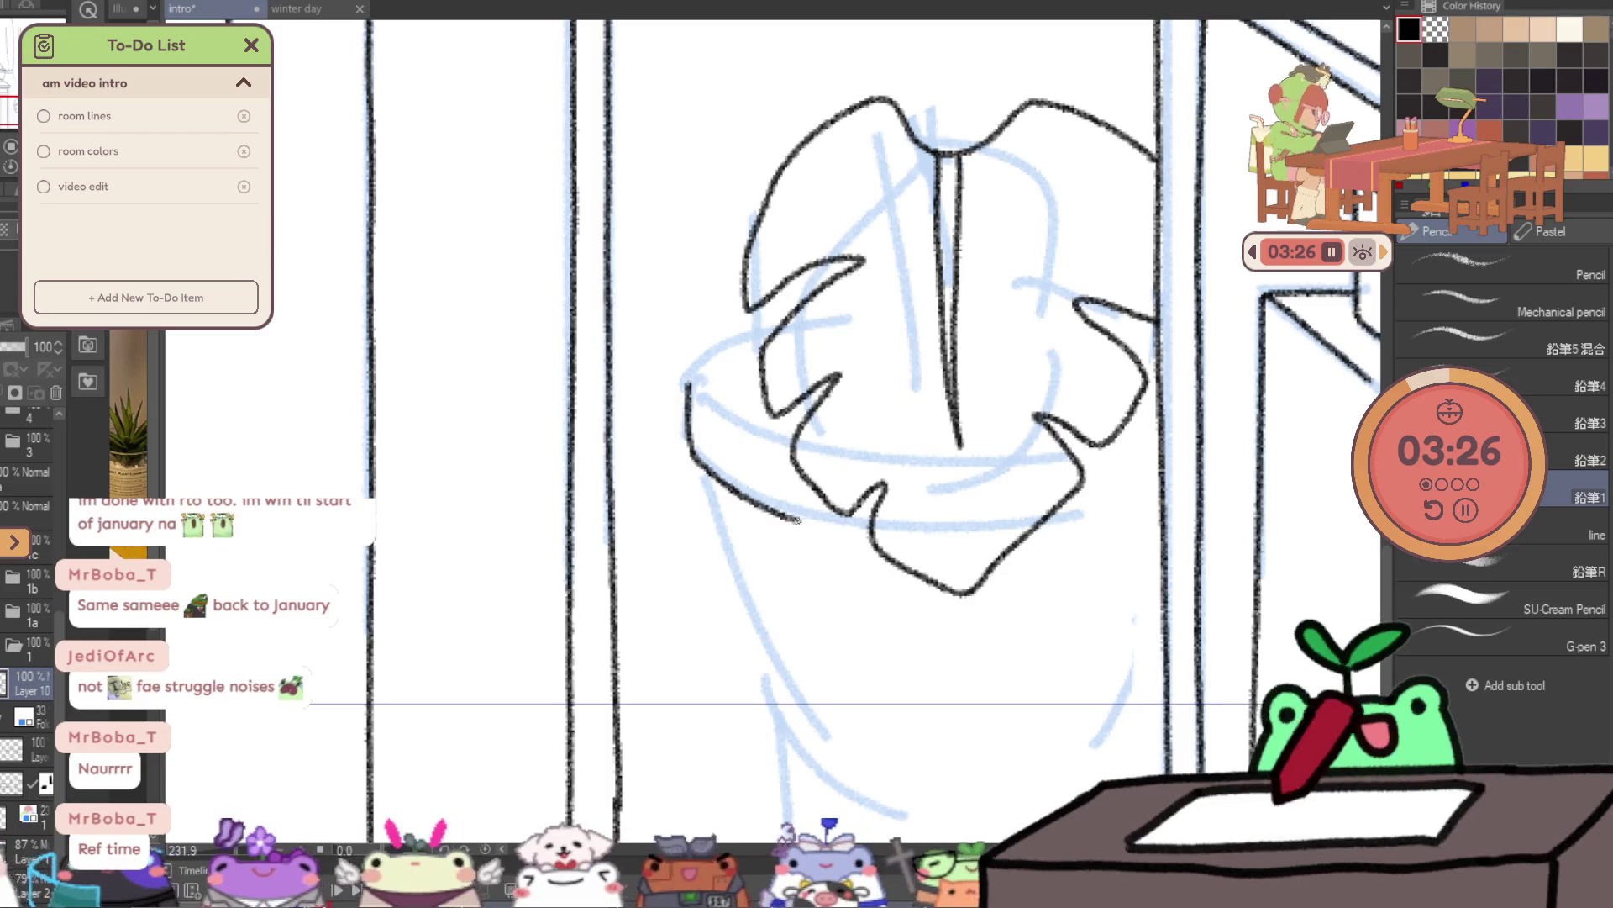
key(ctrl+z)
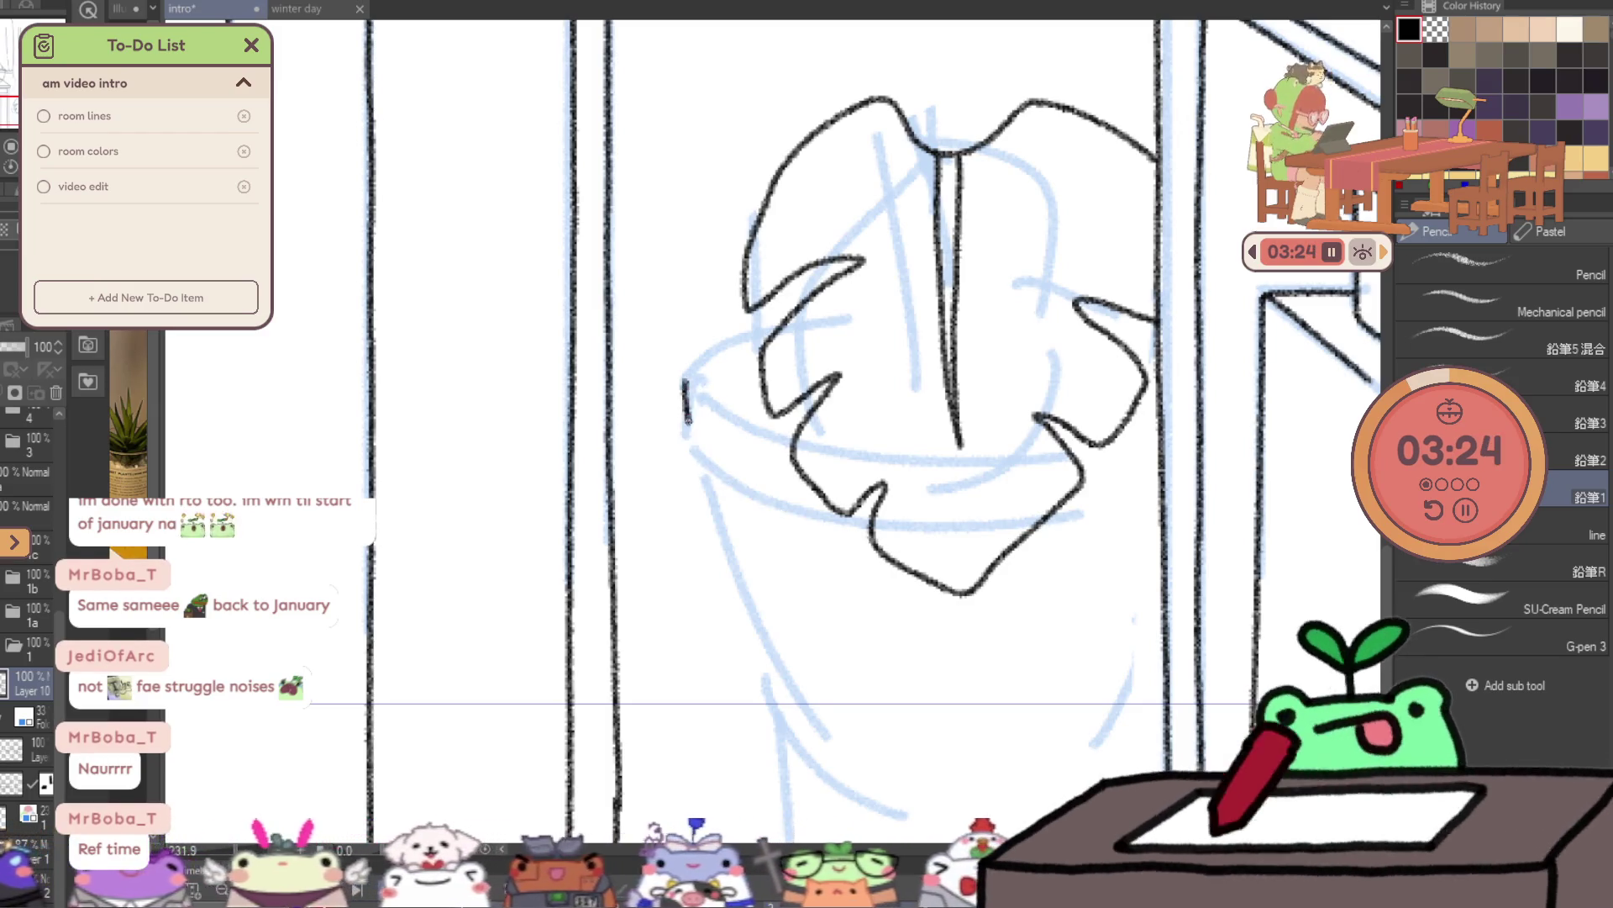
key(u)
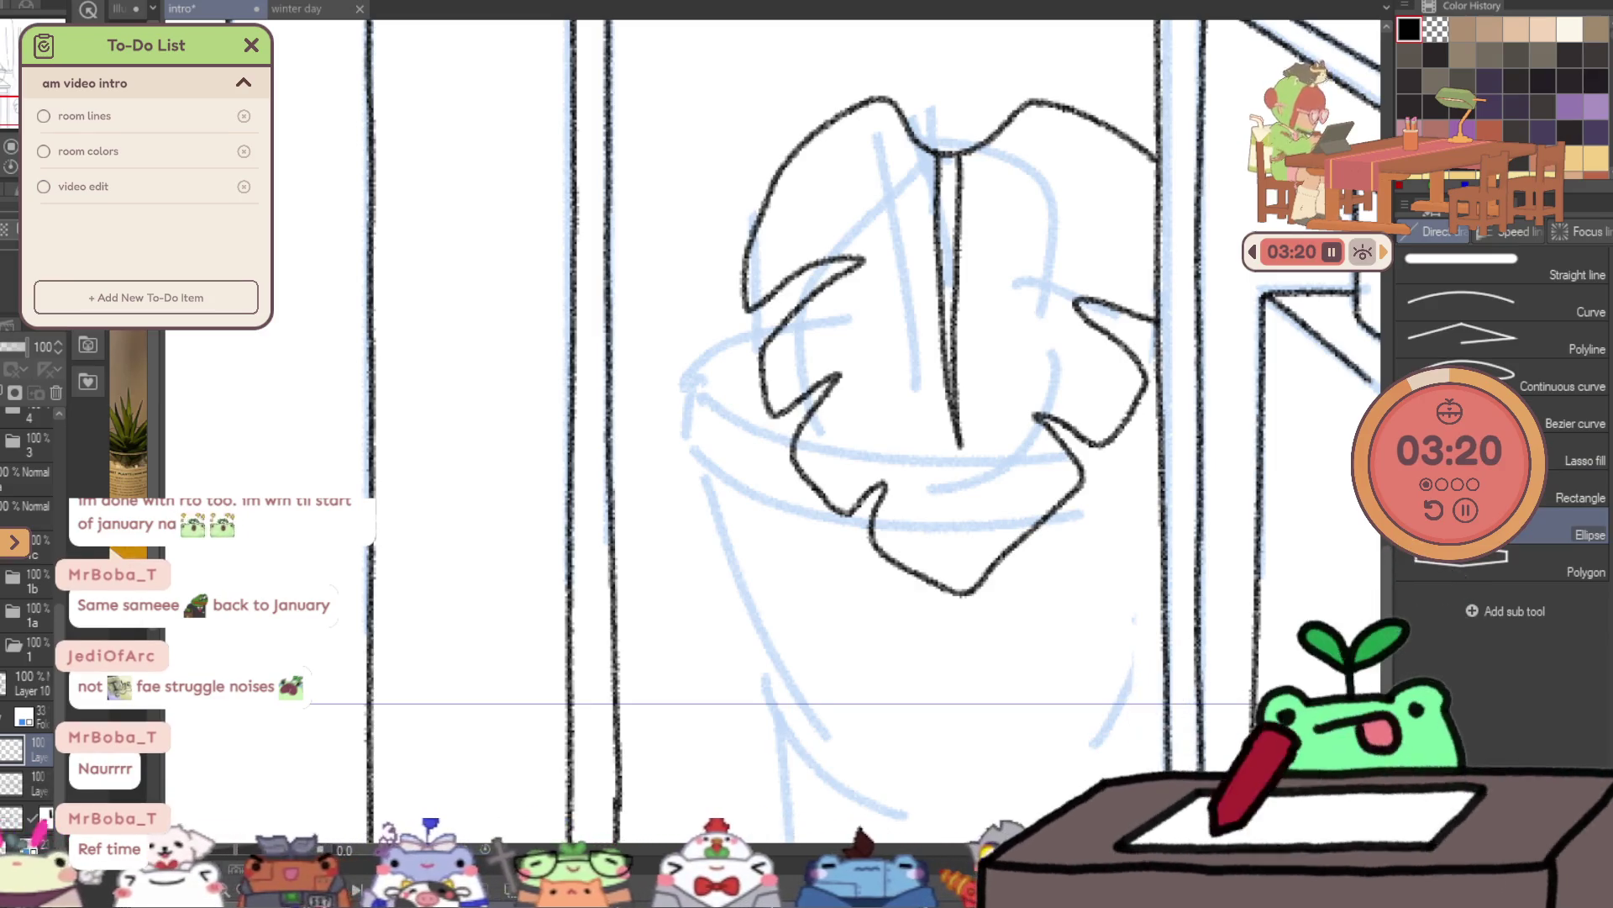
- Erase the old blue pot sketch lines and select the blue sketch layer
key(e)
mouse_move(703, 421)
mouse_down()
mouse_move(1020, 486)
mouse_move(853, 746)
mouse_move(890, 809)
mouse_up()
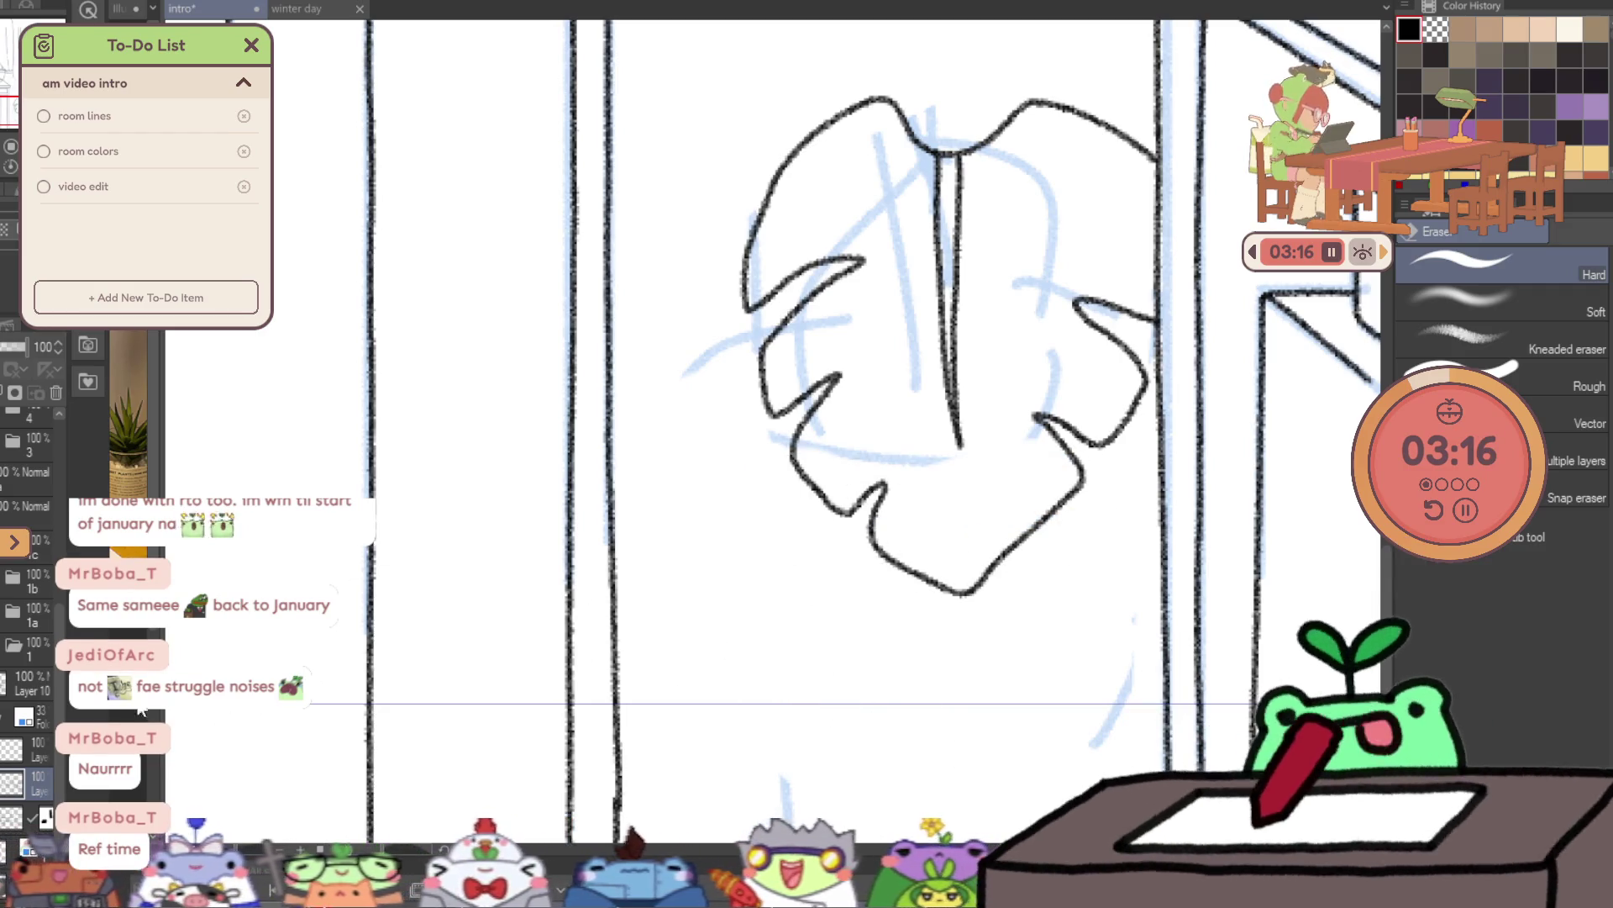
click(12, 750)
- Sketch trial rim ellipses around the leaf, undoing the unwanted ones
key(u)
drag(687, 326, 1090, 513)
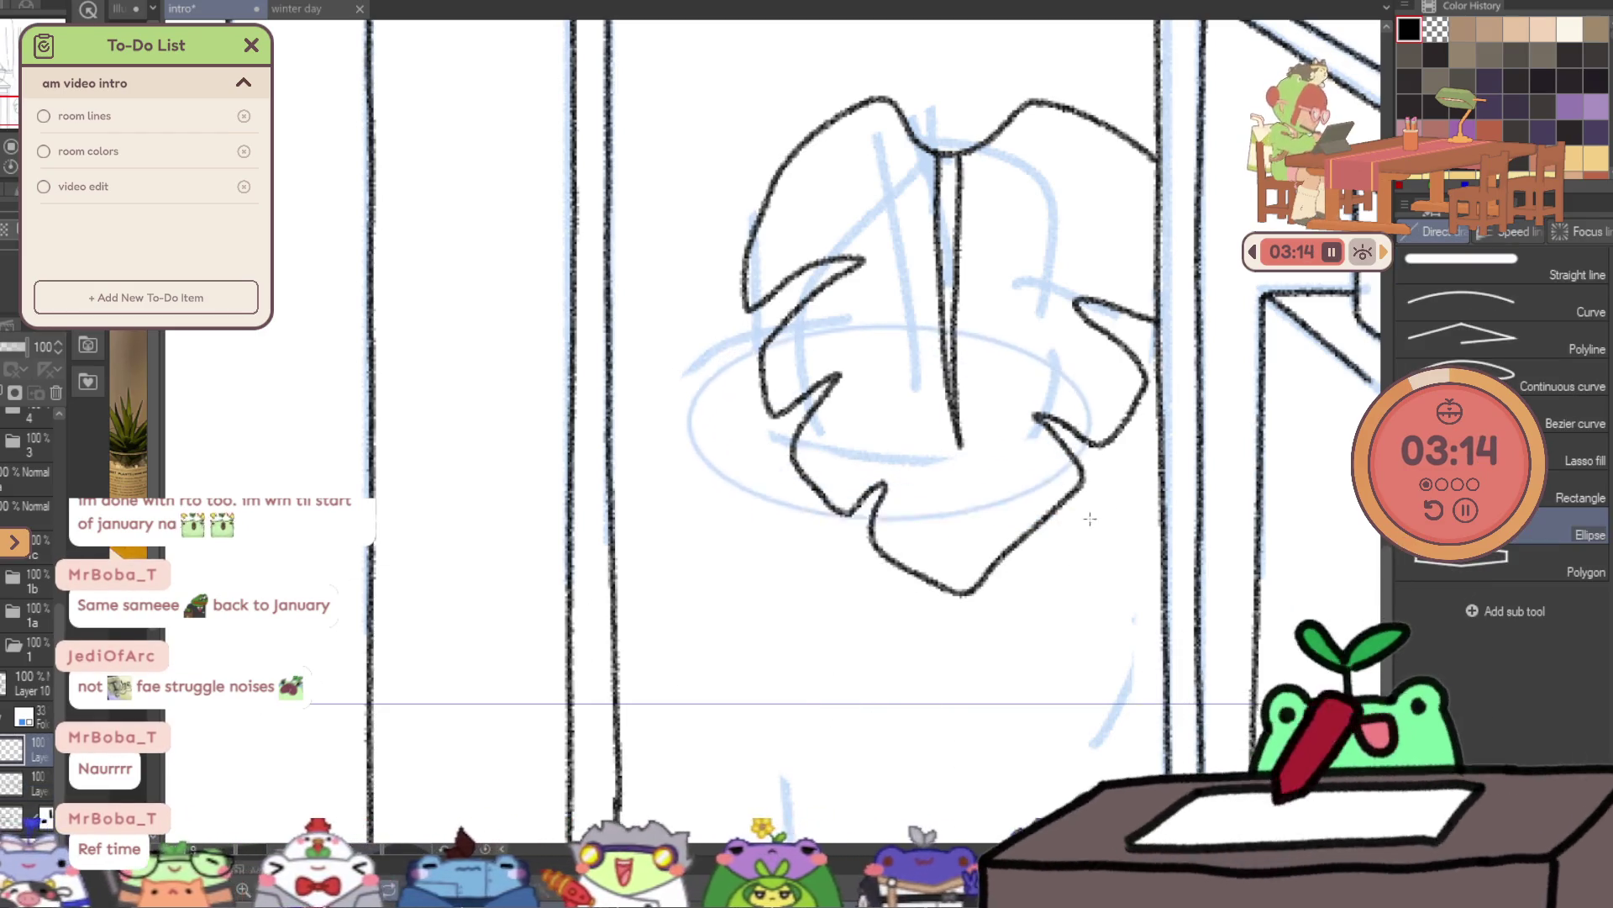
key(ctrl+z)
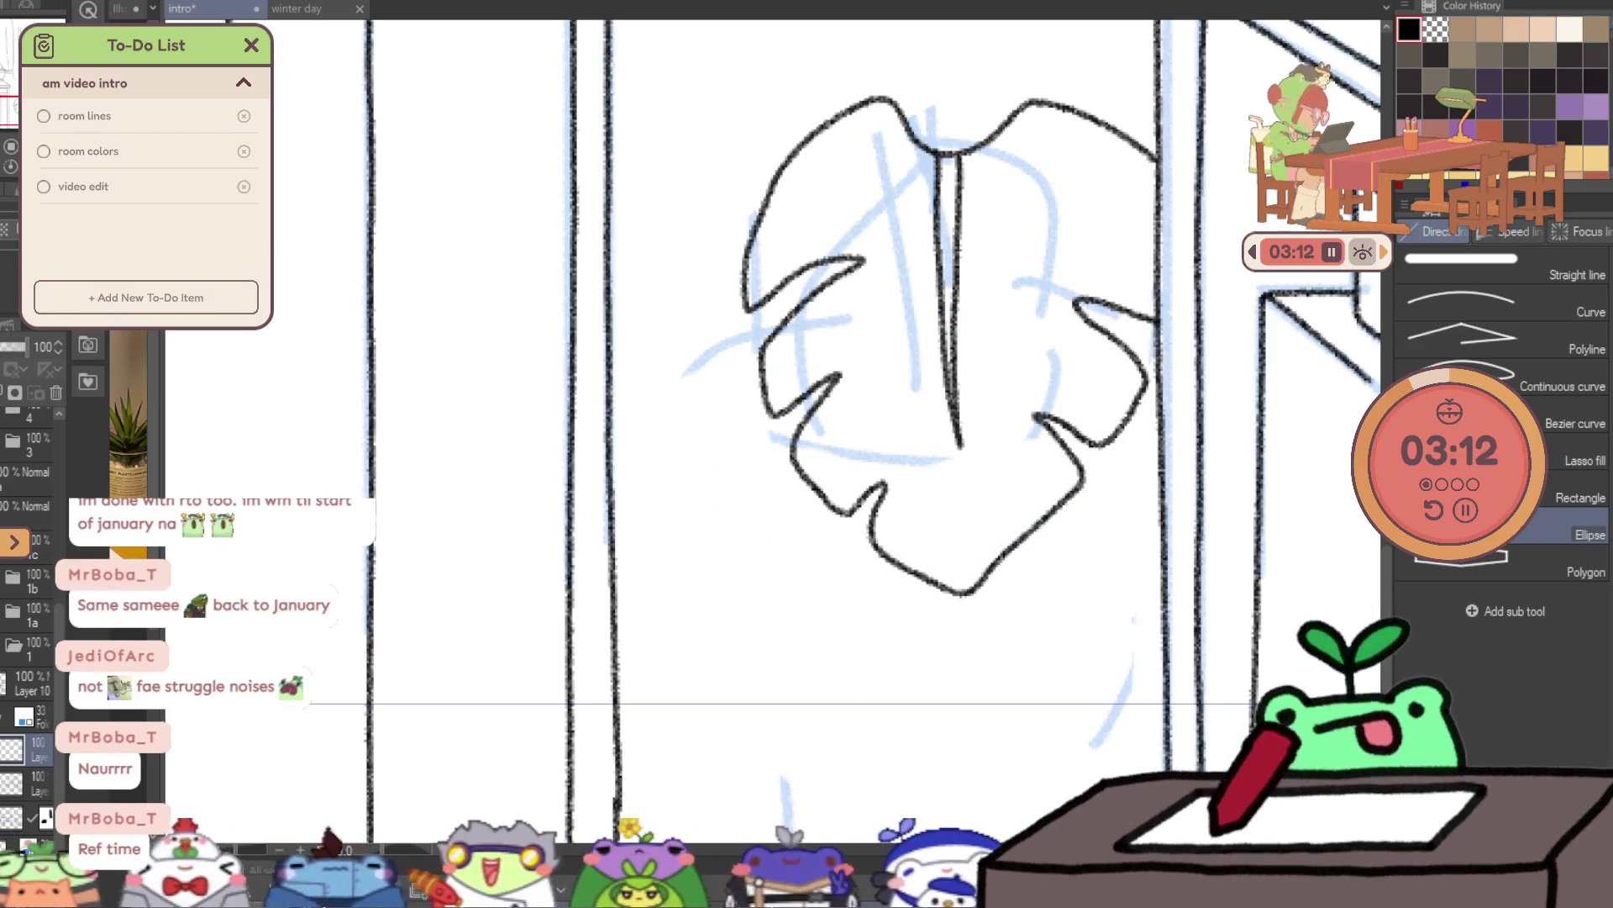
mouse_move(740, 313)
mouse_down()
mouse_move(1147, 464)
mouse_move(1285, 468)
mouse_up()
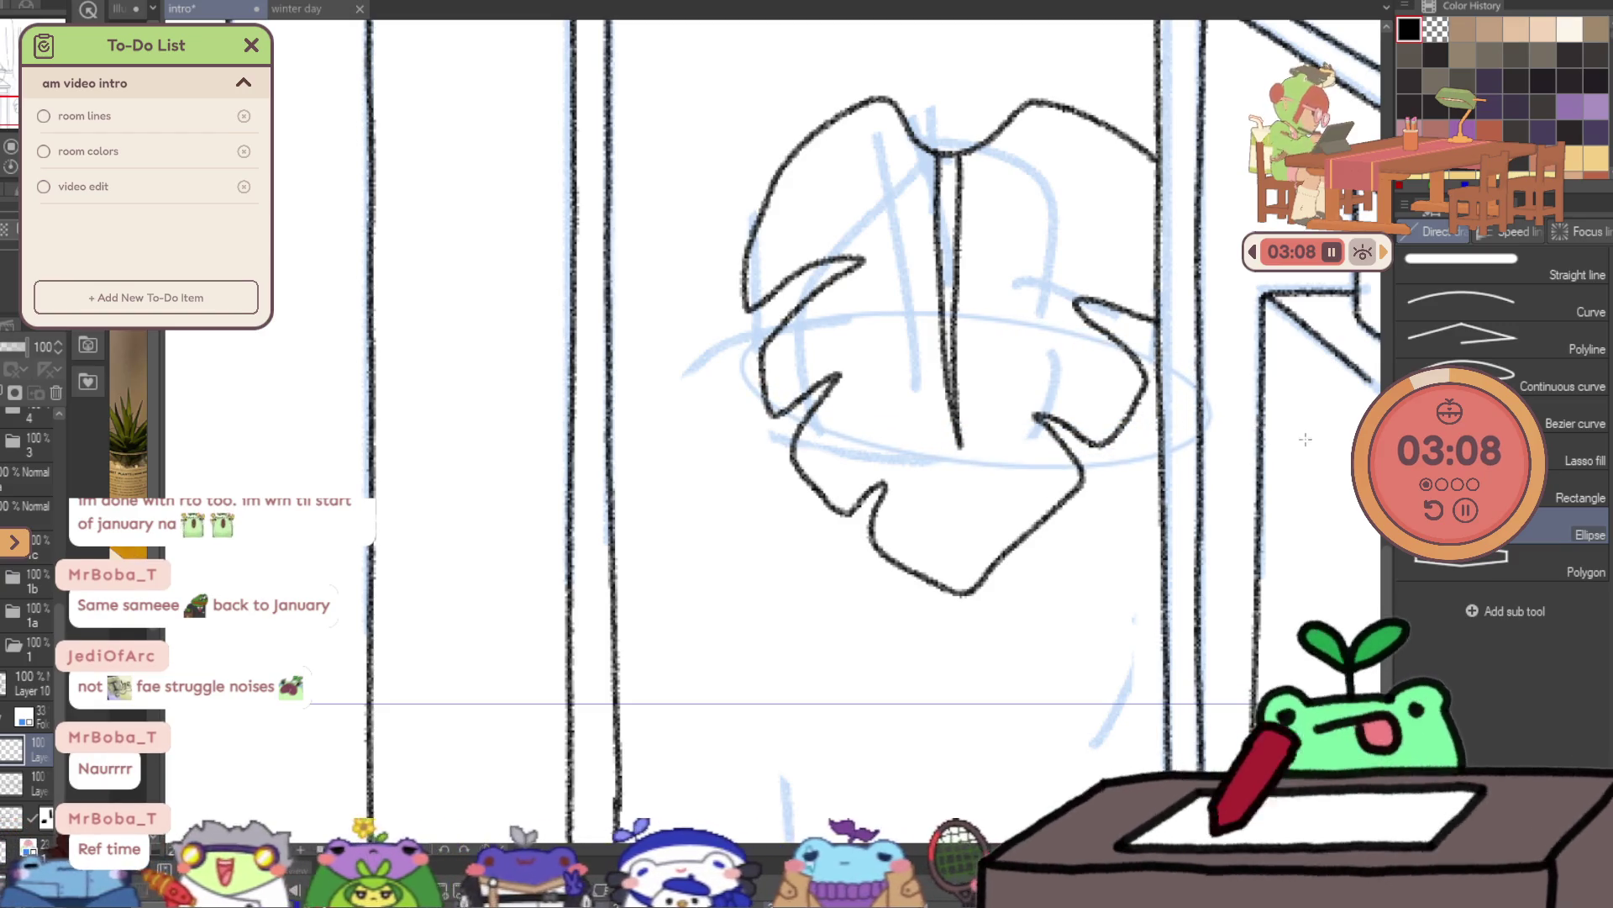
drag(1003, 400, 1268, 476)
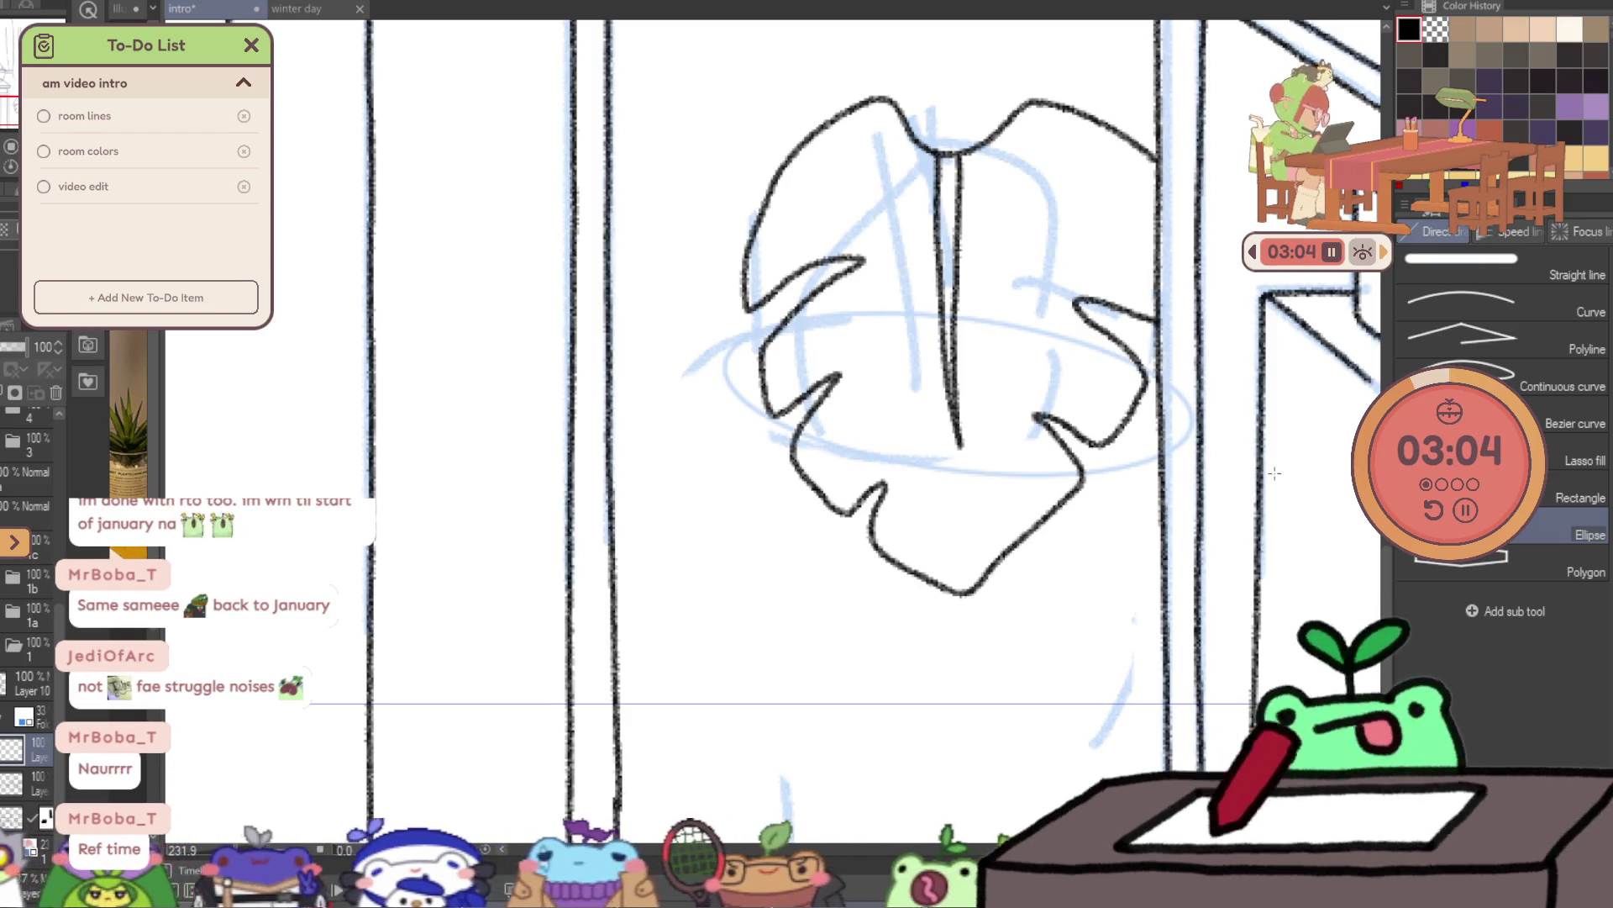
drag(689, 370, 793, 489)
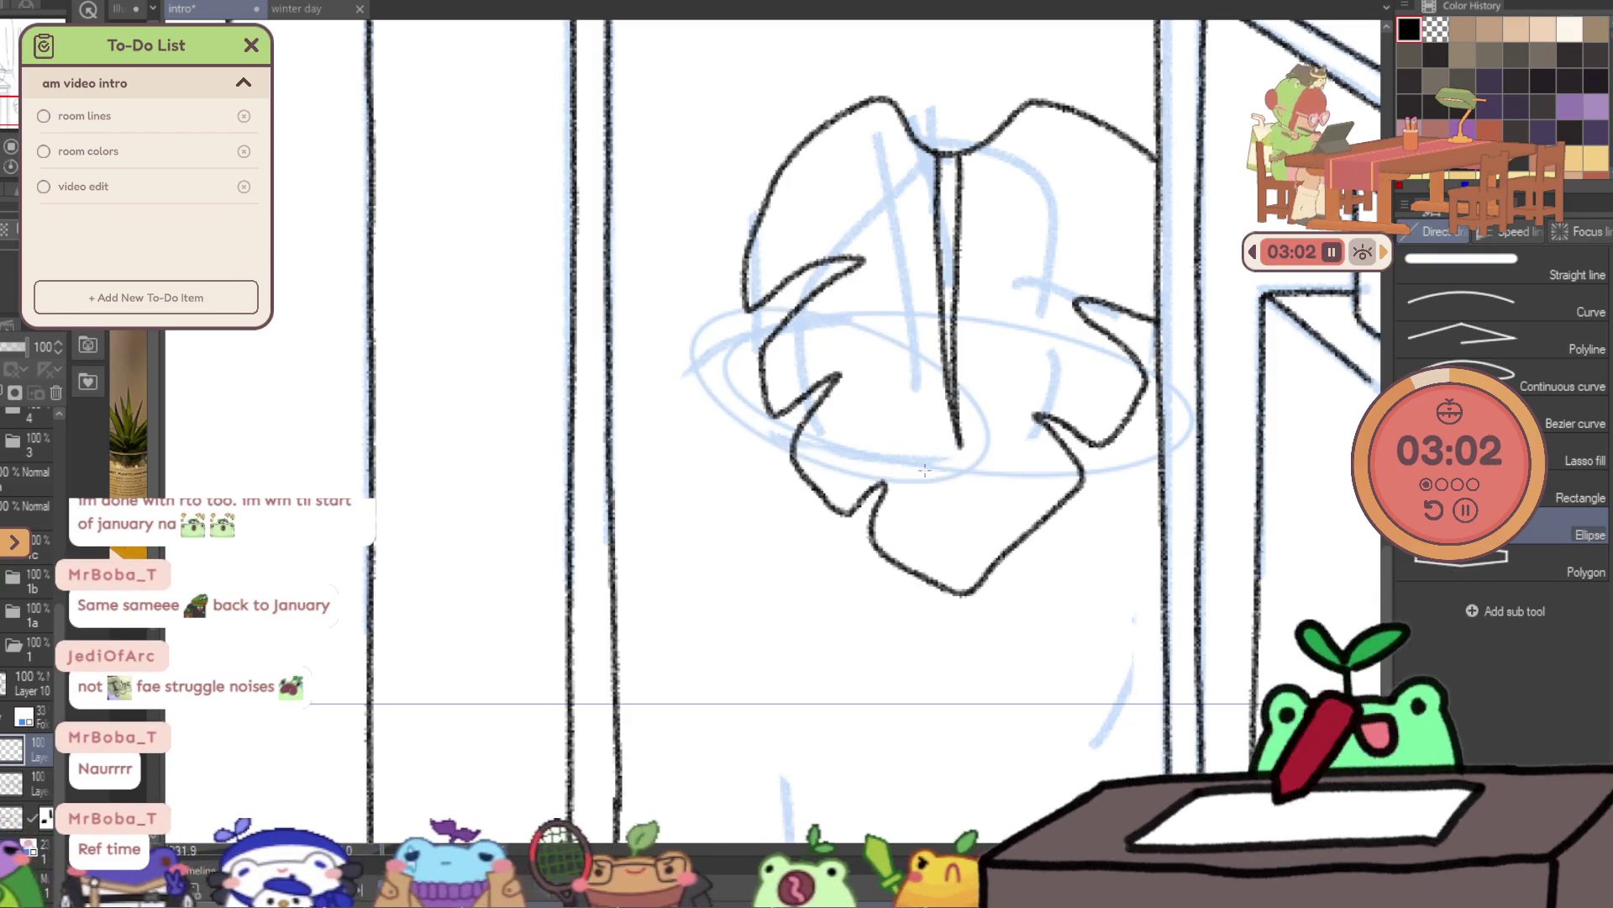
key(ctrl+z)
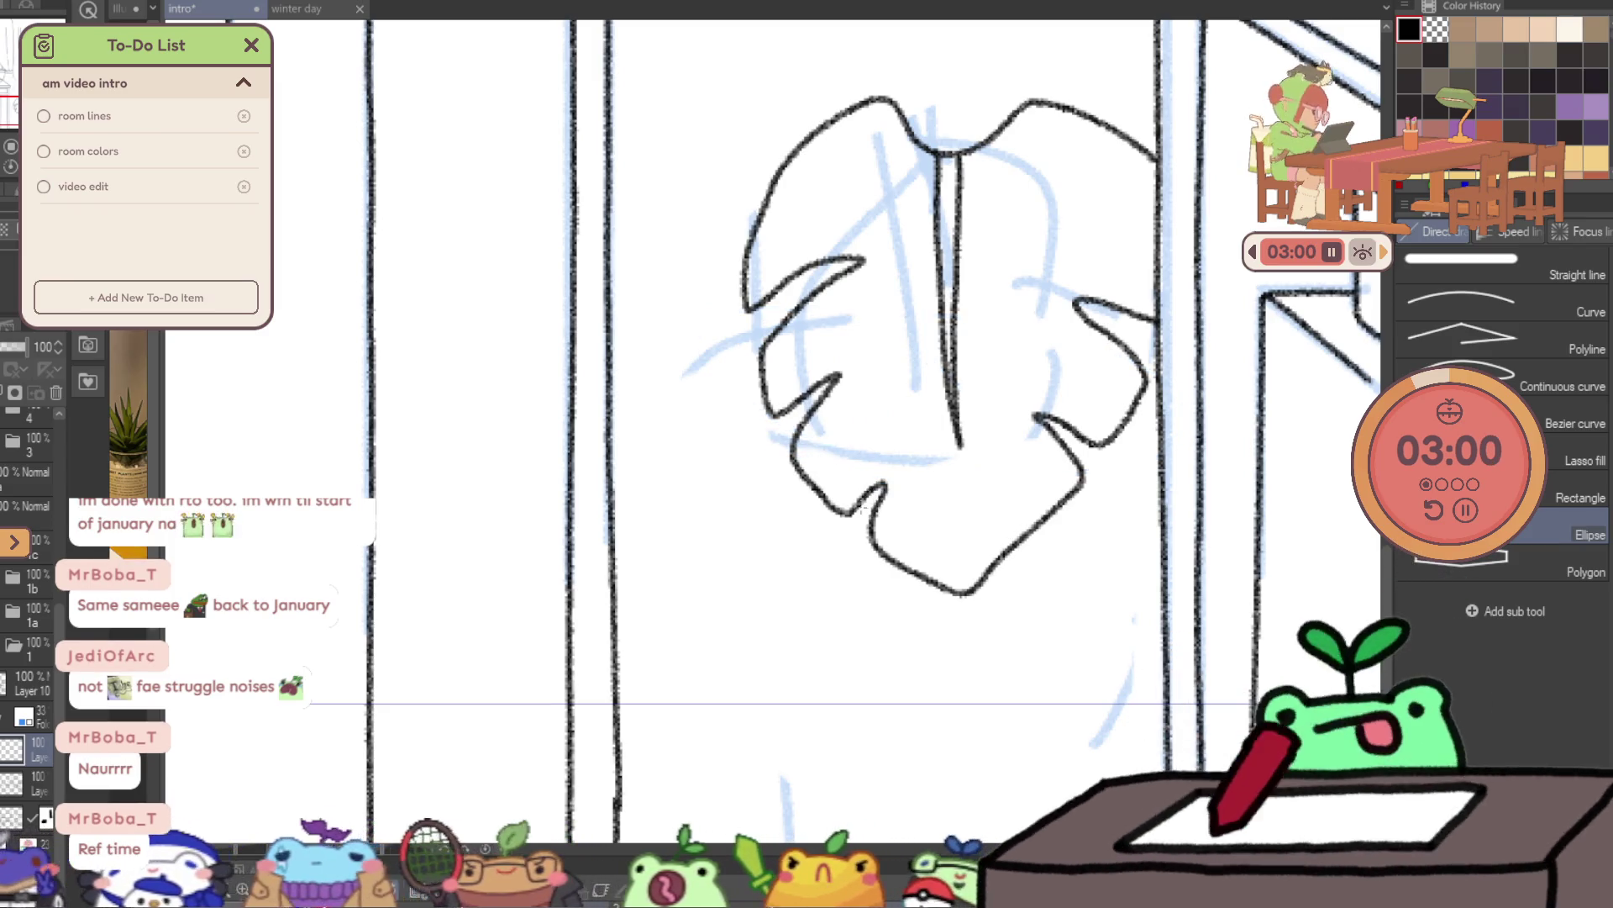
- On the layer above, draw the rim and base guide ellipses below the leaf
key(e)
scroll(807, 458, down, 5)
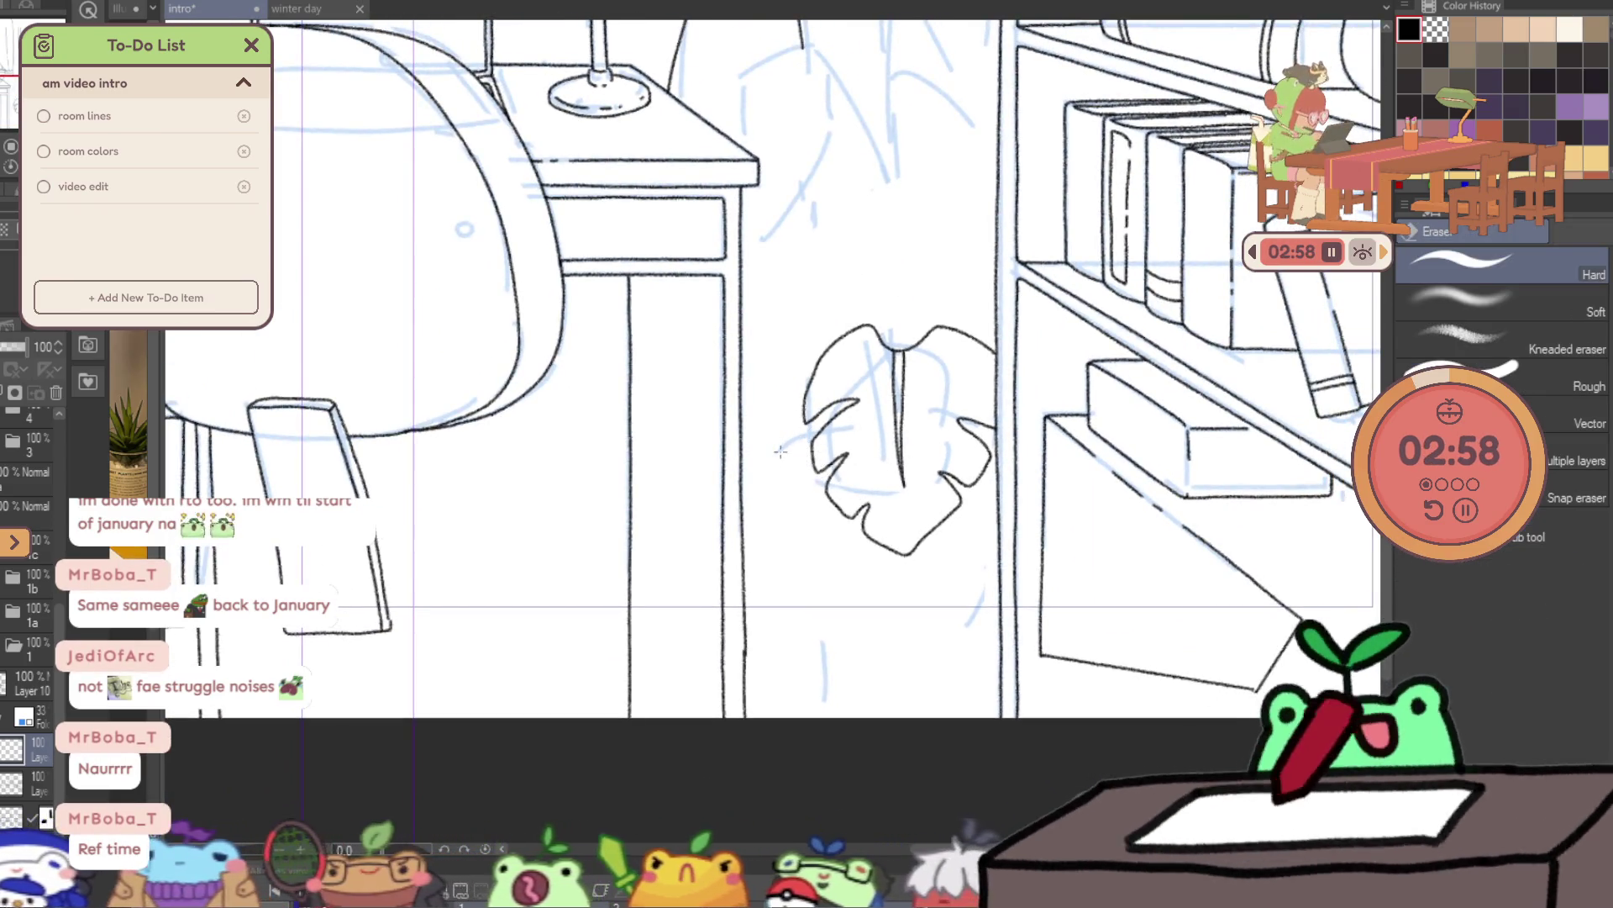
click(84, 748)
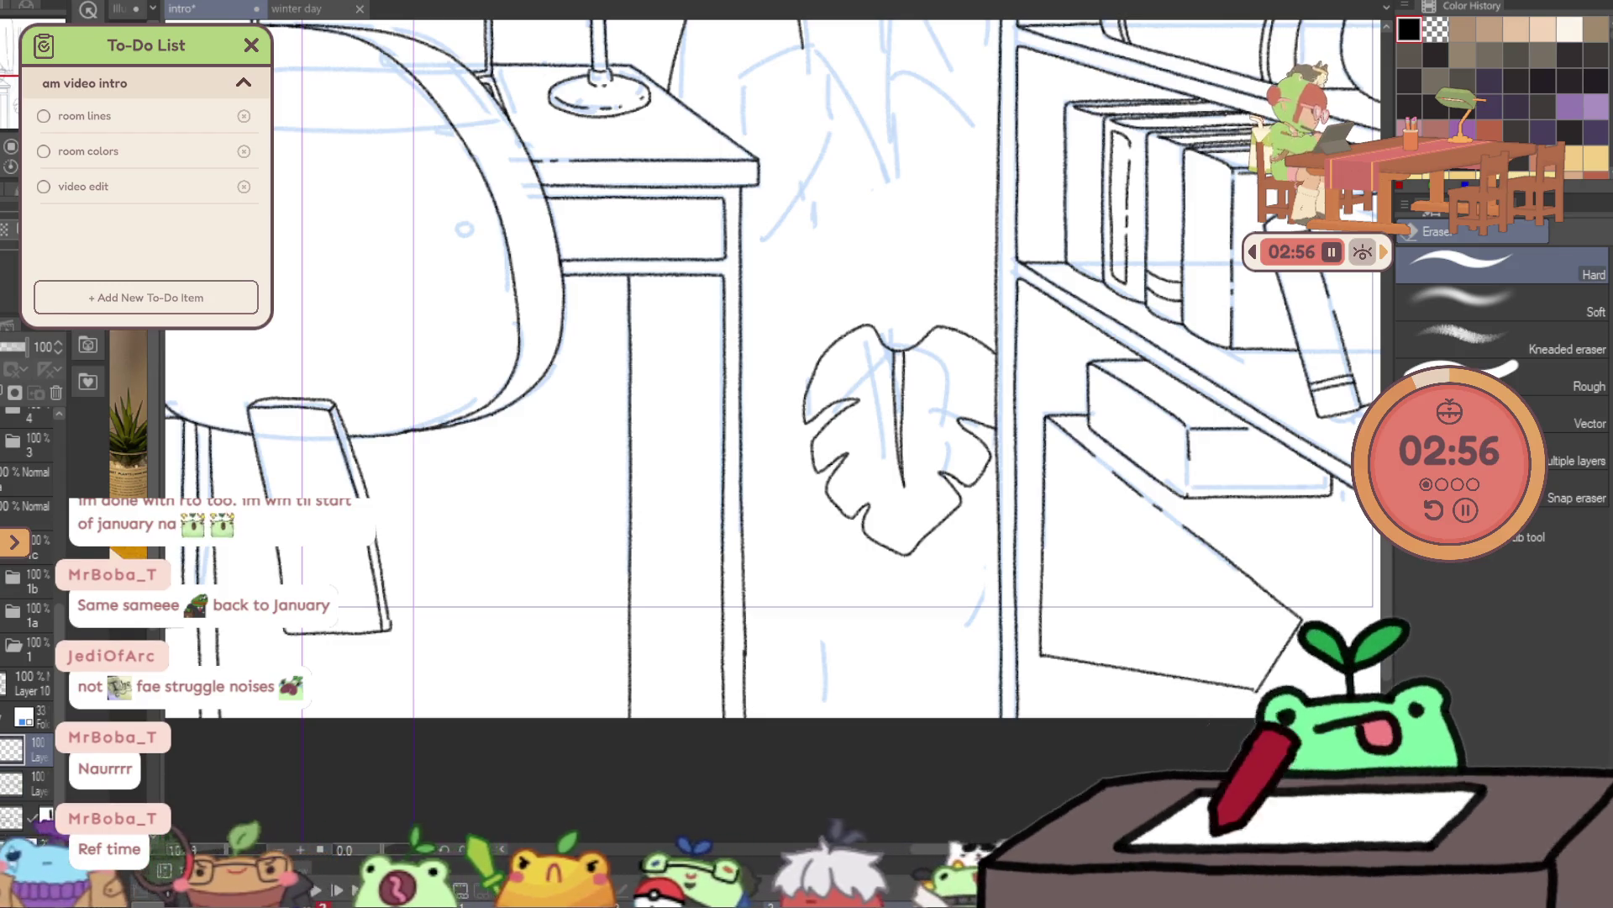
key(u)
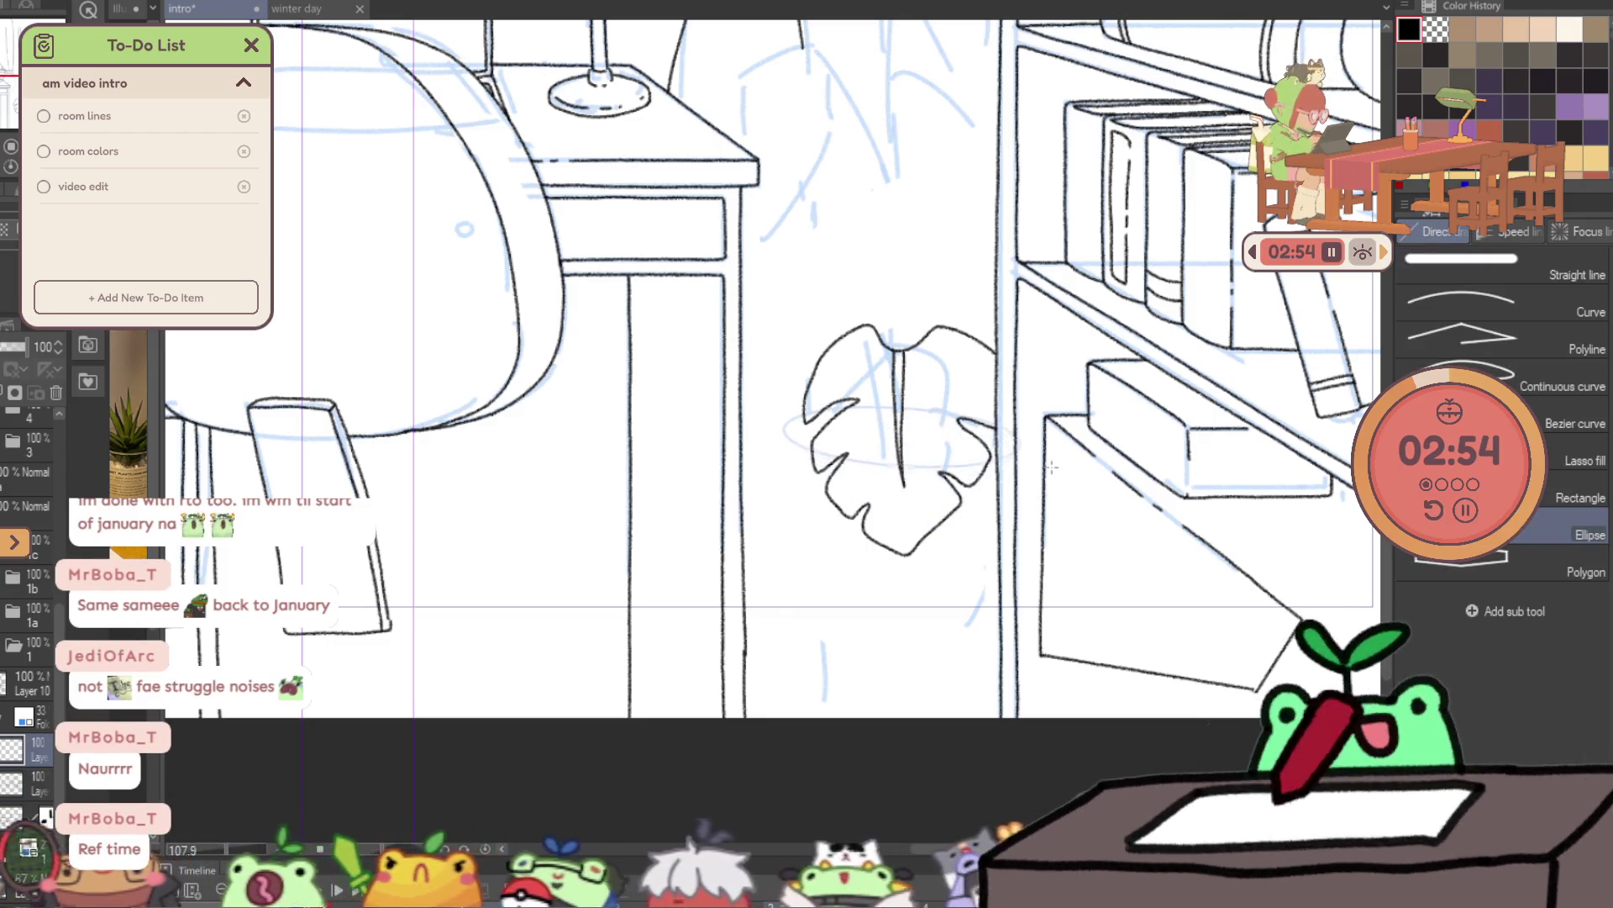
drag(804, 433, 1078, 481)
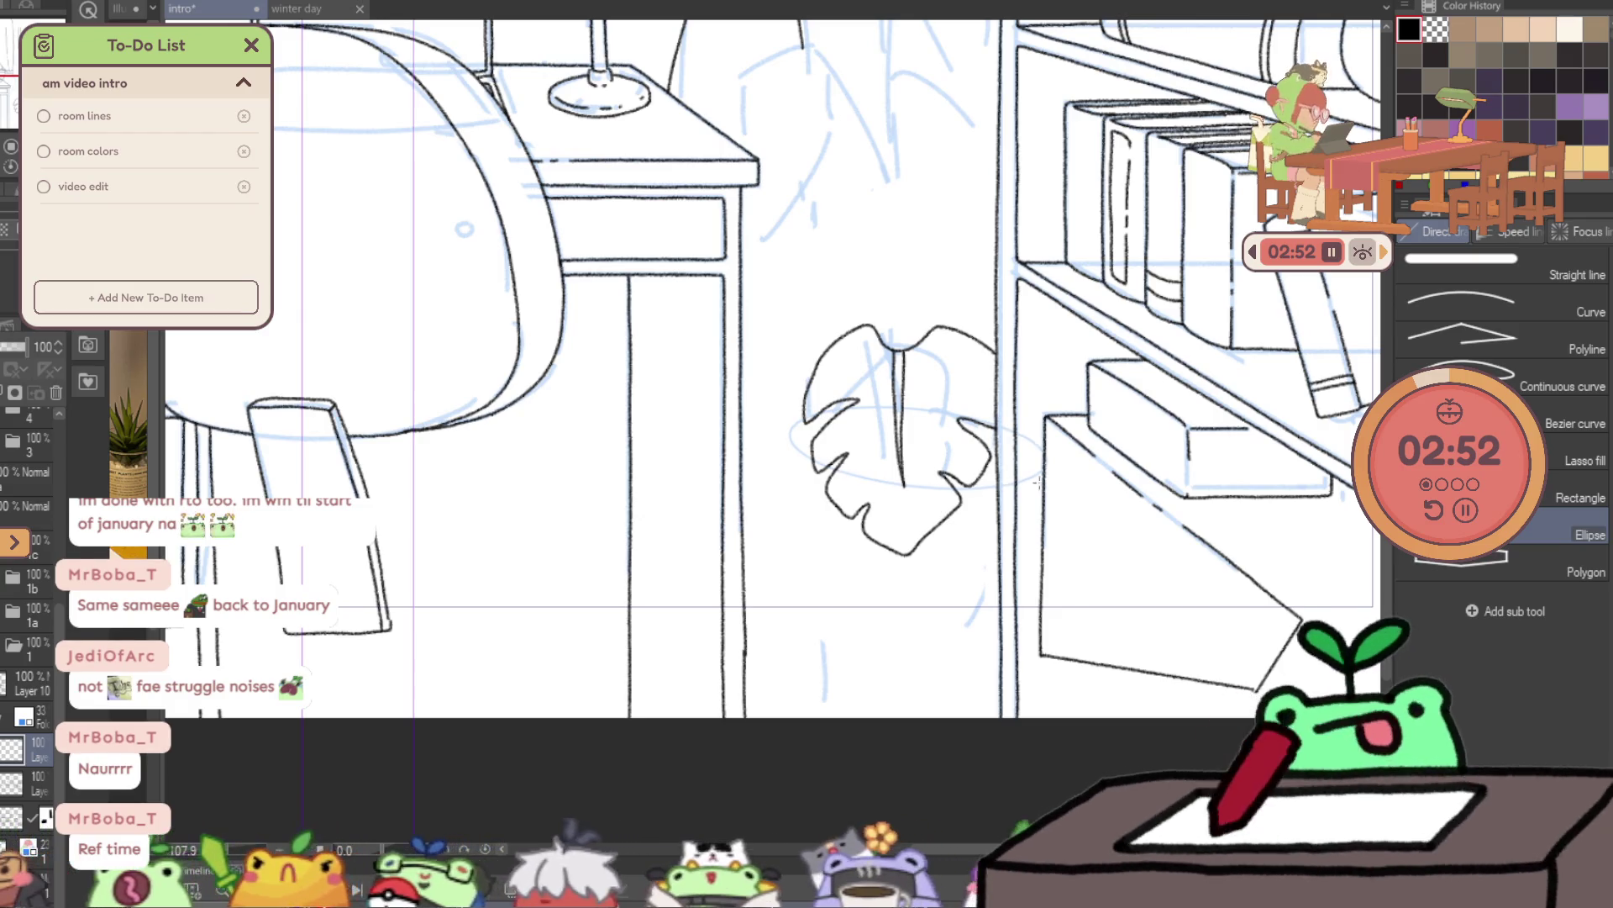
key(Escape)
mouse_move(763, 423)
mouse_down()
mouse_move(862, 458)
mouse_move(1070, 430)
mouse_move(1114, 451)
mouse_move(1095, 466)
mouse_move(738, 393)
mouse_move(834, 432)
mouse_move(1083, 481)
mouse_up()
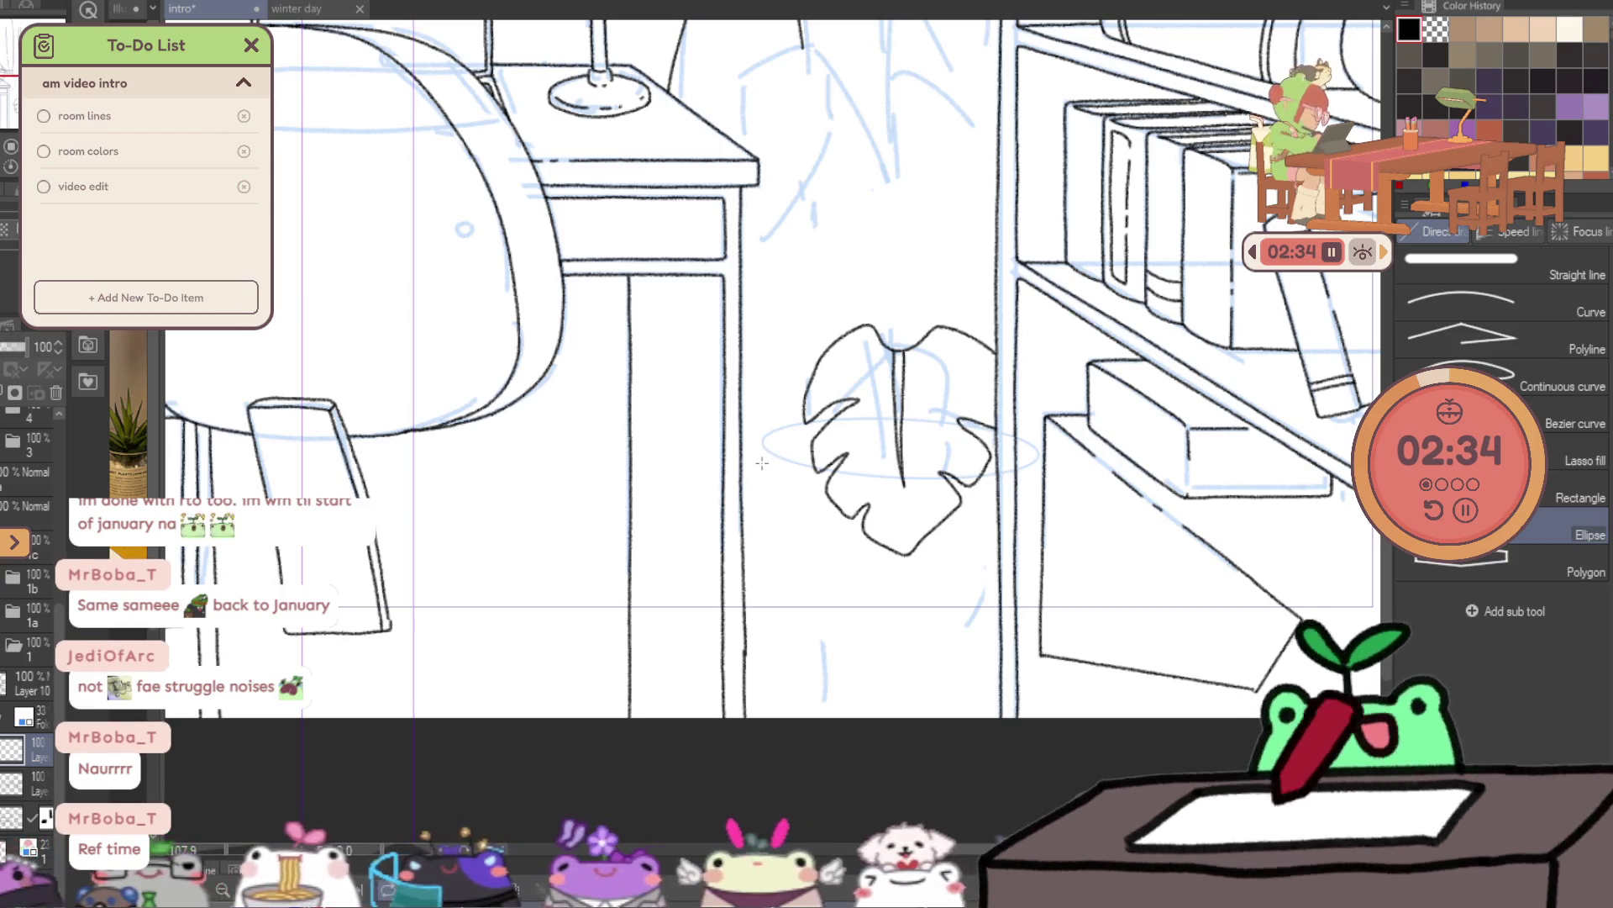
mouse_move(789, 485)
mouse_down()
mouse_move(1024, 520)
mouse_move(1061, 542)
mouse_up()
drag(796, 502, 1056, 544)
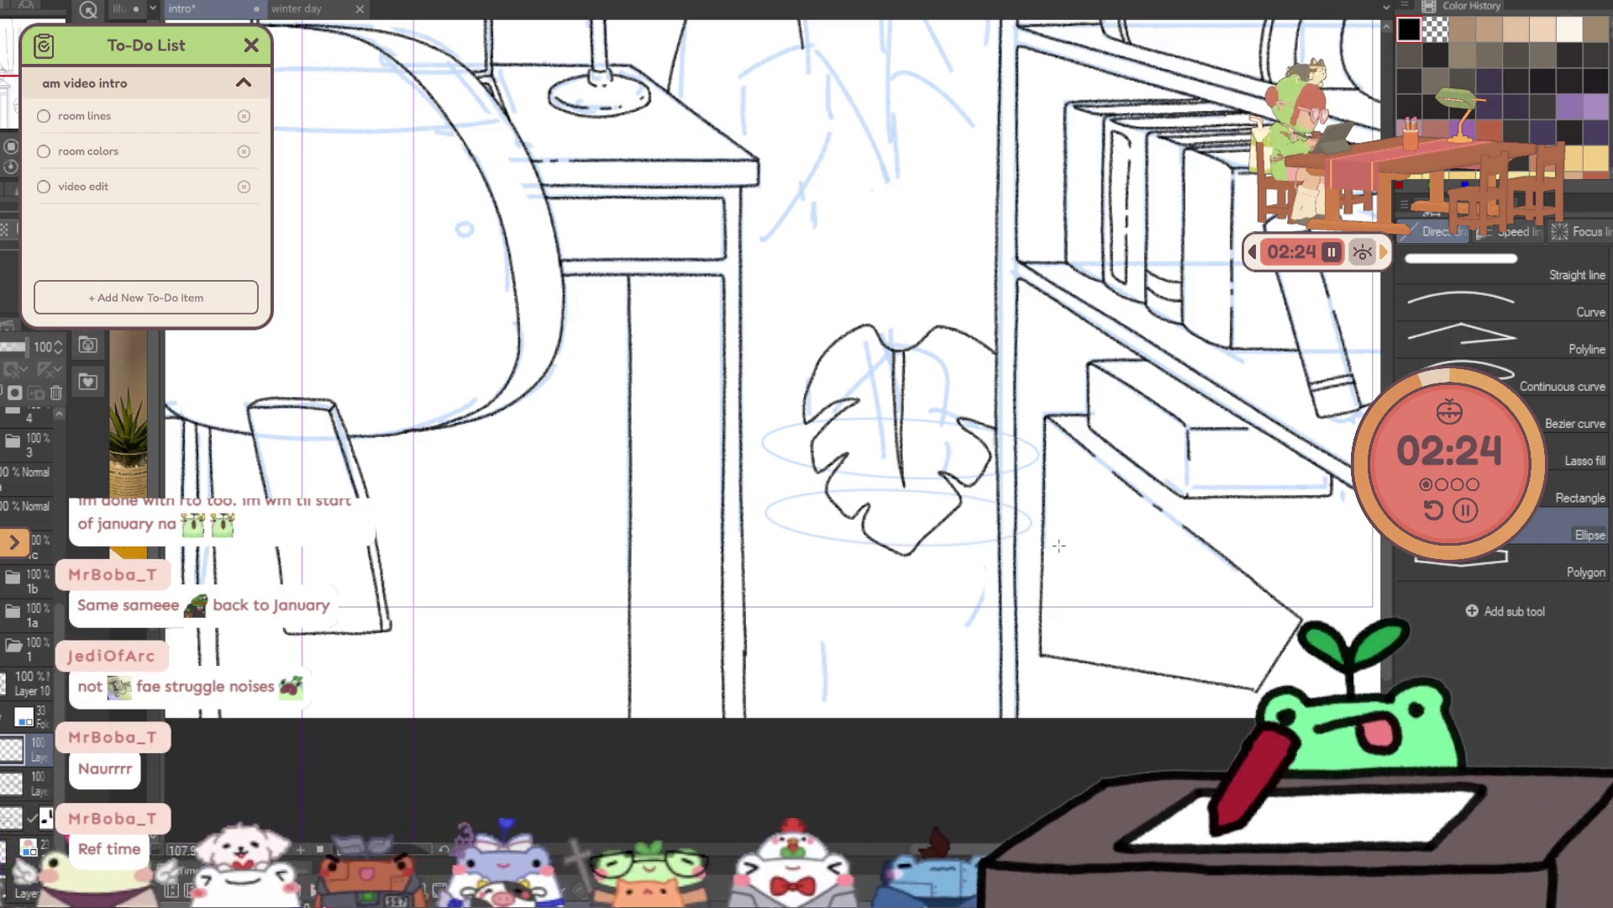
mouse_move(1059, 546)
mouse_down()
mouse_move(800, 511)
mouse_move(1061, 547)
mouse_up()
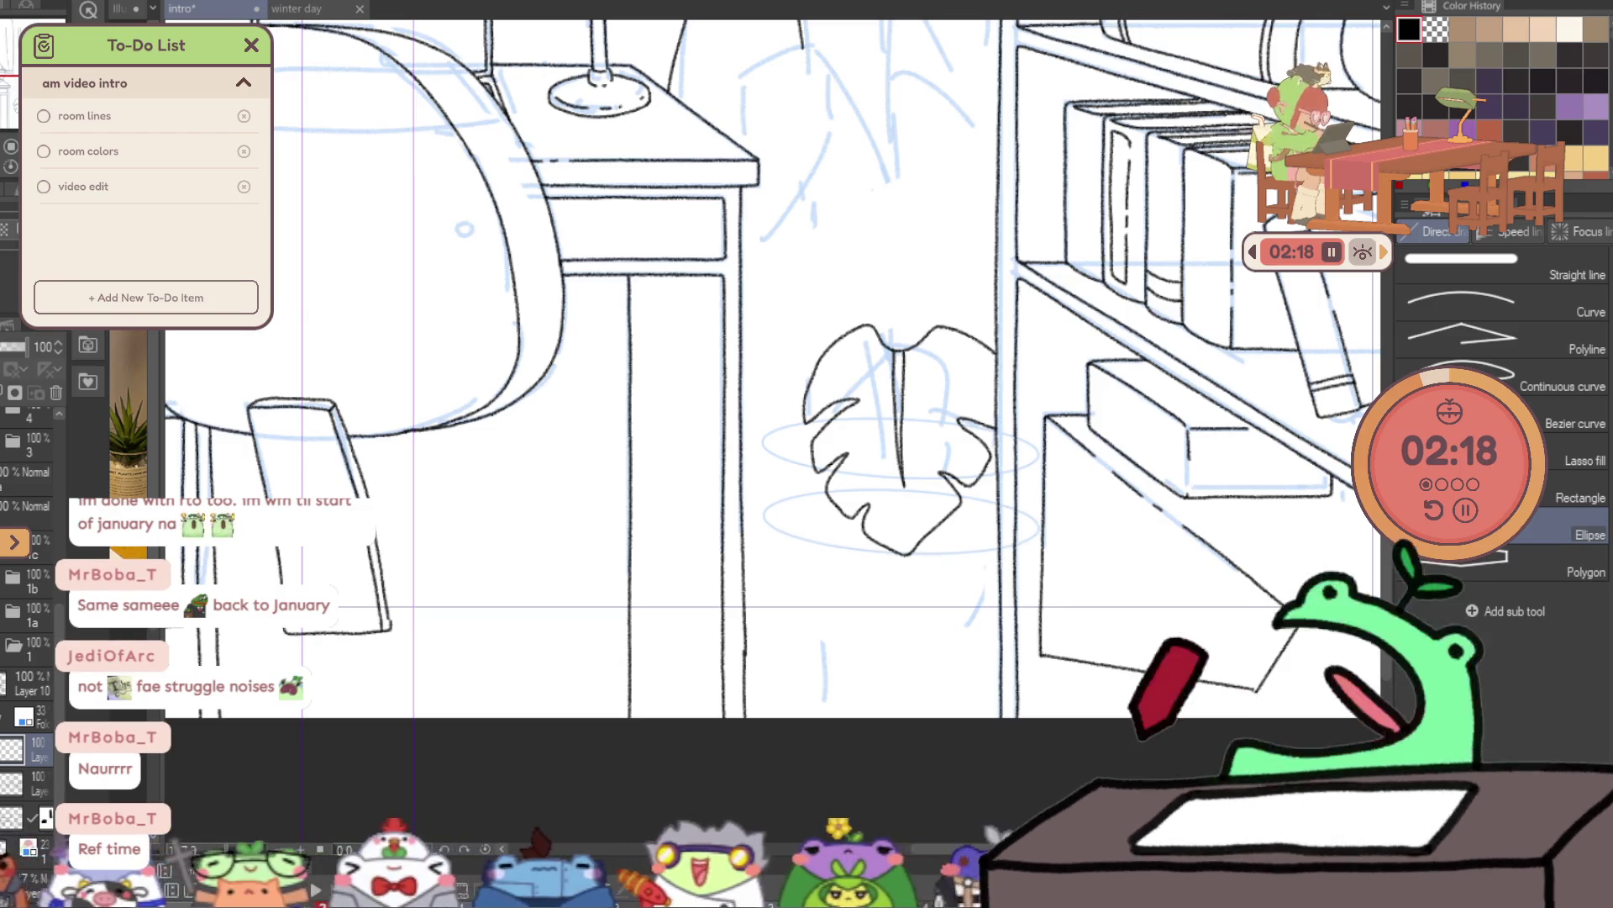
- Ink the pot's left side and rim along the upper ellipse guide
key(p)
scroll(869, 467, up, 3)
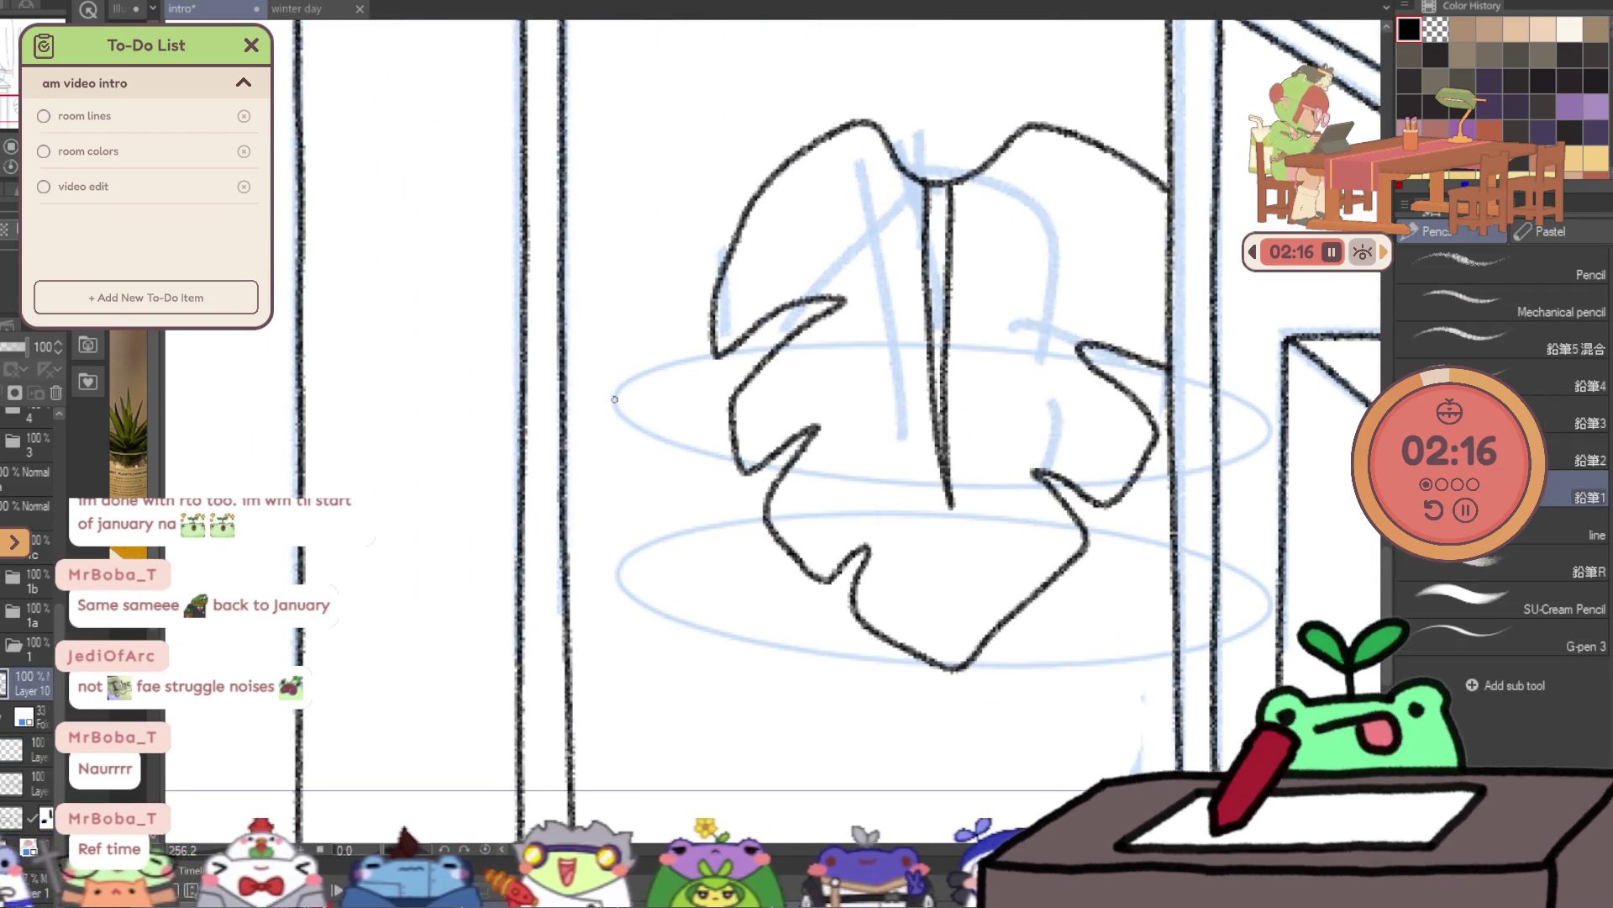
drag(614, 440, 621, 578)
drag(613, 391, 698, 355)
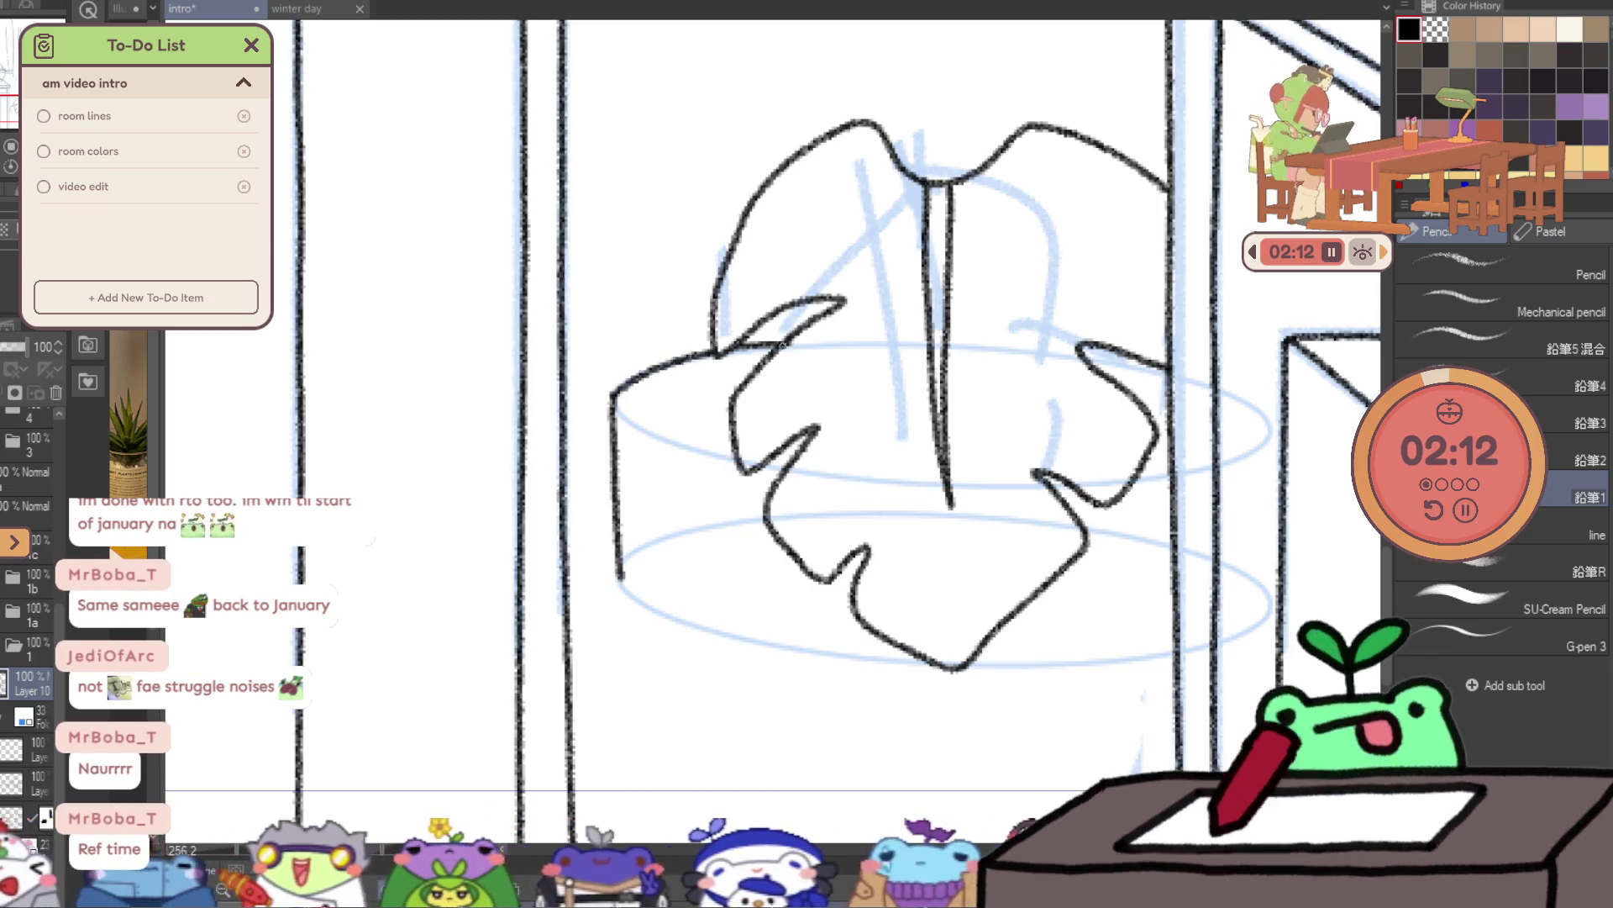
drag(683, 447, 737, 471)
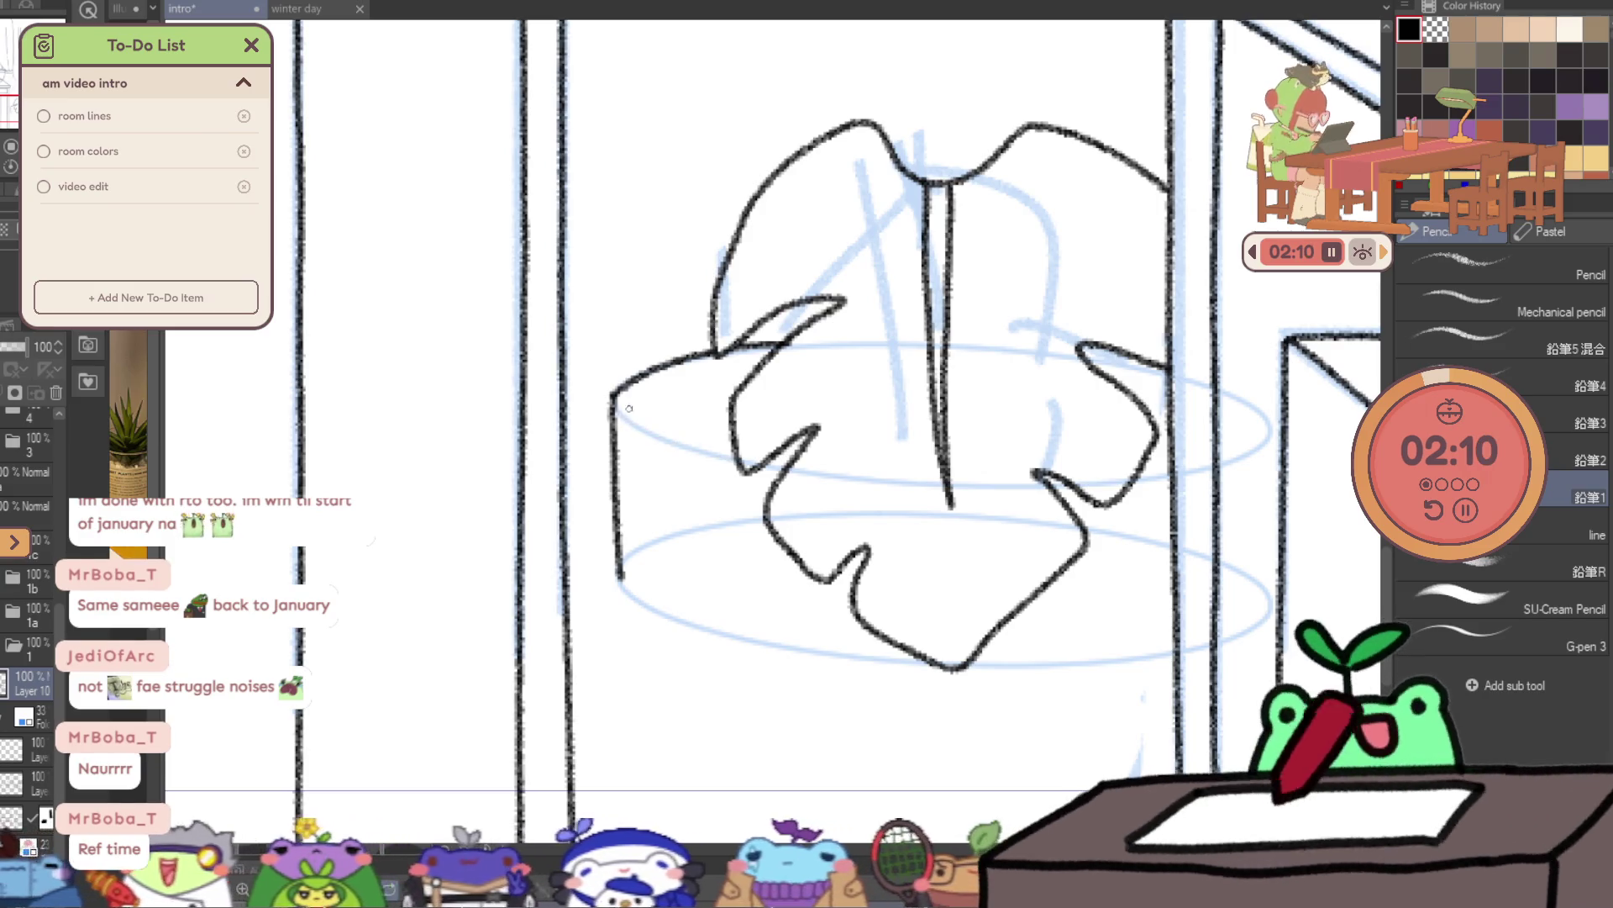
key(ctrl+z)
key(ctrl+z)
drag(632, 396, 656, 430)
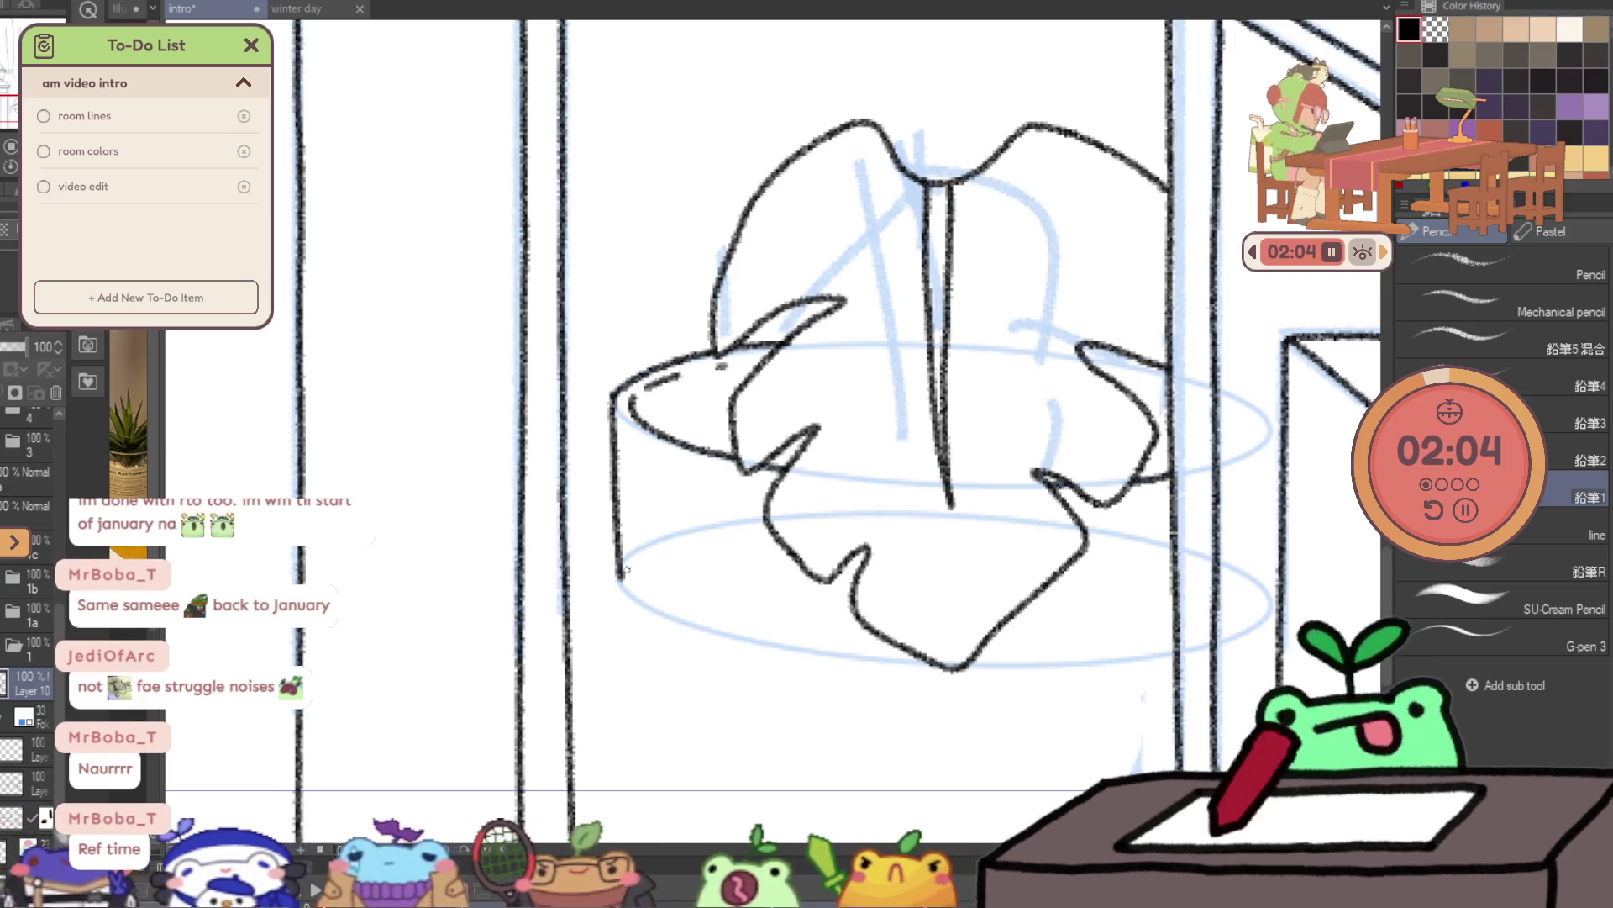
- Ink the pot's bottom edge and a side line down the pot, redoing misplaced strokes
mouse_move(632, 592)
mouse_down()
mouse_move(782, 652)
mouse_move(954, 666)
mouse_up()
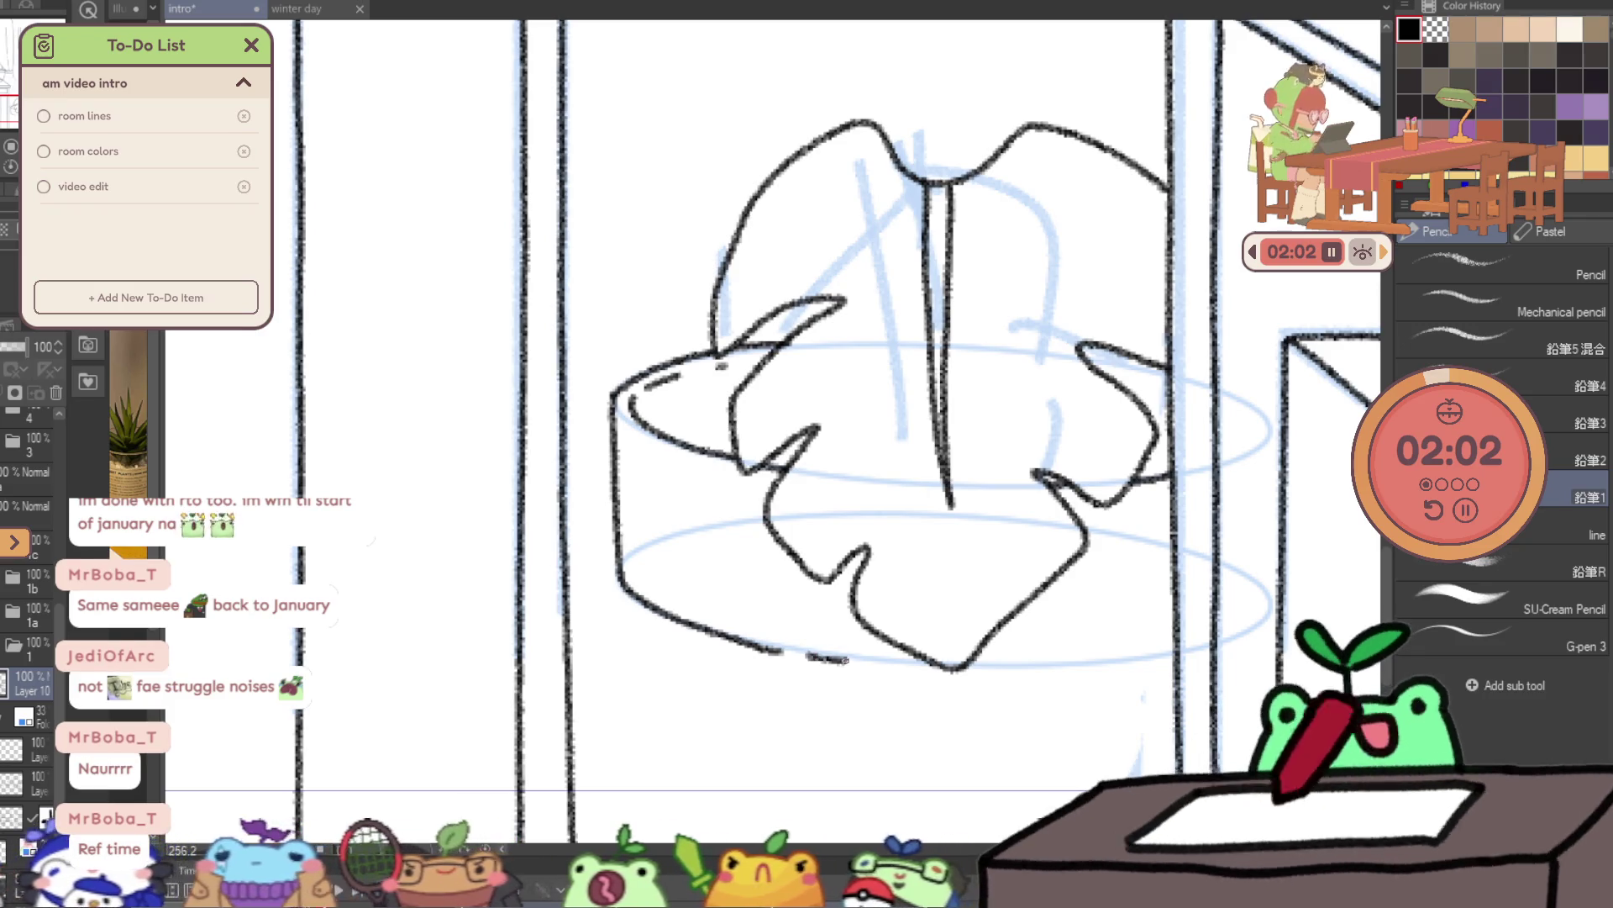
key(ctrl+z)
drag(805, 653, 875, 664)
mouse_move(985, 669)
mouse_down()
mouse_move(1106, 667)
mouse_move(1198, 332)
mouse_up()
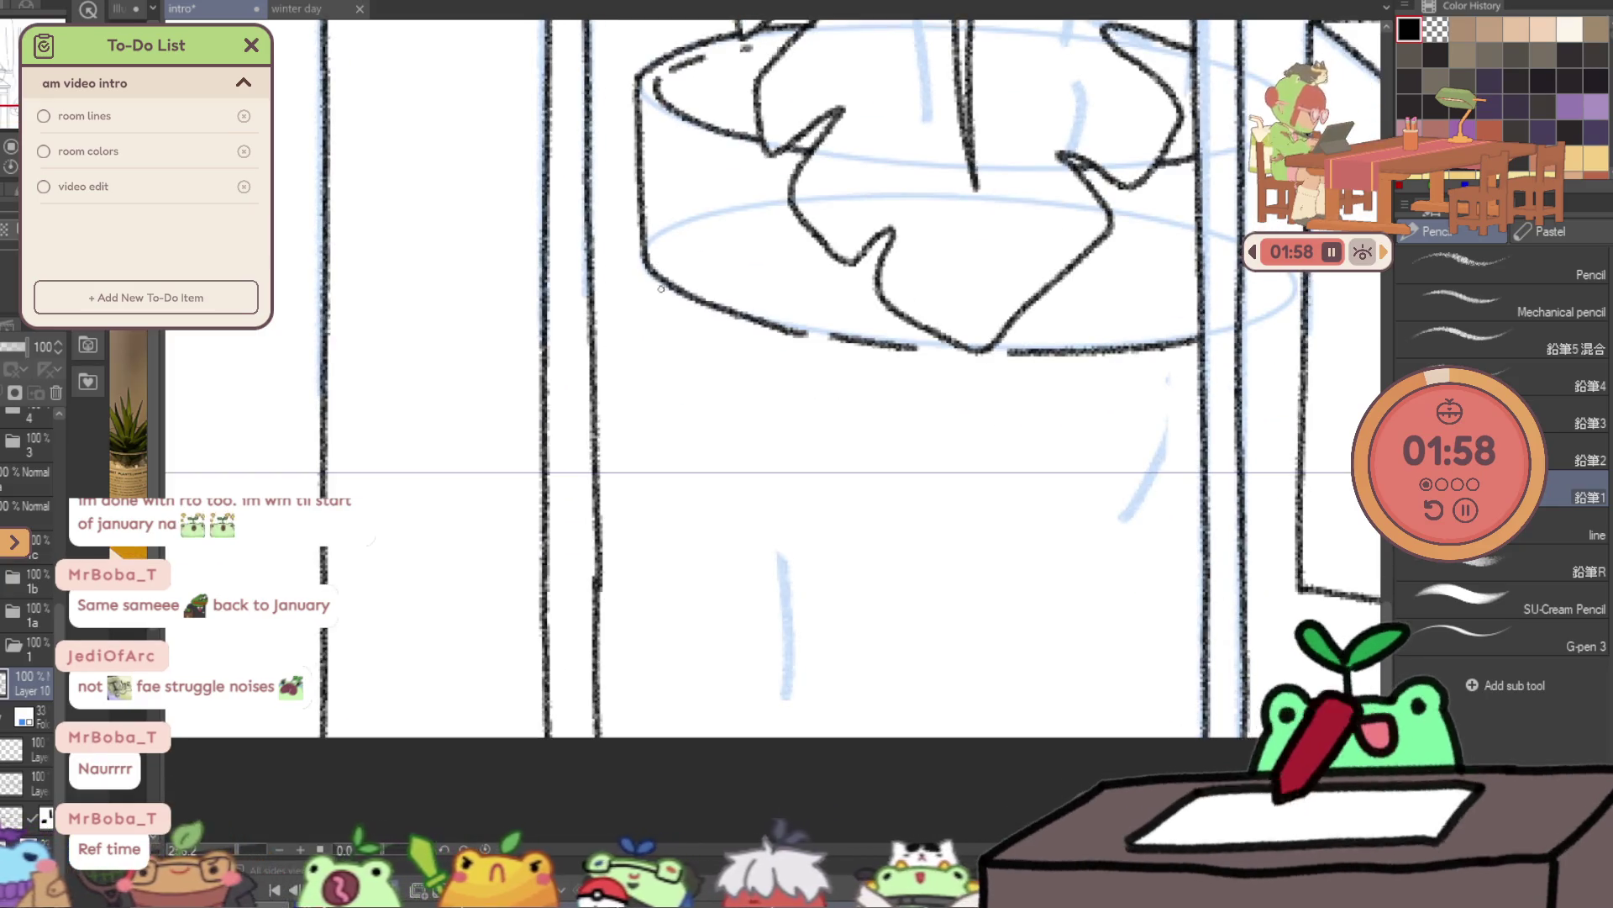
drag(655, 277, 696, 562)
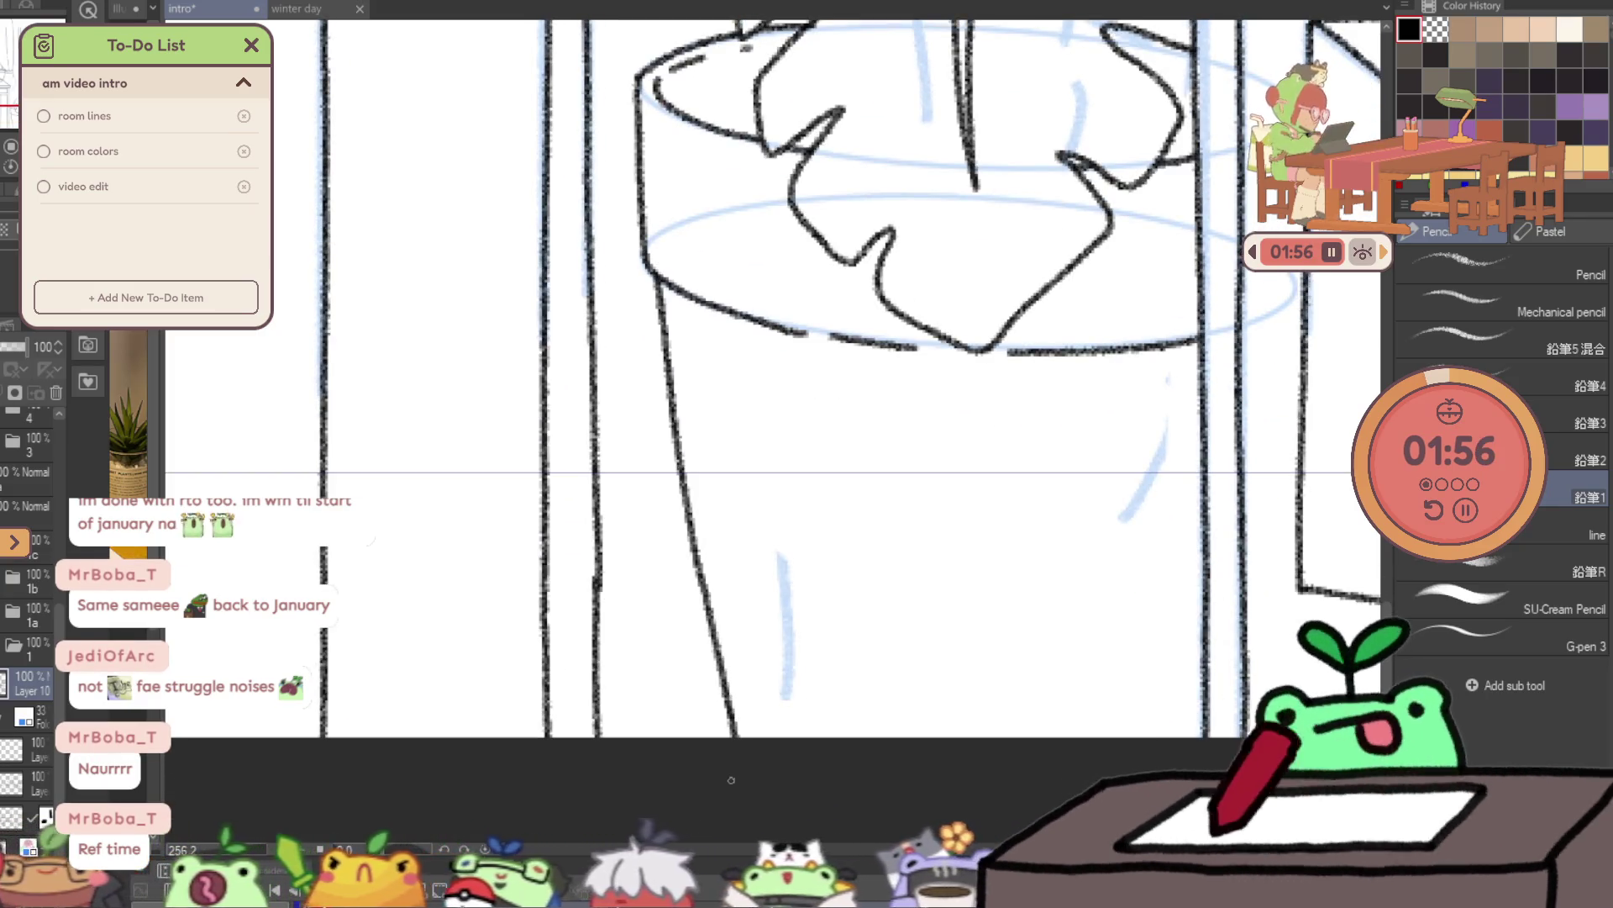
key(ctrl+z)
drag(670, 284, 714, 731)
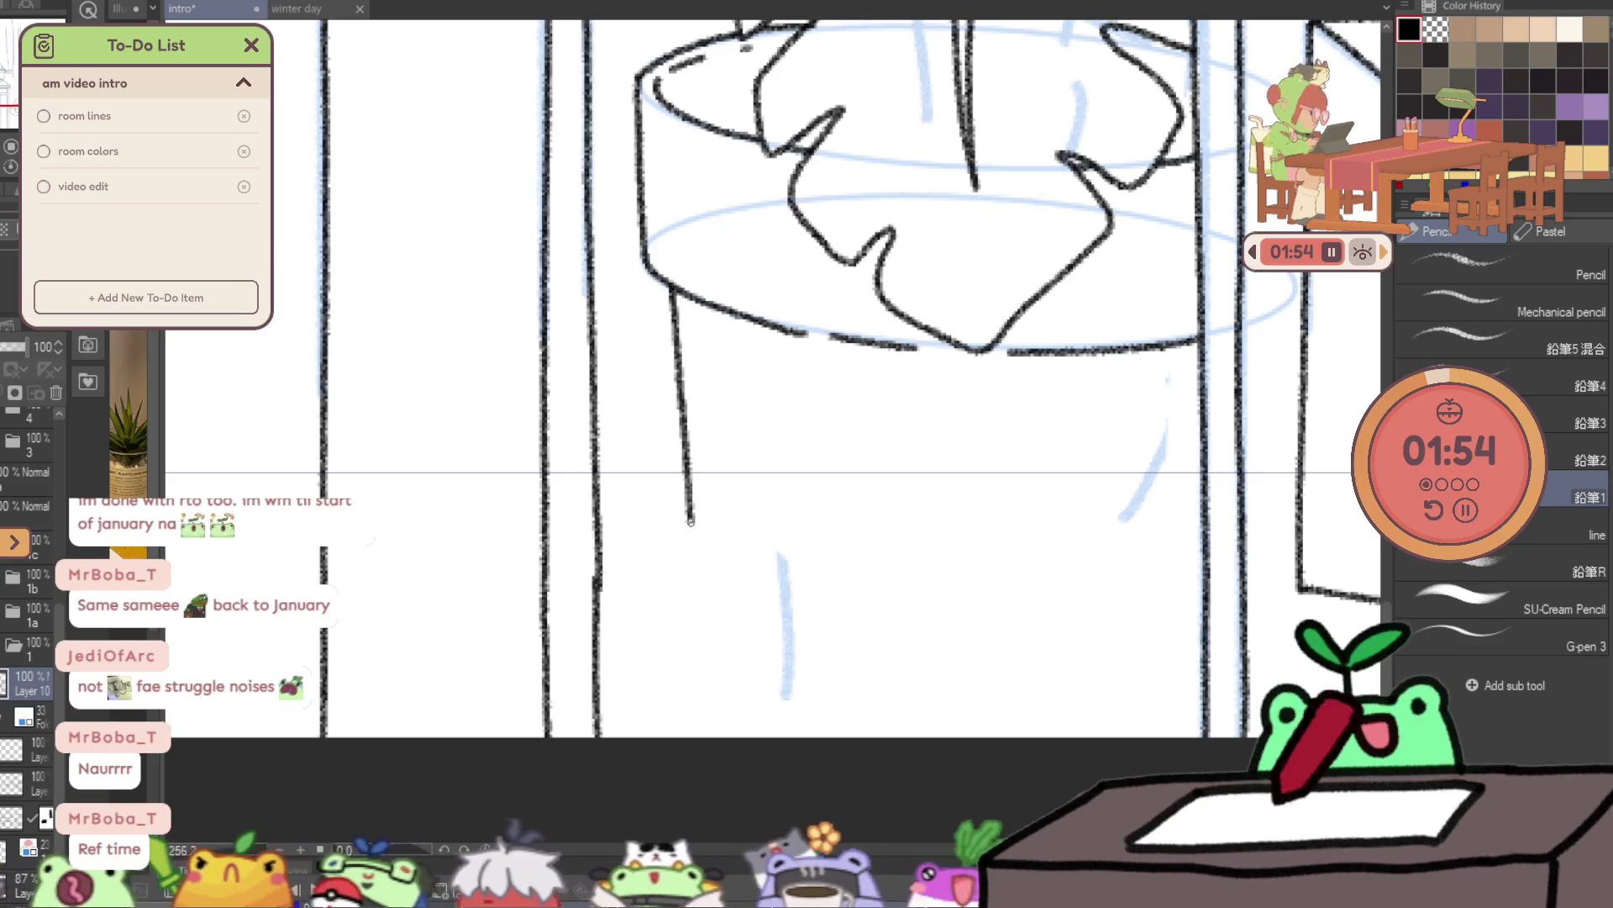
drag(998, 224, 925, 674)
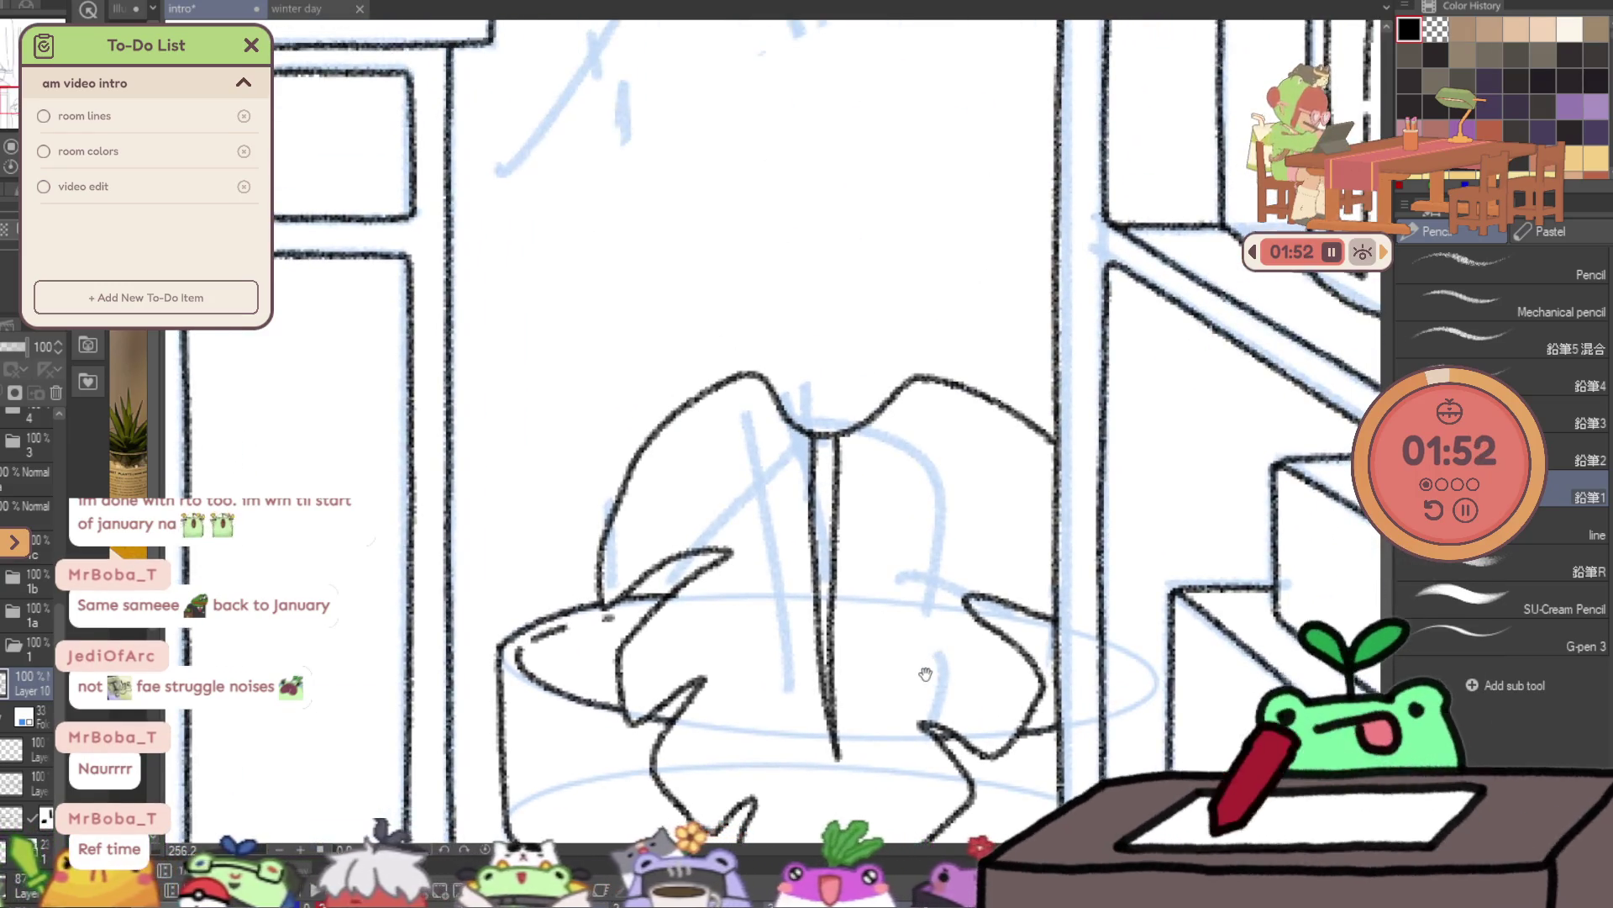
- Draw a first curved outline below the lamp beside the desk corner, then undo it
mouse_move(1017, 496)
mouse_down()
mouse_move(1034, 684)
mouse_move(1097, 774)
mouse_up()
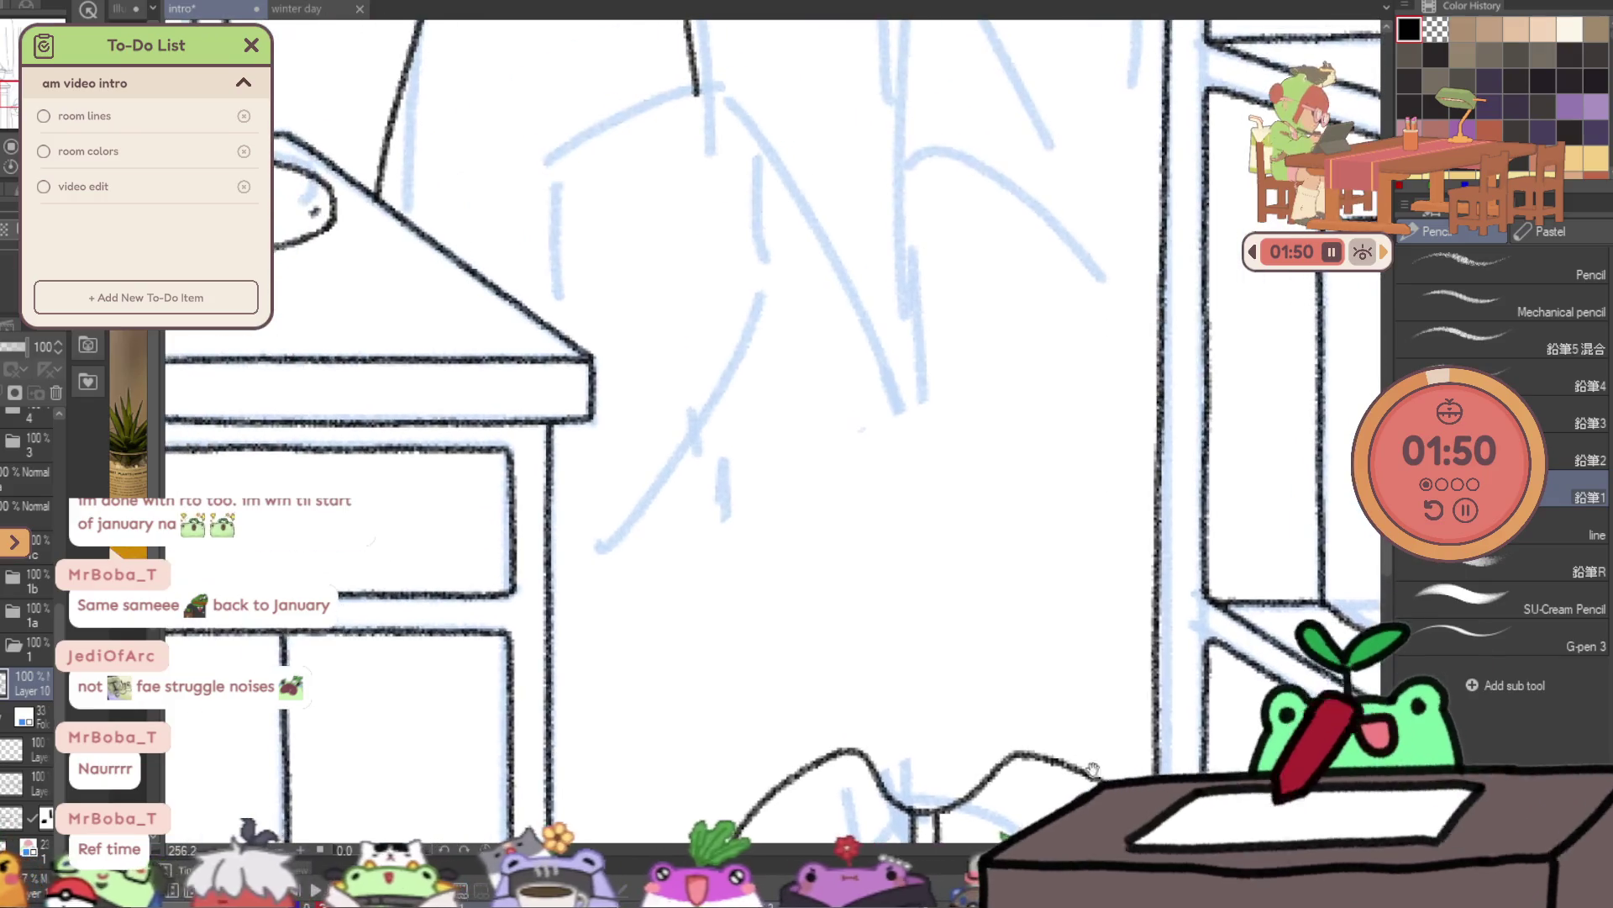
drag(1000, 675, 1026, 709)
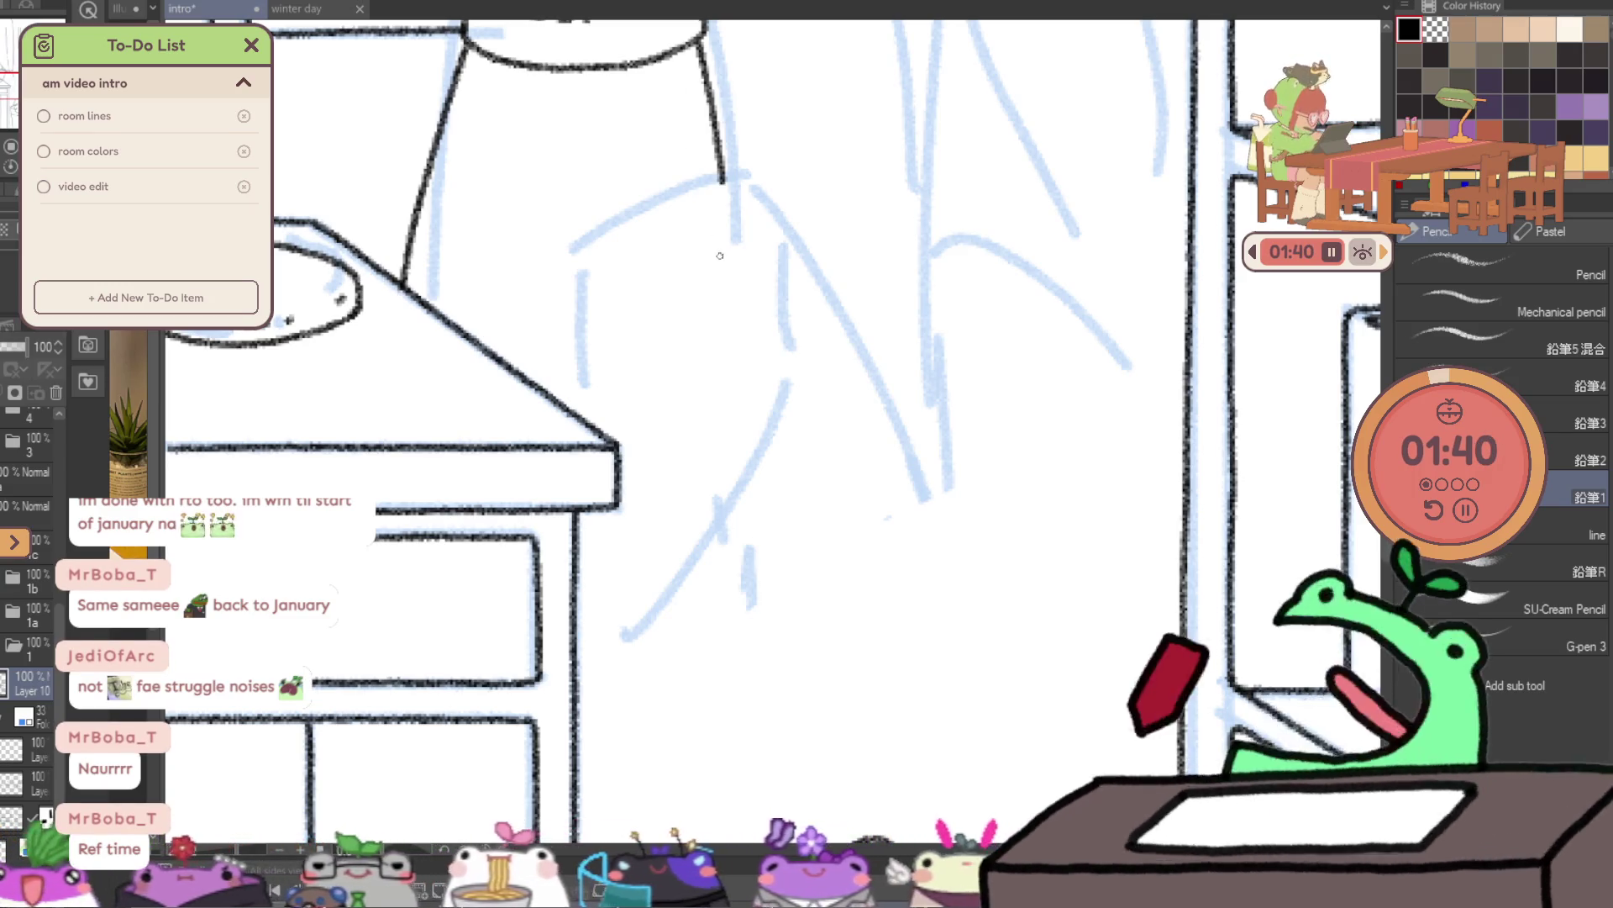
drag(698, 296, 797, 189)
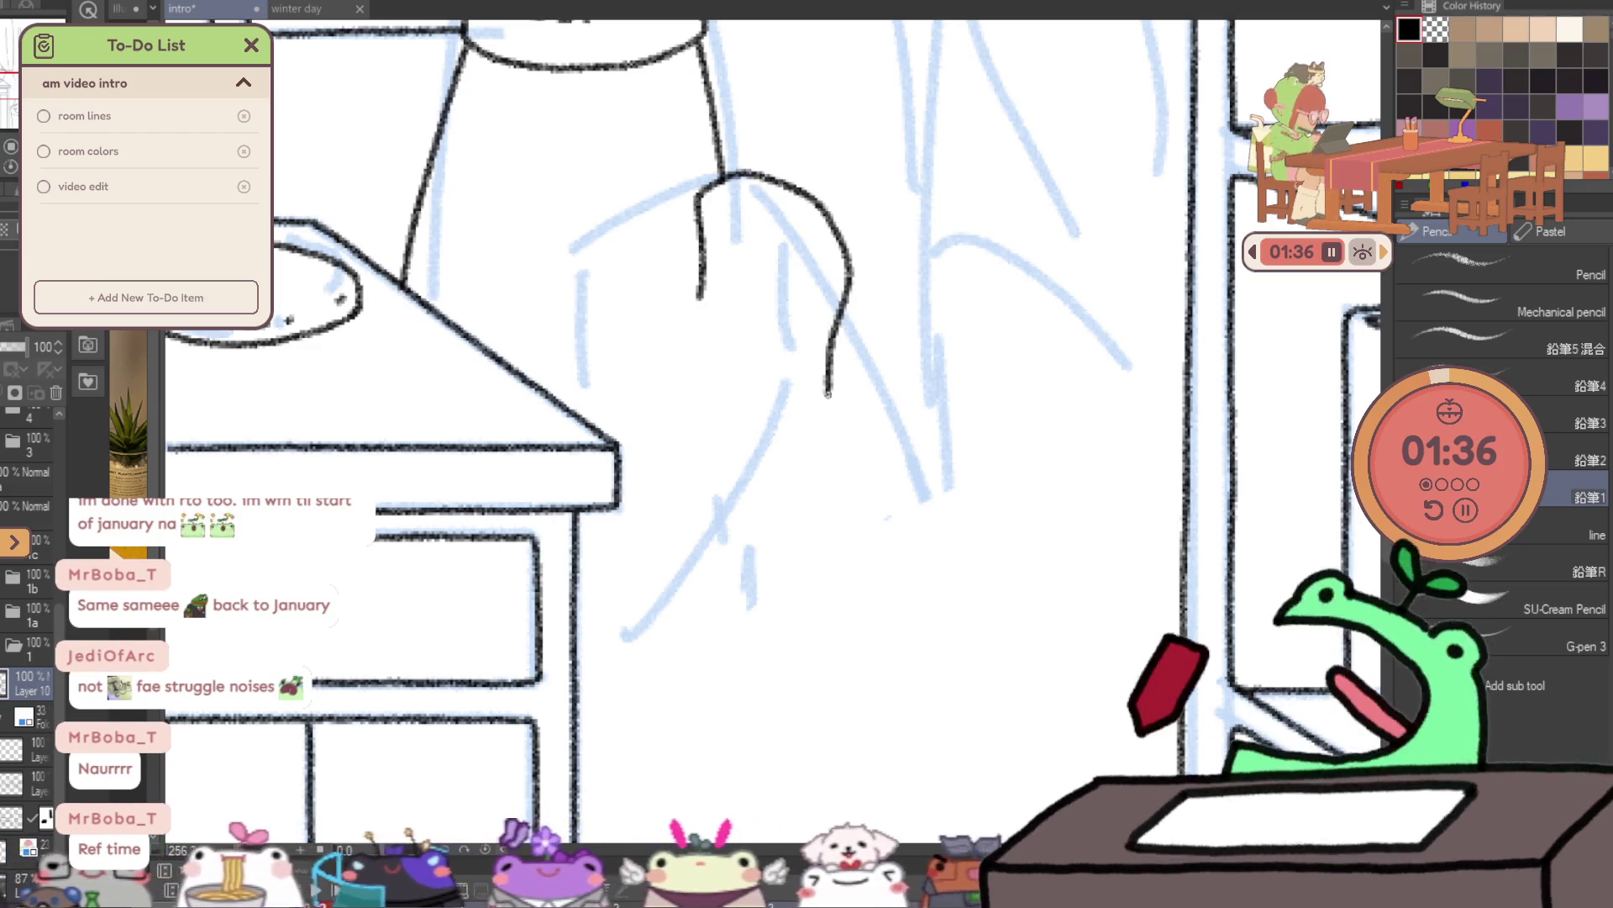
drag(797, 189, 811, 504)
drag(750, 611, 681, 694)
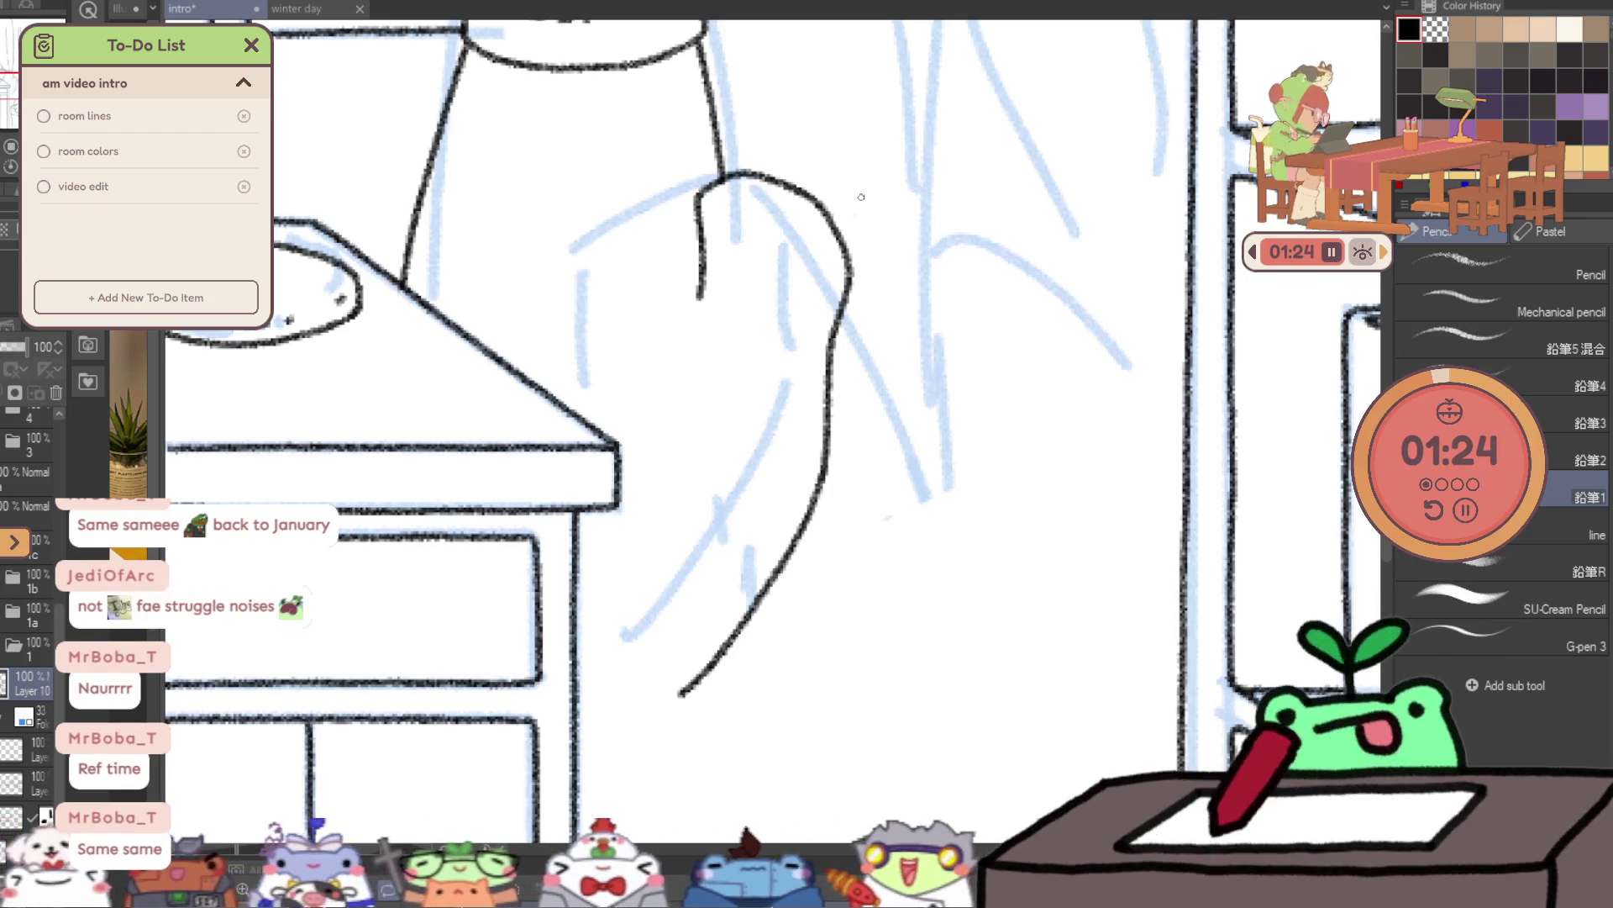
key(ctrl+z)
- Redraw the curtain outline down to the desk leg and add its V-shaped fold
mouse_move(684, 284)
mouse_down()
mouse_move(686, 202)
mouse_move(813, 441)
mouse_move(661, 645)
mouse_up()
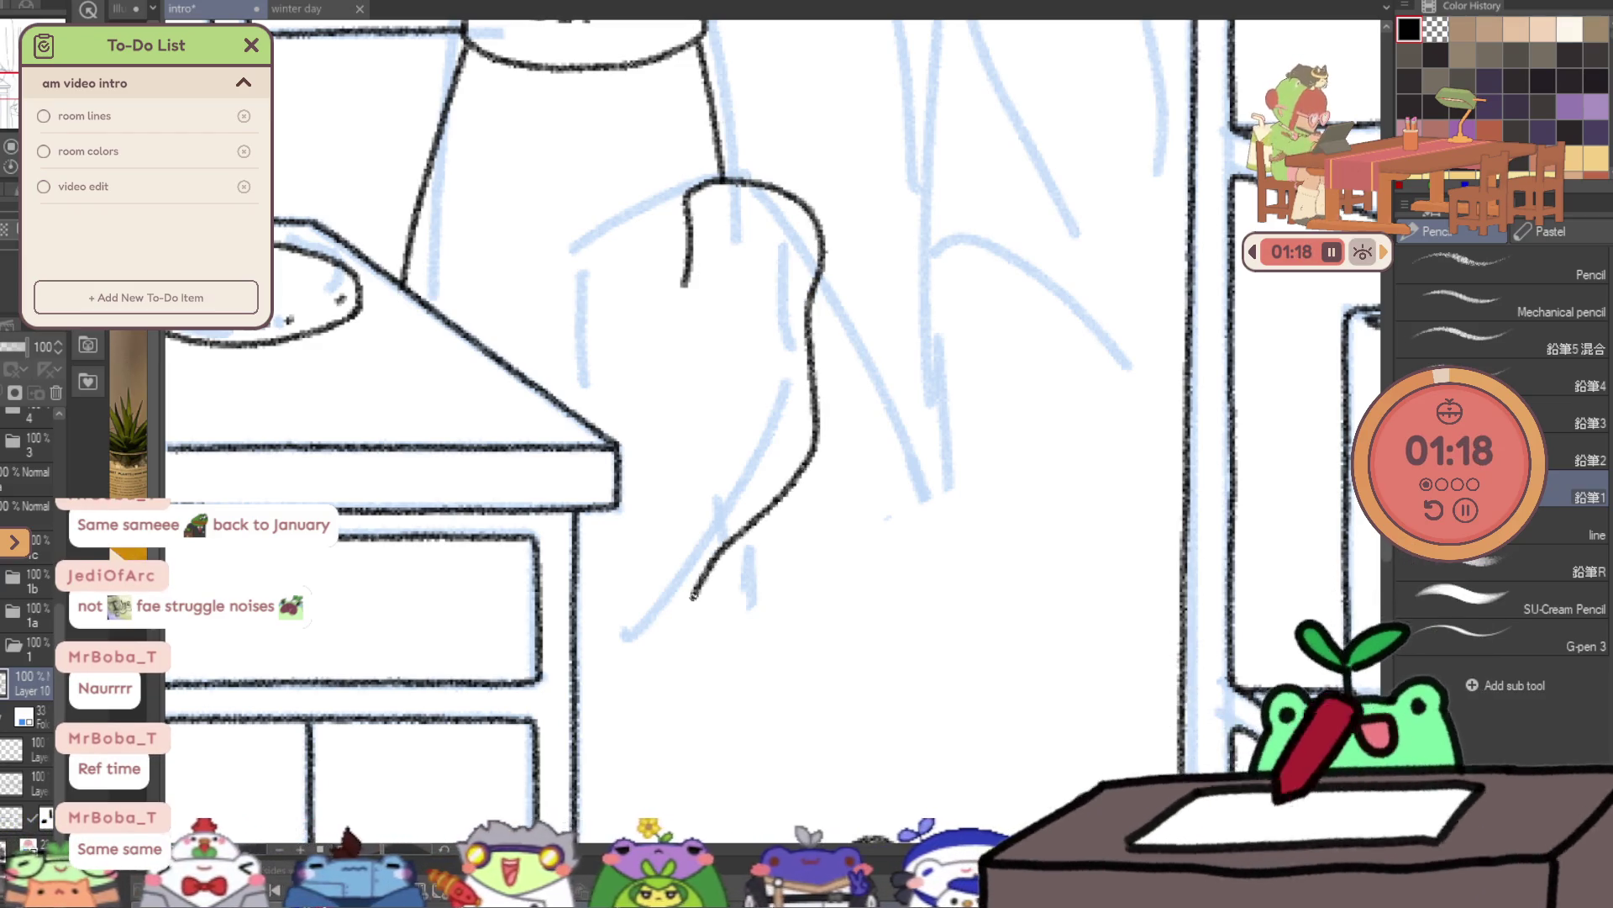
drag(593, 688, 579, 698)
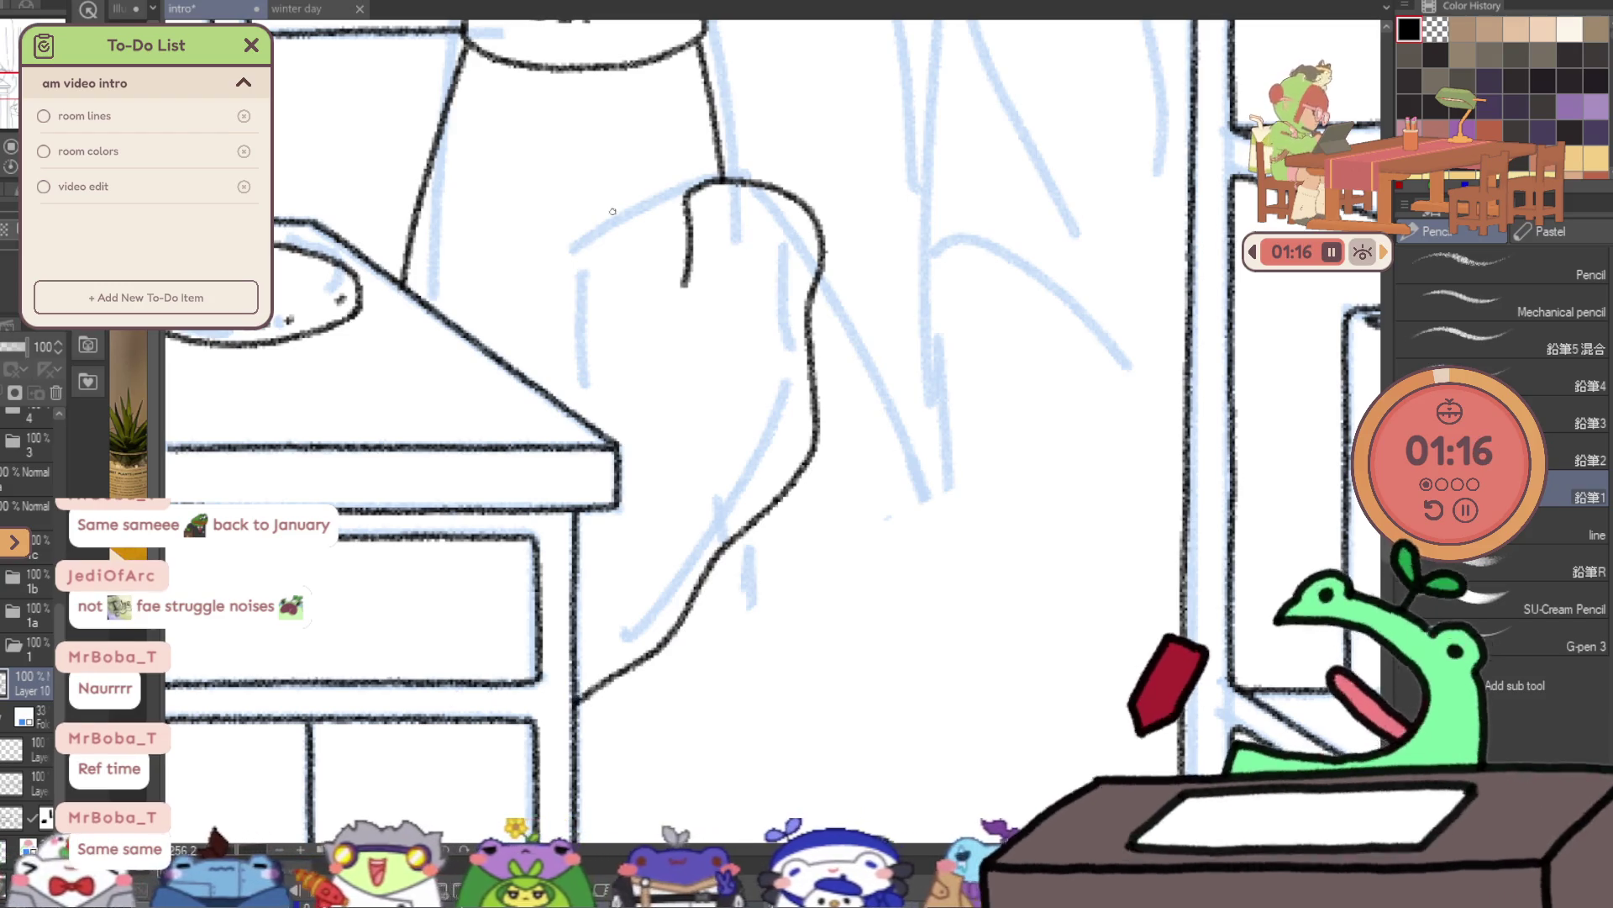
mouse_move(682, 283)
mouse_down()
mouse_move(475, 315)
mouse_move(465, 334)
mouse_up()
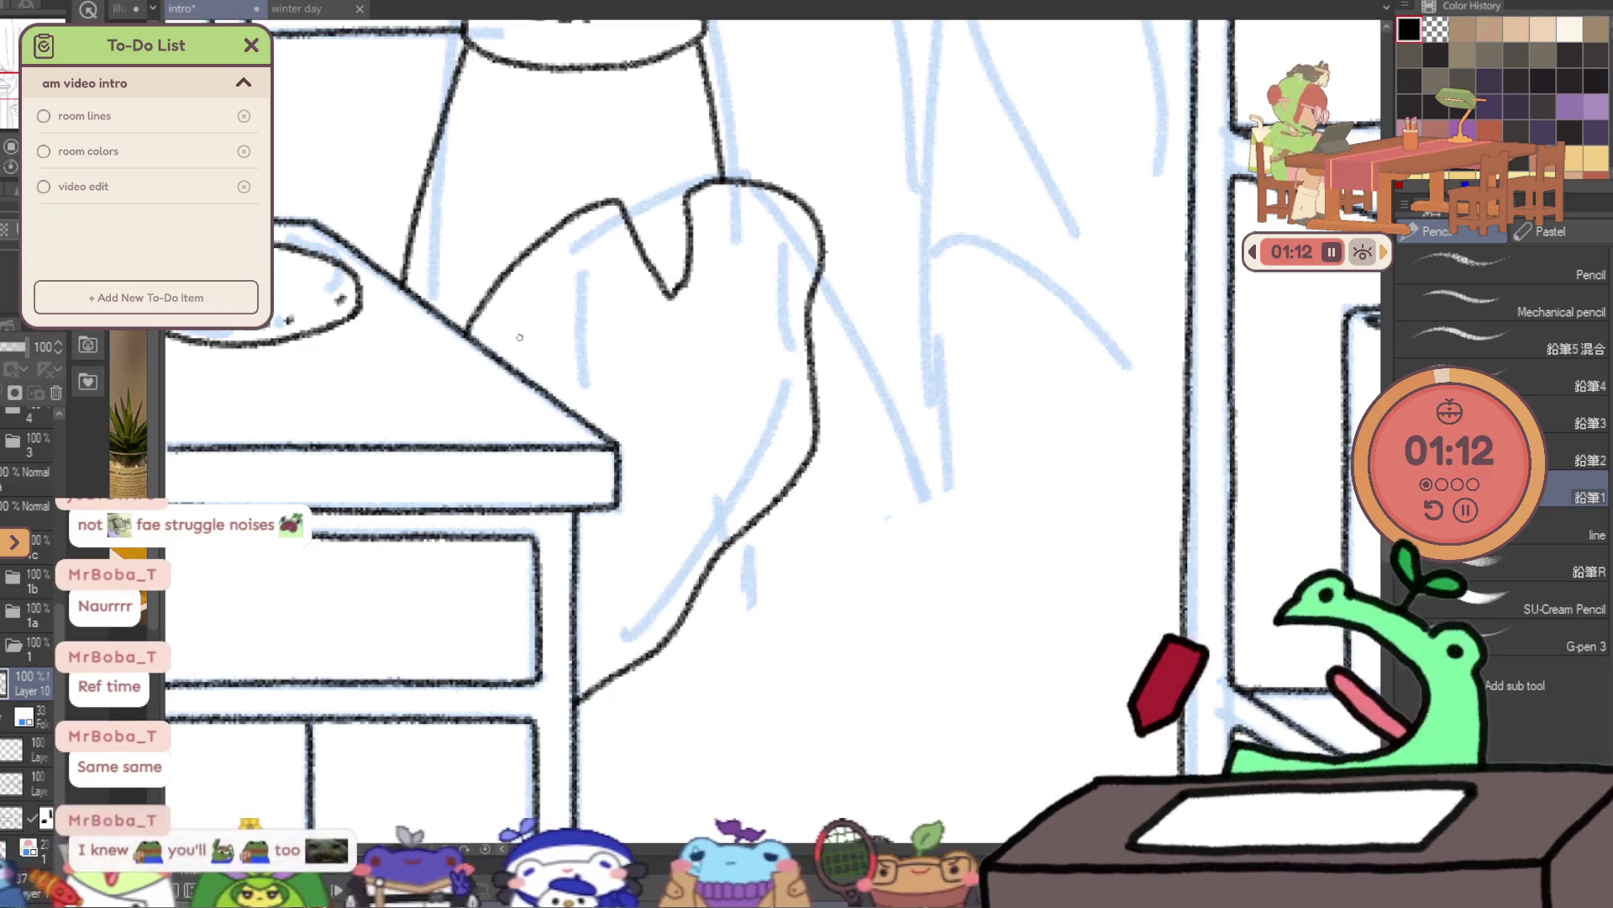
drag(673, 296, 601, 427)
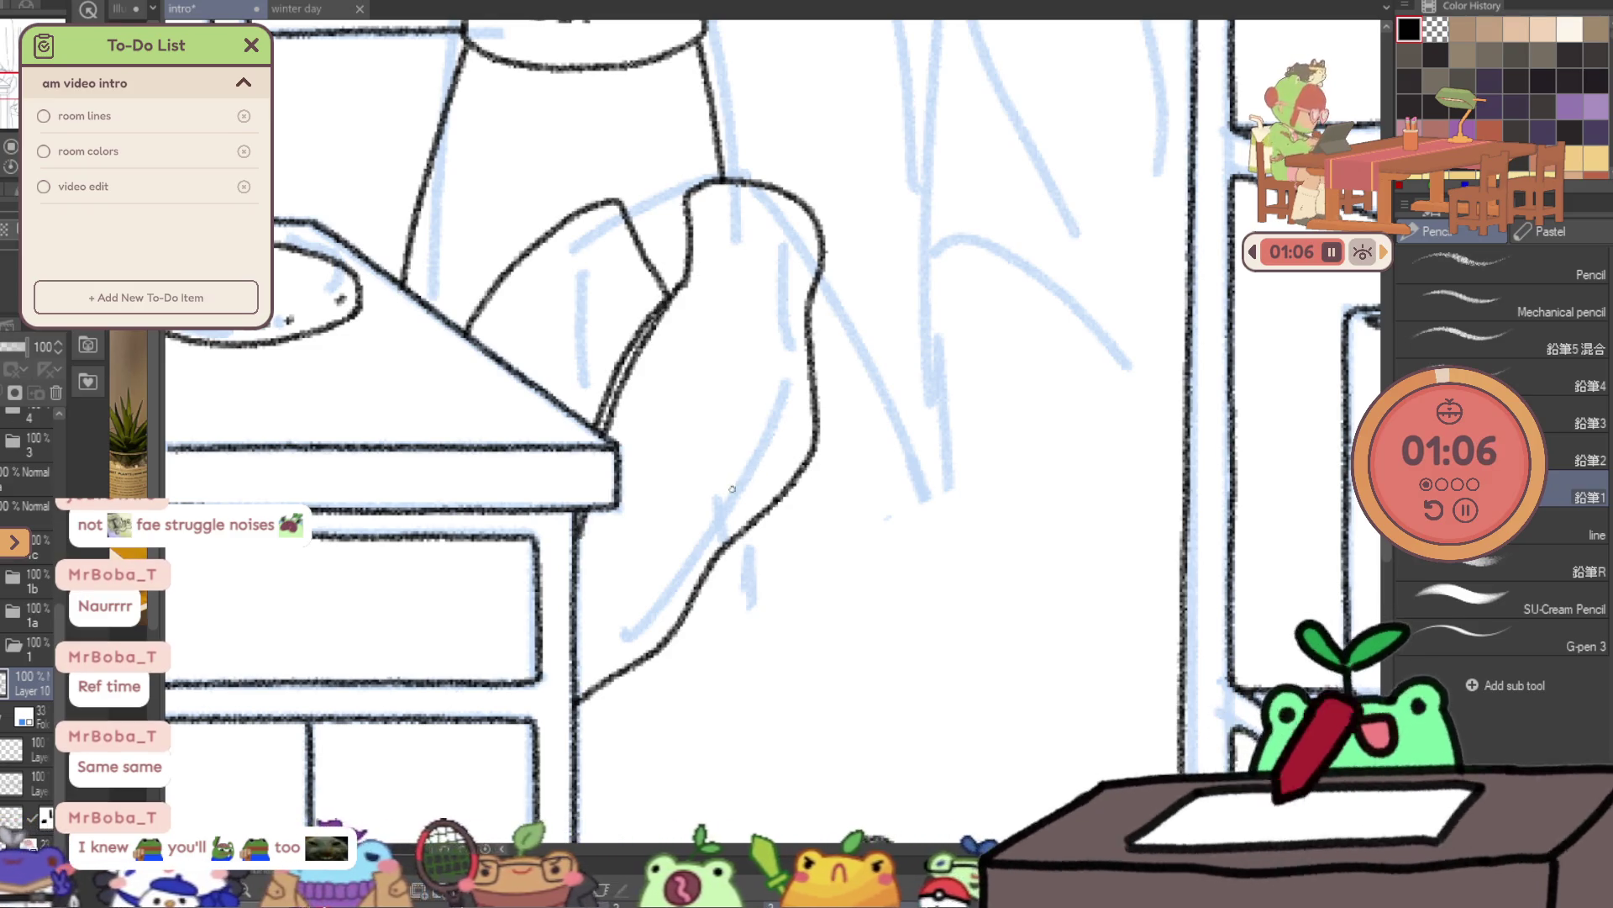
key(slash)
drag(819, 337, 944, 359)
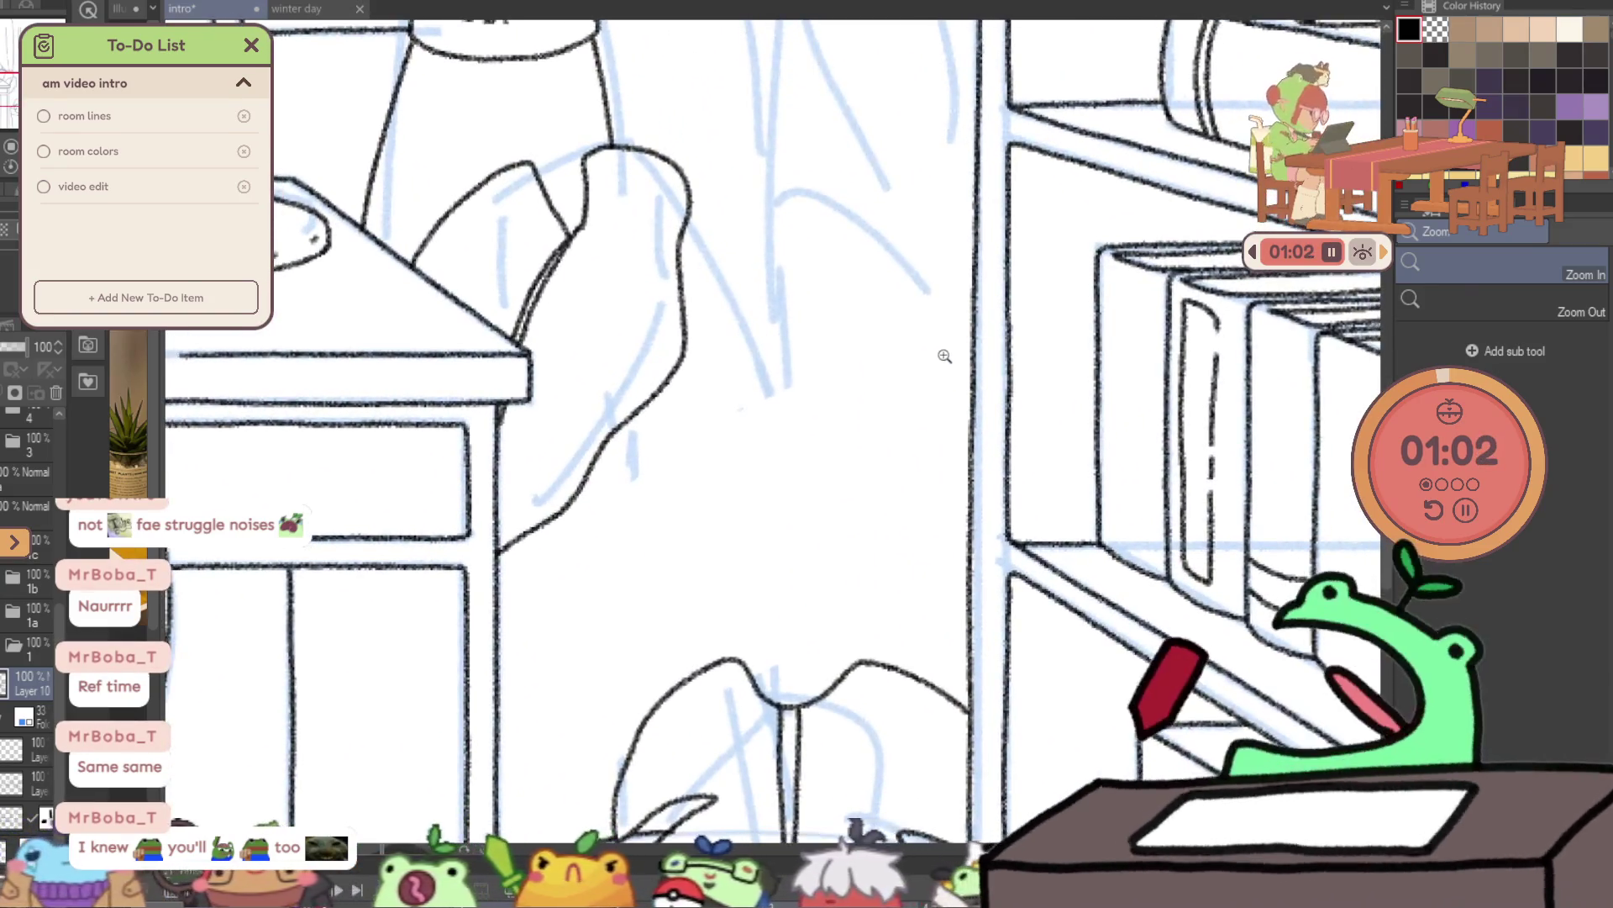
- Ink the monstera leaf's curled hook tip and its edge curve between desk and bookshelf
key(p)
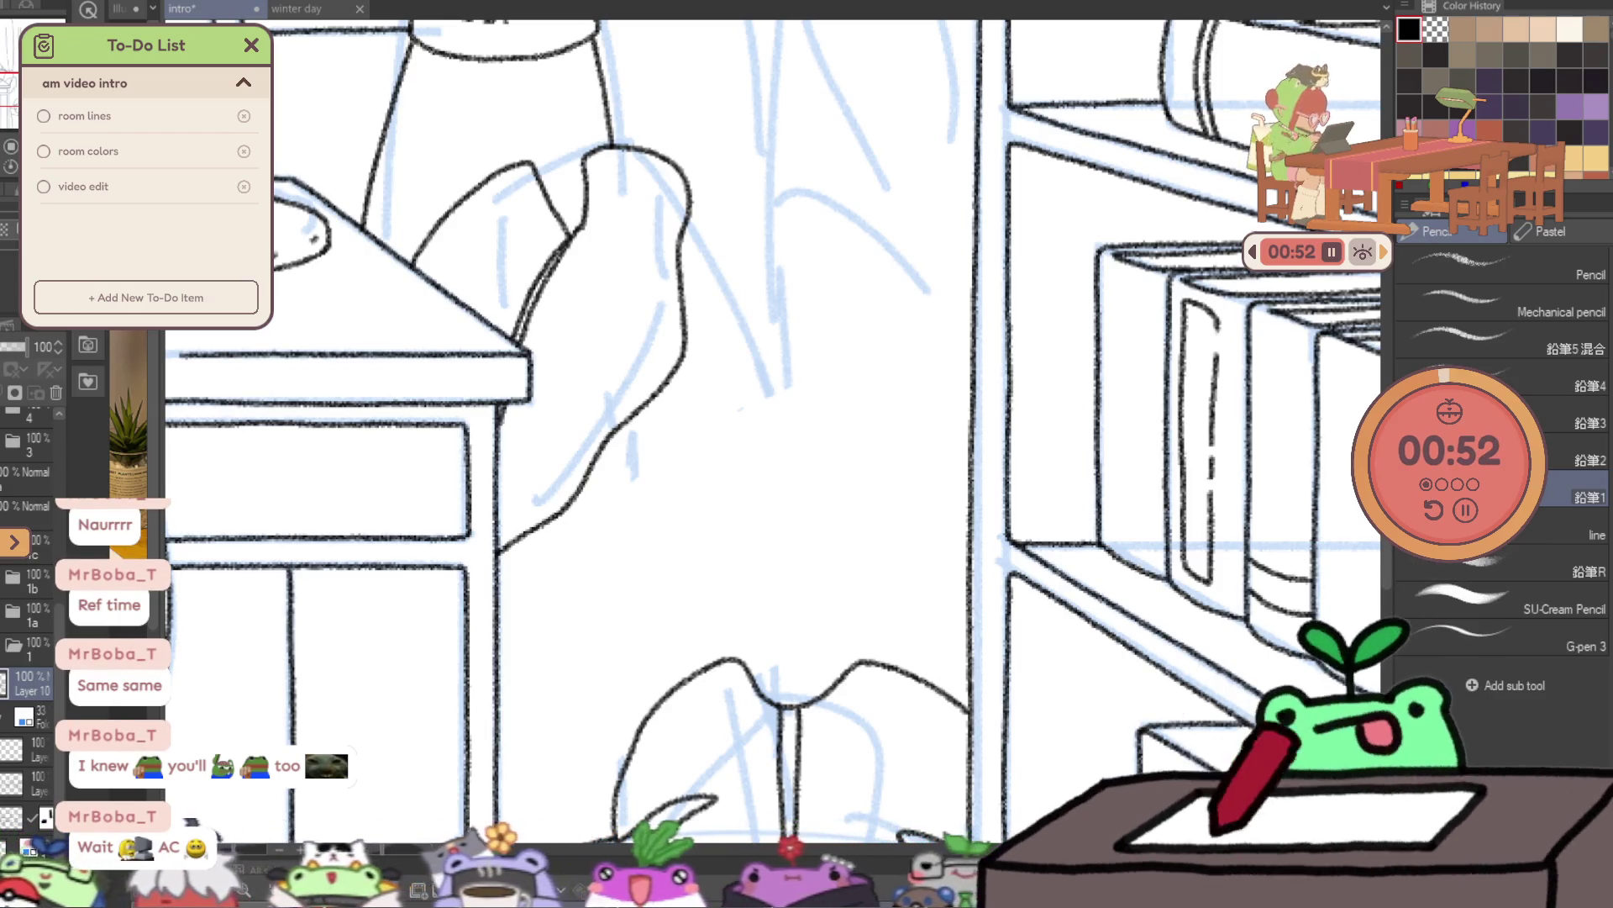
drag(838, 364, 870, 384)
drag(738, 433, 943, 486)
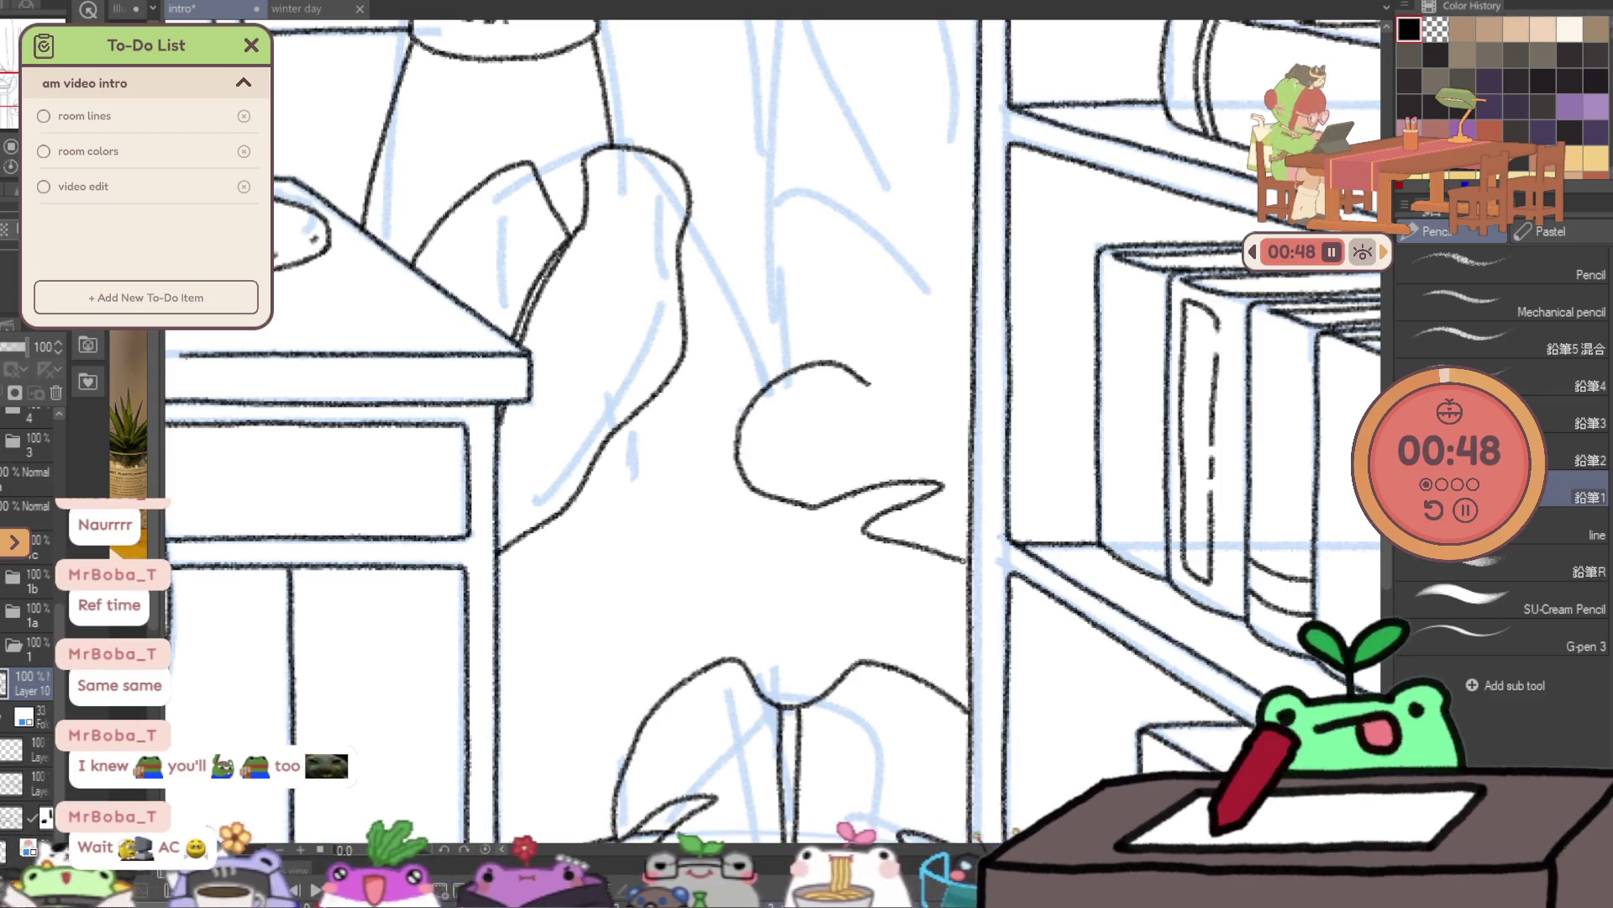
drag(868, 385, 911, 394)
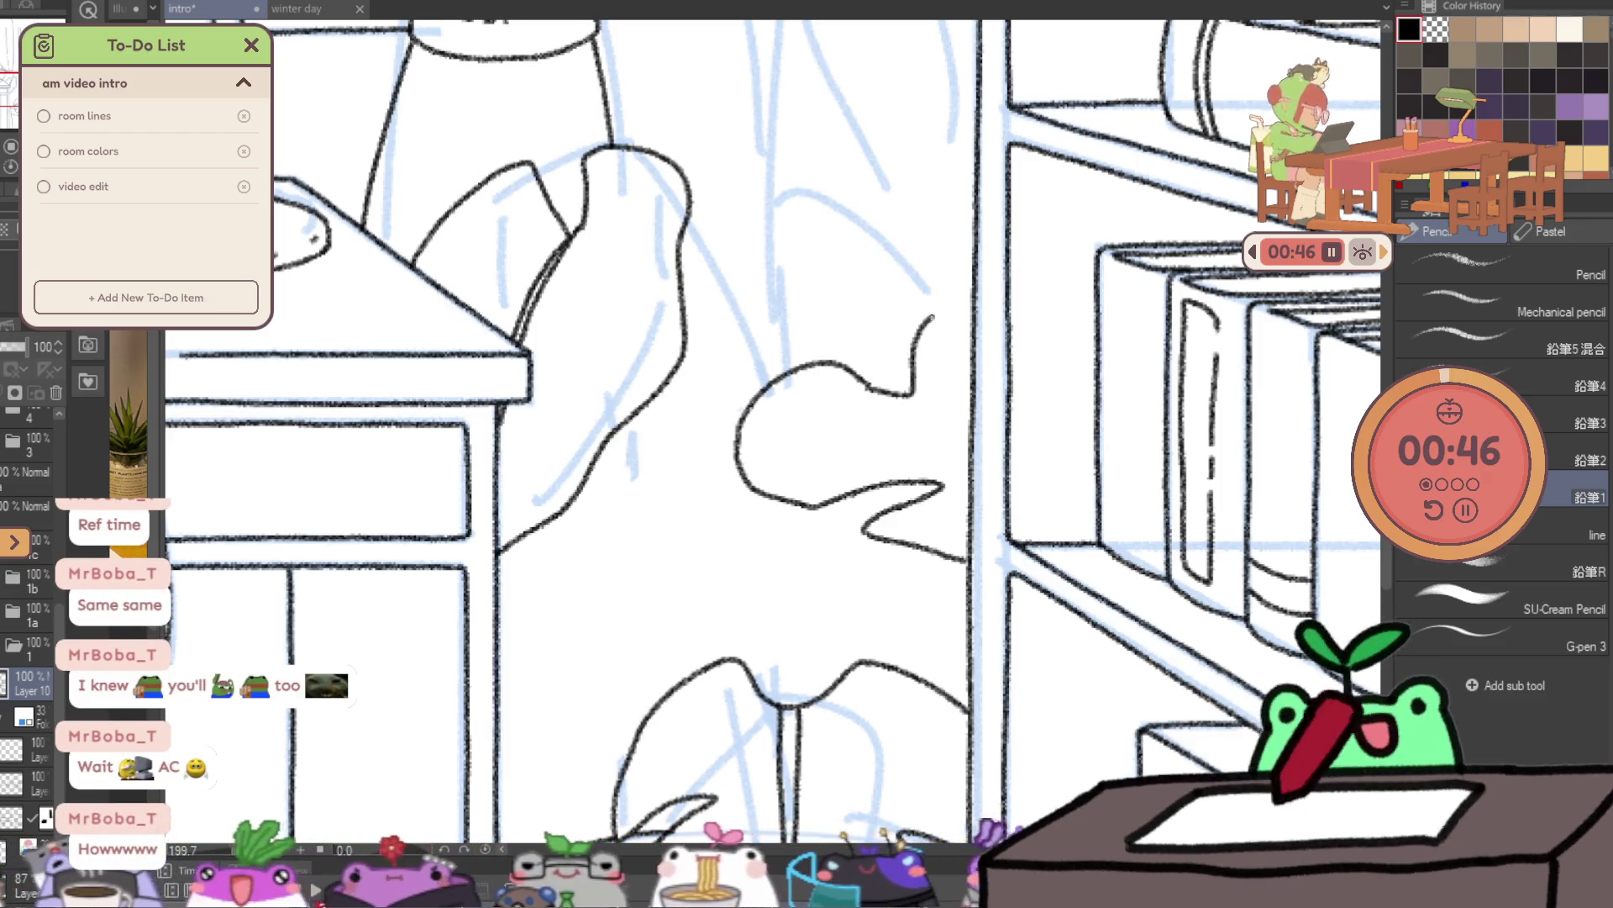
key(ctrl+z)
drag(866, 341, 872, 383)
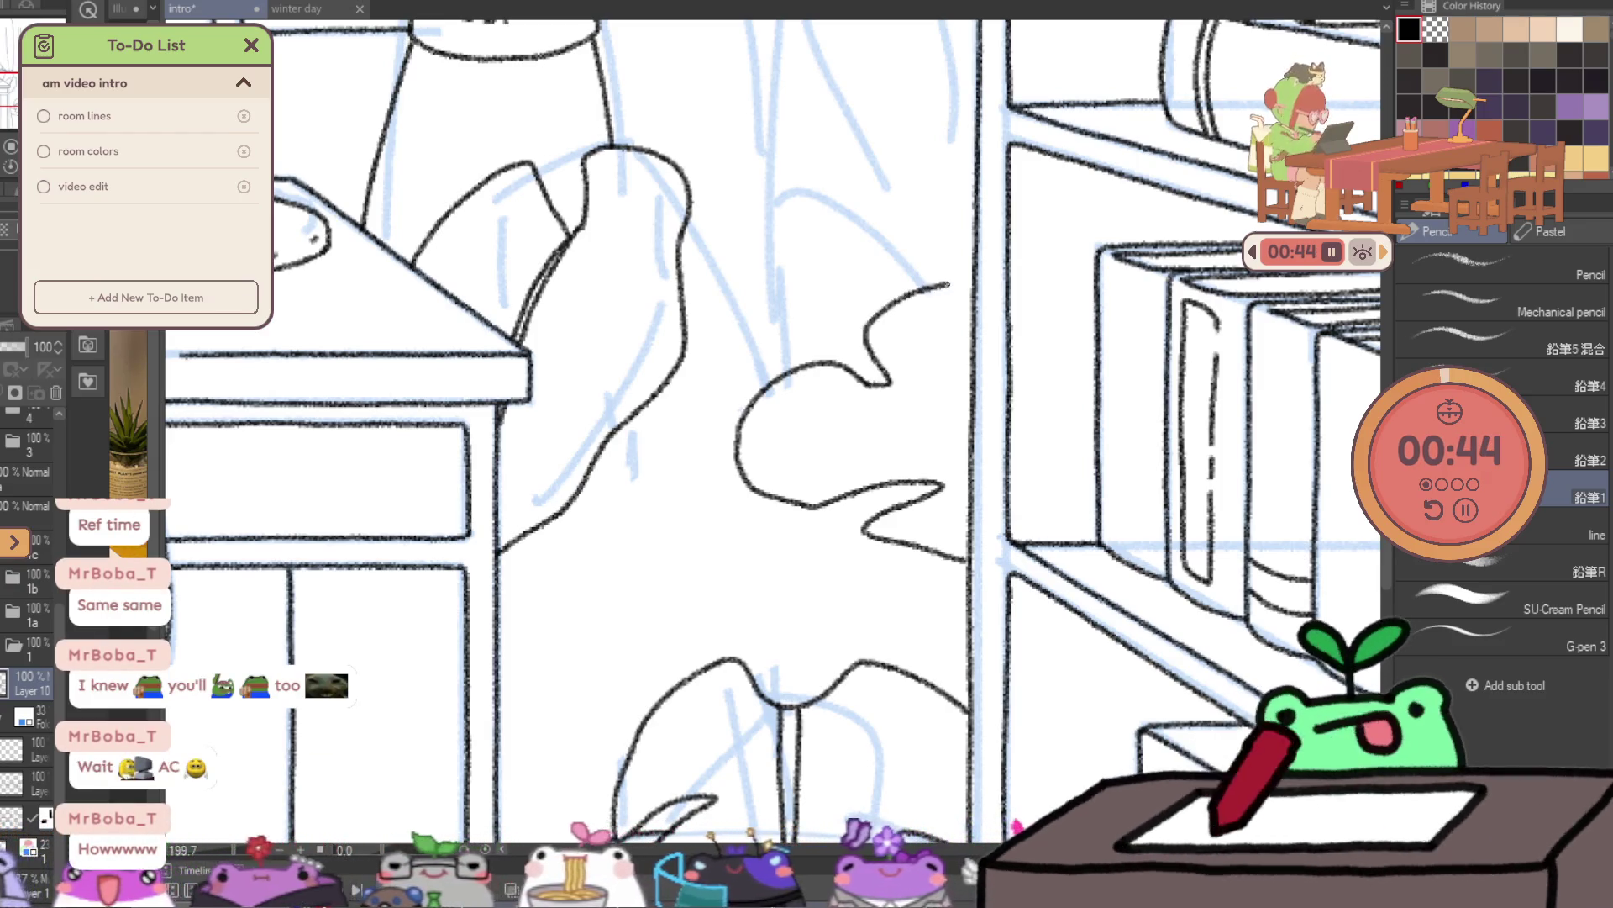
mouse_move(889, 384)
mouse_down()
mouse_move(972, 405)
mouse_move(945, 394)
mouse_up()
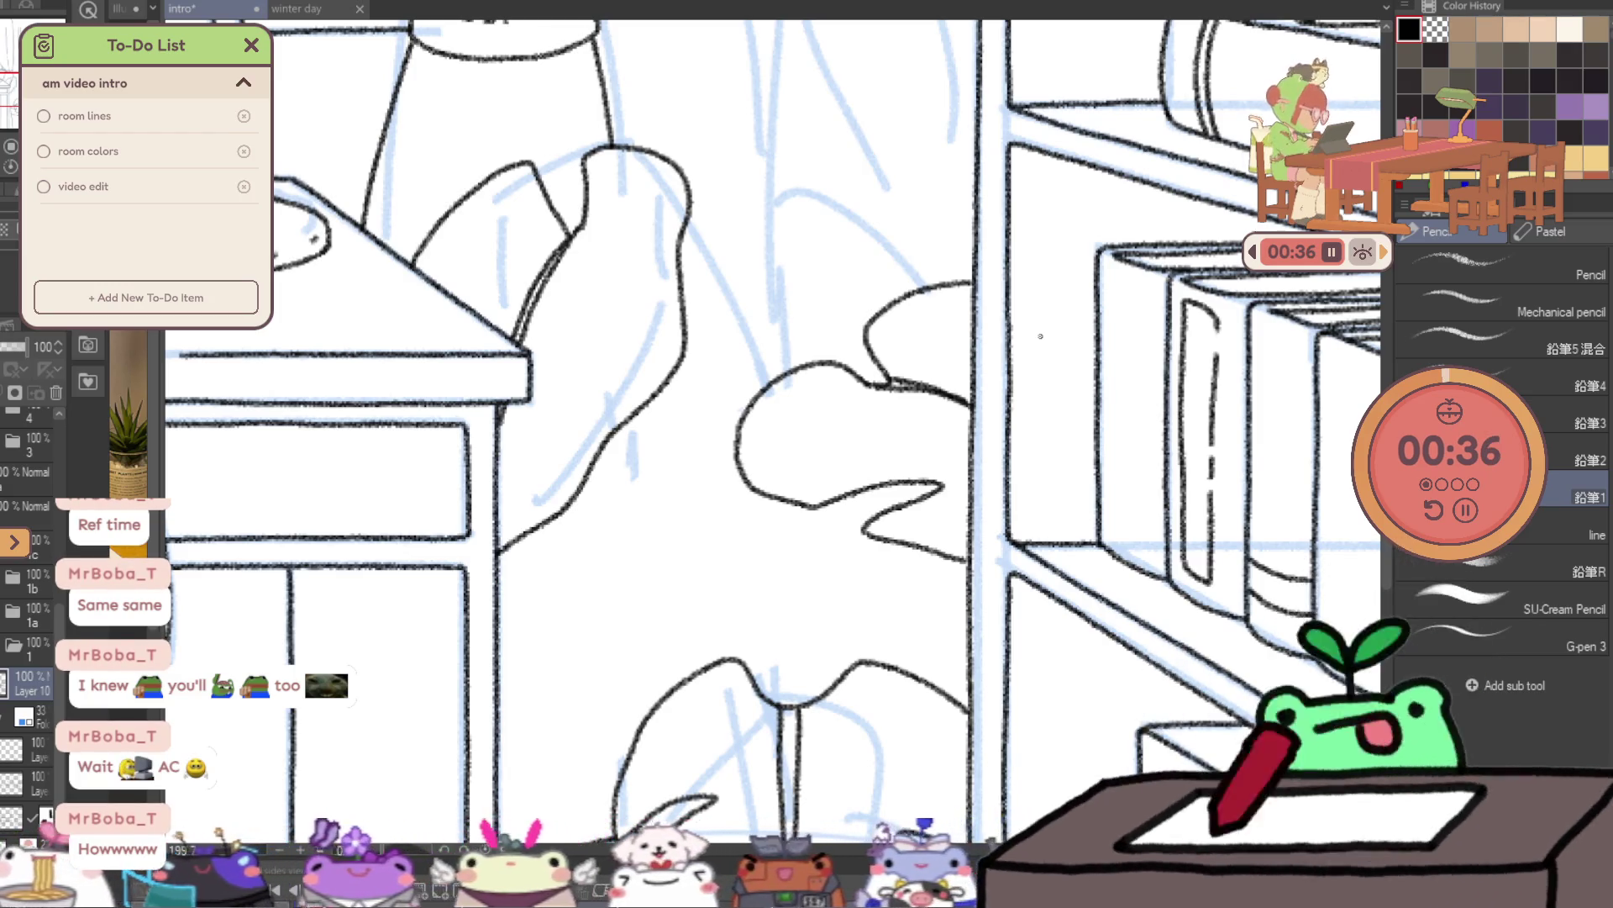
- Ink the lower leaf stem with two parallel edges joined to the leaf outline
key(ctrl+space)
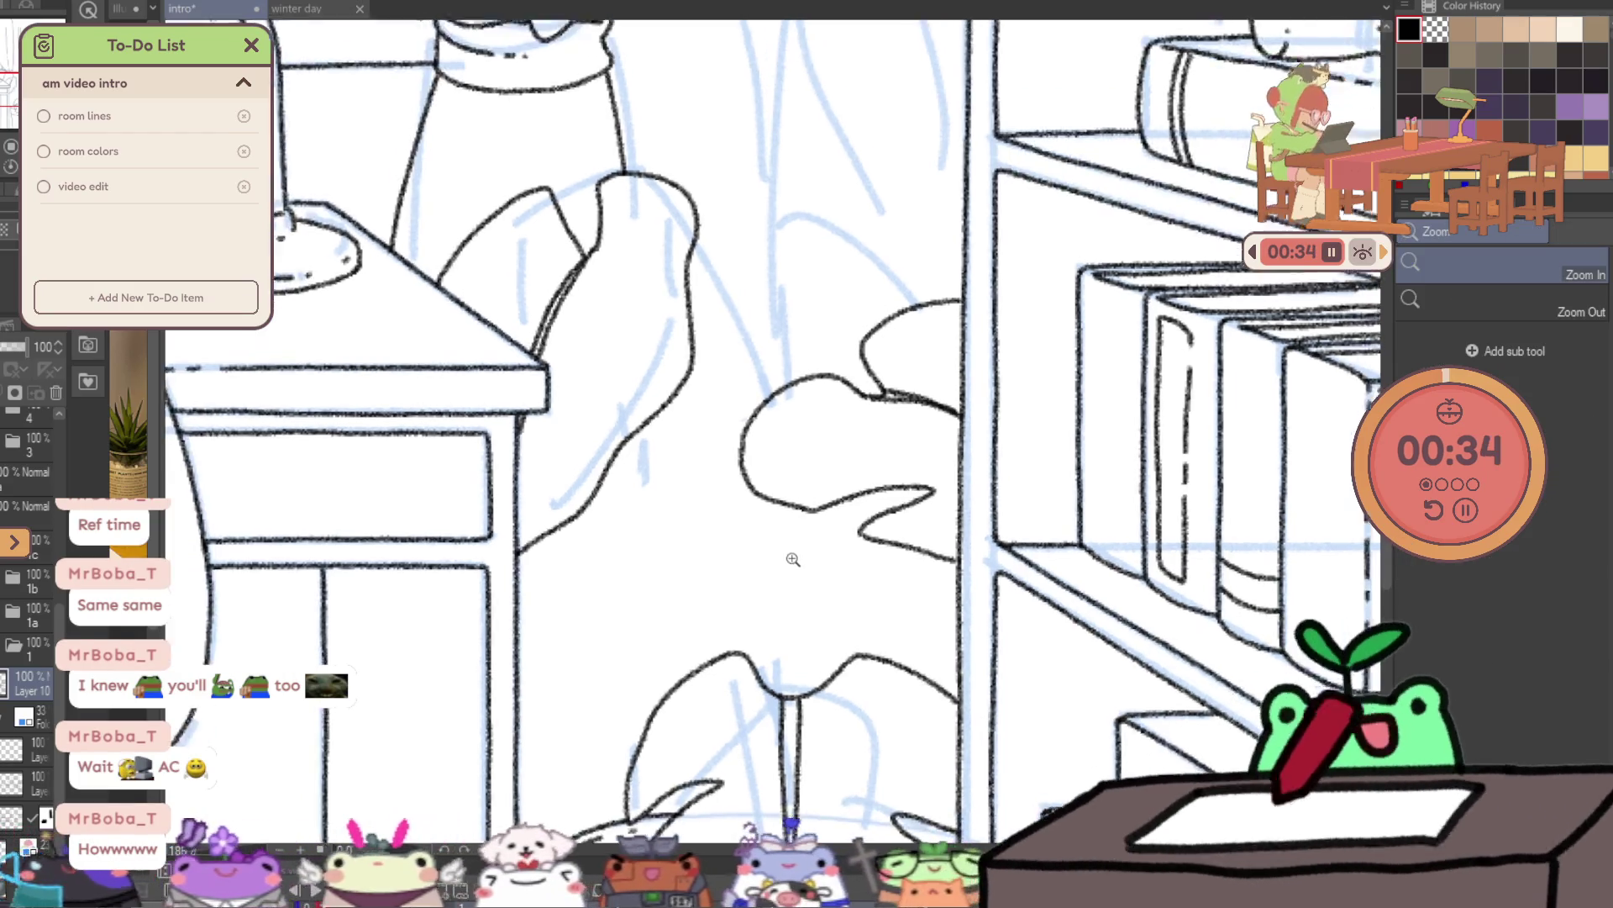
click(800, 551)
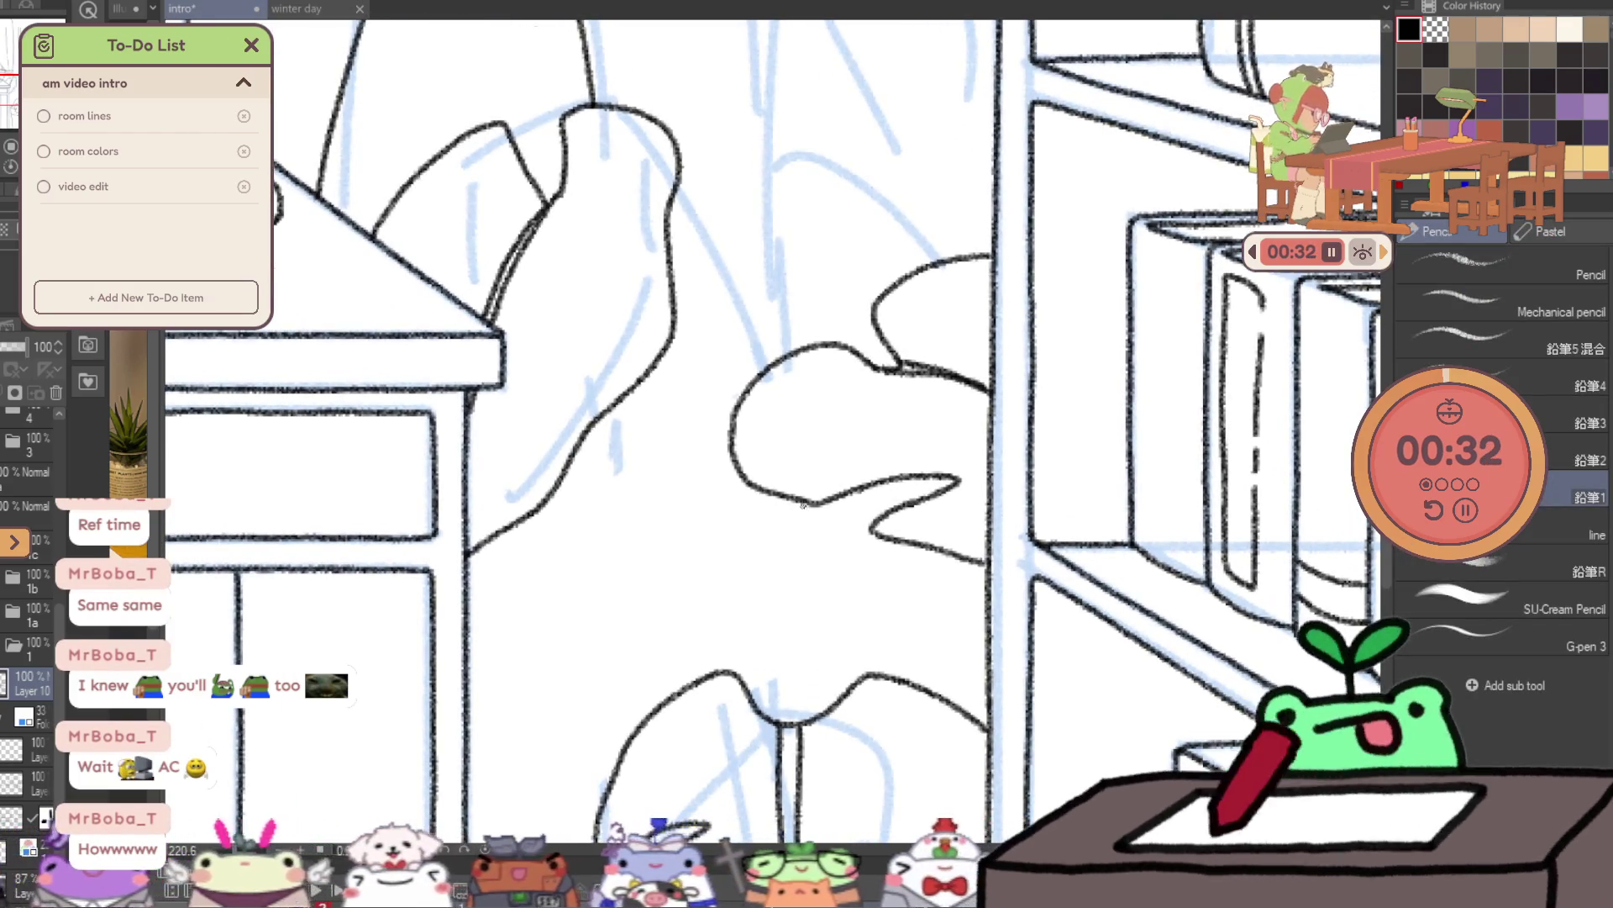
drag(802, 506, 763, 704)
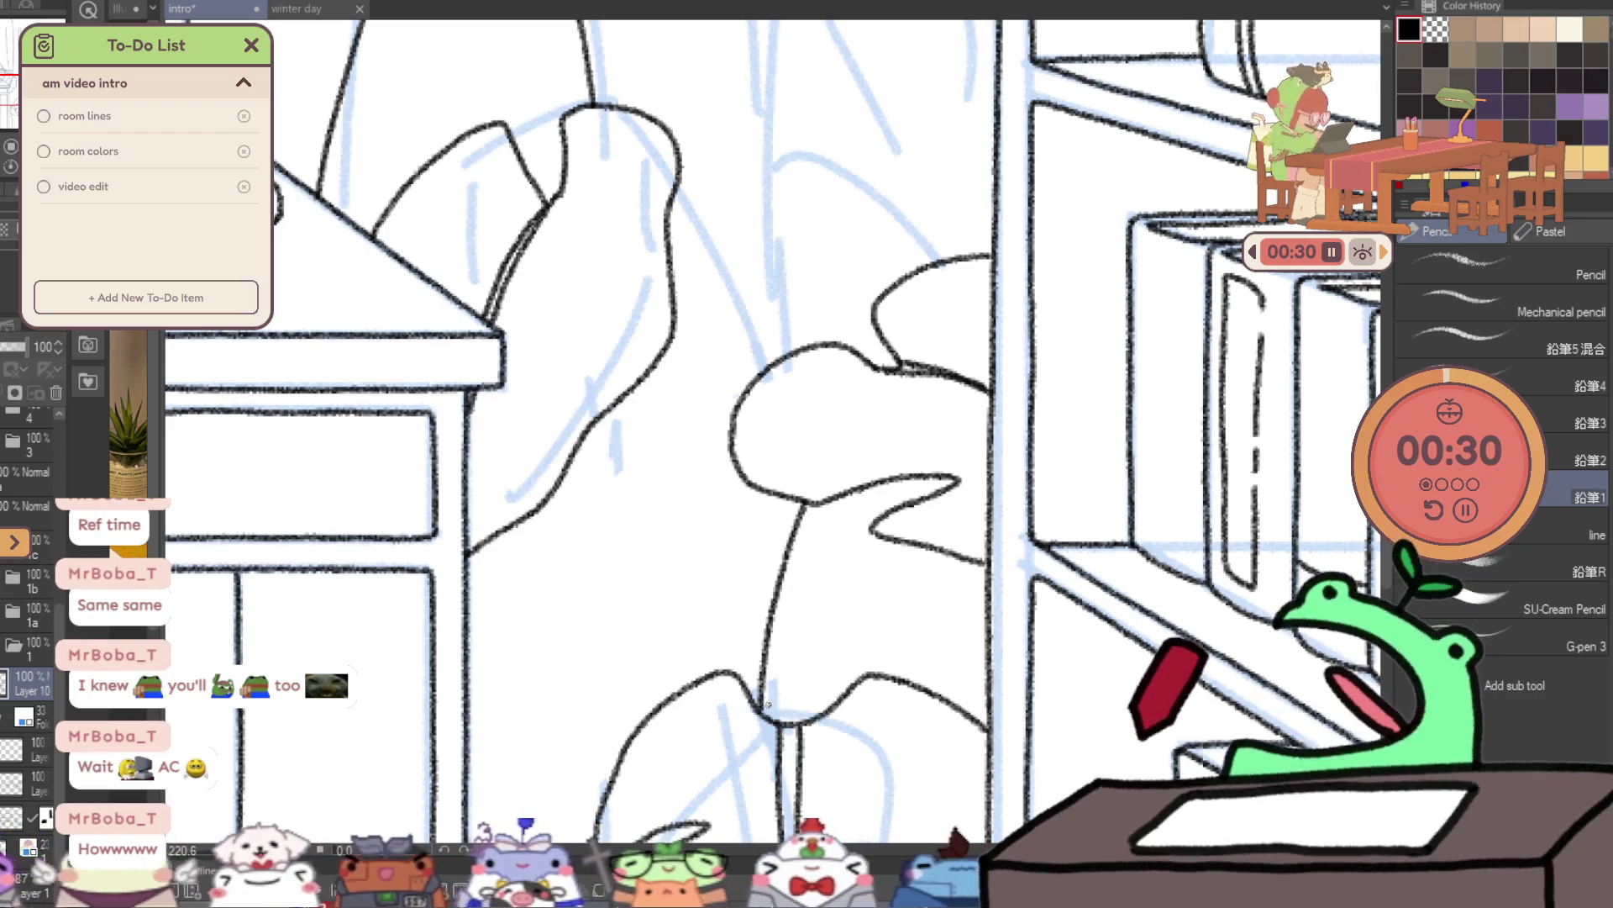
key(ctrl+z)
drag(802, 504, 766, 687)
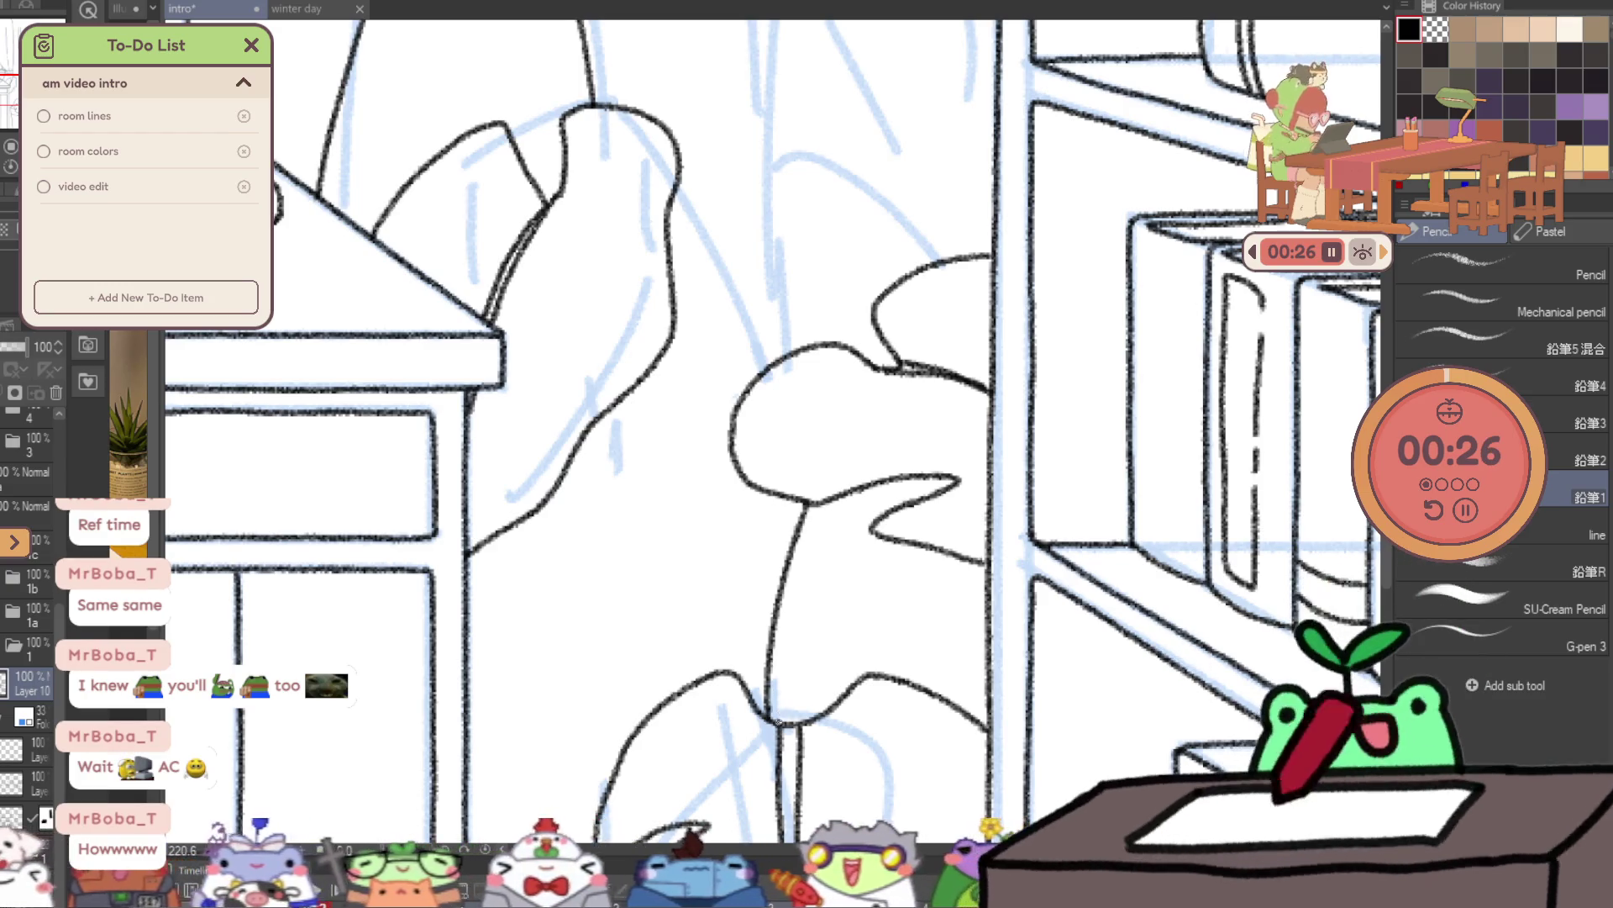
drag(813, 525, 786, 719)
drag(815, 521, 832, 502)
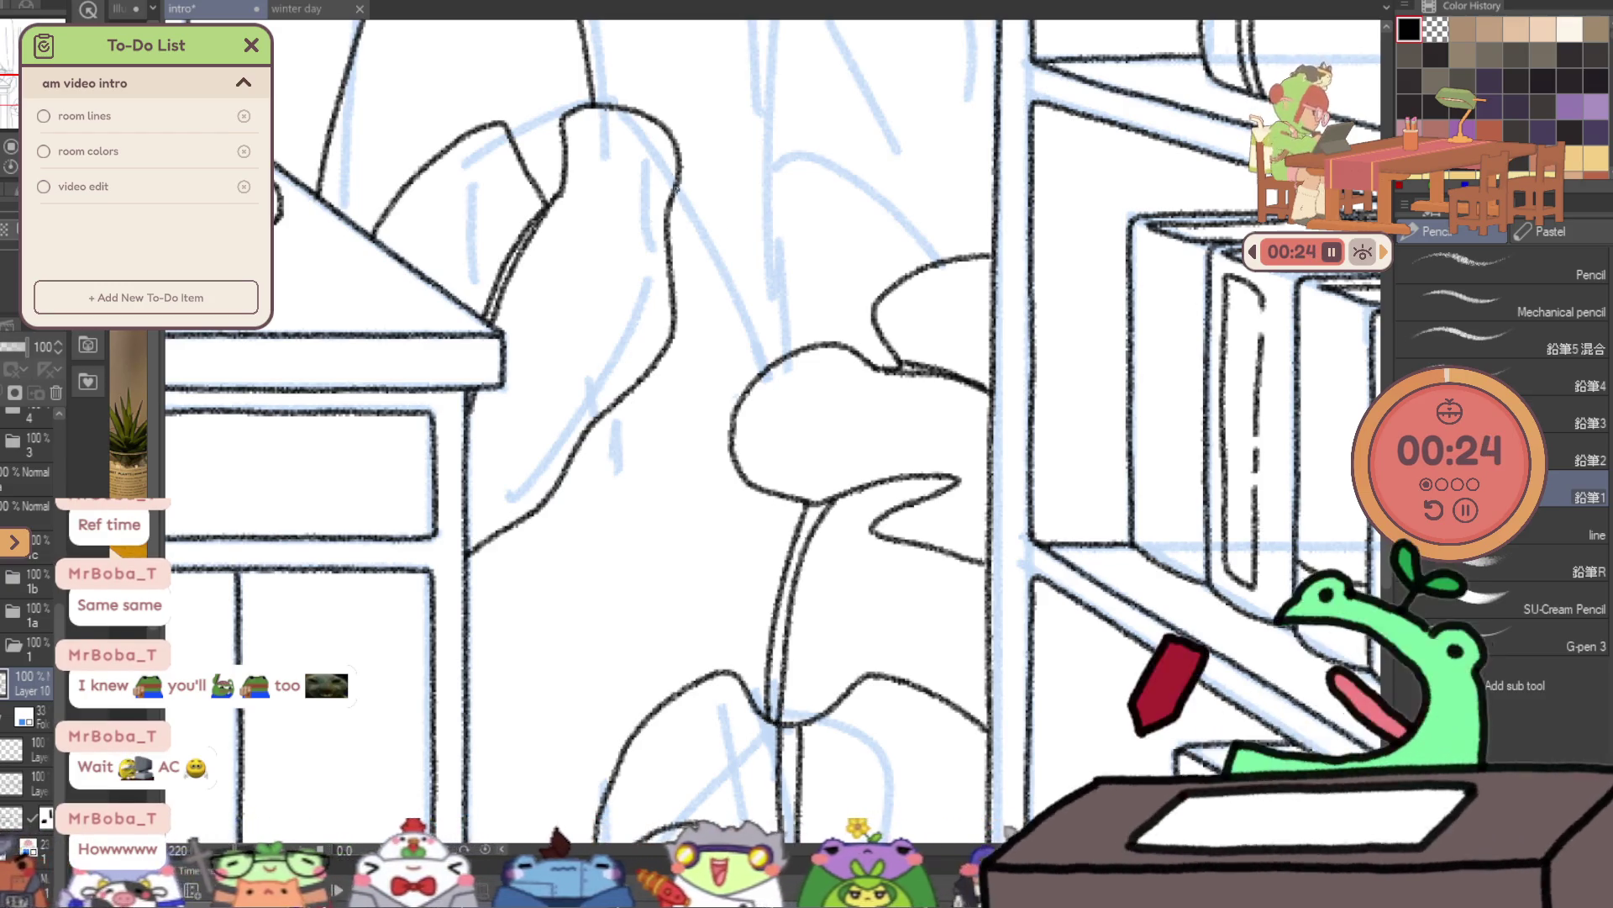
- Ink both edges of the upper leaf's stem running toward the lower leaf
drag(678, 191, 767, 363)
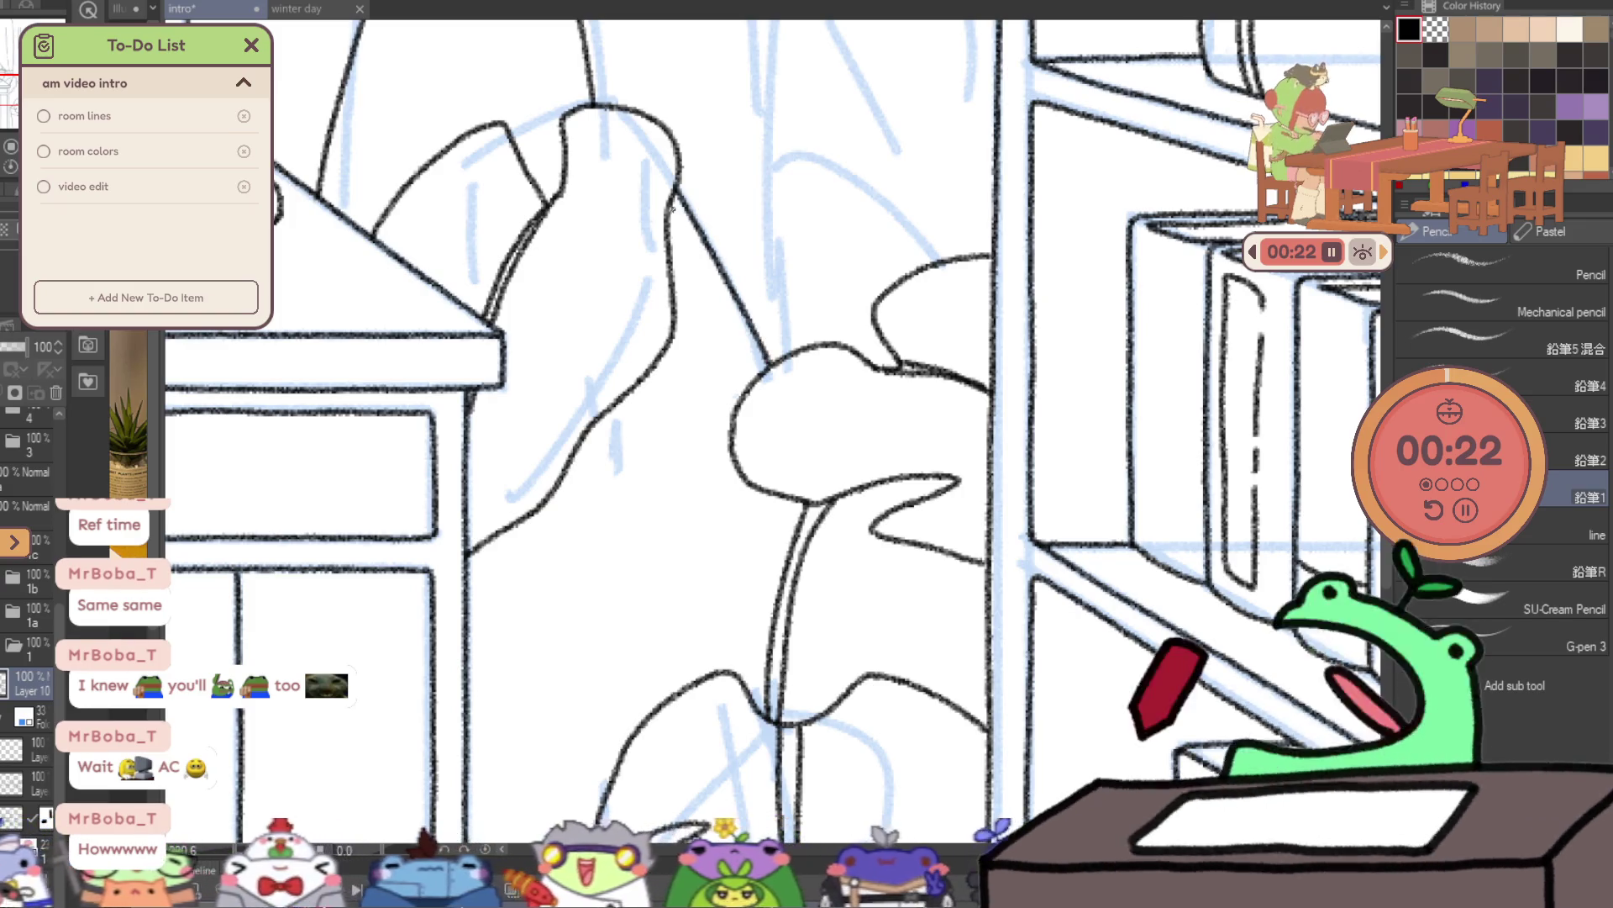
key(ctrl+z)
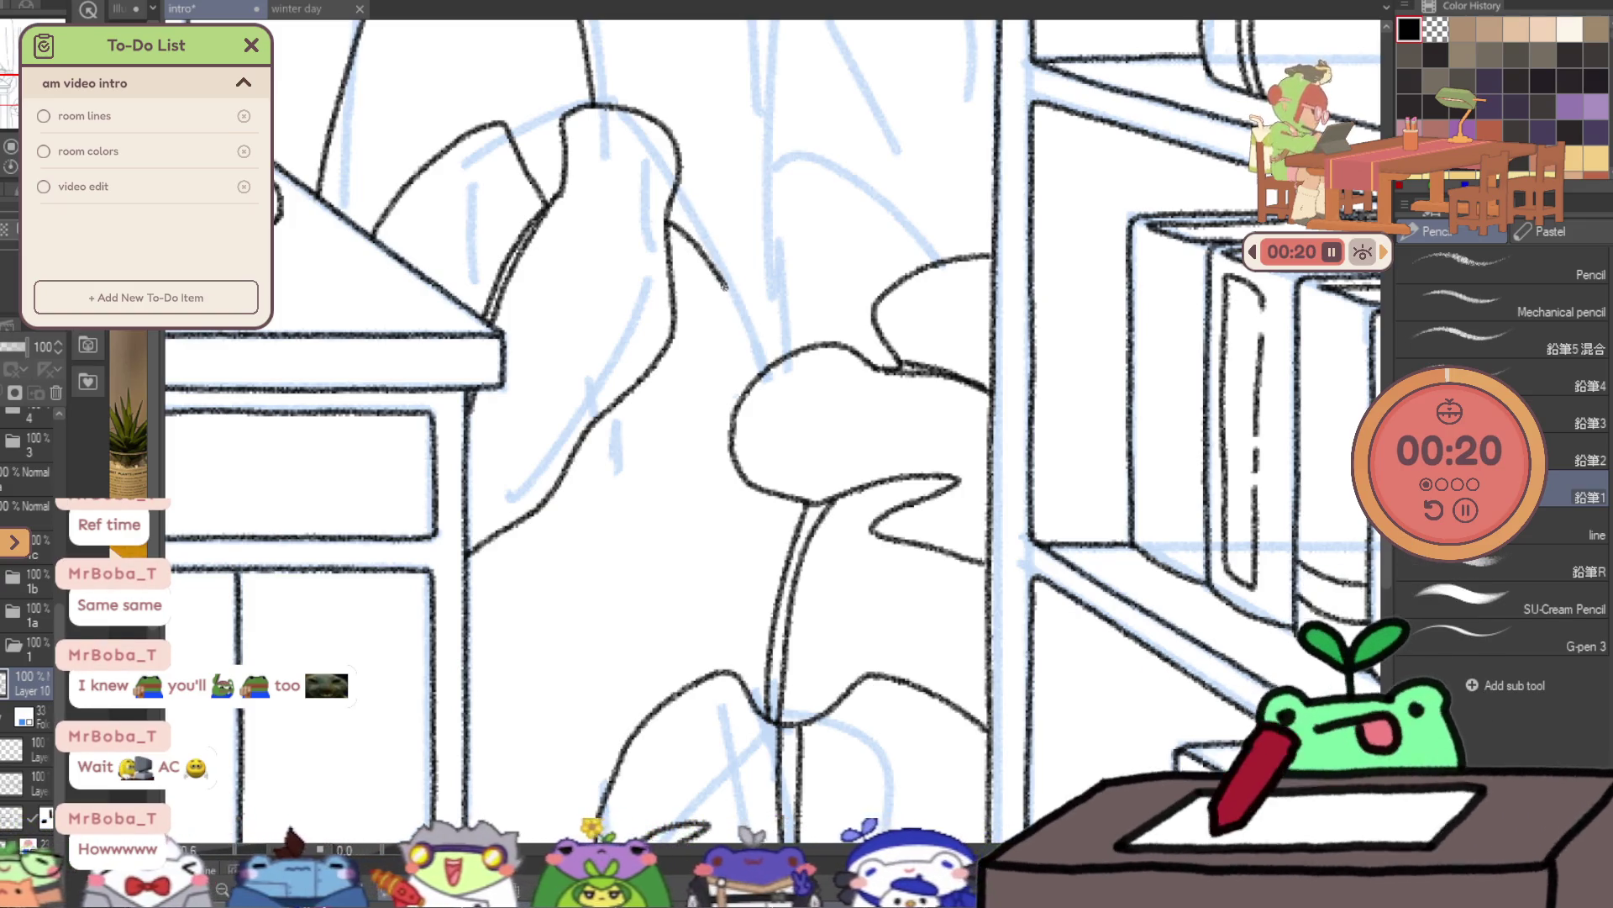
drag(724, 284, 754, 343)
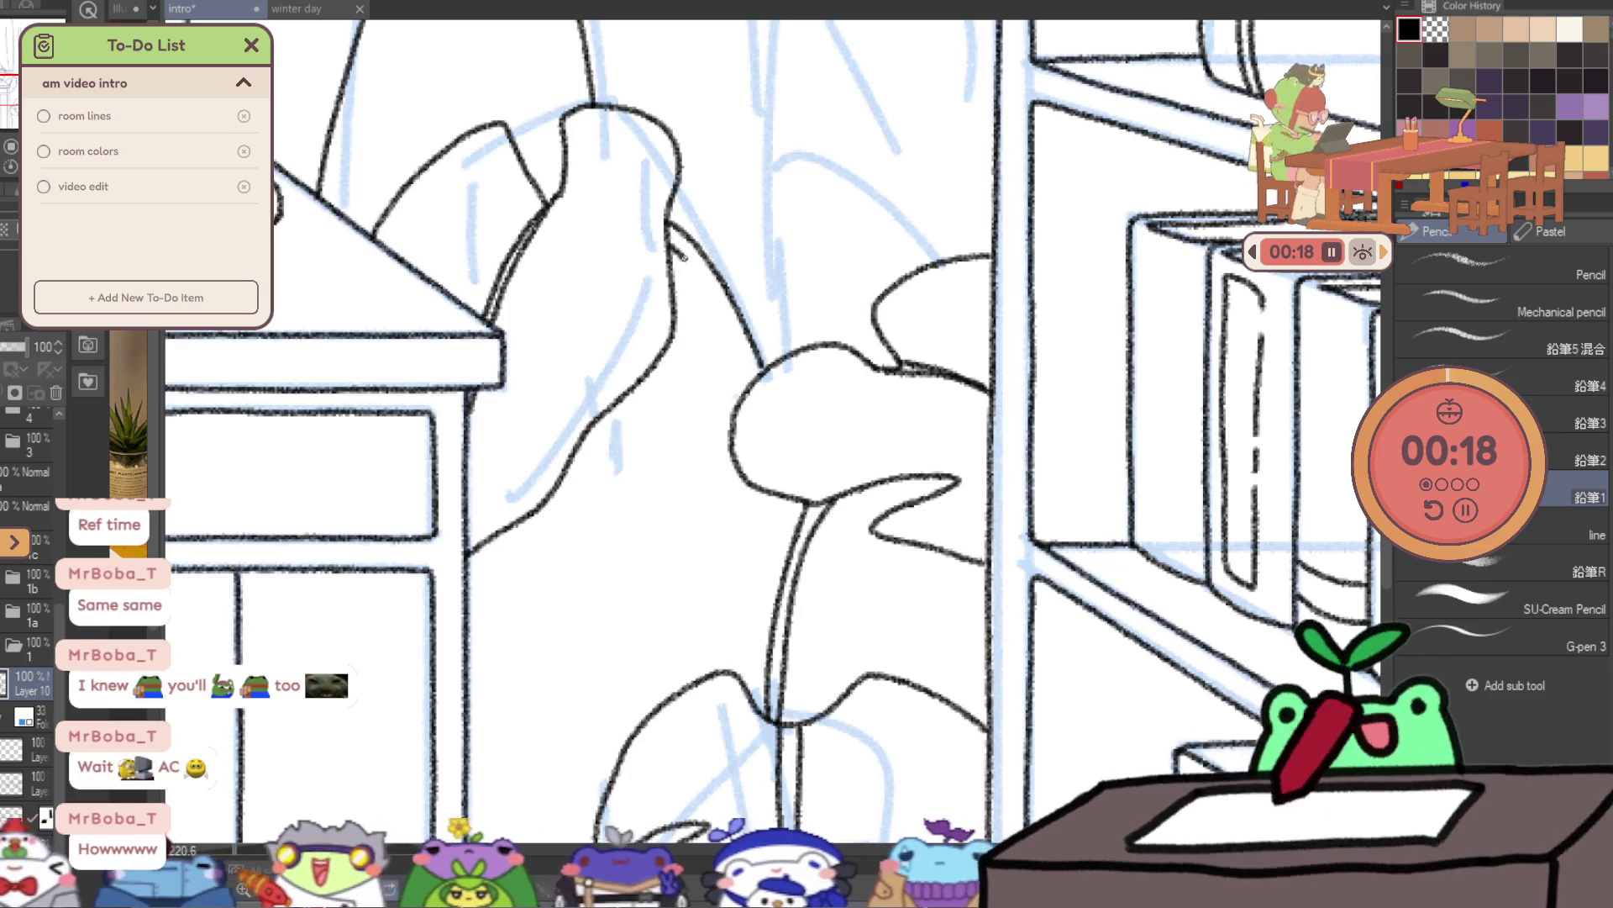
drag(682, 257, 713, 300)
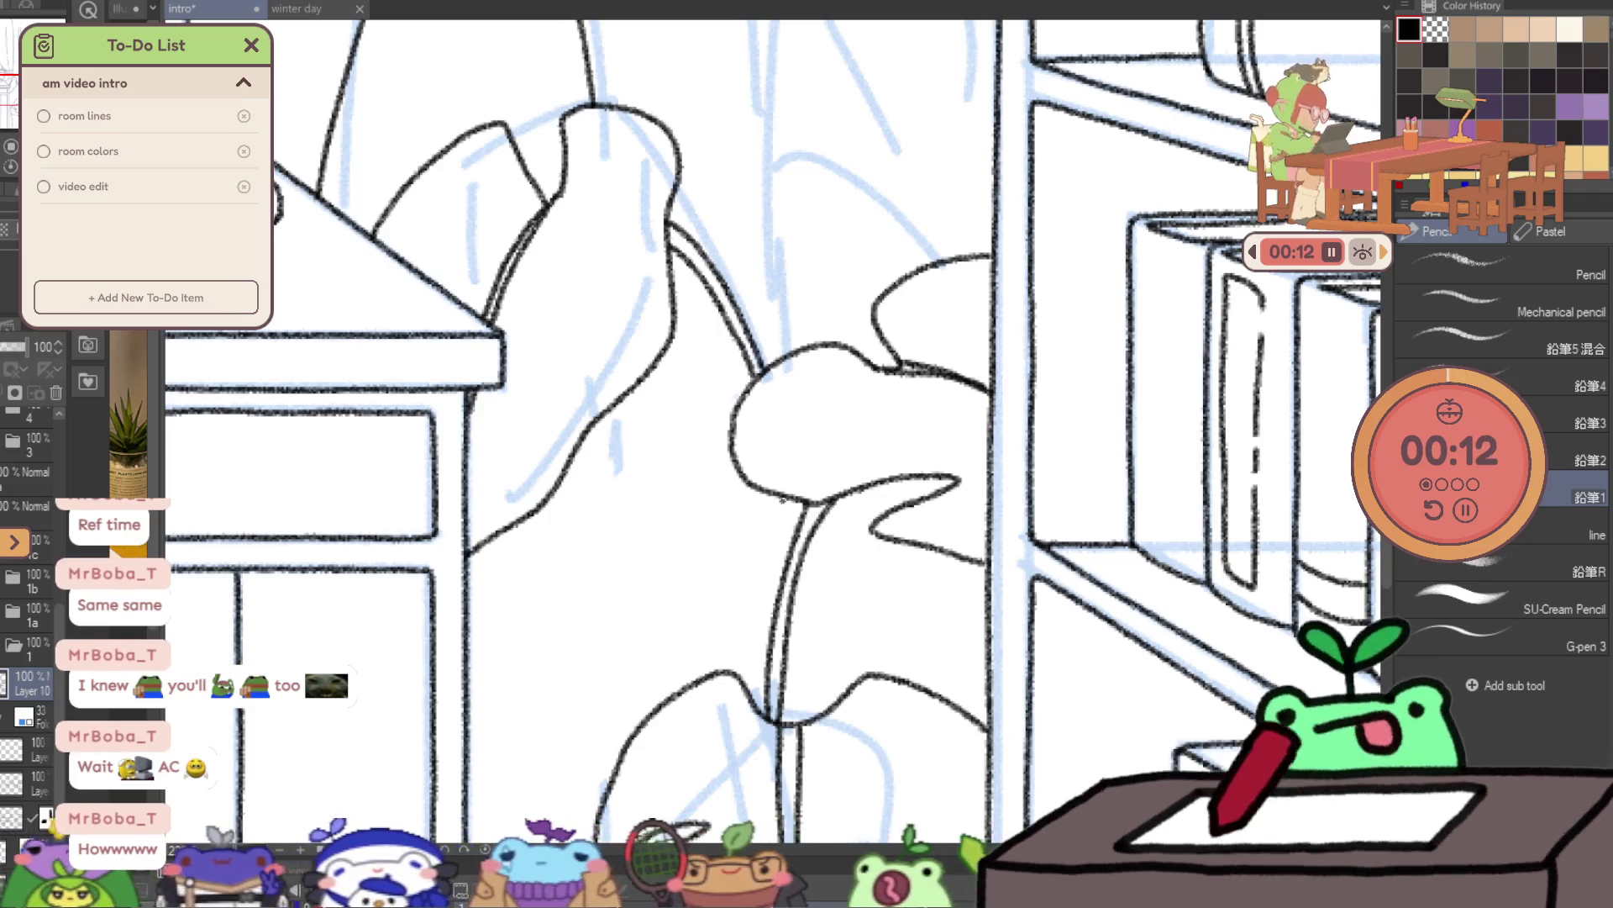
drag(784, 525, 789, 554)
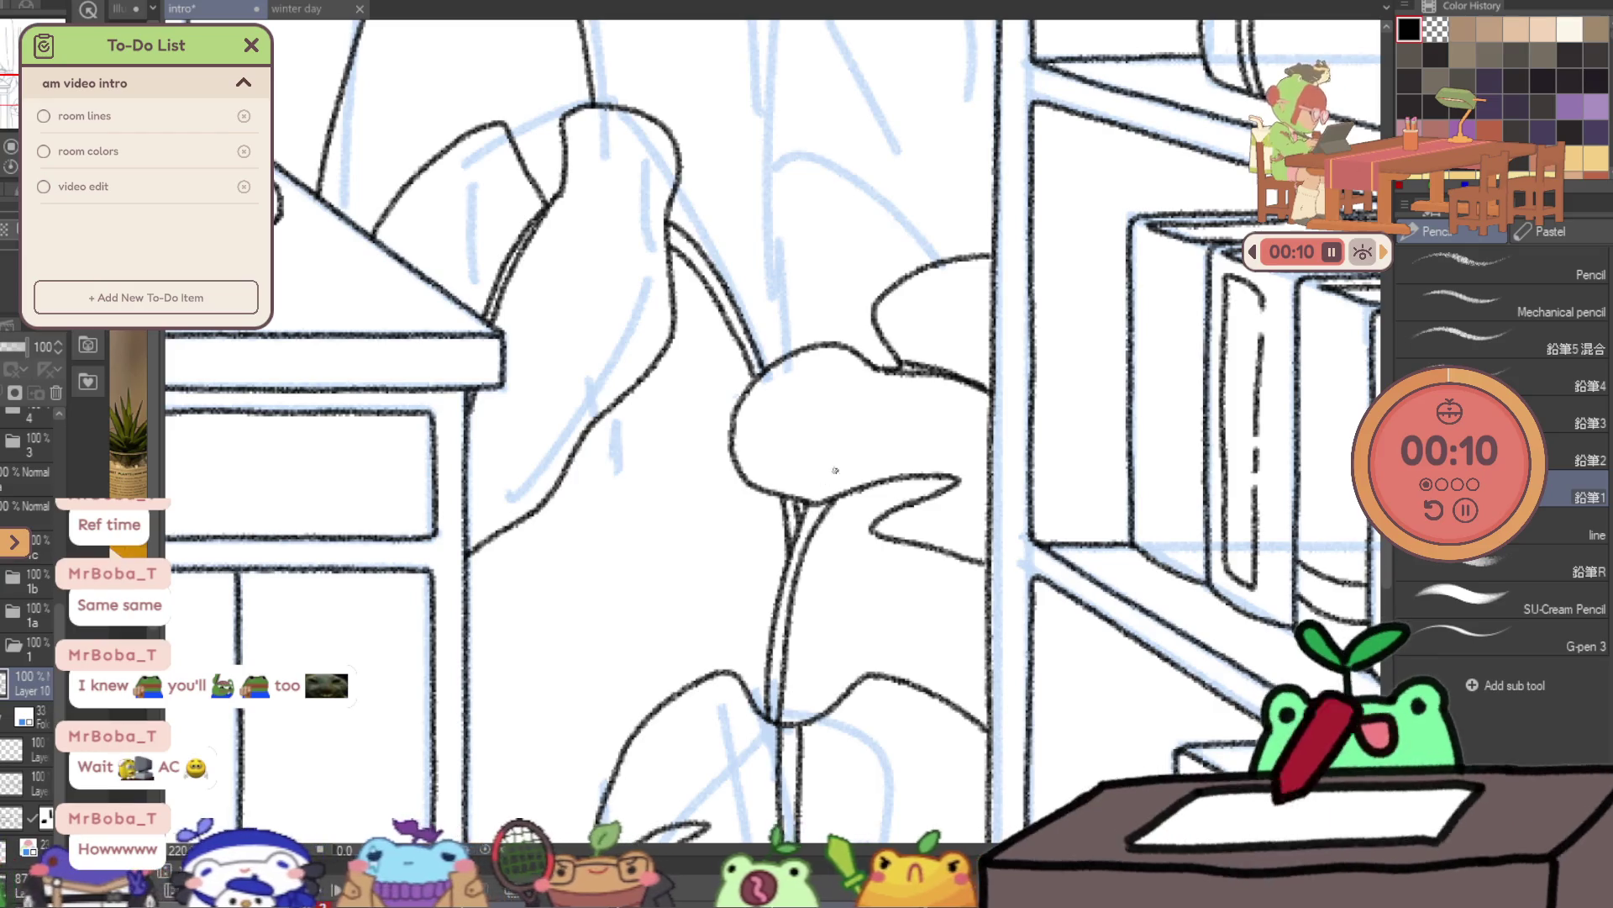
scroll(819, 504, down, 5)
scroll(834, 511, up, 2)
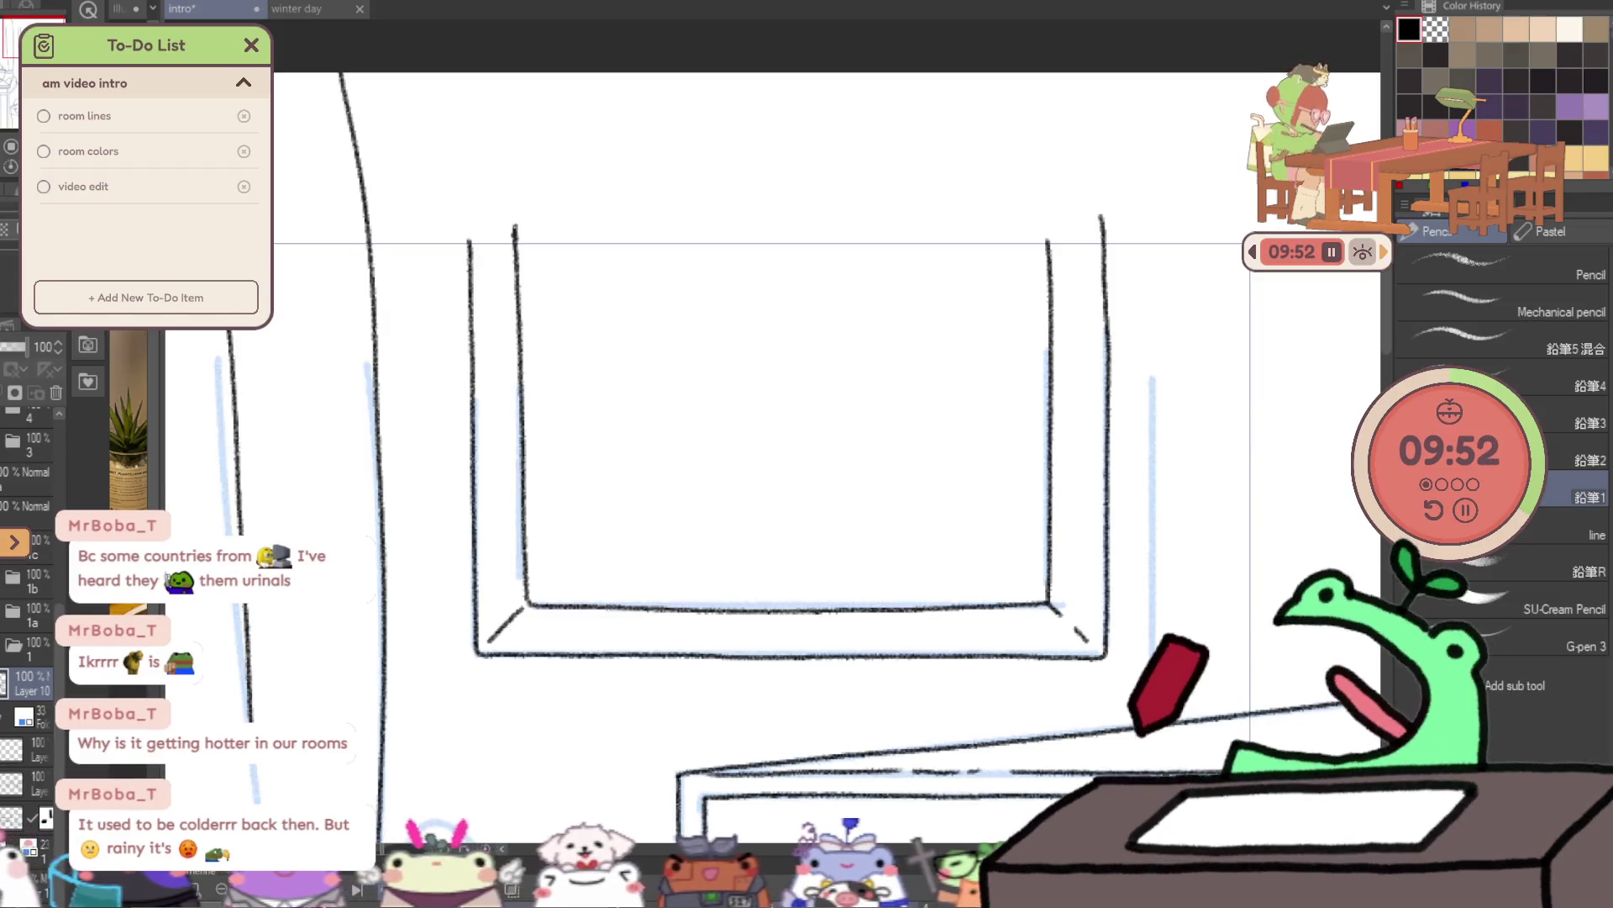
- Close the picture frame's top edge with rounded top-left and top-right corners
drag(469, 239, 515, 239)
mouse_move(515, 178)
mouse_down()
mouse_move(1095, 170)
mouse_move(1102, 222)
mouse_up()
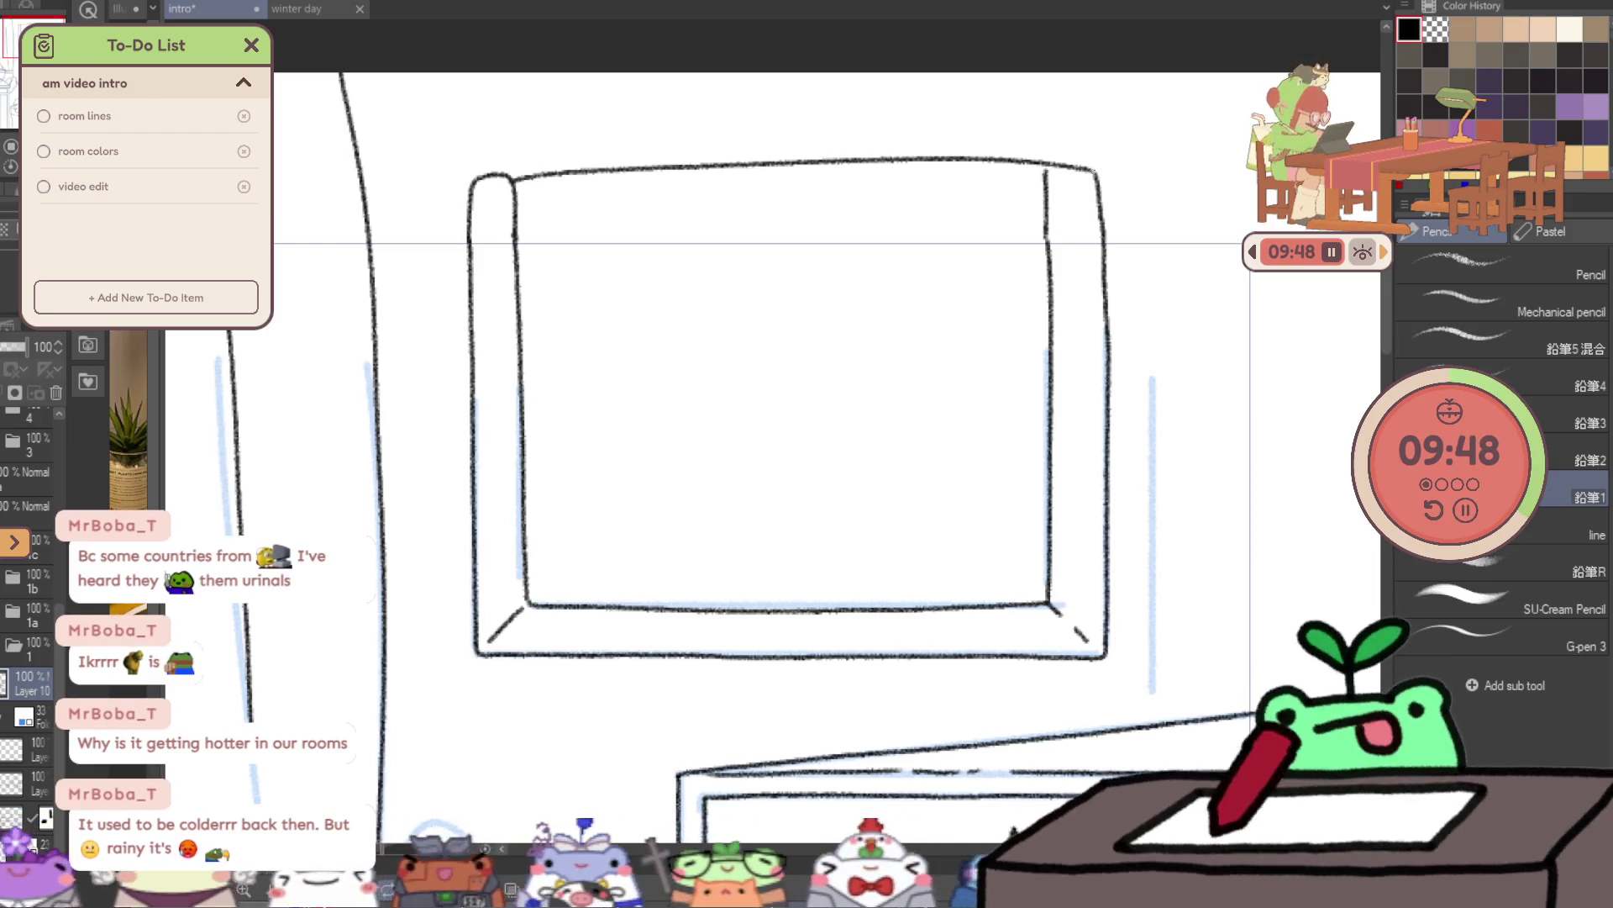
scroll(720, 331, down, 5)
scroll(606, 351, up, 5)
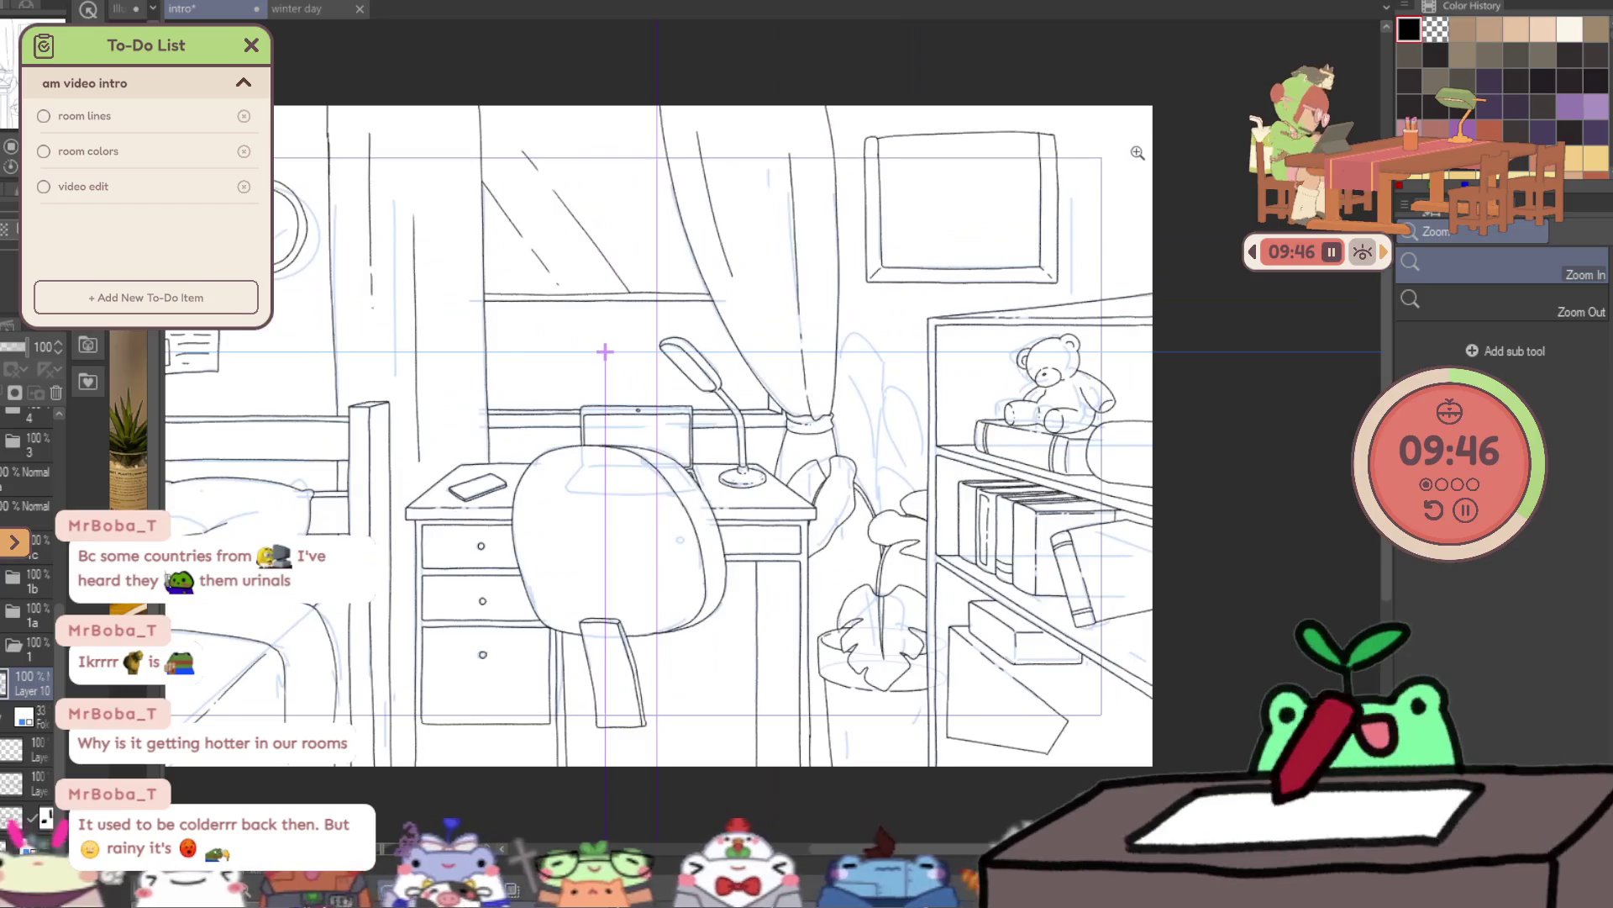
scroll(1188, 421, up, 3)
scroll(1219, 425, up, 2)
scroll(1193, 436, down, 2)
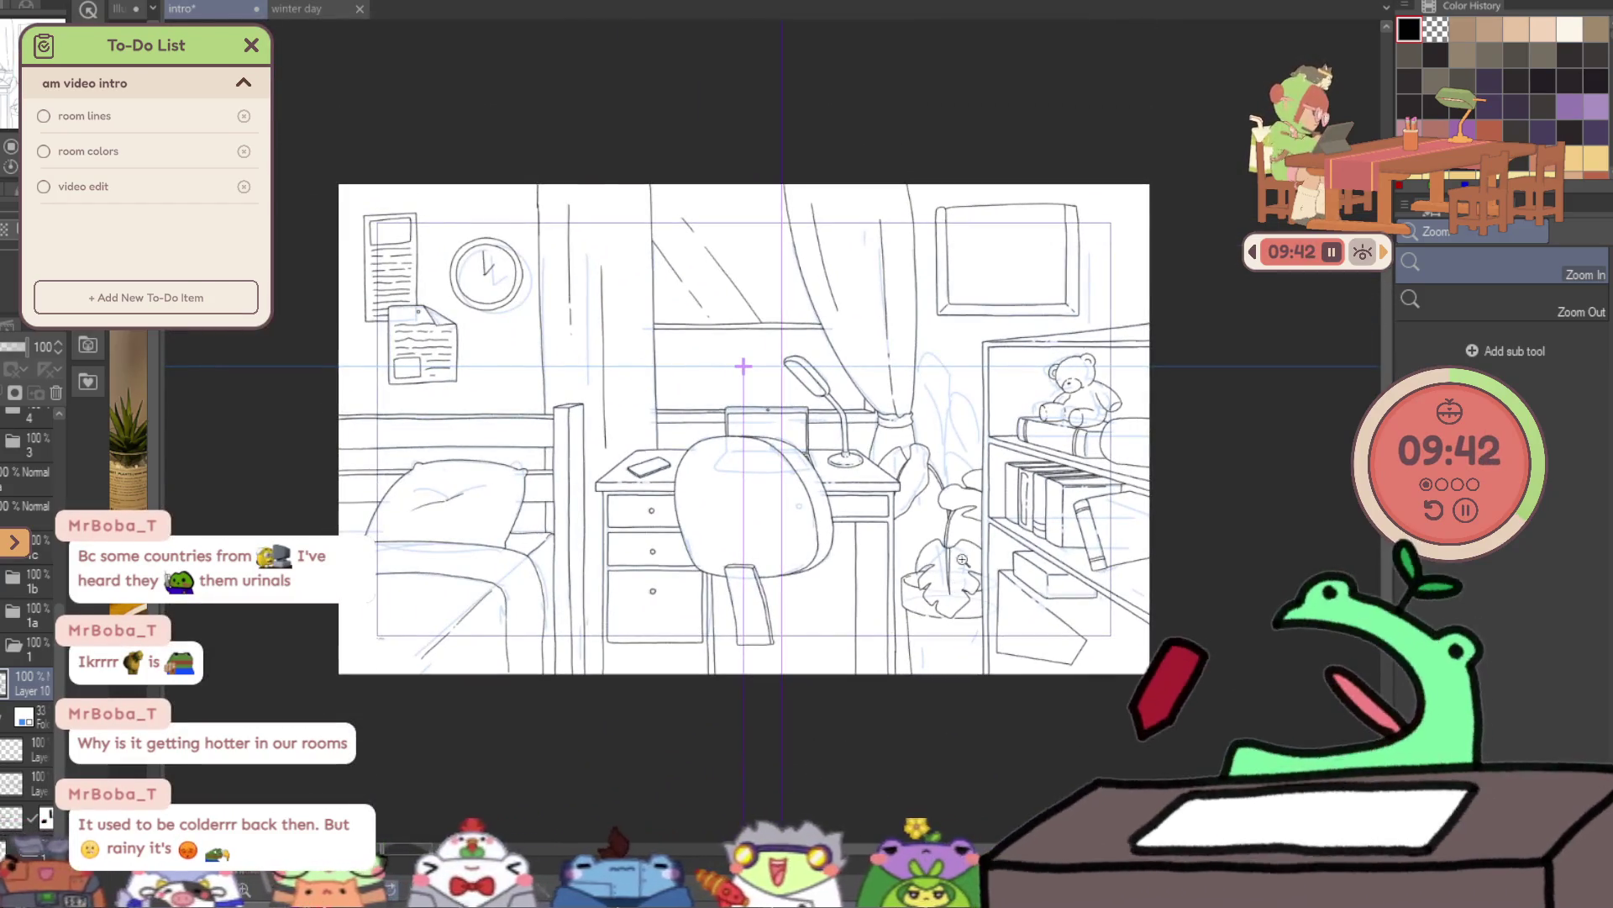
click(982, 479)
key(p)
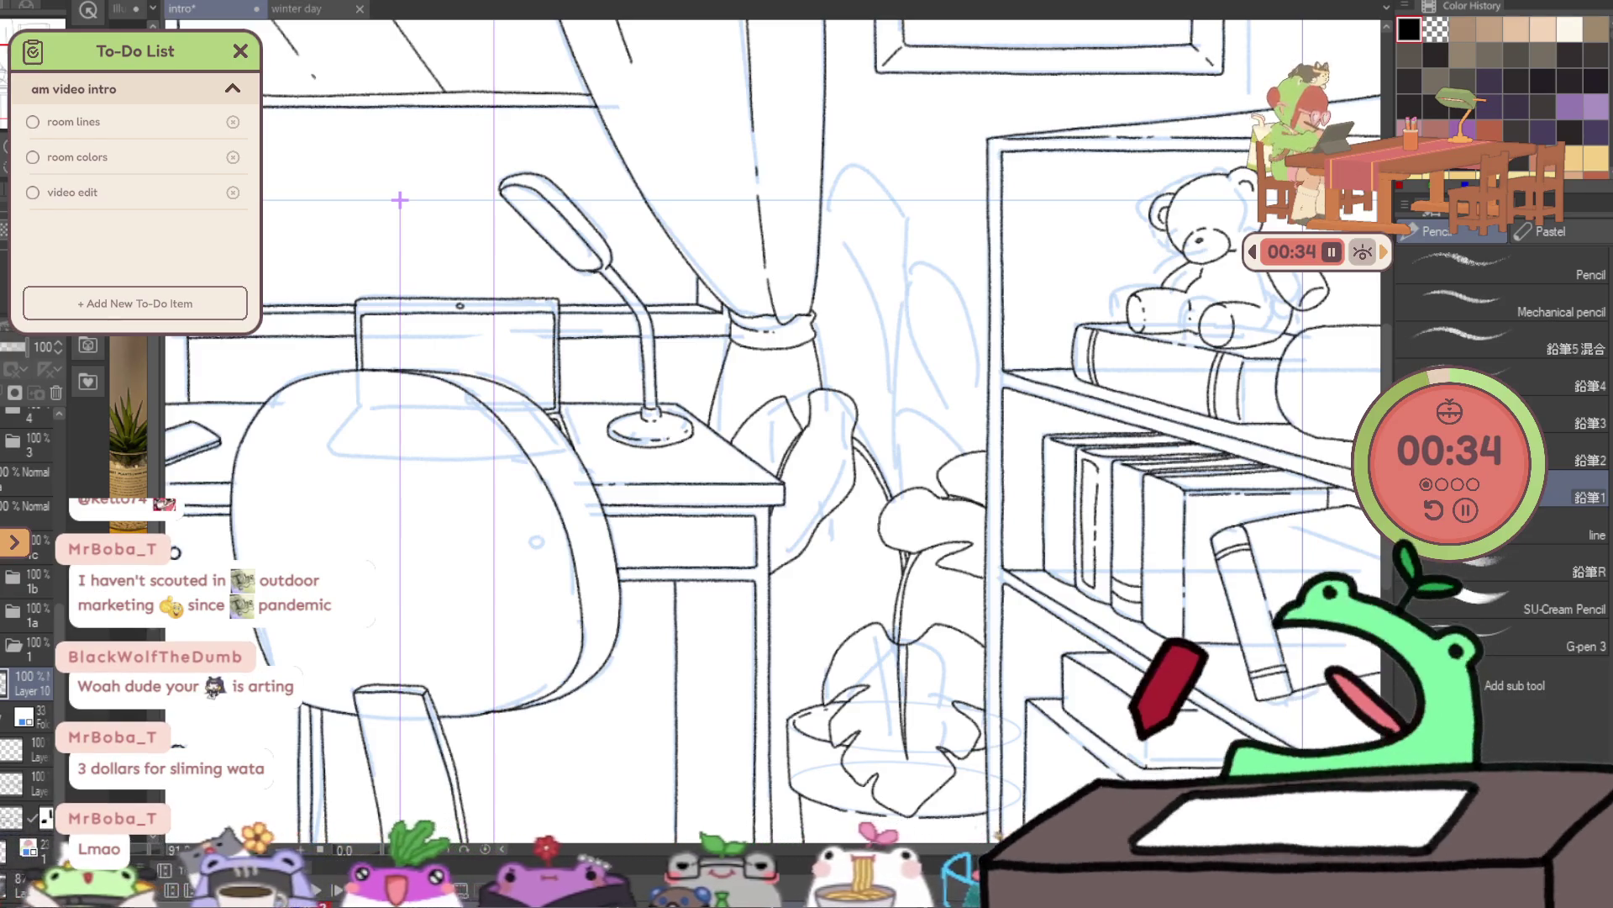
scroll(684, 277, down, 2)
scroll(683, 278, down, 3)
scroll(683, 277, up, 1)
scroll(756, 332, up, 1)
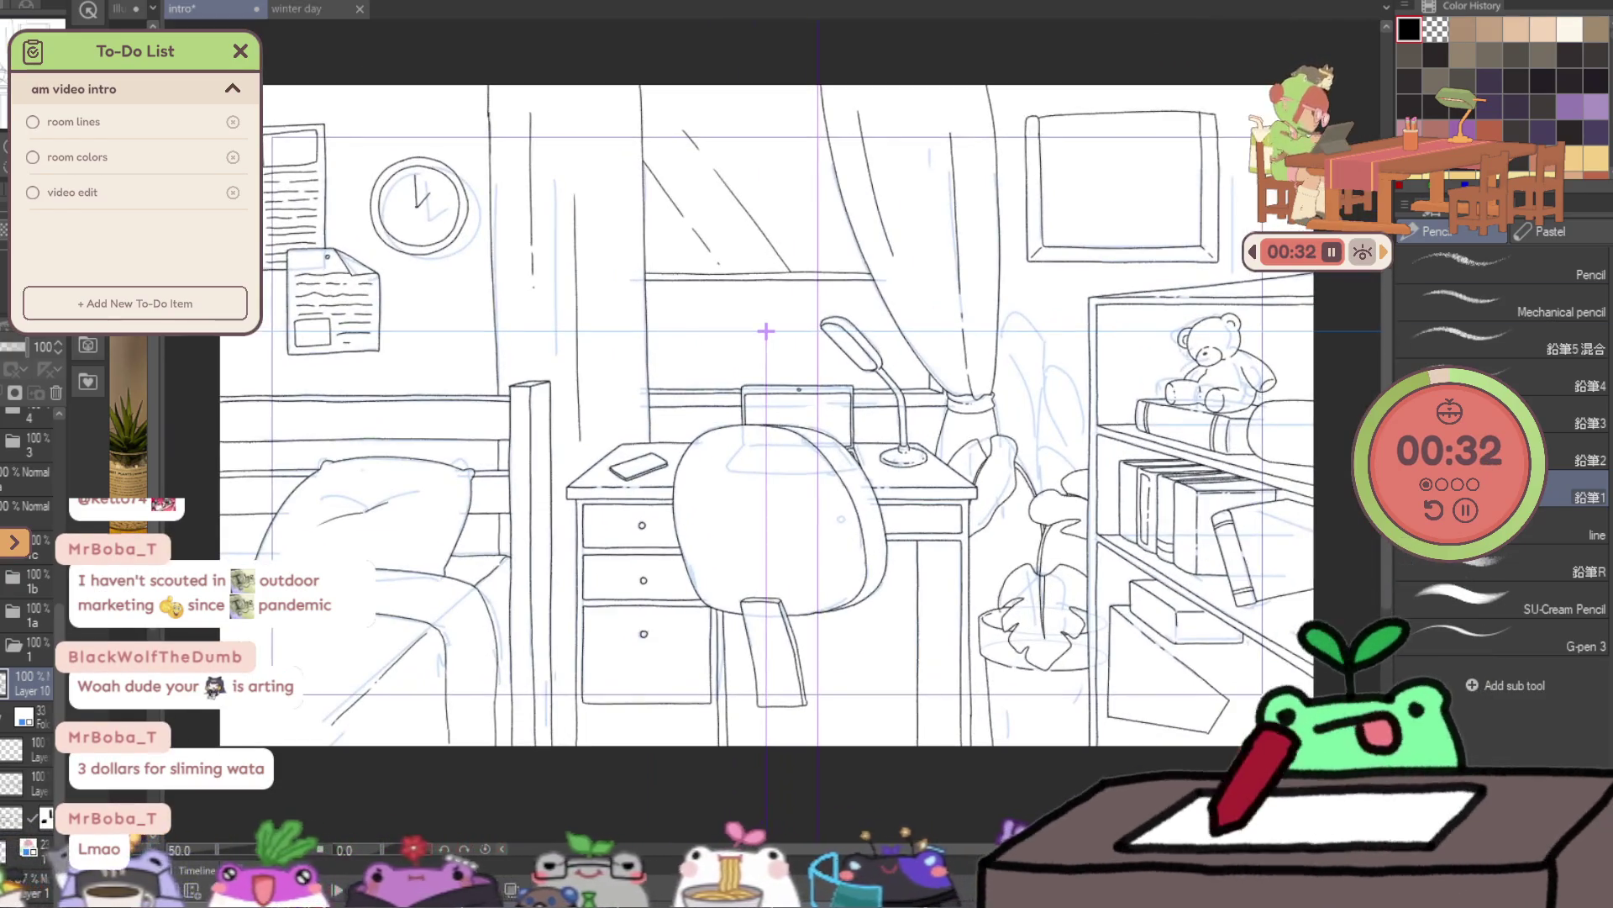
scroll(759, 339, up, 1)
scroll(759, 339, up, 1)
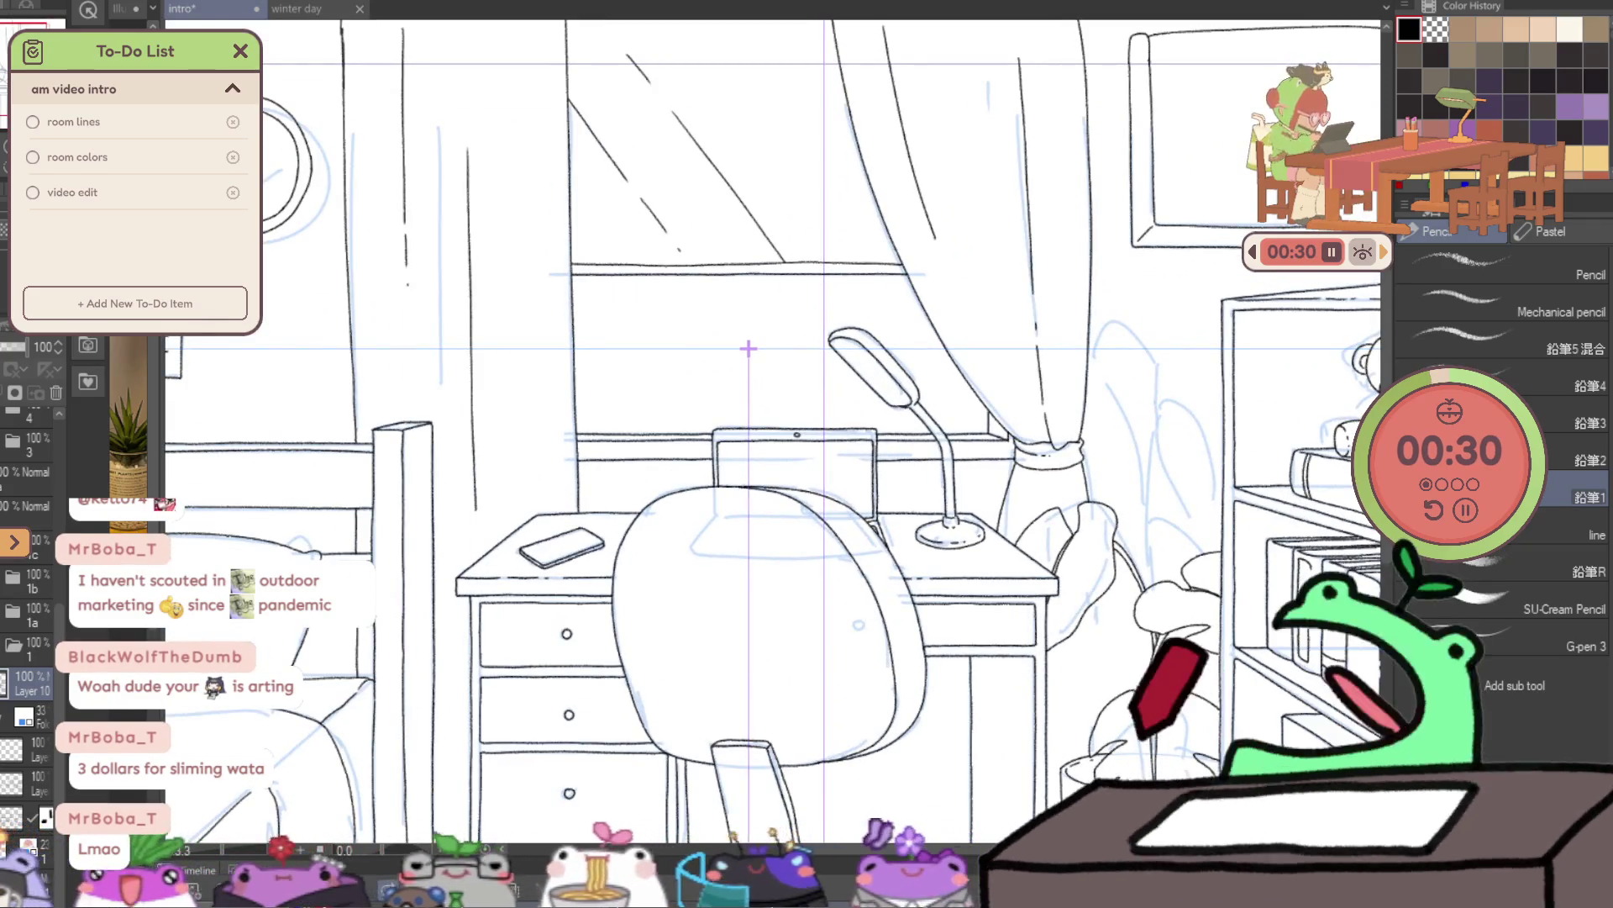
drag(748, 348, 469, 344)
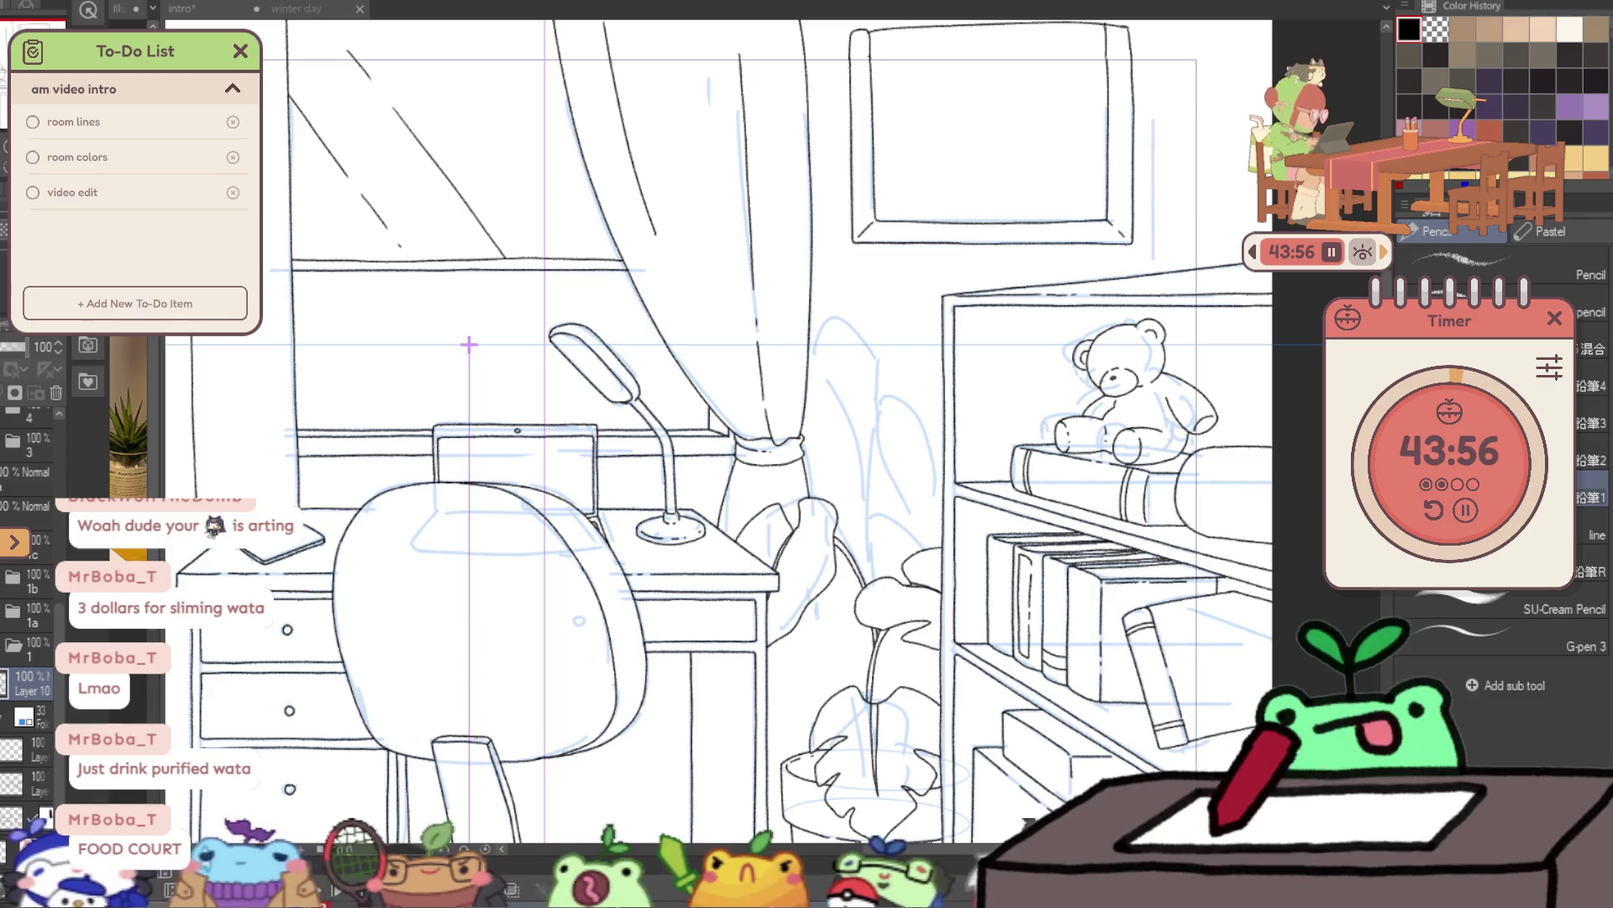
- Ink the left-pointing monstera leaf's upper edge curving out to its tip
scroll(966, 473, up, 2)
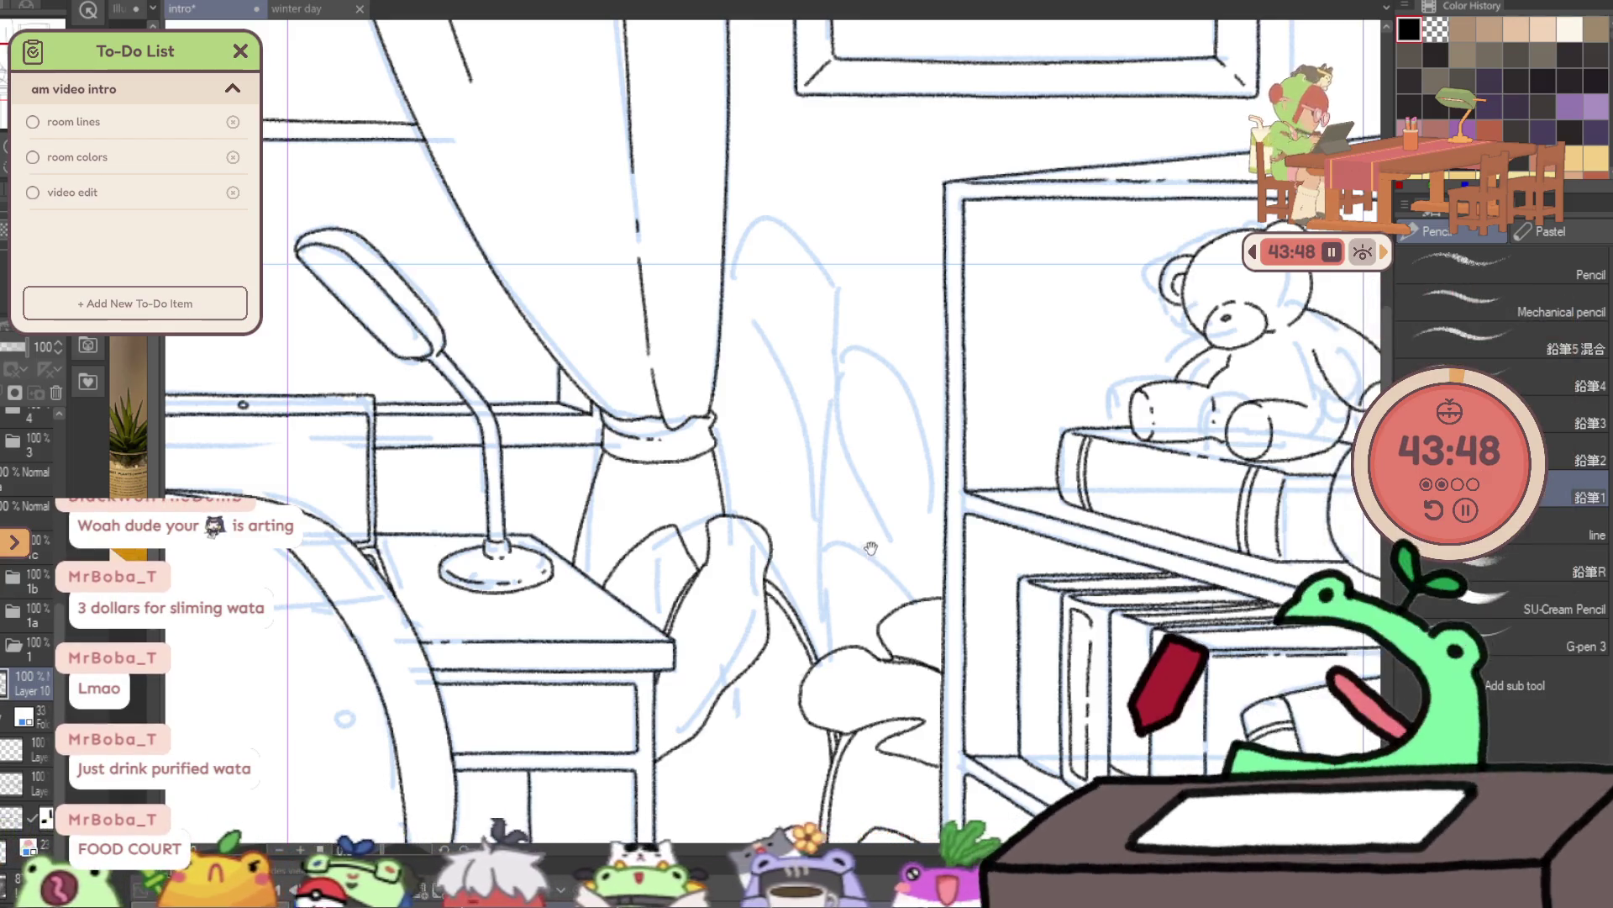
drag(873, 544, 1000, 290)
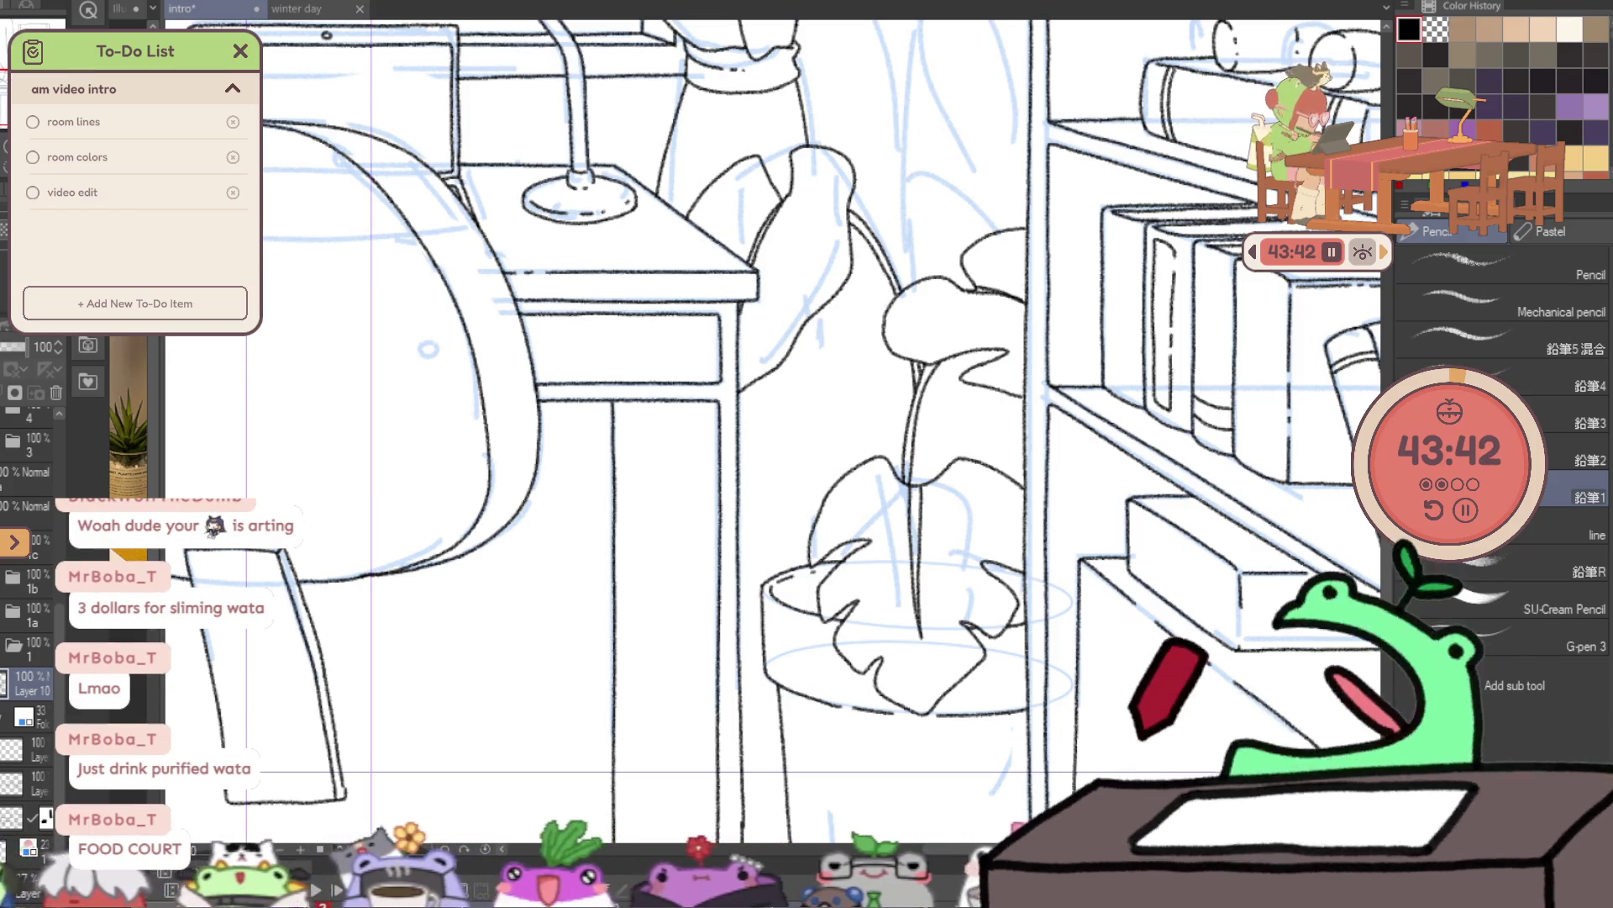
key(ctrl+space)
click(853, 472)
click(852, 473)
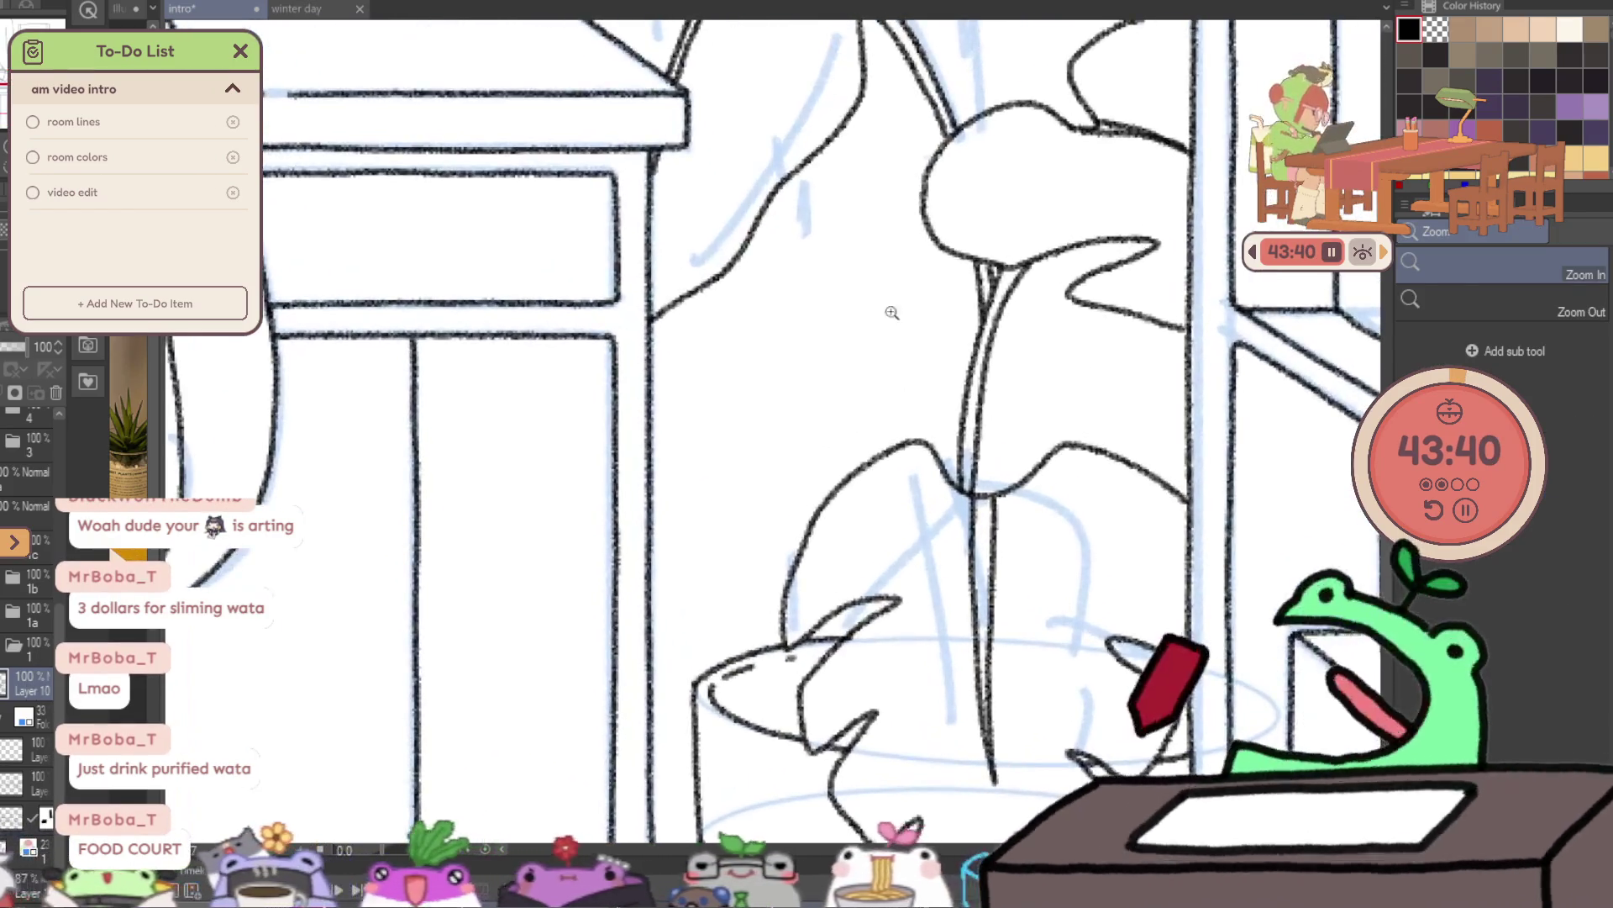
drag(876, 296, 956, 304)
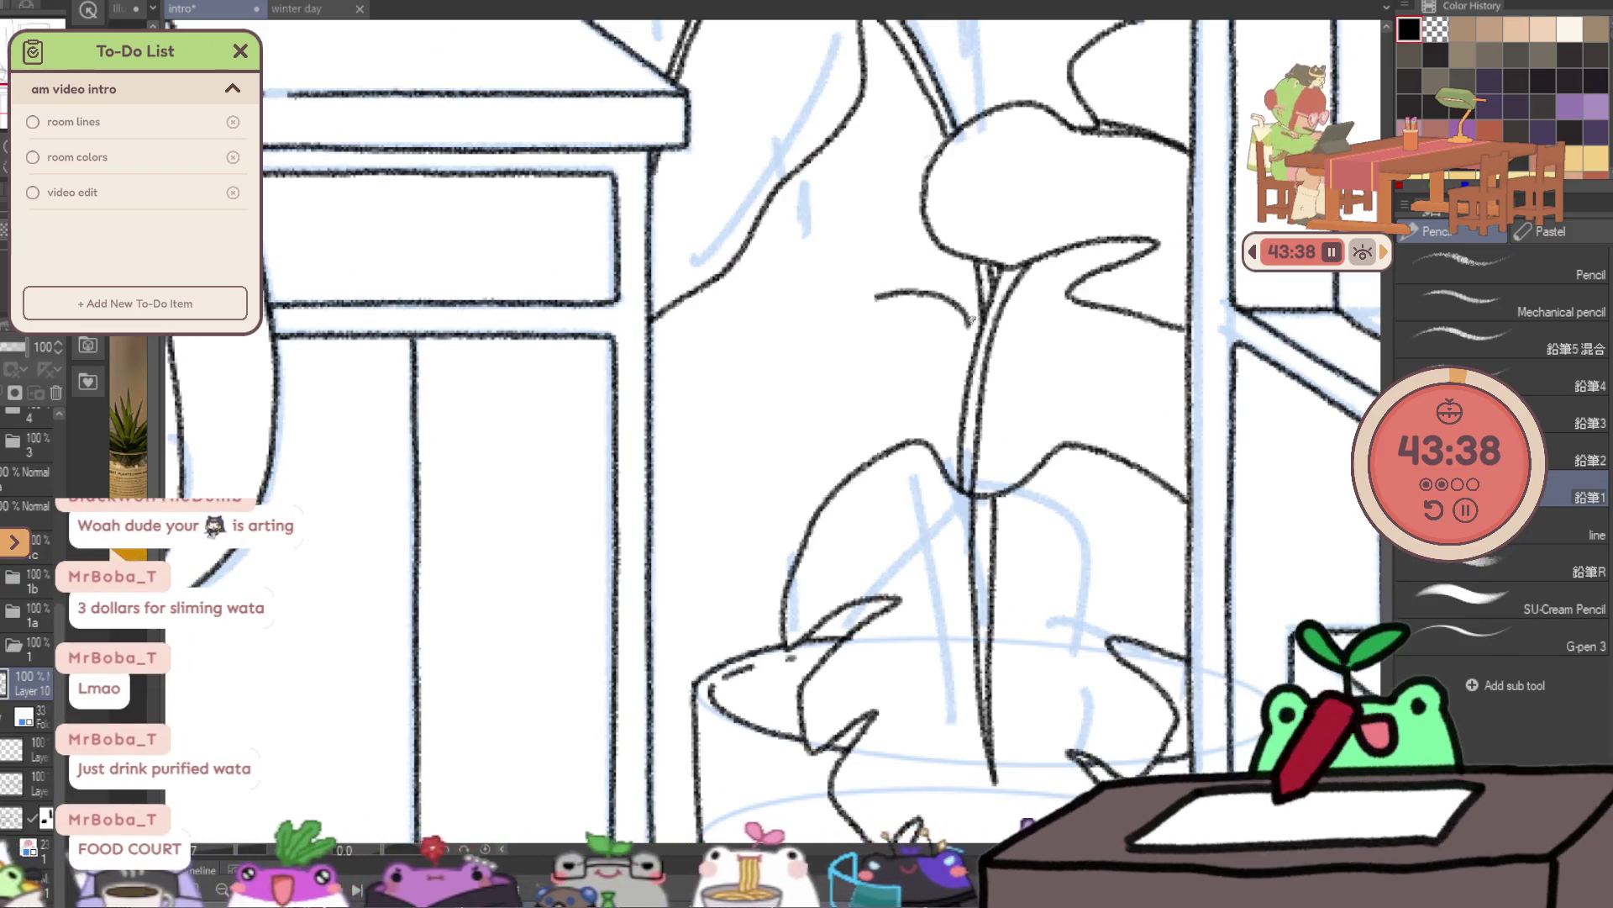
key(ctrl+z)
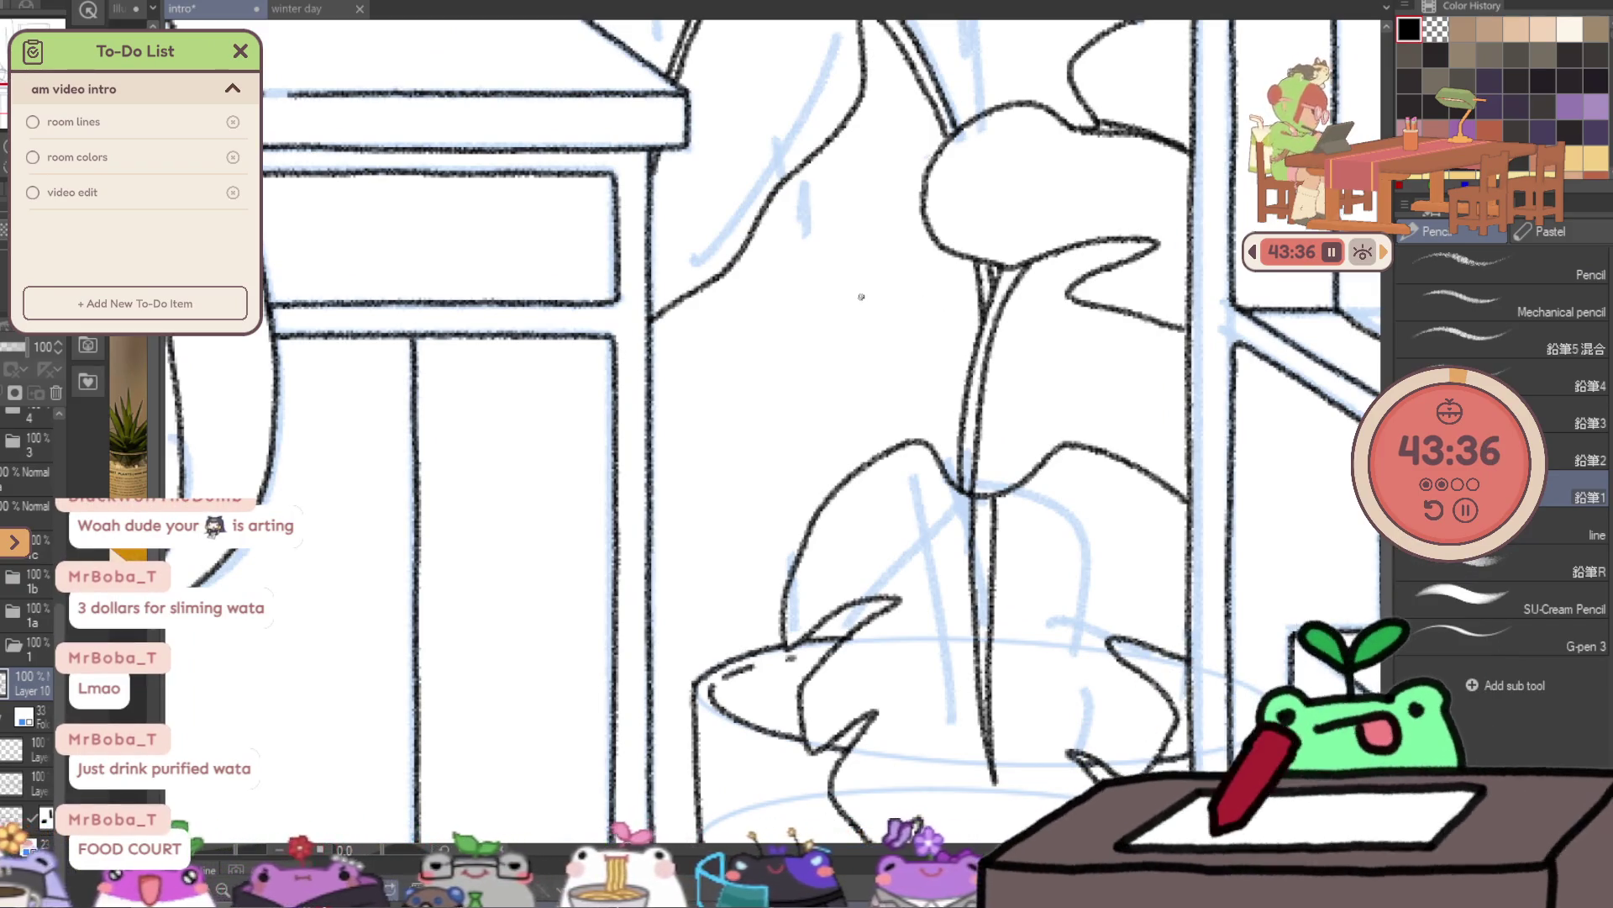
mouse_move(909, 293)
mouse_down()
mouse_move(941, 349)
mouse_move(859, 382)
mouse_move(758, 393)
mouse_up()
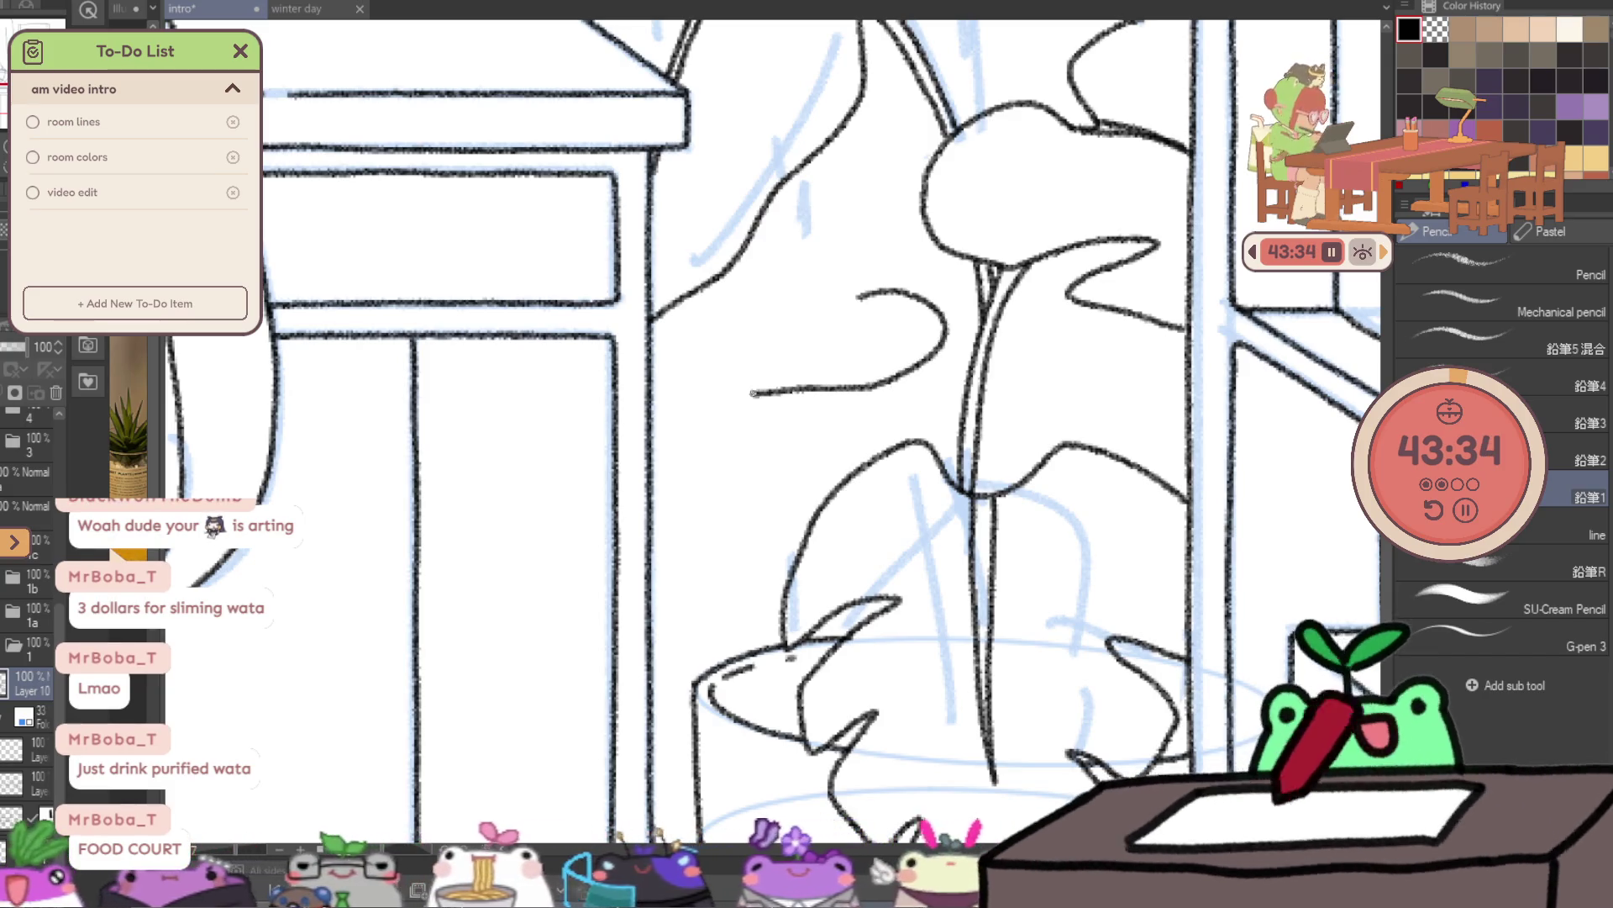
mouse_move(762, 330)
mouse_down()
mouse_move(645, 380)
mouse_move(770, 305)
mouse_up()
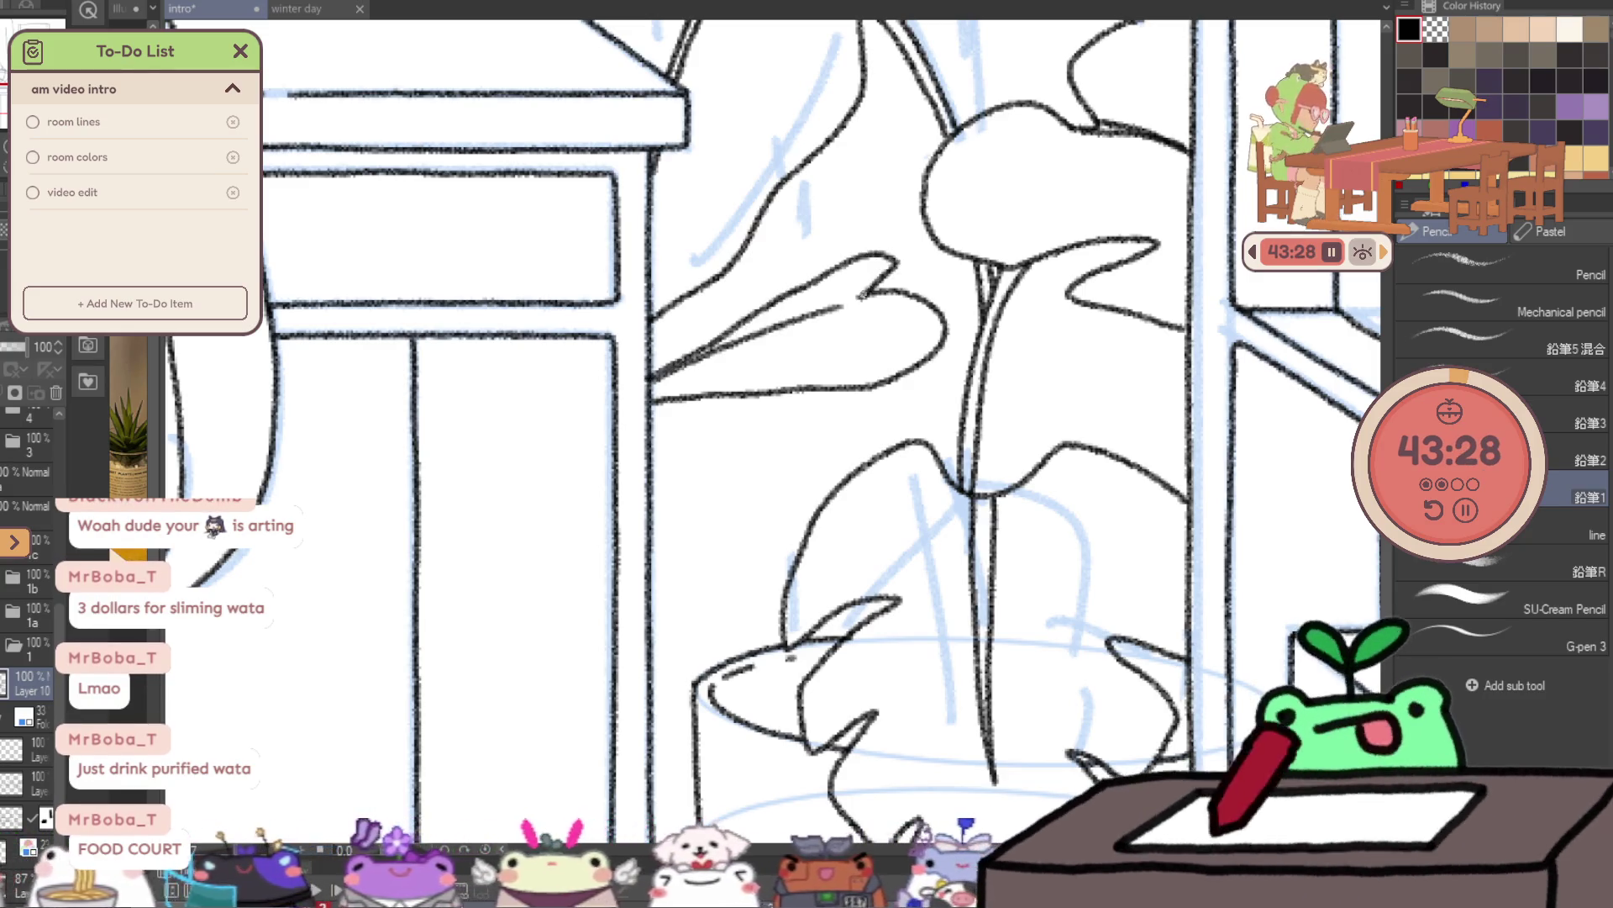
key(ctrl+z)
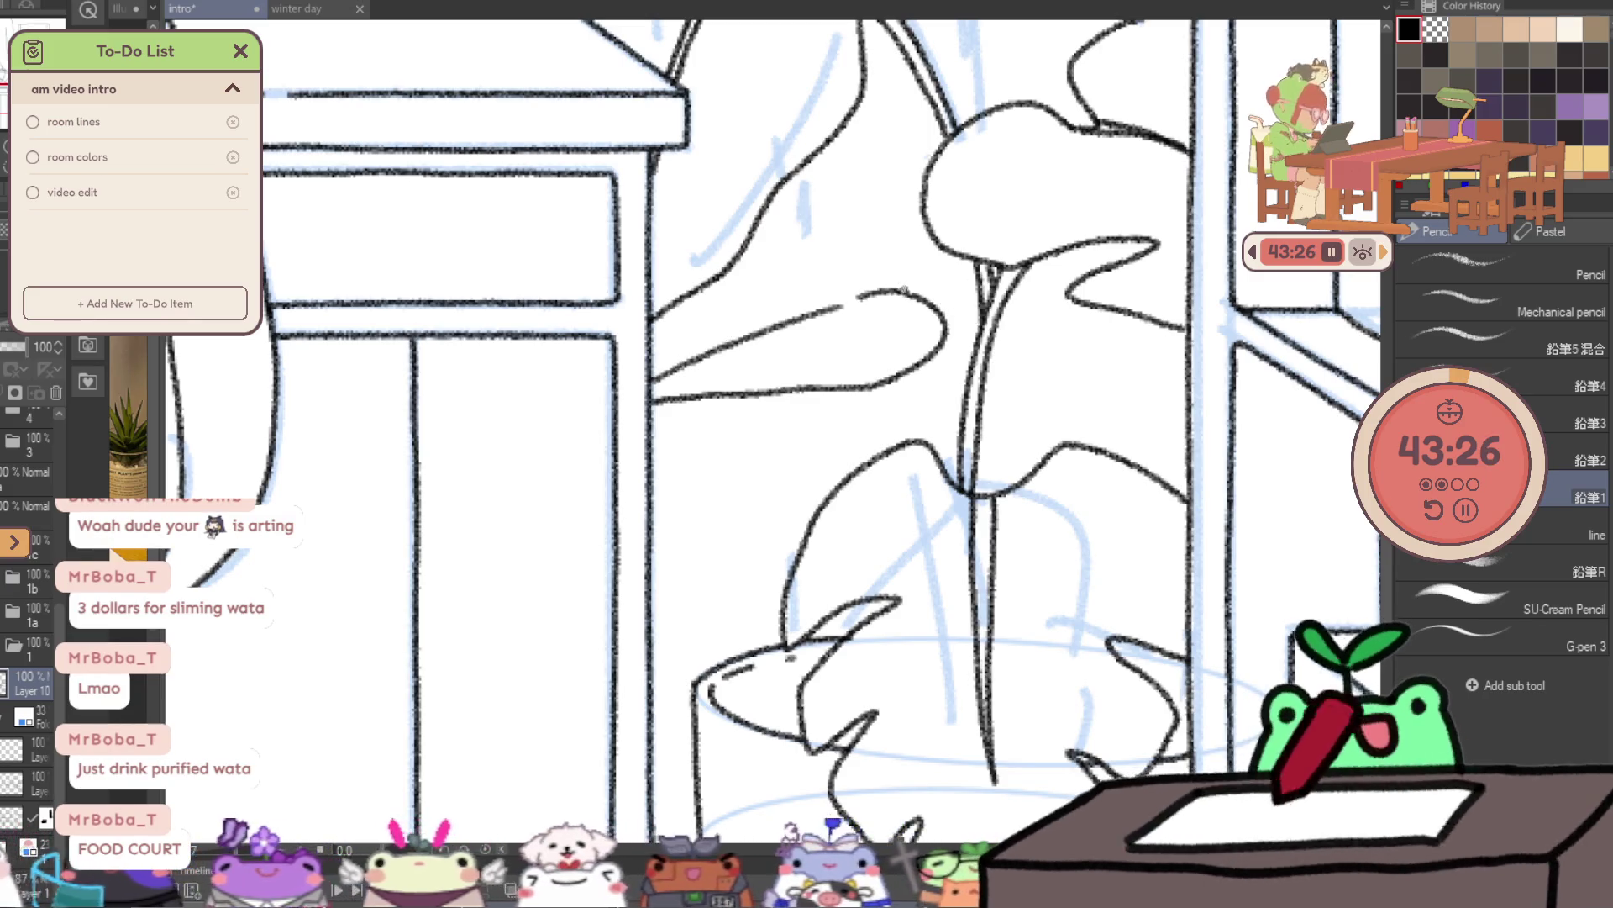
drag(654, 378, 895, 258)
- Join the leaf's lower edge and base to the stem, checking mirrored and erasing stray tip marks
key(e)
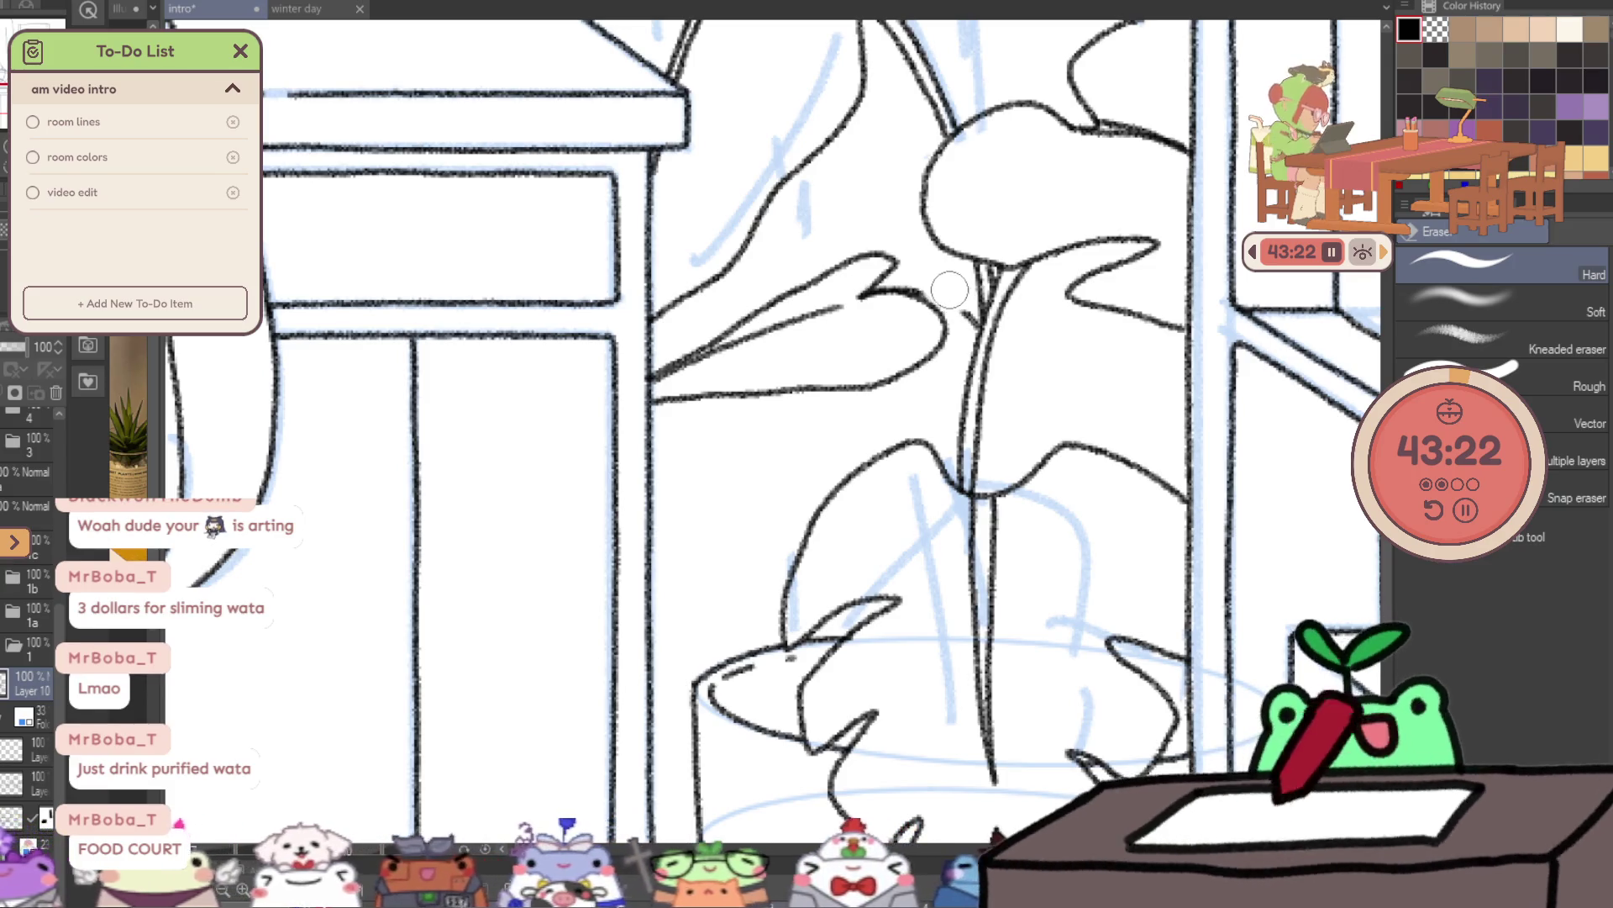
key(h)
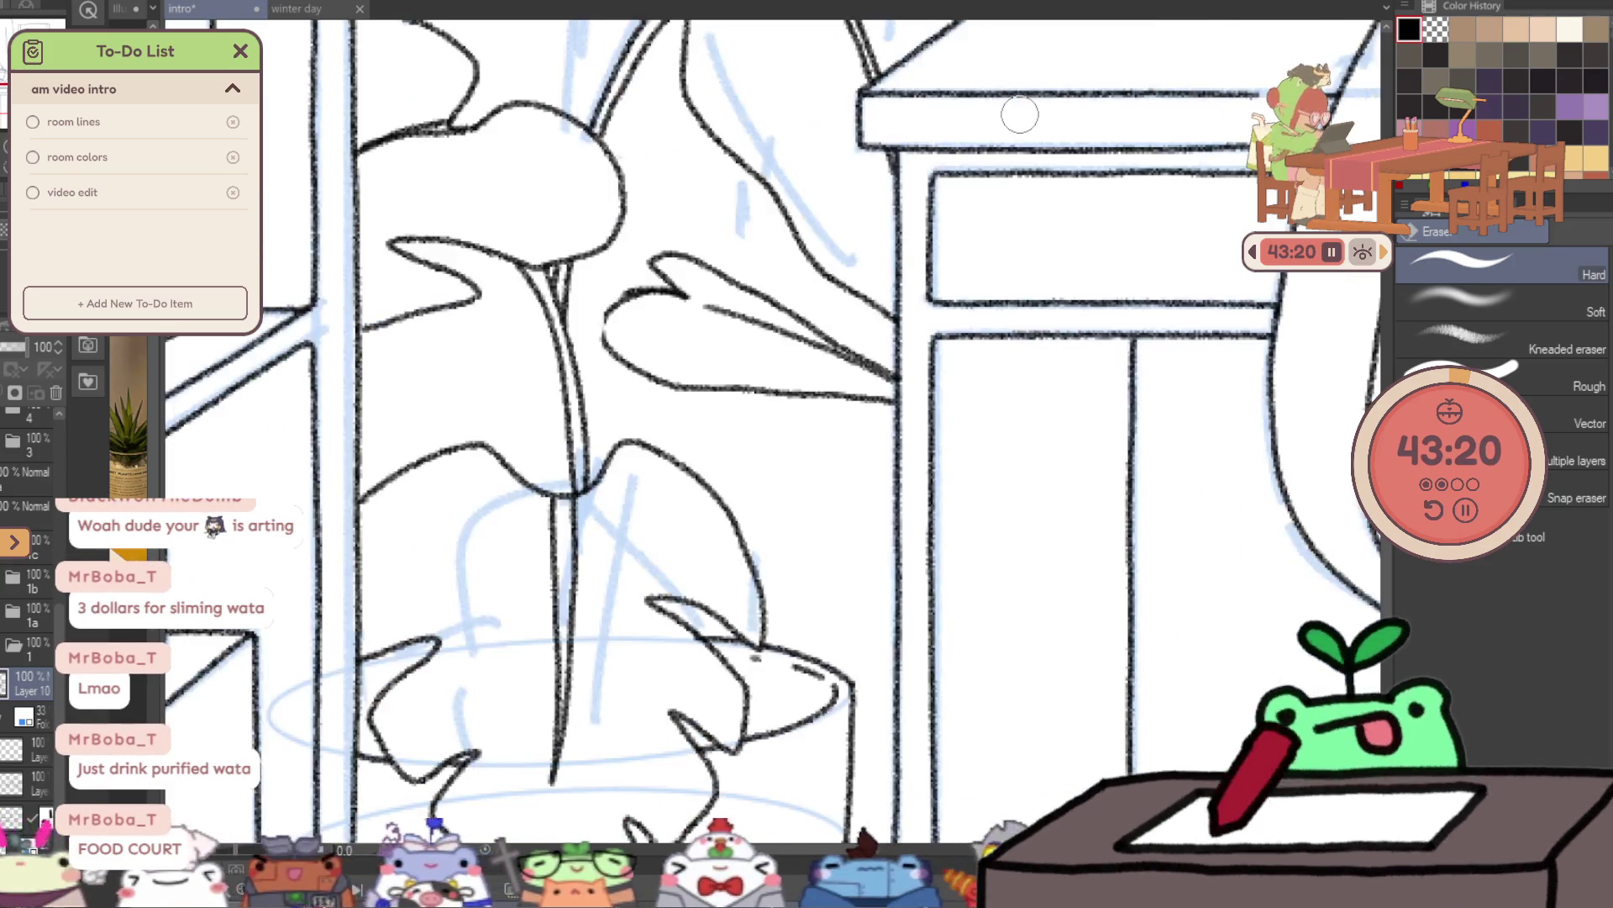
key(p)
scroll(637, 283, up, 3)
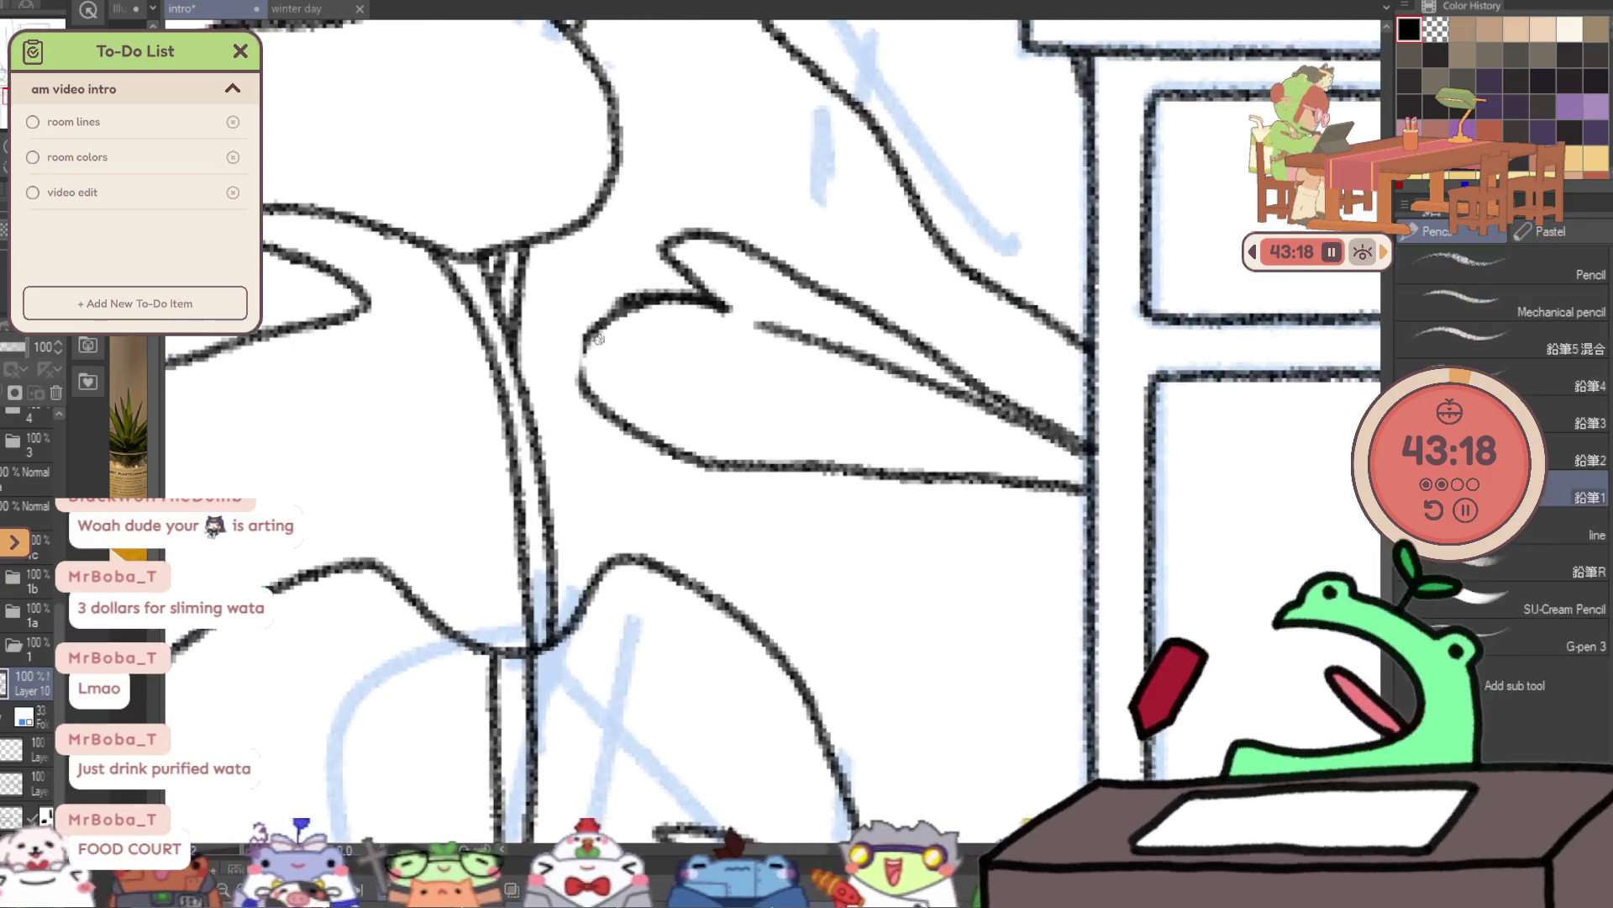
drag(580, 370, 544, 457)
drag(551, 394, 605, 304)
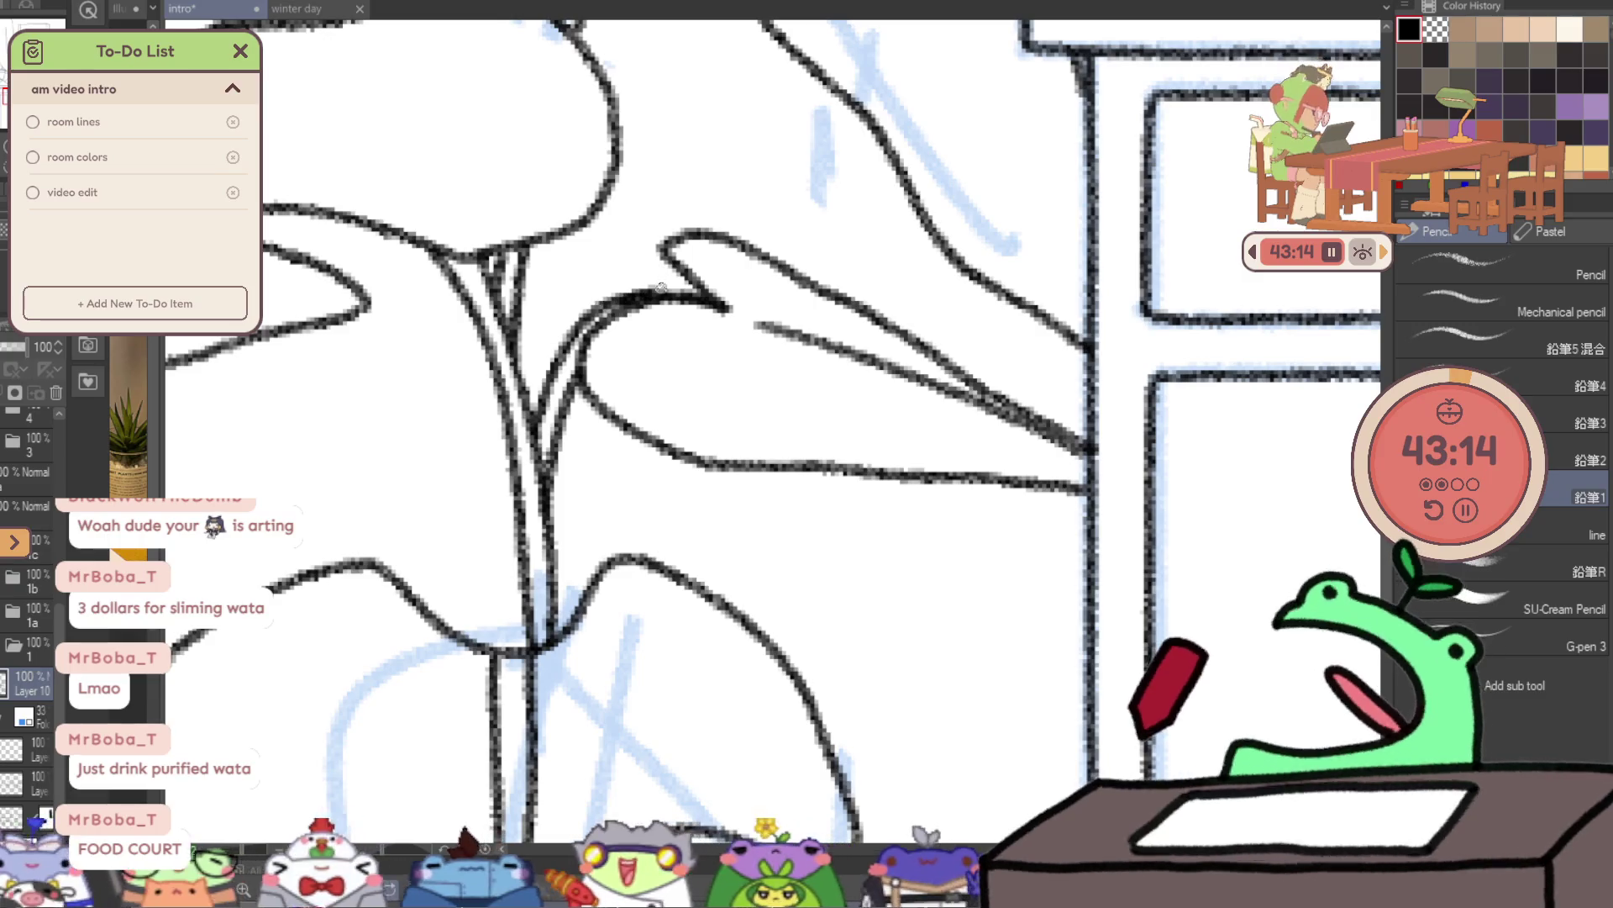
key(h)
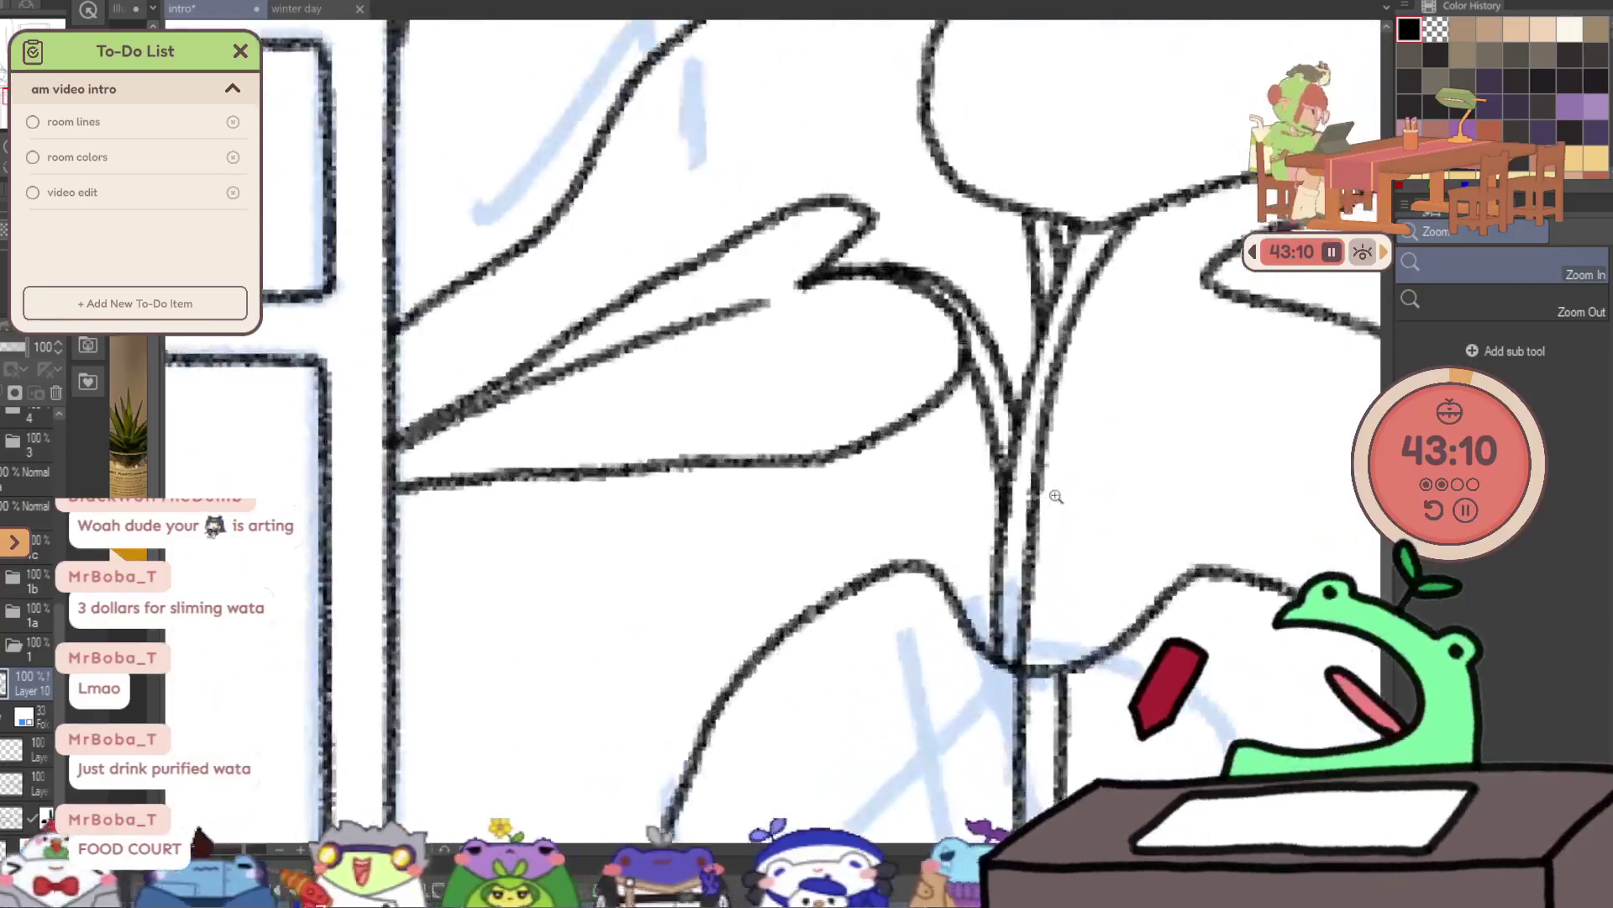
key(h)
drag(611, 280, 643, 263)
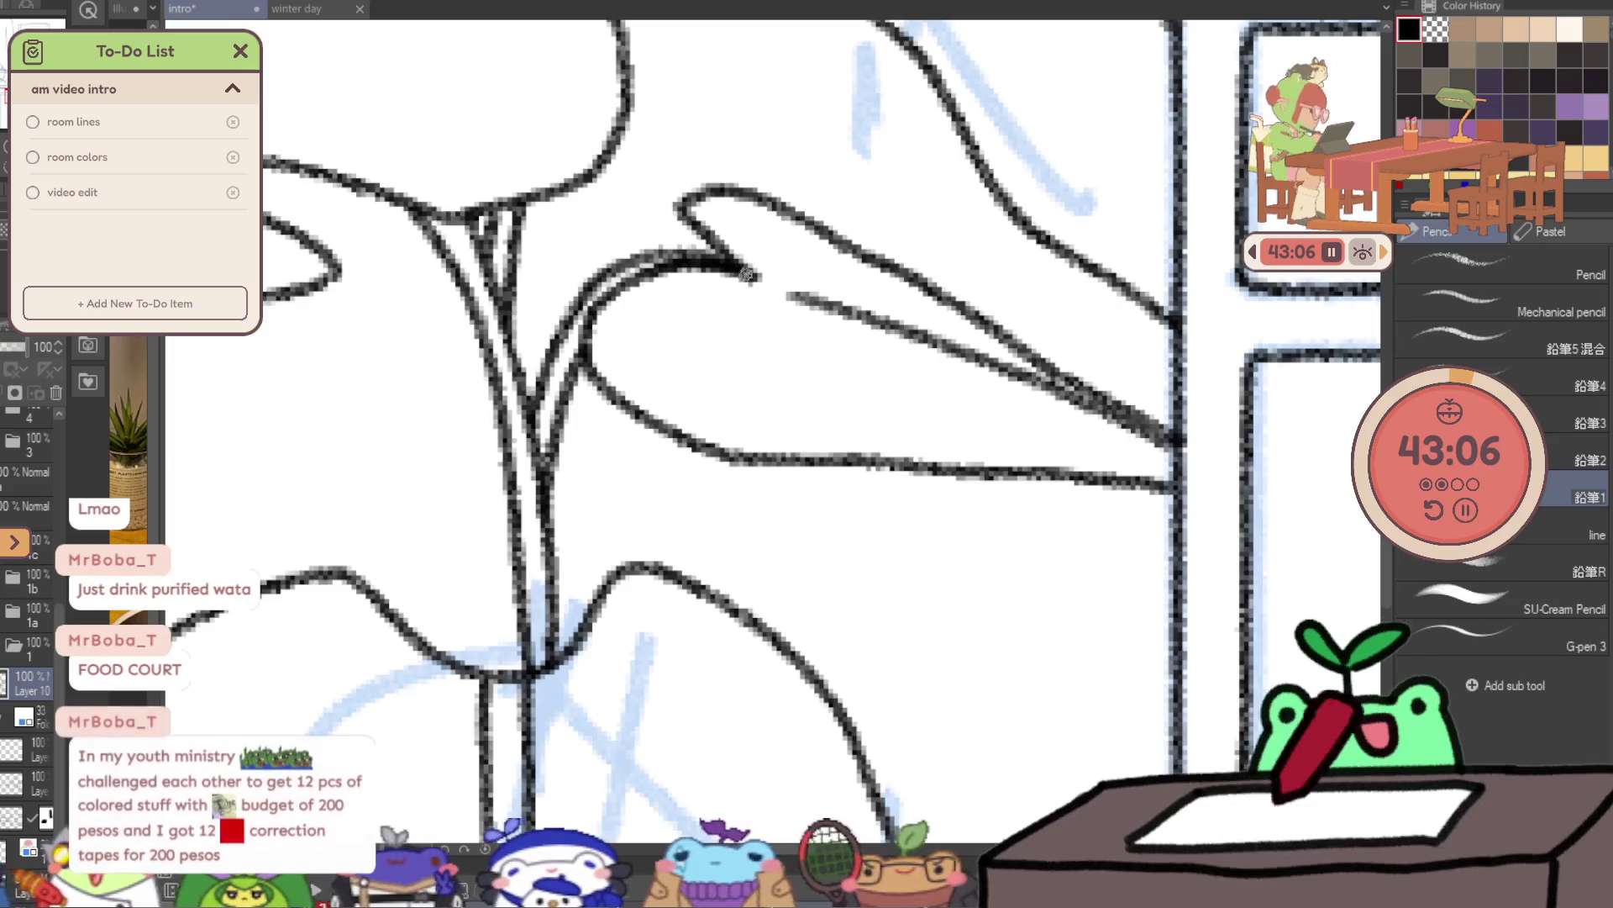
key(ctrl+minus)
click(762, 243)
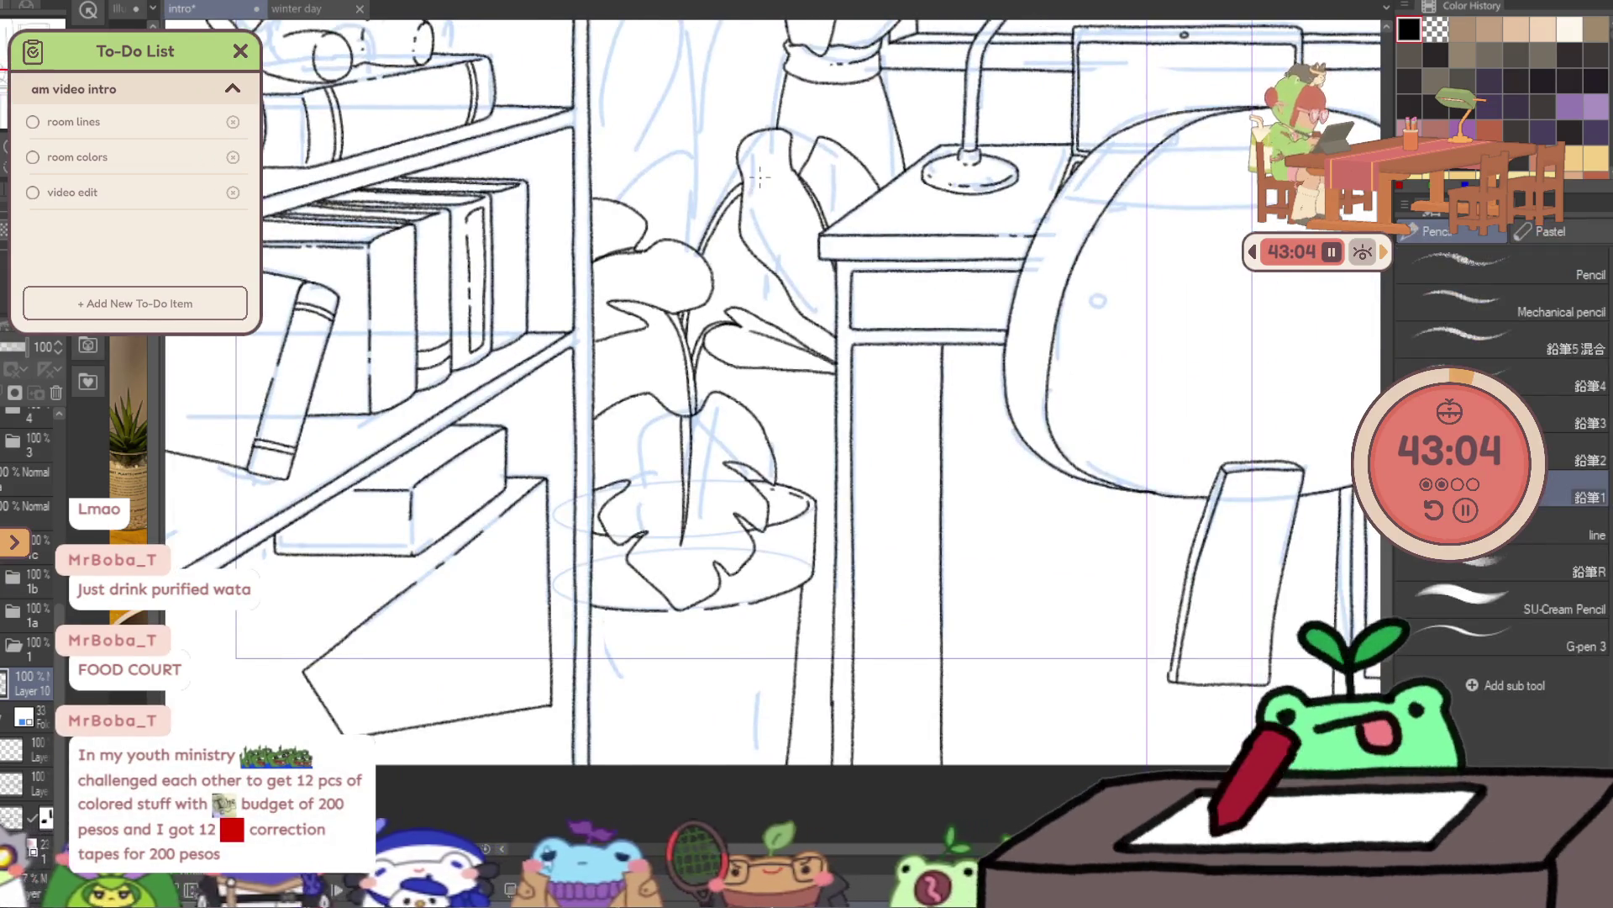
- Ink a new notched monstera leaf near the curtain with its outline, top edge and centre vein
key(h)
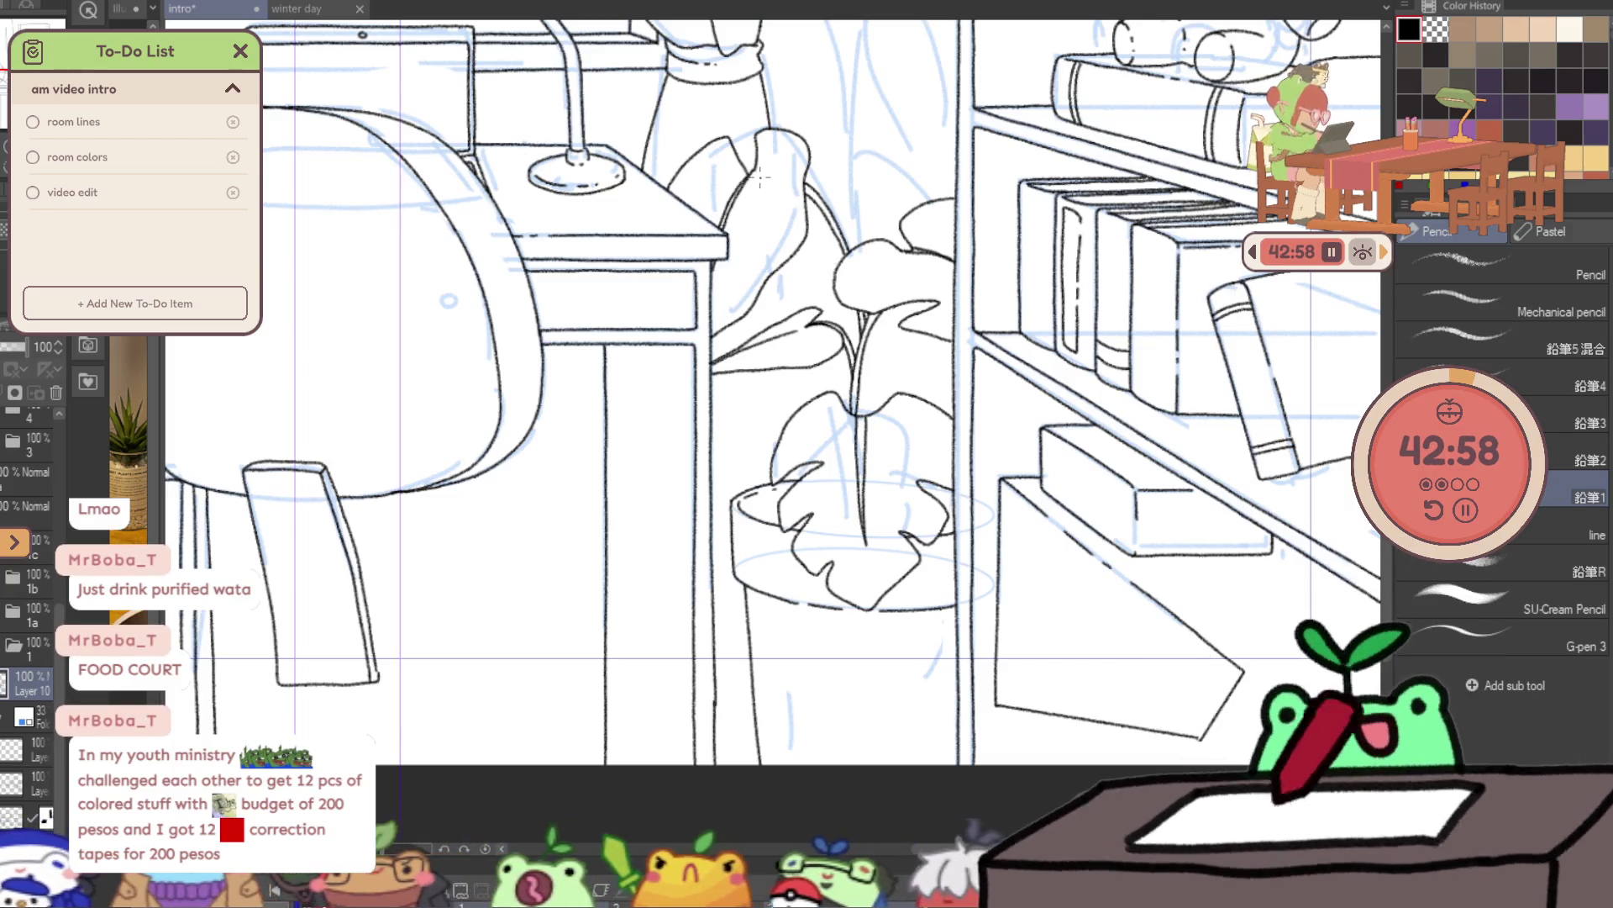
scroll(760, 176, up, 4)
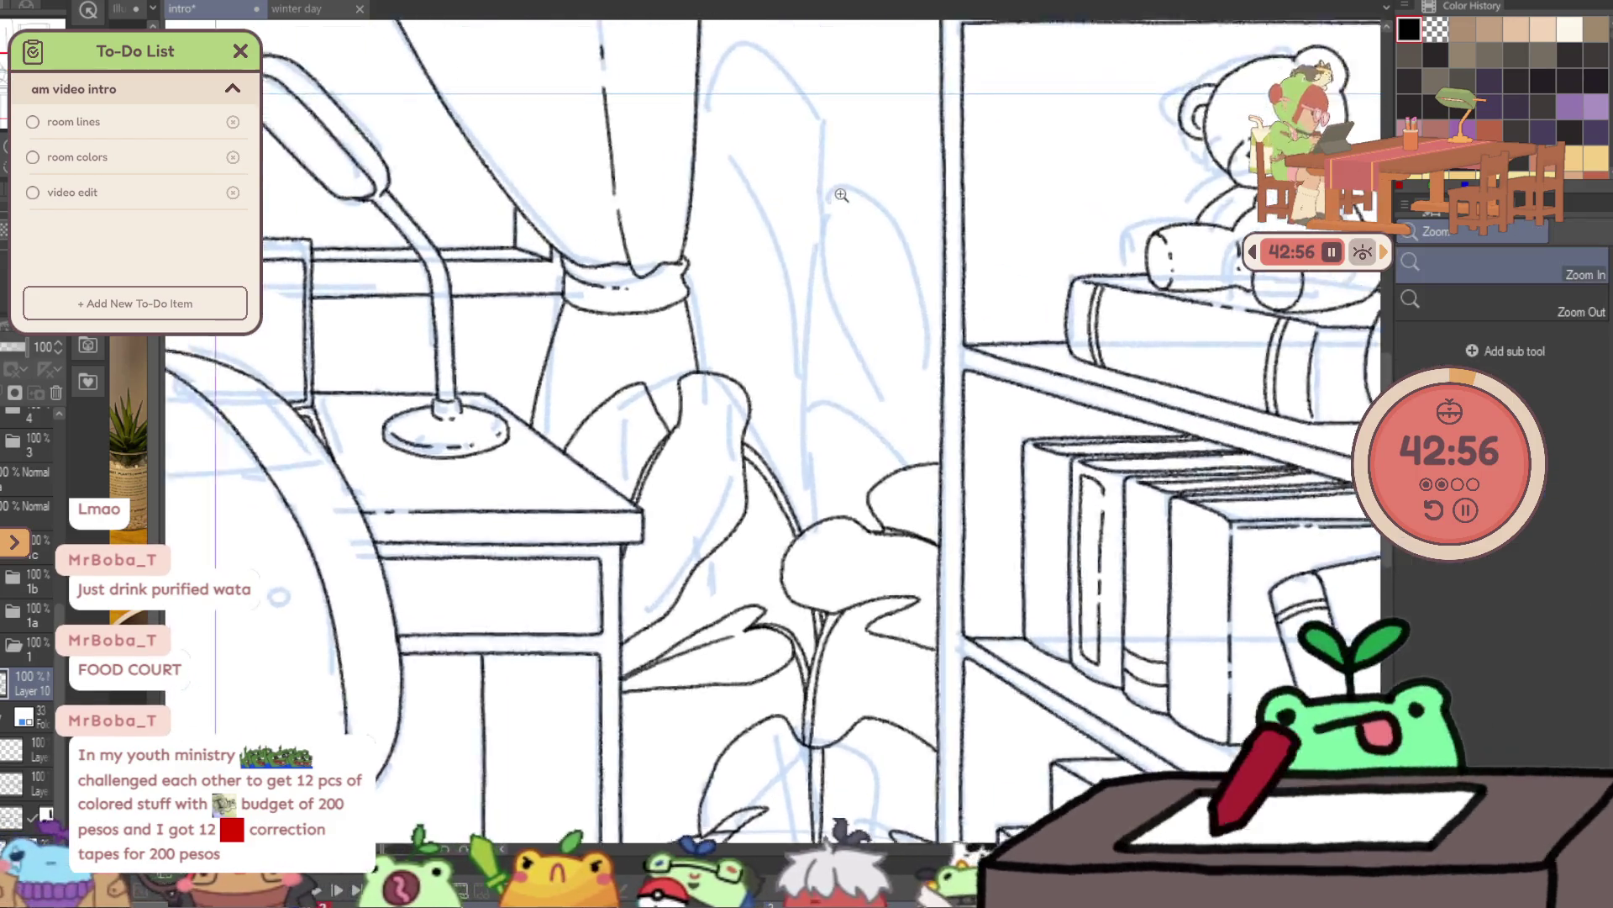
key(p)
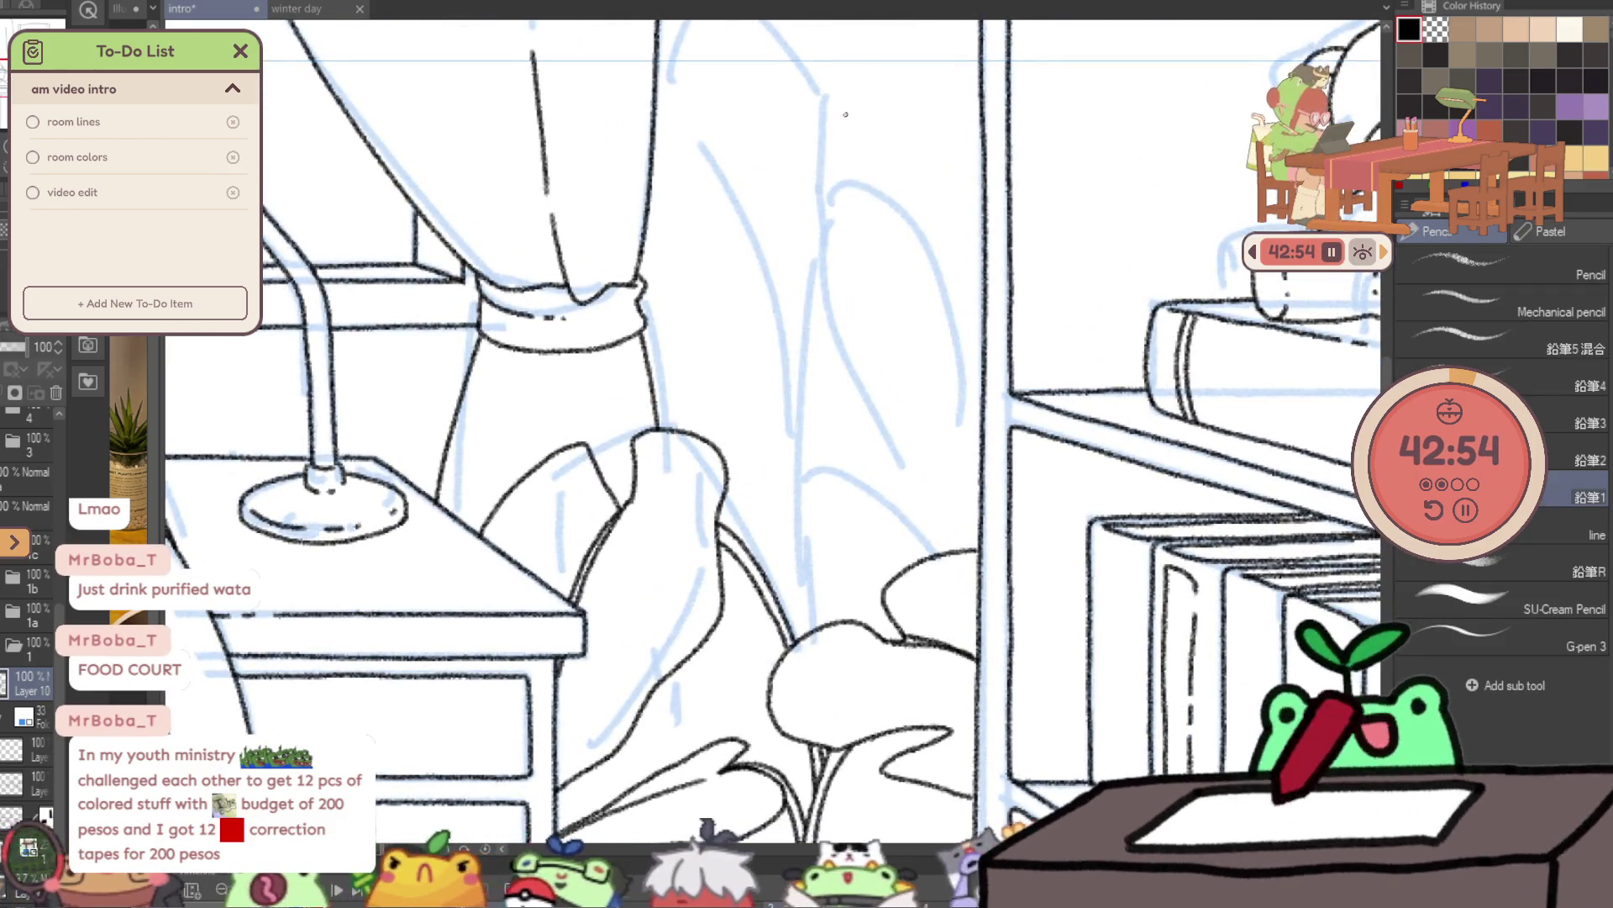
mouse_move(704, 168)
mouse_down()
mouse_move(775, 190)
mouse_move(727, 228)
mouse_up()
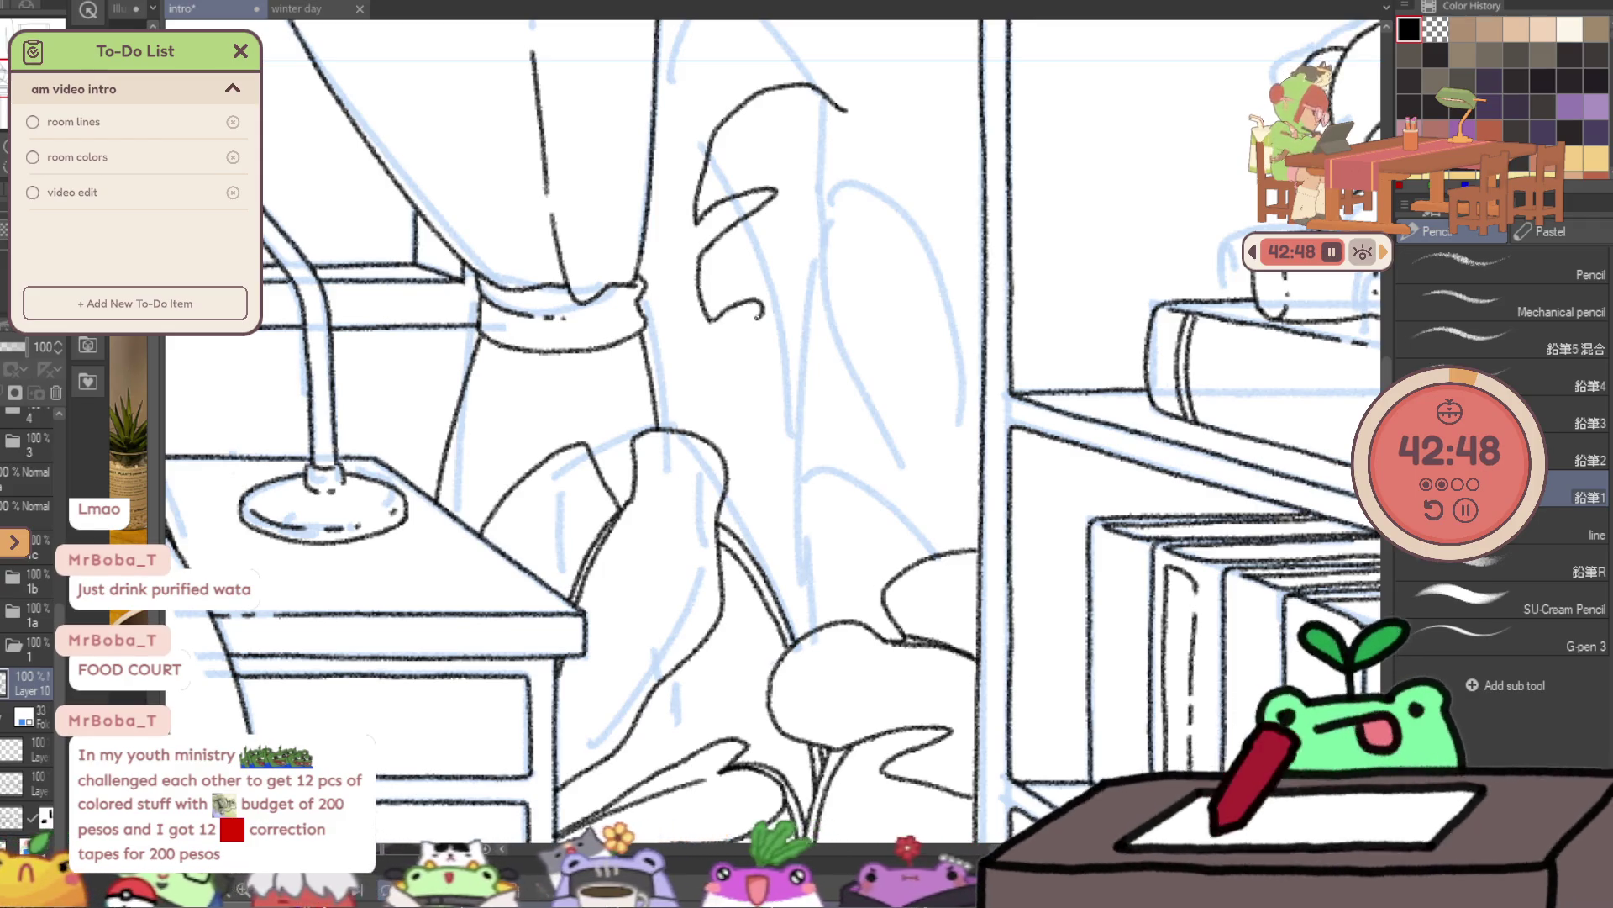
drag(731, 363, 798, 426)
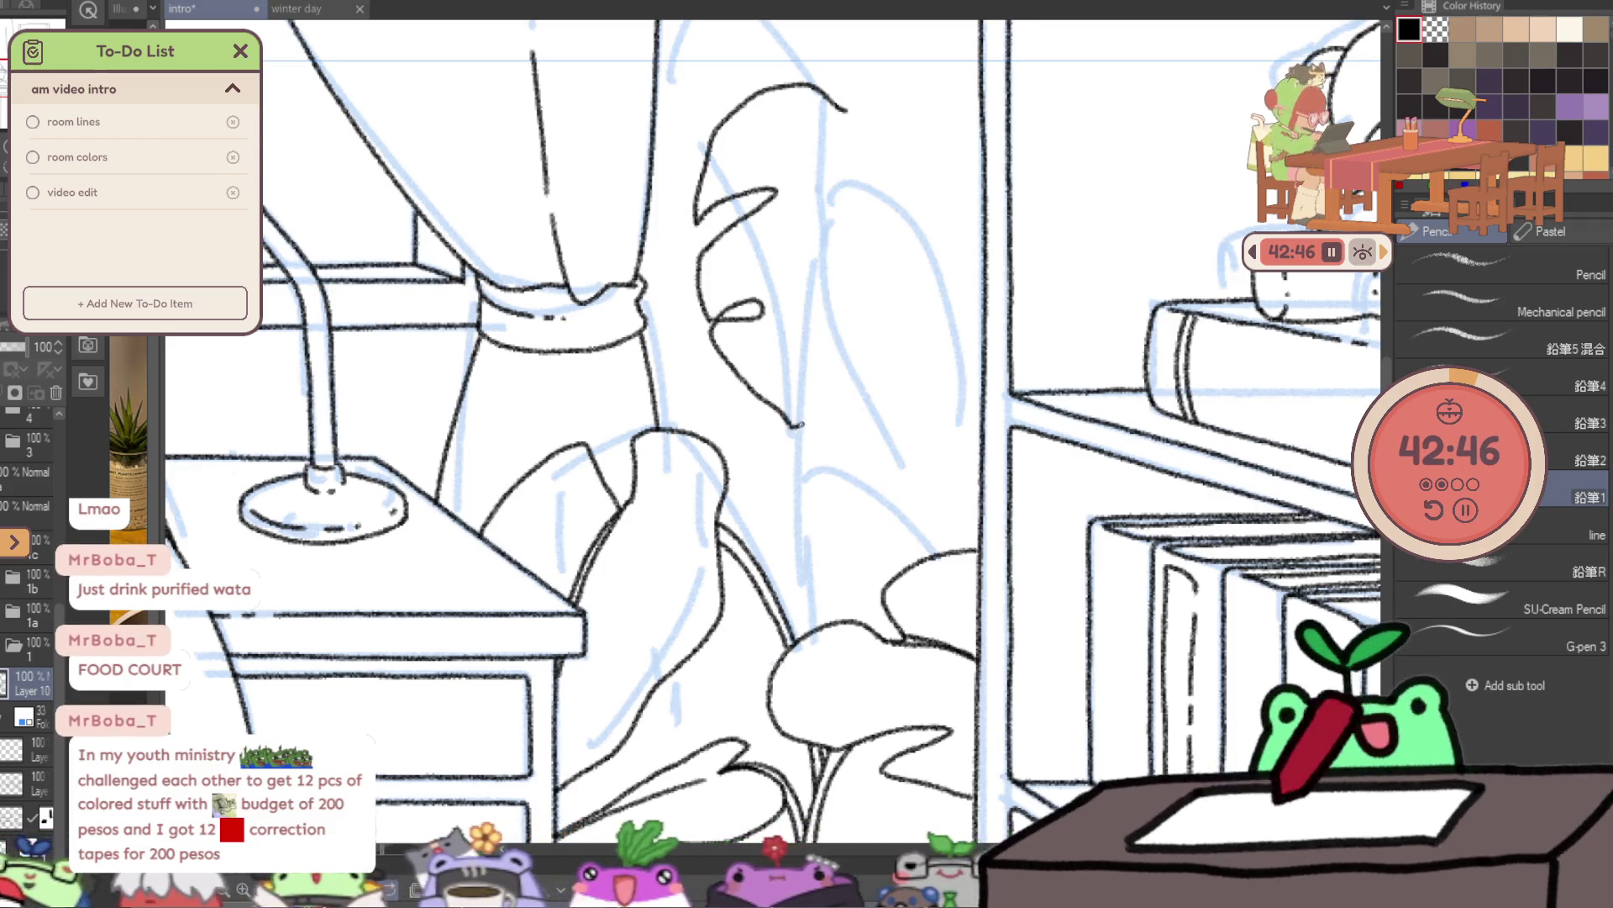
mouse_move(857, 293)
mouse_down()
mouse_move(891, 349)
mouse_move(962, 279)
mouse_move(958, 216)
mouse_move(913, 174)
mouse_up()
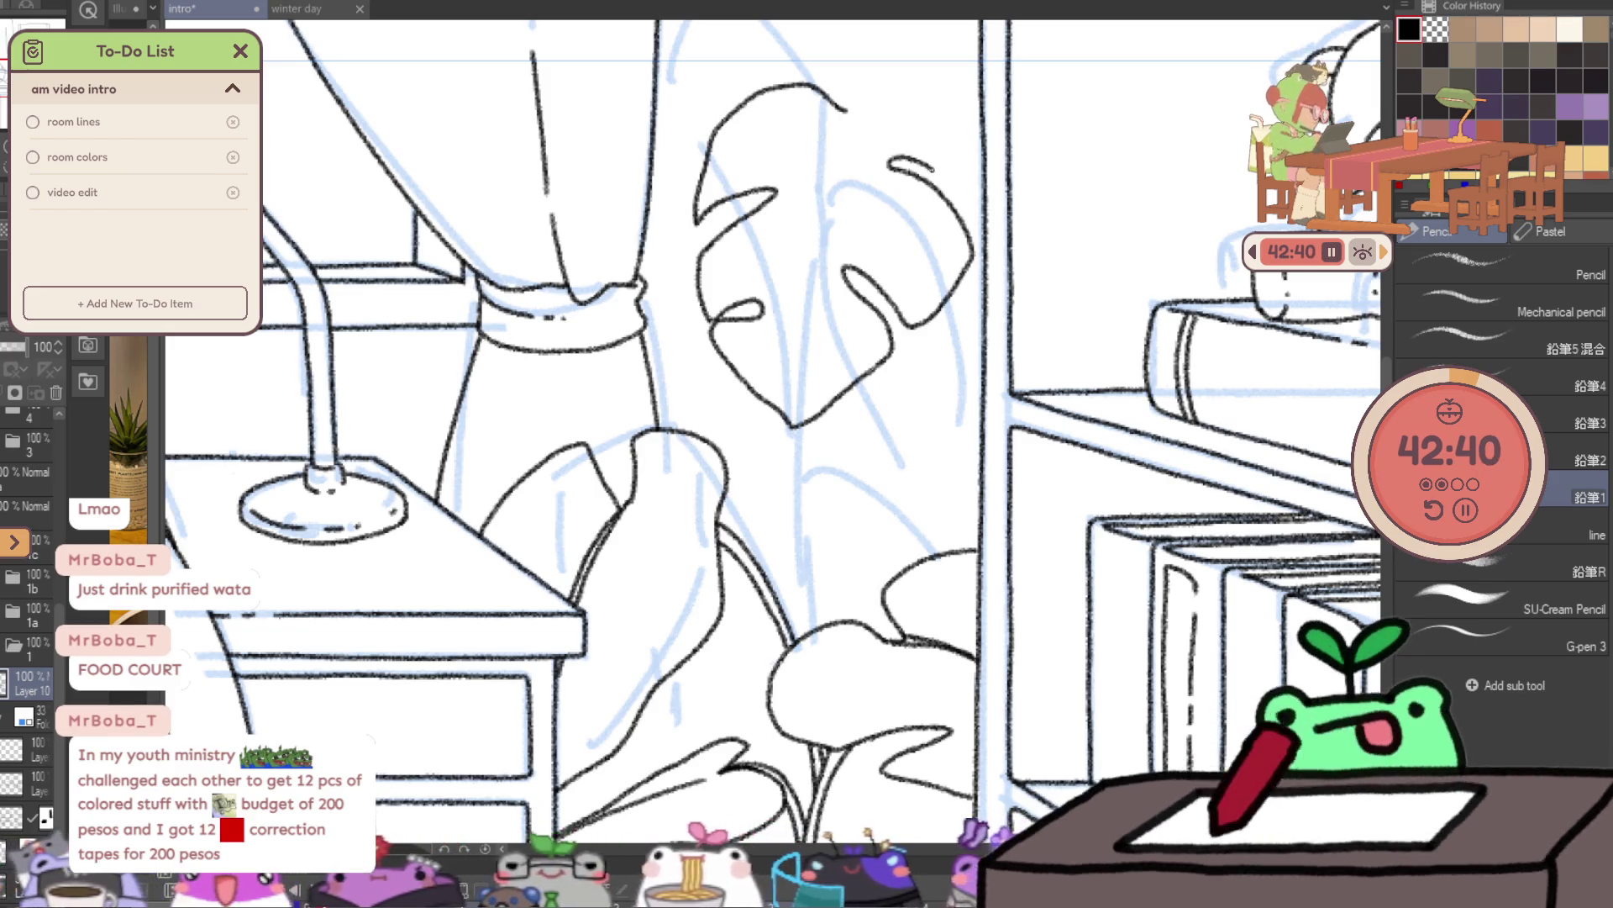
mouse_move(845, 110)
mouse_down()
mouse_move(907, 74)
mouse_move(982, 122)
mouse_up()
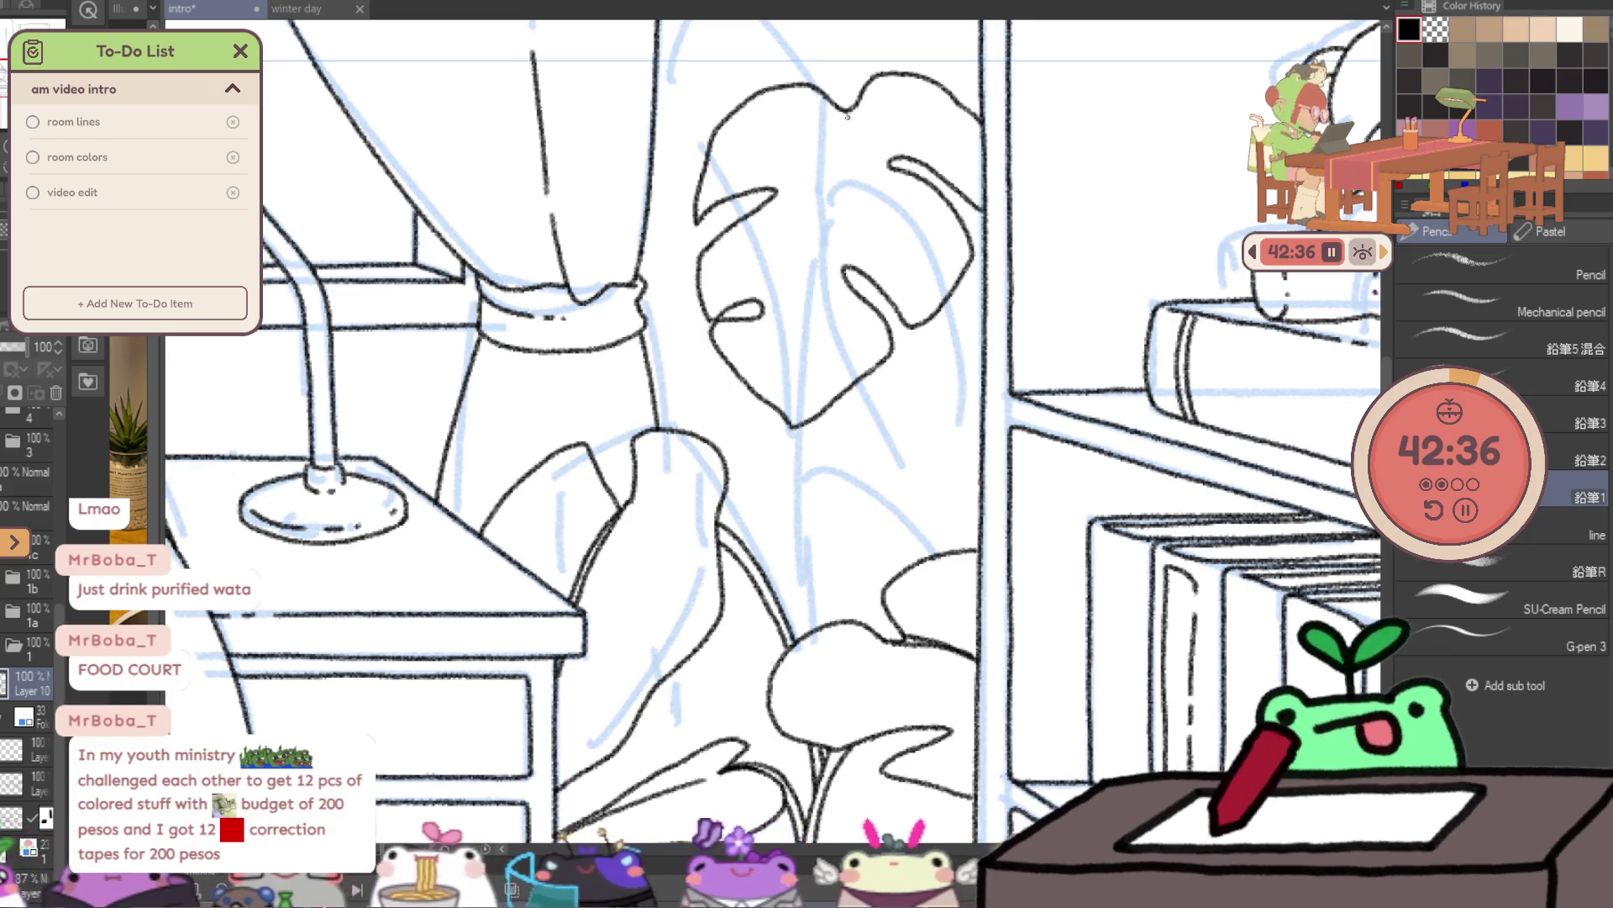
drag(848, 116, 838, 180)
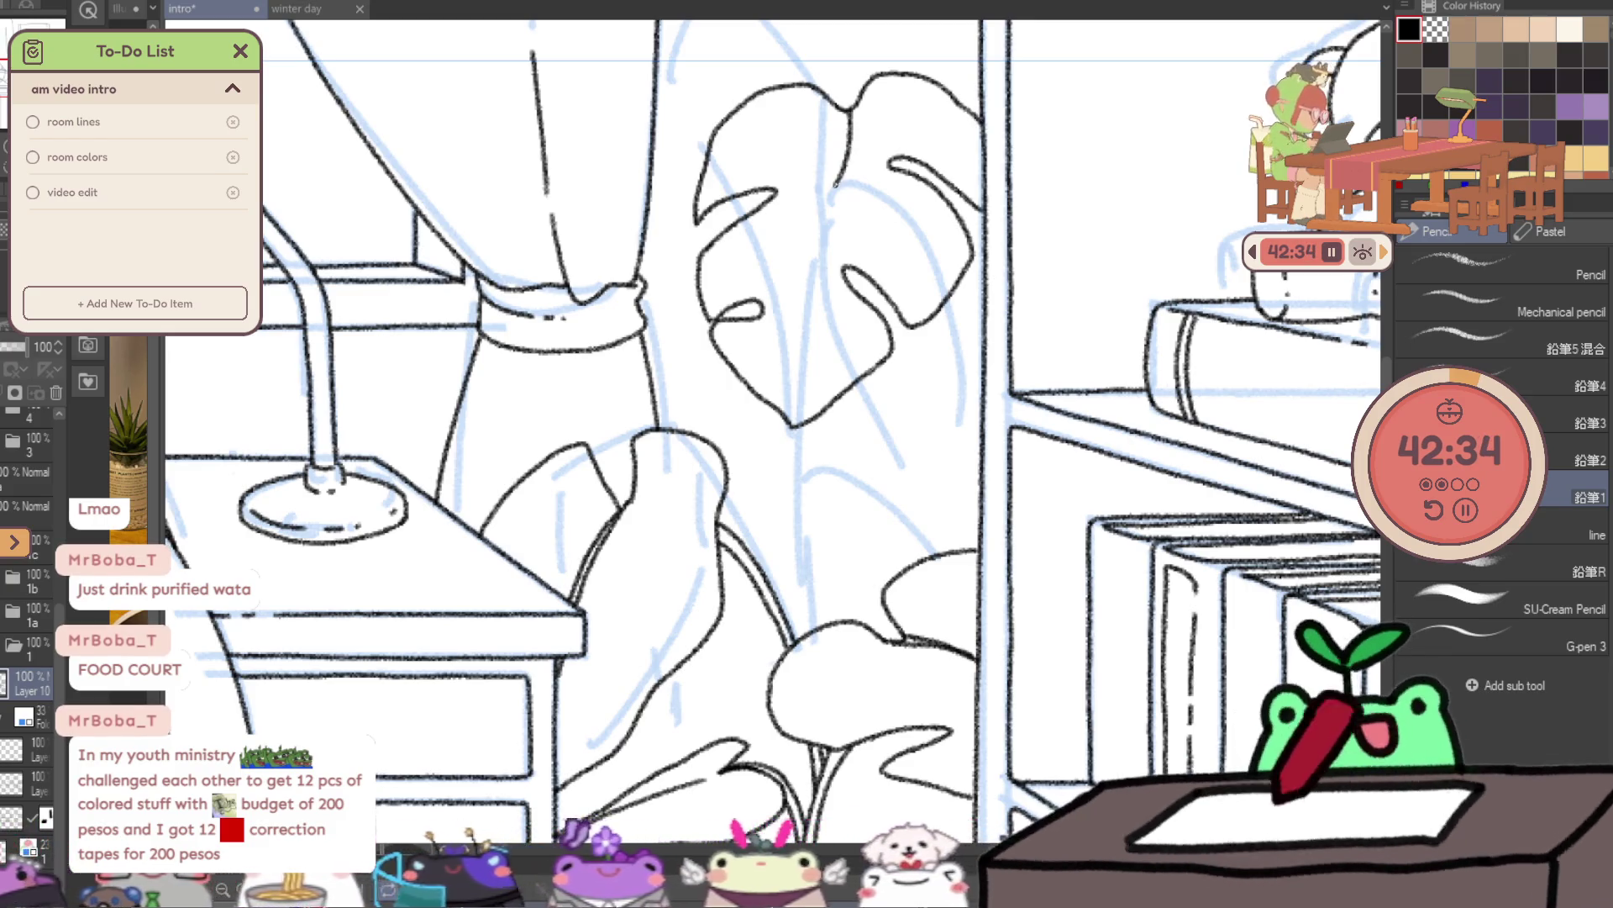
drag(798, 244, 830, 173)
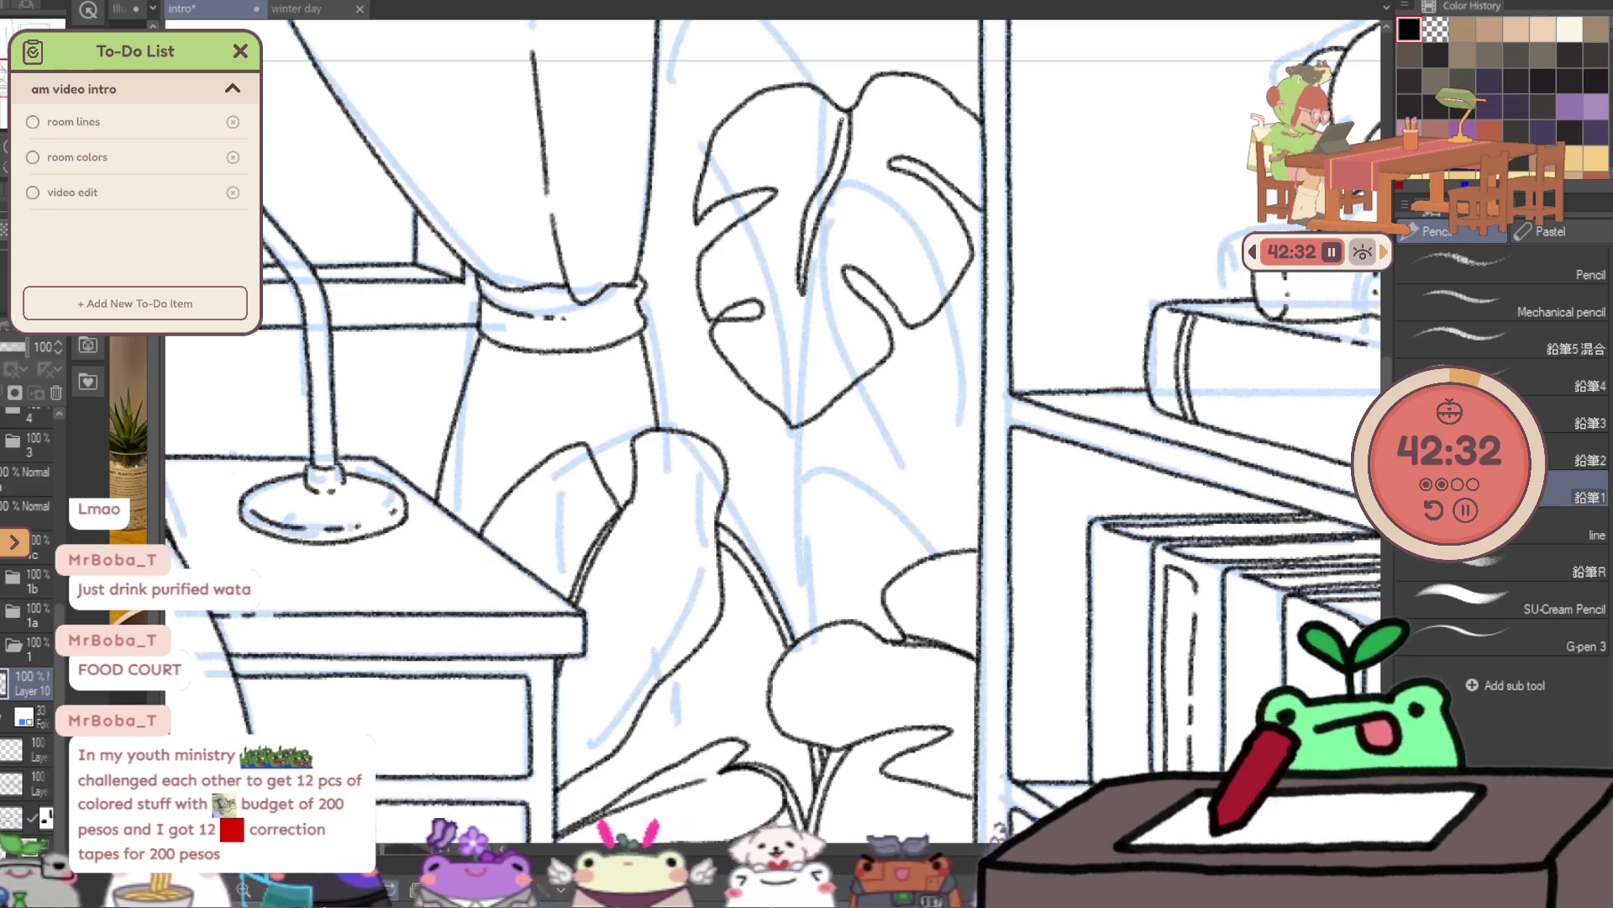
key(ctrl+minus)
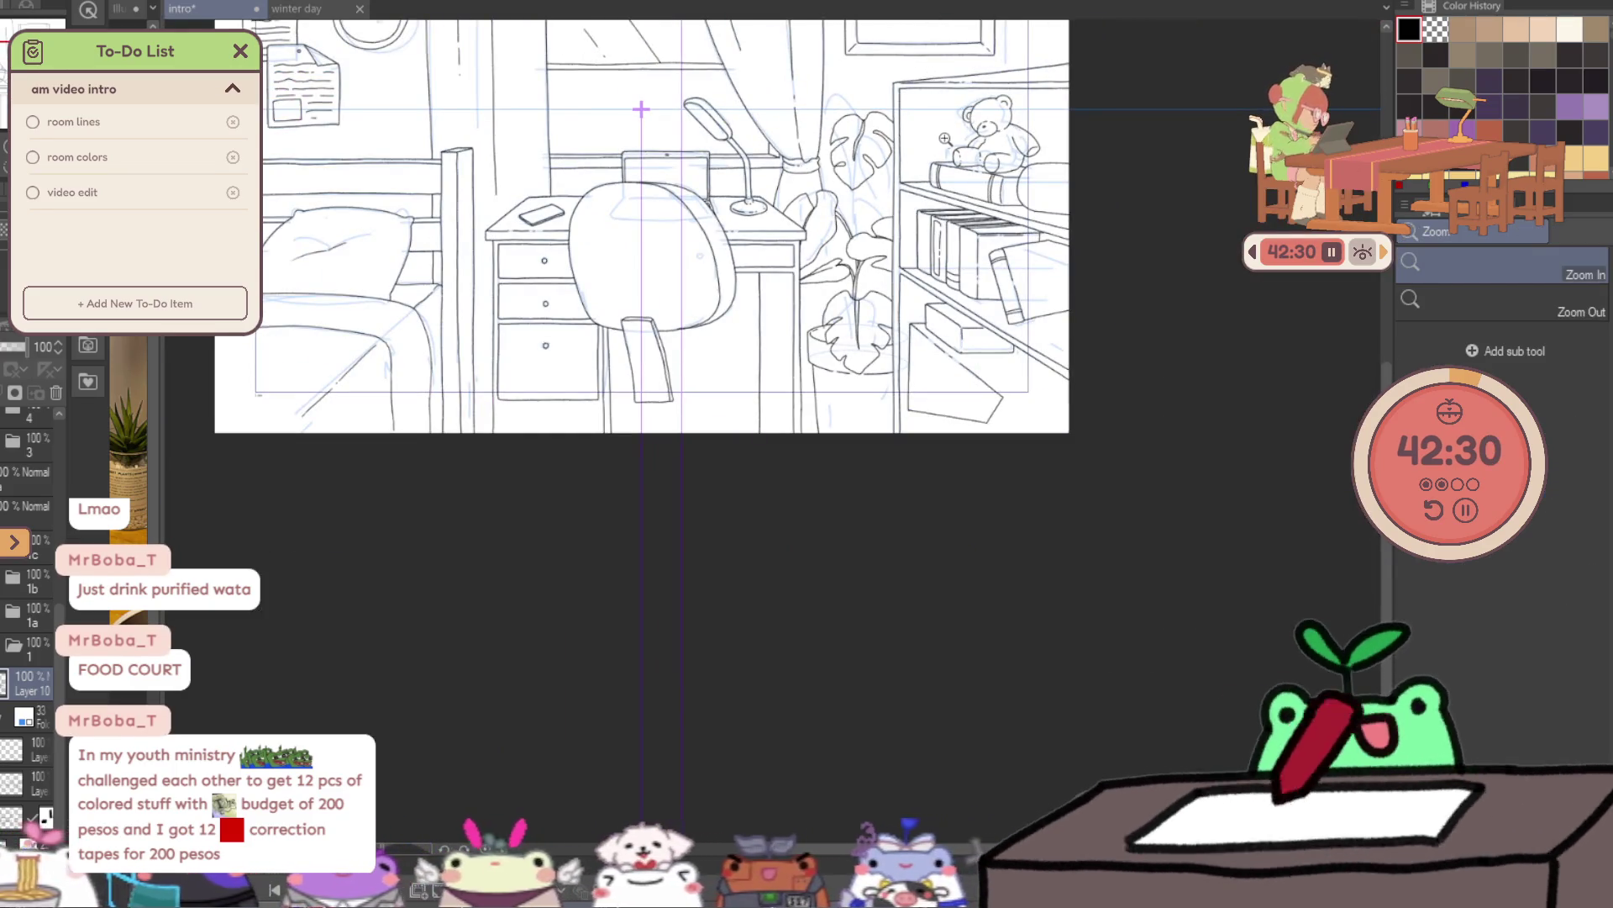
click(946, 137)
click(946, 138)
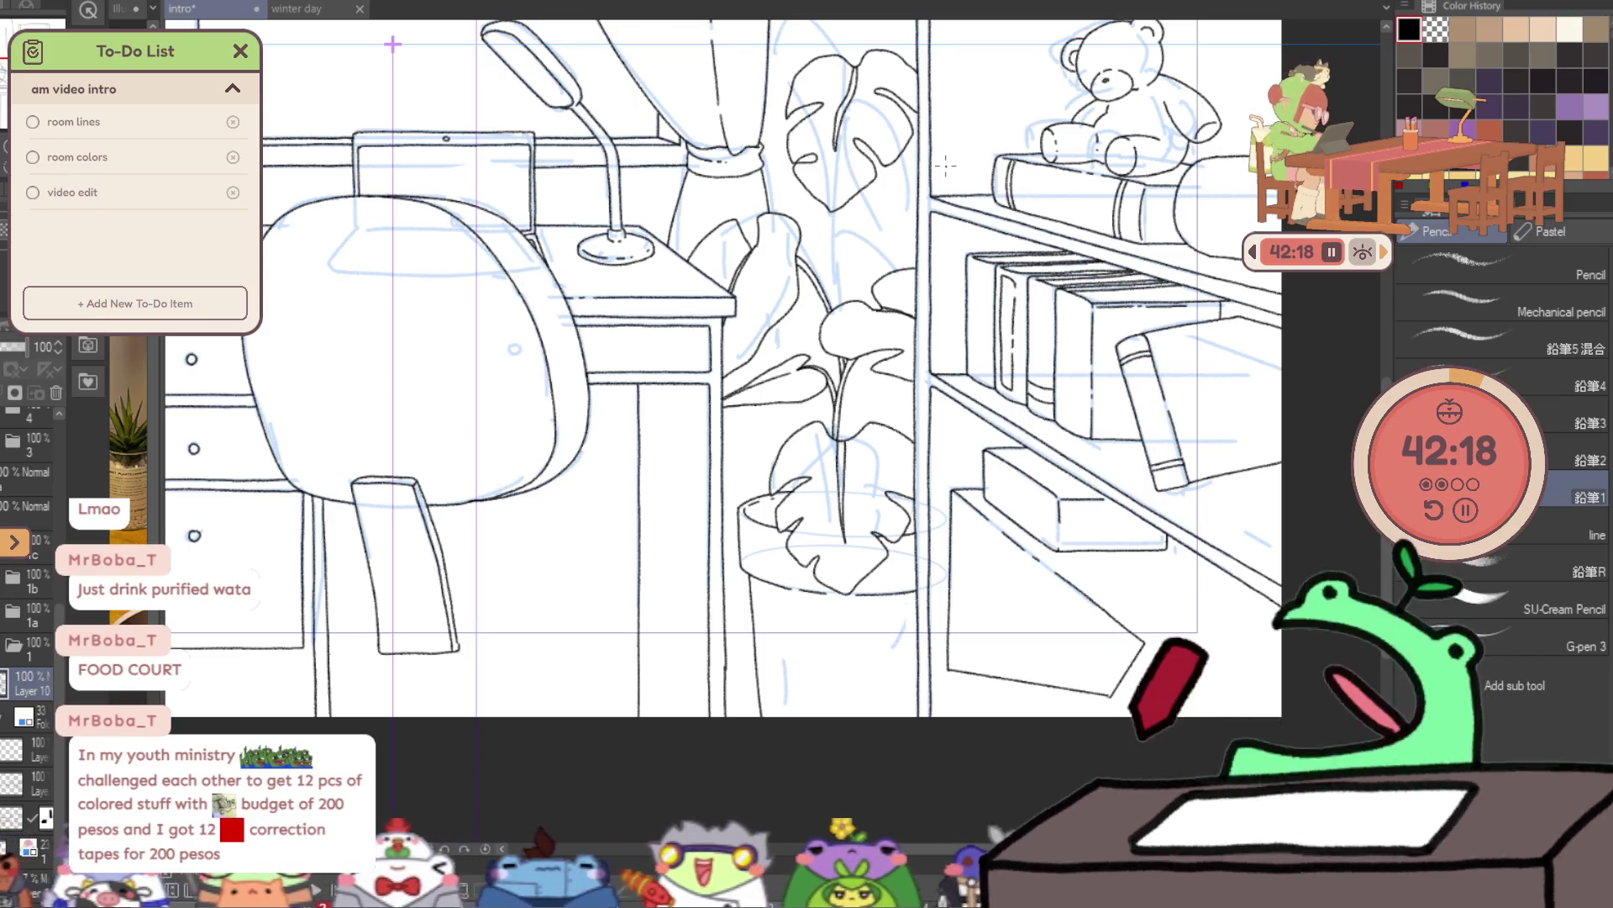
key(/)
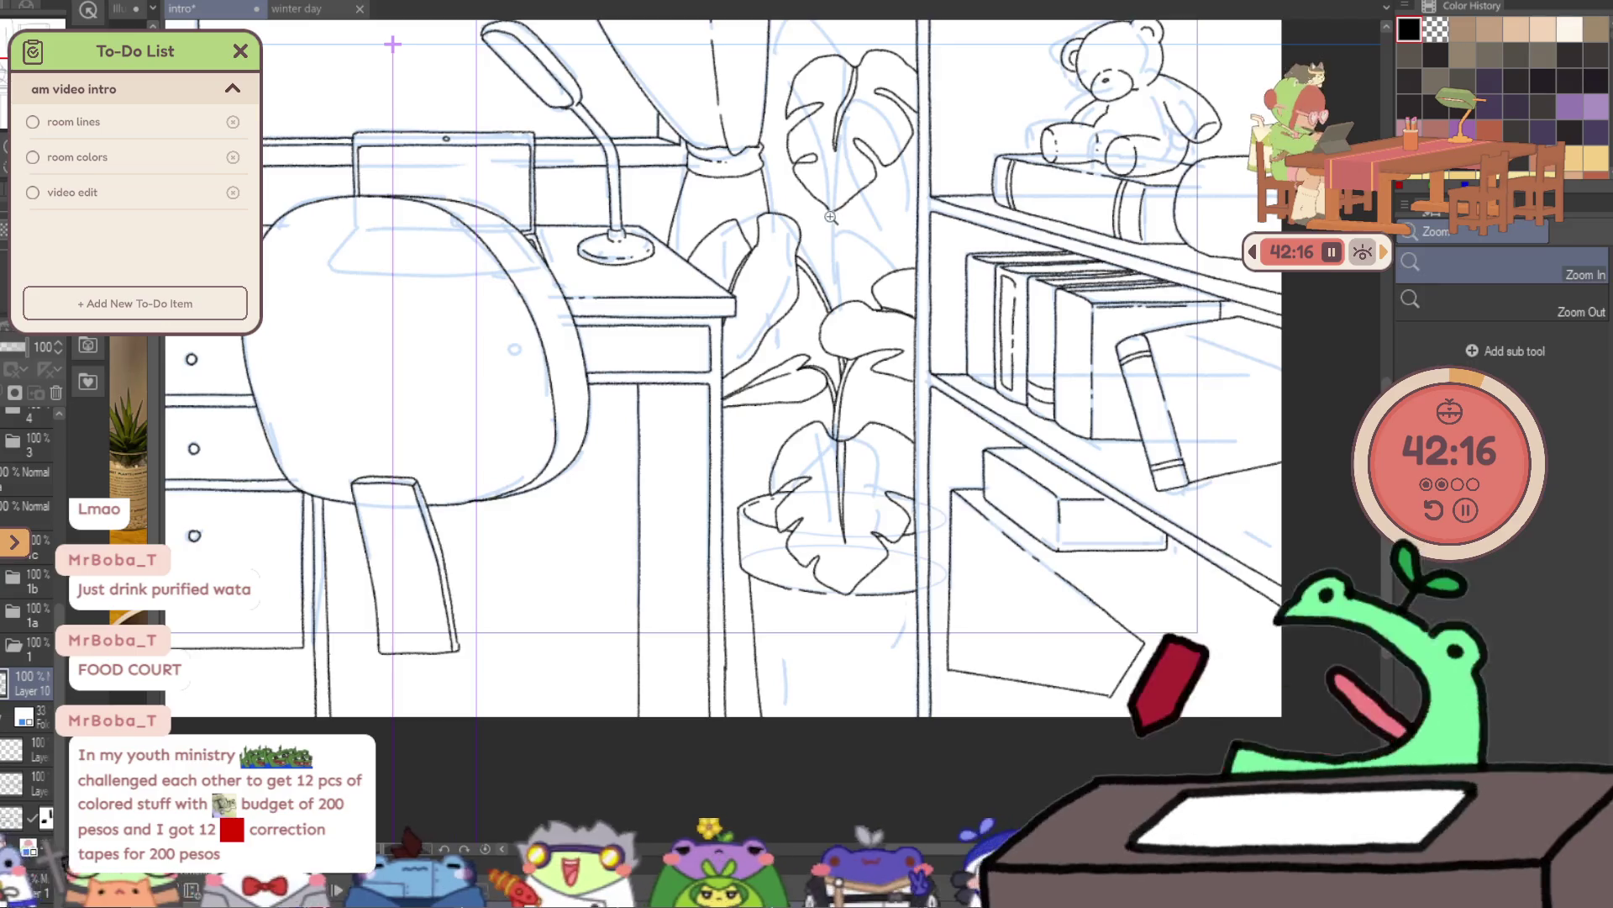
- Ink the plant stem's two edge lines and add short strokes to the upper leaf outline
click(859, 219)
click(860, 220)
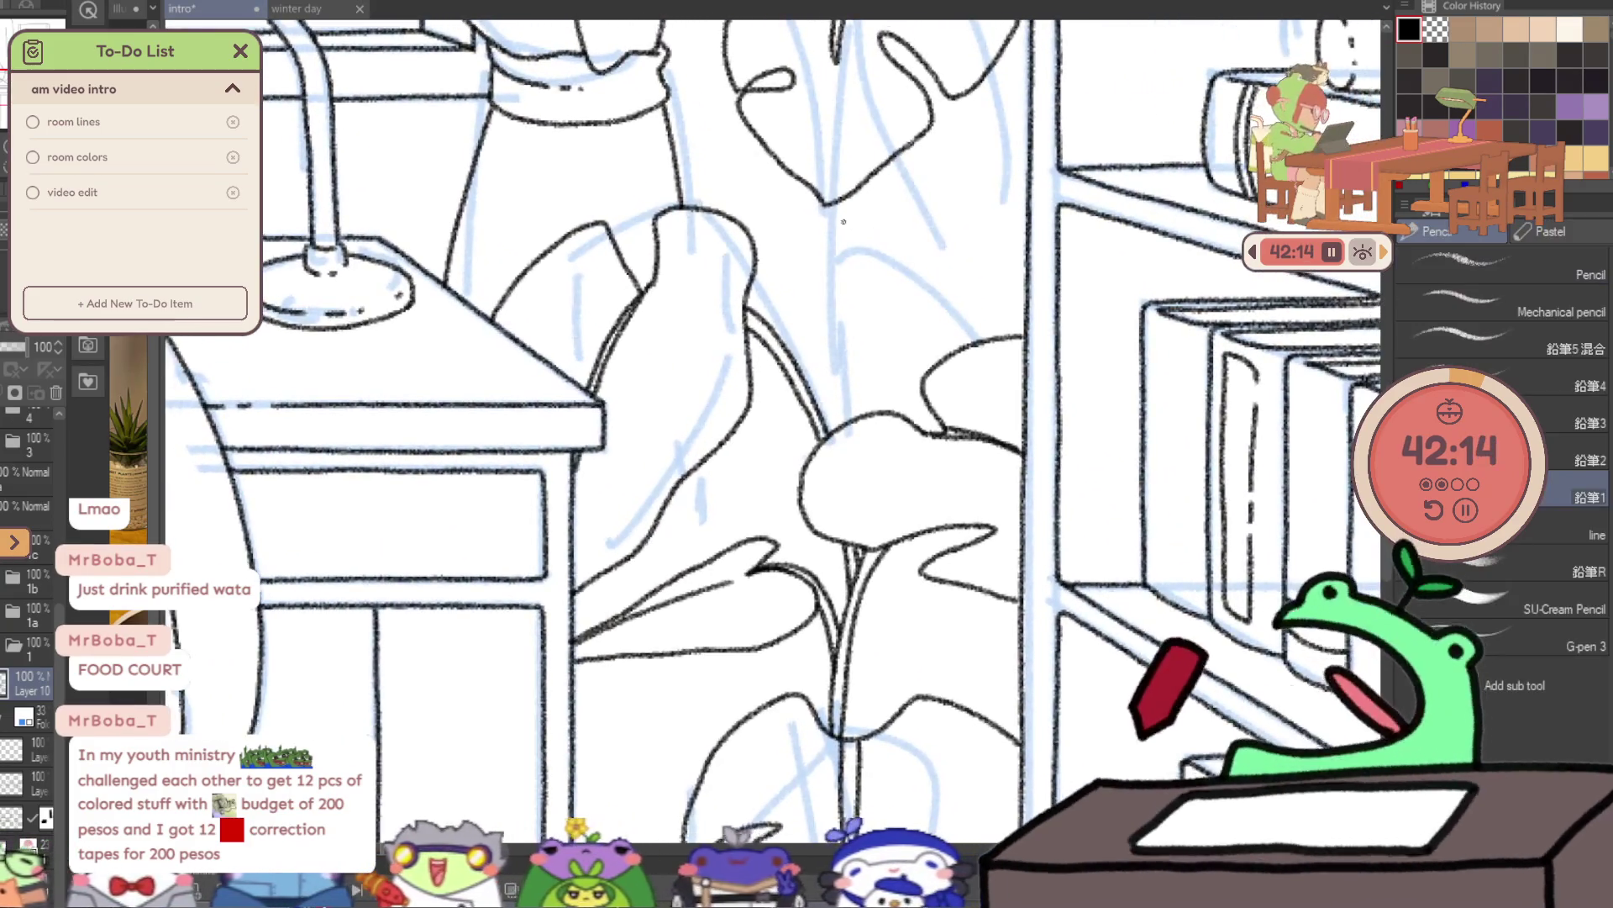
drag(843, 251, 842, 368)
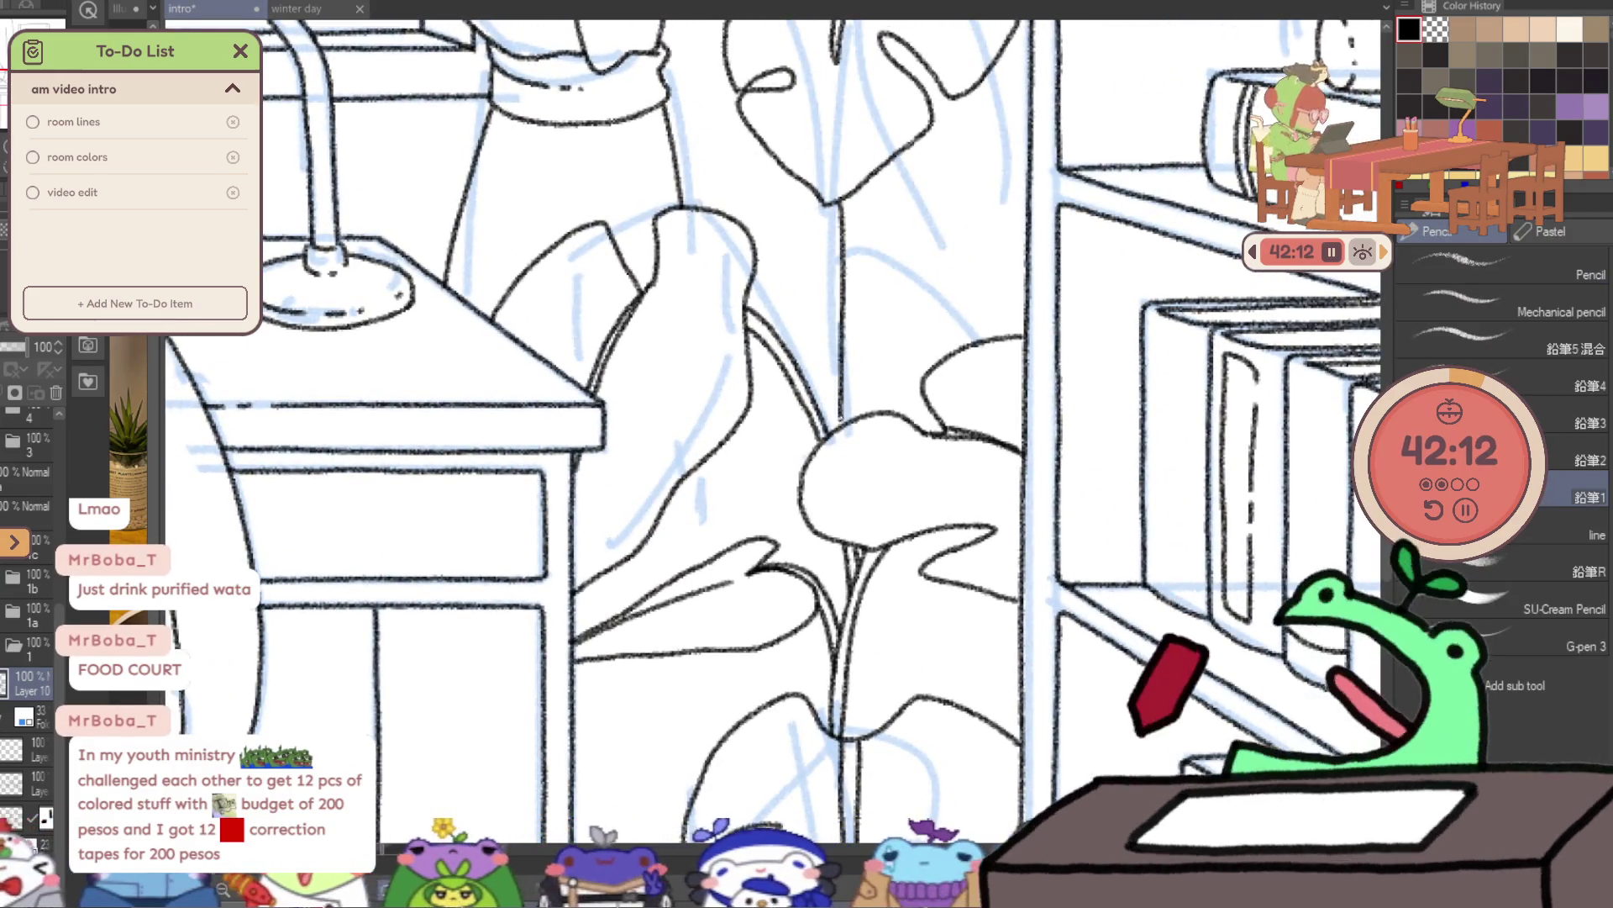
drag(851, 202, 854, 355)
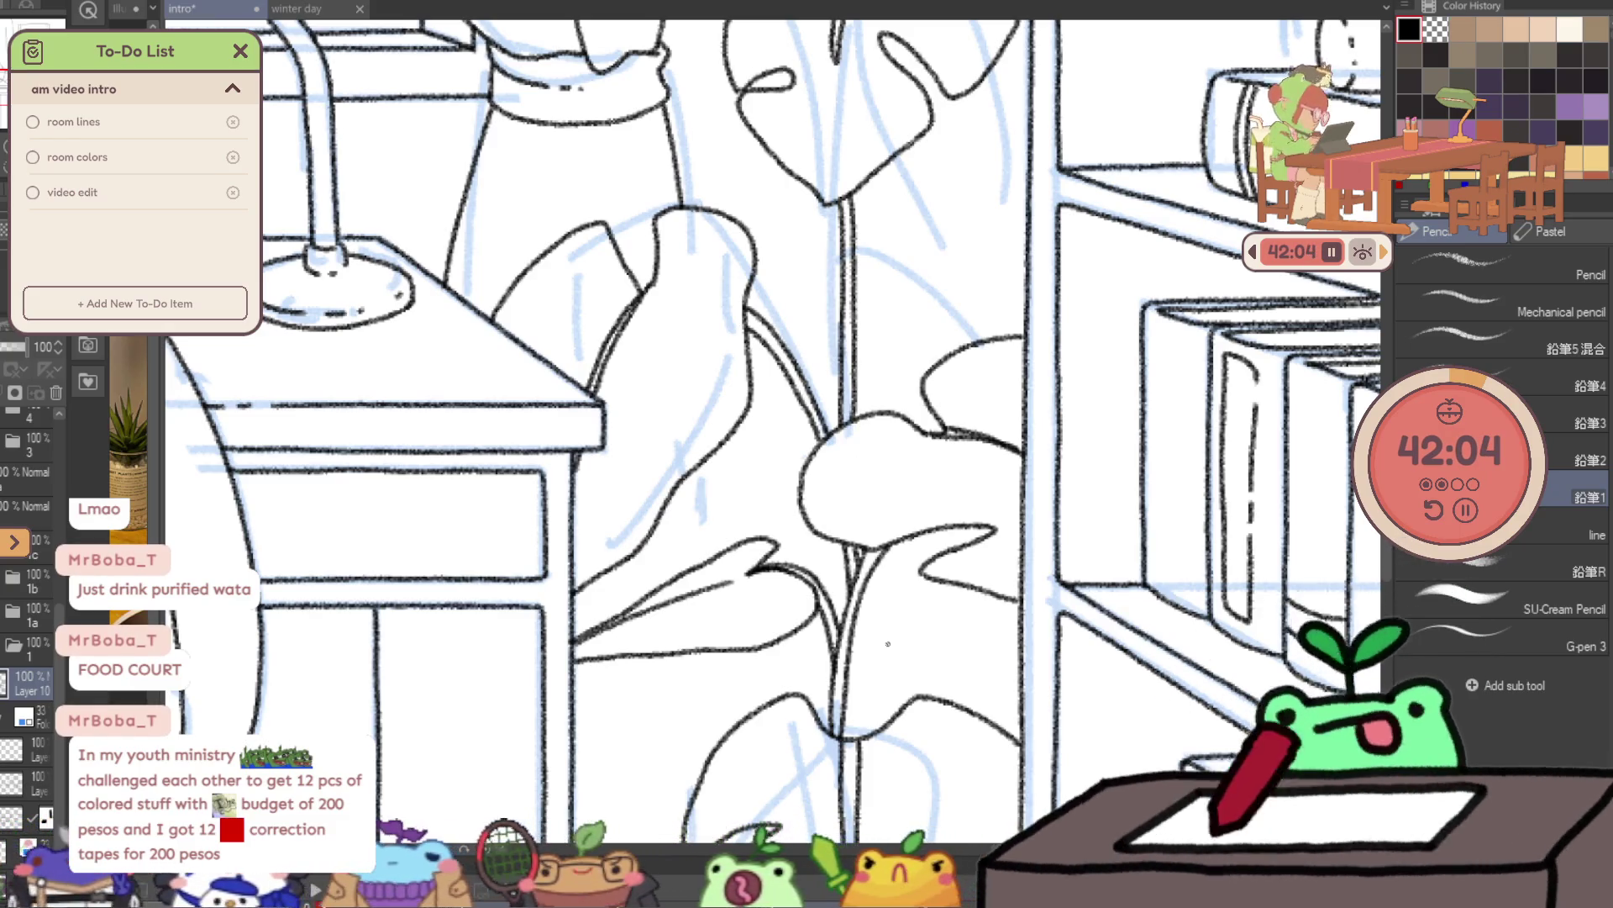
drag(970, 80, 952, 321)
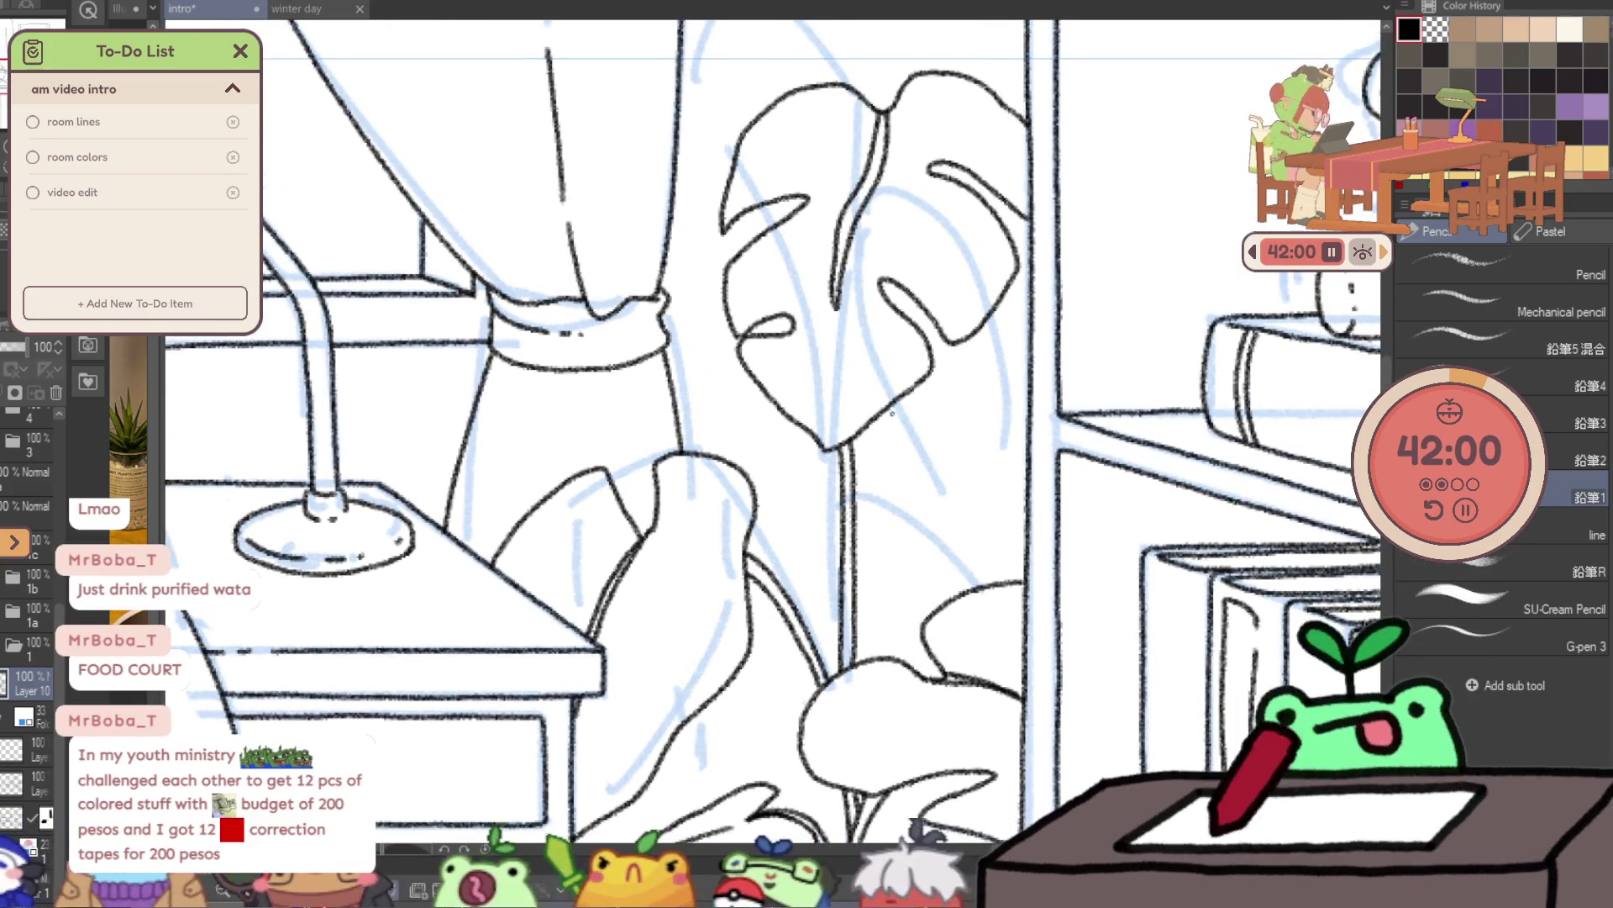
mouse_move(888, 415)
mouse_down()
mouse_move(977, 466)
mouse_move(1005, 451)
mouse_move(1023, 485)
mouse_up()
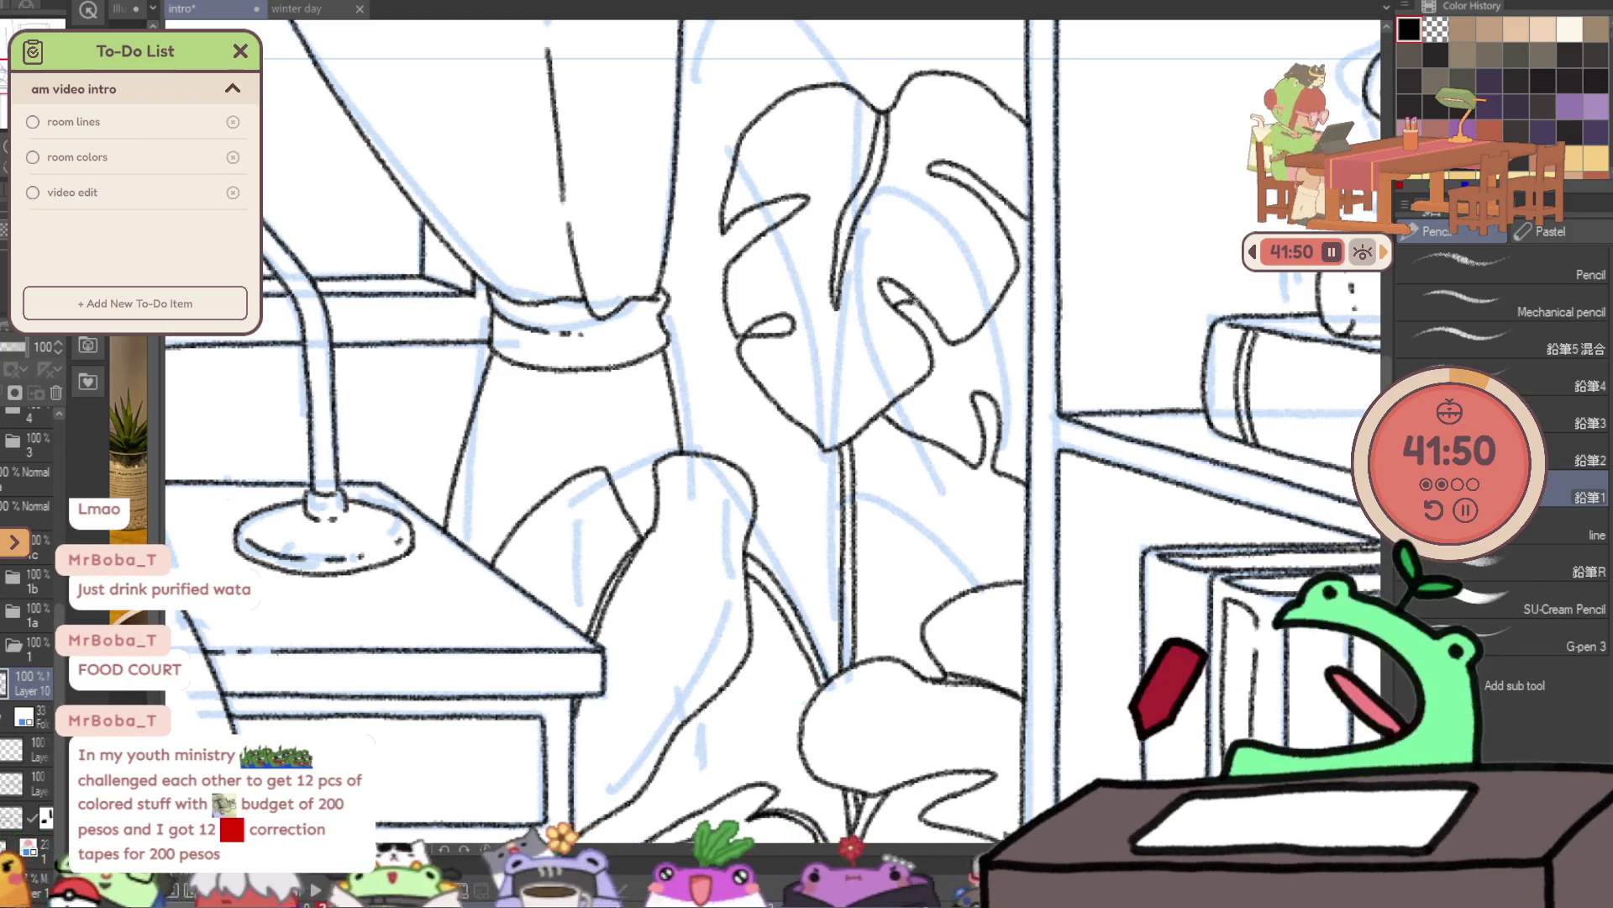
drag(990, 321, 1020, 337)
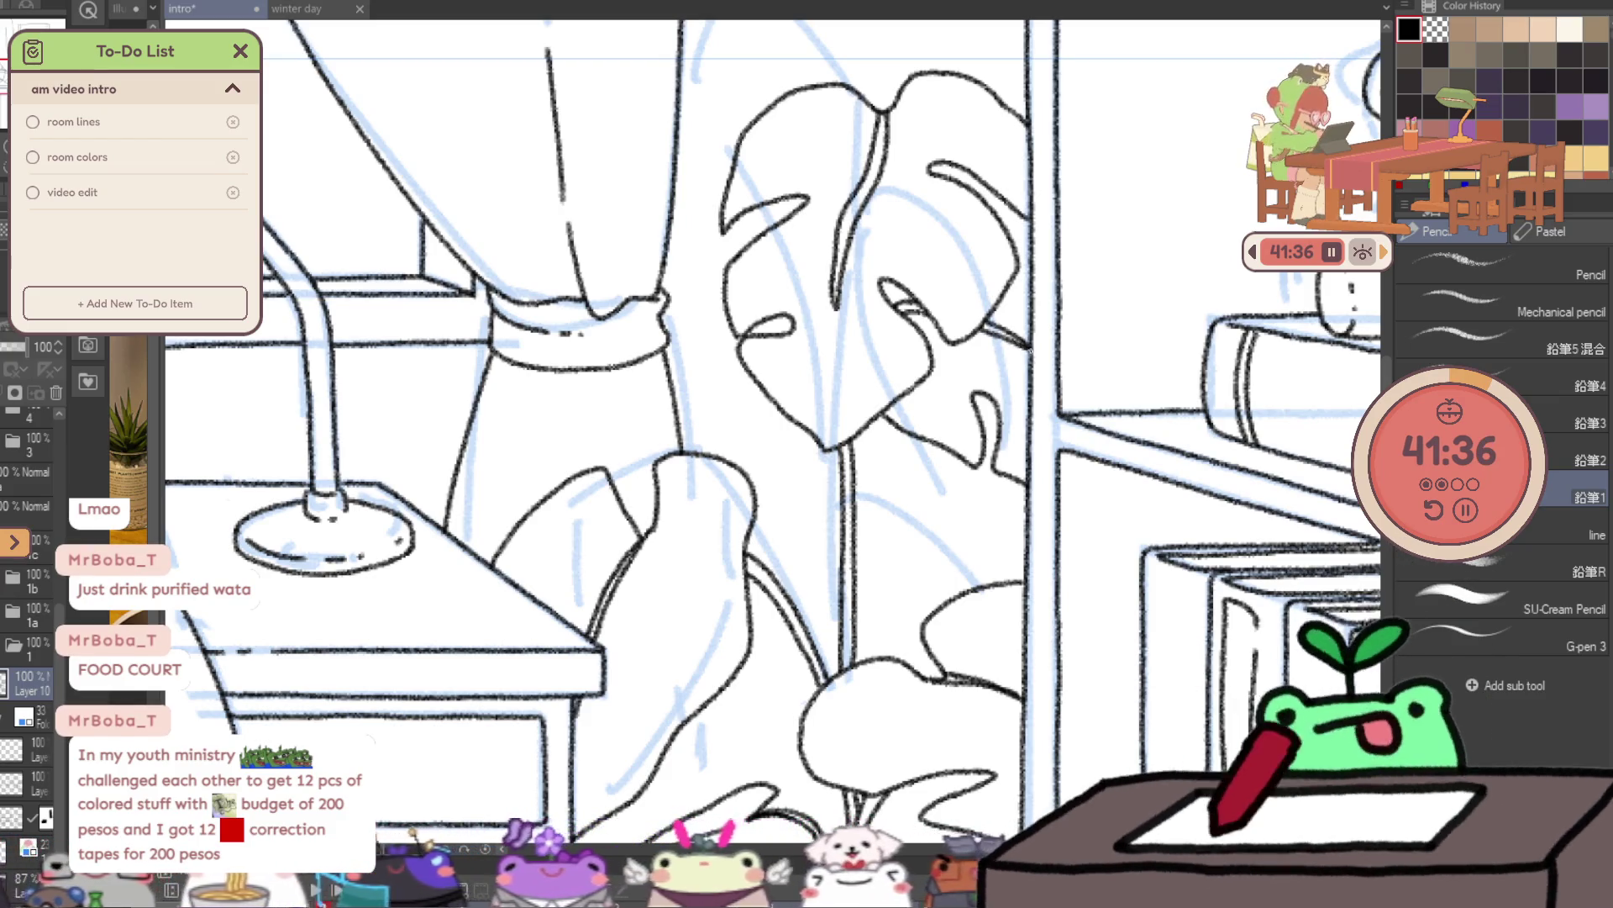
key(ctrl+space)
alt+click(1029, 345)
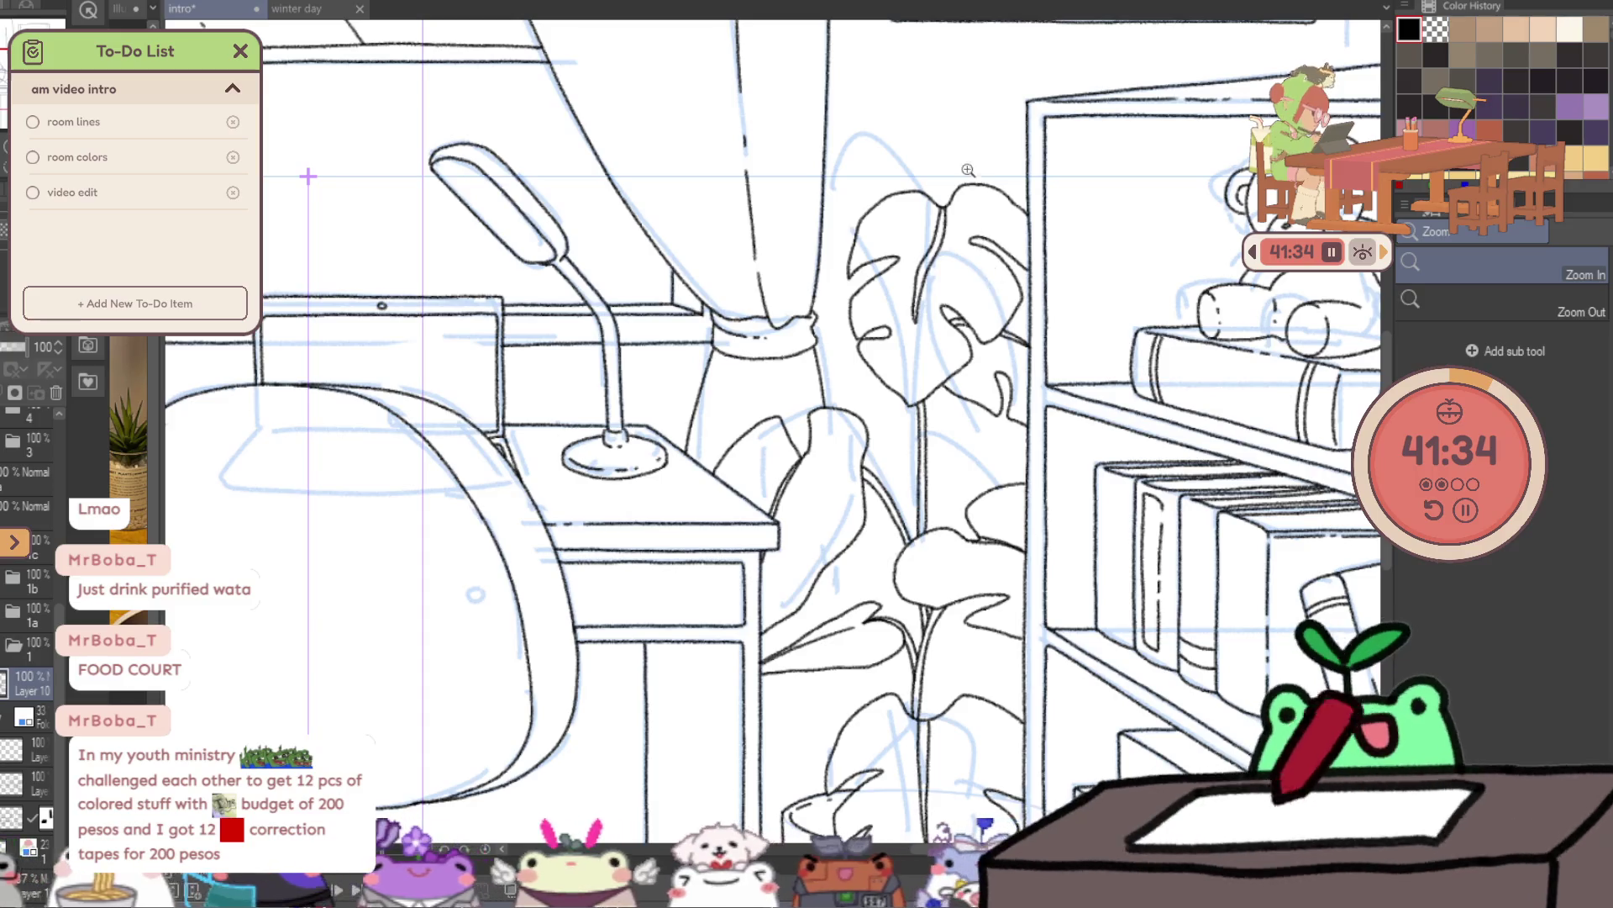
- Ink the upper monstera leaf's top outline, undoing one misplaced stroke
scroll(907, 133, up, 4)
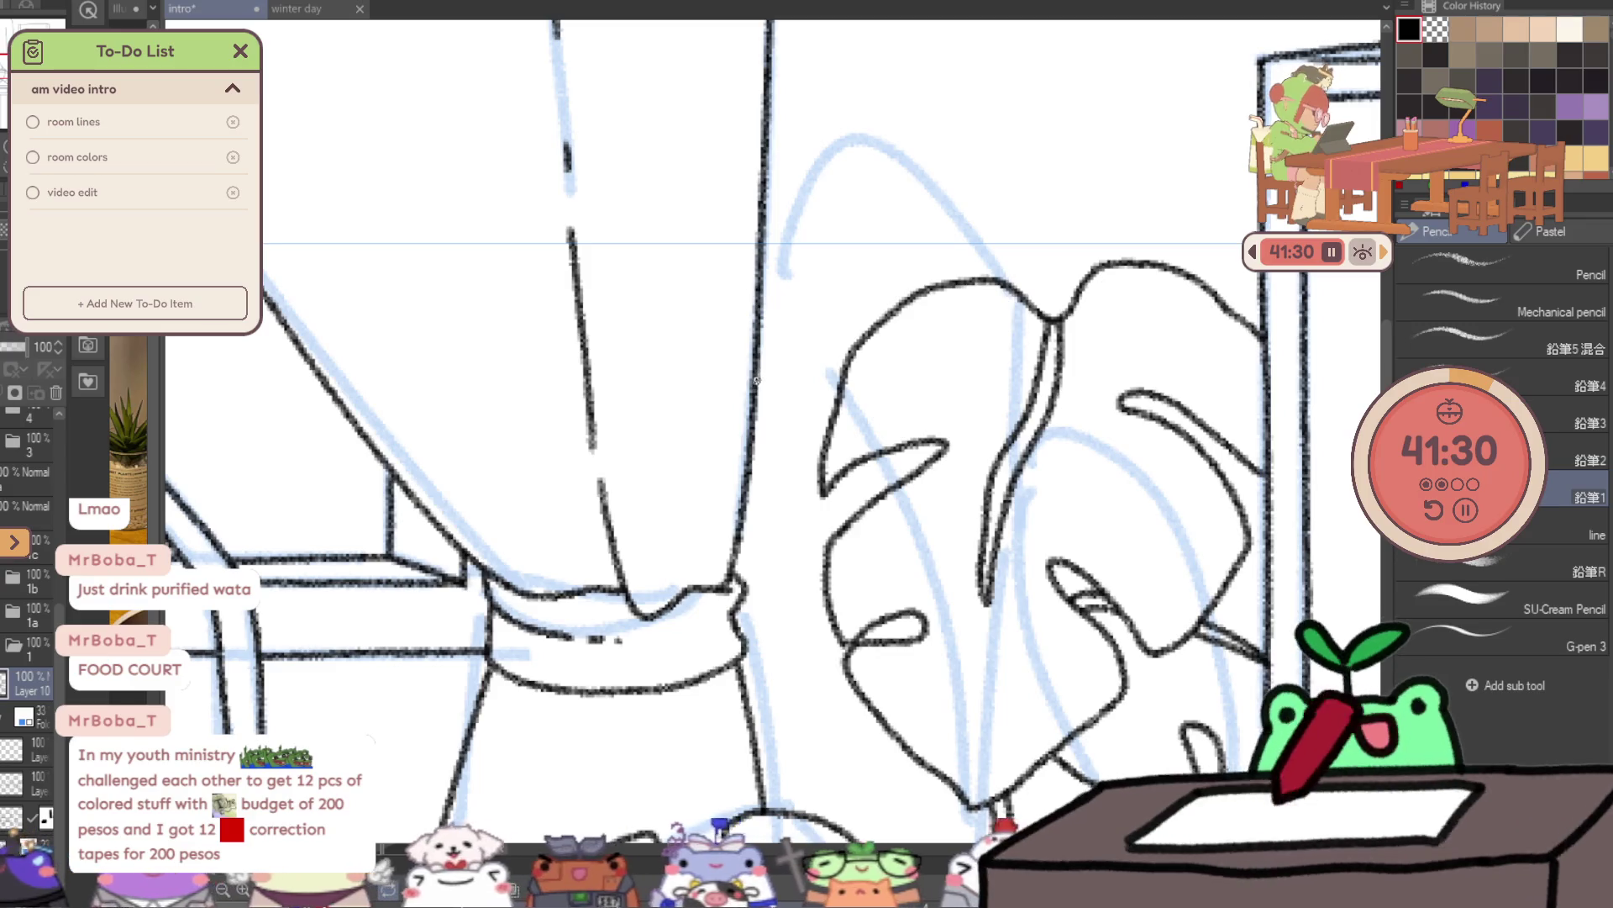
drag(759, 378, 834, 340)
key(ctrl+z)
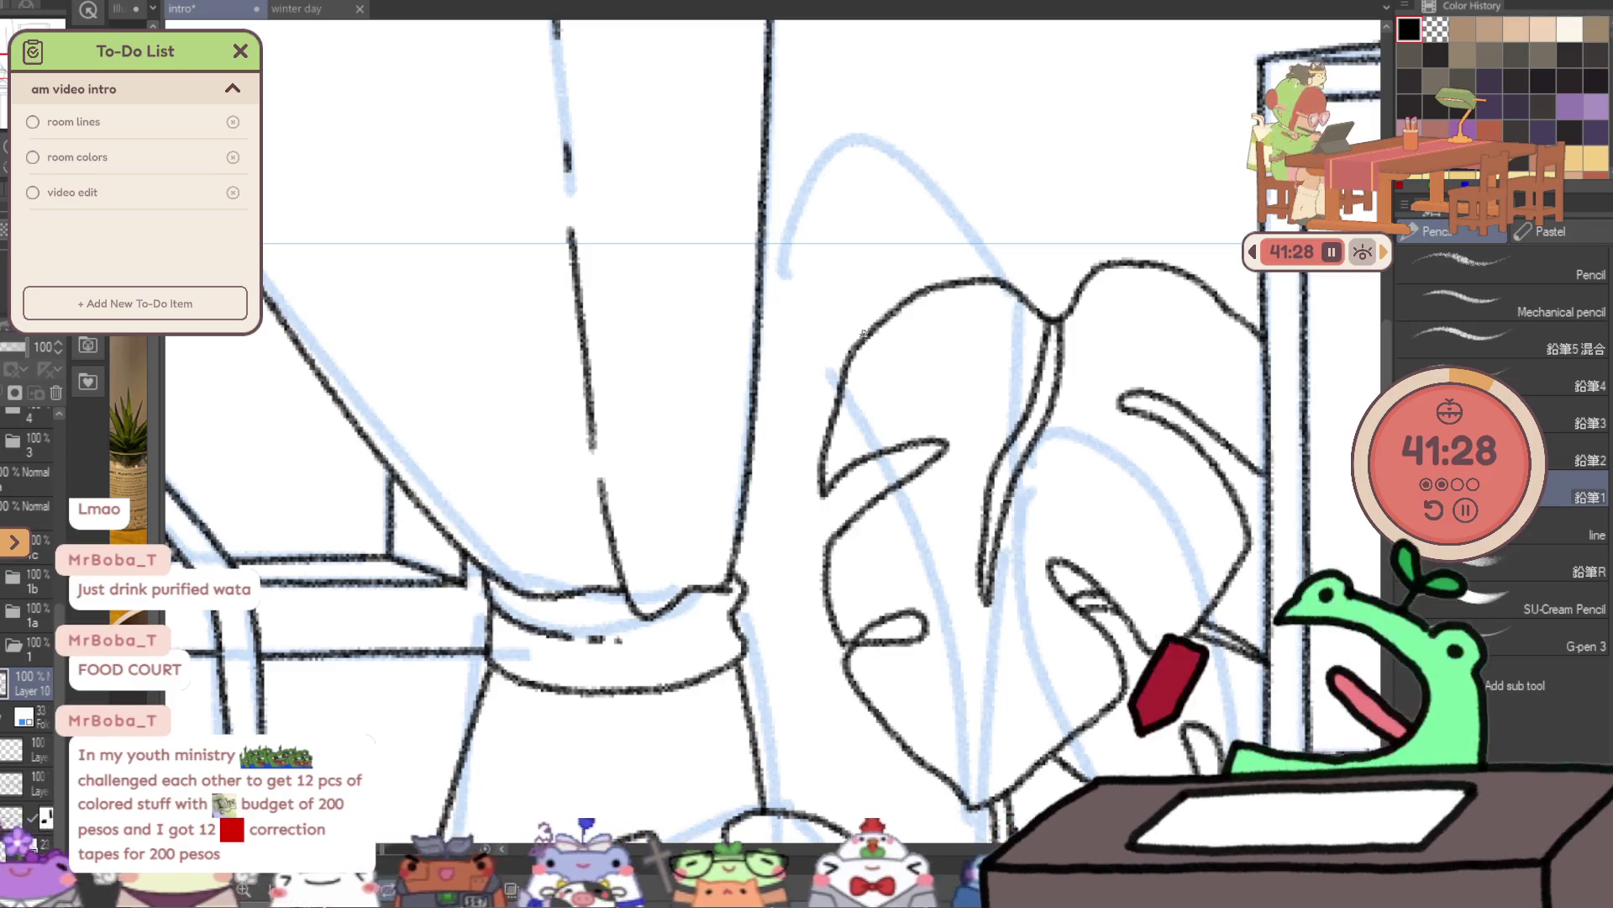
drag(683, 424, 864, 338)
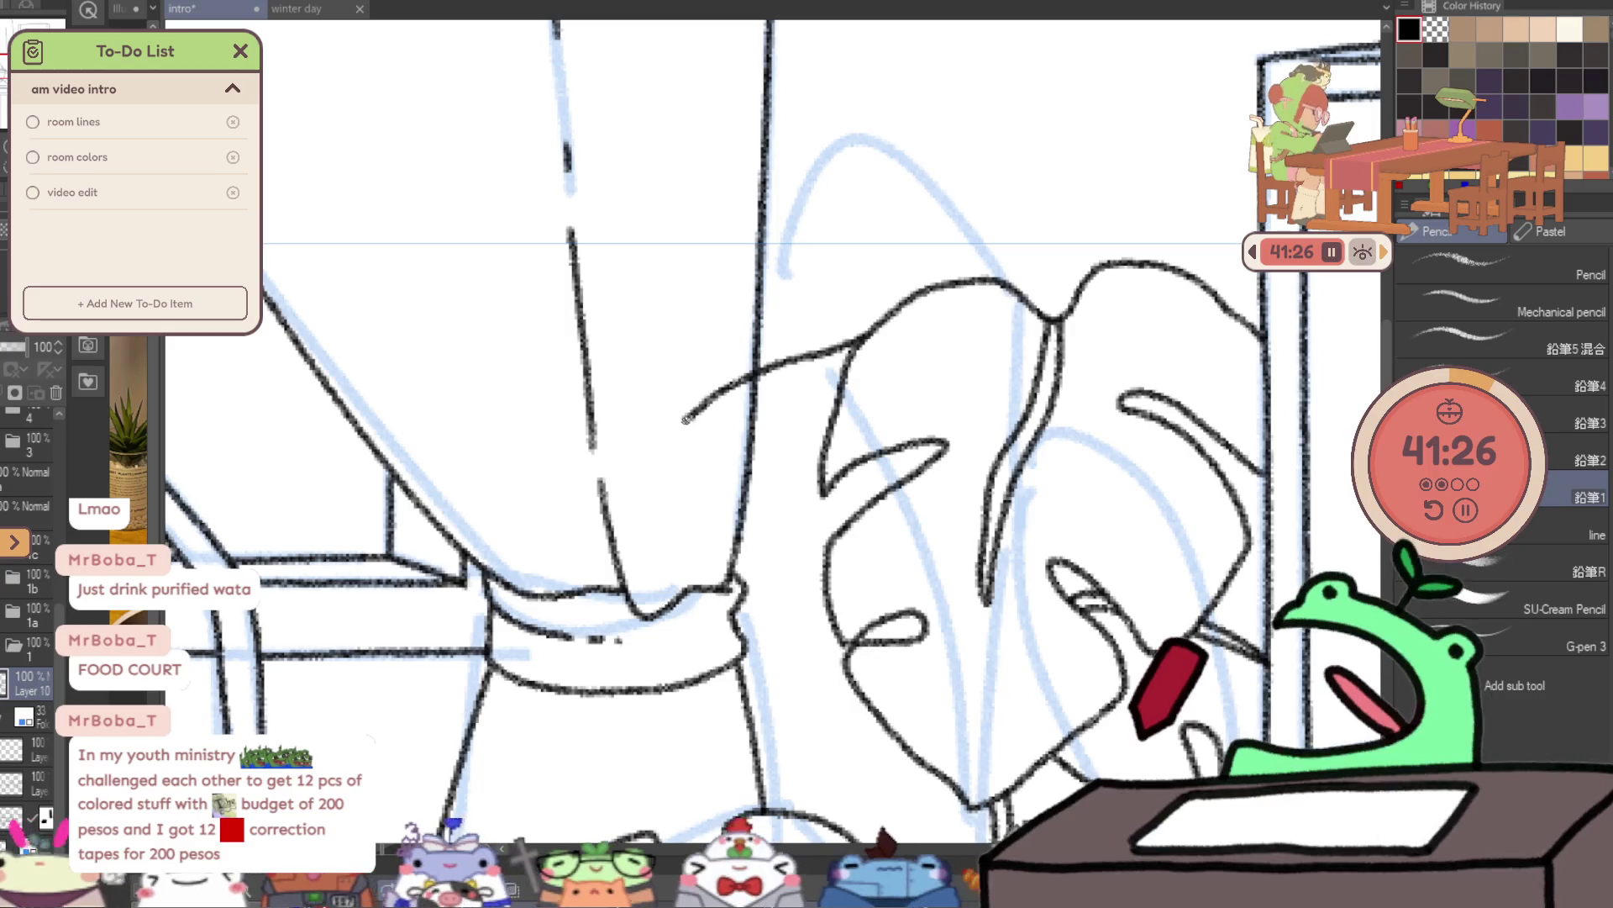
drag(702, 406, 994, 271)
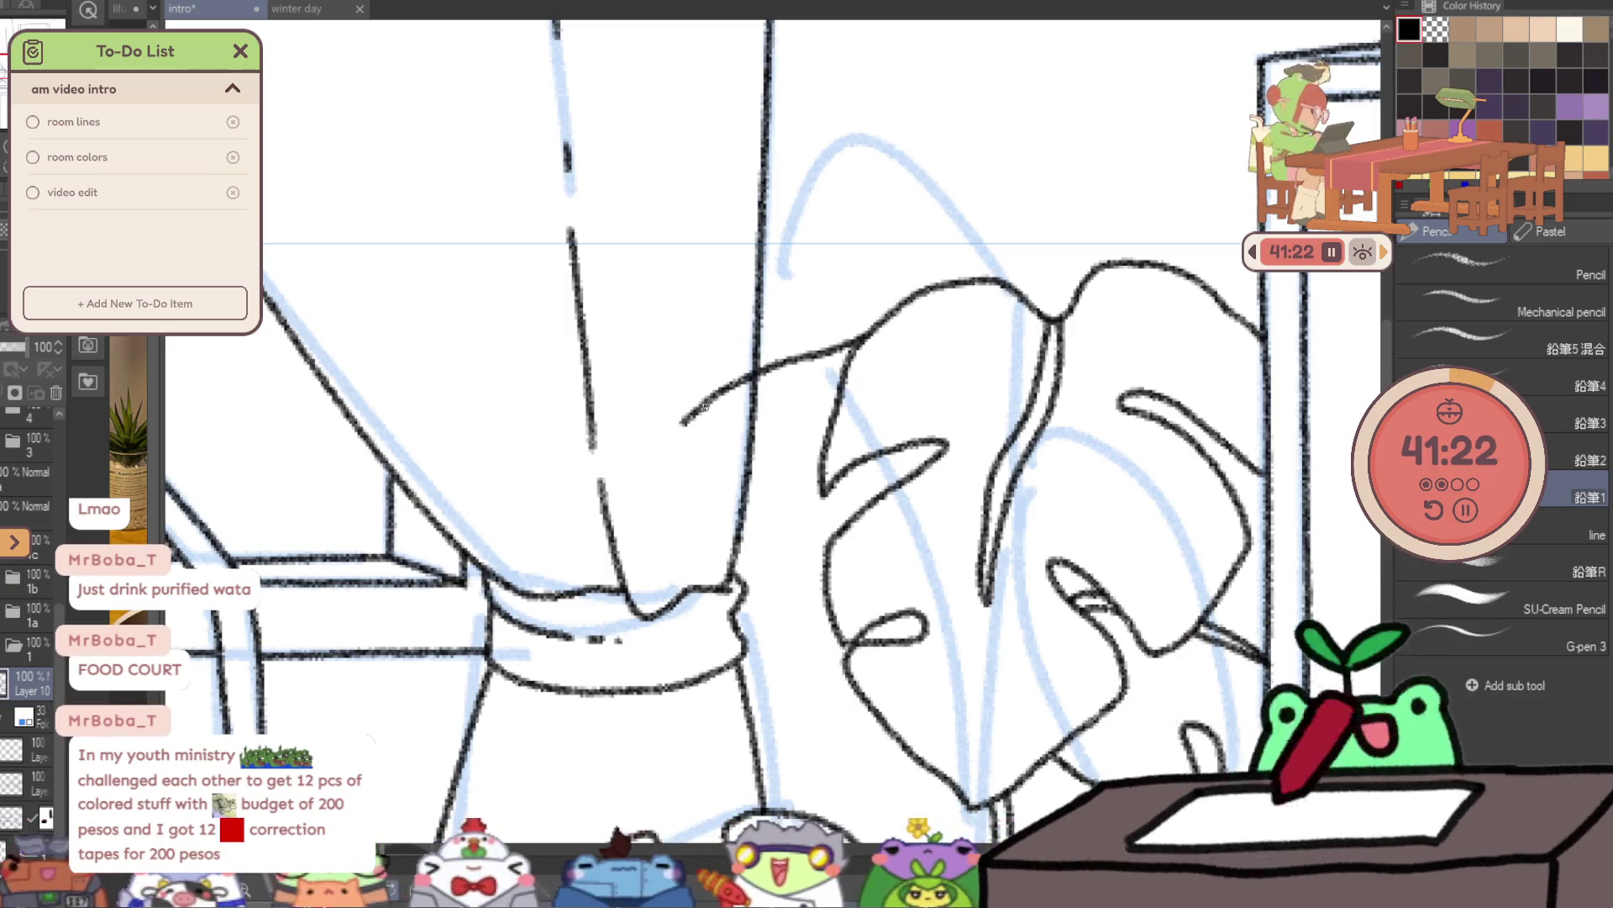
drag(719, 391, 948, 265)
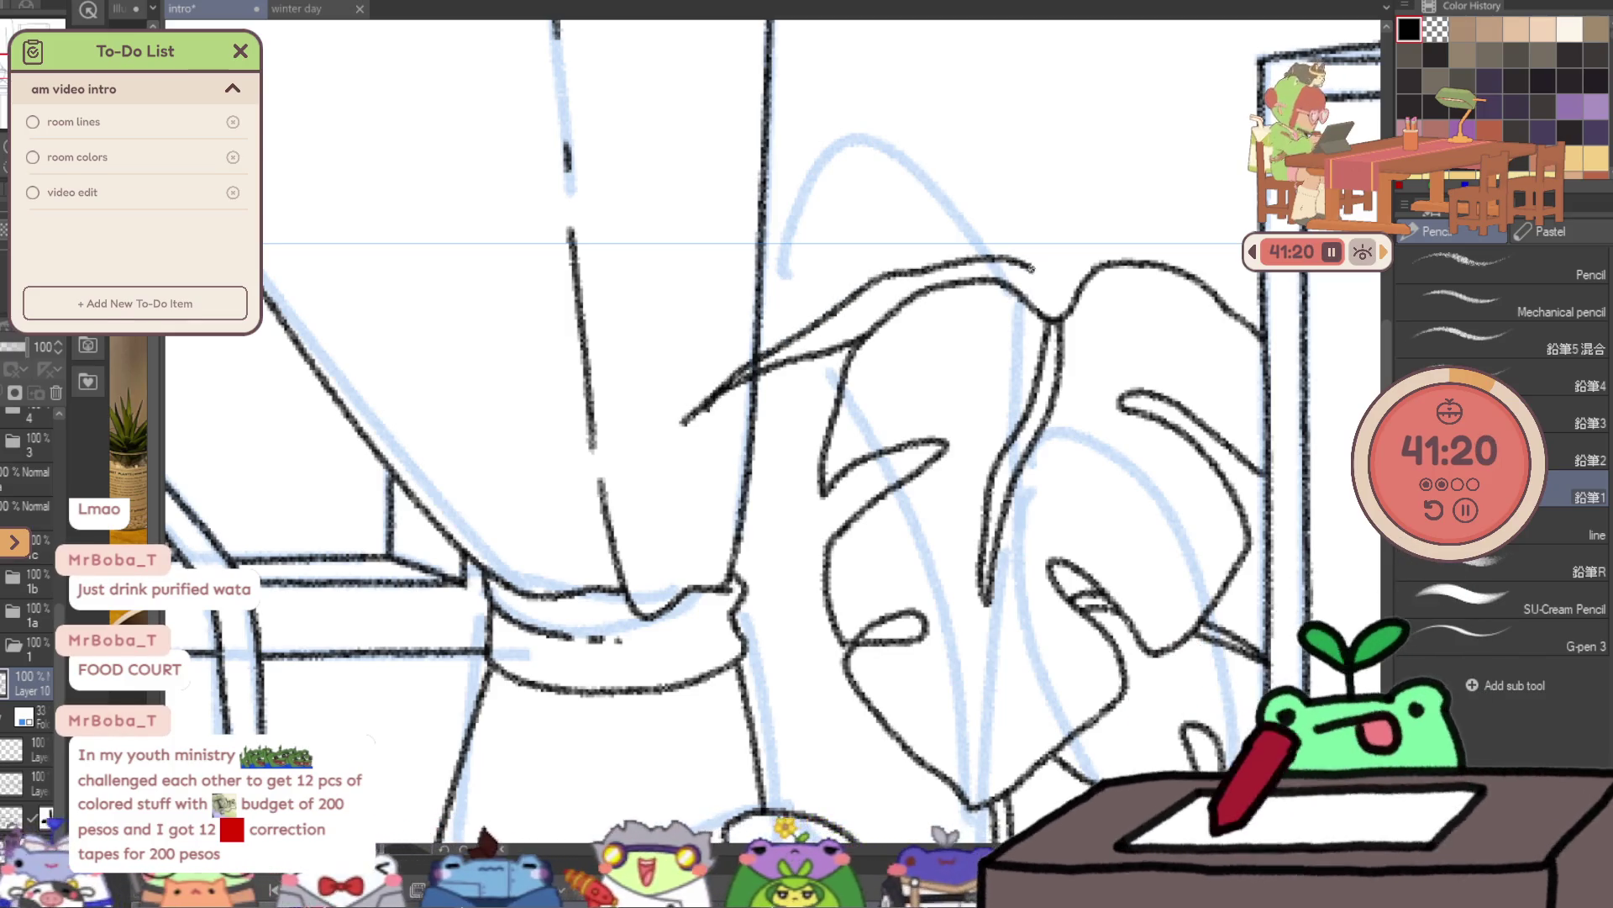
- Erase the vertical curtain line behind the leaf and ink the leaf's curling tip
key(e)
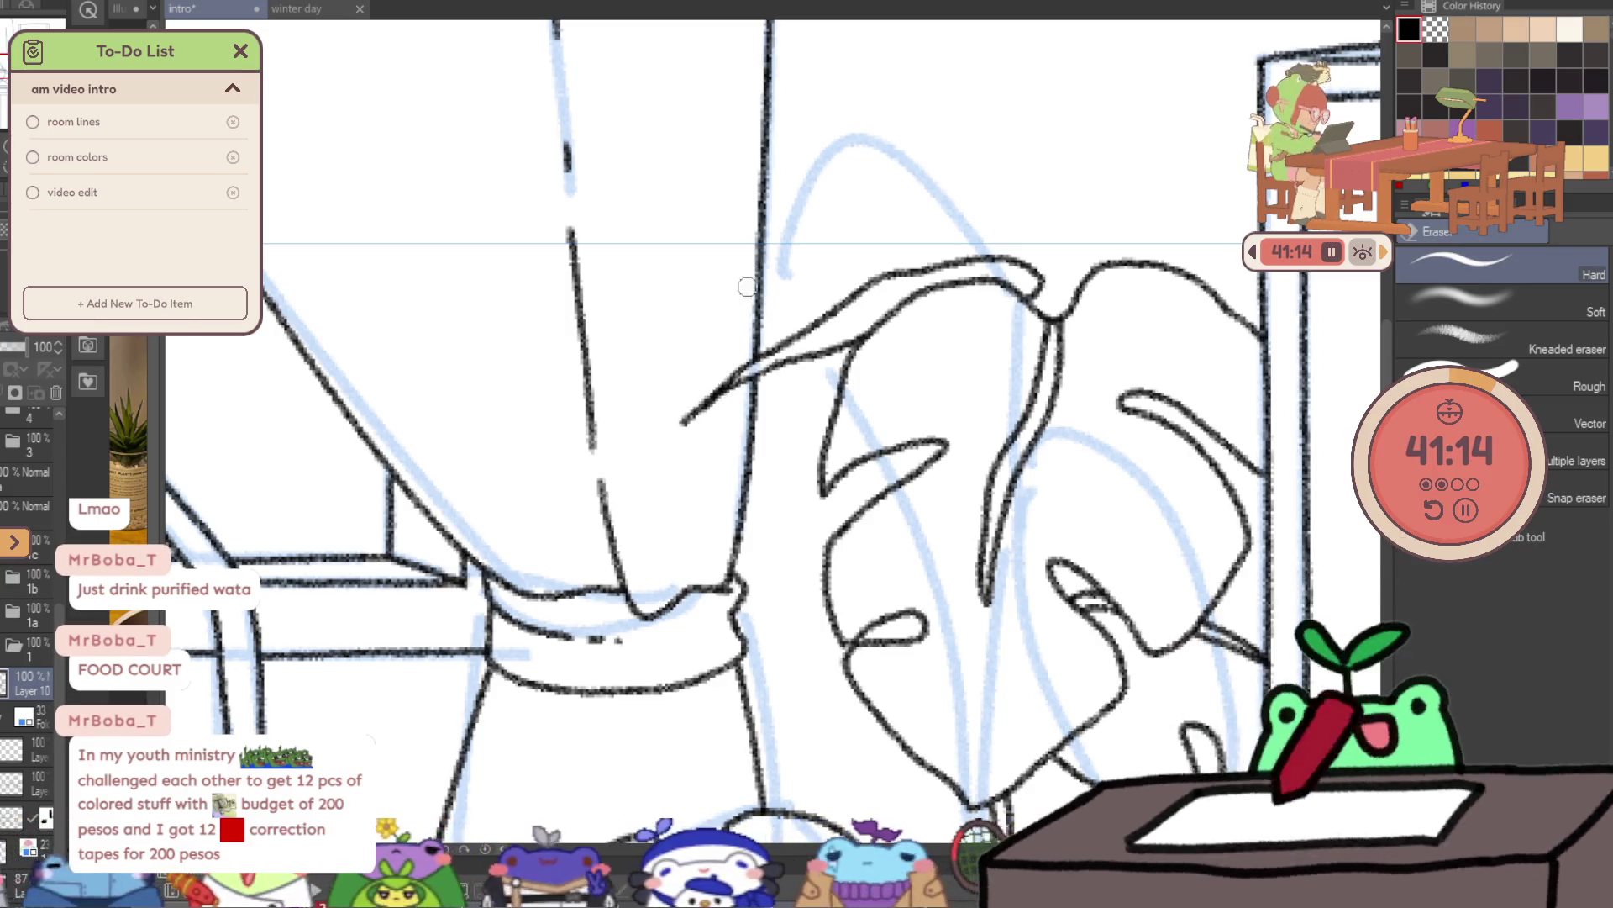
drag(748, 284, 740, 360)
drag(751, 284, 760, 244)
key(p)
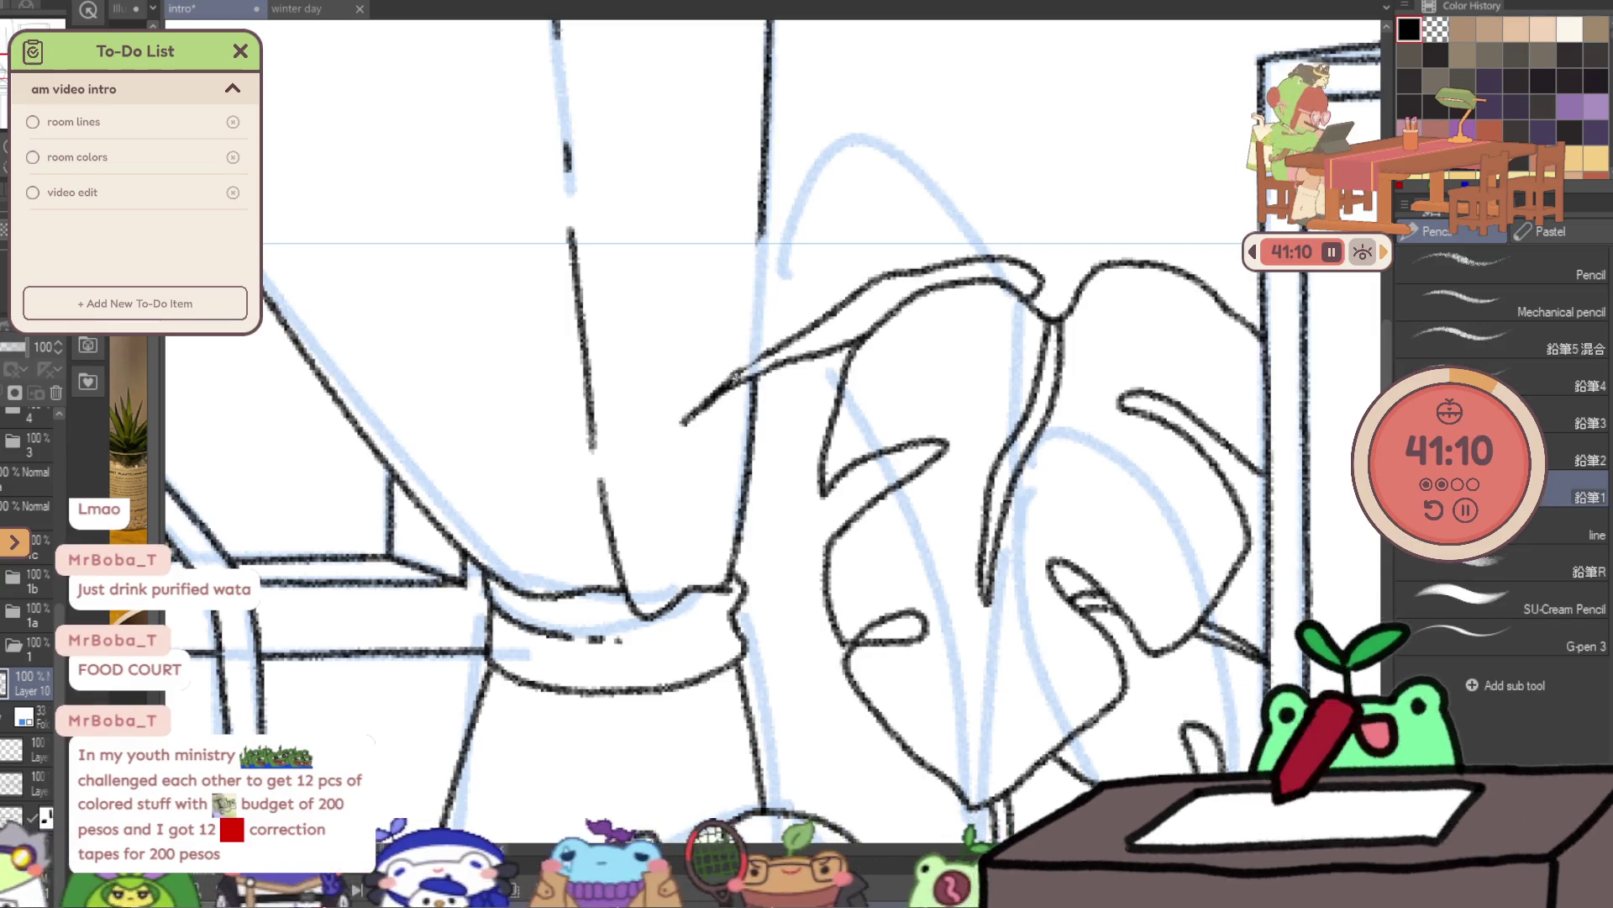
drag(736, 375, 777, 351)
drag(698, 414, 661, 420)
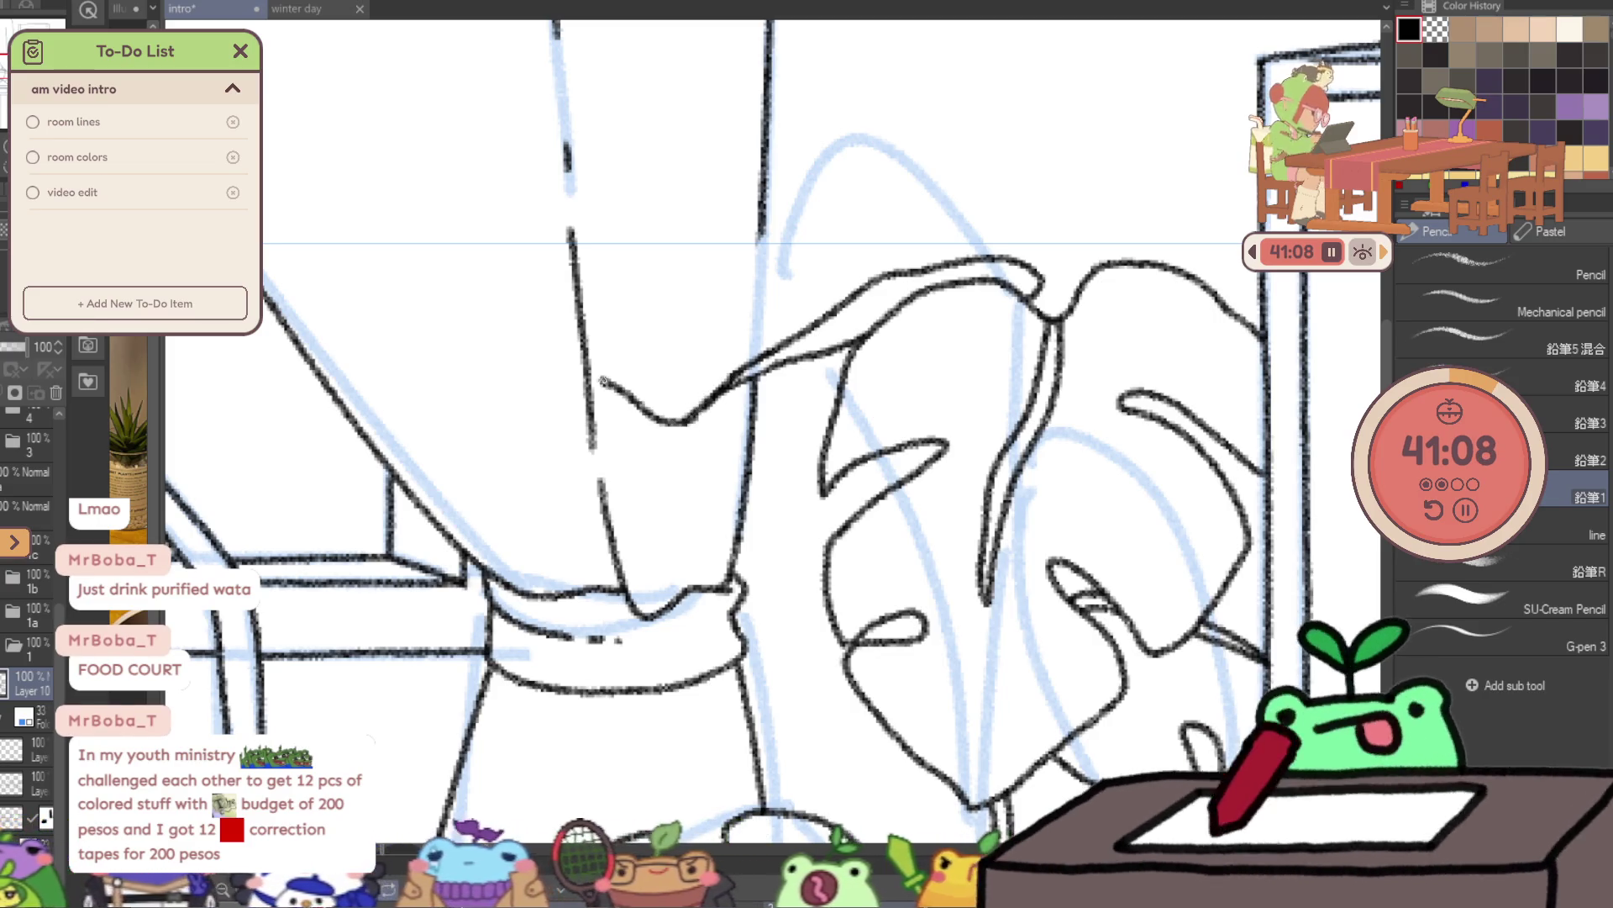
mouse_move(761, 244)
mouse_down()
mouse_move(953, 173)
mouse_move(1019, 220)
mouse_move(1013, 250)
mouse_up()
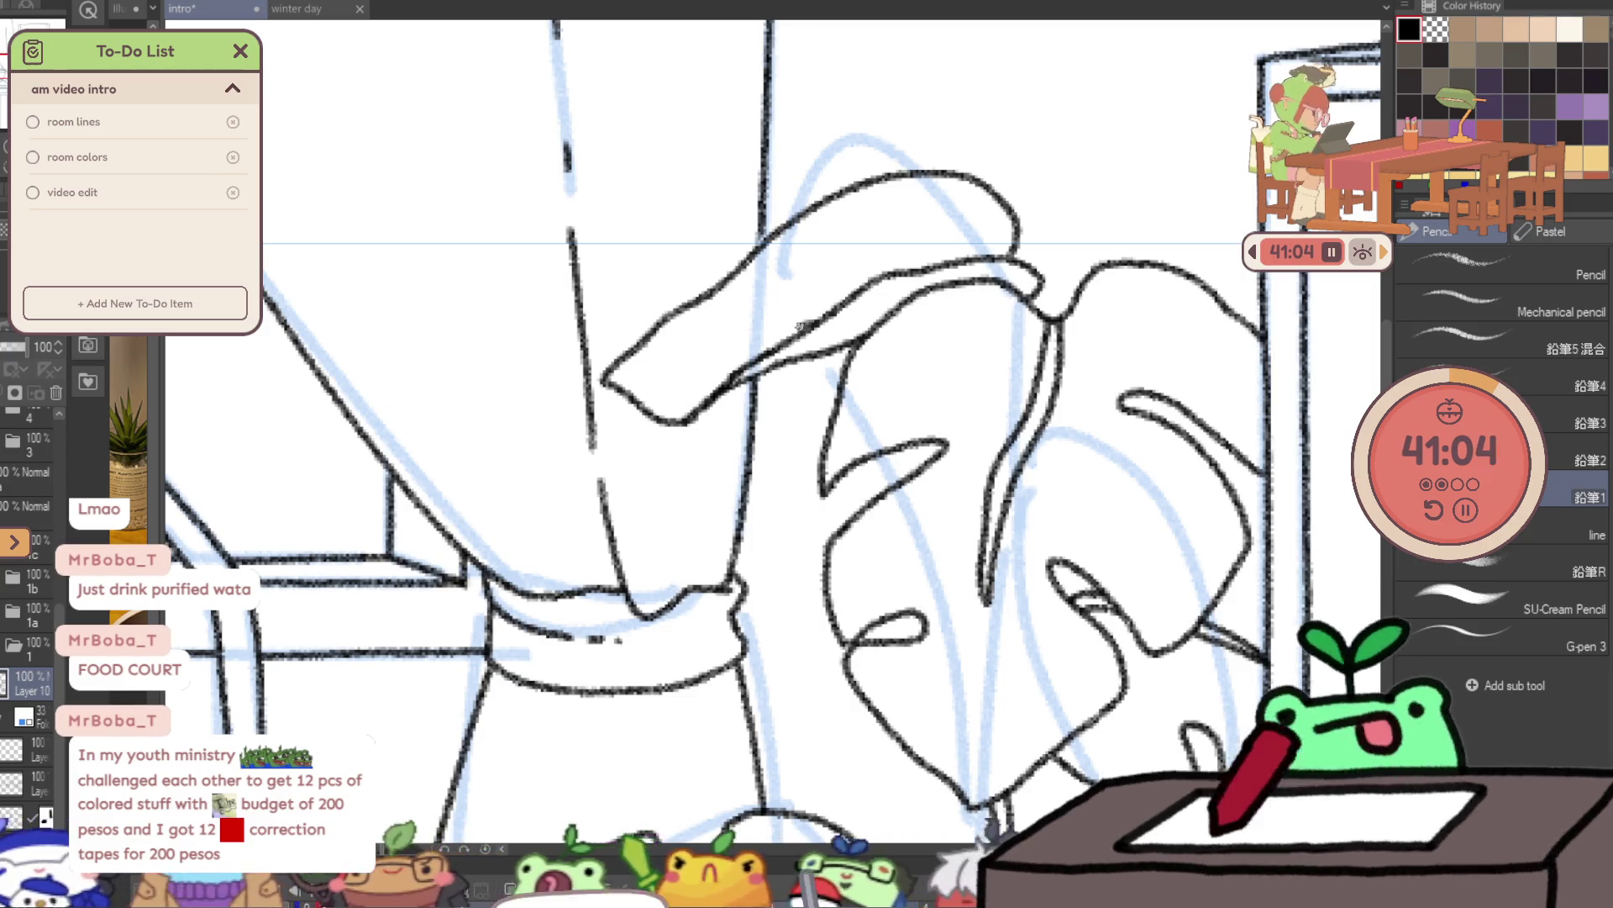
drag(805, 324, 695, 395)
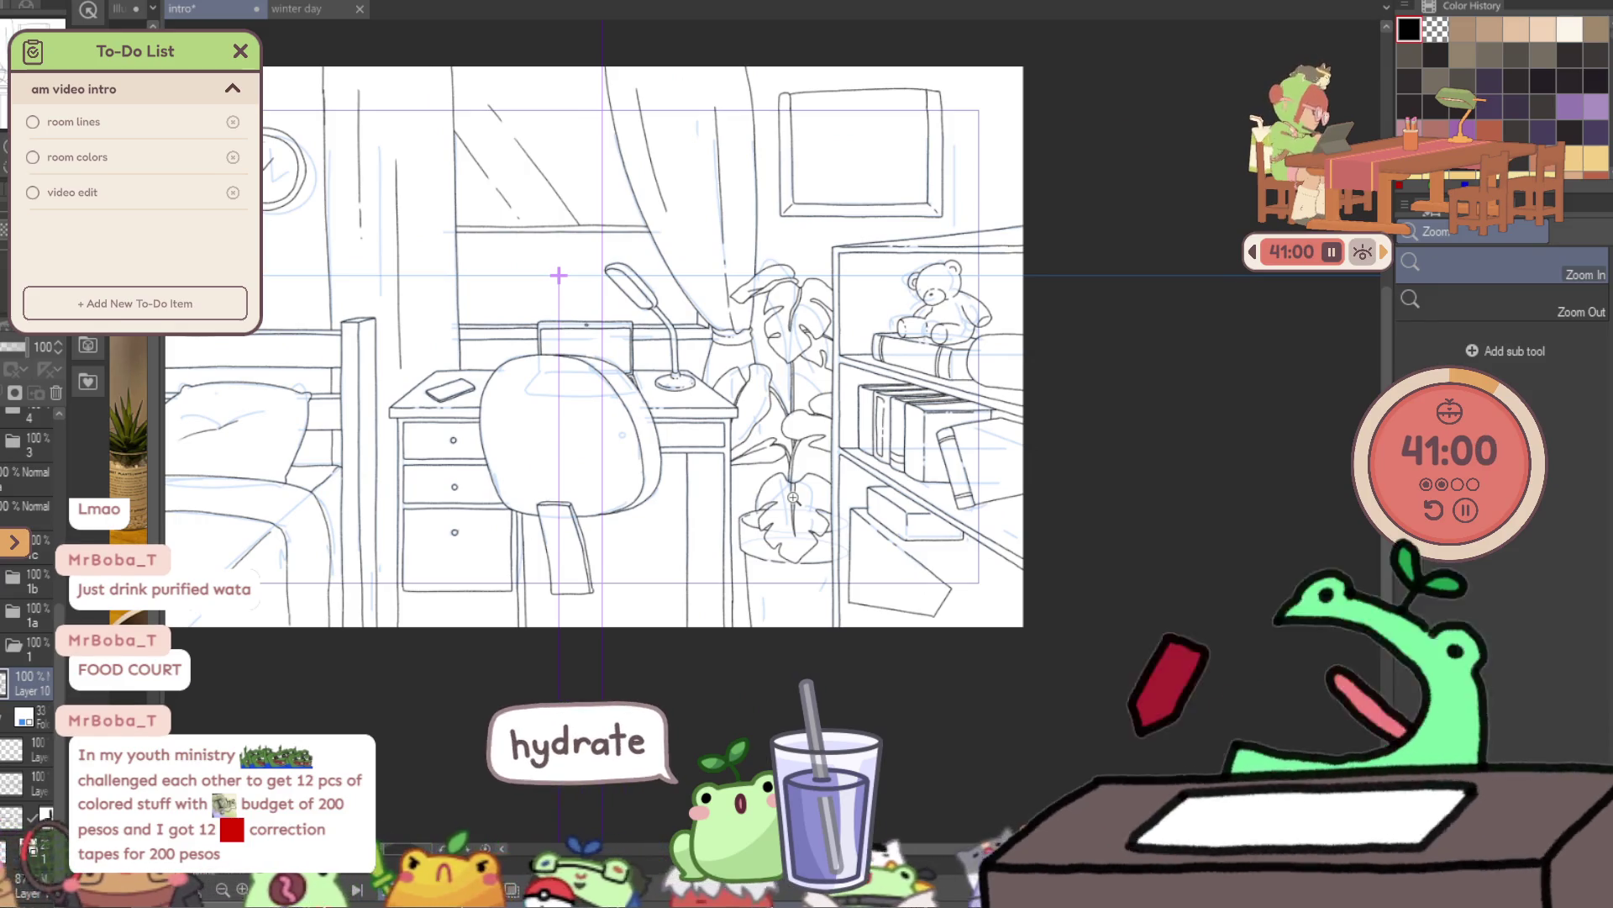
- Center the room and turn off the blue sketch layer's visibility
key(p)
drag(692, 623, 840, 693)
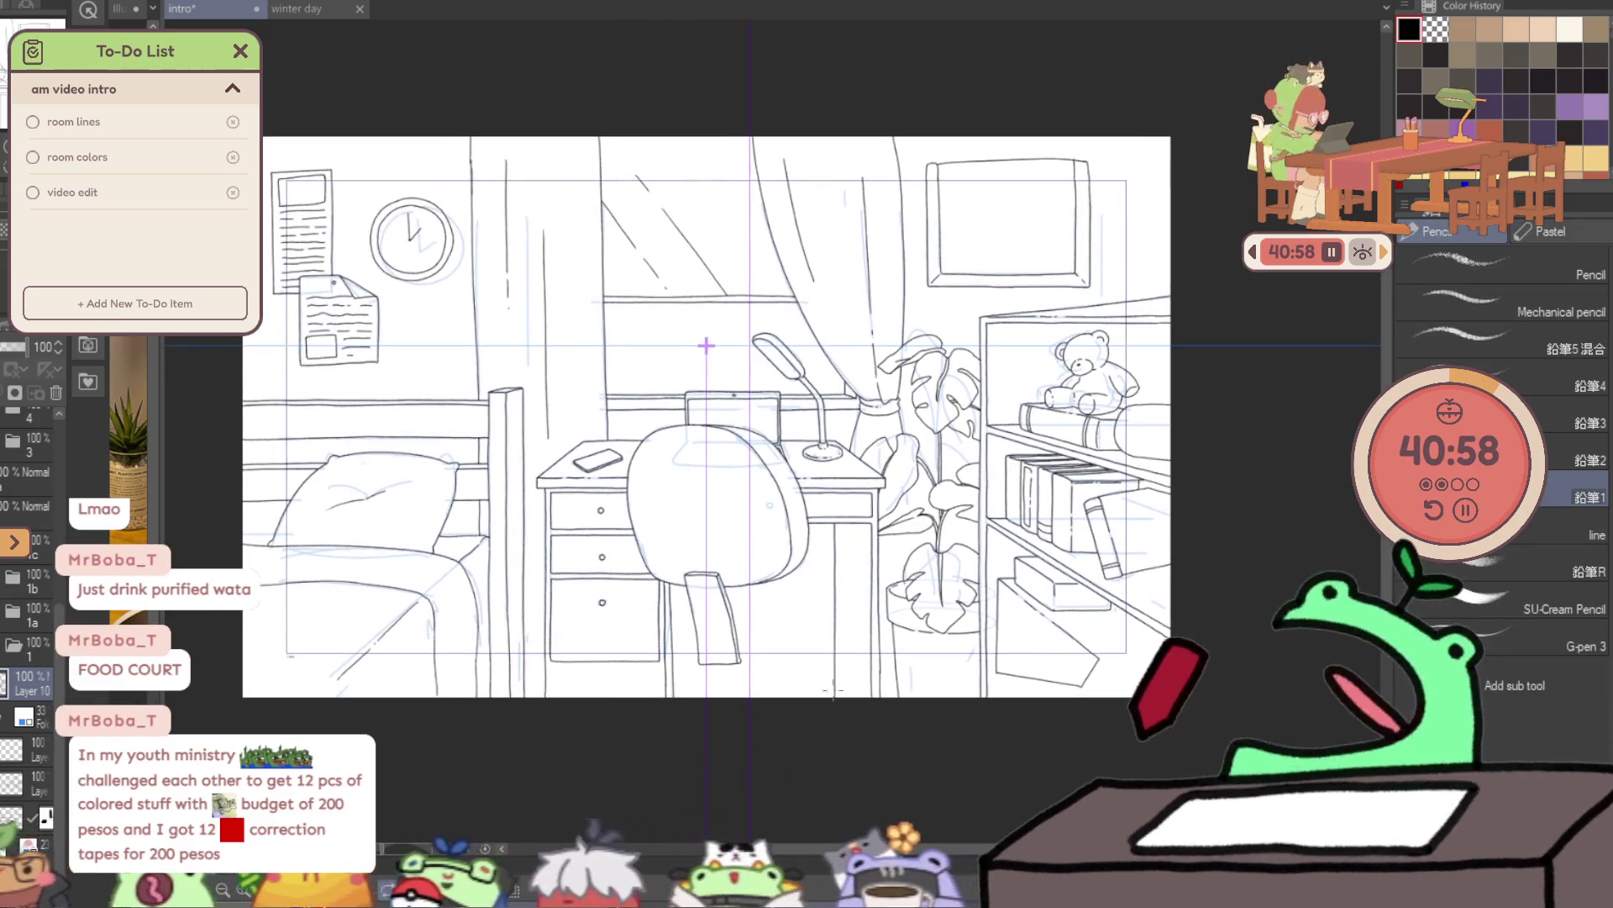
click(6, 683)
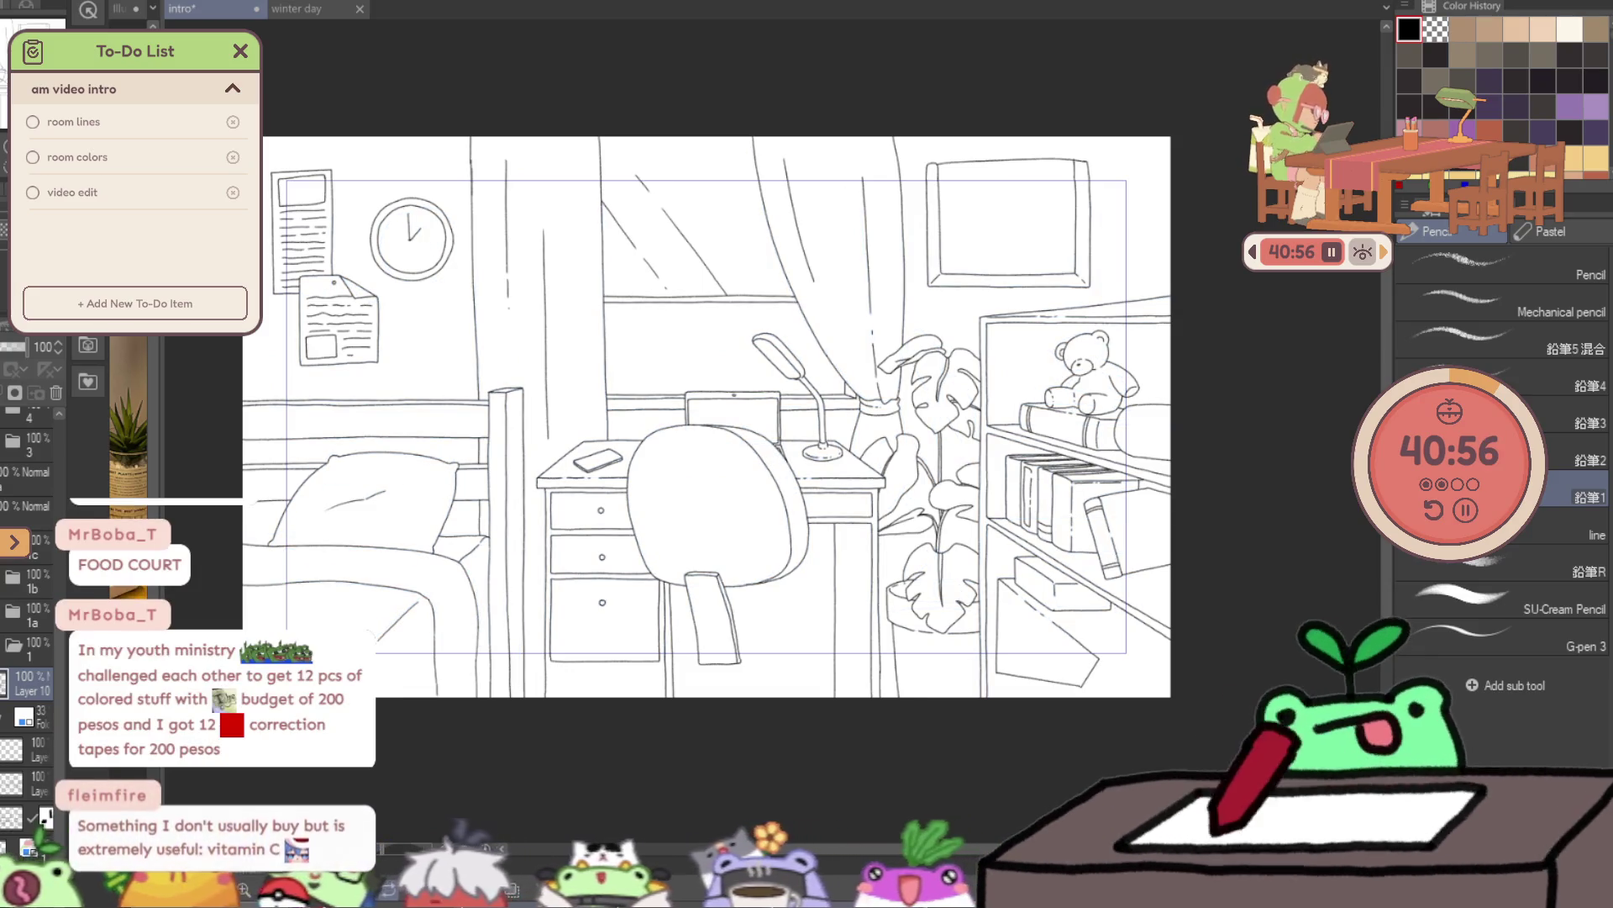
scroll(34, 588, up, 3)
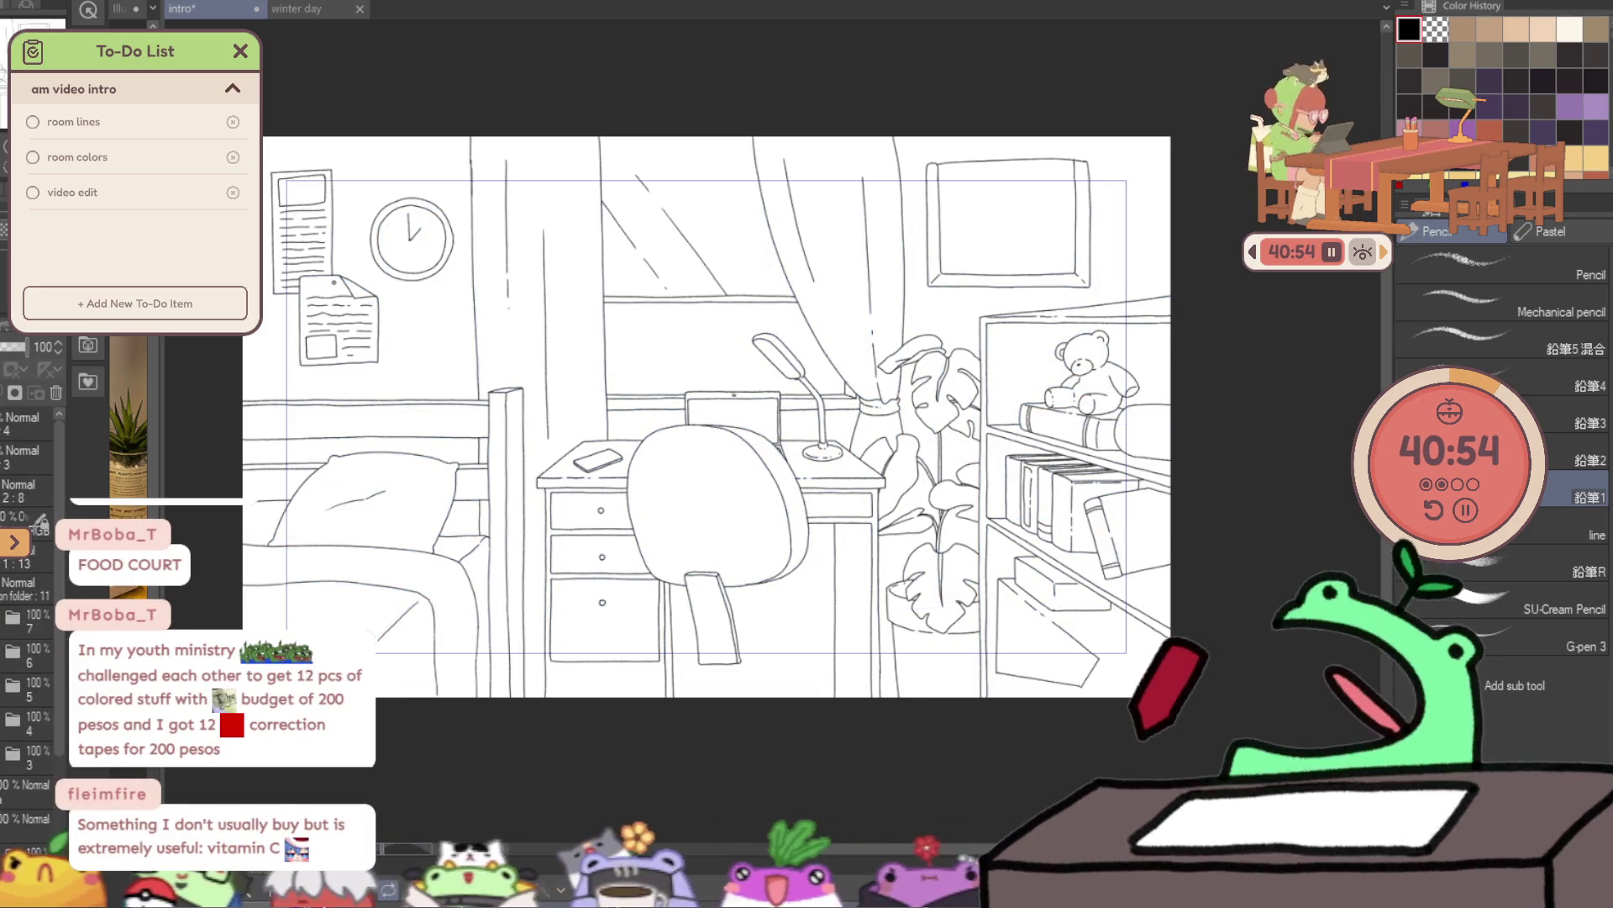